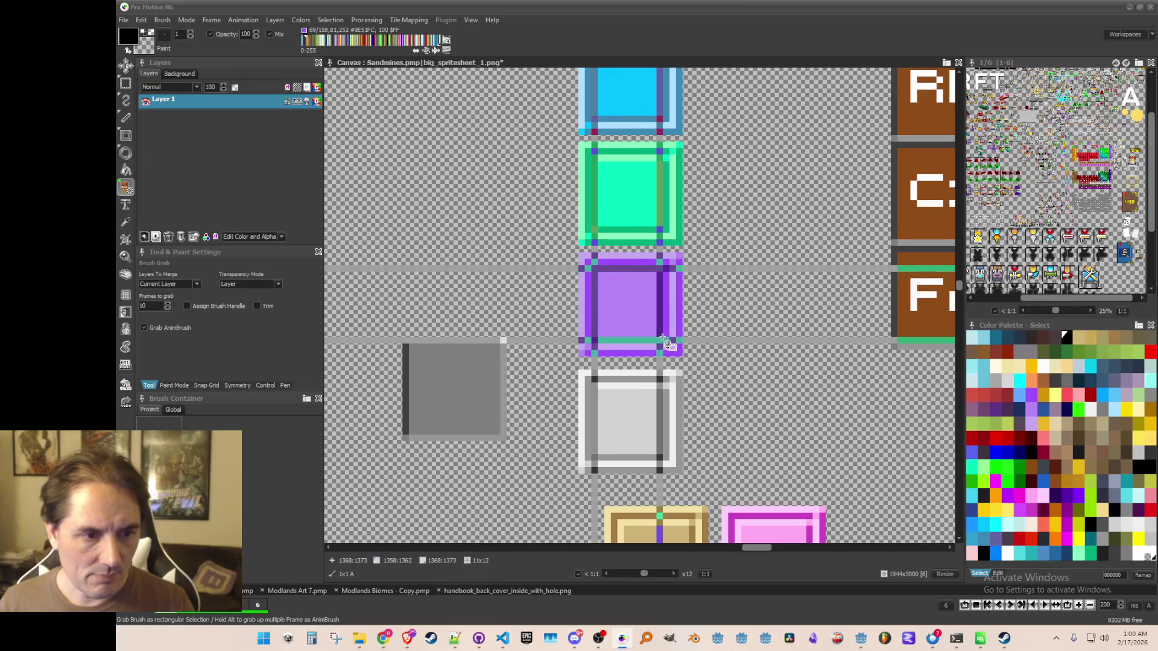
- Save the currently grabbed tile as a brush file
{"action": "scroll", "coordinate": [664, 336], "scroll_direction": "down", "scroll_amount": 4}
{"action": "left_click_drag", "start_coordinate": [709, 175], "coordinate": [713, 330]}
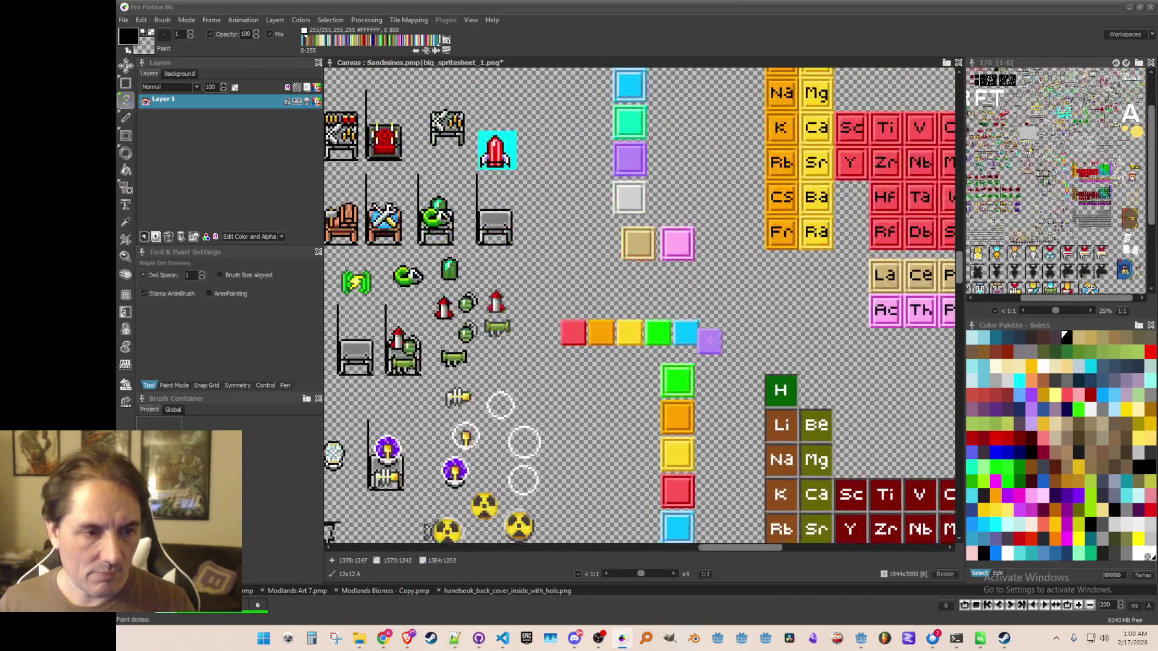
{"action": "scroll", "coordinate": [710, 333], "scroll_direction": "up", "scroll_amount": 1}
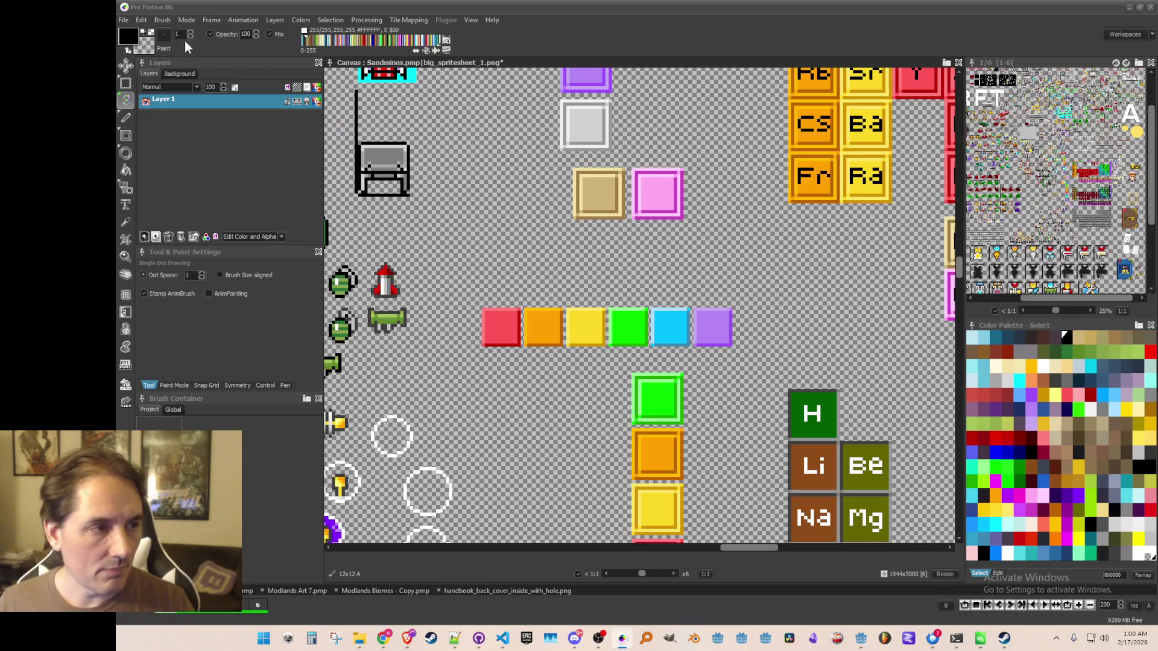
{"action": "left_click", "coordinate": [162, 20]}
{"action": "left_click", "coordinate": [223, 309]}
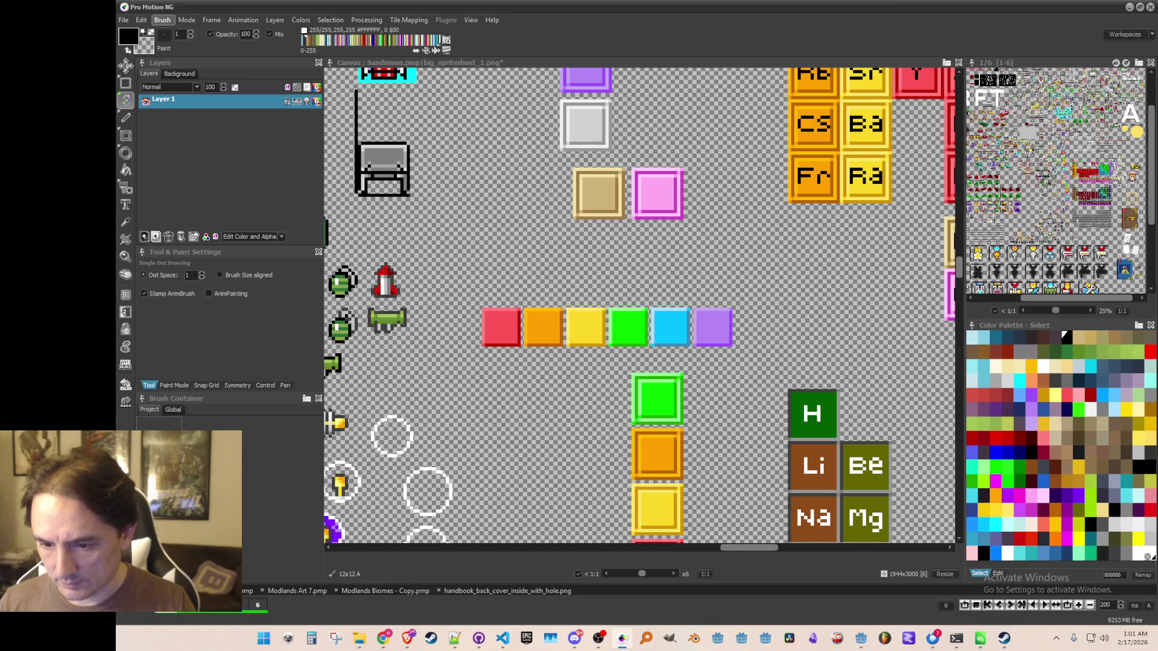
- Grab the grey colour tile as a brush
{"action": "scroll", "coordinate": [576, 289], "scroll_direction": "down", "scroll_amount": 2}
{"action": "left_click_drag", "start_coordinate": [572, 531], "coordinate": [664, 367]}
{"action": "left_click_drag", "start_coordinate": [776, 478], "coordinate": [686, 401]}
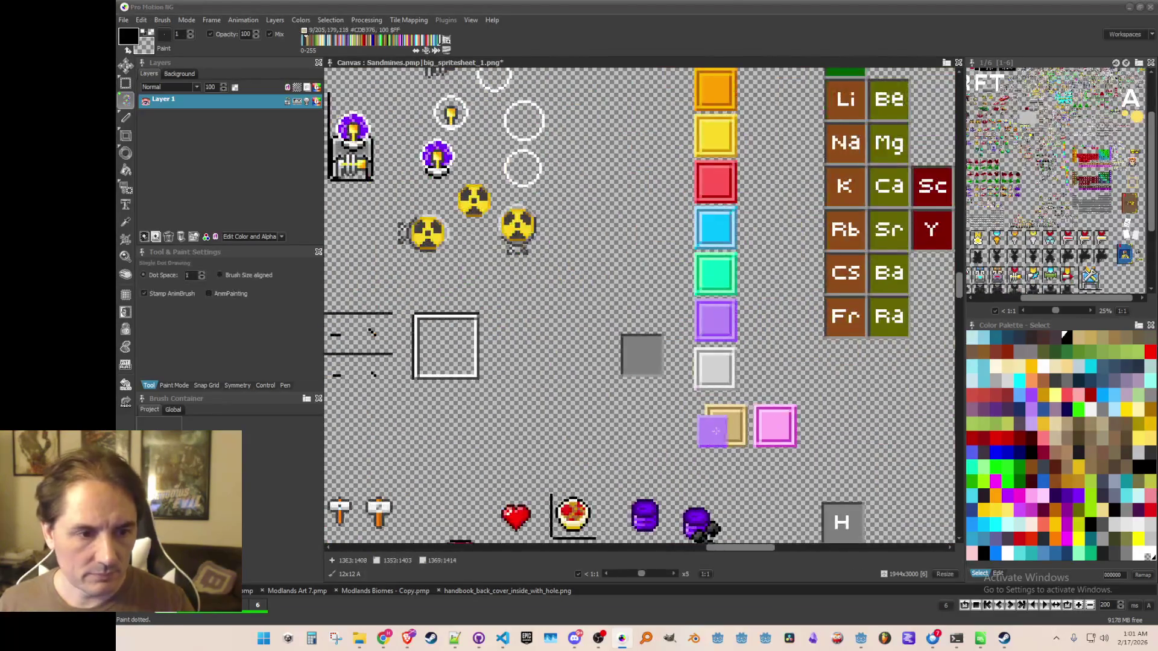
{"action": "scroll", "coordinate": [686, 401], "scroll_direction": "up", "scroll_amount": 2}
{"action": "key", "text": "b"}
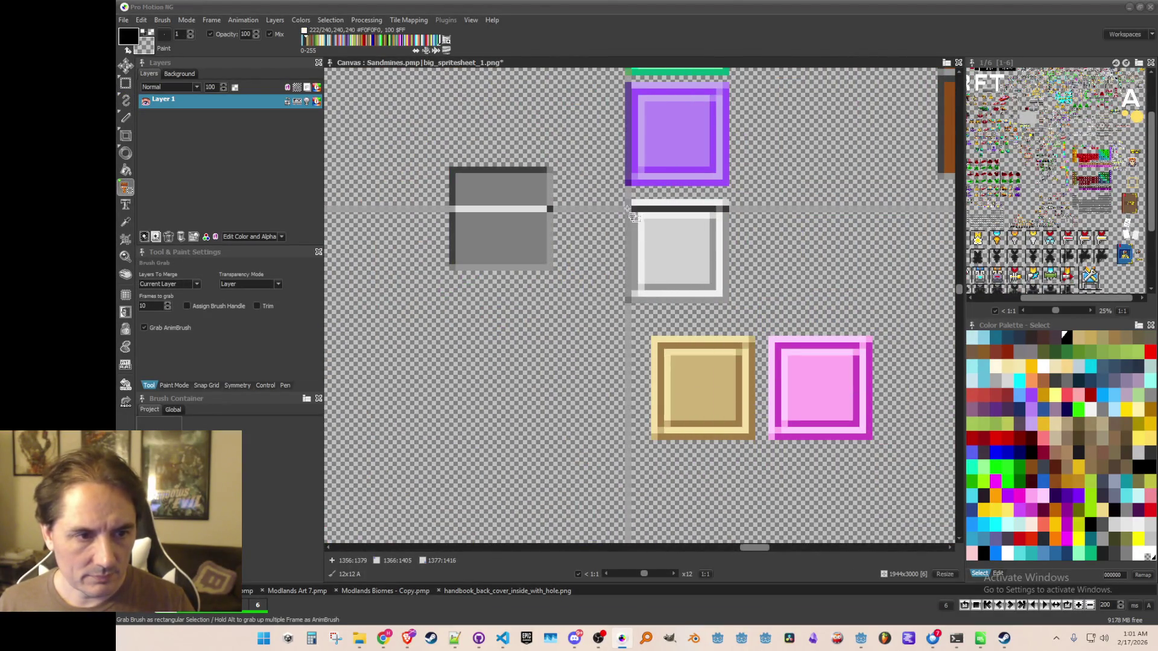
{"action": "left_click_drag", "start_coordinate": [634, 208], "coordinate": [720, 276]}
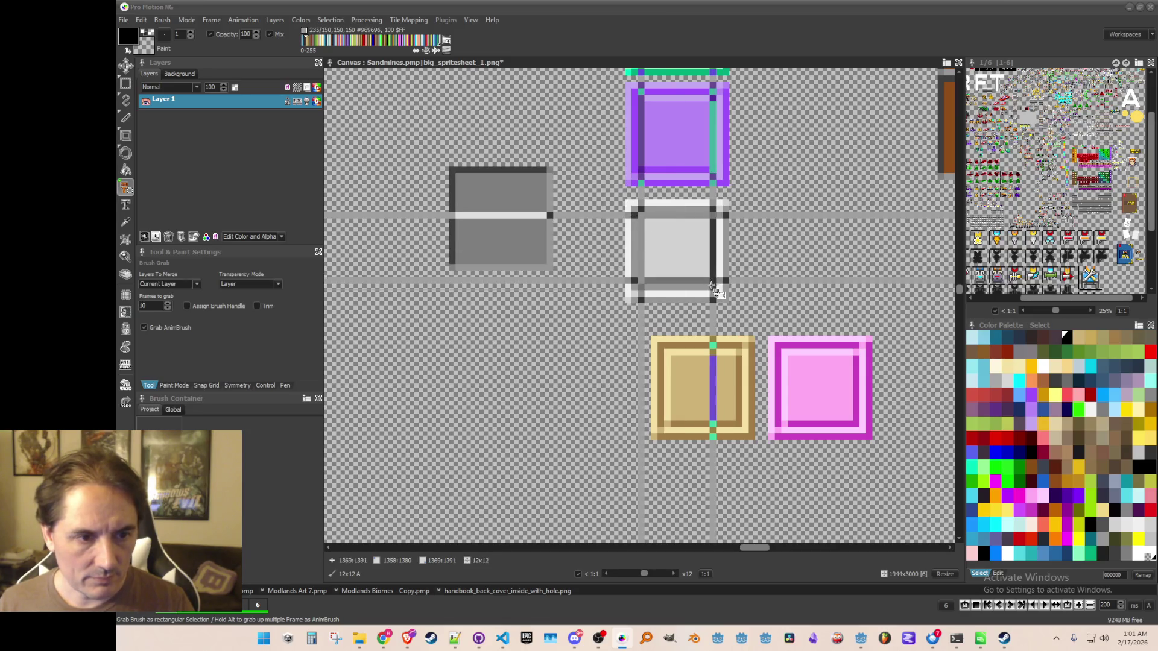
- Grab the tan tile as a brush and save it as a brush file
{"action": "scroll", "coordinate": [734, 253], "scroll_direction": "down", "scroll_amount": 2}
{"action": "scroll", "coordinate": [735, 253], "scroll_direction": "down", "scroll_amount": 2}
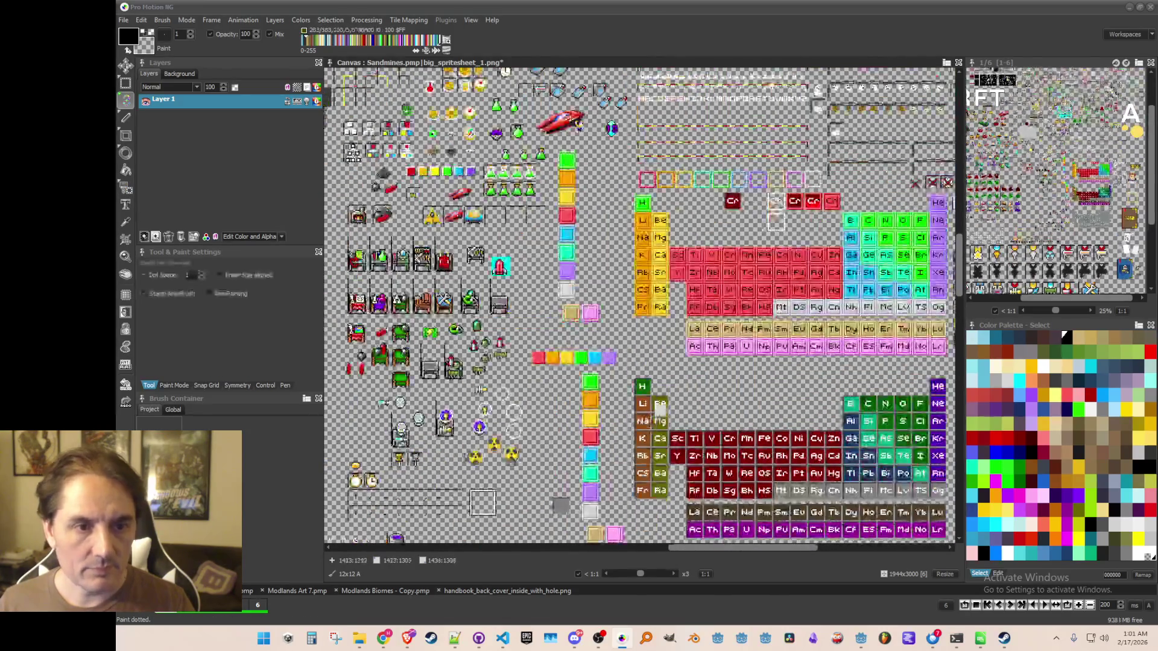
{"action": "scroll", "coordinate": [682, 224], "scroll_direction": "up", "scroll_amount": 1}
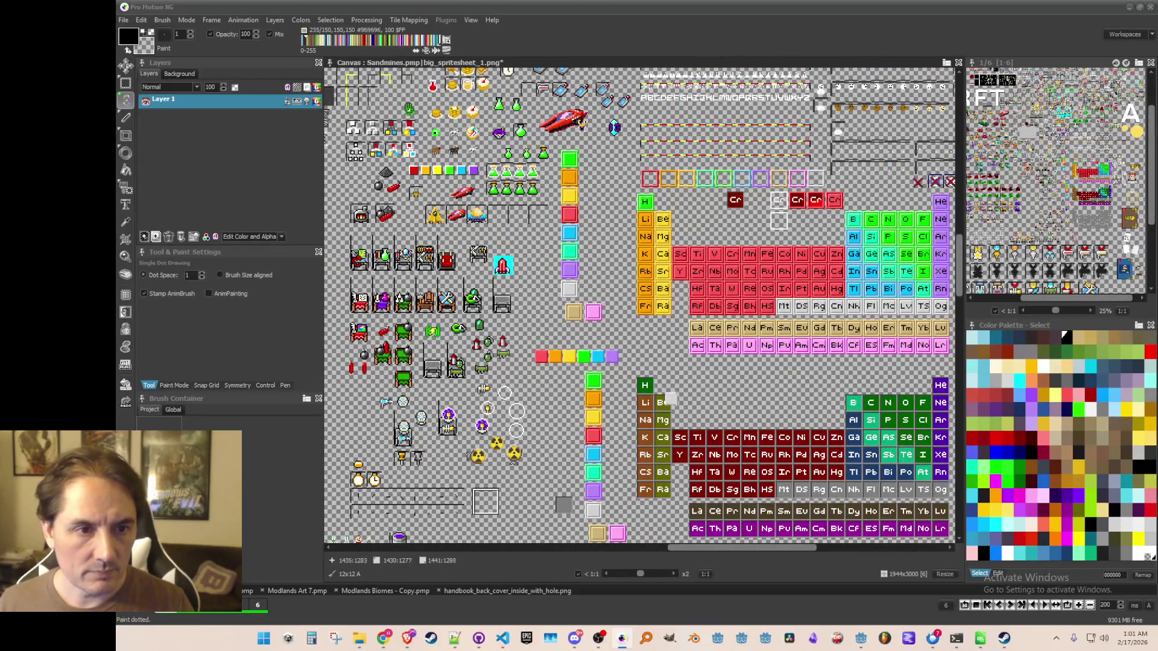
{"action": "left_click_drag", "start_coordinate": [606, 541], "coordinate": [615, 331]}
{"action": "scroll", "coordinate": [615, 331], "scroll_direction": "up", "scroll_amount": 3}
{"action": "scroll", "coordinate": [615, 331], "scroll_direction": "up", "scroll_amount": 2}
{"action": "key", "text": "b"}
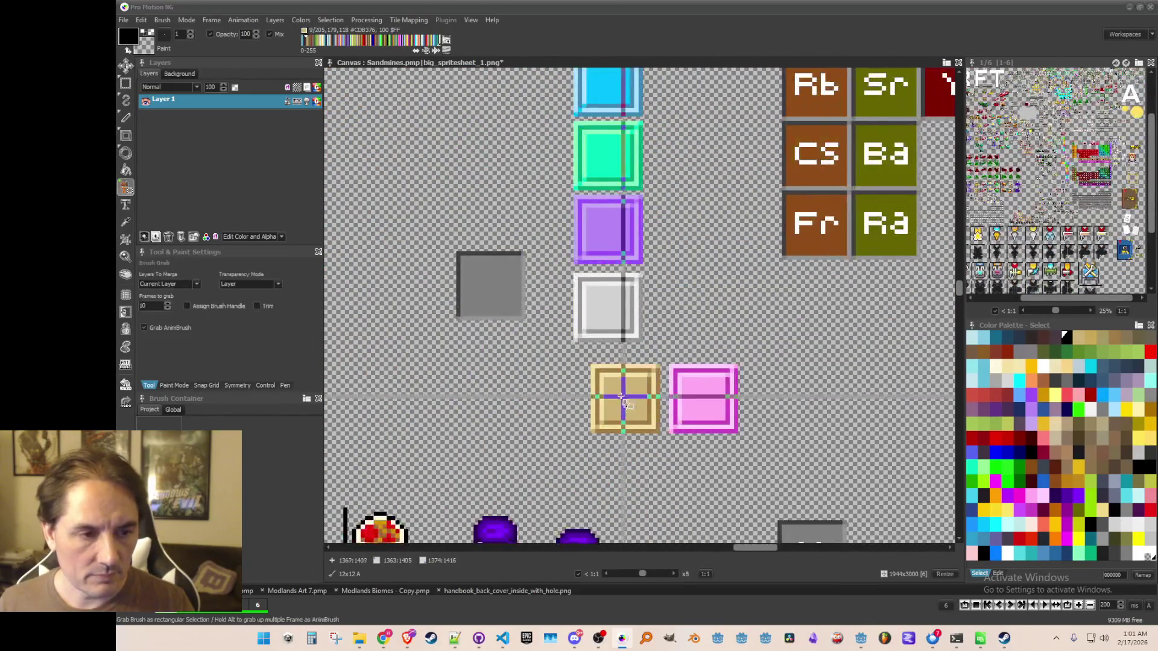
{"action": "left_click_drag", "start_coordinate": [602, 379], "coordinate": [655, 432]}
{"action": "scroll", "coordinate": [656, 374], "scroll_direction": "down", "scroll_amount": 5}
{"action": "scroll", "coordinate": [759, 260], "scroll_direction": "up", "scroll_amount": 7}
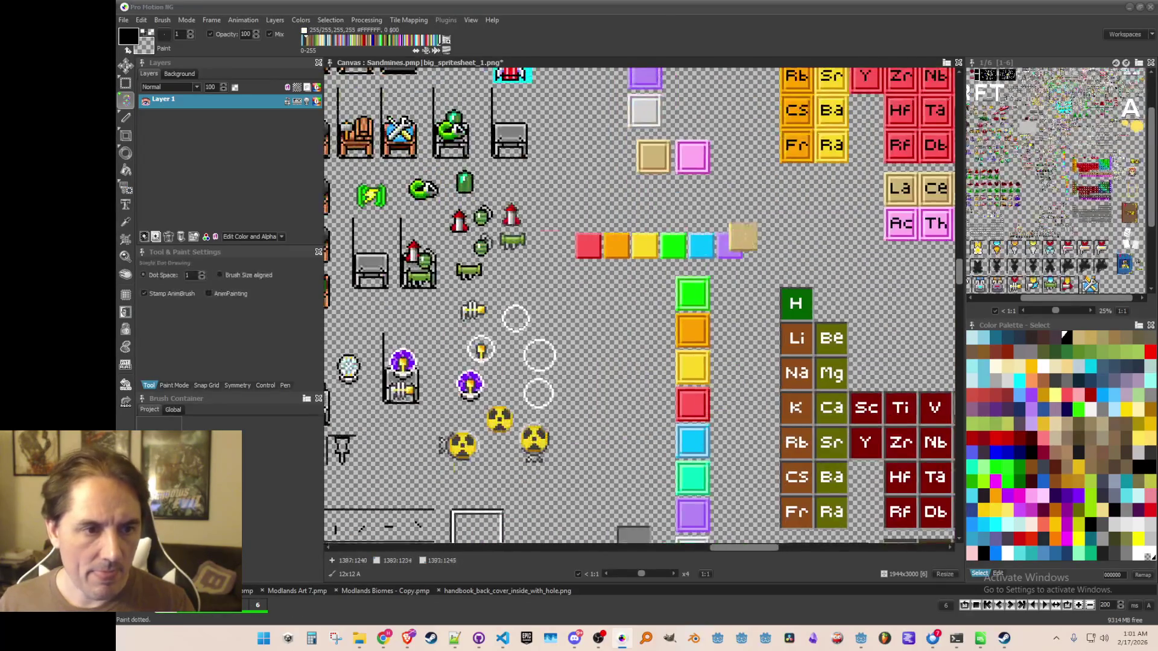
{"action": "scroll", "coordinate": [758, 260], "scroll_direction": "down", "scroll_amount": 4}
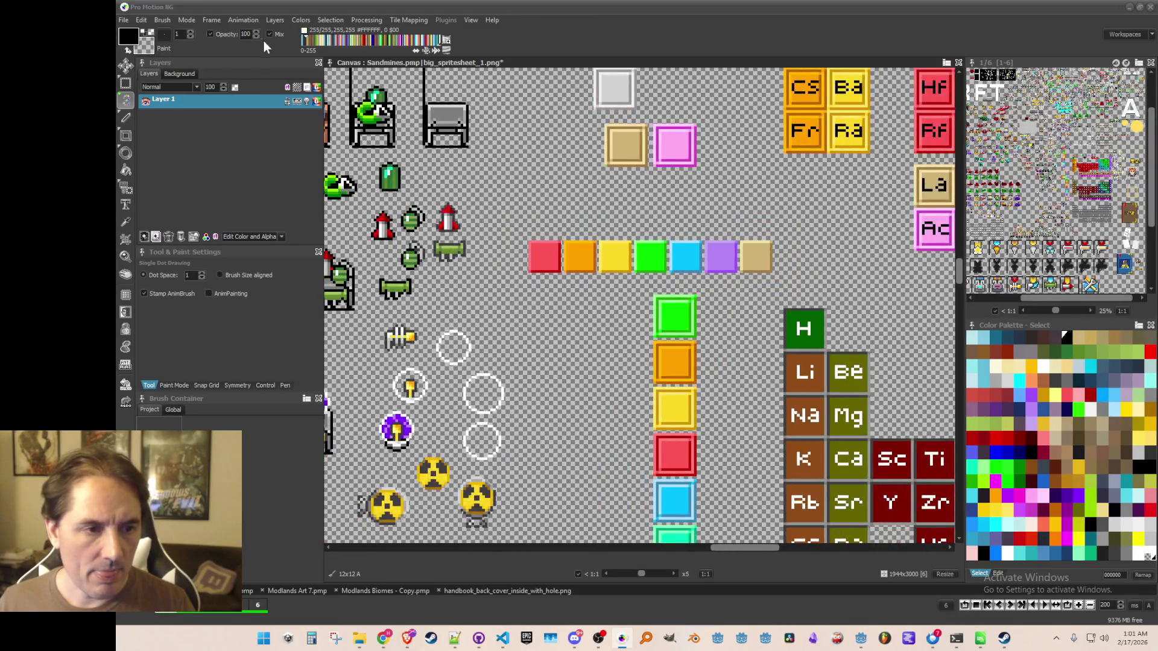
{"action": "left_click", "coordinate": [172, 23]}
{"action": "left_click", "coordinate": [253, 308]}
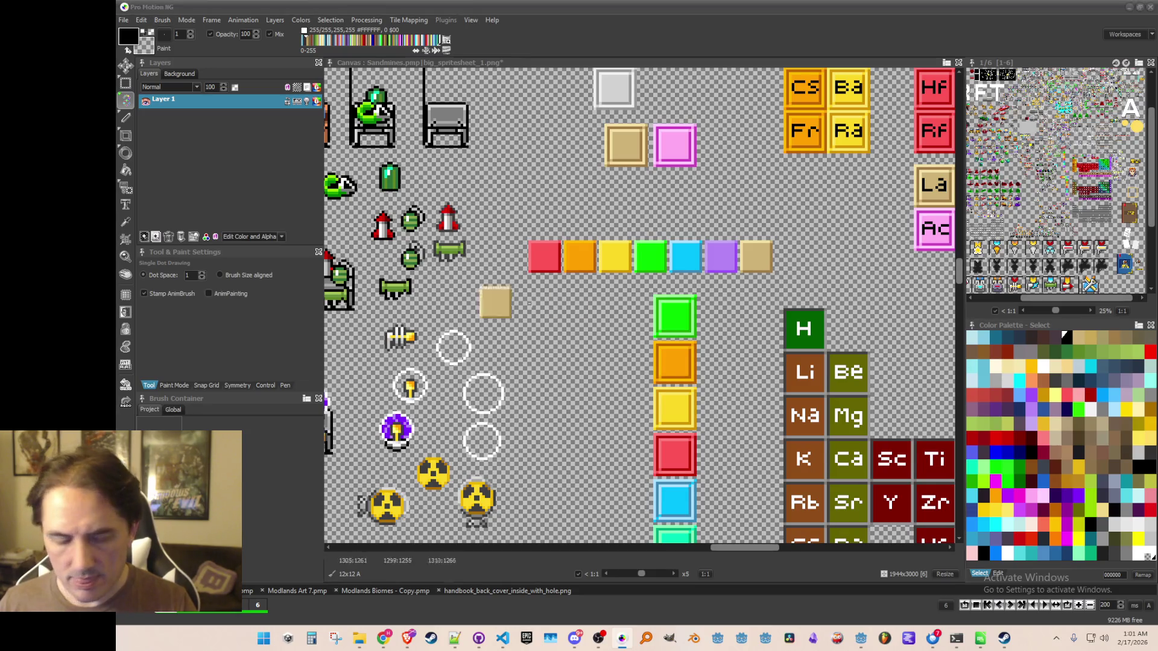
- Grab the pink tile as a brush
{"action": "scroll", "coordinate": [664, 338], "scroll_direction": "down", "scroll_amount": 3}
{"action": "scroll", "coordinate": [704, 354], "scroll_direction": "up", "scroll_amount": 2}
{"action": "scroll", "coordinate": [748, 271], "scroll_direction": "up", "scroll_amount": 2}
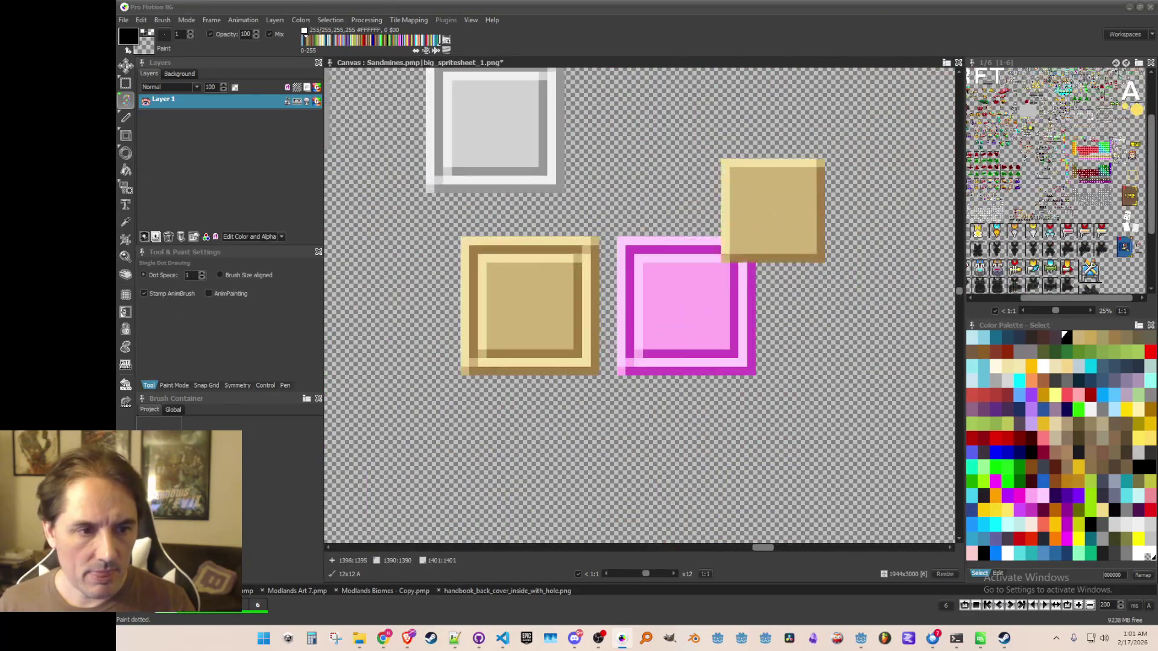
{"action": "key", "text": "b"}
{"action": "left_click_drag", "start_coordinate": [638, 258], "coordinate": [737, 353]}
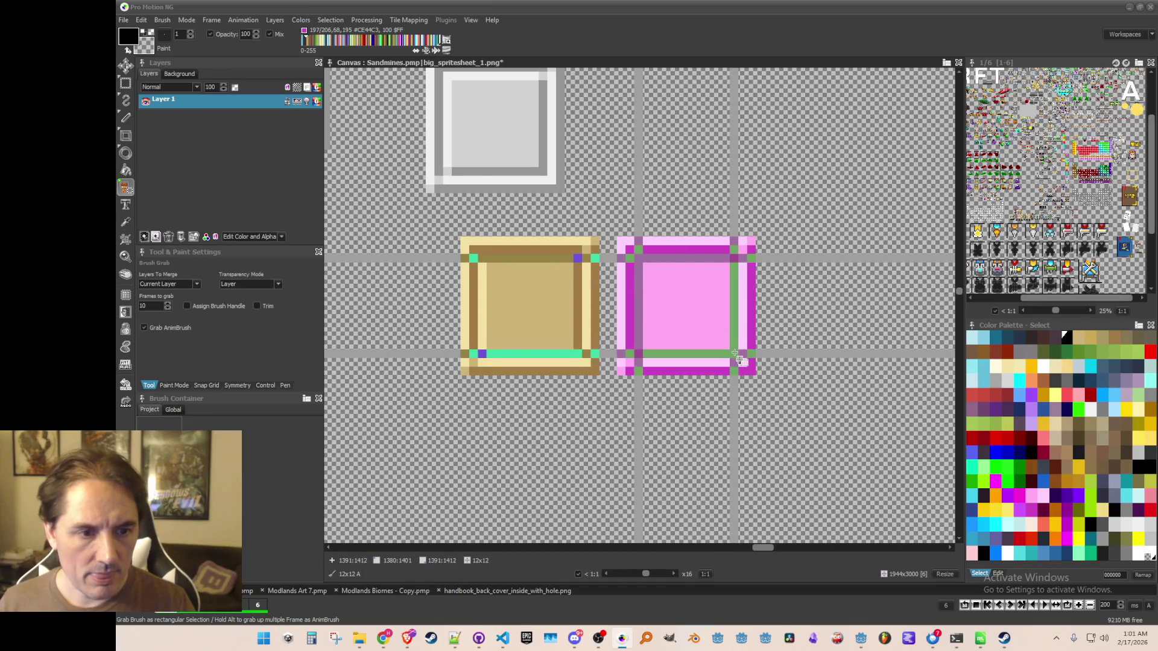
{"action": "scroll", "coordinate": [730, 353], "scroll_direction": "down", "scroll_amount": 4}
{"action": "scroll", "coordinate": [724, 350], "scroll_direction": "up", "scroll_amount": 1}
{"action": "scroll", "coordinate": [621, 247], "scroll_direction": "up", "scroll_amount": 2}
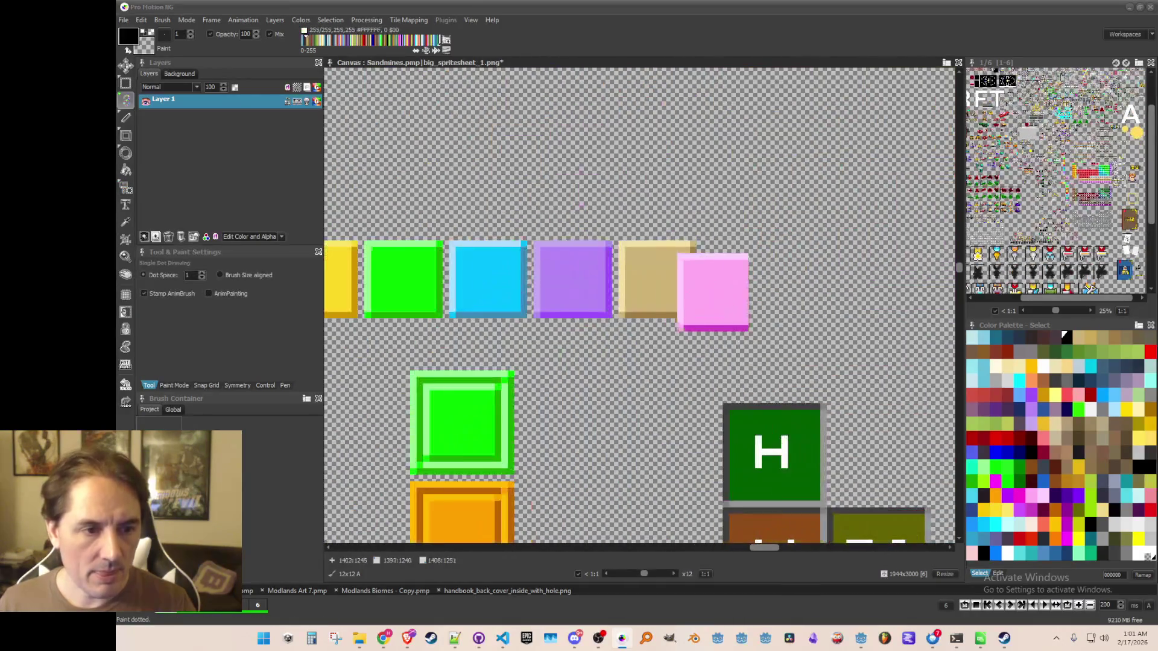
- Save the pink tile brush to a file
{"action": "left_click", "coordinate": [163, 20]}
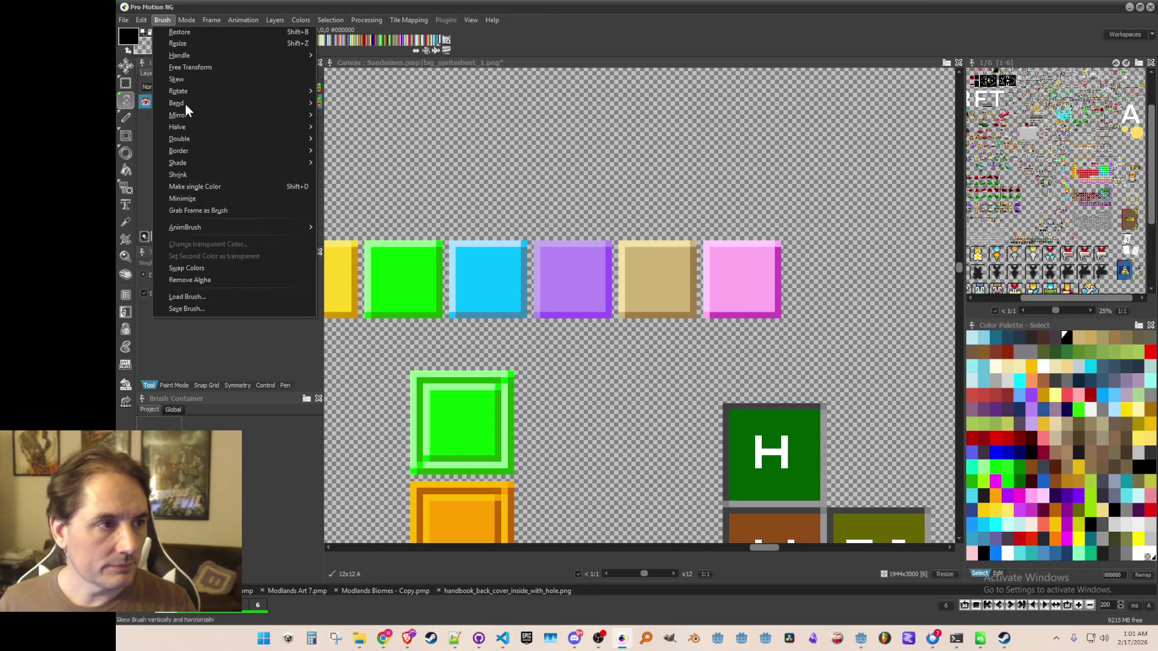
{"action": "left_click", "coordinate": [251, 308]}
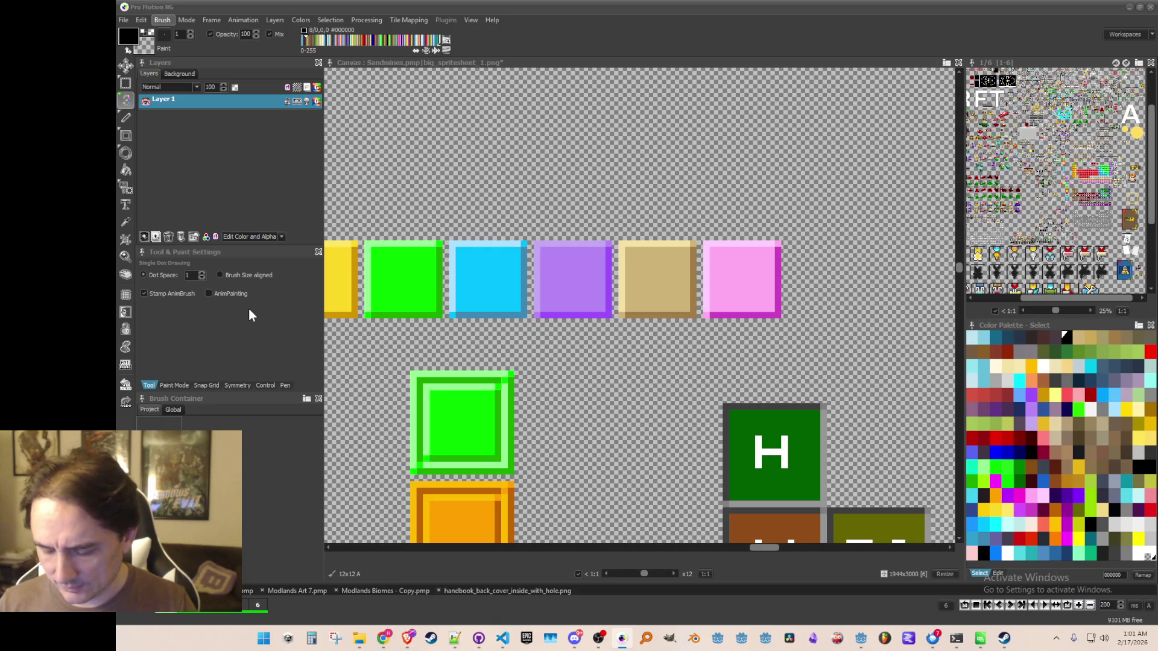
{"action": "scroll", "coordinate": [597, 248], "scroll_direction": "down", "scroll_amount": 2}
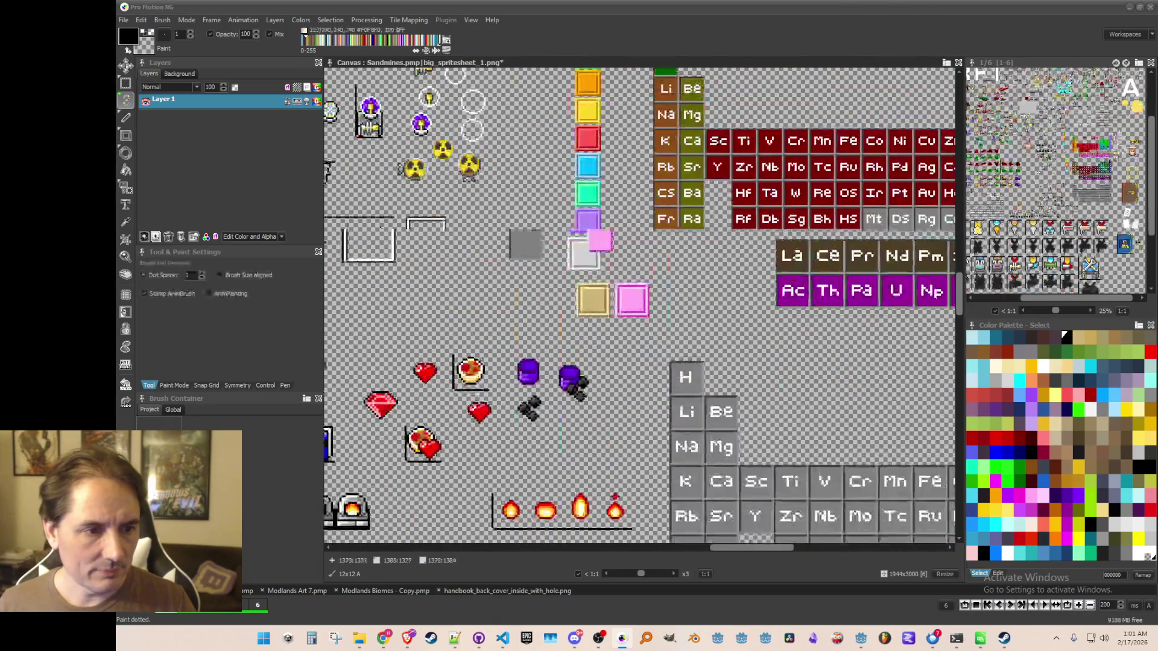
{"action": "scroll", "coordinate": [585, 240], "scroll_direction": "up", "scroll_amount": 2}
- Grab the white tile as a brush and save it as a brush file
{"action": "key", "text": "b"}
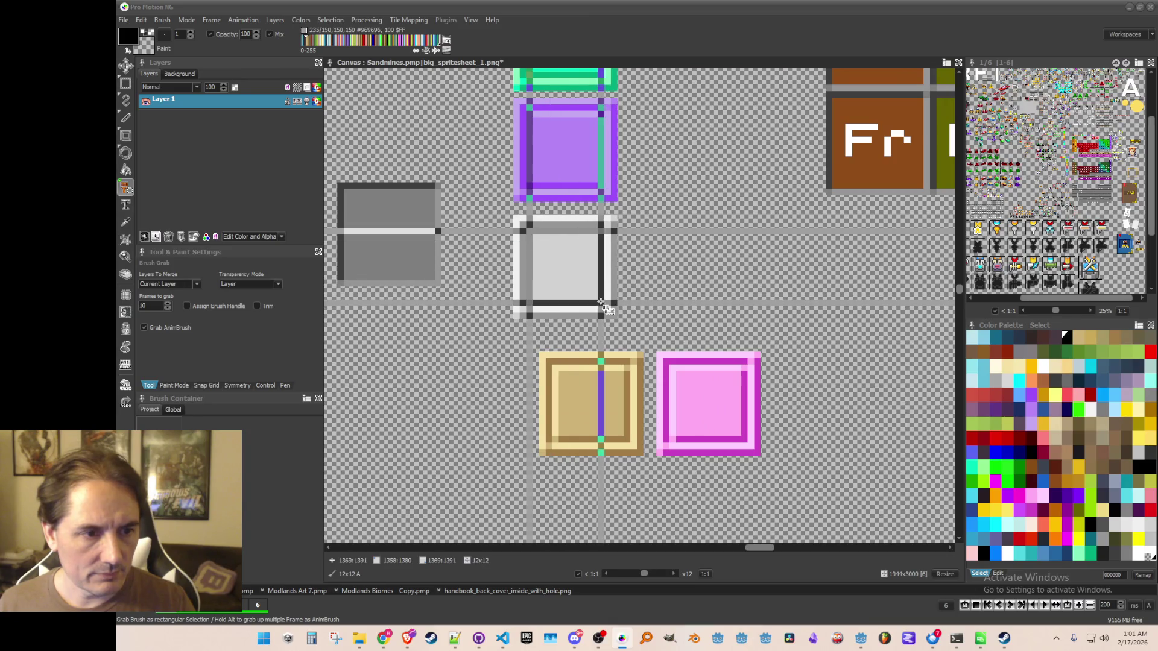
{"action": "left_click_drag", "start_coordinate": [601, 302], "coordinate": [602, 303]}
{"action": "scroll", "coordinate": [602, 303], "scroll_direction": "down", "scroll_amount": 2}
{"action": "scroll", "coordinate": [705, 215], "scroll_direction": "up", "scroll_amount": 2}
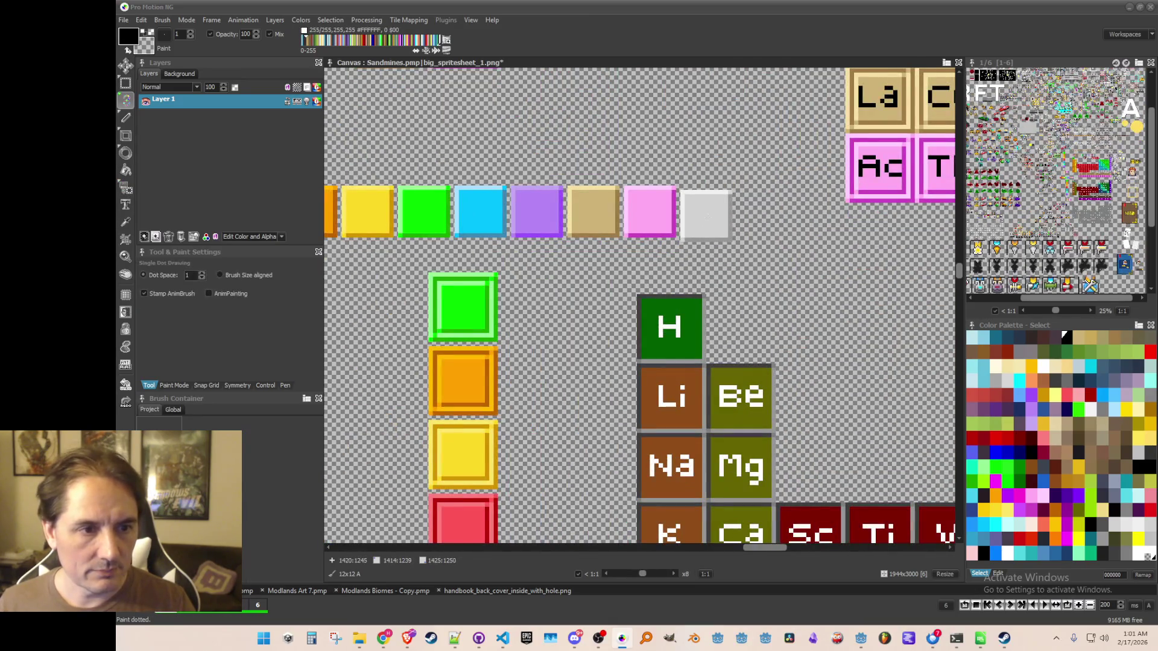
{"action": "left_click", "coordinate": [162, 20]}
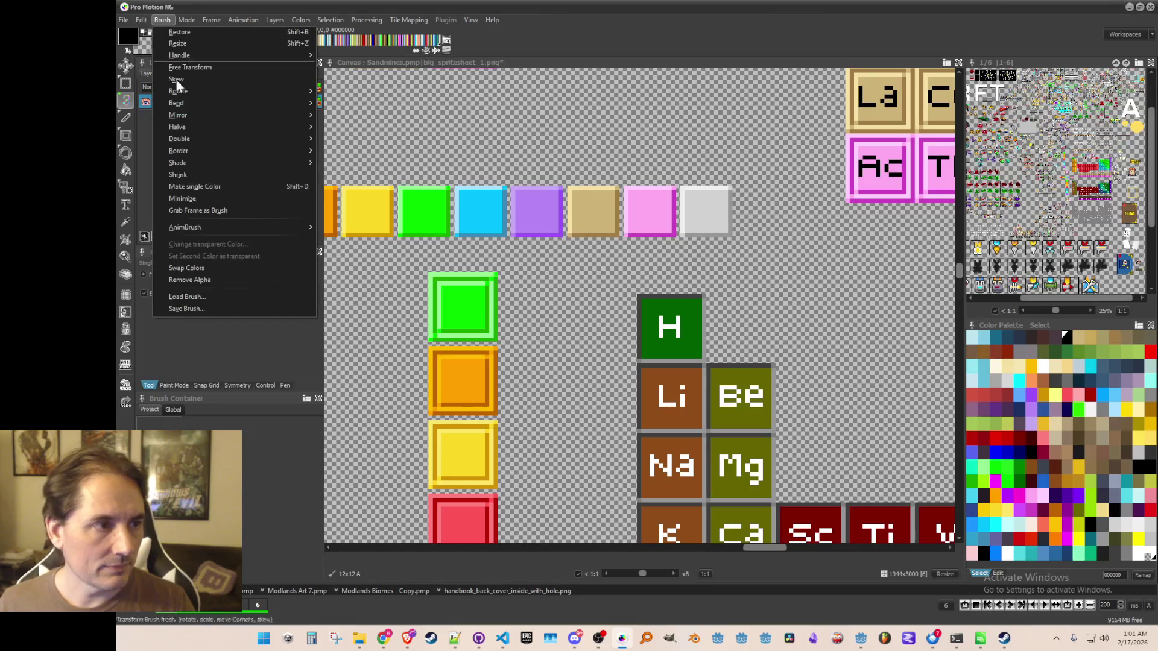
{"action": "left_click", "coordinate": [227, 308]}
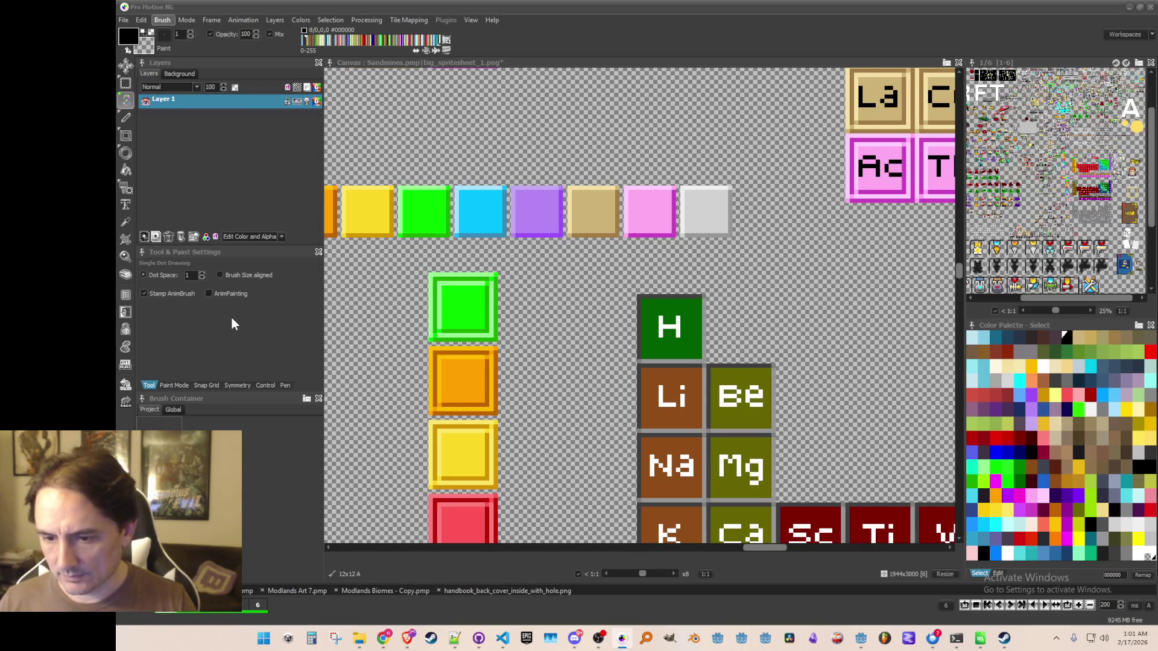
{"action": "key", "text": "Escape"}
{"action": "scroll", "coordinate": [767, 205], "scroll_direction": "down", "scroll_amount": 3}
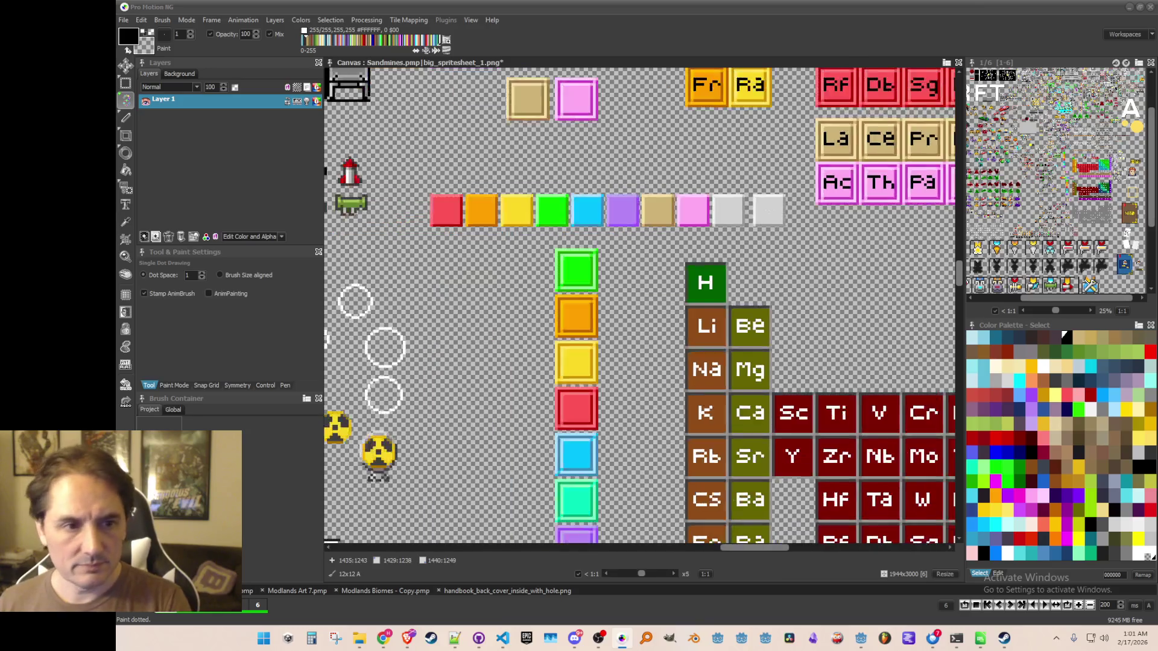
{"action": "scroll", "coordinate": [770, 193], "scroll_direction": "down", "scroll_amount": 2}
{"action": "scroll", "coordinate": [745, 211], "scroll_direction": "up", "scroll_amount": 2}
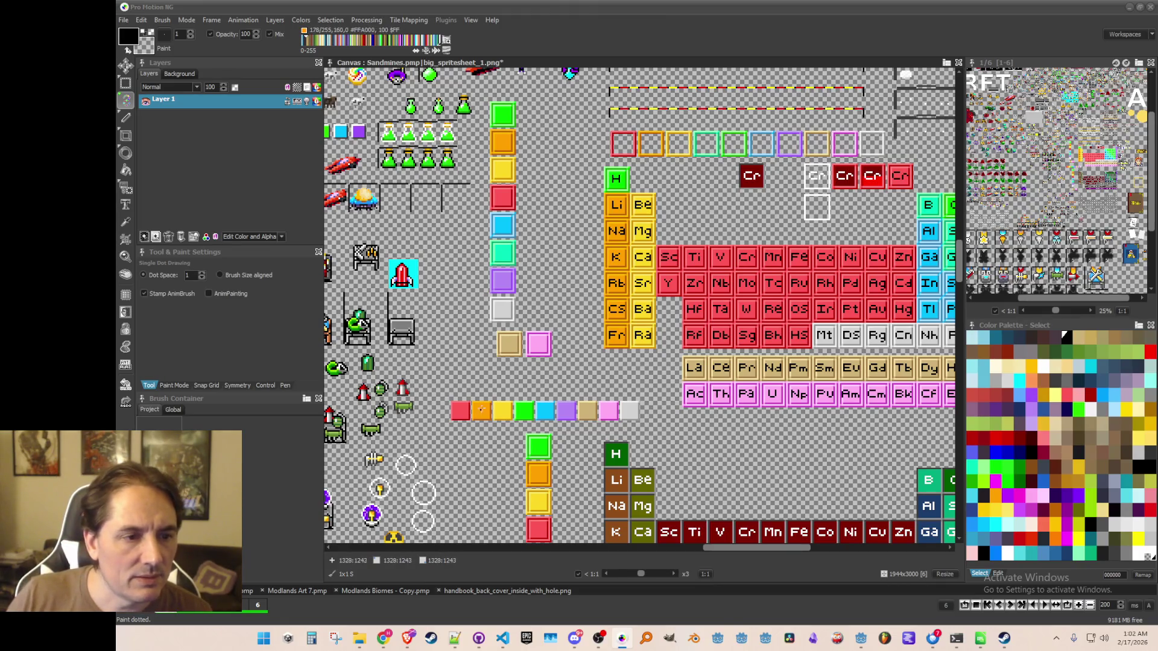
- Grab the teal square and stamp a copy above the colour row
{"action": "scroll", "coordinate": [535, 442], "scroll_direction": "down", "scroll_amount": 5}
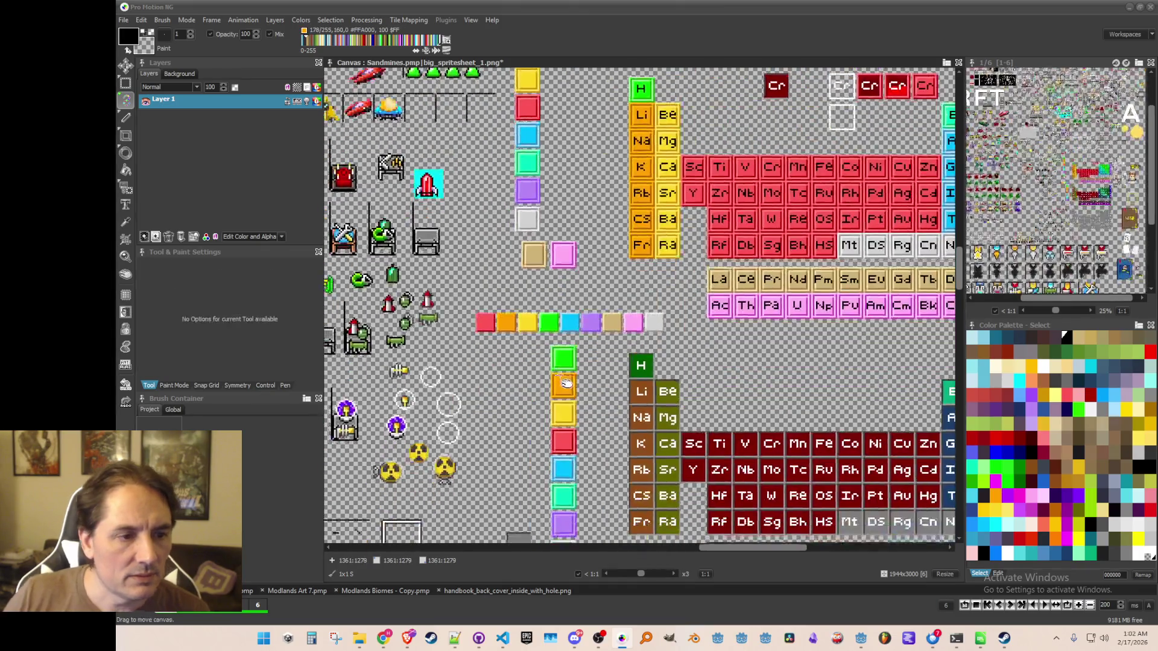
{"action": "scroll", "coordinate": [609, 410], "scroll_direction": "up", "scroll_amount": 1}
{"action": "key", "text": "b"}
{"action": "left_click_drag", "start_coordinate": [595, 396], "coordinate": [633, 436]}
{"action": "scroll", "coordinate": [632, 432], "scroll_direction": "down", "scroll_amount": 3}
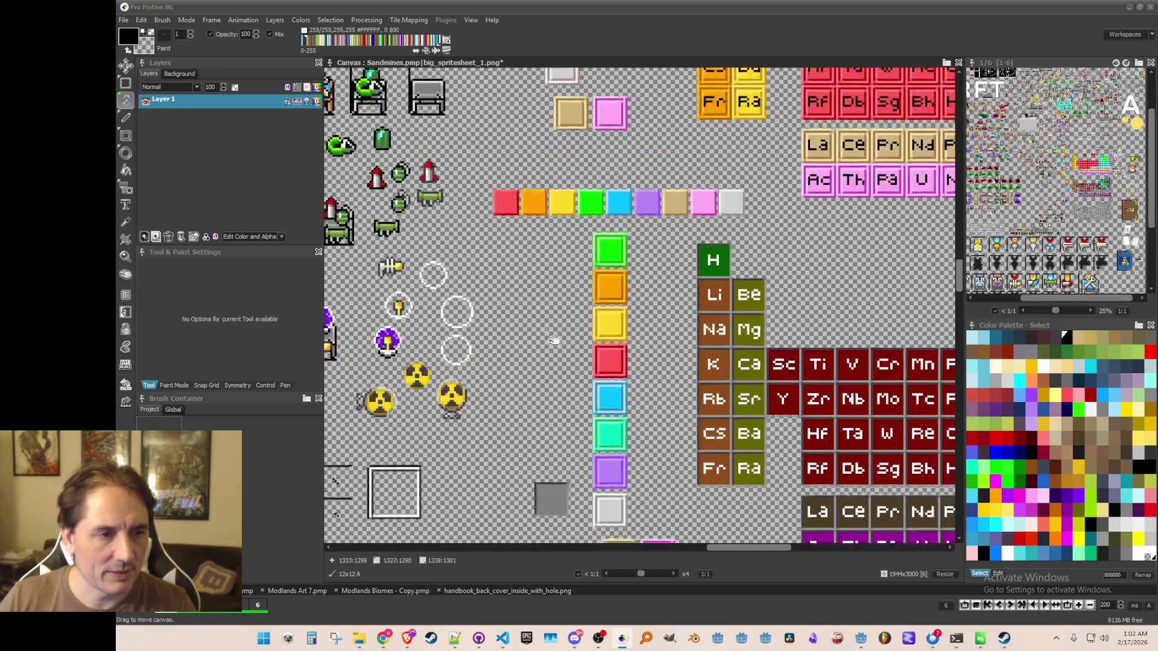
{"action": "scroll", "coordinate": [581, 203], "scroll_direction": "up", "scroll_amount": 2}
{"action": "left_click", "coordinate": [574, 210]}
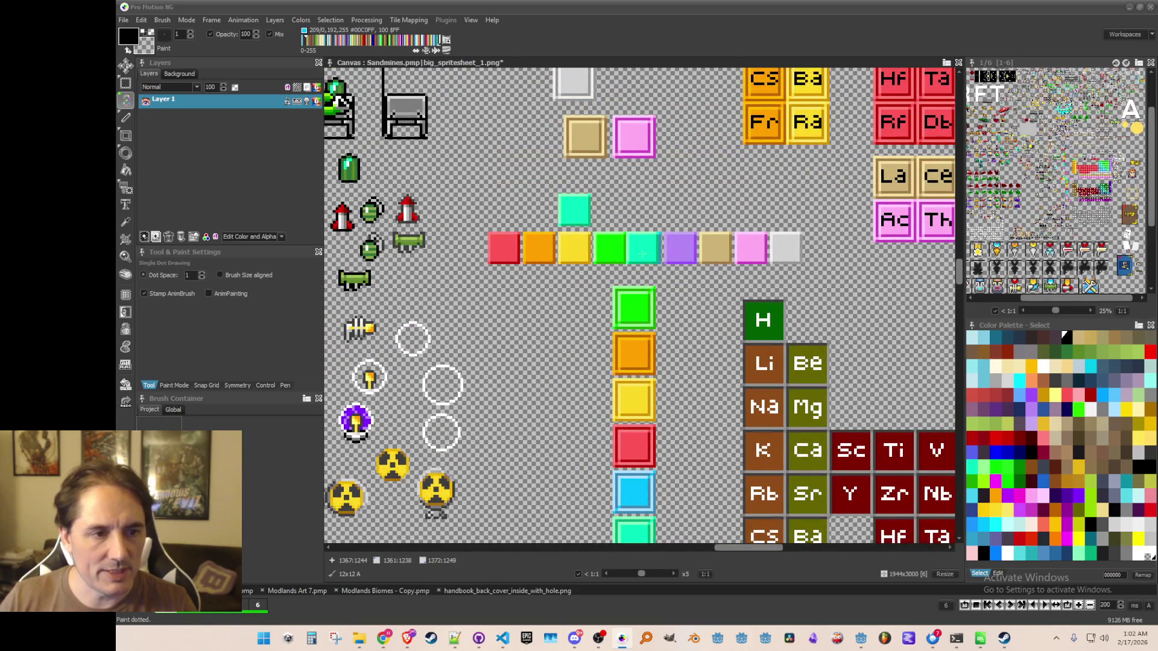
- Save the flat green square as a brush image
{"action": "scroll", "coordinate": [632, 232], "scroll_direction": "up", "scroll_amount": 3}
{"action": "key", "text": "b"}
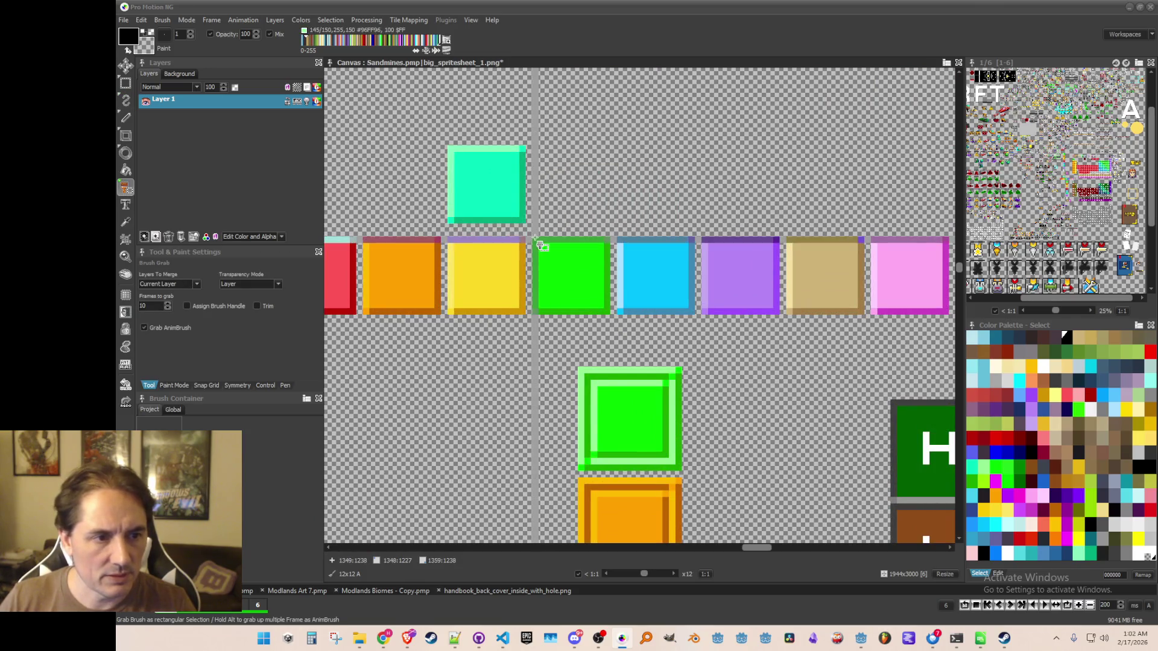
{"action": "key", "text": "d"}
{"action": "left_click", "coordinate": [162, 20]}
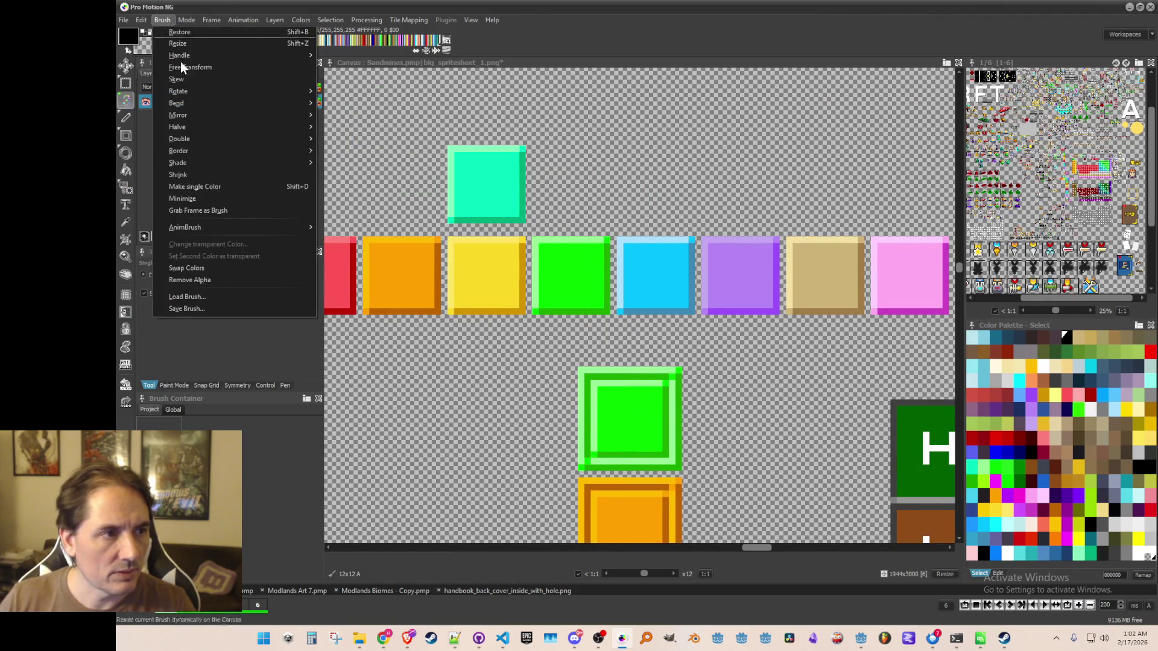
{"action": "left_click", "coordinate": [215, 315]}
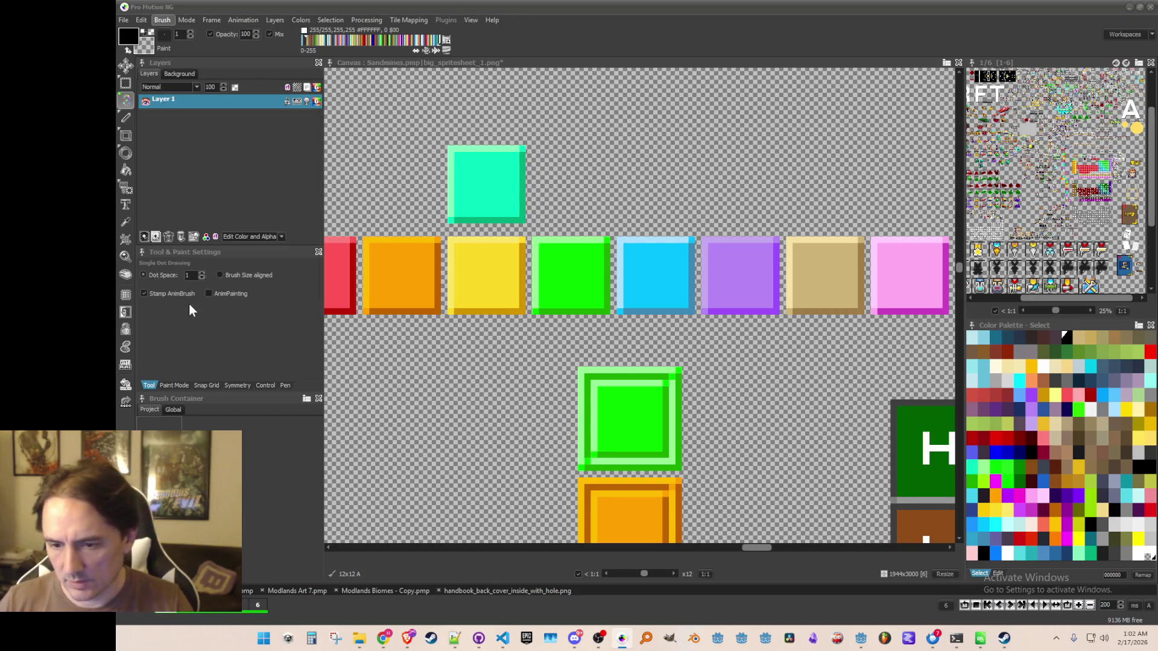
- Save the brush as element_filled_green.png, overwriting the existing file
{"action": "key", "text": "Return"}
{"action": "left_click", "coordinate": [621, 332]}
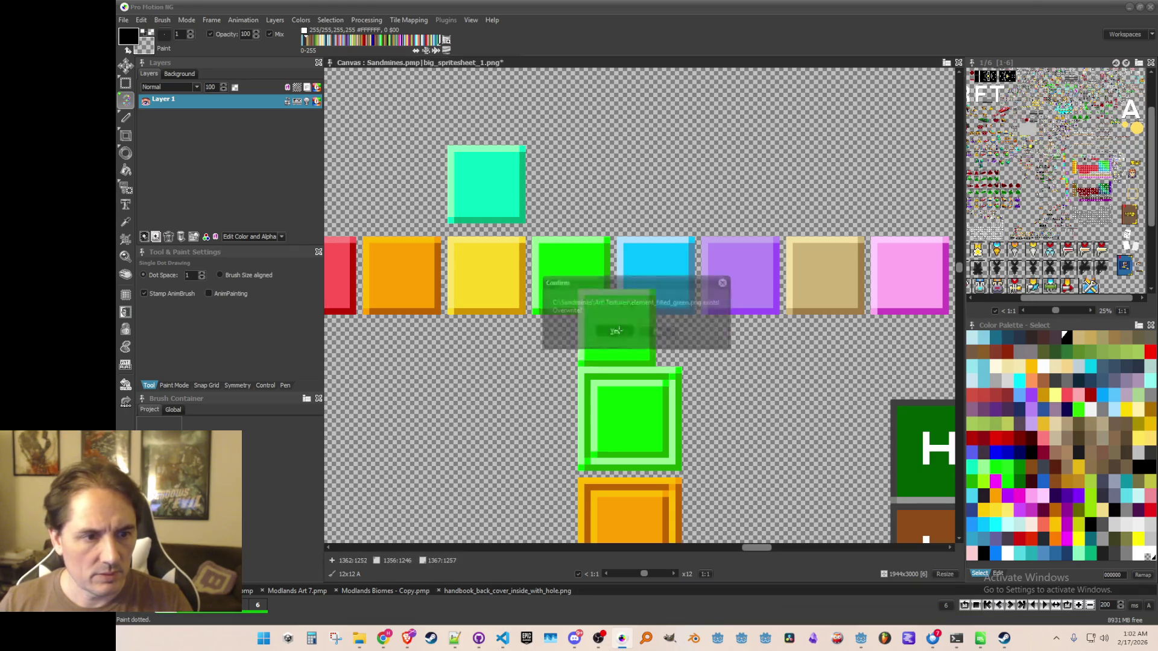
{"action": "scroll", "coordinate": [561, 242], "scroll_direction": "down", "scroll_amount": 2}
- Pick up the red-orange-yellow block, then stamp teal over the second yellow square
{"action": "key", "text": "b"}
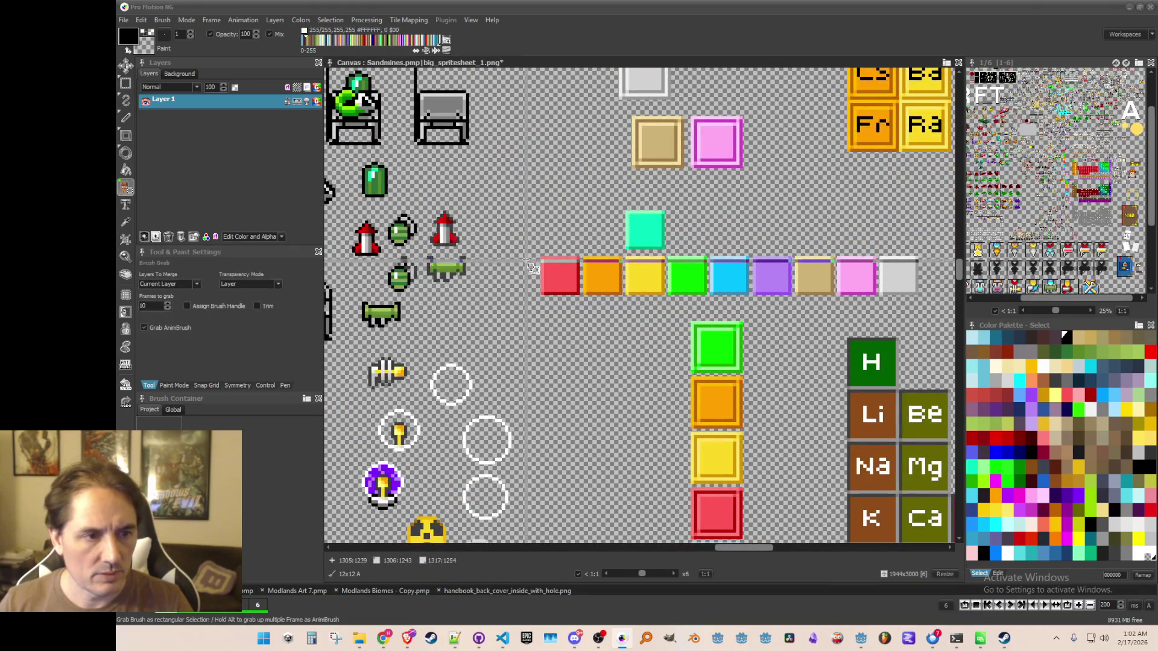
{"action": "left_click_drag", "start_coordinate": [627, 293], "coordinate": [541, 257]}
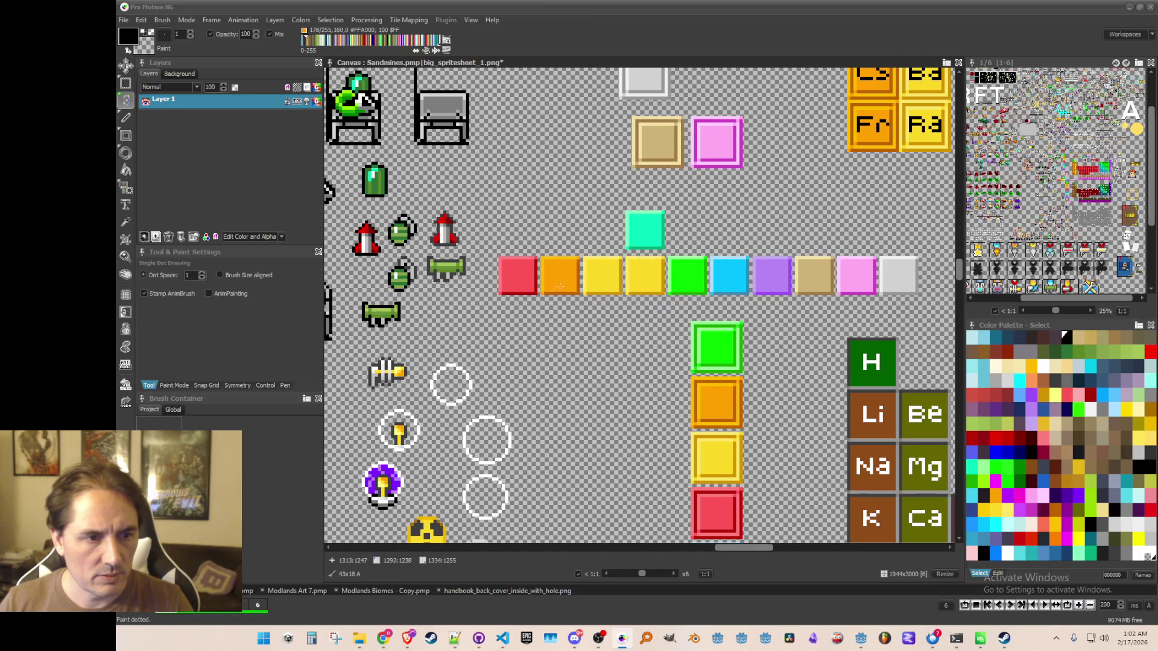
{"action": "key", "text": "b"}
{"action": "left_click_drag", "start_coordinate": [619, 210], "coordinate": [691, 257]}
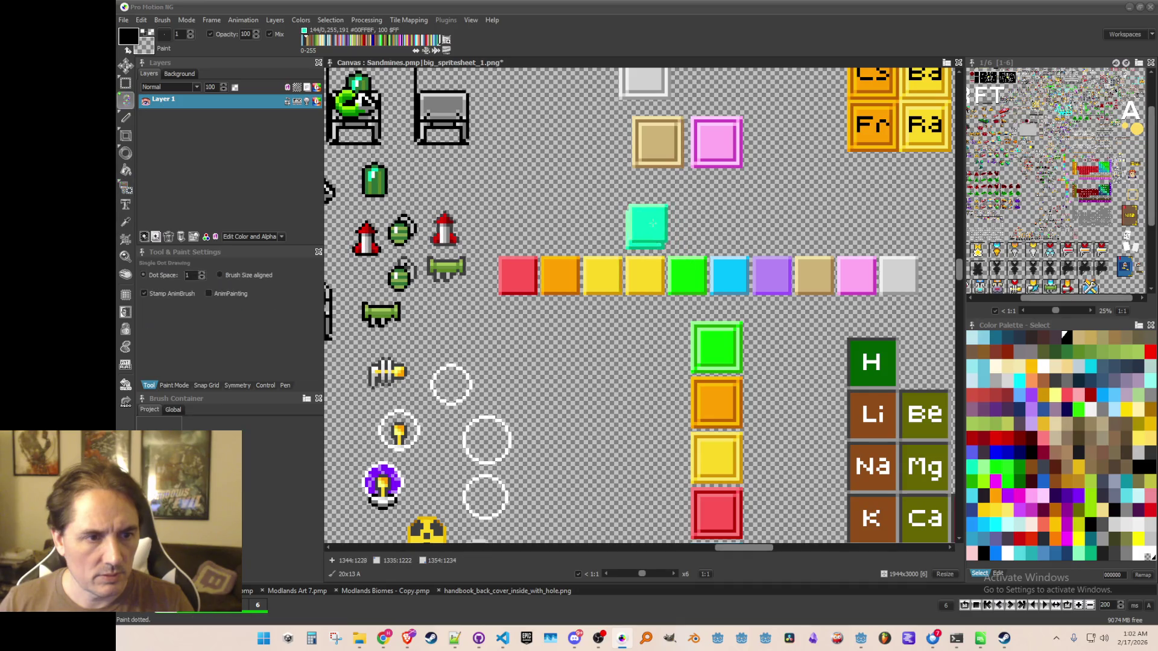
{"action": "left_click", "coordinate": [650, 275]}
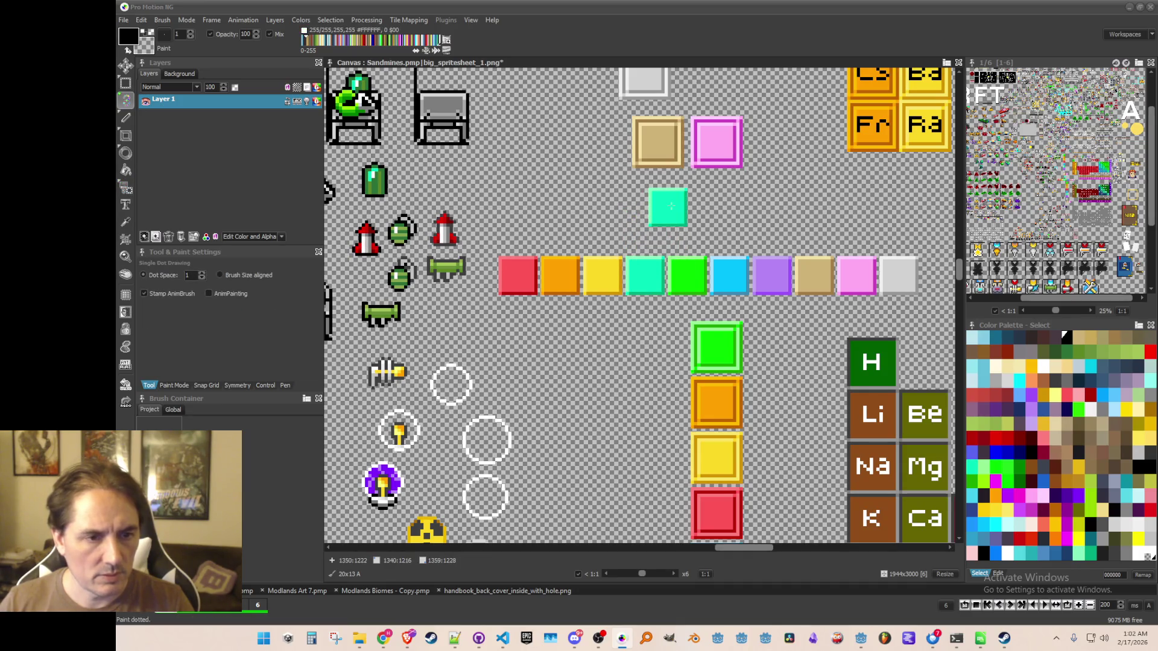
{"action": "key", "text": "period"}
- Save the spritesheet and minimize Pro Motion NG
{"action": "key", "text": "ctrl+s"}
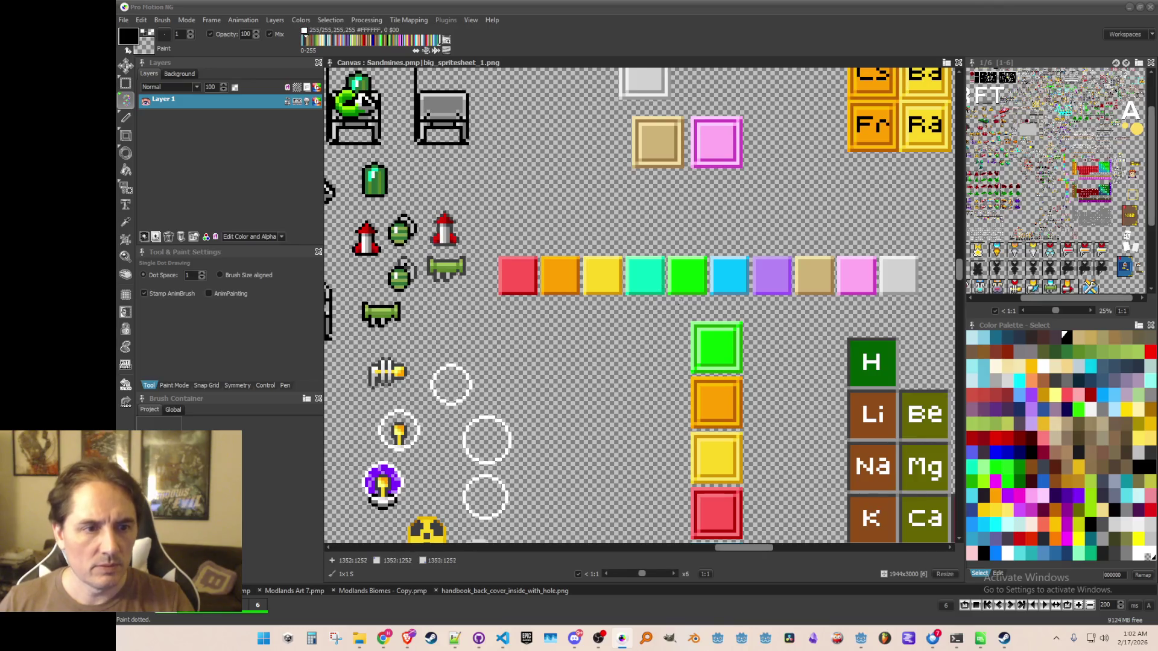
{"action": "scroll", "coordinate": [650, 297], "scroll_direction": "down", "scroll_amount": 5}
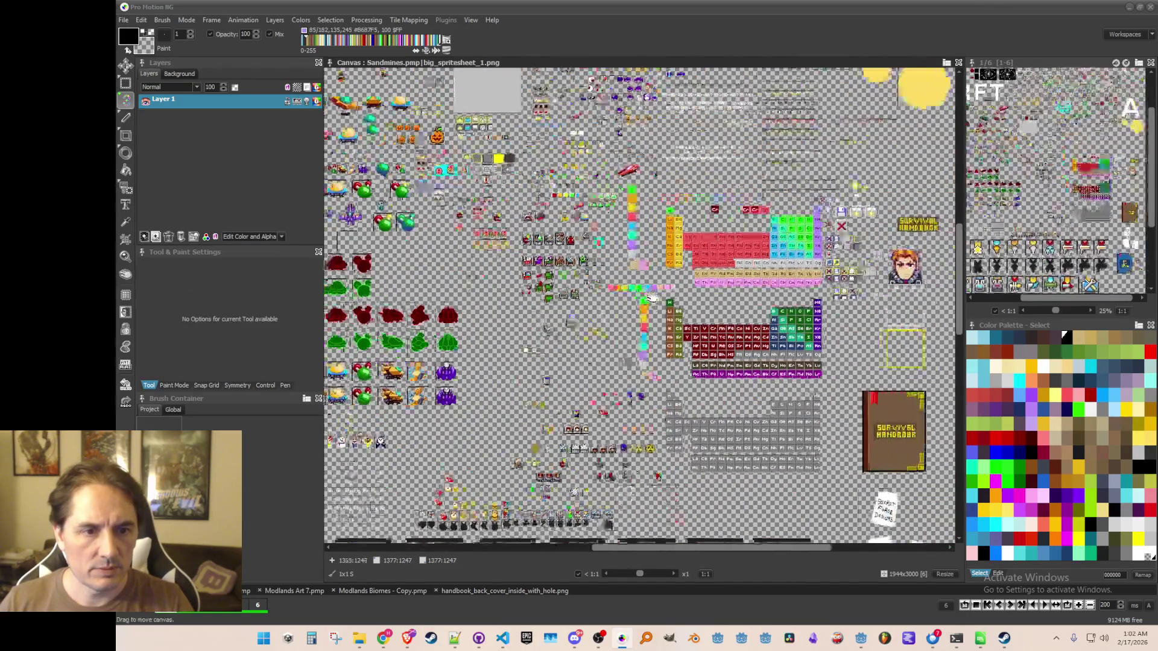
{"action": "scroll", "coordinate": [650, 298], "scroll_direction": "up", "scroll_amount": 1}
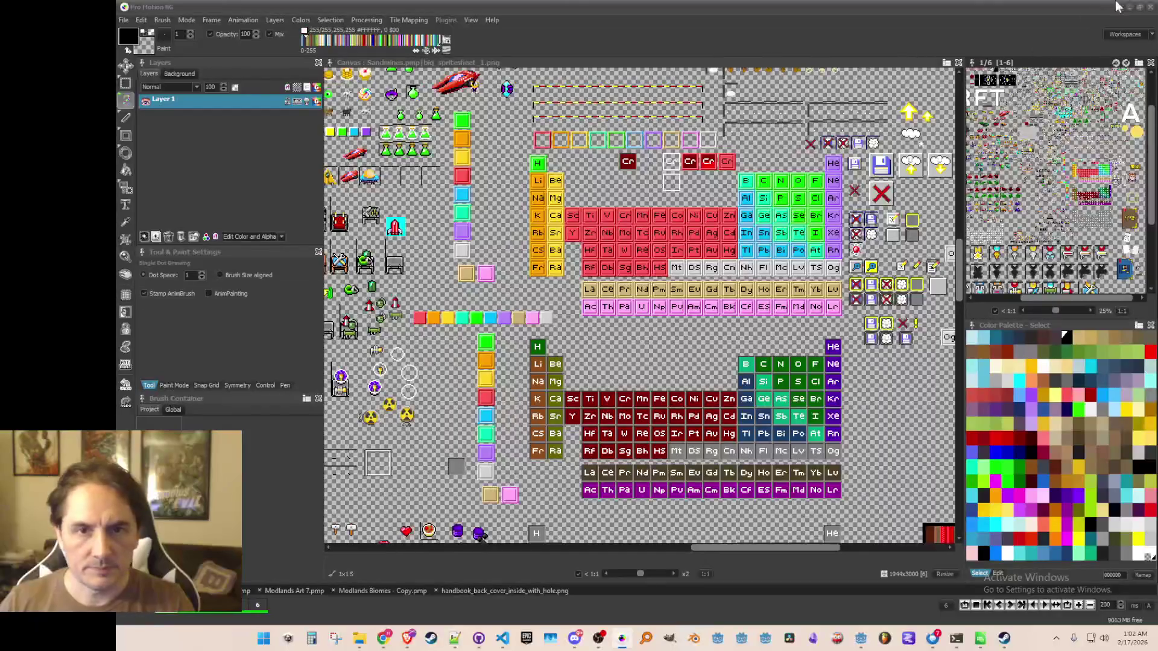
{"action": "left_click", "coordinate": [1130, 8]}
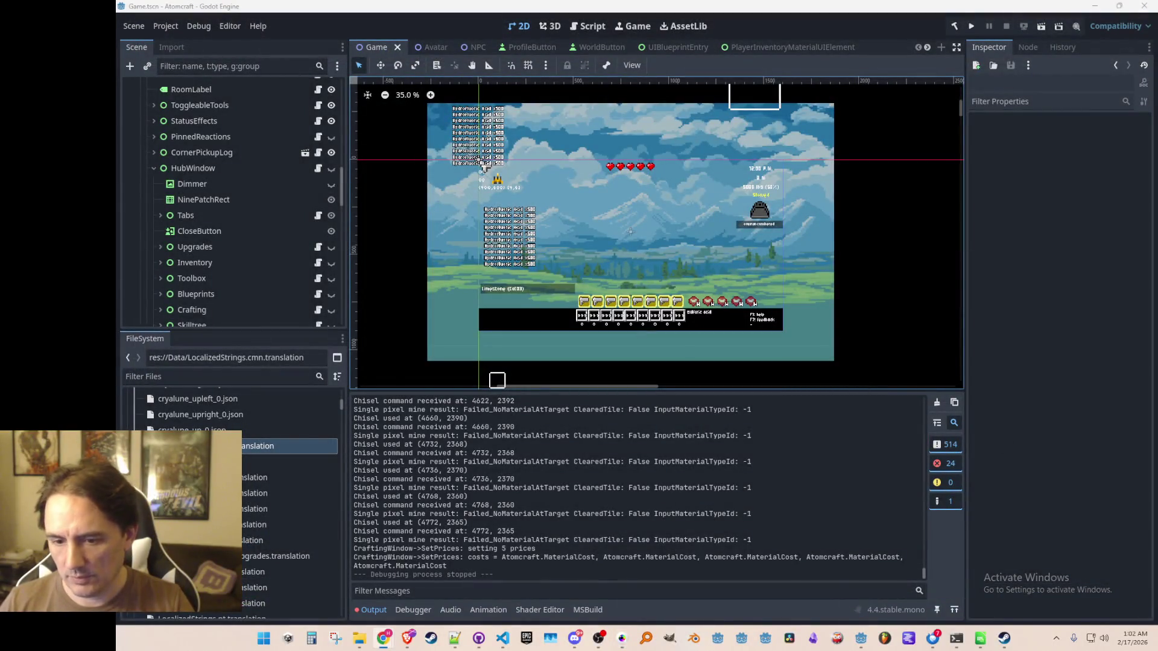
- Open the res://Art/PeriodicTable/ folder in Godot's FileSystem dock
{"action": "scroll", "coordinate": [271, 446], "scroll_direction": "up", "scroll_amount": 15}
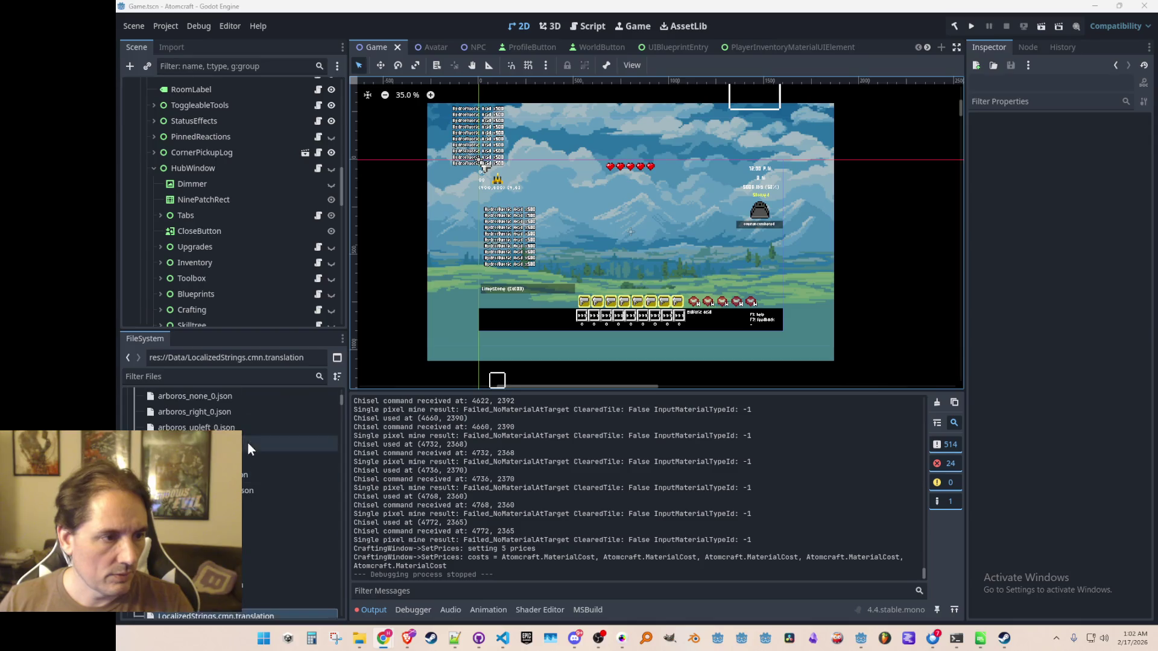
{"action": "left_click", "coordinate": [181, 508]}
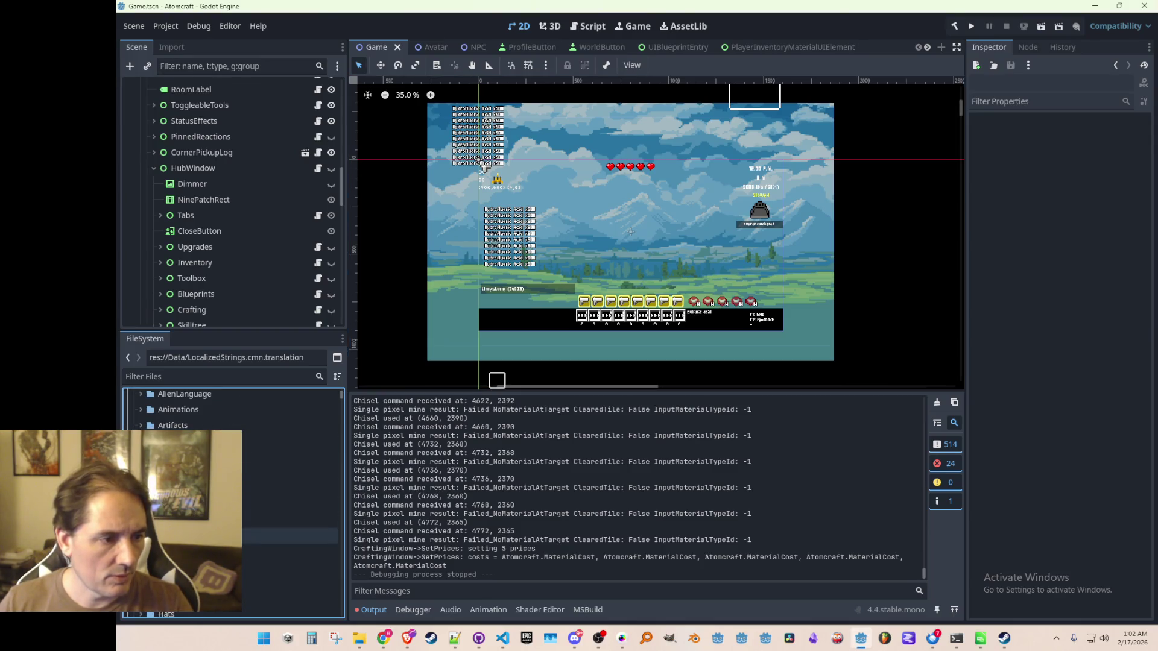
{"action": "scroll", "coordinate": [181, 561], "scroll_direction": "down", "scroll_amount": 2}
{"action": "scroll", "coordinate": [181, 464], "scroll_direction": "down", "scroll_amount": 3}
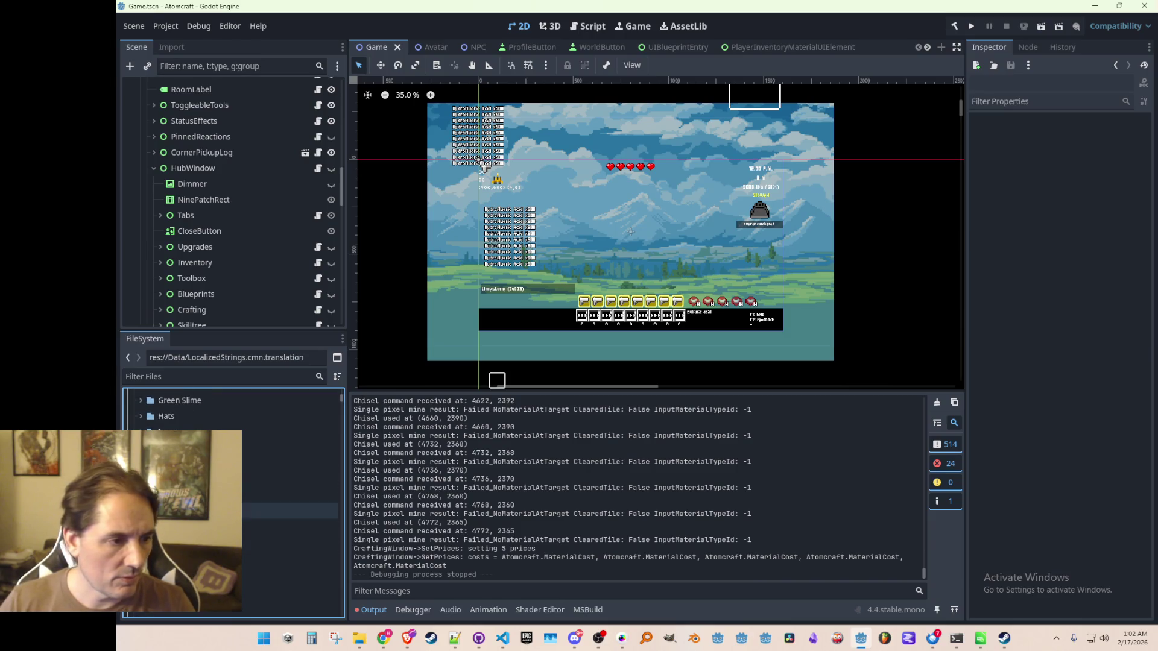
{"action": "left_click", "coordinate": [181, 463]}
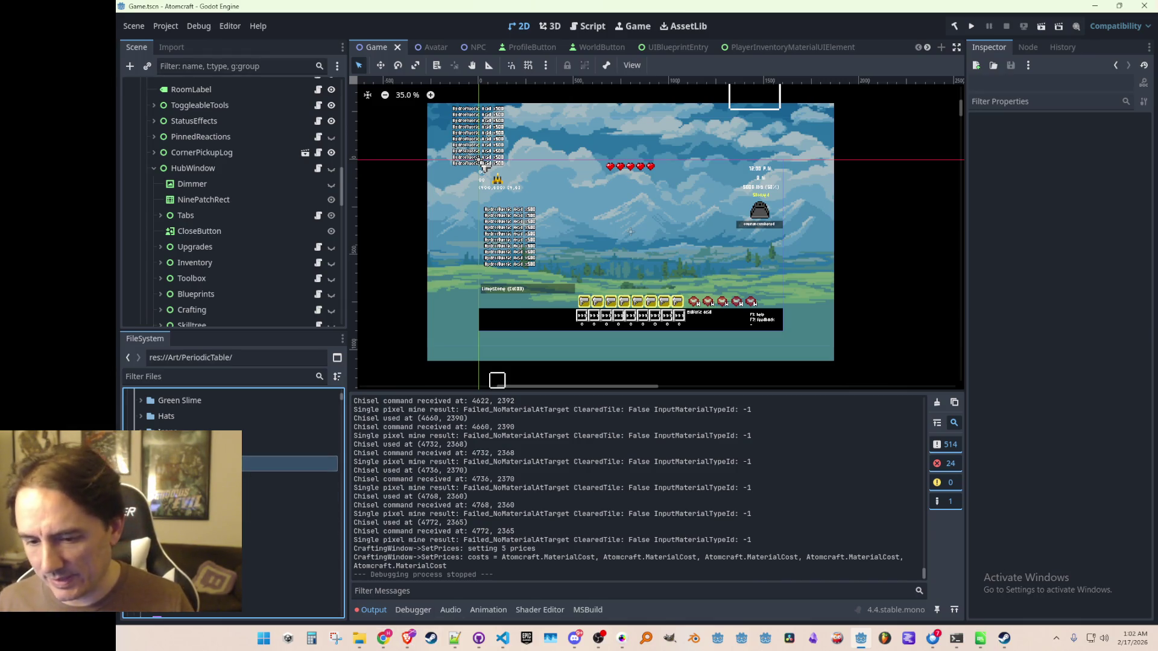
{"action": "left_click", "coordinate": [360, 638]}
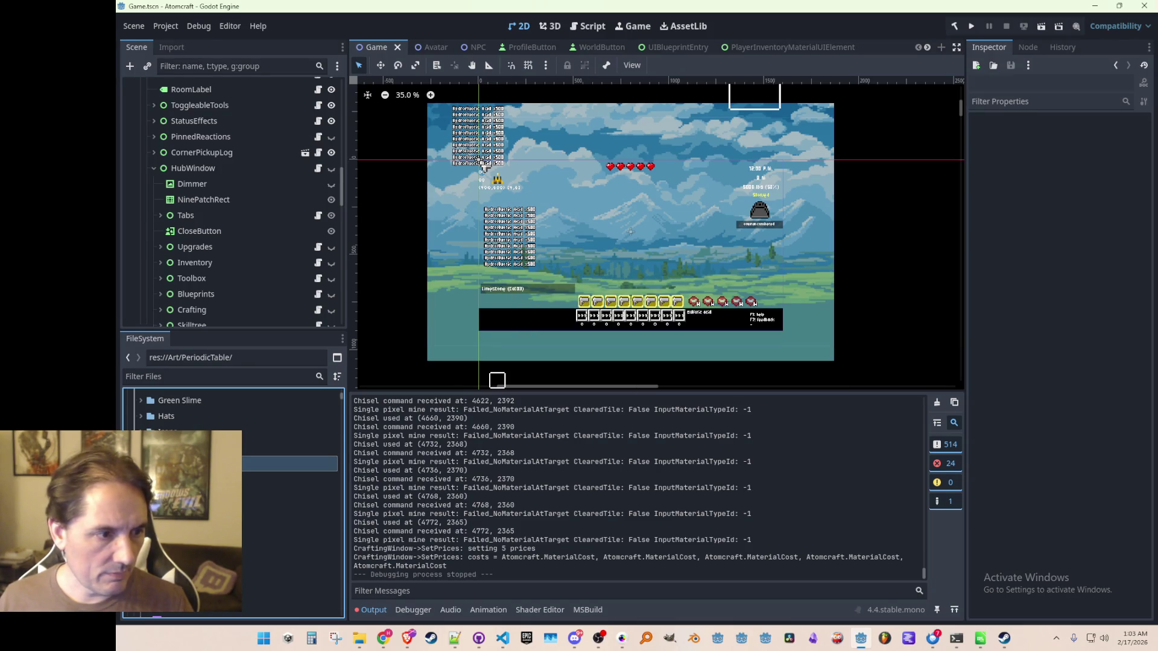
- Select element_border_undiscovered.png in the PeriodicTable folder to view it in the Inspector
{"action": "left_click", "coordinate": [266, 480]}
{"action": "key", "text": "Up"}
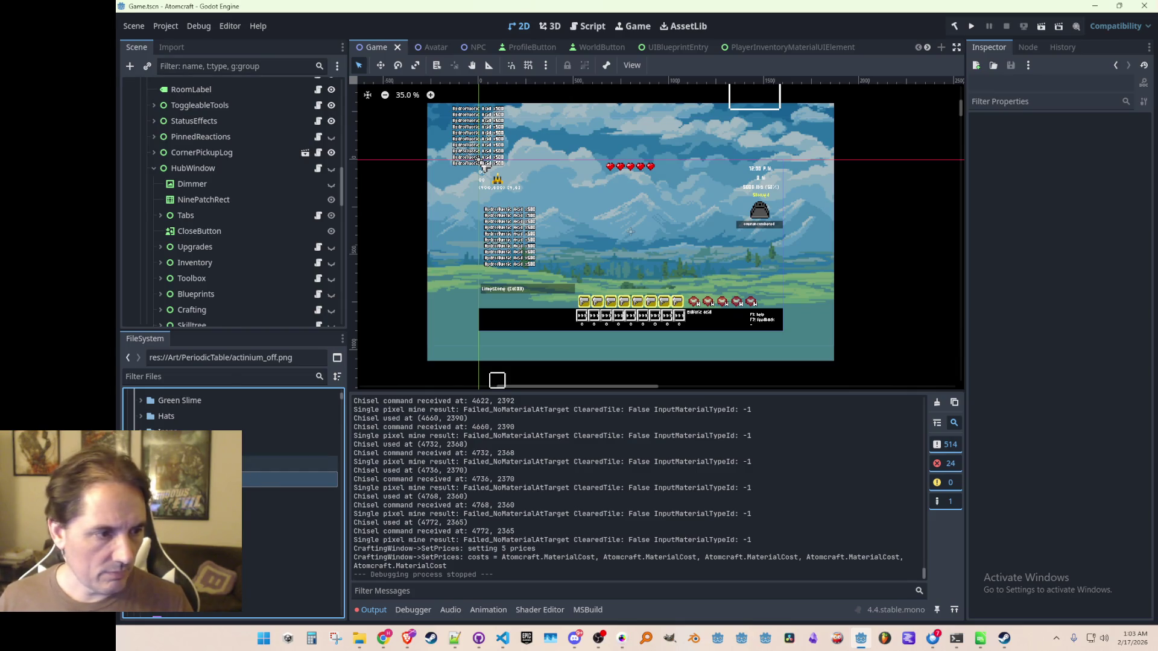
{"action": "scroll", "coordinate": [340, 416], "scroll_direction": "down", "scroll_amount": 10}
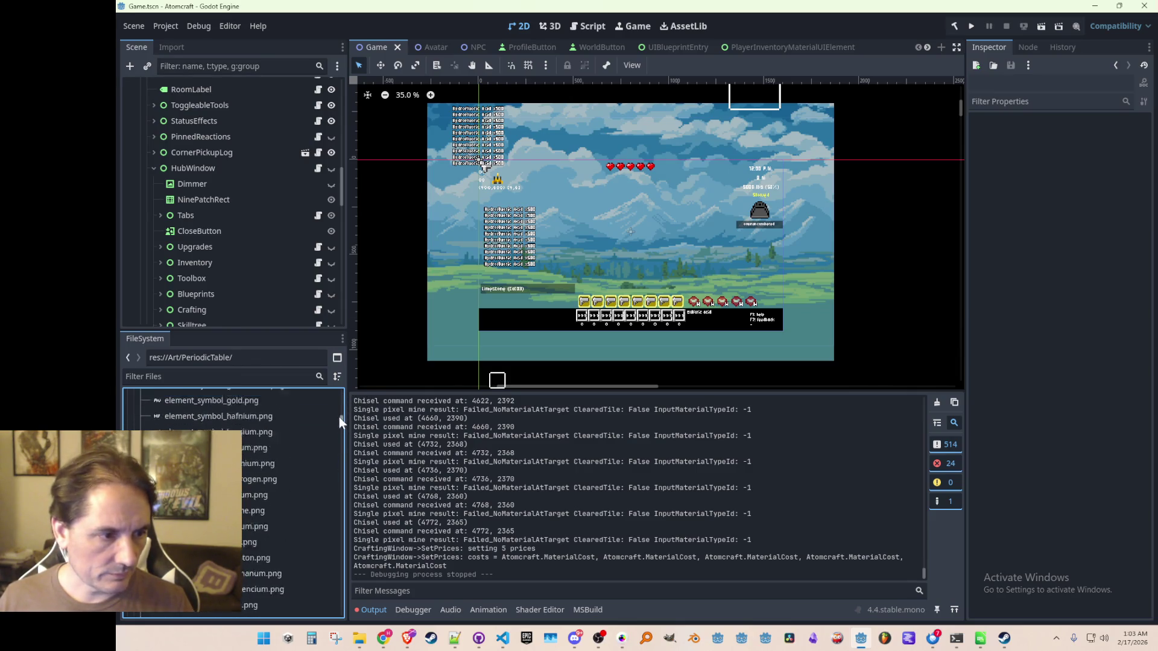
{"action": "scroll", "coordinate": [243, 494], "scroll_direction": "down", "scroll_amount": 2}
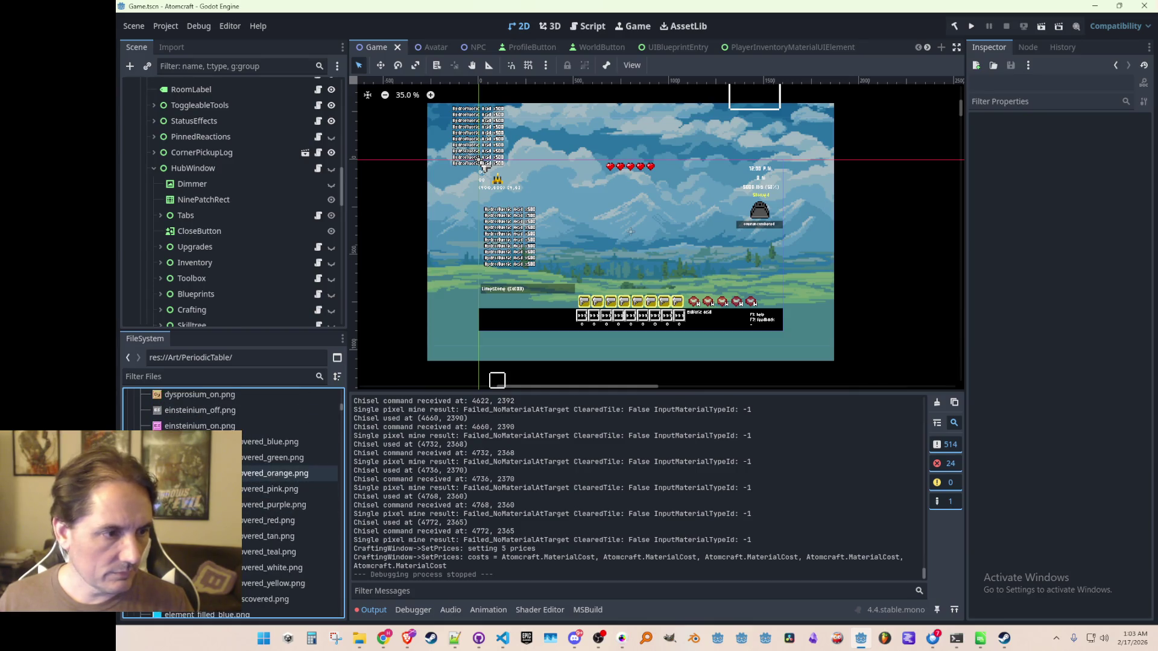
{"action": "scroll", "coordinate": [247, 509], "scroll_direction": "up", "scroll_amount": 2}
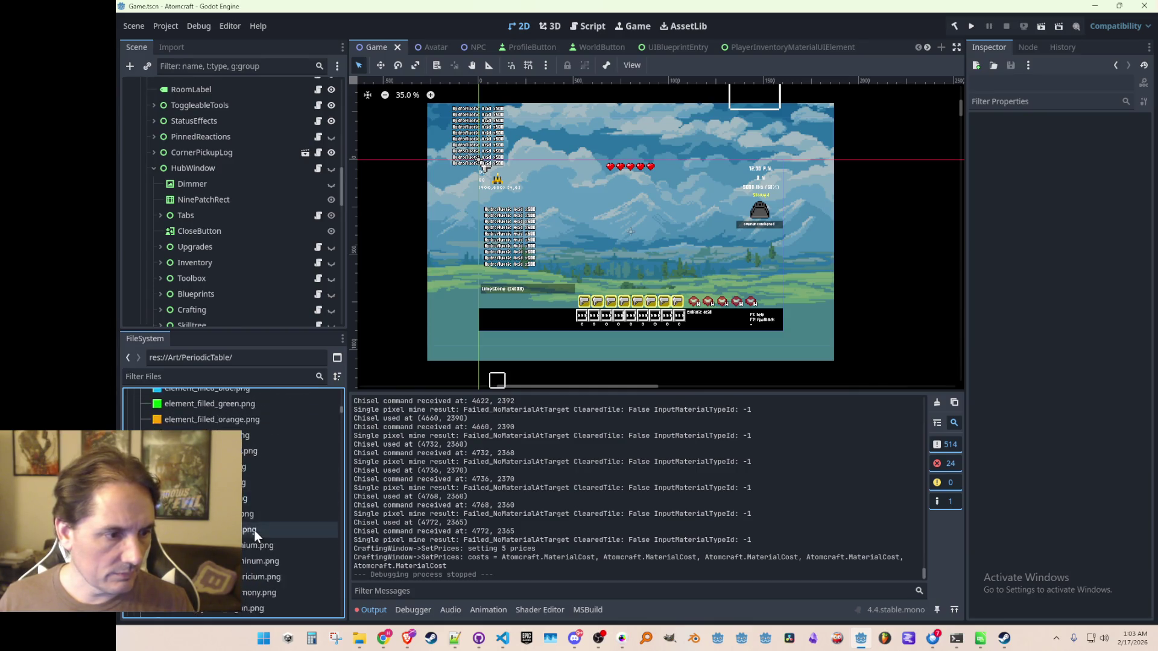
{"action": "scroll", "coordinate": [287, 504], "scroll_direction": "up", "scroll_amount": 4}
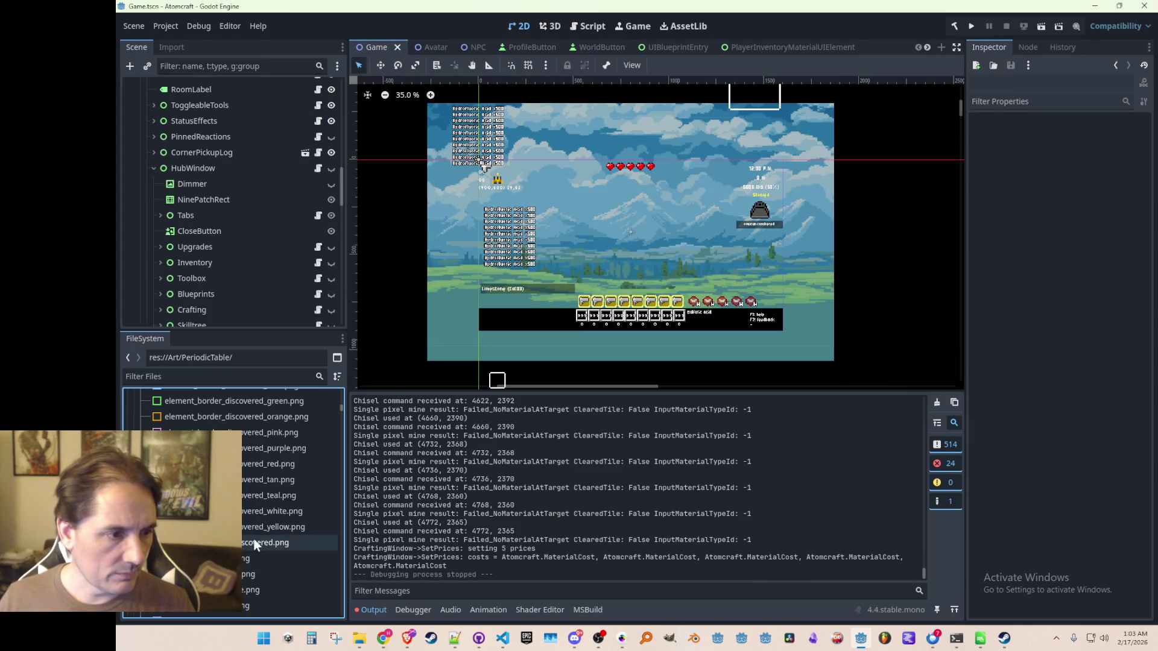
{"action": "left_click", "coordinate": [250, 543]}
{"action": "scroll", "coordinate": [633, 328], "scroll_direction": "down", "scroll_amount": 1}
{"action": "scroll", "coordinate": [633, 328], "scroll_direction": "down", "scroll_amount": 1}
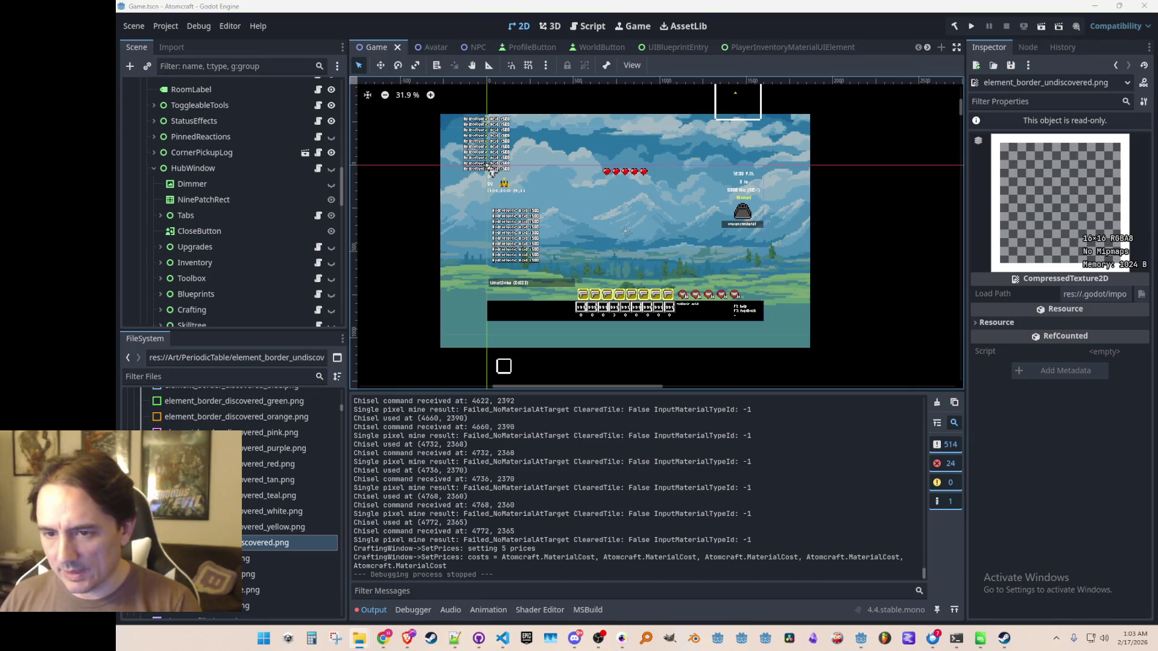
{"action": "key", "text": "alt+Tab"}
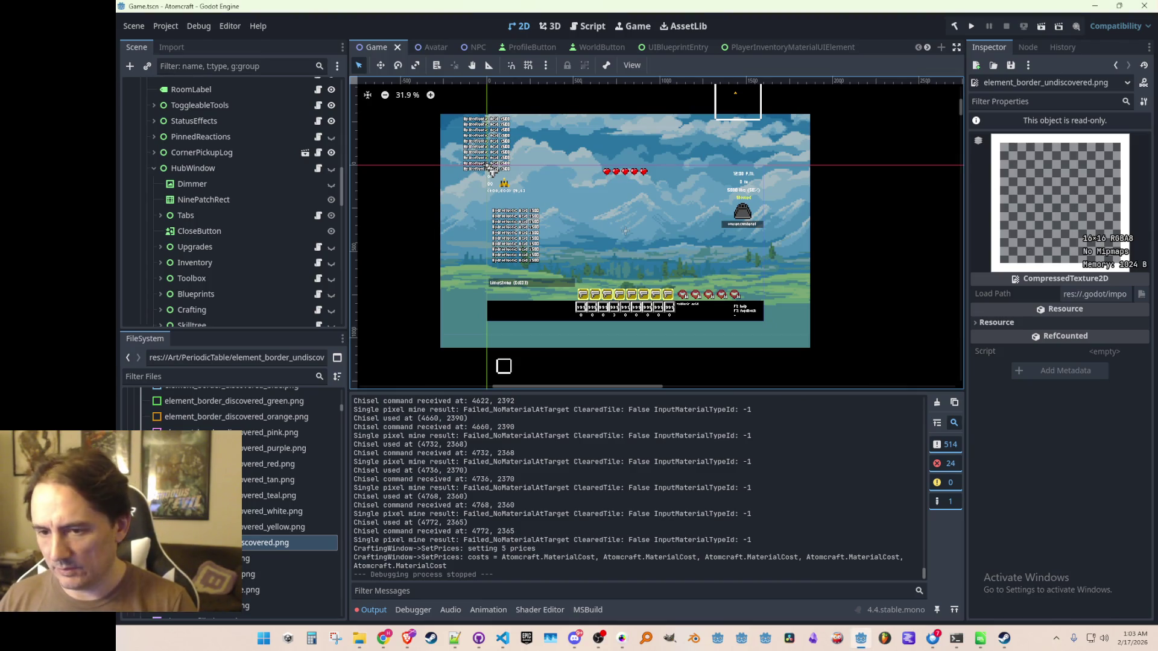
- Expand the Progression node and toggle its eye icon to show the periodic table panel
{"action": "left_click", "coordinate": [331, 168]}
{"action": "scroll", "coordinate": [266, 245], "scroll_direction": "down", "scroll_amount": 5}
{"action": "left_click", "coordinate": [161, 262]}
{"action": "scroll", "coordinate": [286, 265], "scroll_direction": "down", "scroll_amount": 1}
{"action": "left_click", "coordinate": [331, 236]}
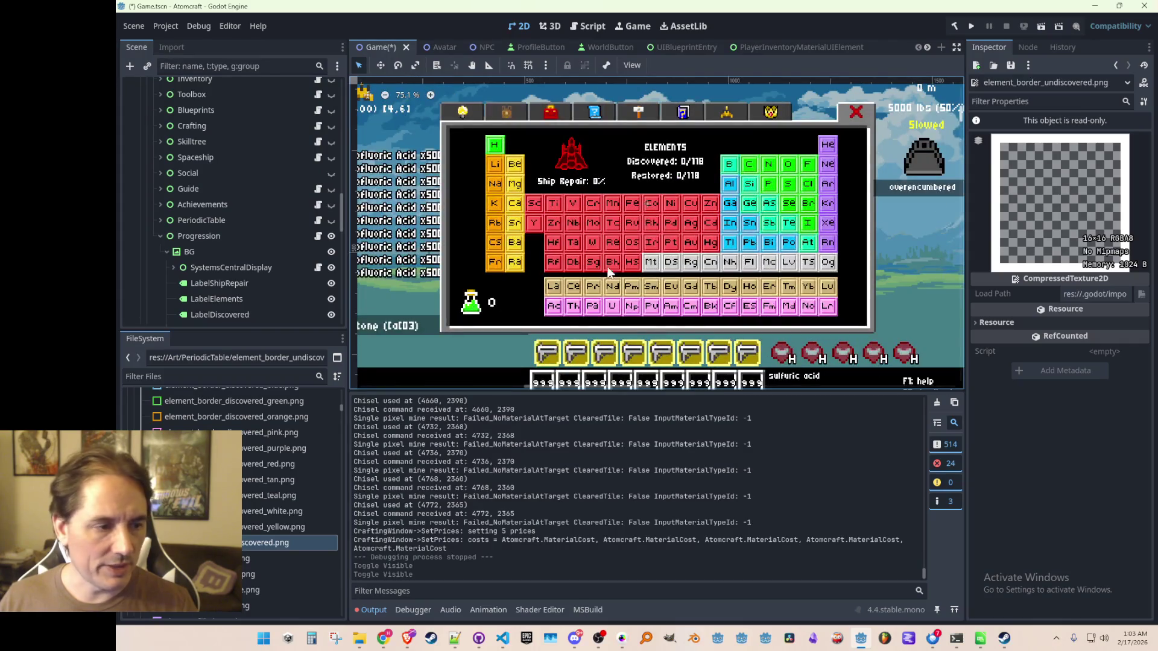
- Expand Elements, select hydrogen's node 1, and zoom onto the H cell
{"action": "scroll", "coordinate": [615, 258], "scroll_direction": "up", "scroll_amount": 3}
{"action": "scroll", "coordinate": [265, 242], "scroll_direction": "down", "scroll_amount": 5}
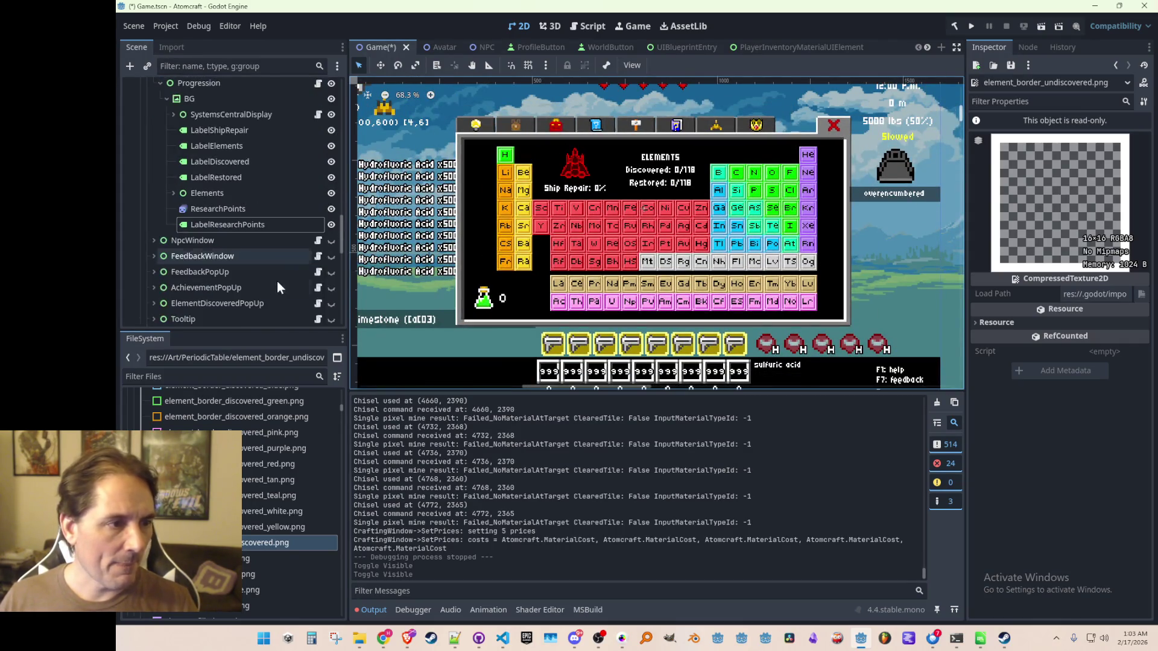
{"action": "left_click", "coordinate": [174, 193]}
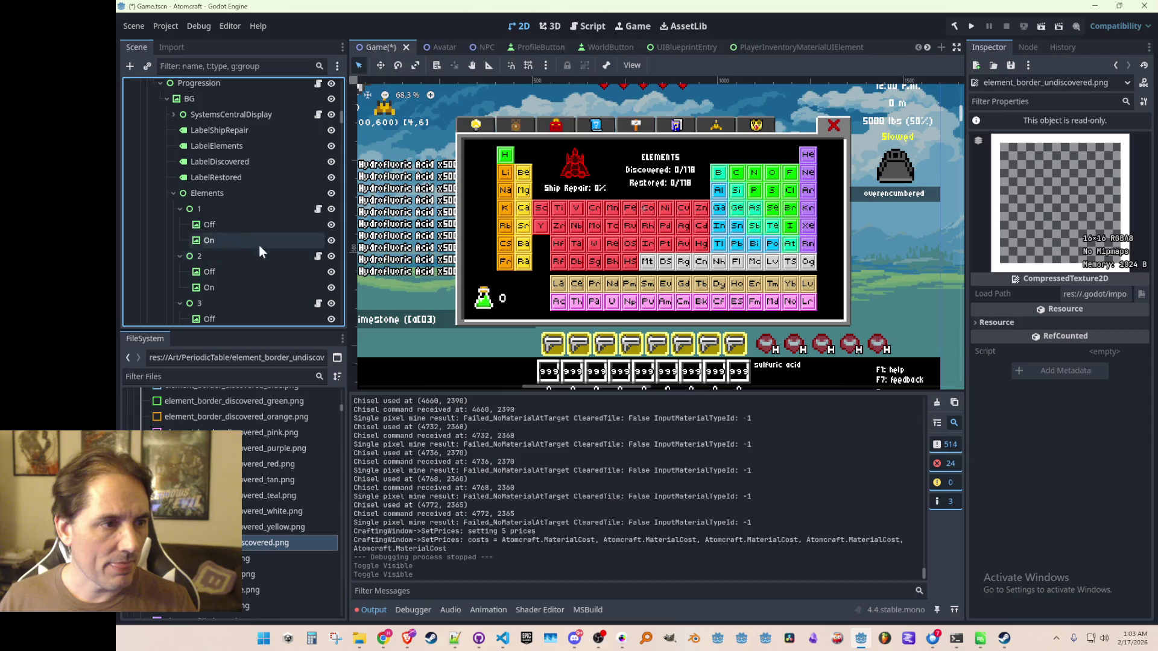
{"action": "left_click", "coordinate": [245, 211]}
{"action": "scroll", "coordinate": [534, 200], "scroll_direction": "up", "scroll_amount": 3}
{"action": "scroll", "coordinate": [534, 201], "scroll_direction": "down", "scroll_amount": 2}
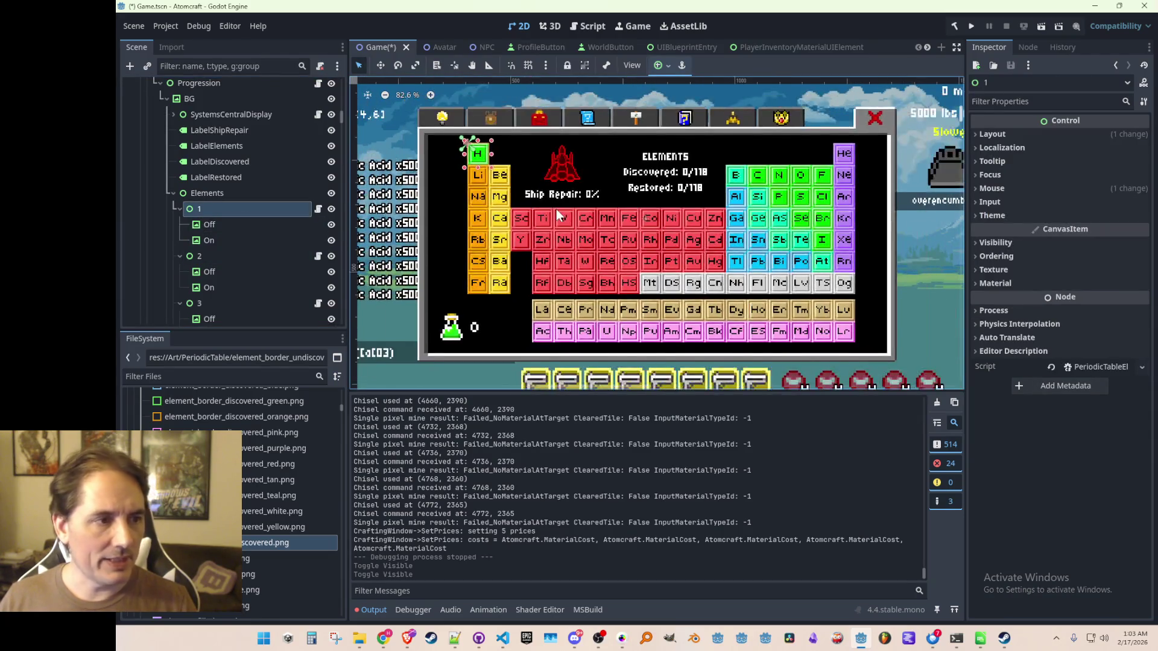
{"action": "scroll", "coordinate": [550, 231], "scroll_direction": "up", "scroll_amount": 1}
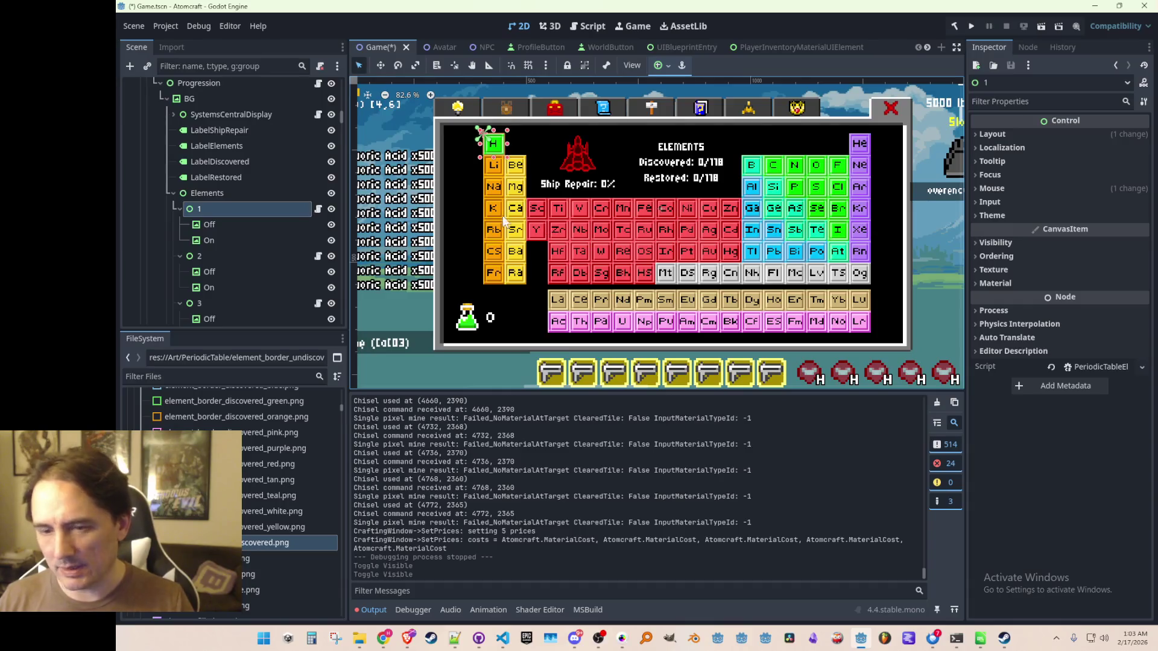
{"action": "scroll", "coordinate": [524, 178], "scroll_direction": "up", "scroll_amount": 2}
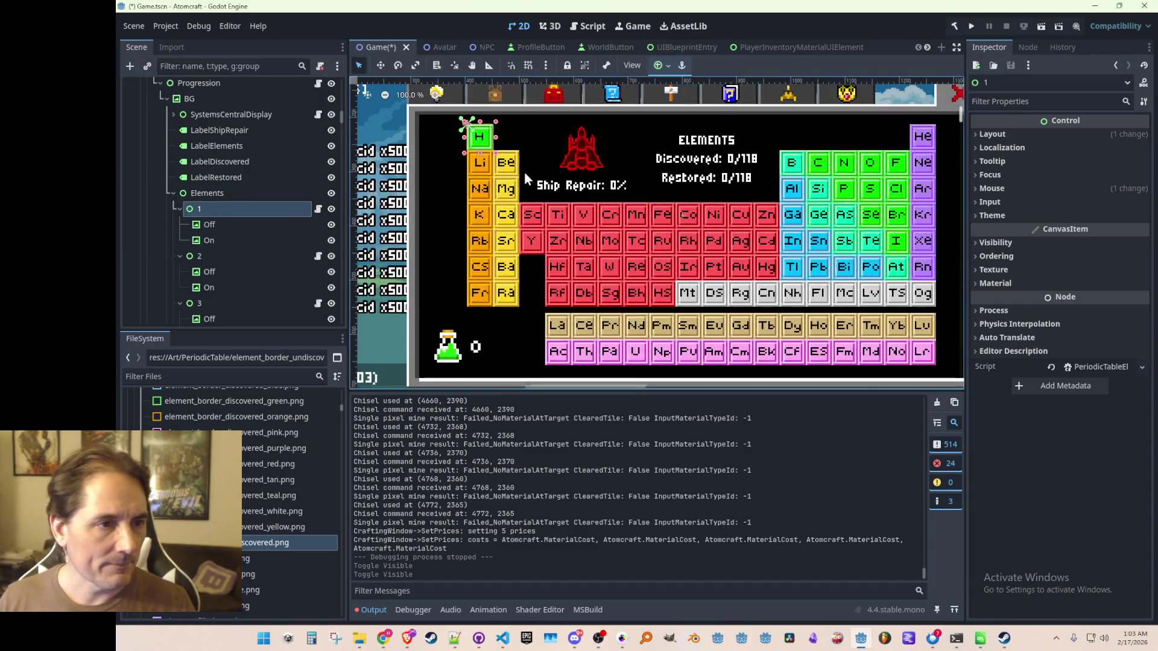
{"action": "scroll", "coordinate": [524, 171], "scroll_direction": "up", "scroll_amount": 3}
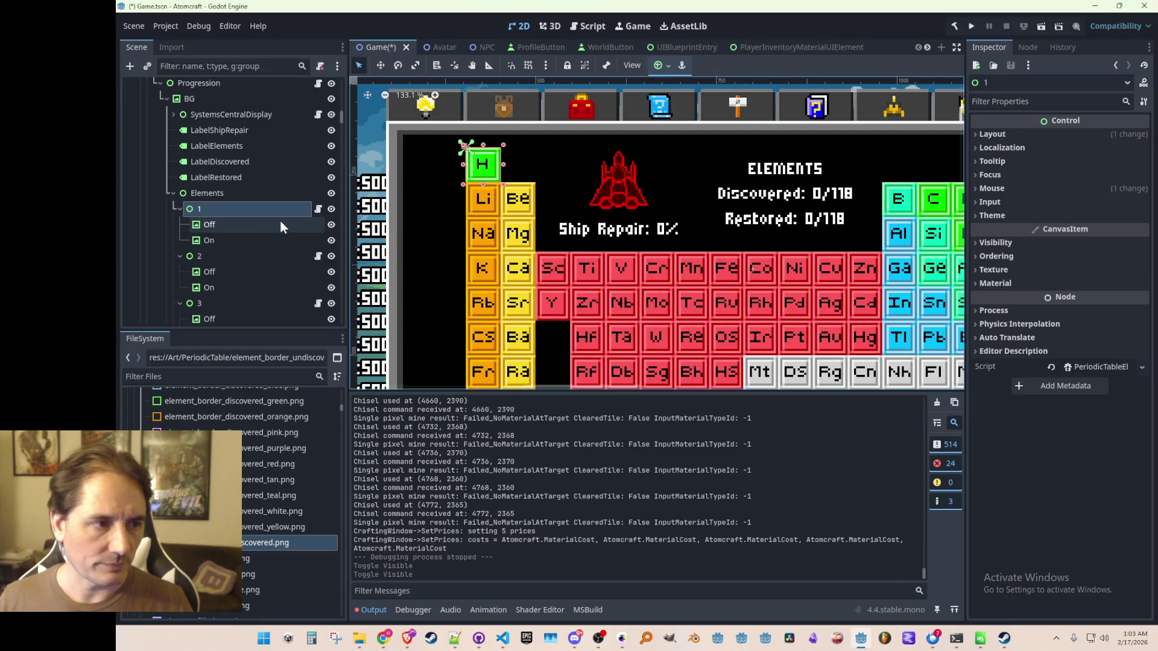
- Open node 1's script and follow the Init references to the call in ProgressionWindow.cs
{"action": "left_click", "coordinate": [318, 209]}
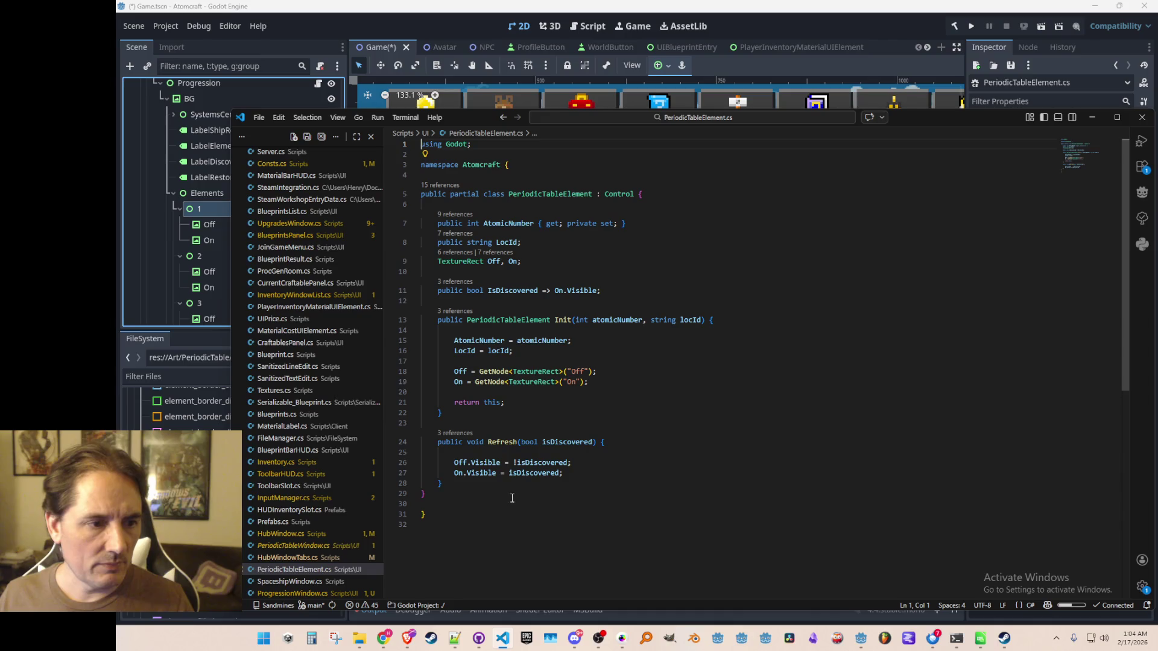
{"action": "left_click", "coordinate": [459, 311]}
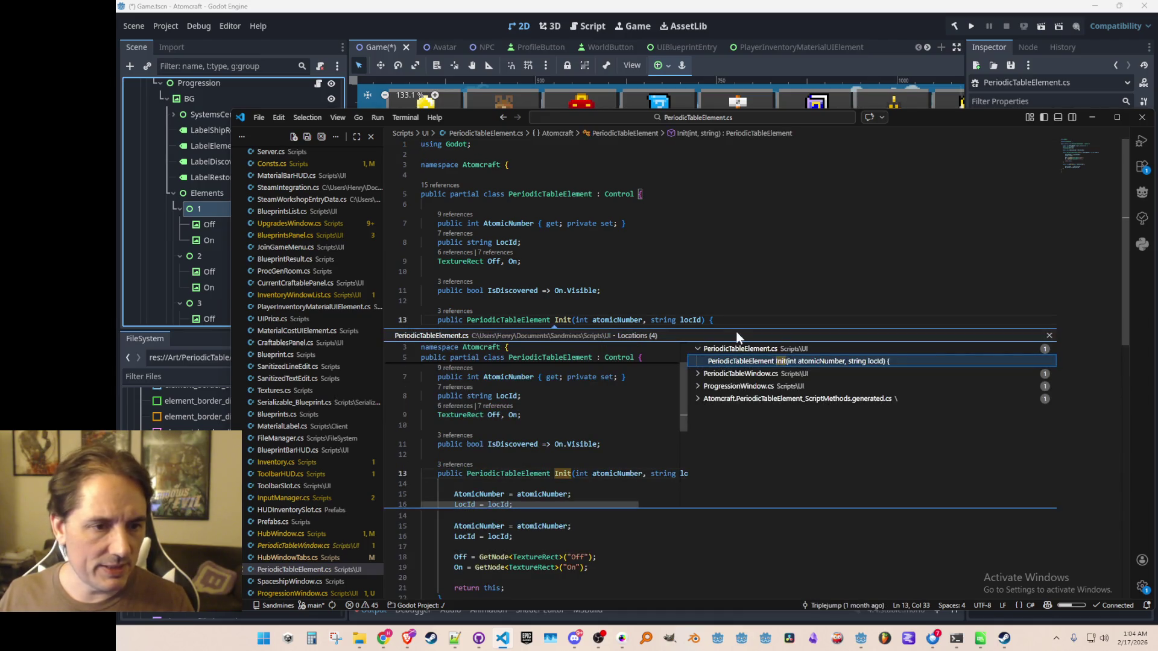
{"action": "left_click", "coordinate": [746, 376]}
{"action": "left_click", "coordinate": [747, 380]}
{"action": "left_click", "coordinate": [745, 389]}
{"action": "double_click", "coordinate": [745, 401]}
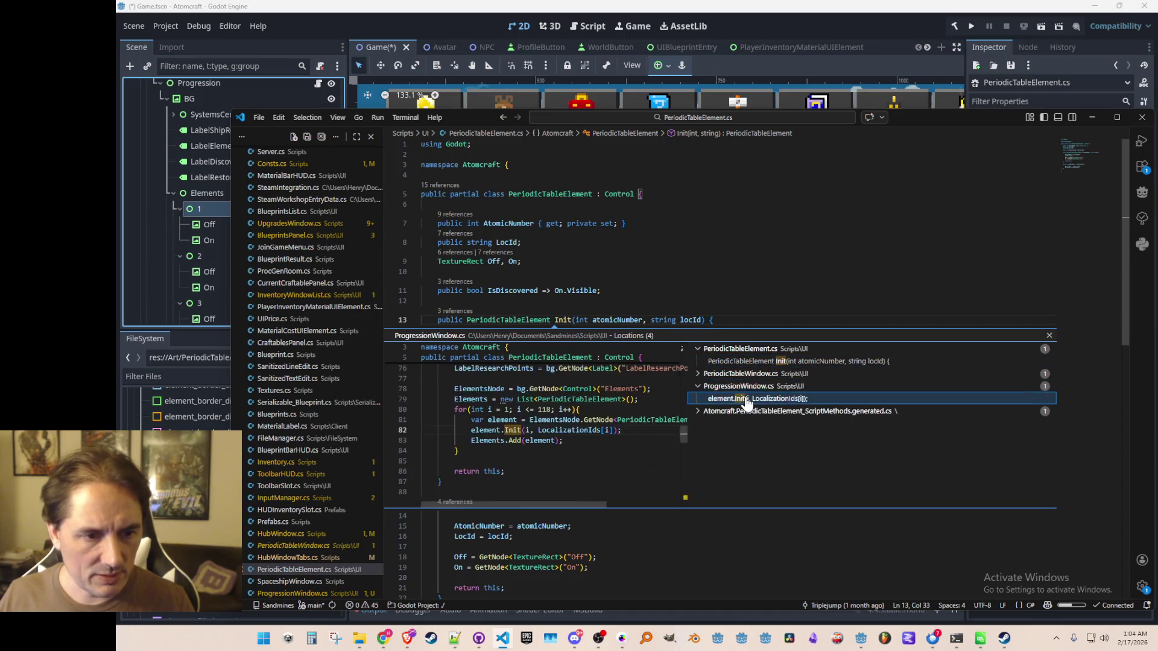
{"action": "key", "text": "Escape"}
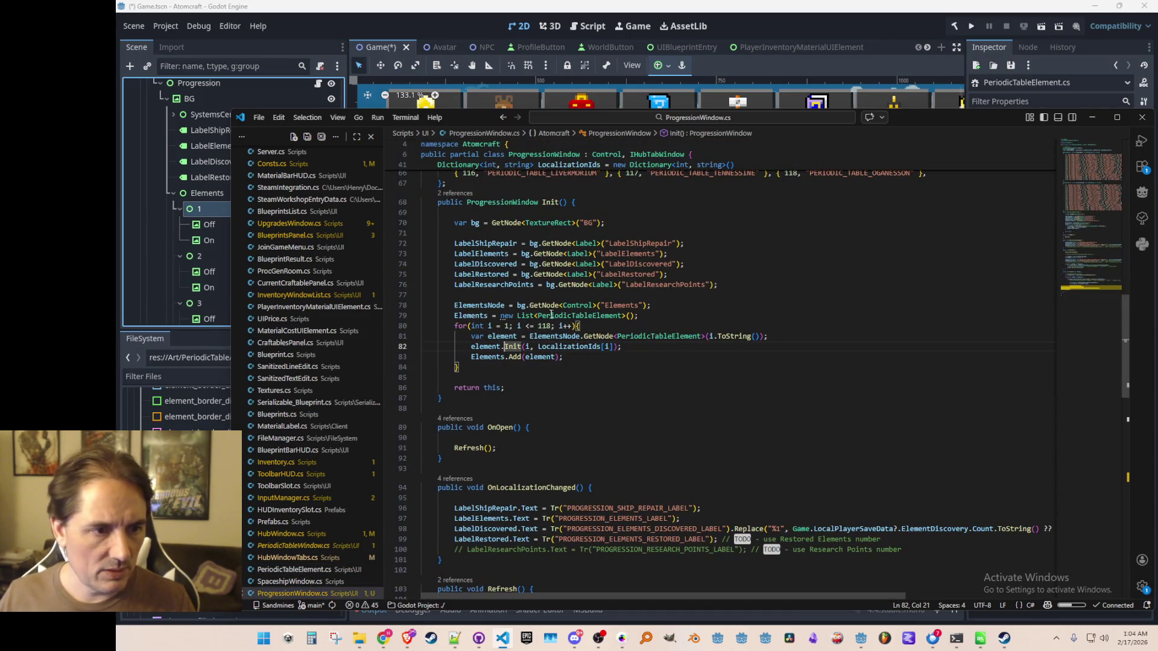
{"action": "scroll", "coordinate": [679, 364], "scroll_direction": "up", "scroll_amount": 5}
{"action": "scroll", "coordinate": [734, 388], "scroll_direction": "down", "scroll_amount": 4}
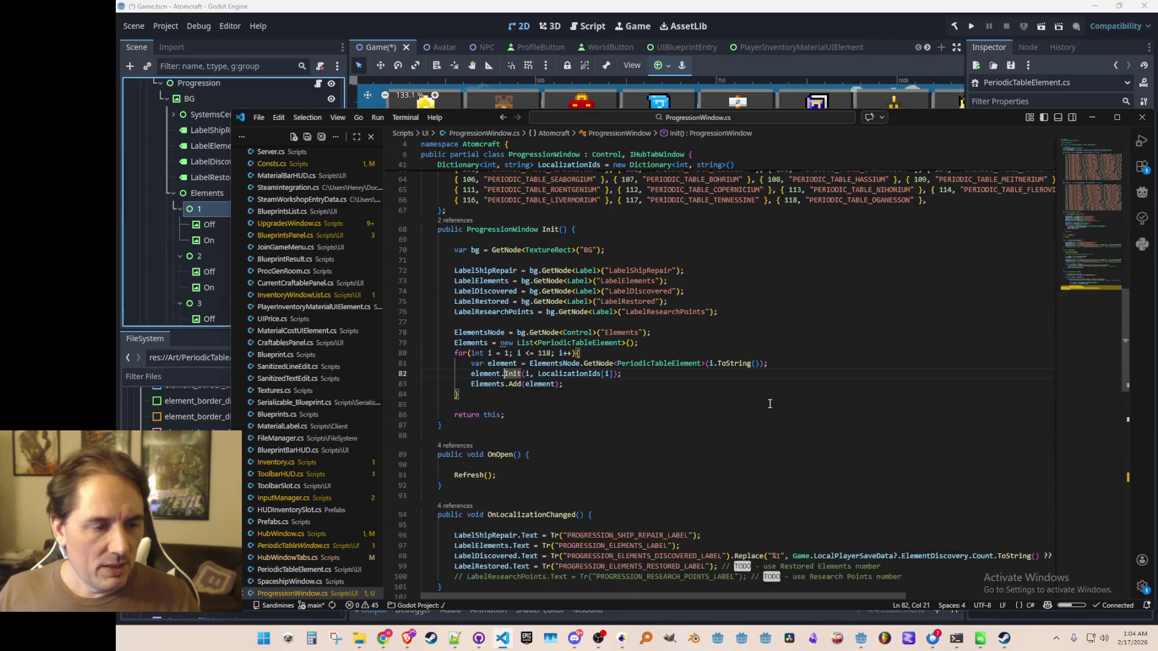
{"action": "scroll", "coordinate": [741, 393], "scroll_direction": "up", "scroll_amount": 3}
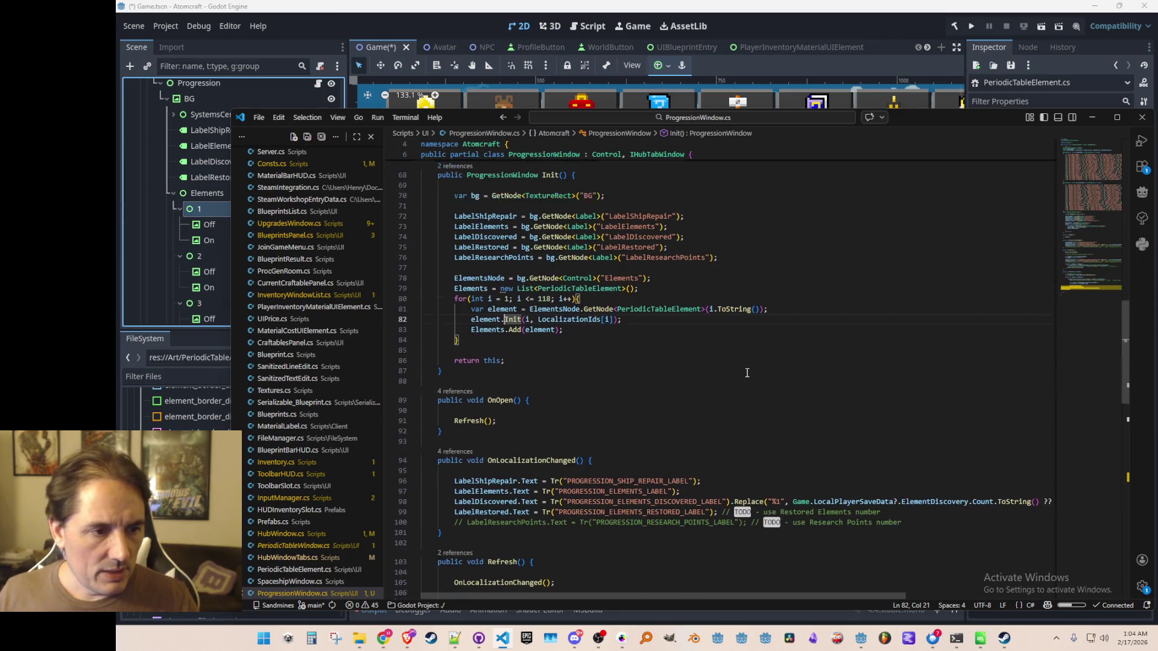
- From the Init definition, open ProgressionWindow.cs at the element.Refresh call, then return to Godot
{"action": "key", "text": "F12"}
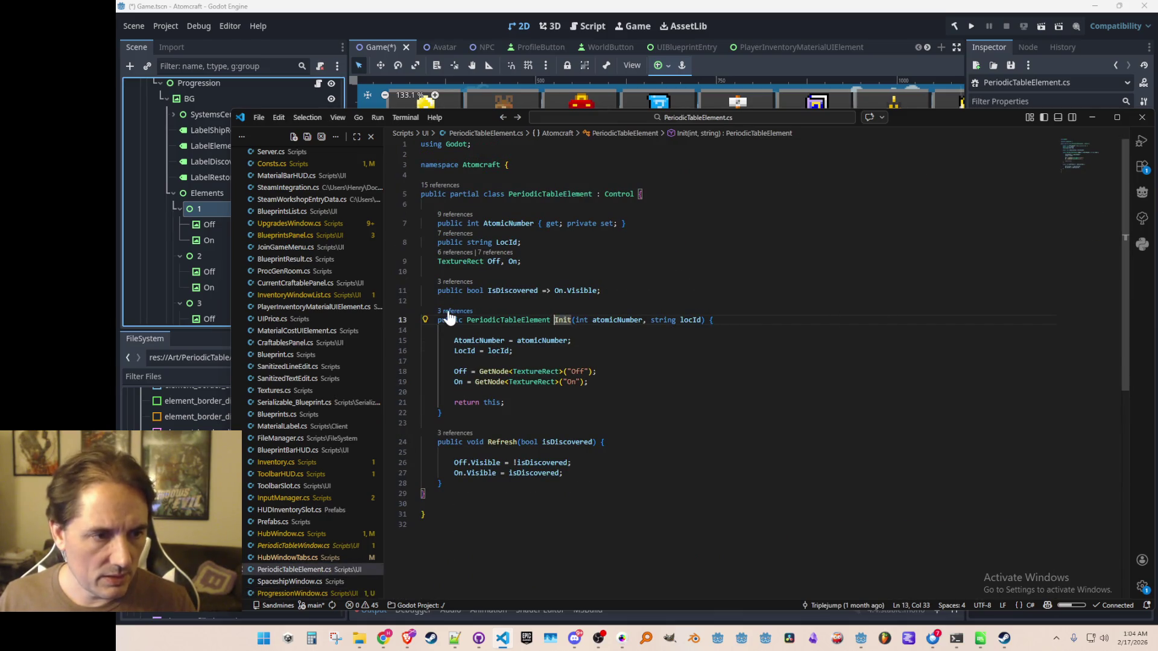
{"action": "left_click", "coordinate": [461, 439]}
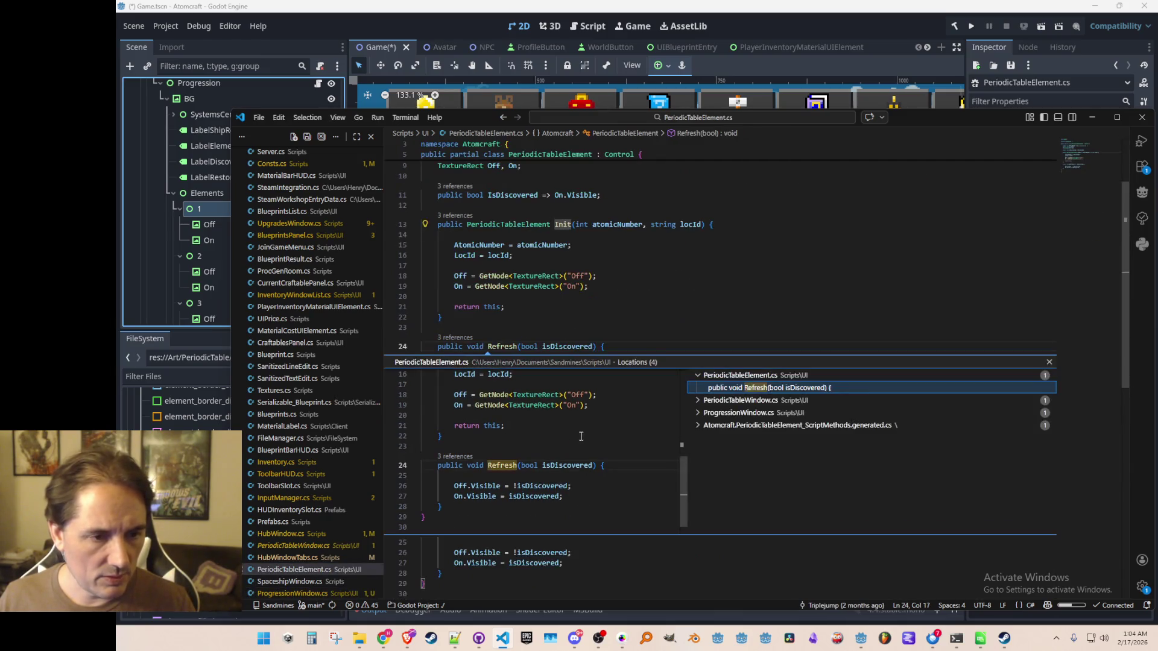
{"action": "left_click", "coordinate": [739, 413]}
{"action": "left_click", "coordinate": [751, 426]}
{"action": "double_click", "coordinate": [751, 426]}
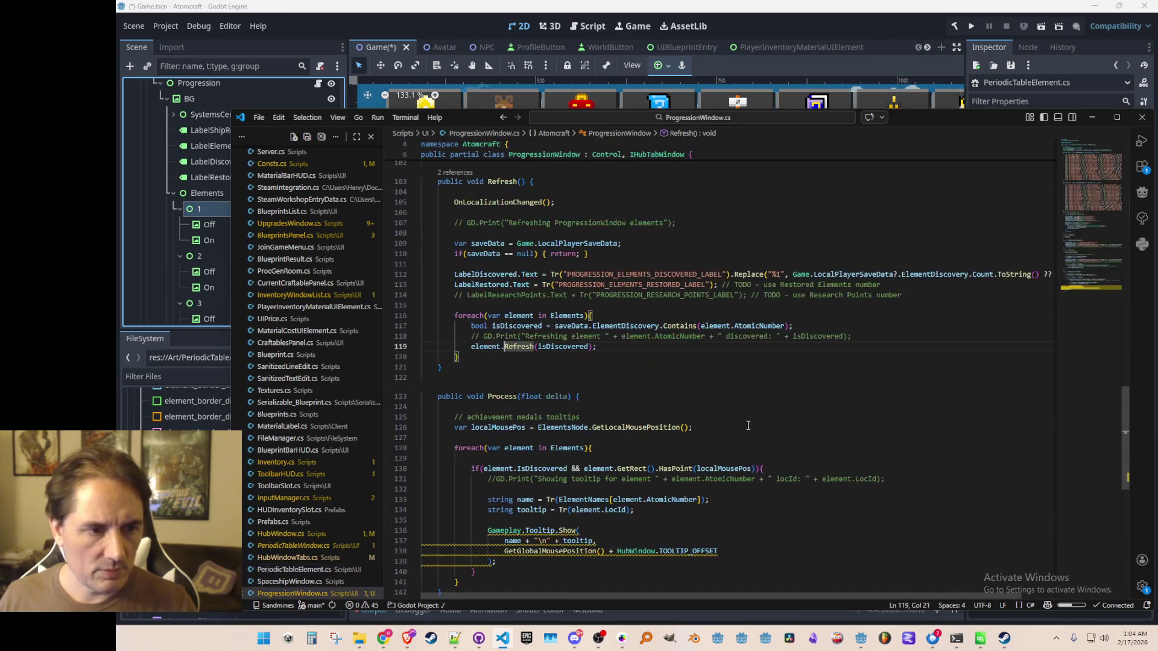
{"action": "scroll", "coordinate": [716, 406], "scroll_direction": "up", "scroll_amount": 3}
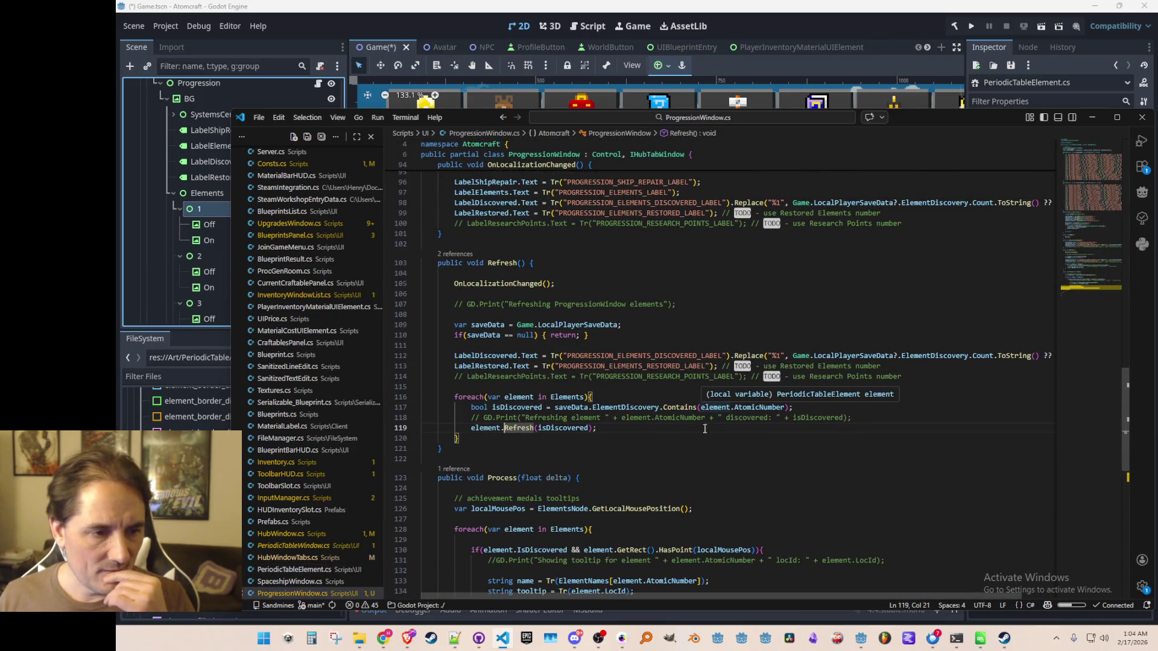
{"action": "left_click", "coordinate": [814, 13]}
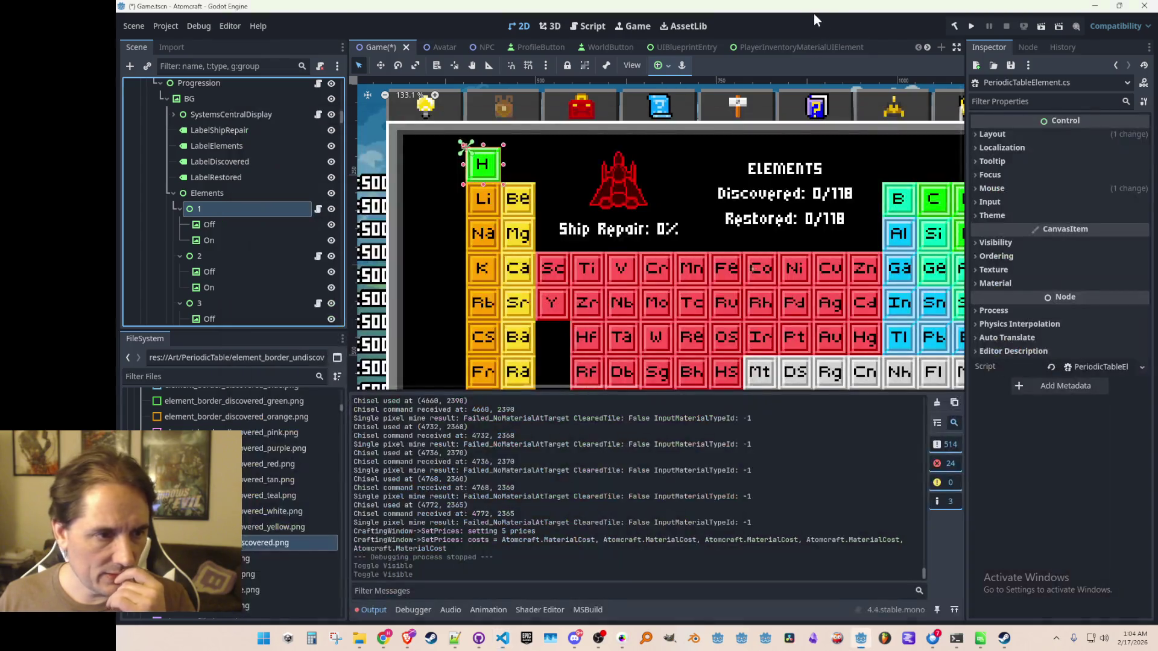
{"action": "scroll", "coordinate": [650, 273], "scroll_direction": "down", "scroll_amount": 6}
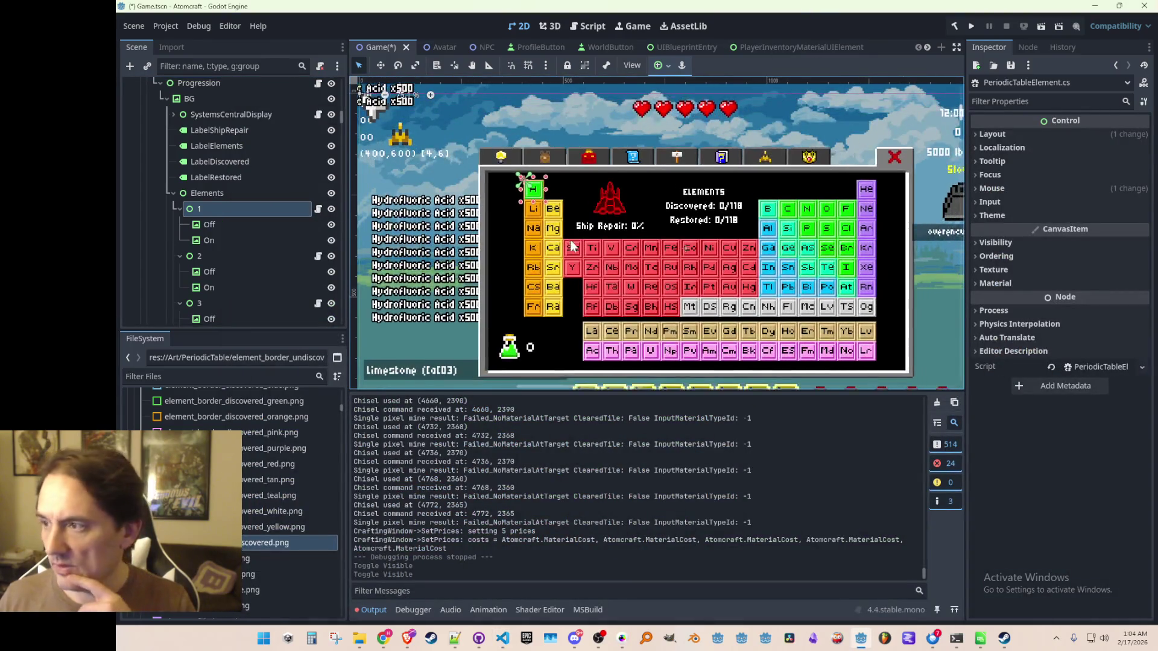
{"action": "scroll", "coordinate": [572, 245], "scroll_direction": "up", "scroll_amount": 2}
{"action": "scroll", "coordinate": [578, 254], "scroll_direction": "up", "scroll_amount": 1}
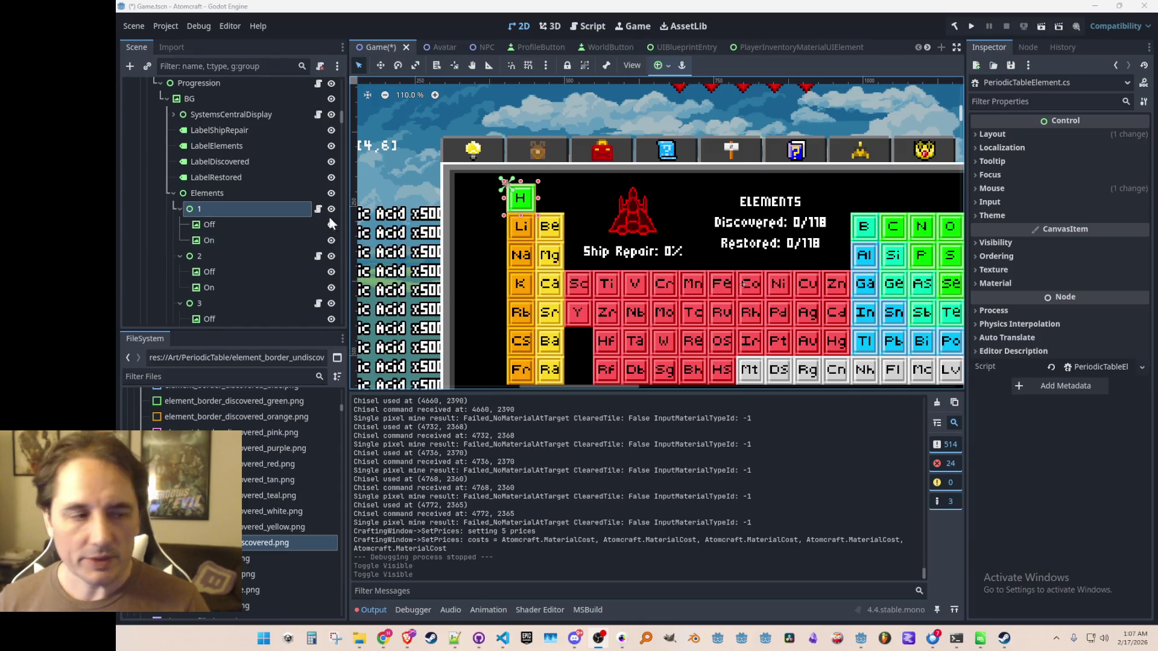
- Add a TextureRect child under node 1, then delete the Off and On nodes and undo that deletion
{"action": "left_click", "coordinate": [222, 225]}
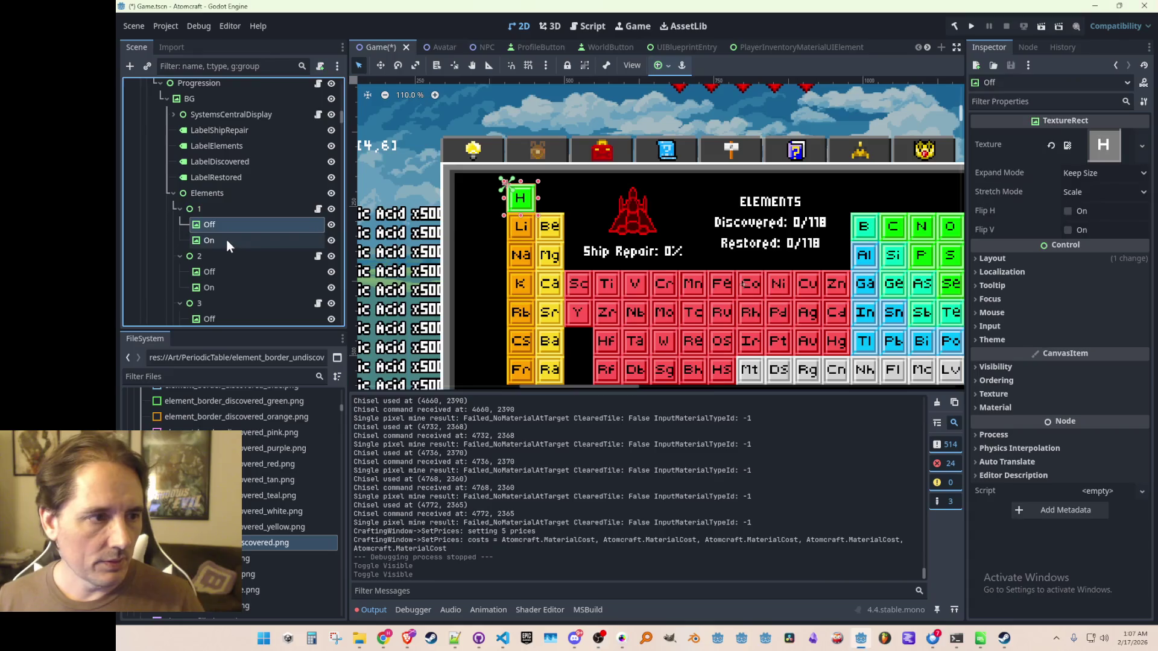
{"action": "scroll", "coordinate": [531, 225], "scroll_direction": "up", "scroll_amount": 2}
{"action": "right_click", "coordinate": [220, 208]}
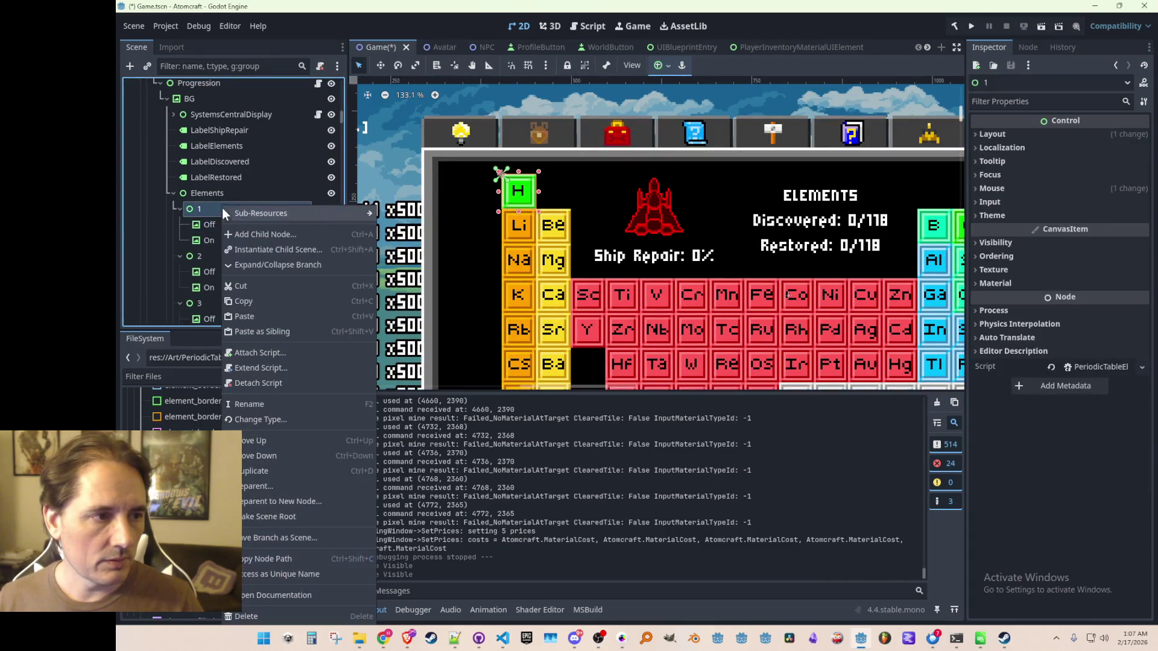
{"action": "left_click", "coordinate": [266, 235]}
{"action": "type", "text": "text"}
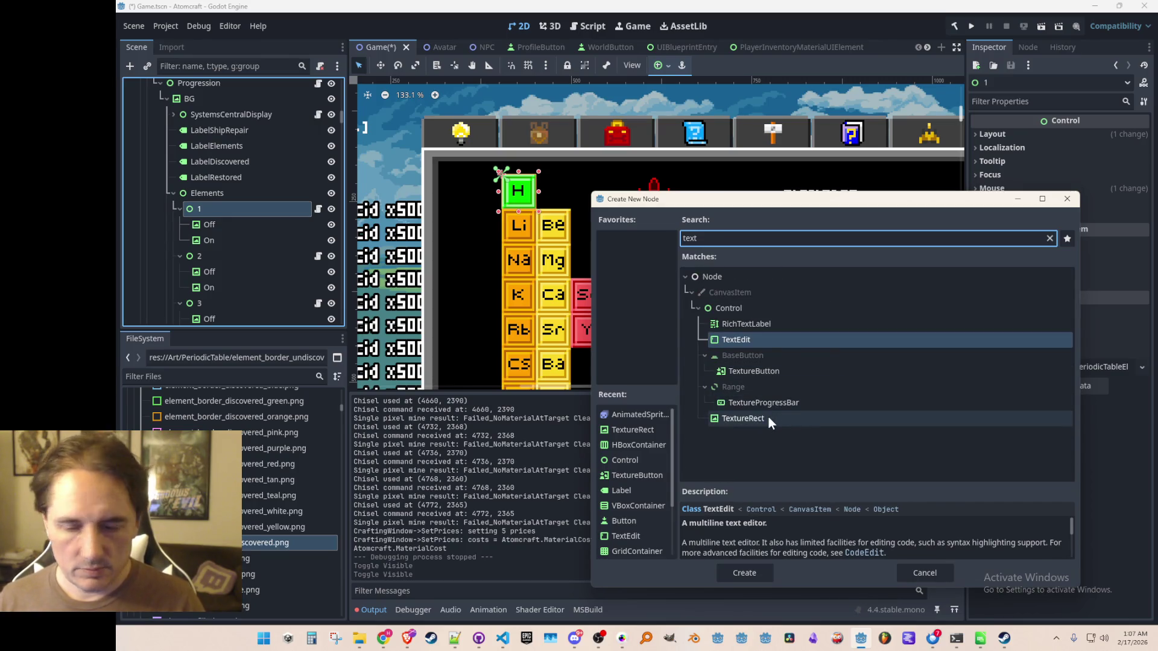
{"action": "left_click", "coordinate": [768, 417]}
{"action": "double_click", "coordinate": [769, 417]}
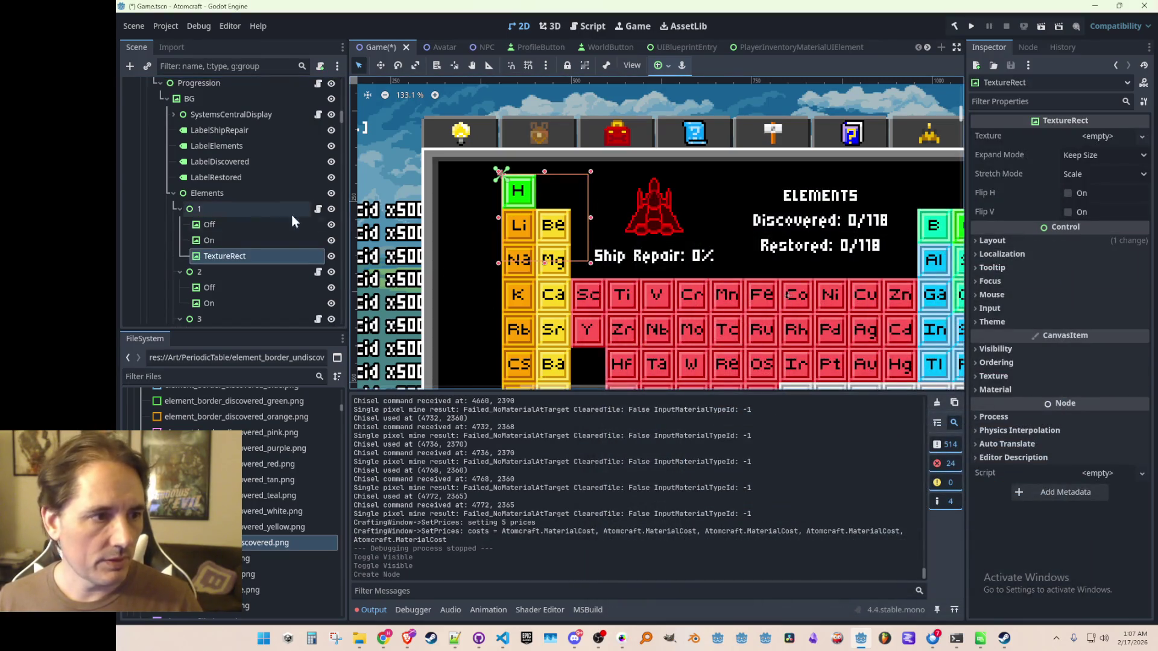
{"action": "left_click", "coordinate": [259, 236]}
{"action": "left_click", "coordinate": [262, 226], "text": "shift"}
{"action": "key", "text": "Delete"}
{"action": "key", "text": "Return"}
{"action": "left_click", "coordinate": [260, 224]}
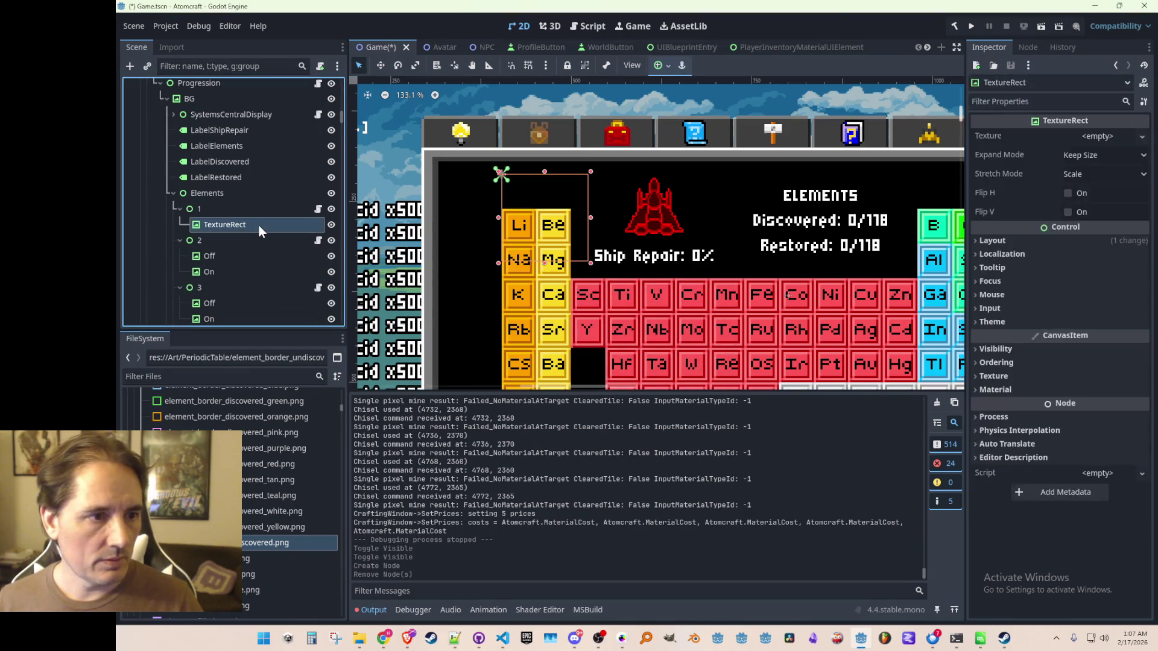
{"action": "key", "text": "ctrl+z"}
{"action": "key", "text": "ctrl+z"}
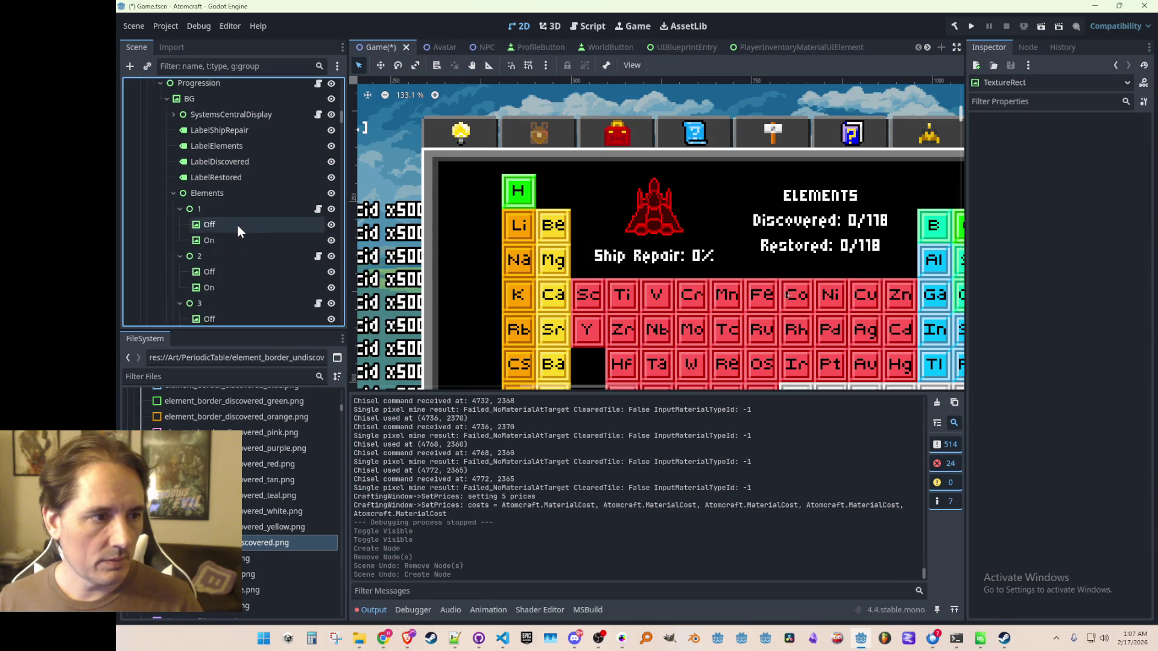
- Copy the hydrogen Off node's 16 × 16 Transform Size
{"action": "left_click", "coordinate": [235, 225]}
{"action": "left_click", "coordinate": [1008, 258]}
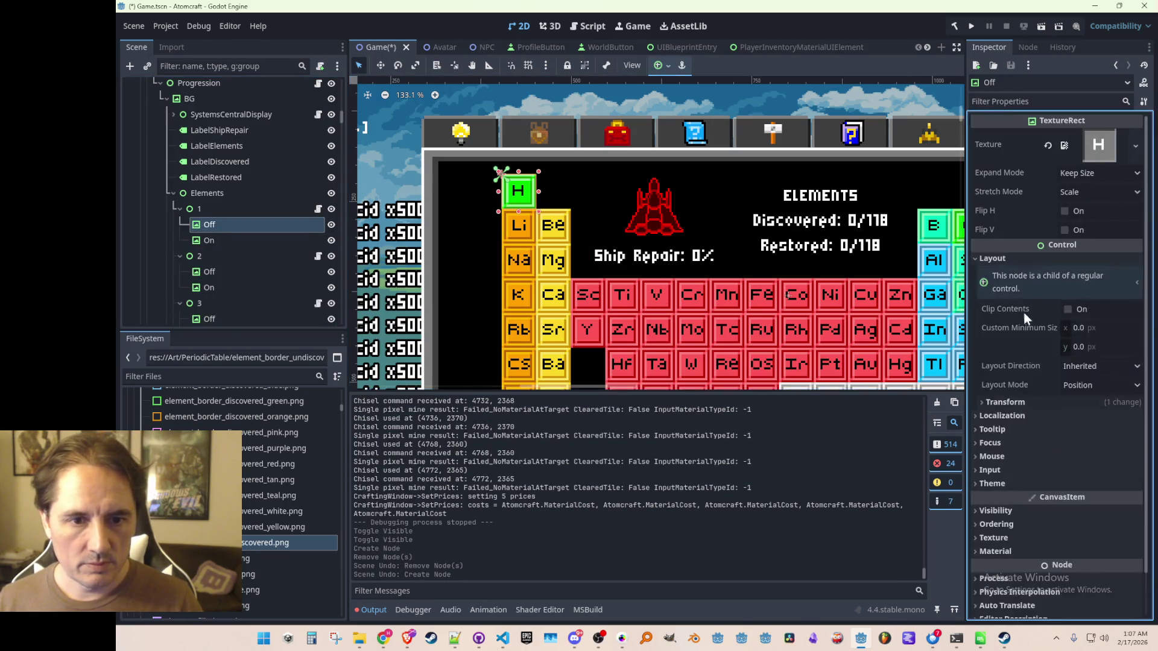
{"action": "scroll", "coordinate": [1007, 395], "scroll_direction": "down", "scroll_amount": 1}
{"action": "left_click", "coordinate": [1020, 355]}
{"action": "scroll", "coordinate": [1013, 350], "scroll_direction": "down", "scroll_amount": 1}
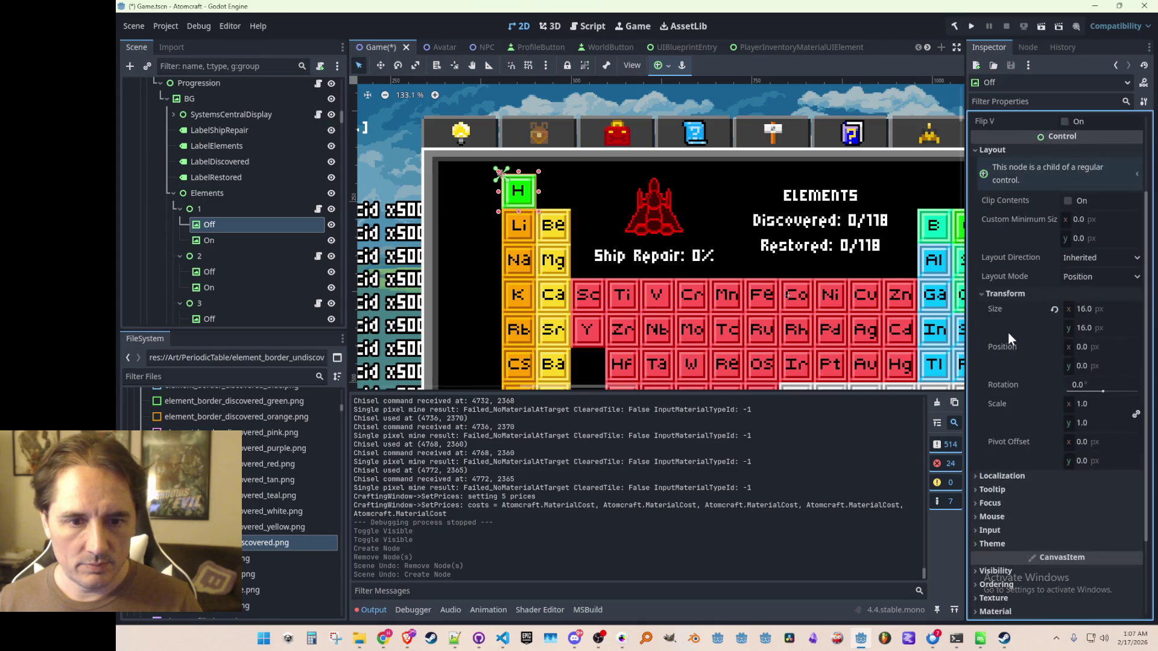
{"action": "right_click", "coordinate": [995, 312]}
{"action": "left_click", "coordinate": [1016, 316]}
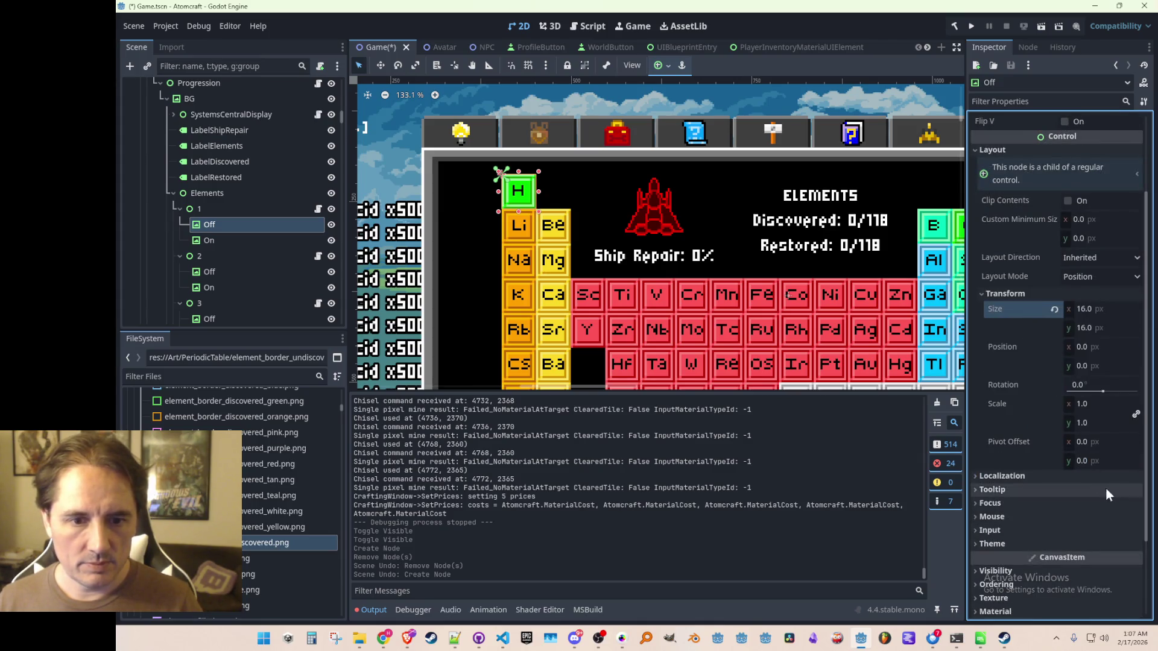
- Add a new TextureRect child to node 1 and paste the 16 × 16 size into it
{"action": "left_click", "coordinate": [212, 209]}
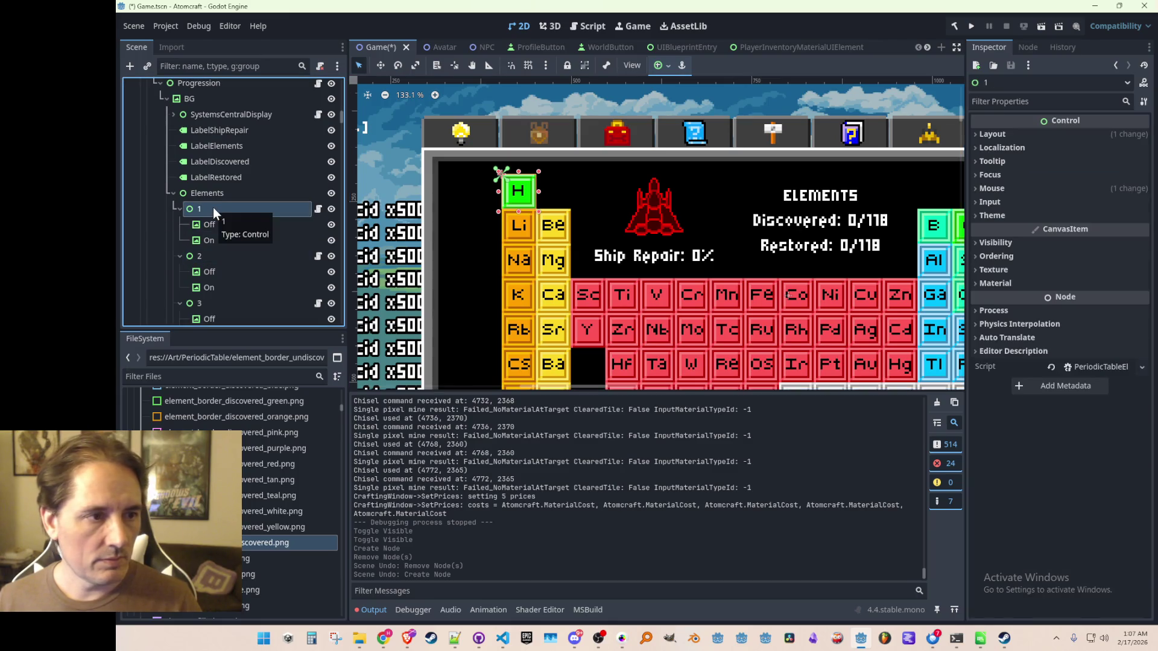
{"action": "right_click", "coordinate": [220, 211]}
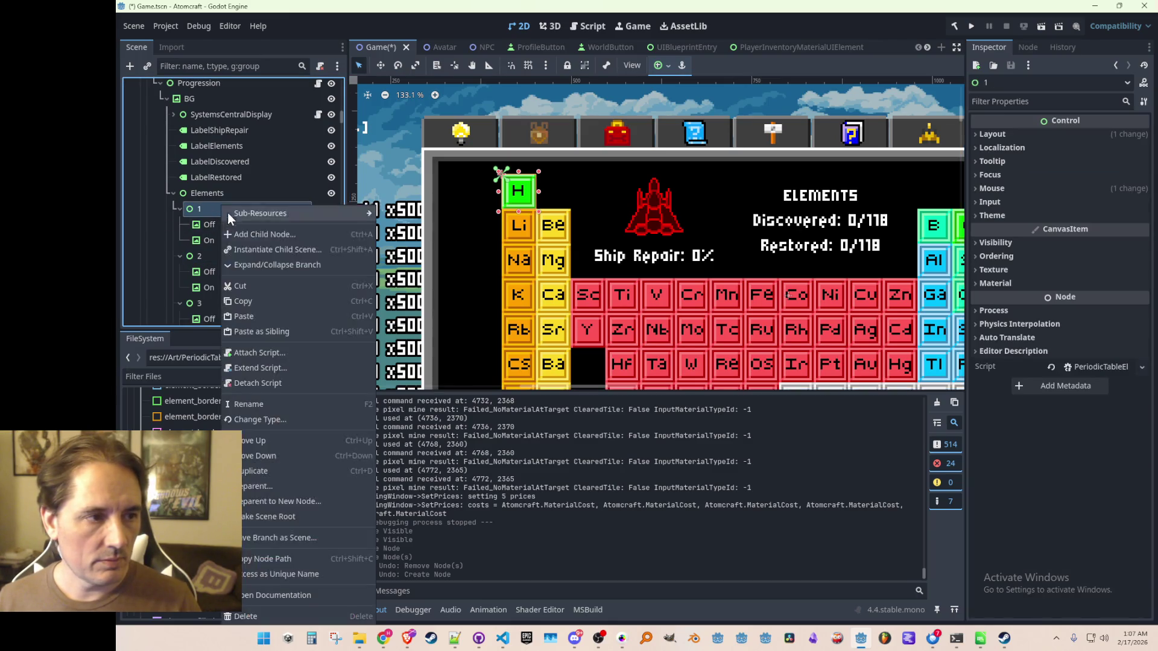
{"action": "left_click", "coordinate": [262, 237]}
{"action": "type", "text": "text"}
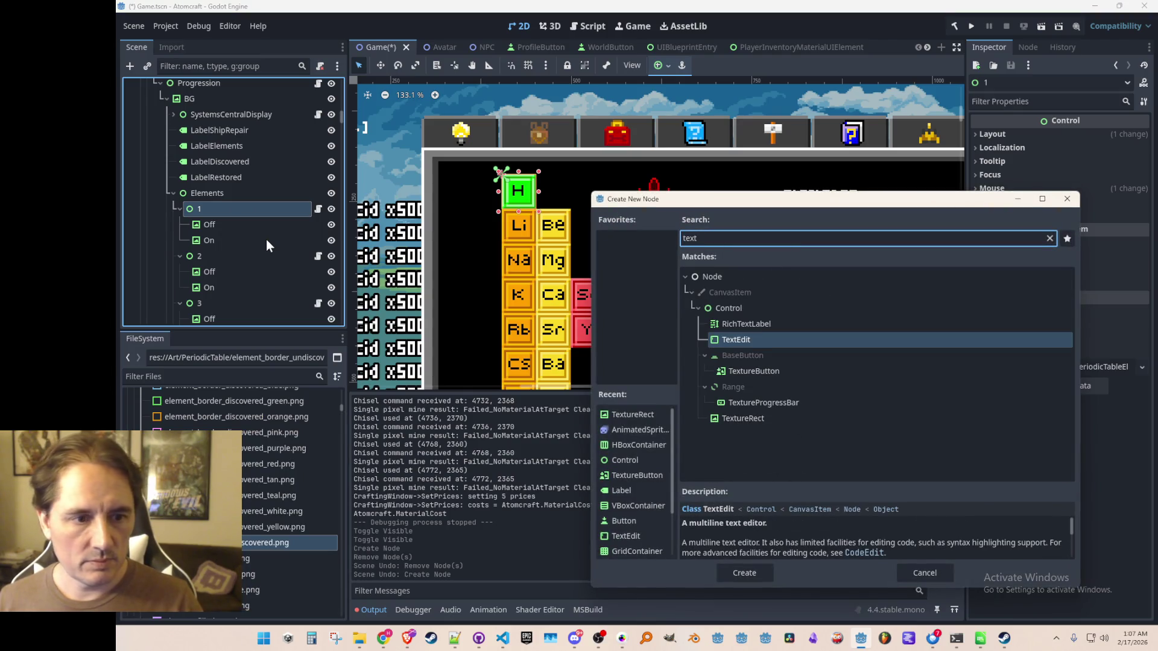
{"action": "double_click", "coordinate": [774, 415]}
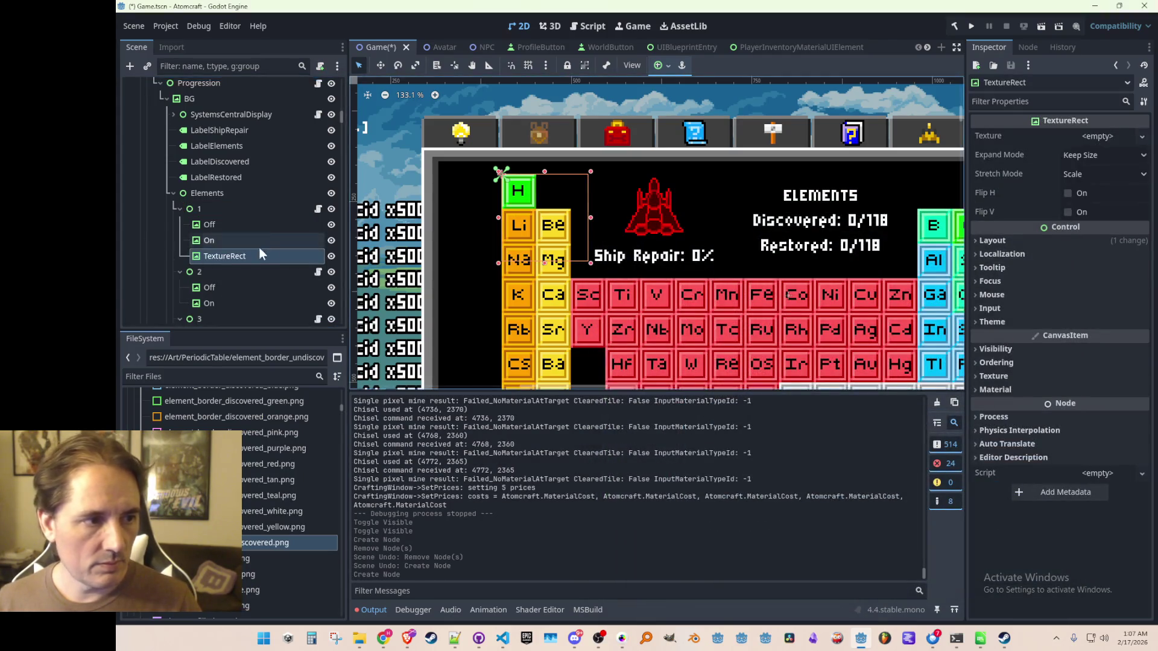
{"action": "left_click", "coordinate": [990, 241]}
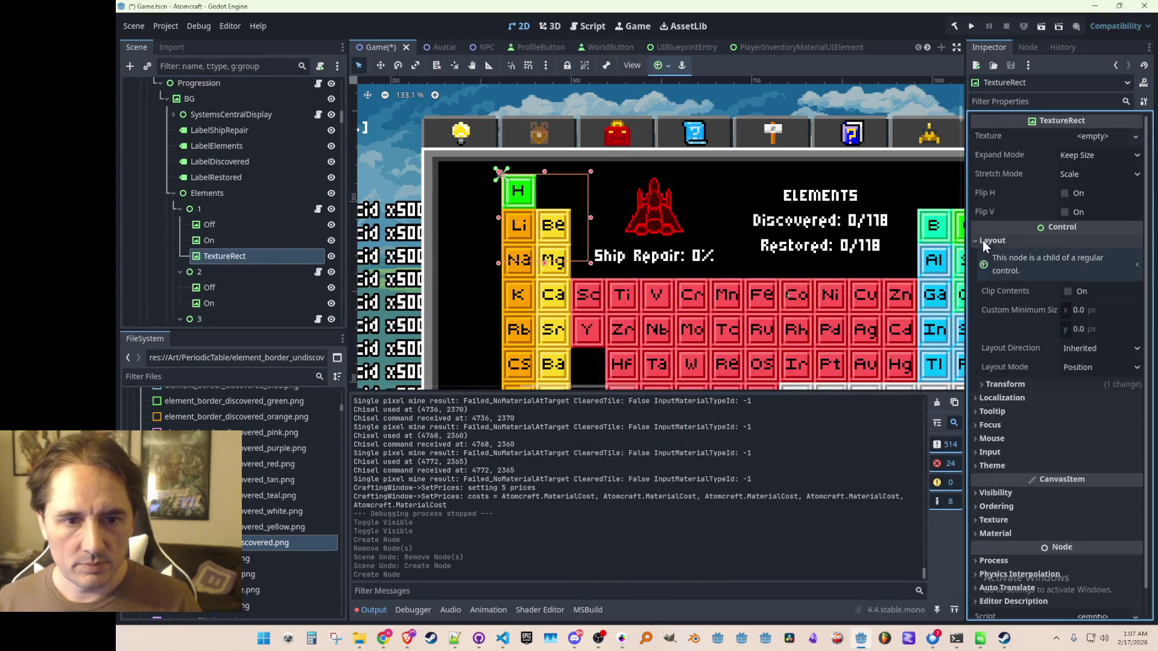
{"action": "left_click", "coordinate": [1006, 384]}
{"action": "right_click", "coordinate": [1023, 400]}
{"action": "left_click", "coordinate": [1029, 423]}
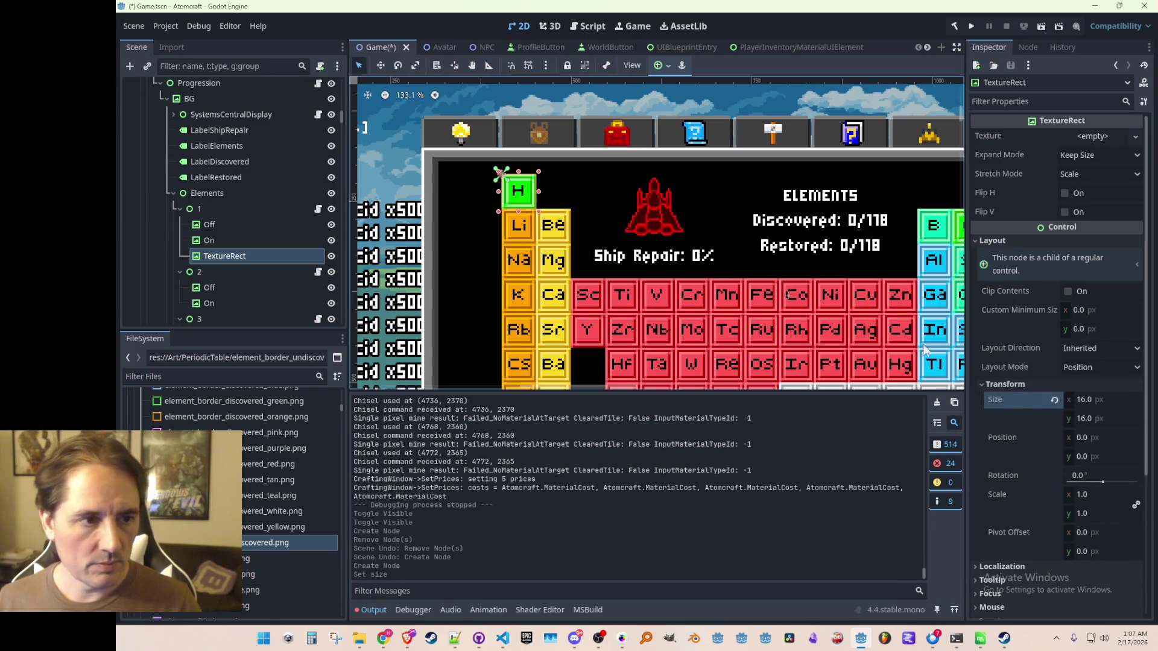
- Assign element_border_undiscovered.png as the new TextureRect's texture to frame the H tile
{"action": "scroll", "coordinate": [242, 531], "scroll_direction": "up", "scroll_amount": 3}
{"action": "scroll", "coordinate": [242, 529], "scroll_direction": "down", "scroll_amount": 8}
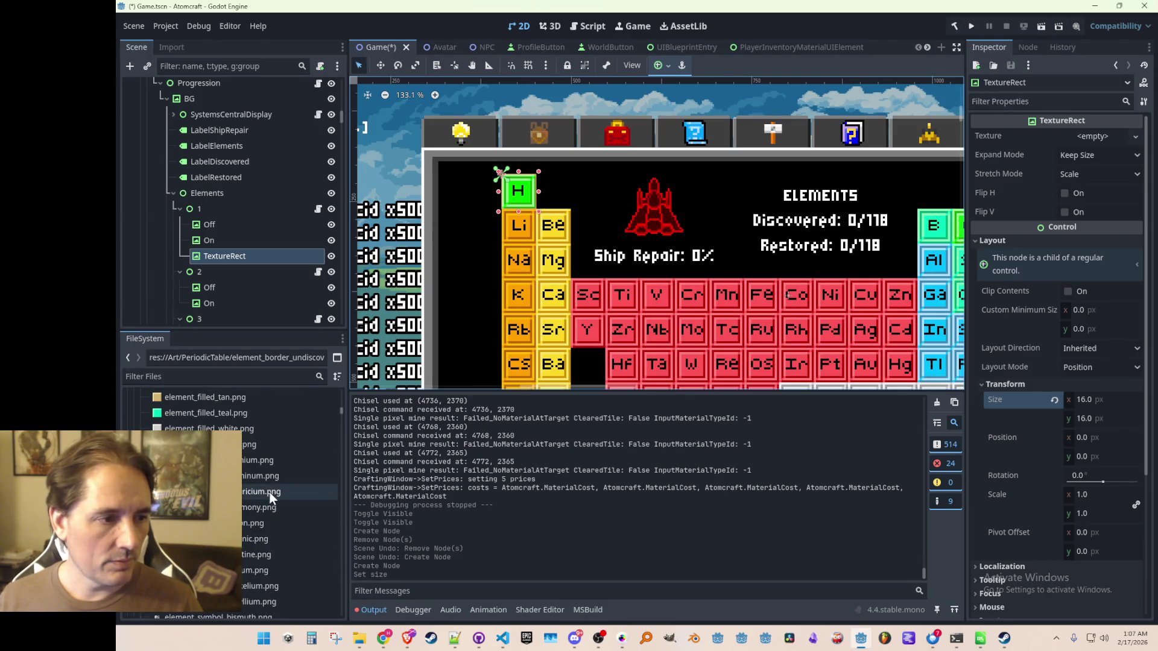
{"action": "scroll", "coordinate": [270, 498], "scroll_direction": "up", "scroll_amount": 3}
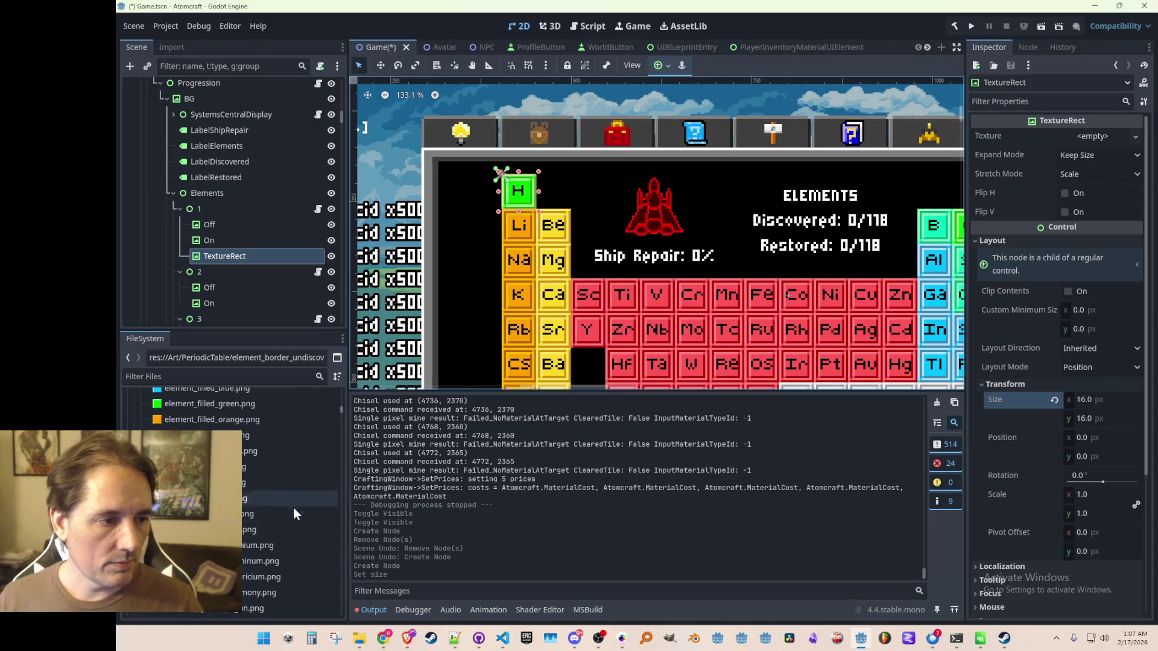
{"action": "scroll", "coordinate": [295, 496], "scroll_direction": "up", "scroll_amount": 5}
{"action": "scroll", "coordinate": [284, 502], "scroll_direction": "up", "scroll_amount": 3}
{"action": "scroll", "coordinate": [288, 509], "scroll_direction": "down", "scroll_amount": 2}
{"action": "left_click", "coordinate": [255, 544]}
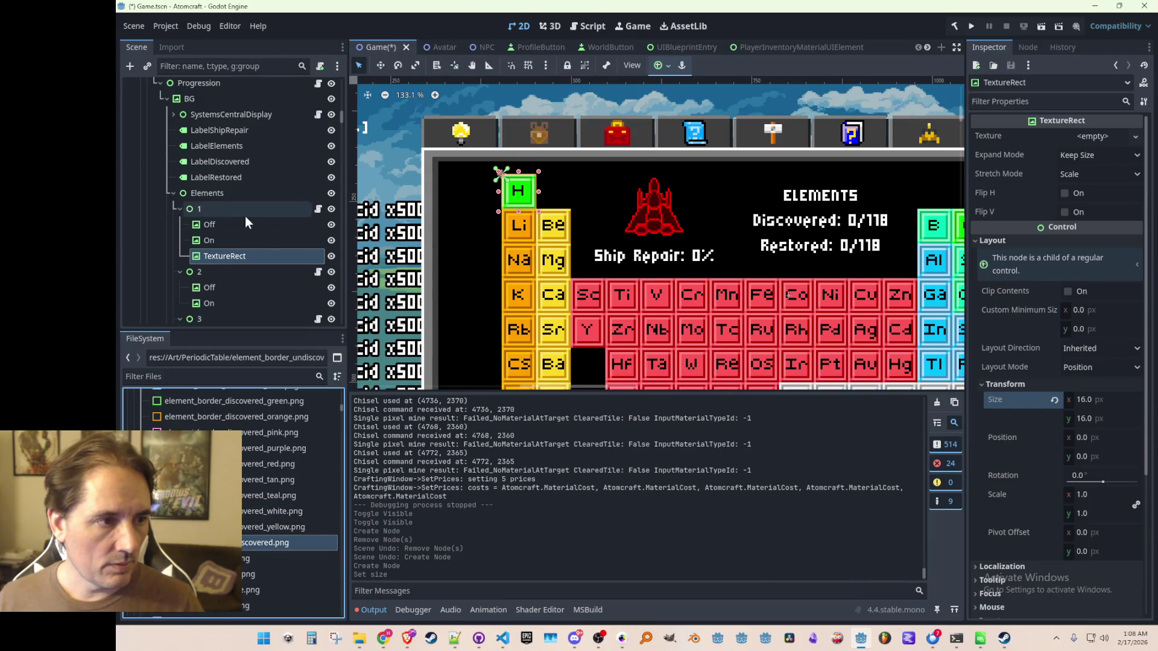
{"action": "left_click", "coordinate": [220, 253]}
{"action": "mouse_move", "coordinate": [270, 545]}
{"action": "left_mouse_down"}
{"action": "mouse_move", "coordinate": [1079, 130]}
{"action": "mouse_move", "coordinate": [1092, 136]}
{"action": "left_mouse_up"}
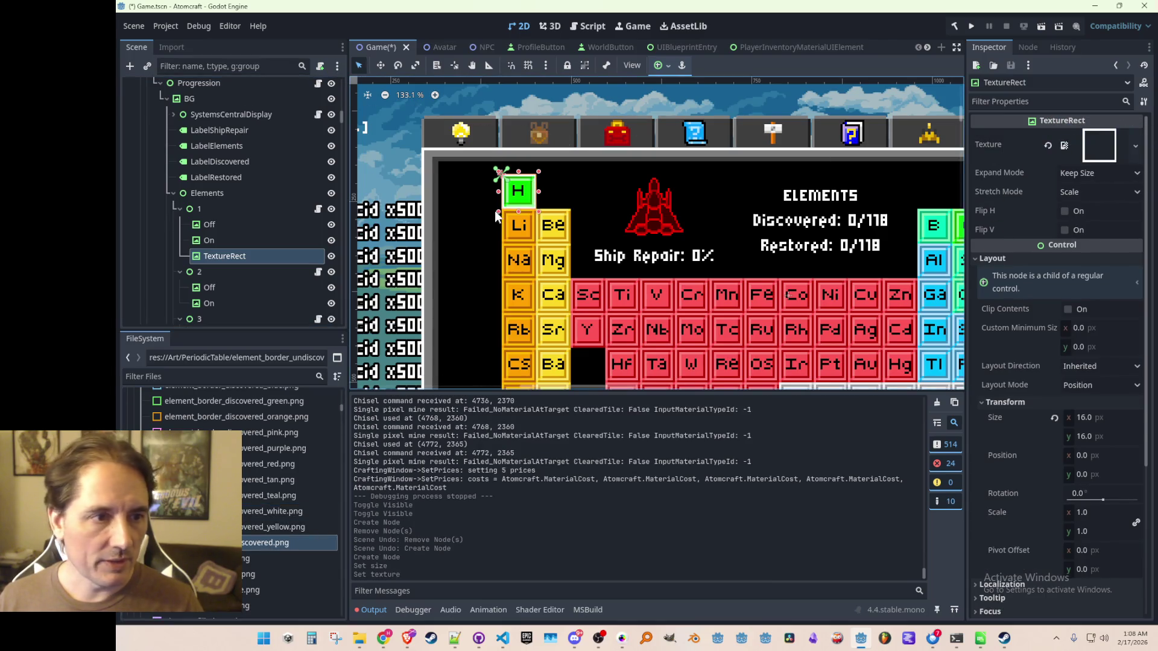
{"action": "scroll", "coordinate": [496, 217], "scroll_direction": "up", "scroll_amount": 3}
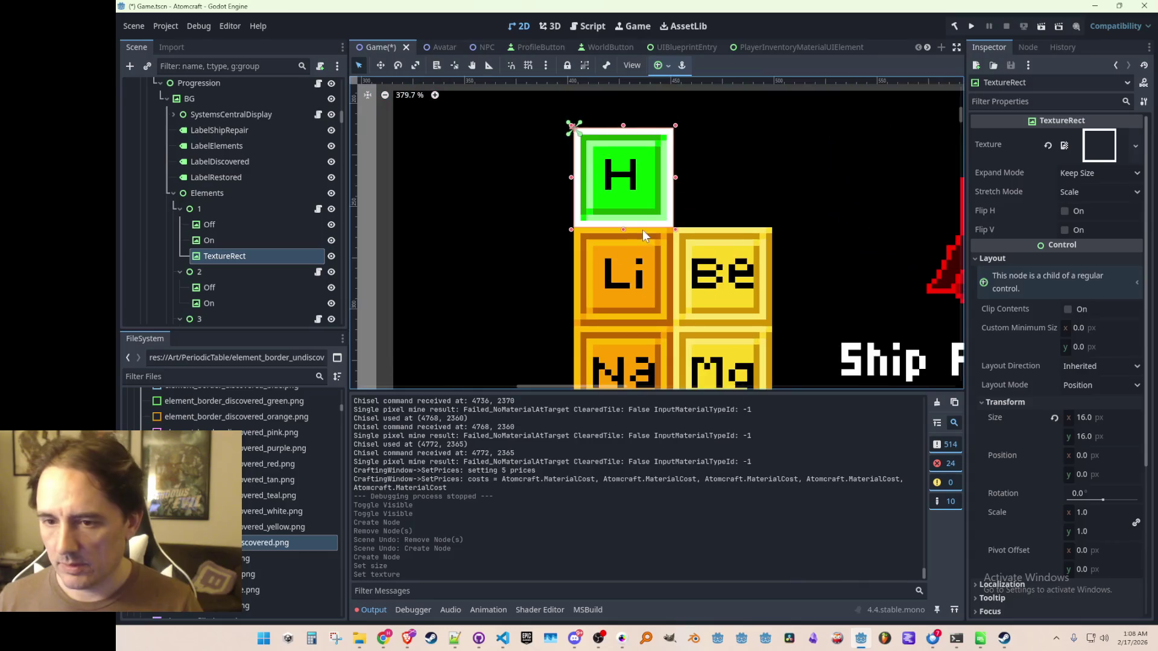
{"action": "scroll", "coordinate": [642, 229], "scroll_direction": "down", "scroll_amount": 5}
{"action": "scroll", "coordinate": [686, 226], "scroll_direction": "up", "scroll_amount": 2}
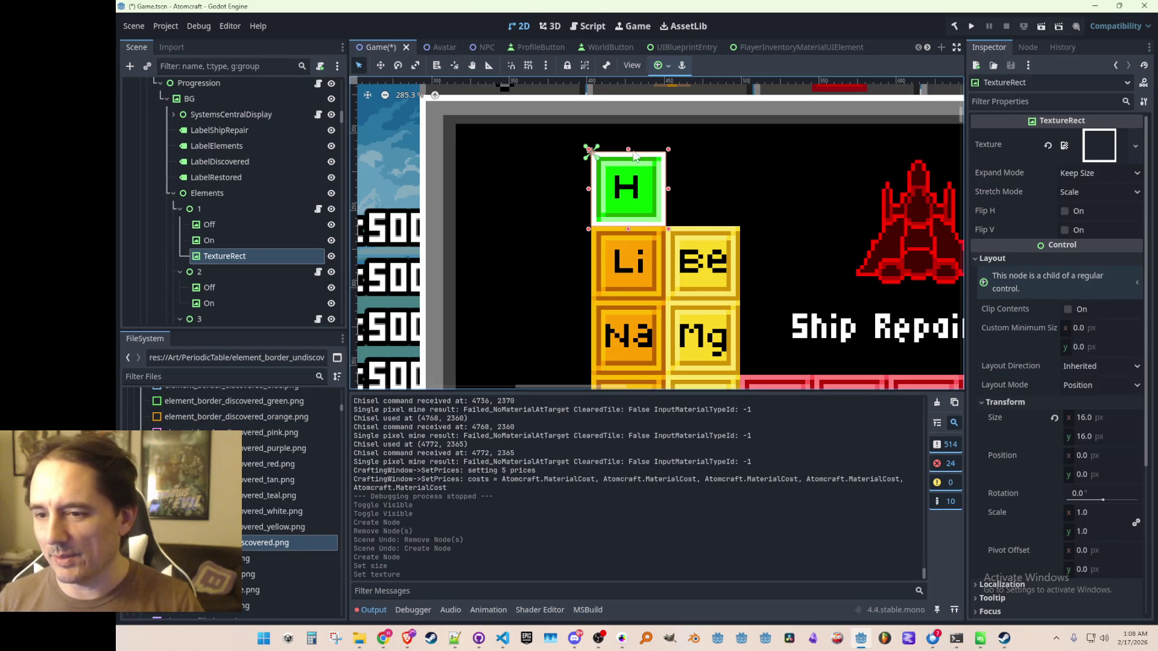
{"action": "scroll", "coordinate": [626, 189], "scroll_direction": "down", "scroll_amount": 3}
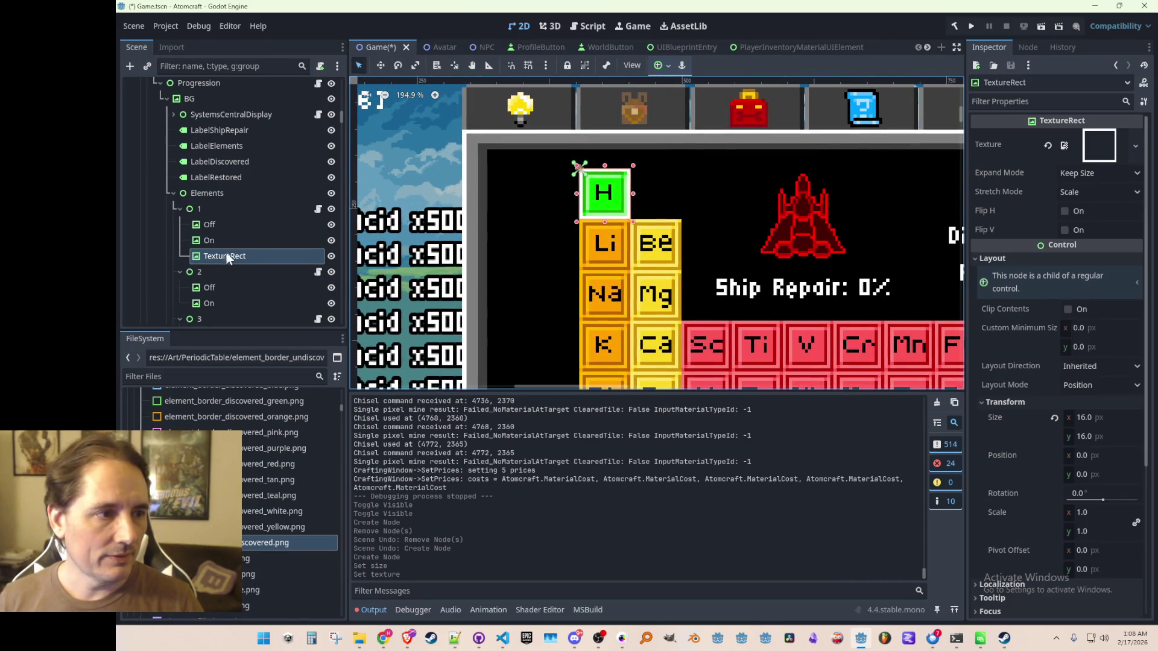
- Rename the TextureRect to BorderUndiscovered and save the scene
{"action": "double_click", "coordinate": [228, 256]}
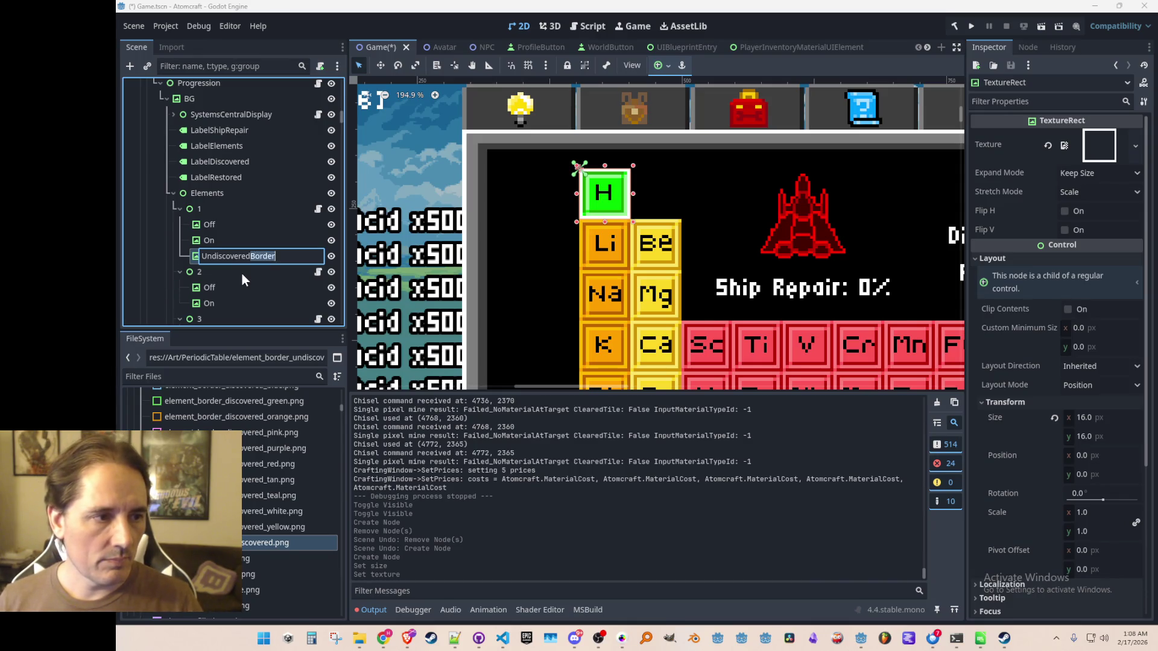
{"action": "key", "text": "Home"}
{"action": "type", "text": "Border"}
{"action": "key", "text": "Return"}
{"action": "key", "text": "ctrl+s"}
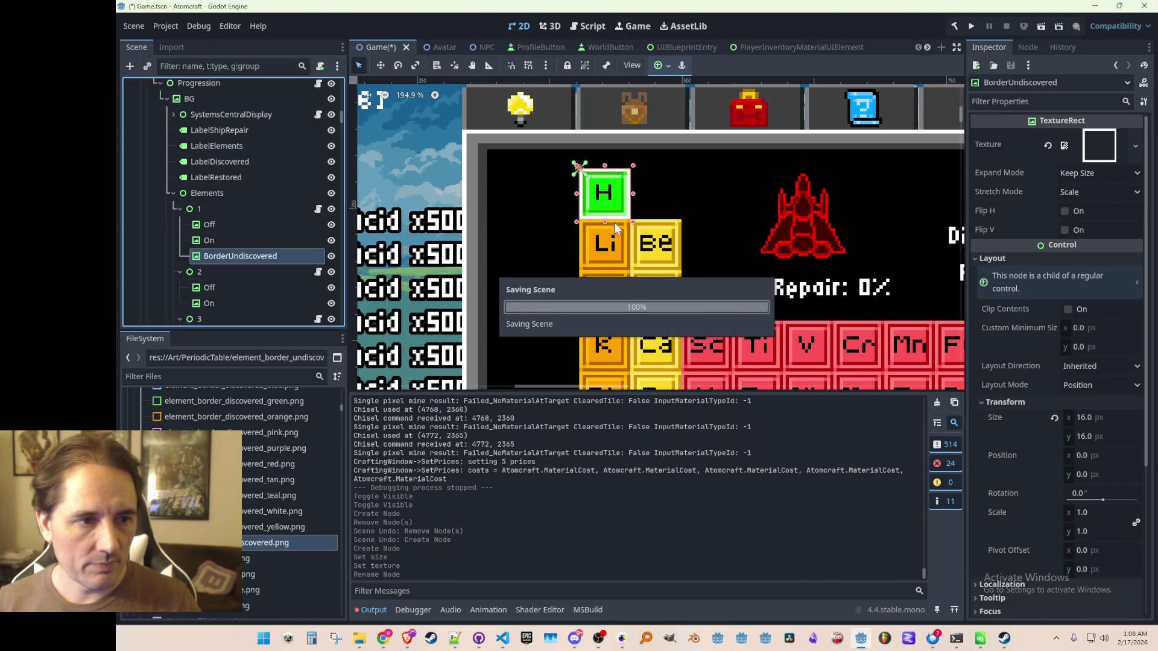
- Hide the hydrogen Off and On fills, then duplicate the BorderUndiscovered node
{"action": "scroll", "coordinate": [615, 228], "scroll_direction": "down", "scroll_amount": 3}
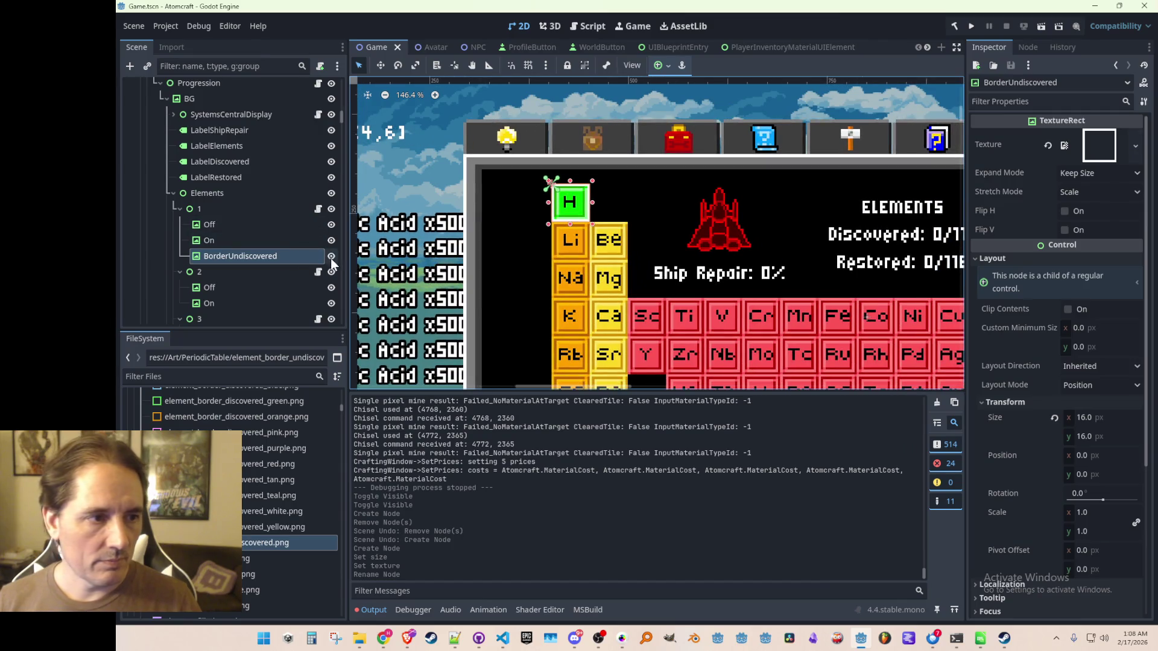
{"action": "left_click", "coordinate": [331, 257]}
{"action": "left_click", "coordinate": [331, 257]}
{"action": "left_click", "coordinate": [331, 240]}
{"action": "left_click", "coordinate": [331, 227]}
{"action": "left_click", "coordinate": [254, 239]}
{"action": "left_click", "coordinate": [251, 257]}
{"action": "key", "text": "ctrl+d"}
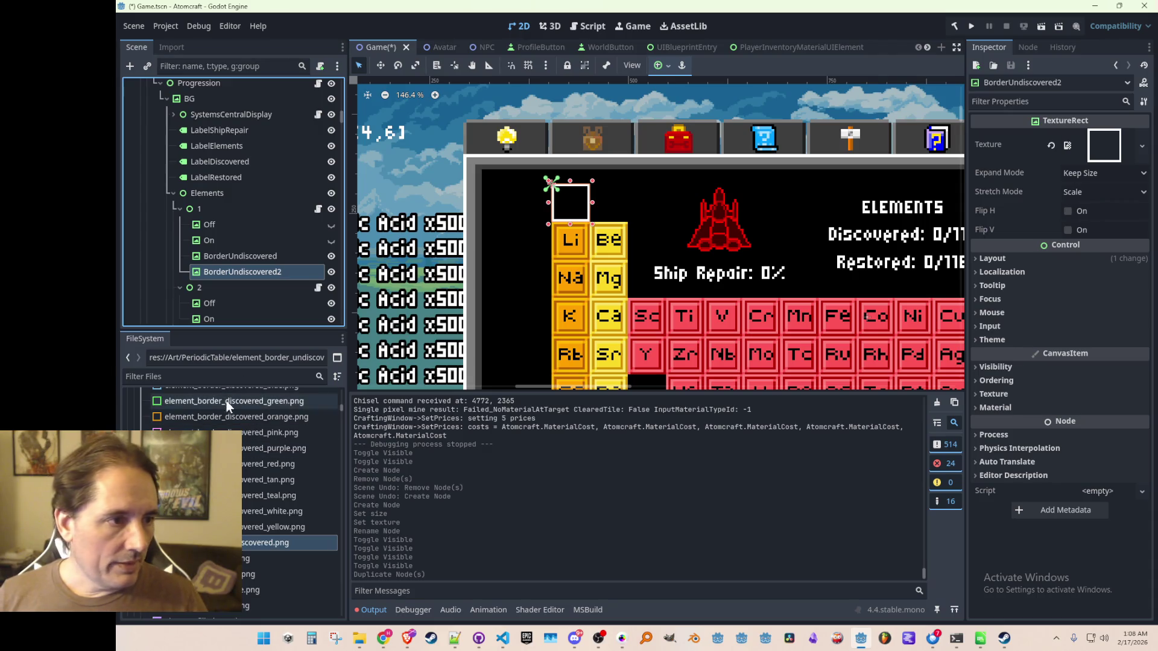
- Rename the duplicate to ElementSymbol and give it the element_symbol_hydrogen.png texture
{"action": "left_click", "coordinate": [241, 272]}
{"action": "type", "text": "ElementSymbol"}
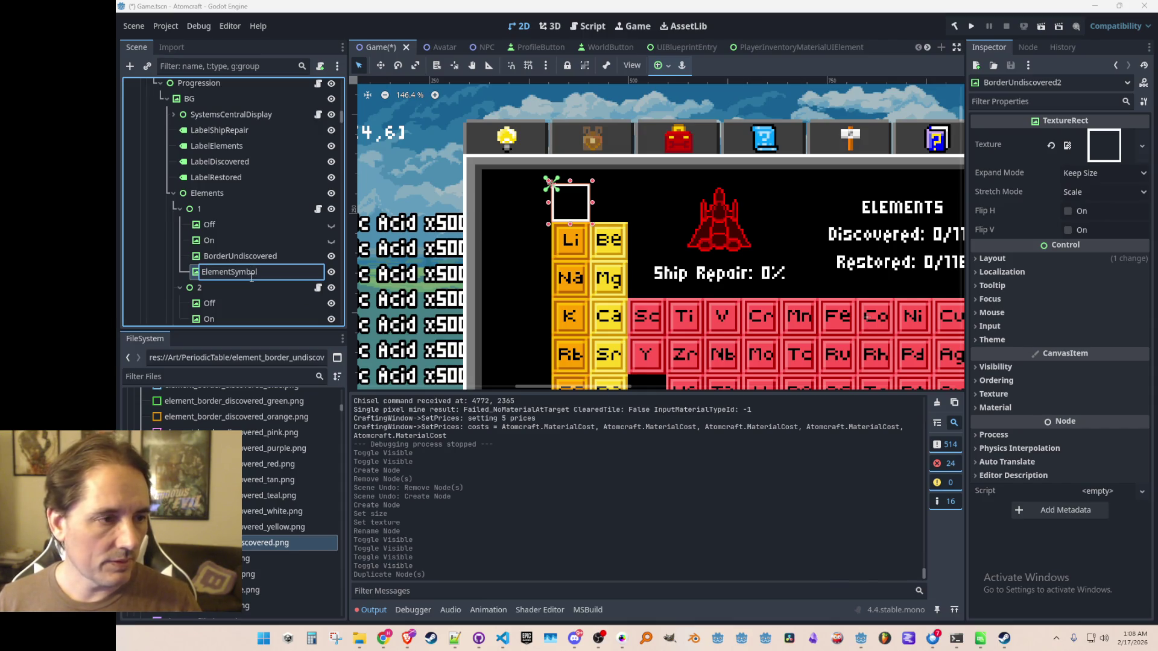
{"action": "key", "text": "Return"}
{"action": "scroll", "coordinate": [265, 512], "scroll_direction": "down", "scroll_amount": 5}
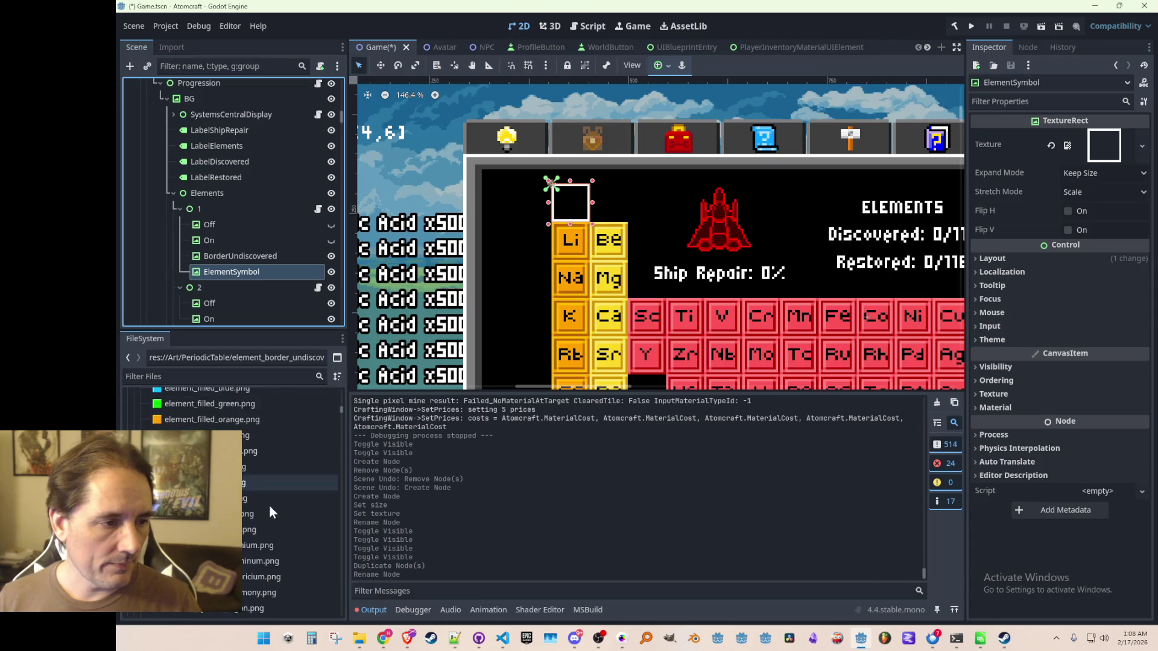
{"action": "scroll", "coordinate": [265, 538], "scroll_direction": "down", "scroll_amount": 7}
{"action": "scroll", "coordinate": [286, 531], "scroll_direction": "down", "scroll_amount": 7}
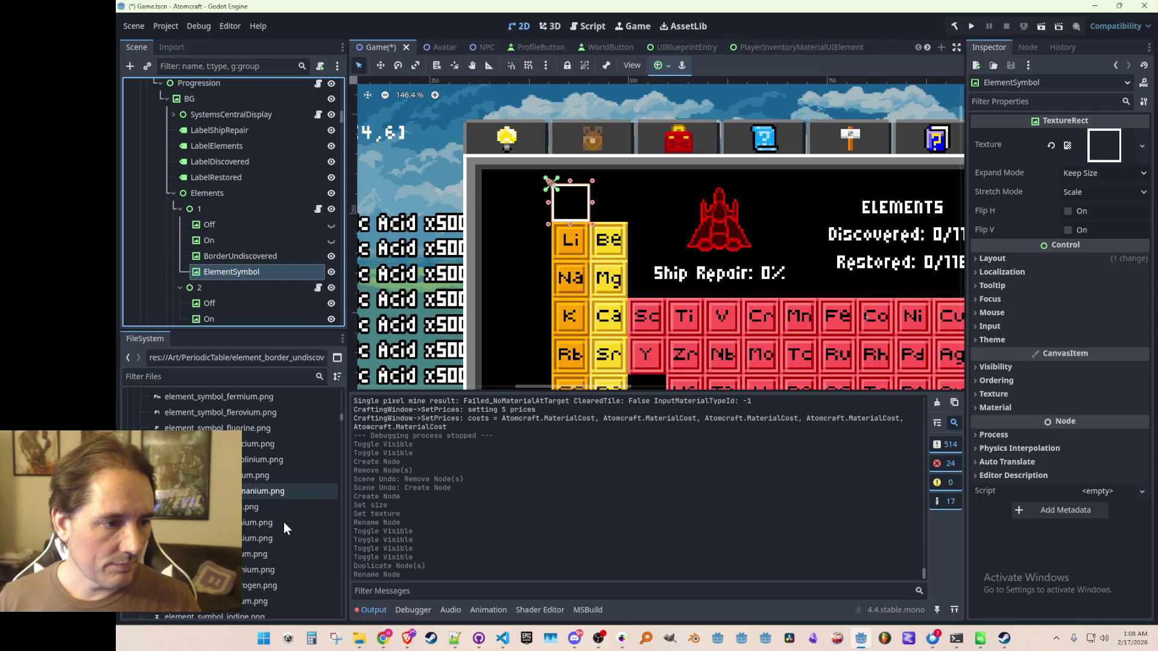
{"action": "scroll", "coordinate": [283, 522], "scroll_direction": "down", "scroll_amount": 2}
{"action": "mouse_move", "coordinate": [265, 501]}
{"action": "left_mouse_down"}
{"action": "mouse_move", "coordinate": [1066, 199]}
{"action": "mouse_move", "coordinate": [1104, 146]}
{"action": "left_mouse_up"}
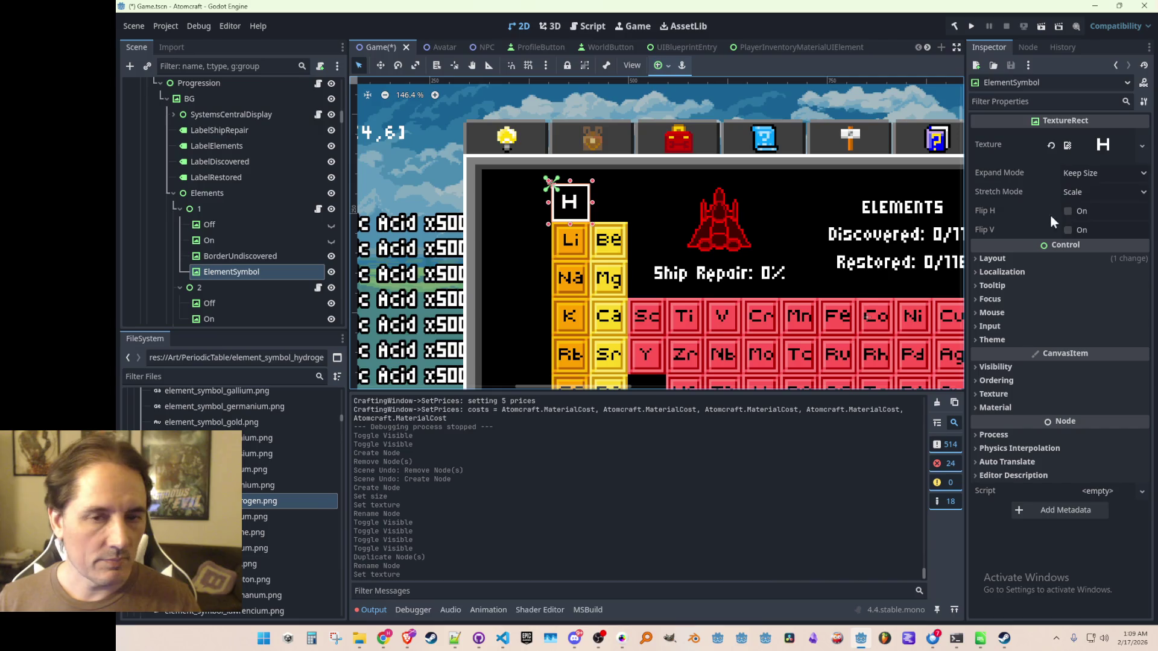
- Set ElementSymbol's Transform Size to 14 × 14 and Position to 1, 1
{"action": "left_click", "coordinate": [1034, 258]}
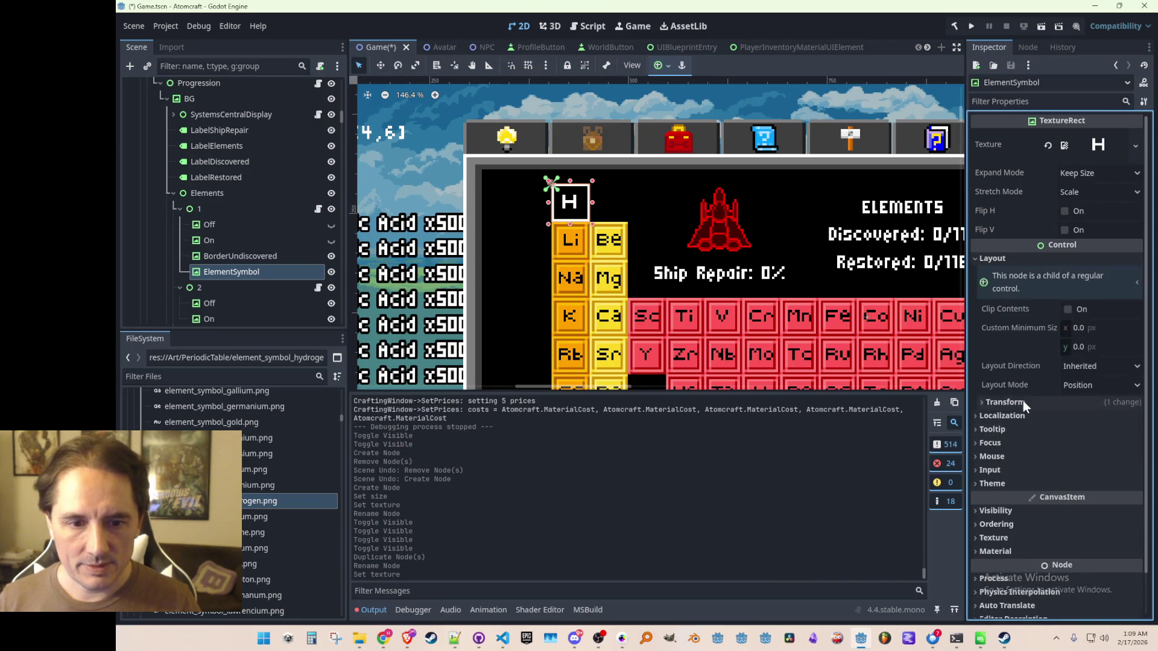
{"action": "left_click", "coordinate": [1005, 402]}
{"action": "left_click", "coordinate": [1102, 416]}
{"action": "key", "text": "Tab"}
{"action": "type", "text": "14"}
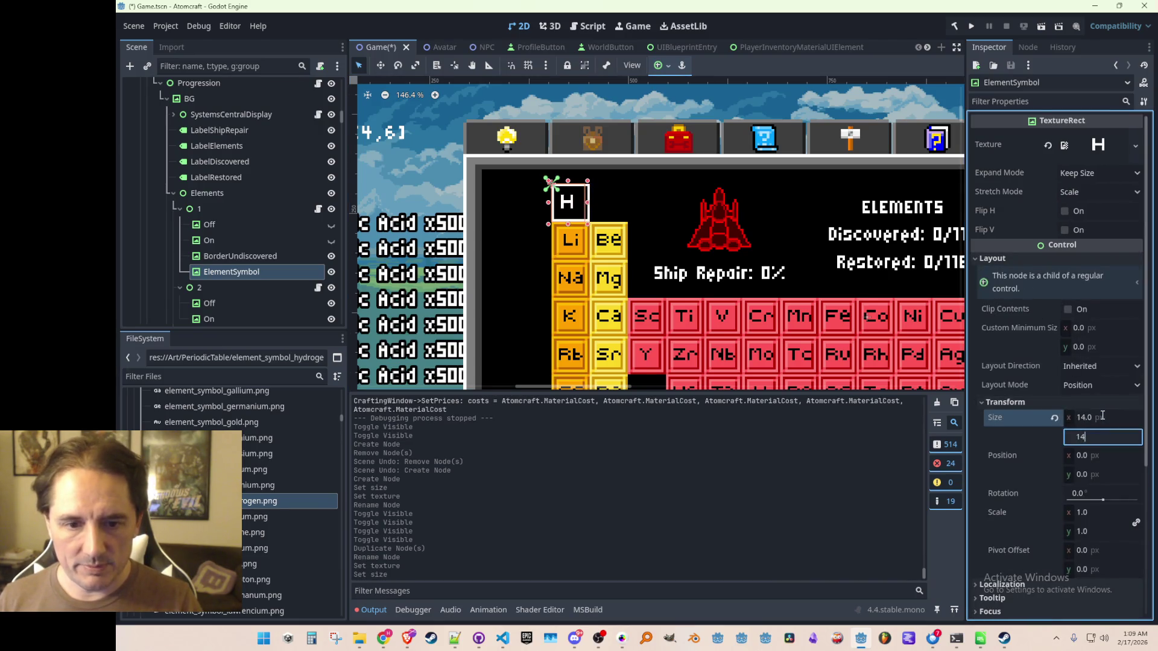
{"action": "key", "text": "Tab"}
{"action": "key", "text": "ctrl+s"}
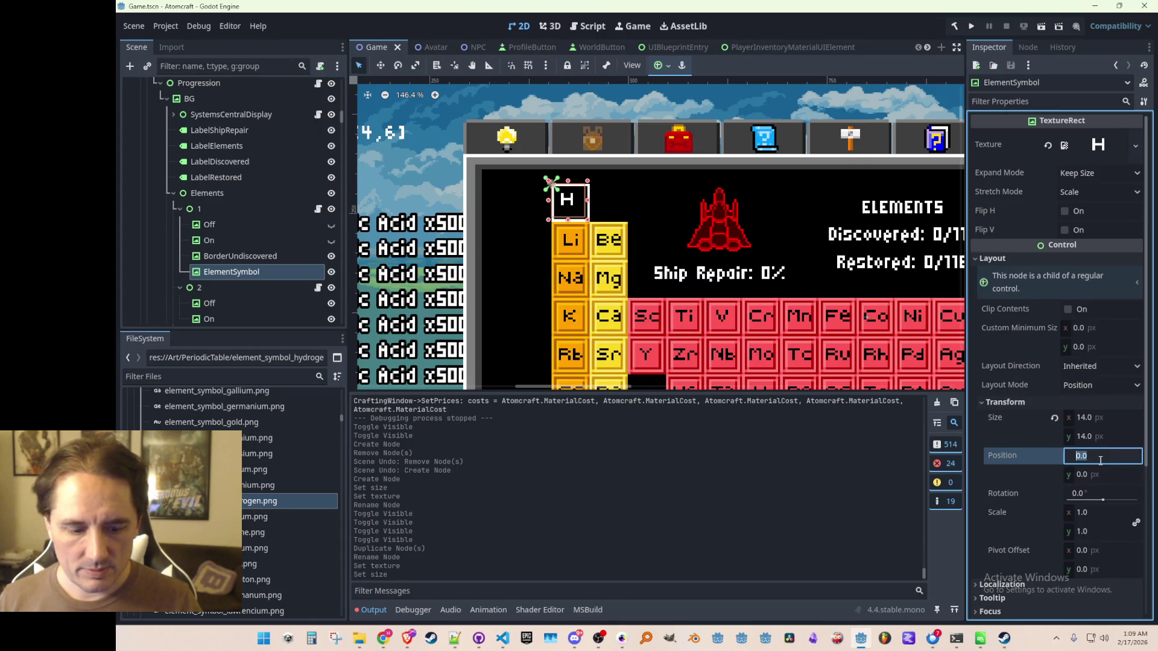
{"action": "key", "text": "Tab"}
{"action": "type", "text": "1"}
{"action": "key", "text": "Tab"}
{"action": "scroll", "coordinate": [732, 244], "scroll_direction": "up", "scroll_amount": 4}
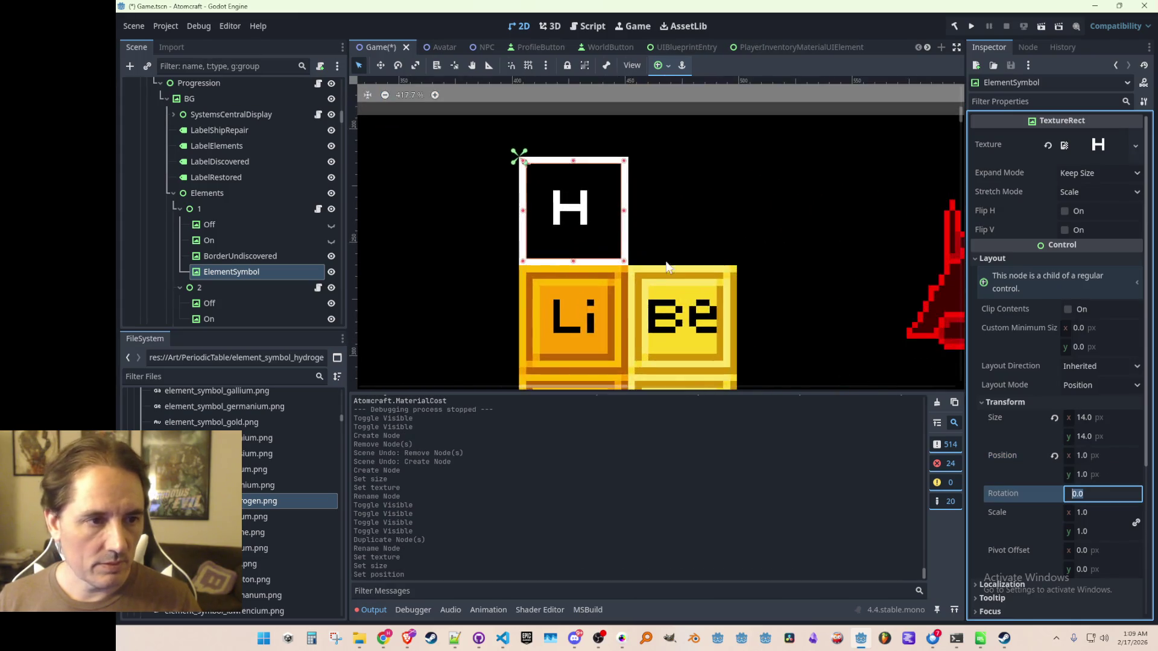
{"action": "scroll", "coordinate": [732, 244], "scroll_direction": "down", "scroll_amount": 6}
{"action": "left_click", "coordinate": [516, 233]}
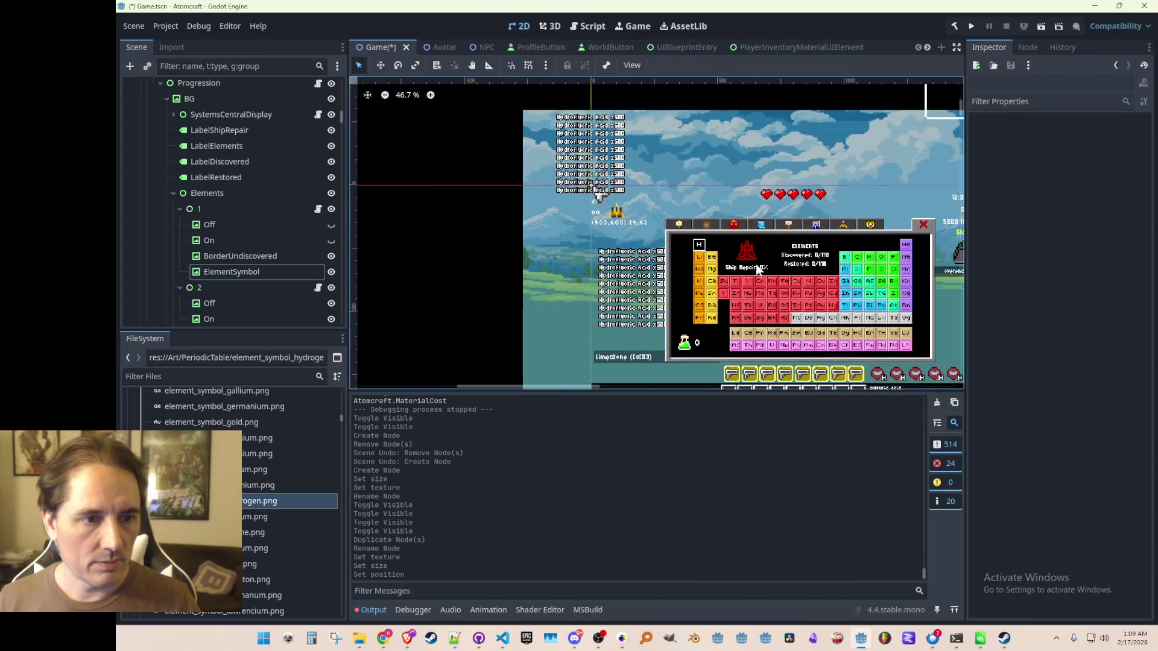
- Save the scene
{"action": "scroll", "coordinate": [685, 252], "scroll_direction": "up", "scroll_amount": 5}
{"action": "scroll", "coordinate": [685, 252], "scroll_direction": "up", "scroll_amount": 1}
{"action": "scroll", "coordinate": [693, 252], "scroll_direction": "down", "scroll_amount": 1}
{"action": "scroll", "coordinate": [724, 250], "scroll_direction": "up", "scroll_amount": 2}
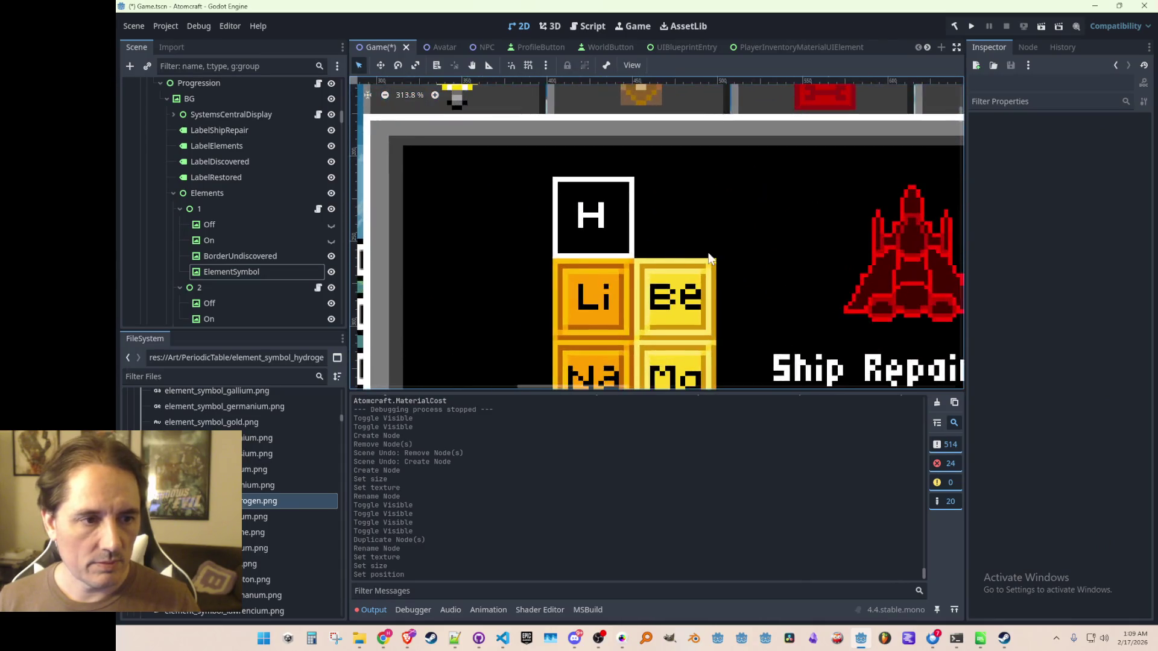
{"action": "scroll", "coordinate": [740, 248], "scroll_direction": "down", "scroll_amount": 1}
{"action": "scroll", "coordinate": [724, 250], "scroll_direction": "down", "scroll_amount": 2}
{"action": "scroll", "coordinate": [701, 250], "scroll_direction": "down", "scroll_amount": 1}
{"action": "scroll", "coordinate": [682, 250], "scroll_direction": "up", "scroll_amount": 1}
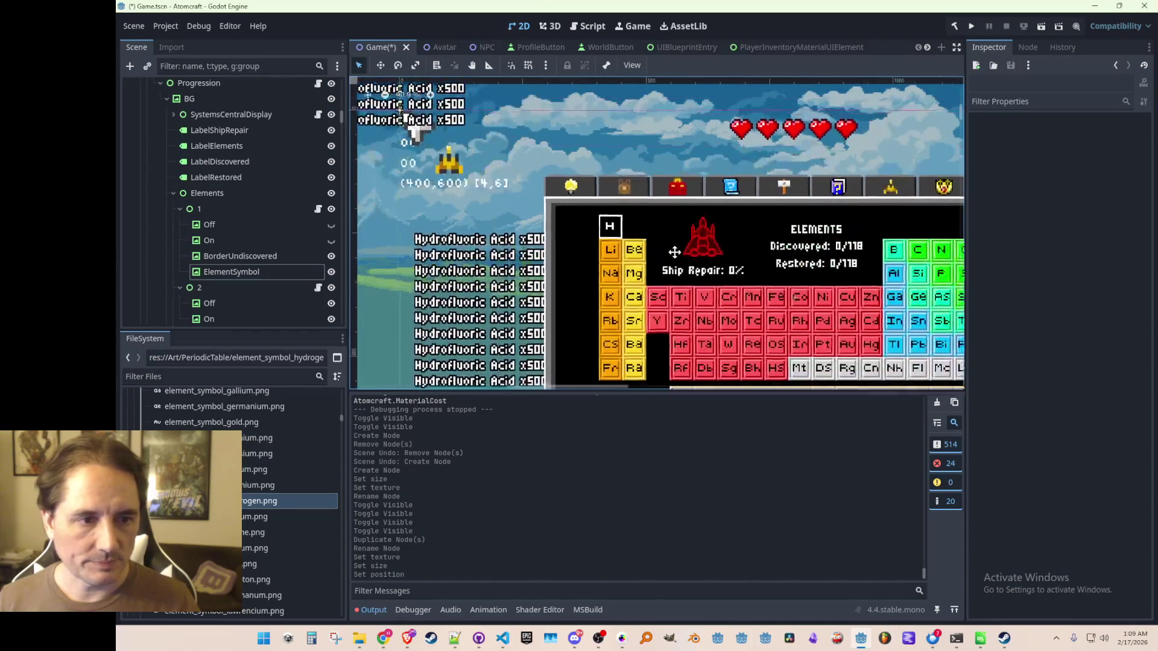
{"action": "scroll", "coordinate": [655, 249], "scroll_direction": "up", "scroll_amount": 1}
{"action": "key", "text": "ctrl+s"}
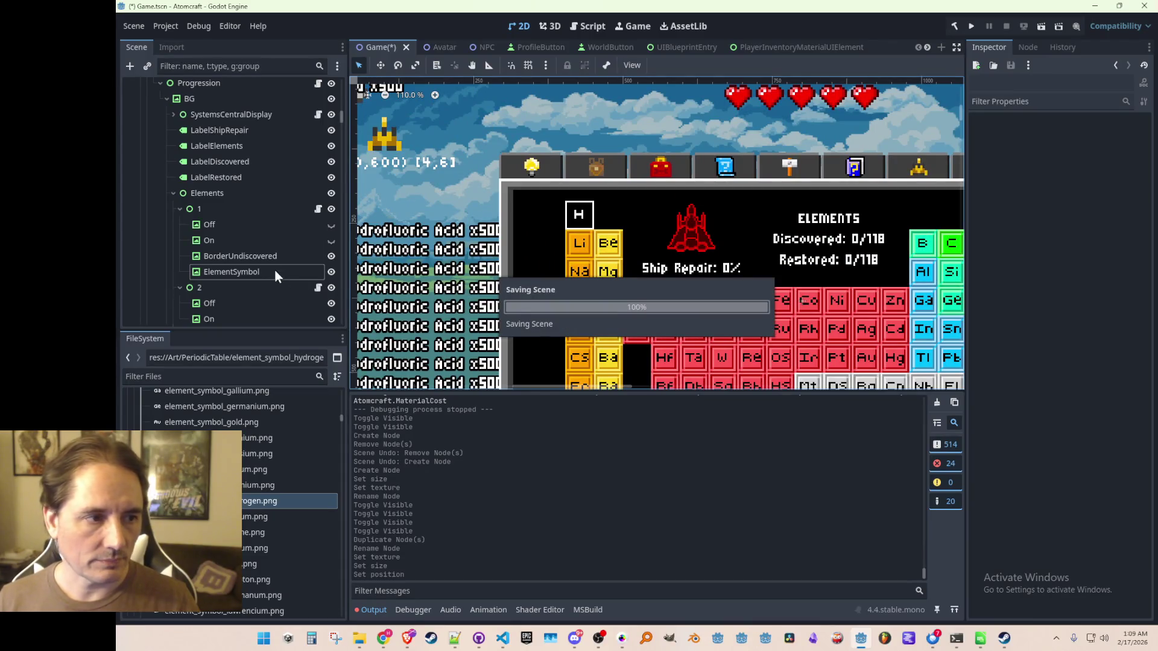
- Tint BorderUndiscovered and ElementSymbol grey 959595 with Visibility > Modulate
{"action": "left_click", "coordinate": [279, 257]}
{"action": "left_click", "coordinate": [281, 270], "text": "shift"}
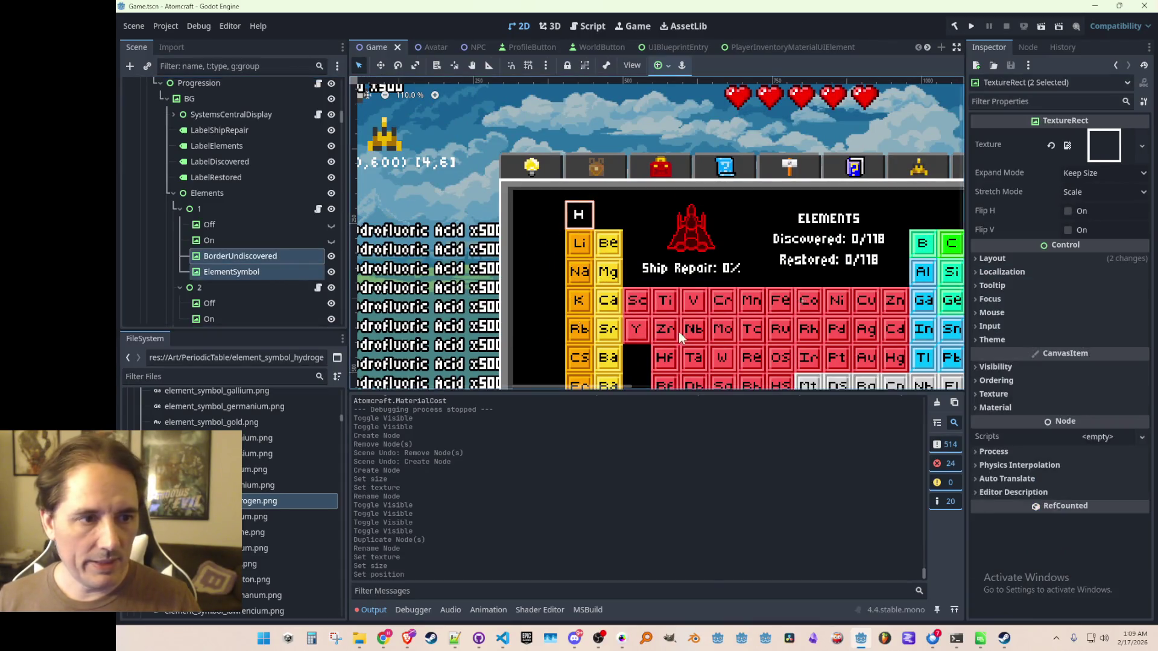
{"action": "scroll", "coordinate": [686, 267], "scroll_direction": "down", "scroll_amount": 3}
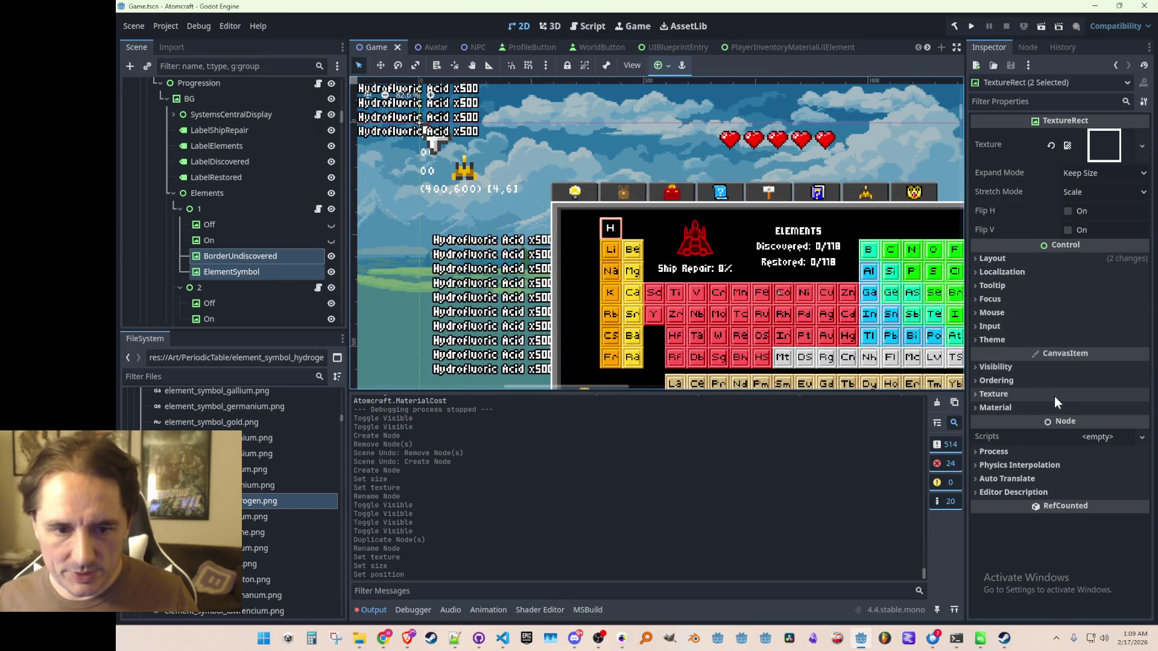
{"action": "left_click", "coordinate": [1001, 367]}
{"action": "scroll", "coordinate": [1037, 431], "scroll_direction": "down", "scroll_amount": 2}
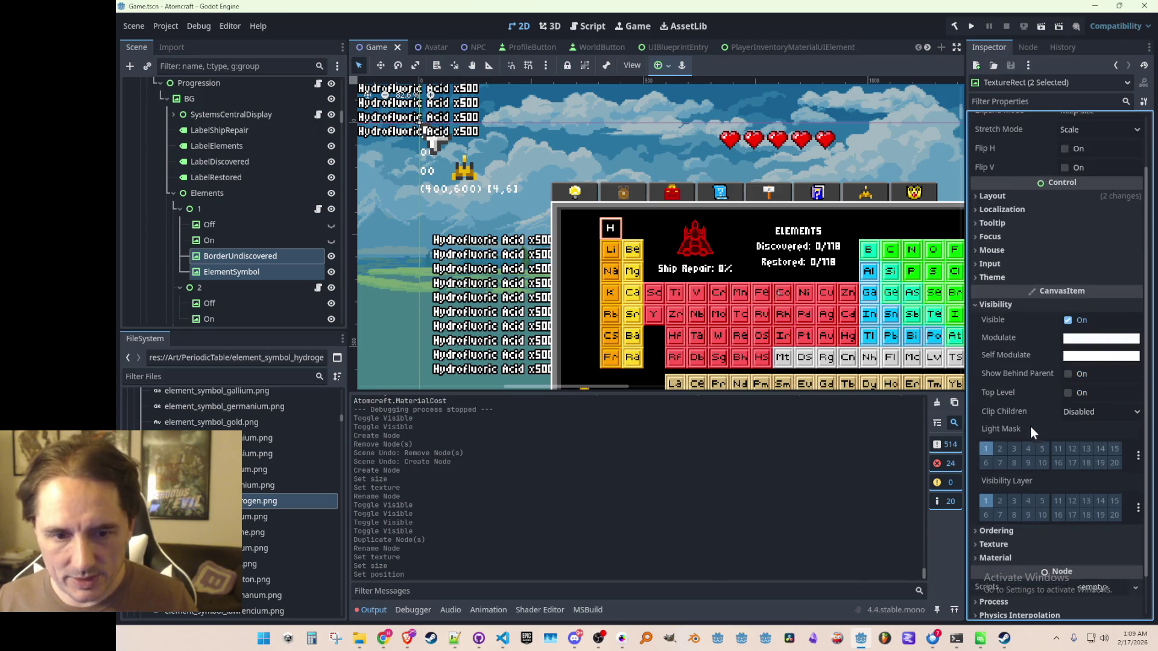
{"action": "left_click", "coordinate": [1081, 339]}
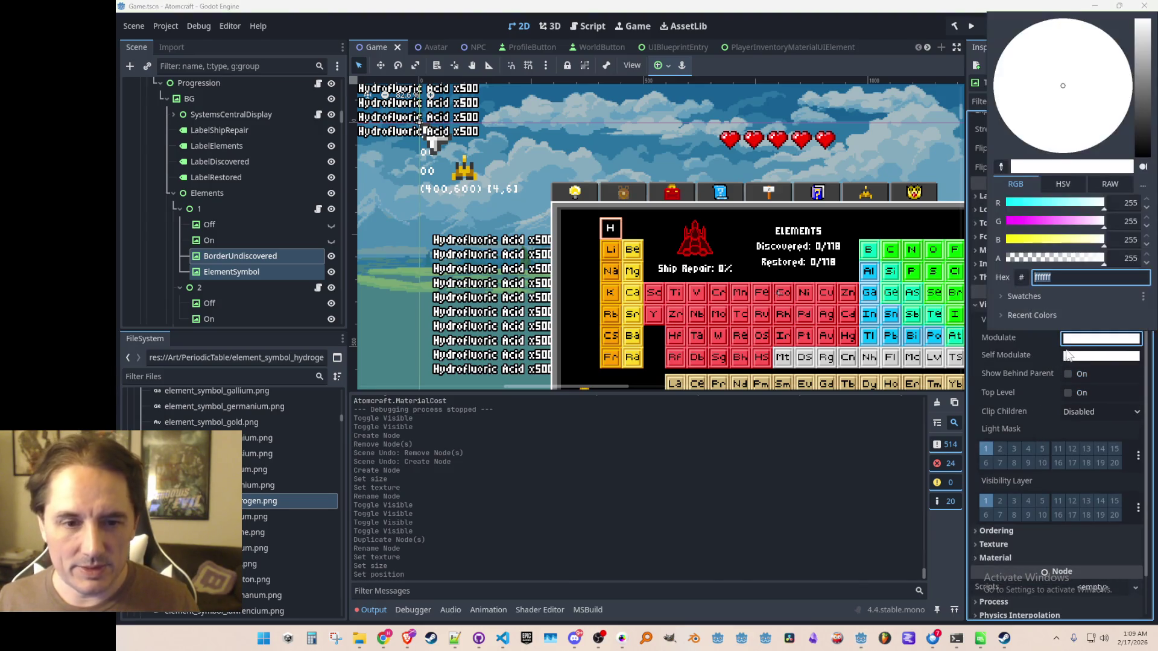
{"action": "left_click_drag", "start_coordinate": [1146, 98], "coordinate": [1147, 76]}
{"action": "left_click", "coordinate": [980, 29]}
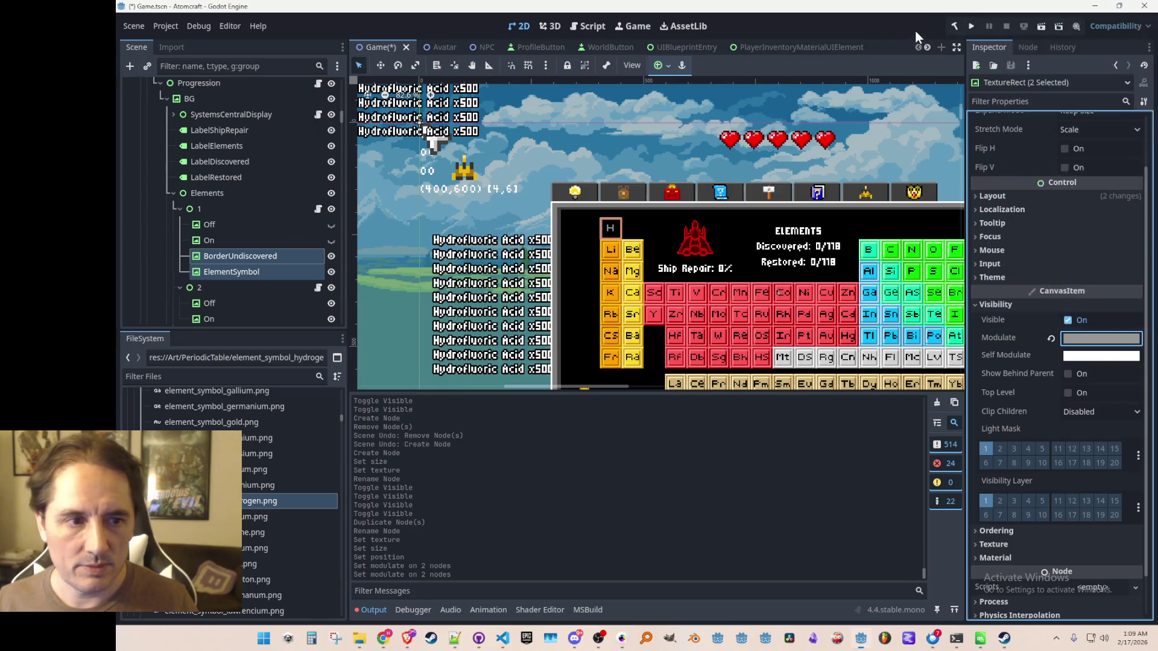
{"action": "scroll", "coordinate": [603, 220], "scroll_direction": "down", "scroll_amount": 5}
{"action": "left_click", "coordinate": [484, 247]}
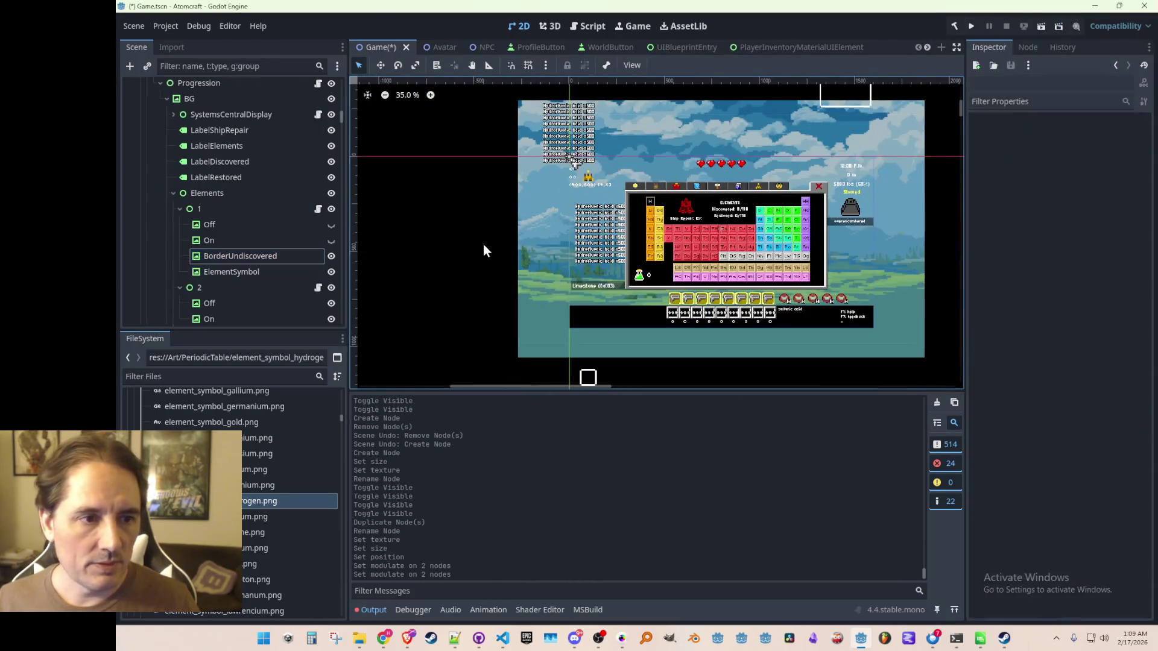
- Inspect the dimmed hydrogen tile and select the BorderUndiscovered node
{"action": "scroll", "coordinate": [658, 244], "scroll_direction": "up", "scroll_amount": 7}
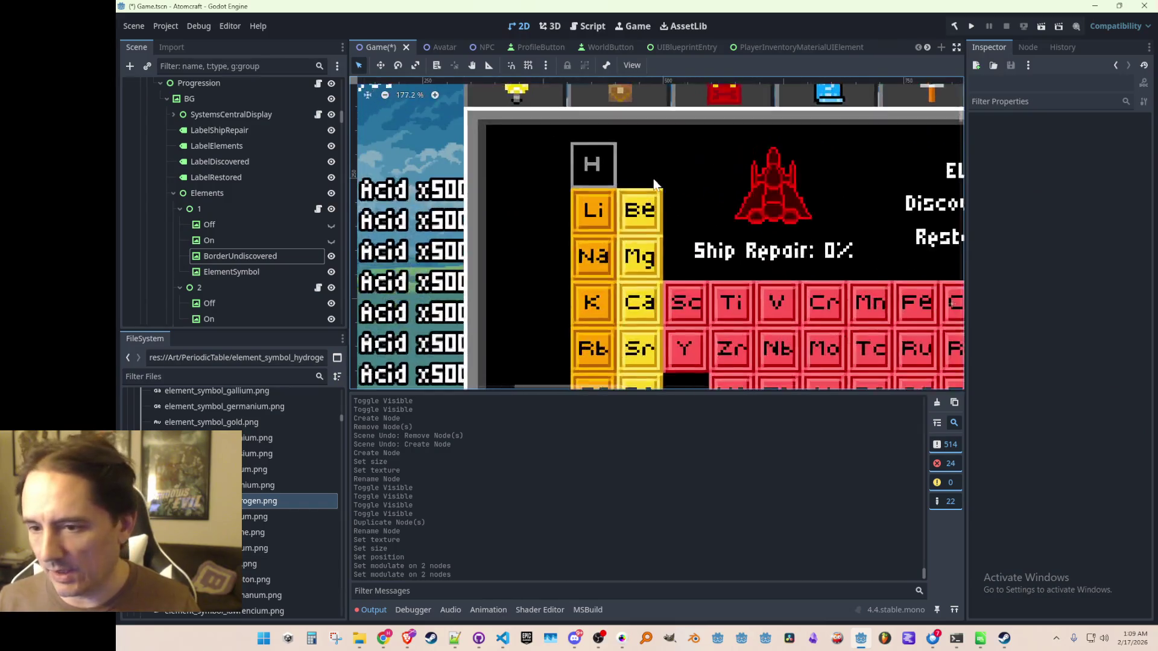
{"action": "scroll", "coordinate": [543, 170], "scroll_direction": "up", "scroll_amount": 1}
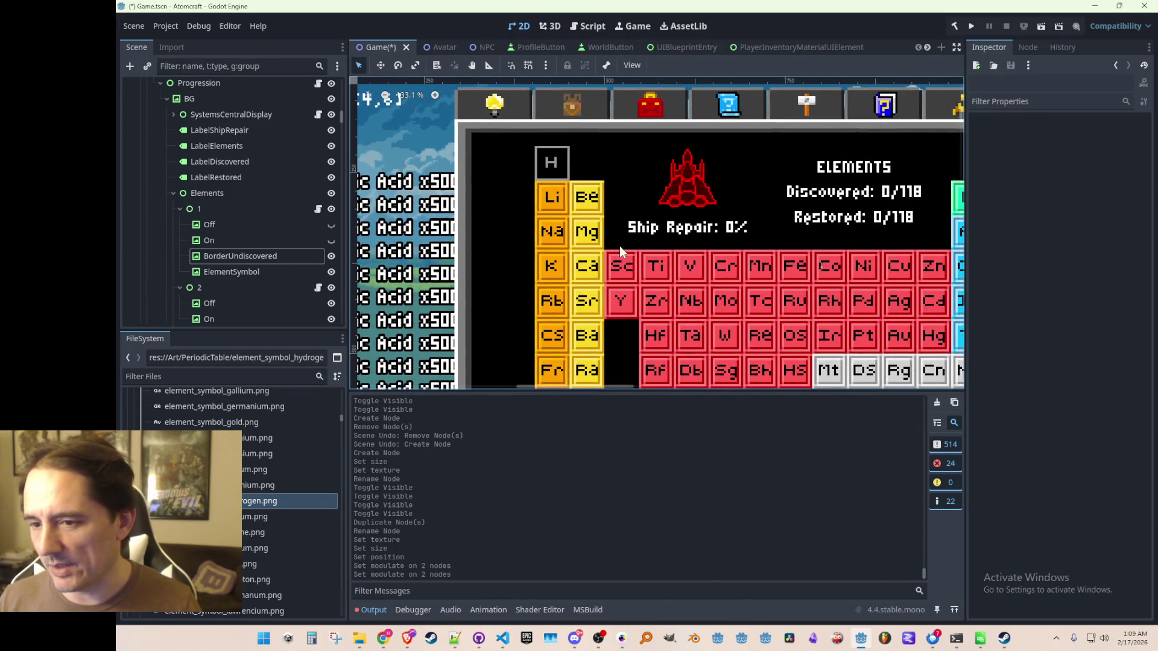
{"action": "scroll", "coordinate": [728, 291], "scroll_direction": "down", "scroll_amount": 8}
{"action": "scroll", "coordinate": [663, 256], "scroll_direction": "up", "scroll_amount": 2}
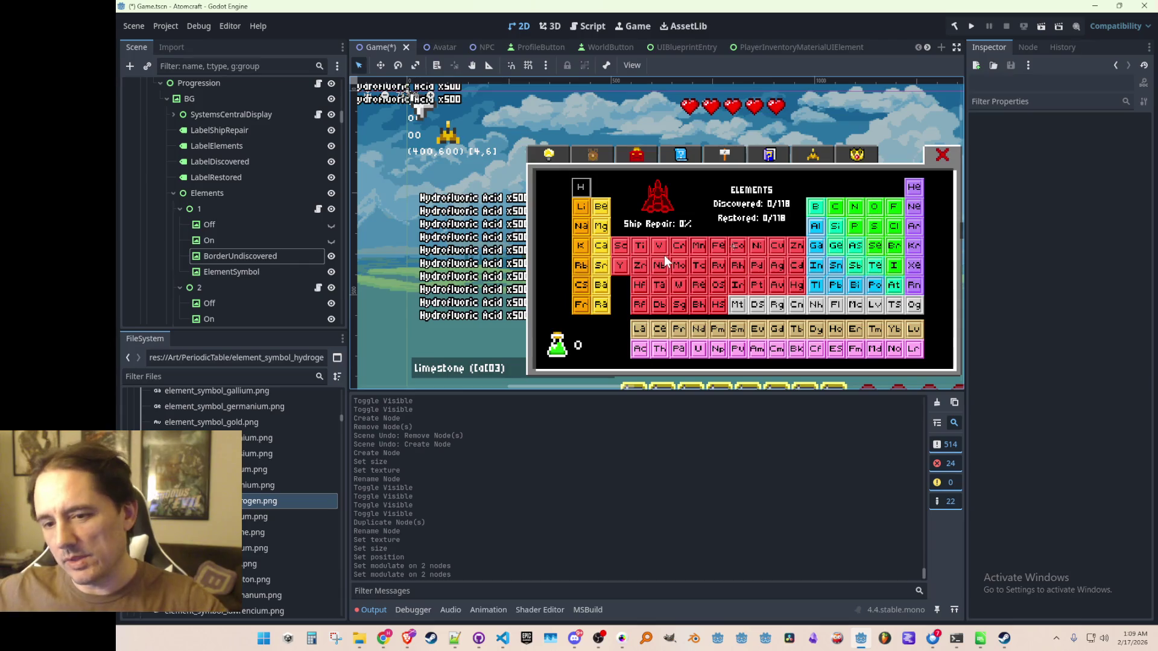
{"action": "scroll", "coordinate": [586, 240], "scroll_direction": "up", "scroll_amount": 5}
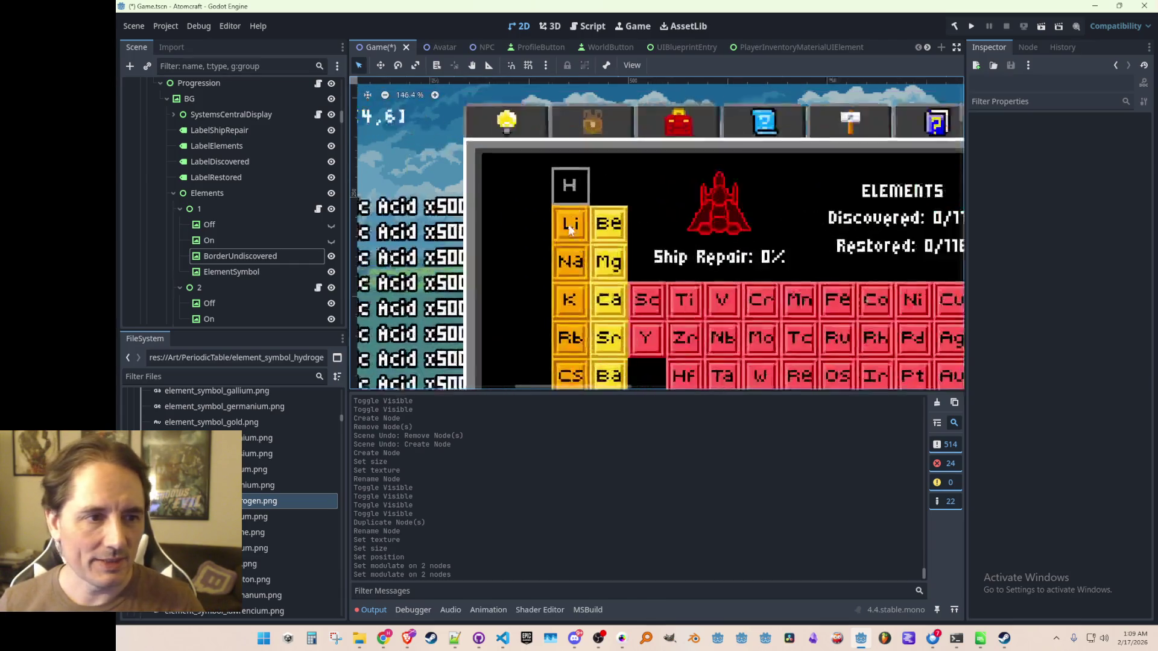
{"action": "scroll", "coordinate": [585, 240], "scroll_direction": "down", "scroll_amount": 5}
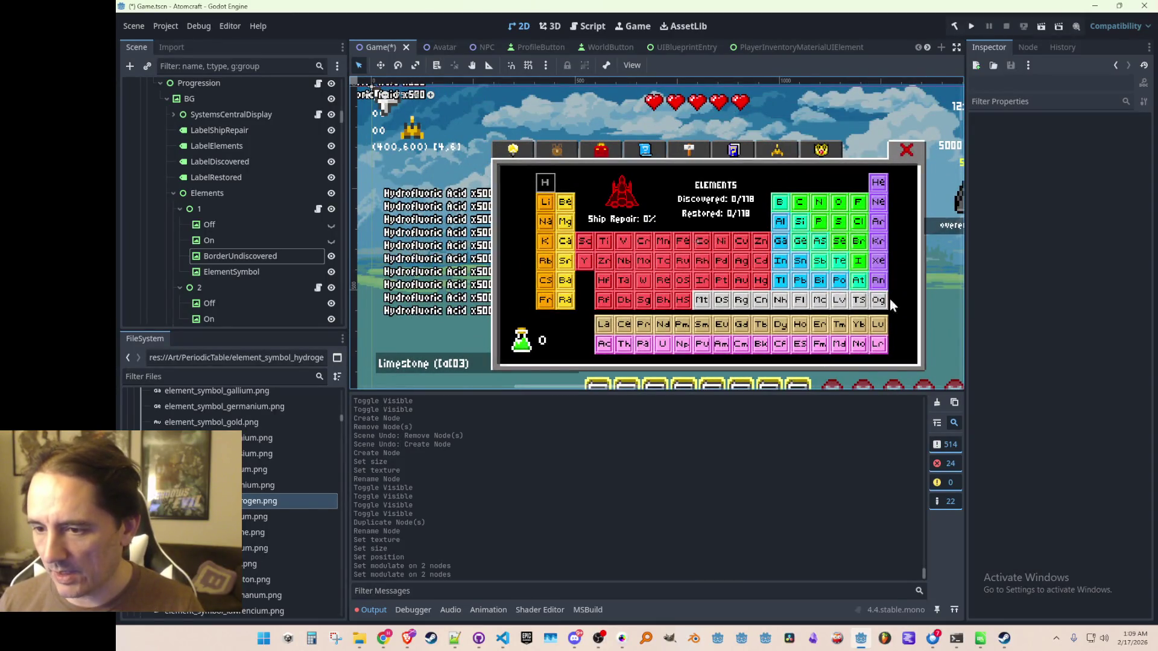
{"action": "scroll", "coordinate": [556, 232], "scroll_direction": "up", "scroll_amount": 4}
{"action": "left_click", "coordinate": [238, 258]}
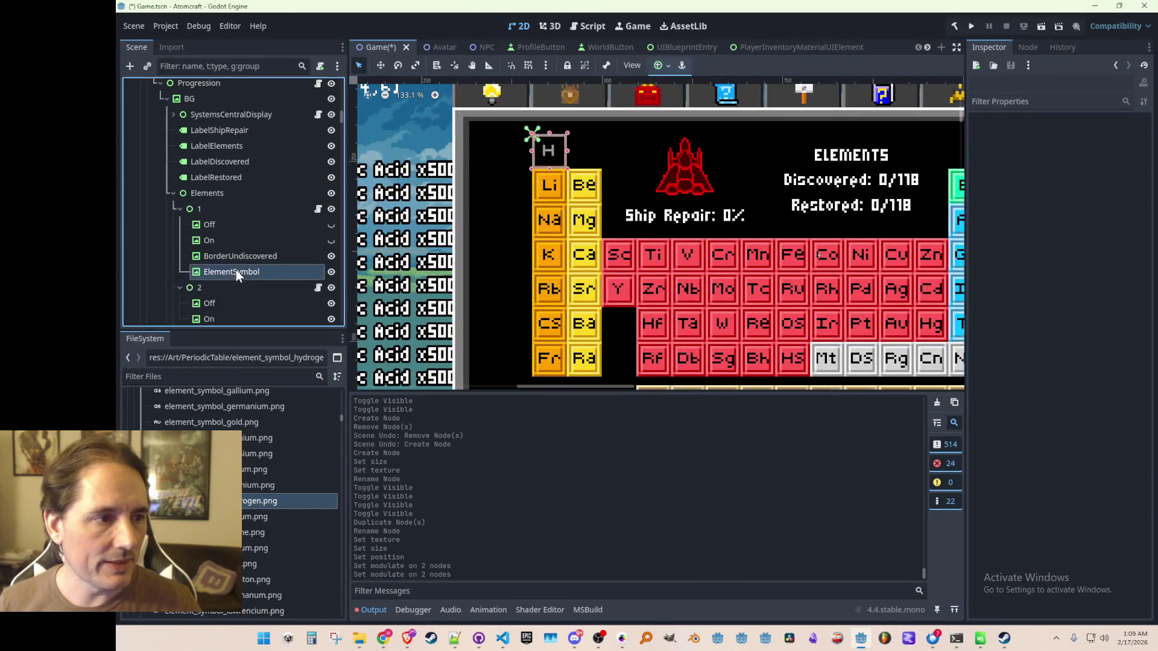
- Duplicate BorderUndiscovered and compare the border copy with ElementSymbol
{"action": "key", "text": "ctrl+d"}
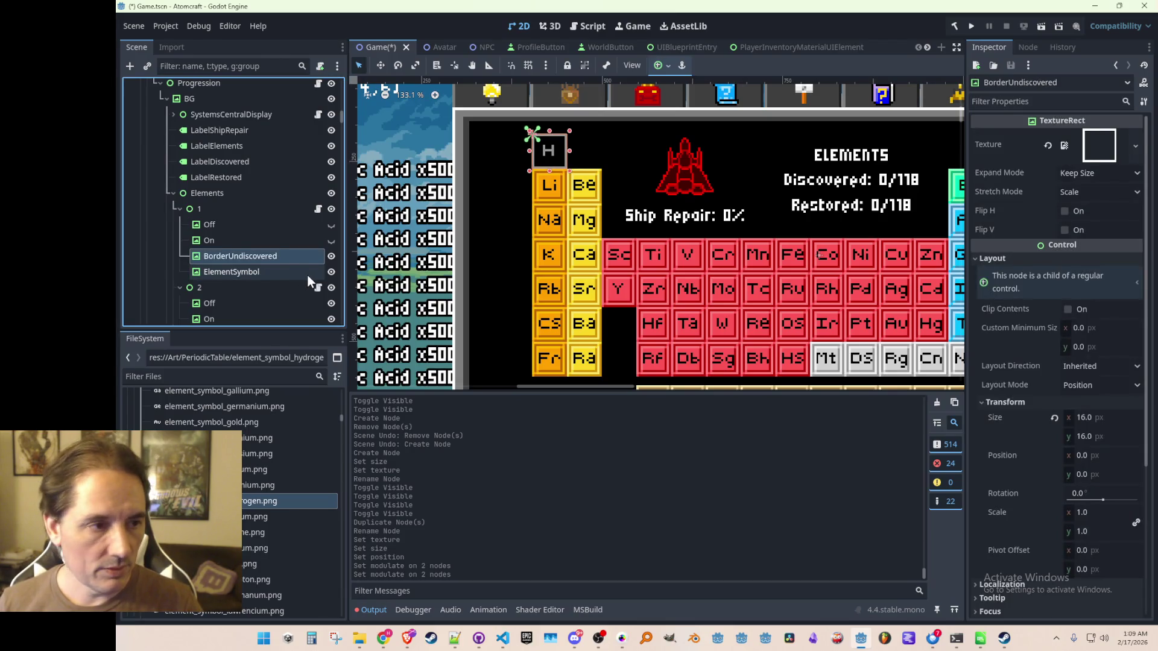
{"action": "left_click", "coordinate": [274, 273]}
{"action": "left_click", "coordinate": [278, 258]}
{"action": "left_click", "coordinate": [274, 273]}
{"action": "left_click", "coordinate": [263, 288]}
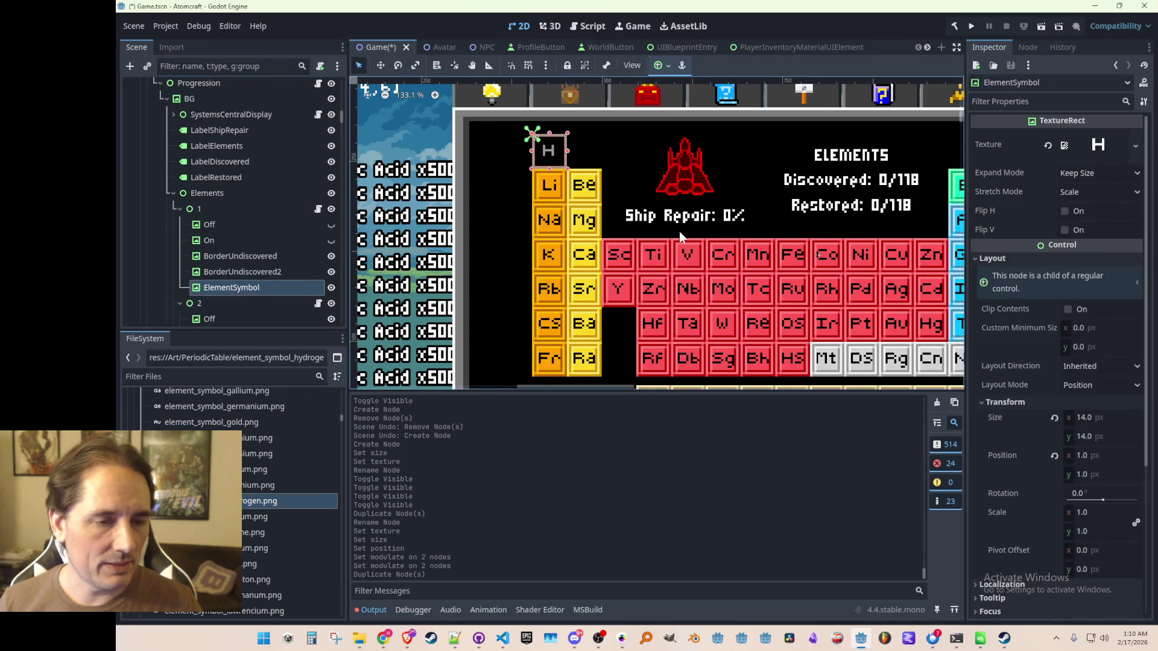
{"action": "scroll", "coordinate": [669, 233], "scroll_direction": "down", "scroll_amount": 2}
{"action": "scroll", "coordinate": [596, 226], "scroll_direction": "up", "scroll_amount": 2}
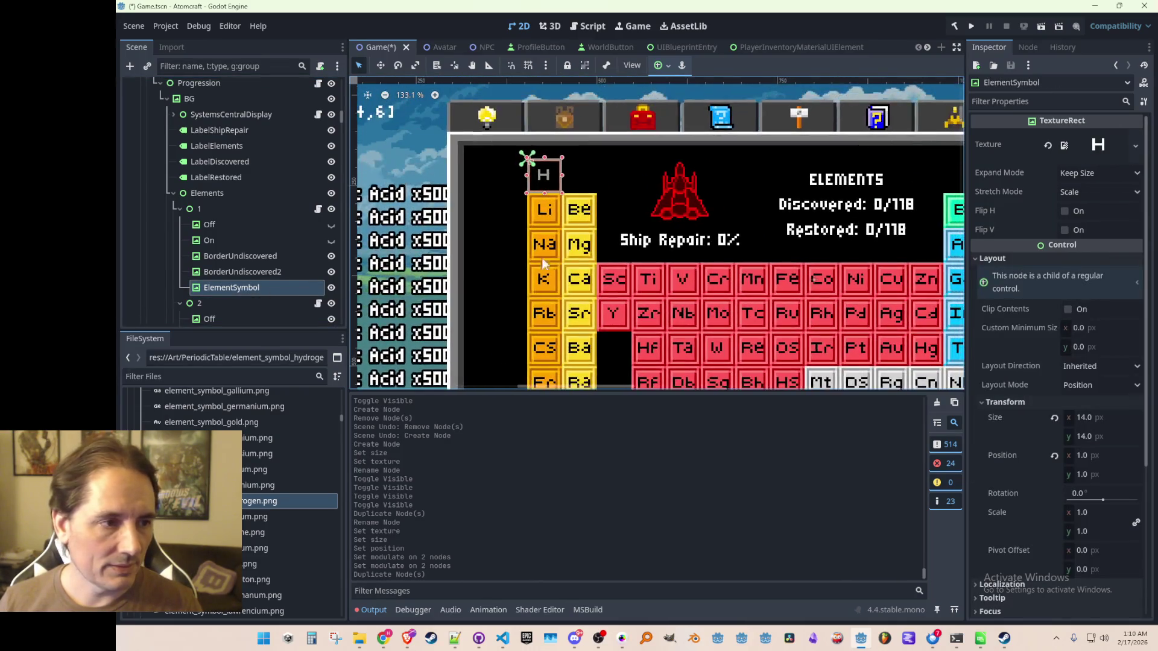
- Rename the copy to BorderDiscovered and save Game.tscn
{"action": "double_click", "coordinate": [270, 273]}
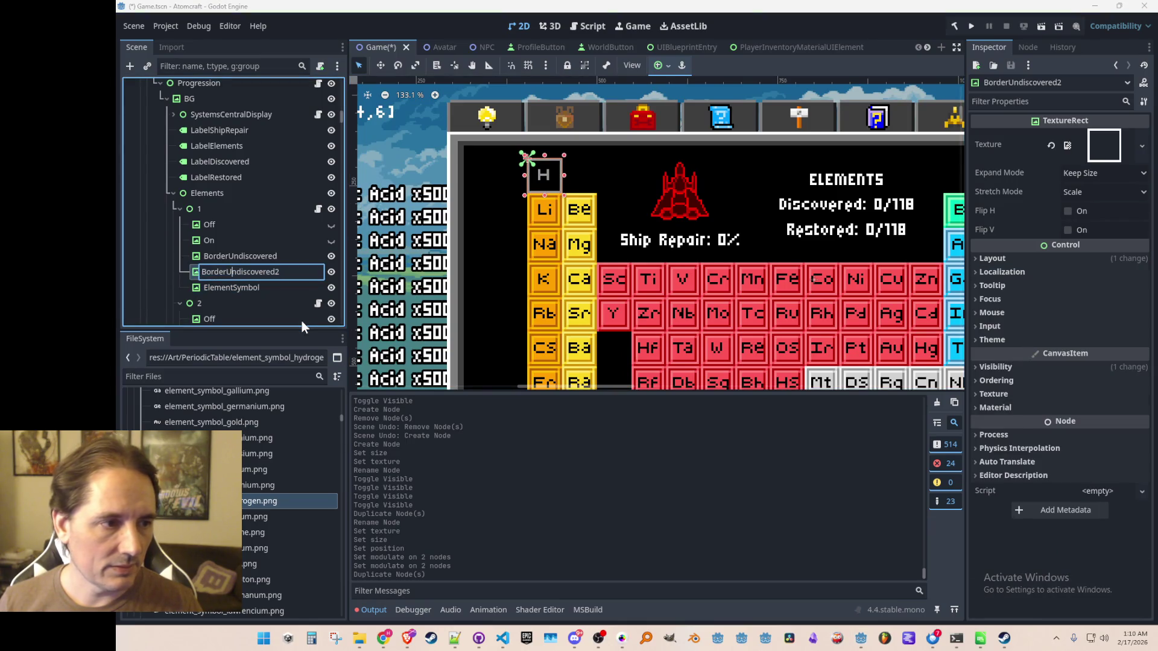
{"action": "key", "text": "Left"}
{"action": "key", "text": "Left"}
{"action": "key", "text": "shift+End"}
{"action": "type", "text": "Dusc"}
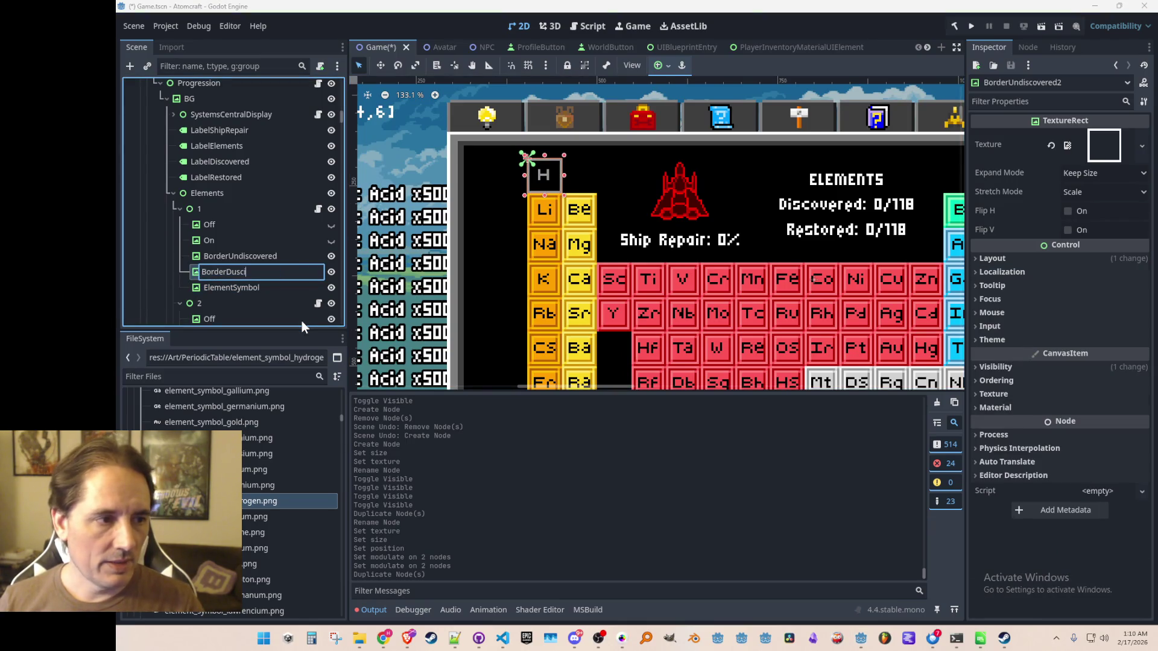
{"action": "key", "text": "BackSpace"}
{"action": "key", "text": "BackSpace"}
{"action": "key", "text": "BackSpace"}
{"action": "type", "text": "iscovered"}
{"action": "key", "text": "Return"}
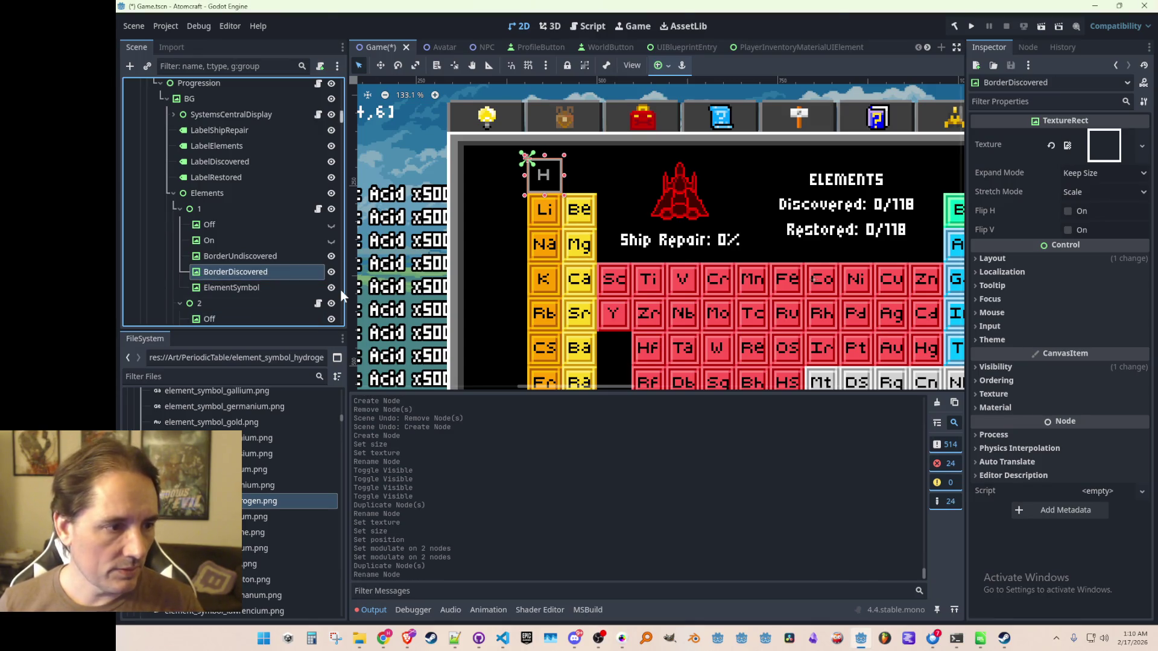
{"action": "key", "text": "ctrl+s"}
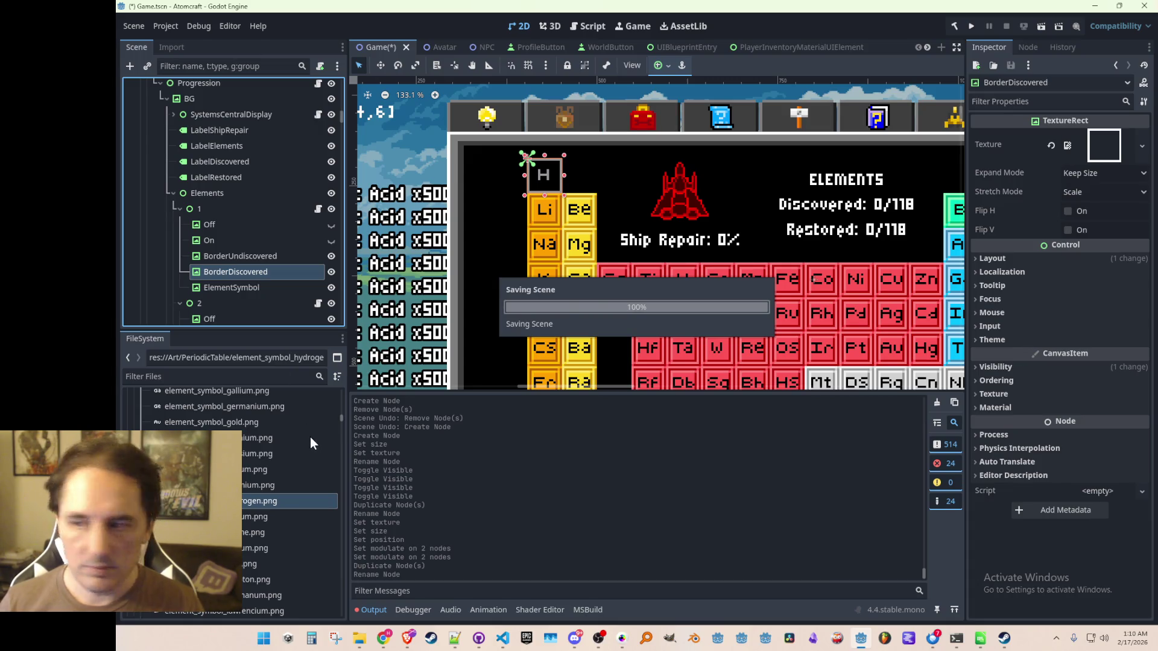
{"action": "scroll", "coordinate": [295, 455], "scroll_direction": "up", "scroll_amount": 3}
{"action": "scroll", "coordinate": [298, 462], "scroll_direction": "up", "scroll_amount": 10}
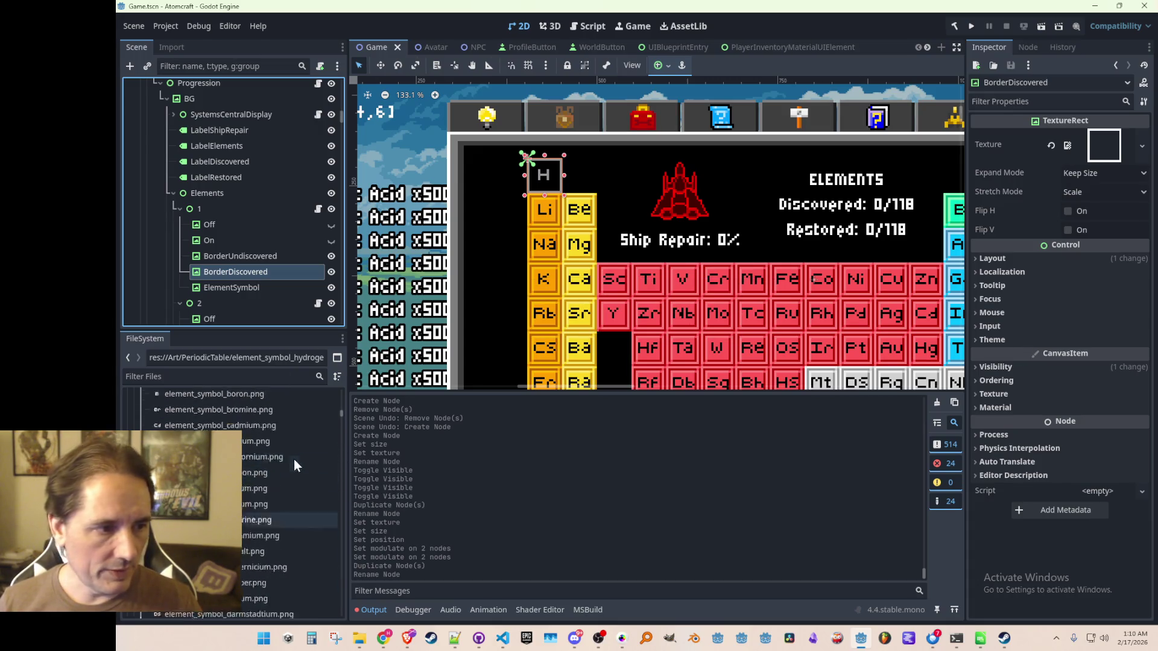
- Give BorderDiscovered the green border texture and reset Modulate on the three TextureRects
{"action": "scroll", "coordinate": [294, 466], "scroll_direction": "up", "scroll_amount": 5}
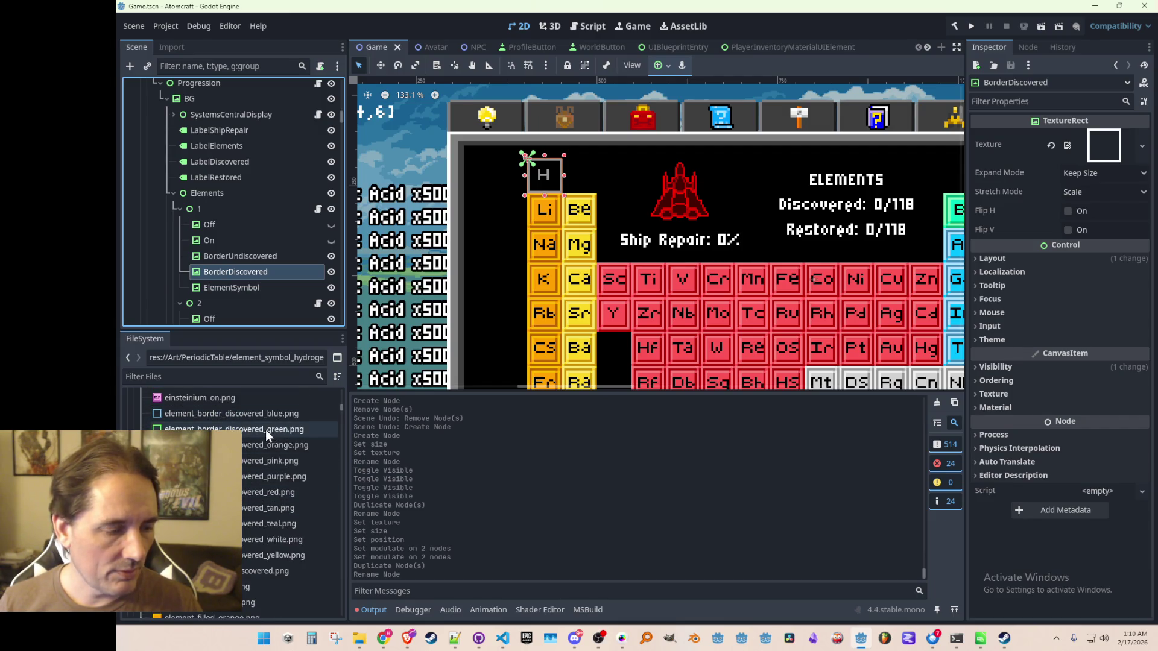
{"action": "left_click_drag", "start_coordinate": [266, 429], "coordinate": [1101, 152]}
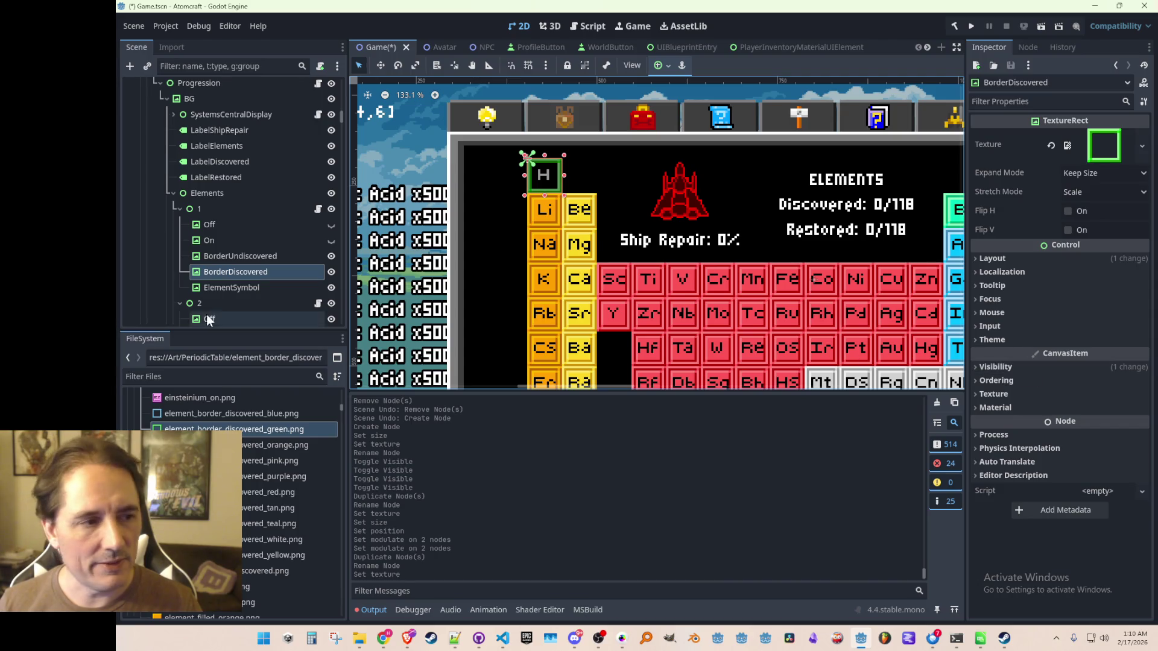
{"action": "left_click", "coordinate": [220, 257]}
{"action": "left_click", "coordinate": [218, 290], "text": "shift"}
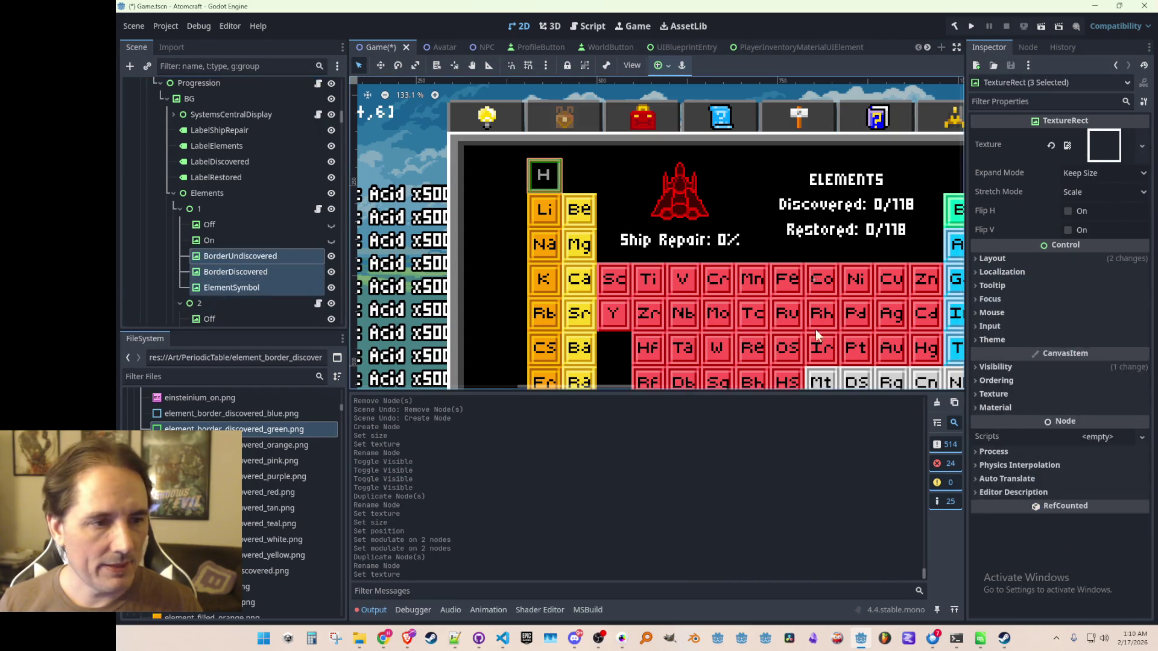
{"action": "left_click", "coordinate": [994, 367]}
{"action": "left_click", "coordinate": [1049, 400]}
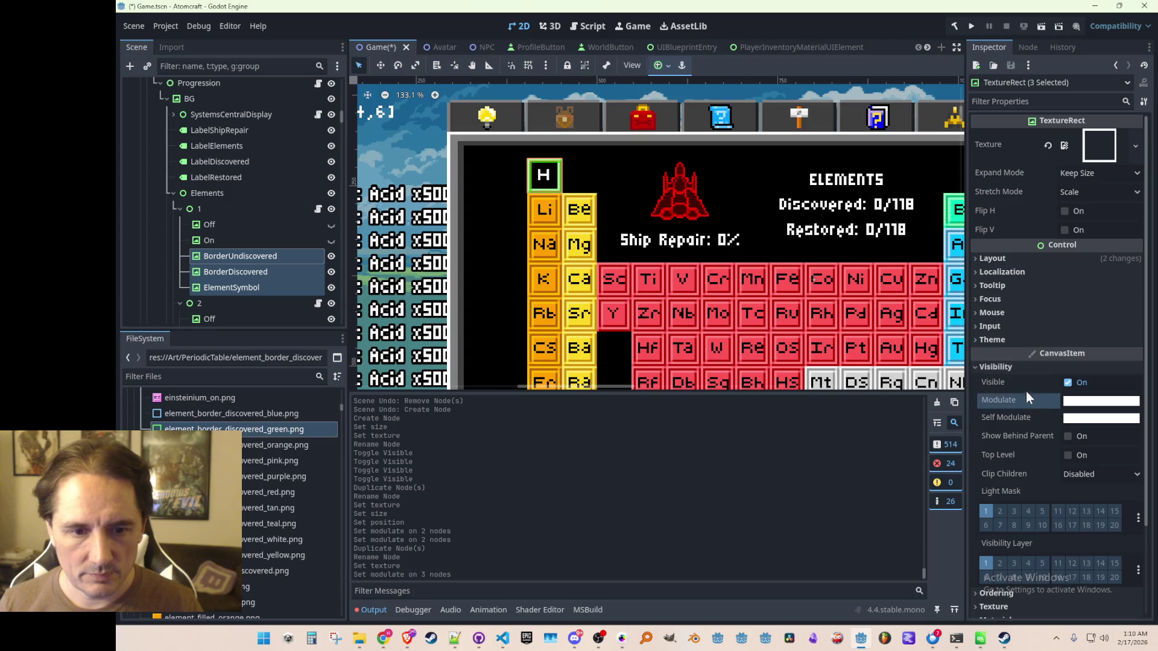
{"action": "left_click", "coordinate": [1005, 368]}
{"action": "scroll", "coordinate": [531, 193], "scroll_direction": "down", "scroll_amount": 8}
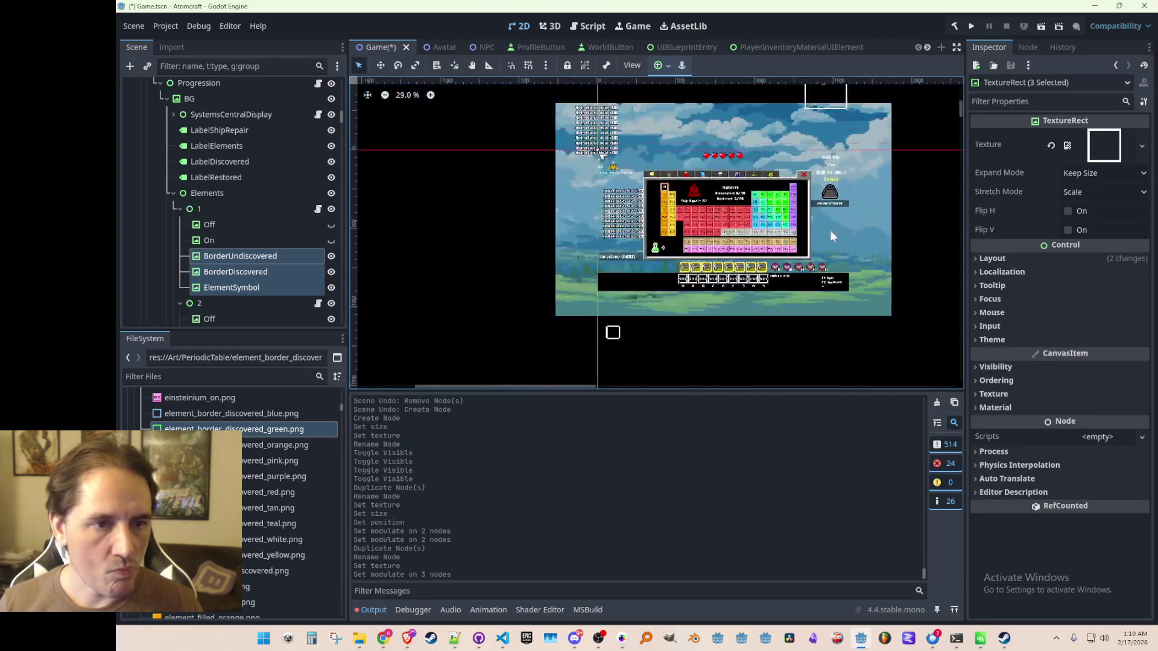
{"action": "left_click", "coordinate": [930, 205]}
- Save the Game.tscn scene
{"action": "scroll", "coordinate": [730, 181], "scroll_direction": "up", "scroll_amount": 9}
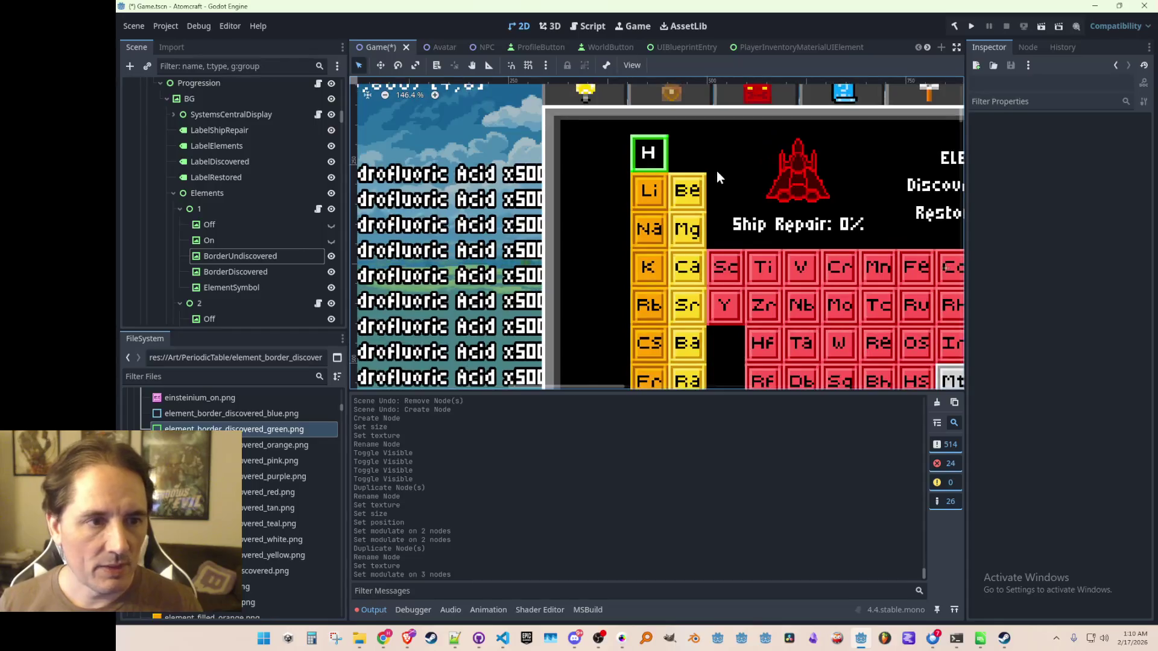
{"action": "scroll", "coordinate": [724, 162], "scroll_direction": "down", "scroll_amount": 2}
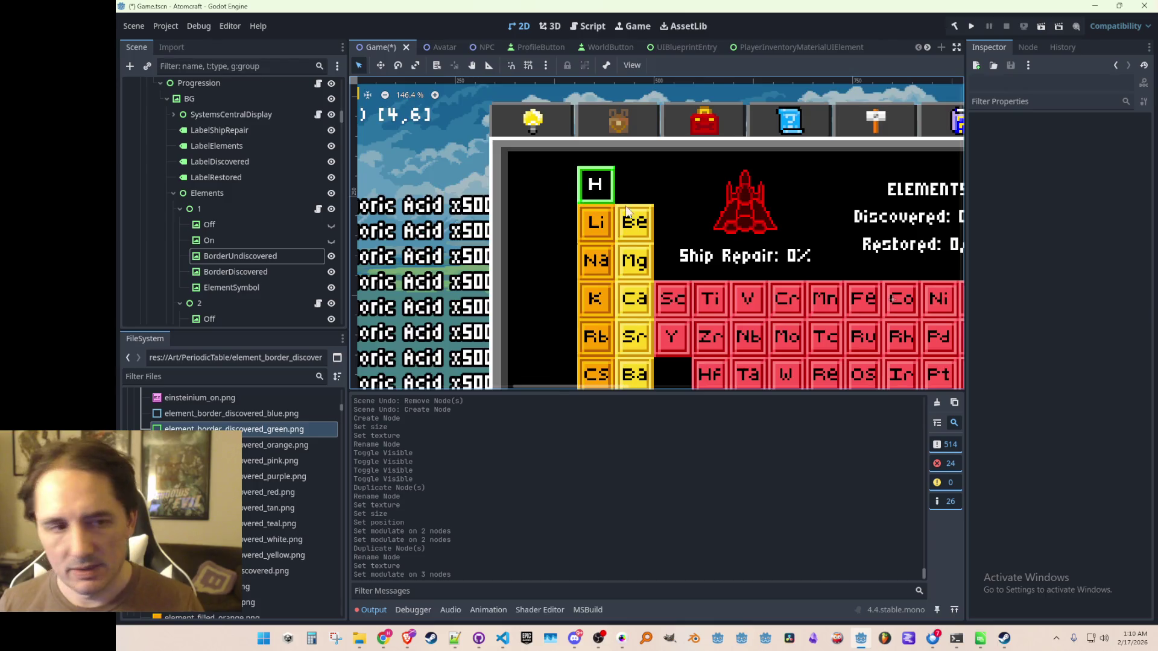
{"action": "scroll", "coordinate": [627, 212], "scroll_direction": "up", "scroll_amount": 2}
{"action": "scroll", "coordinate": [626, 211], "scroll_direction": "down", "scroll_amount": 5}
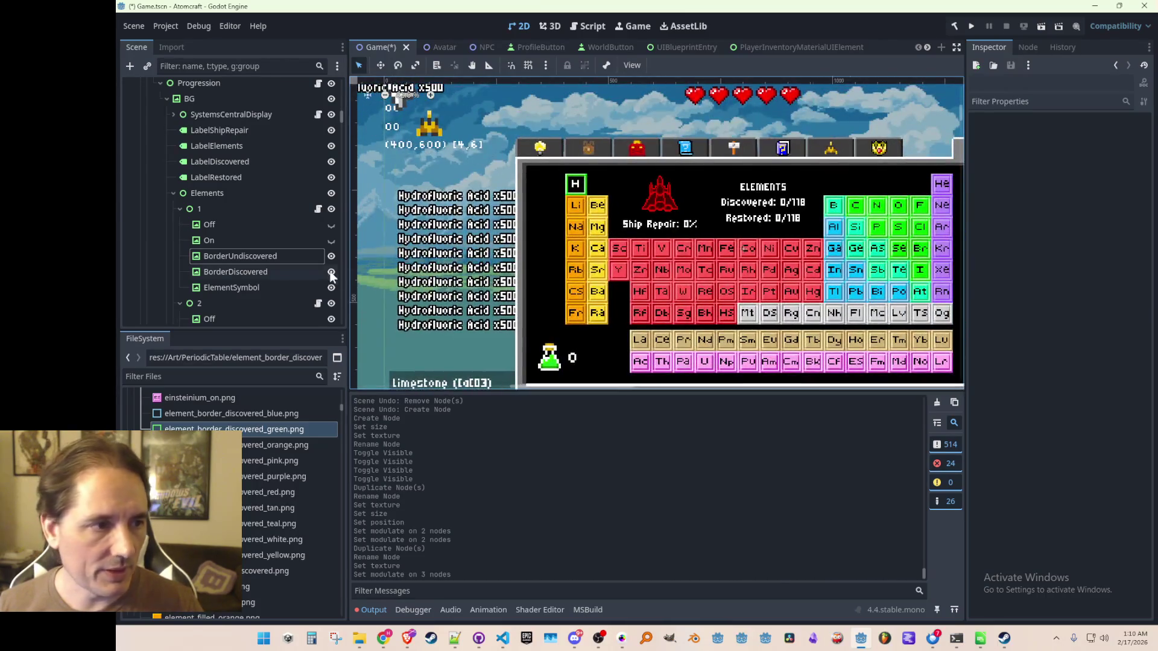
{"action": "scroll", "coordinate": [580, 207], "scroll_direction": "up", "scroll_amount": 1}
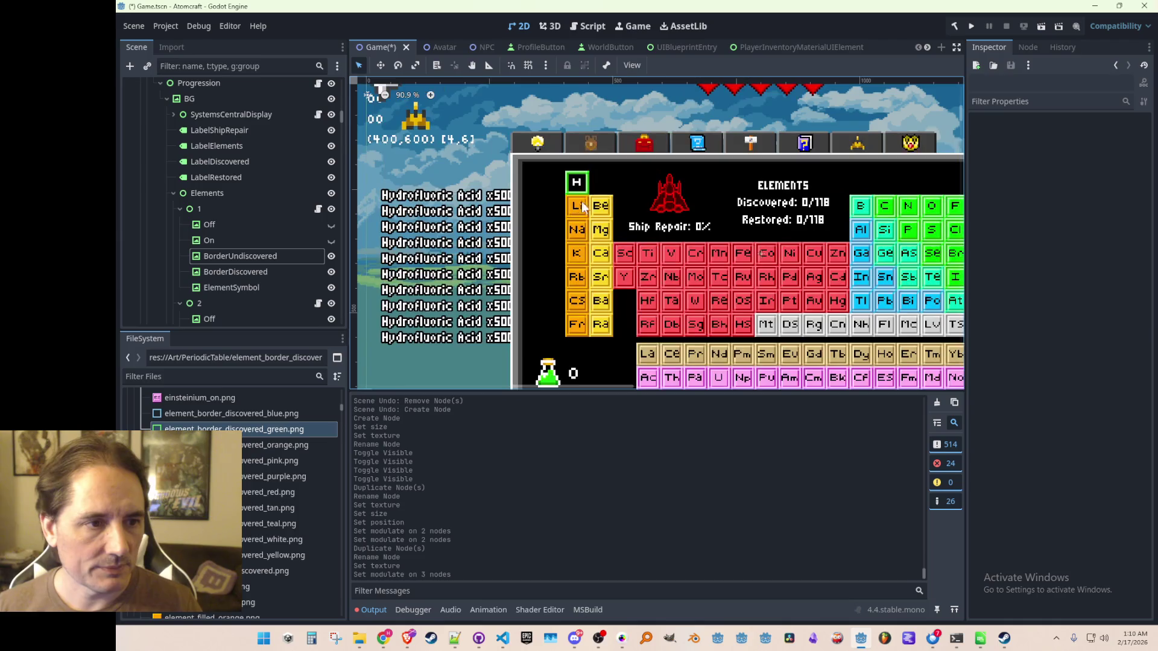
{"action": "scroll", "coordinate": [582, 207], "scroll_direction": "right", "scroll_amount": 1}
{"action": "key", "text": "ctrl+s"}
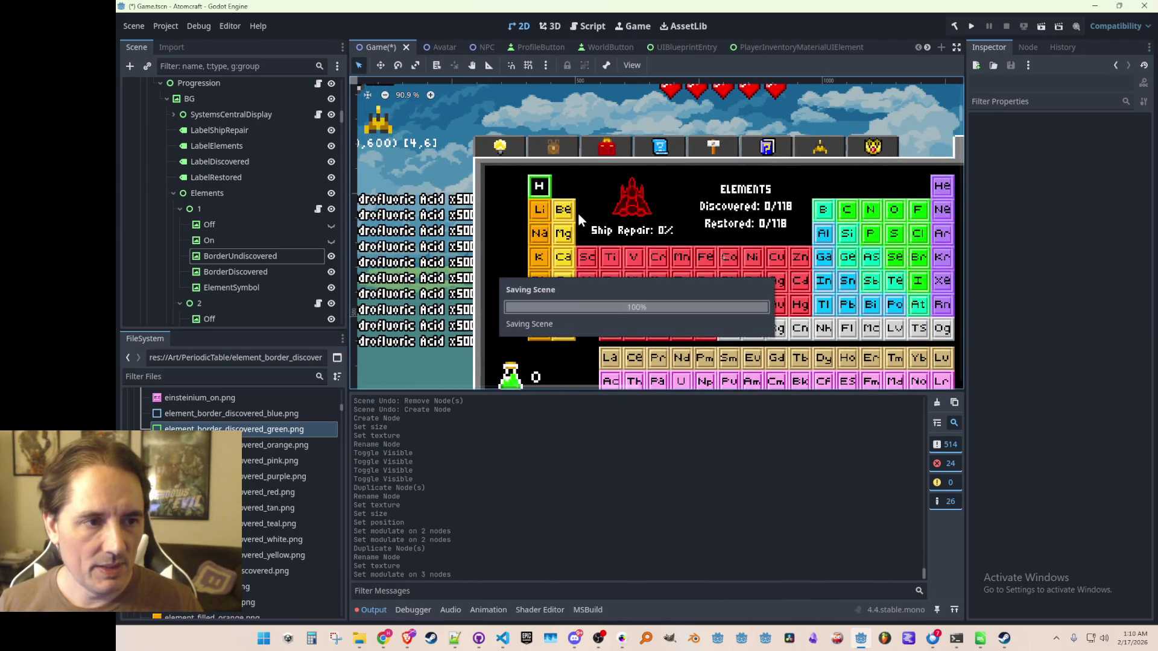
{"action": "scroll", "coordinate": [811, 268], "scroll_direction": "down", "scroll_amount": 1}
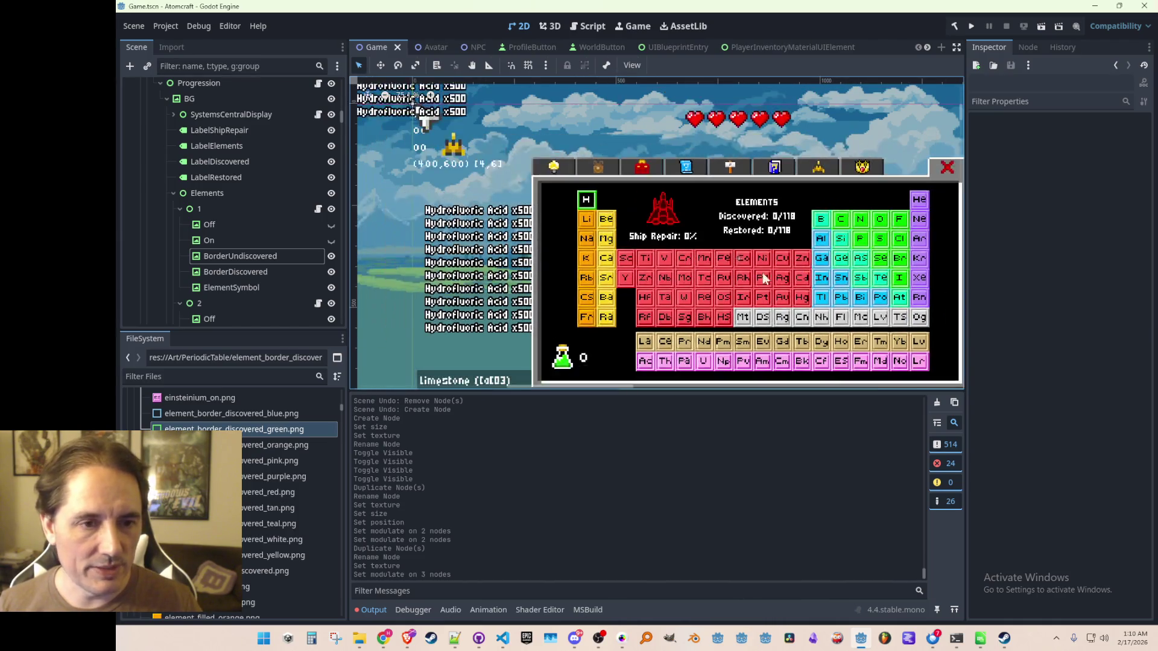
{"action": "scroll", "coordinate": [578, 224], "scroll_direction": "up", "scroll_amount": 1}
{"action": "scroll", "coordinate": [577, 224], "scroll_direction": "up", "scroll_amount": 1}
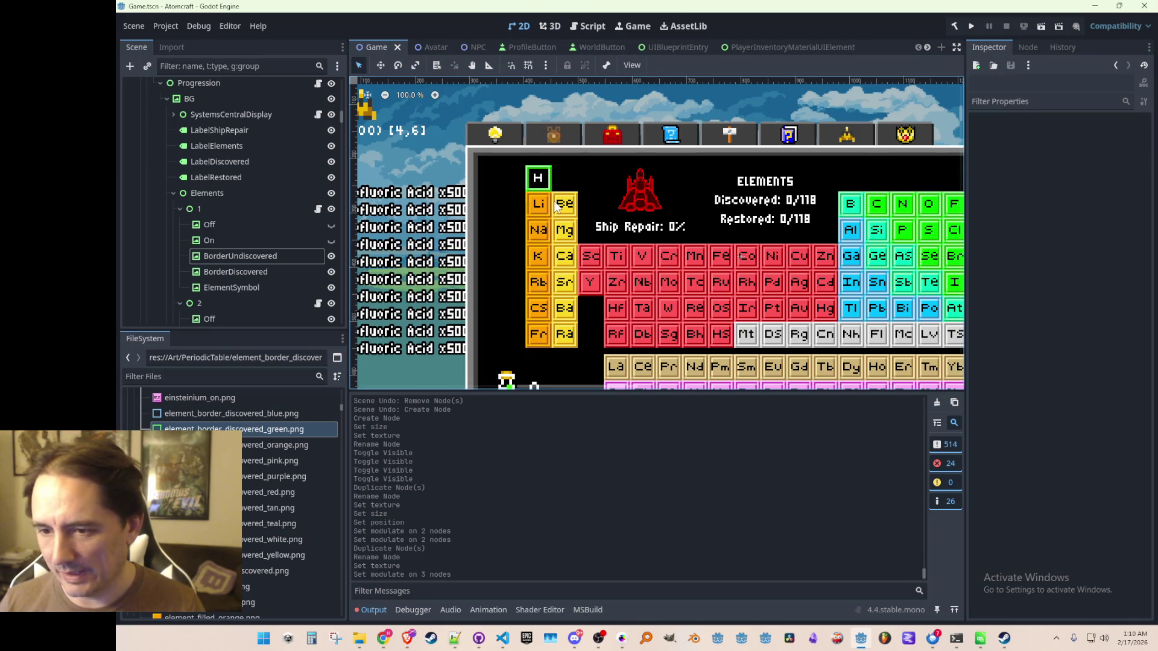
{"action": "scroll", "coordinate": [540, 172], "scroll_direction": "up", "scroll_amount": 8}
{"action": "scroll", "coordinate": [568, 207], "scroll_direction": "down", "scroll_amount": 2}
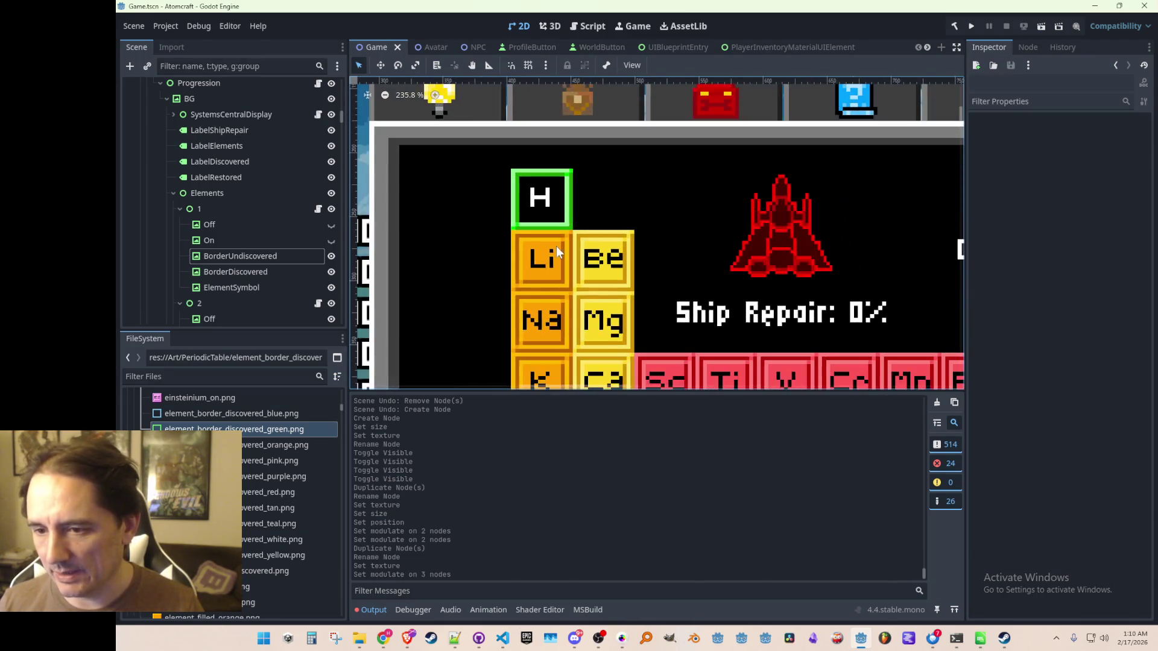
{"action": "scroll", "coordinate": [534, 178], "scroll_direction": "up", "scroll_amount": 1}
{"action": "scroll", "coordinate": [588, 170], "scroll_direction": "down", "scroll_amount": 3}
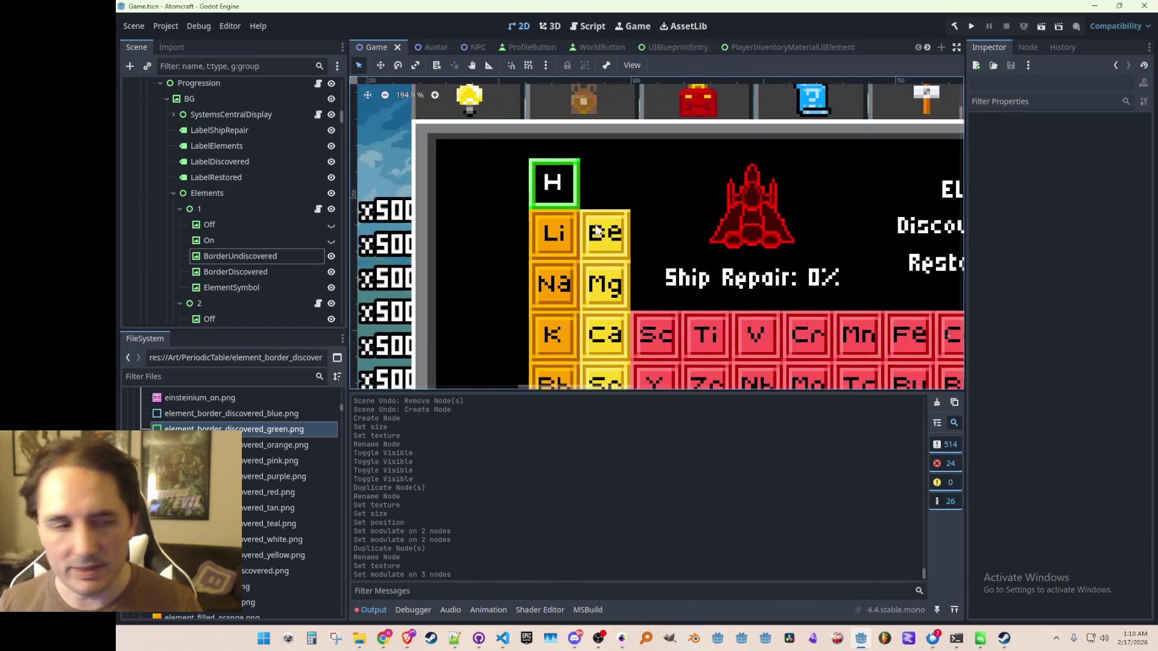
- Duplicate BorderDiscovered and rename the copy BGDiscovered
{"action": "left_click", "coordinate": [242, 272]}
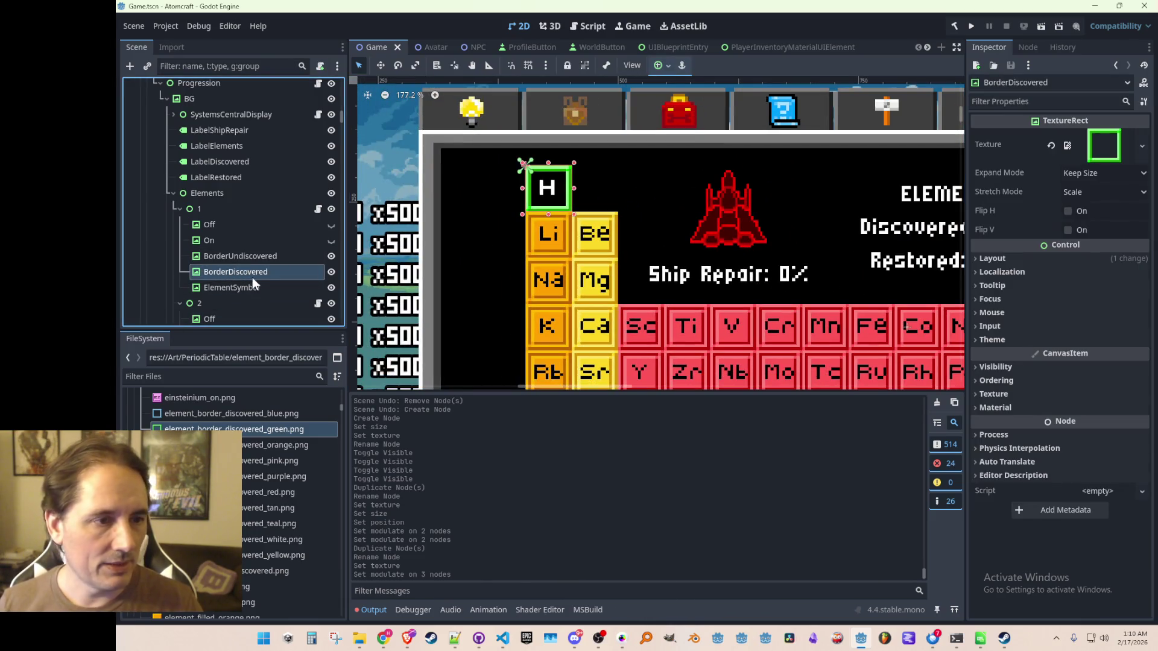
{"action": "key", "text": "ctrl+d"}
{"action": "left_click_drag", "start_coordinate": [248, 287], "coordinate": [261, 266]}
{"action": "double_click", "coordinate": [262, 273]}
{"action": "key", "text": "shift+Left"}
{"action": "key", "text": "shift+Left"}
{"action": "key", "text": "shift+Left"}
{"action": "type", "text": "BG"}
{"action": "key", "text": "Return"}
{"action": "key", "text": "F2"}
{"action": "key", "text": "End"}
{"action": "key", "text": "BackSpace"}
{"action": "key", "text": "Return"}
- Move BGDiscovered to sit right after the On layer in the Scene tree
{"action": "left_click_drag", "start_coordinate": [243, 273], "coordinate": [257, 251]}
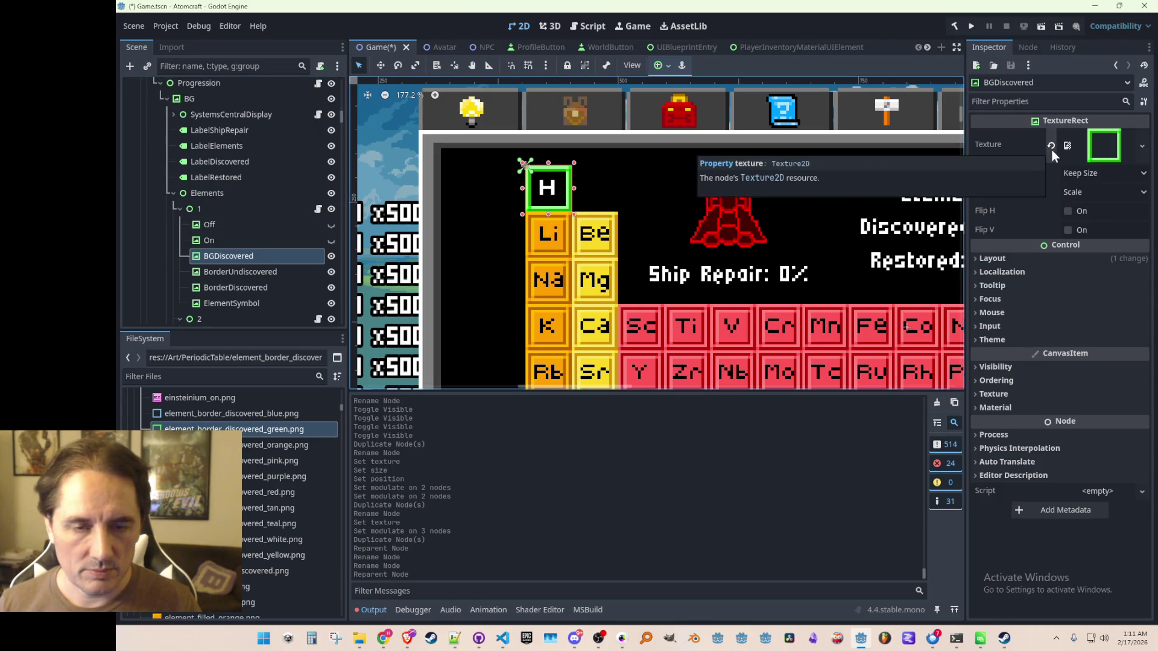
{"action": "scroll", "coordinate": [780, 292], "scroll_direction": "down", "scroll_amount": 3}
{"action": "scroll", "coordinate": [781, 291], "scroll_direction": "down", "scroll_amount": 2}
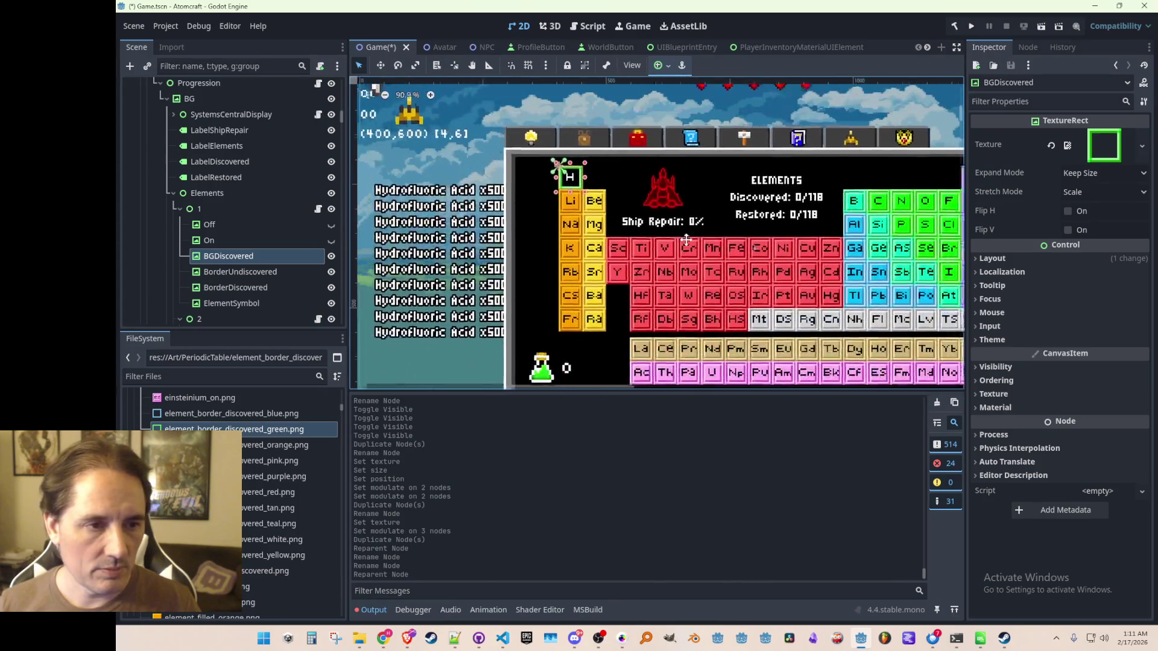
{"action": "scroll", "coordinate": [675, 223], "scroll_direction": "up", "scroll_amount": 2}
{"action": "scroll", "coordinate": [676, 223], "scroll_direction": "down", "scroll_amount": 1}
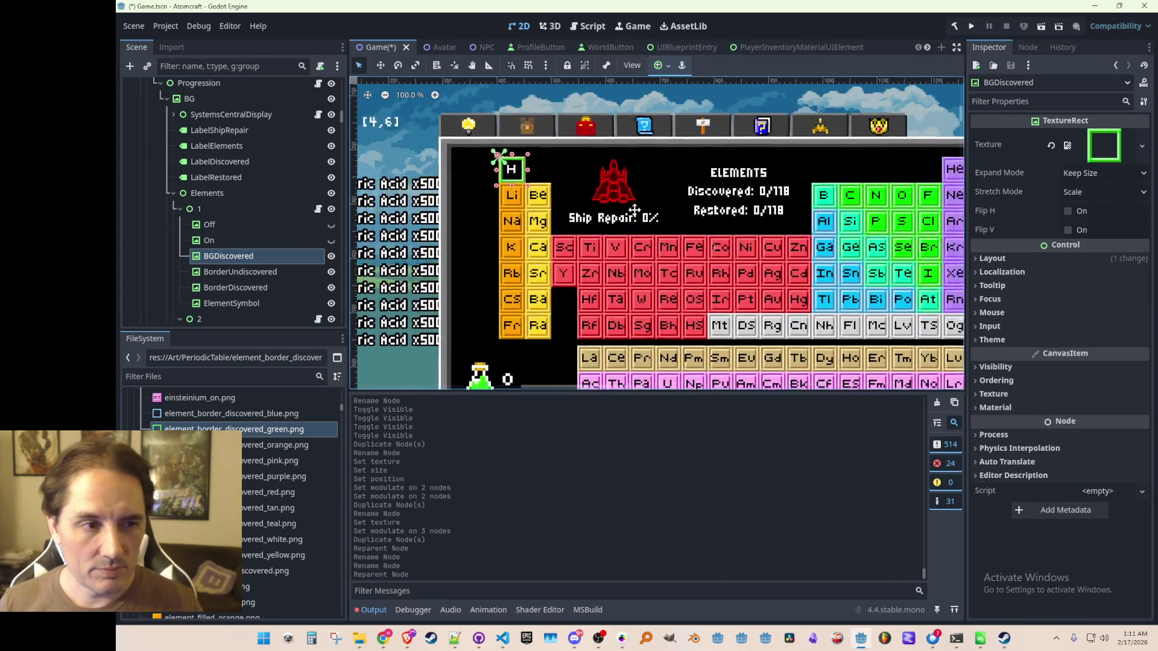
{"action": "left_click", "coordinate": [621, 638]}
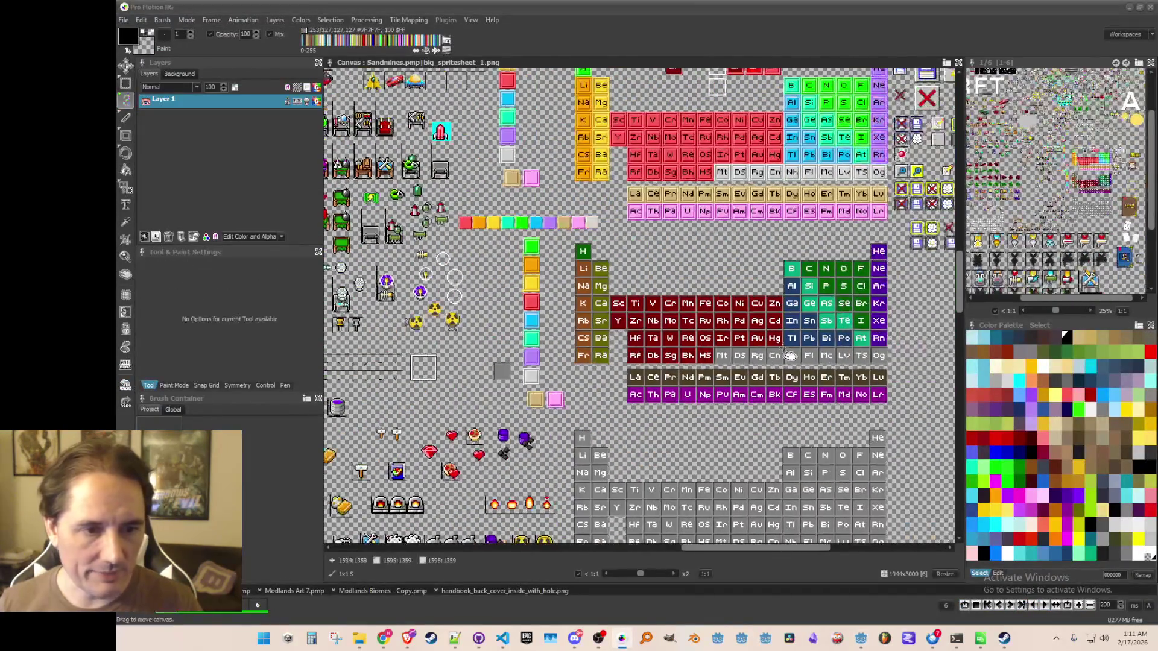
- Switch Pro Motion NG to Grab Brush mode over the periodic-table spritesheet tiles
{"action": "scroll", "coordinate": [640, 301], "scroll_direction": "up", "scroll_amount": 1}
{"action": "key", "text": "b"}
{"action": "scroll", "coordinate": [652, 253], "scroll_direction": "down", "scroll_amount": 1}
{"action": "scroll", "coordinate": [609, 267], "scroll_direction": "up", "scroll_amount": 1}
{"action": "scroll", "coordinate": [609, 267], "scroll_direction": "up", "scroll_amount": 1}
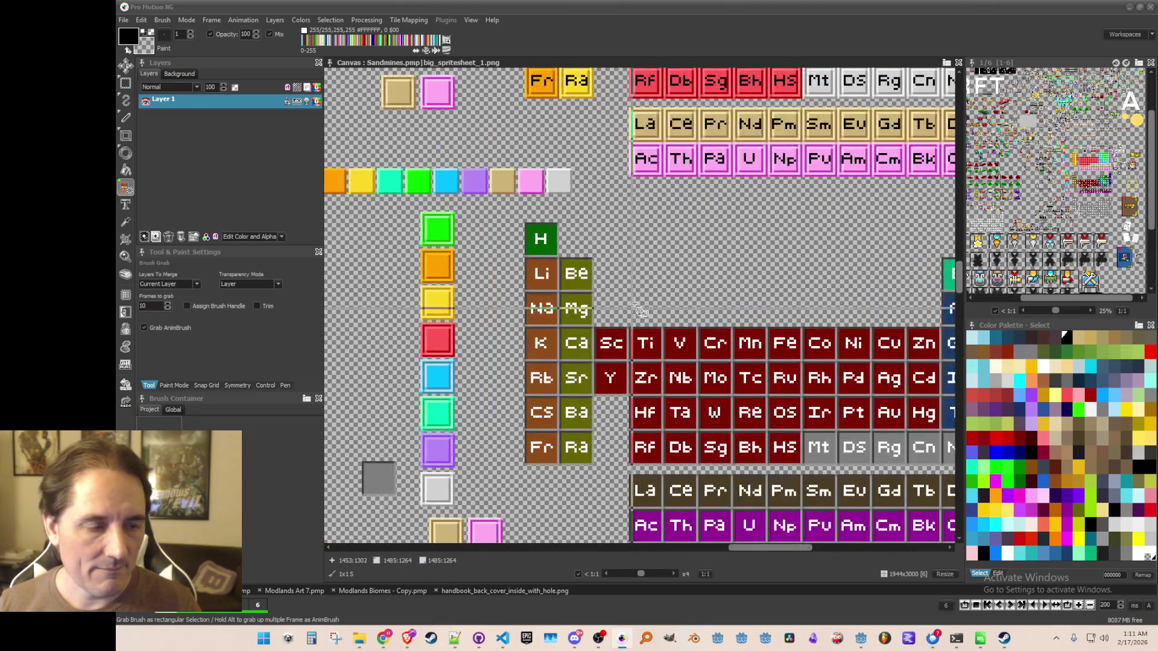
{"action": "scroll", "coordinate": [700, 312], "scroll_direction": "down", "scroll_amount": 1}
{"action": "scroll", "coordinate": [706, 309], "scroll_direction": "down", "scroll_amount": 1}
{"action": "scroll", "coordinate": [700, 304], "scroll_direction": "up", "scroll_amount": 1}
{"action": "scroll", "coordinate": [682, 295], "scroll_direction": "down", "scroll_amount": 1}
{"action": "scroll", "coordinate": [673, 289], "scroll_direction": "up", "scroll_amount": 1}
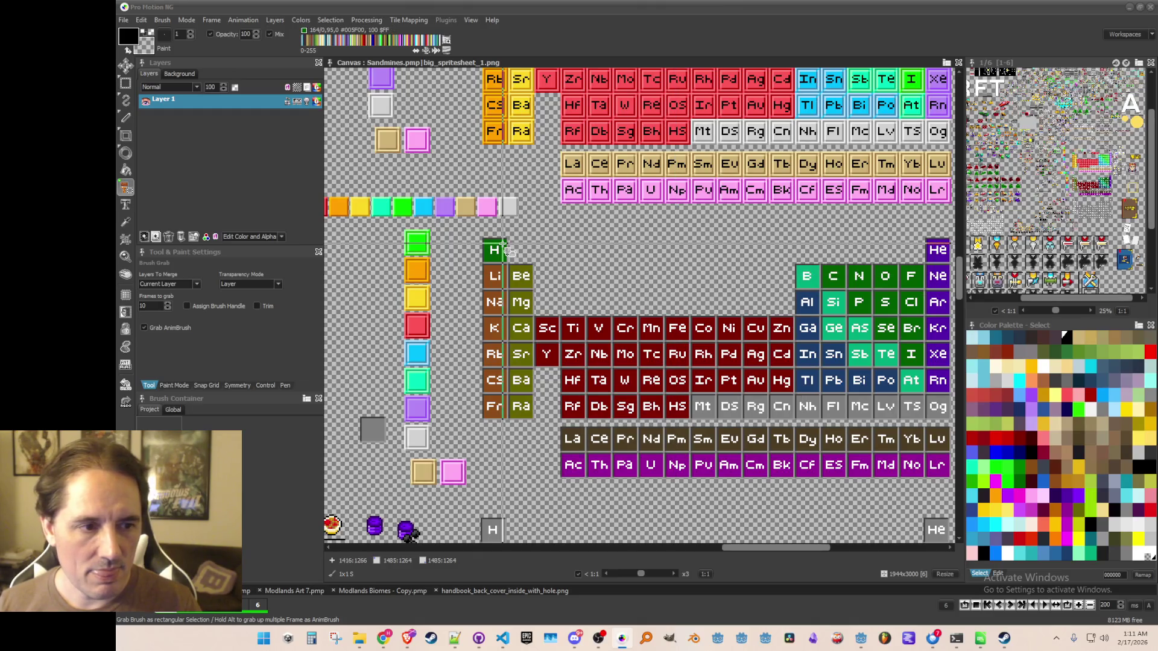
{"action": "left_click", "coordinate": [1126, 11]}
- Replace BGDiscovered's texture with white.png using Quick Load
{"action": "scroll", "coordinate": [556, 217], "scroll_direction": "down", "scroll_amount": 1}
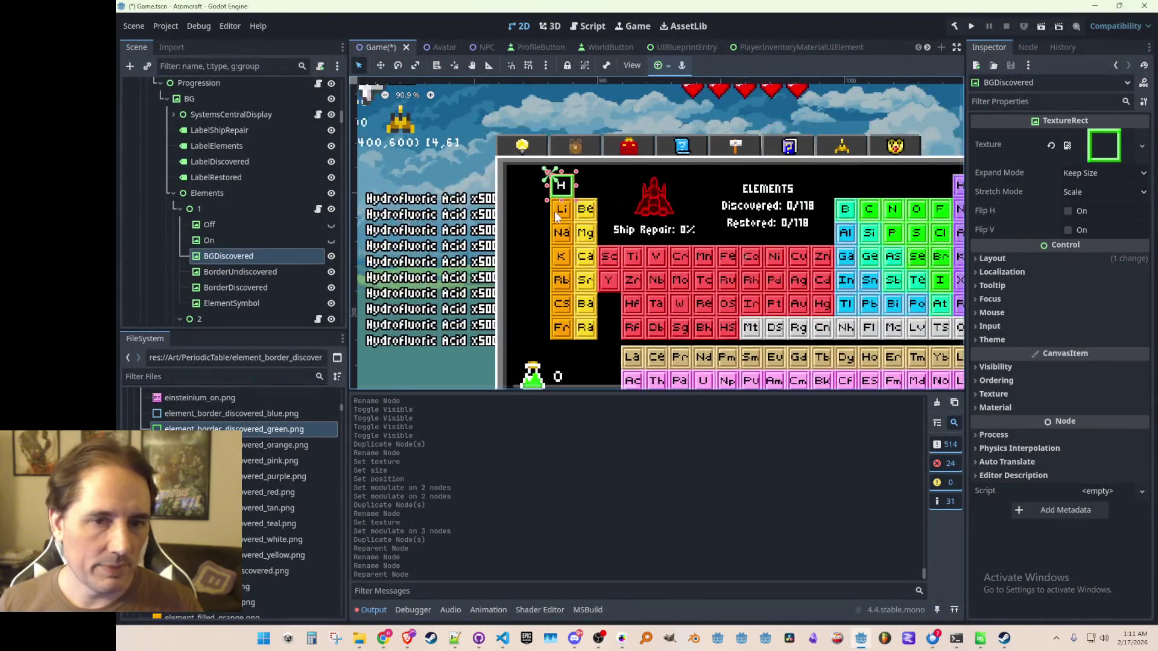
{"action": "scroll", "coordinate": [556, 217], "scroll_direction": "up", "scroll_amount": 1}
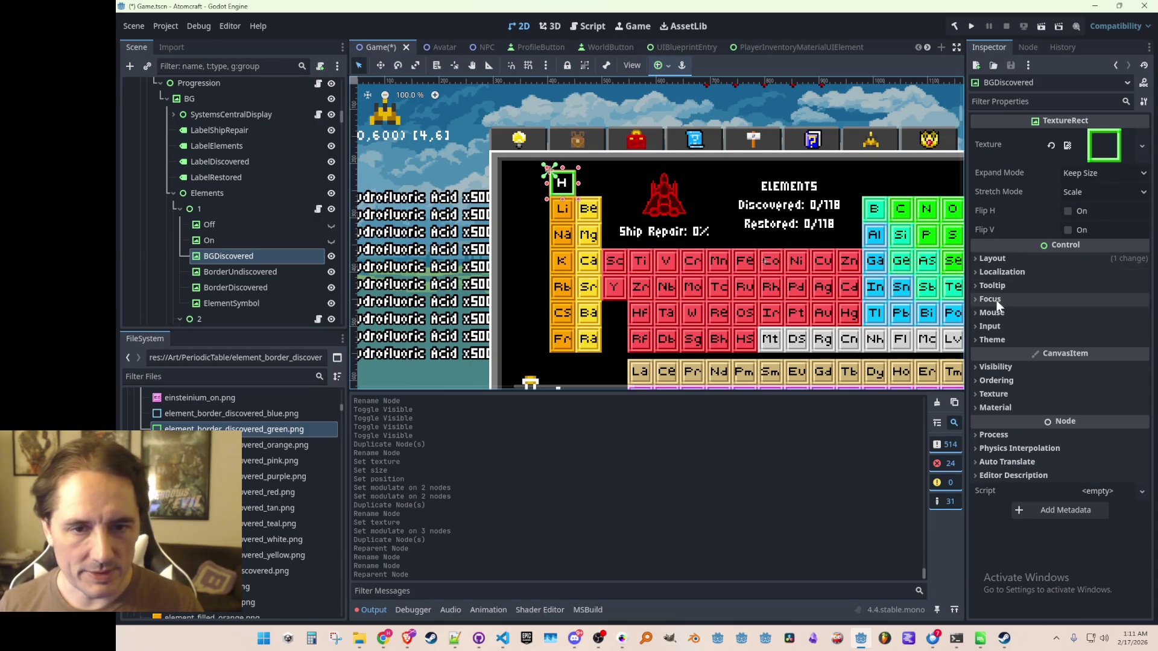
{"action": "left_click", "coordinate": [1051, 145]}
{"action": "left_click", "coordinate": [1085, 137]}
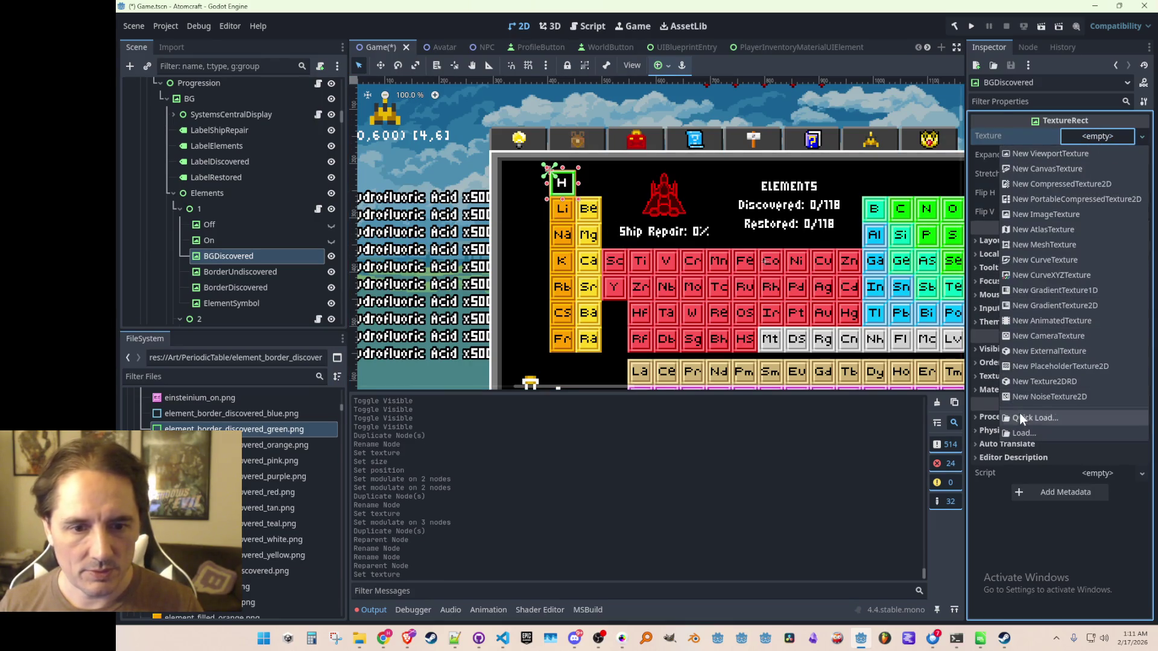
{"action": "left_click", "coordinate": [1000, 420]}
{"action": "type", "text": "white"}
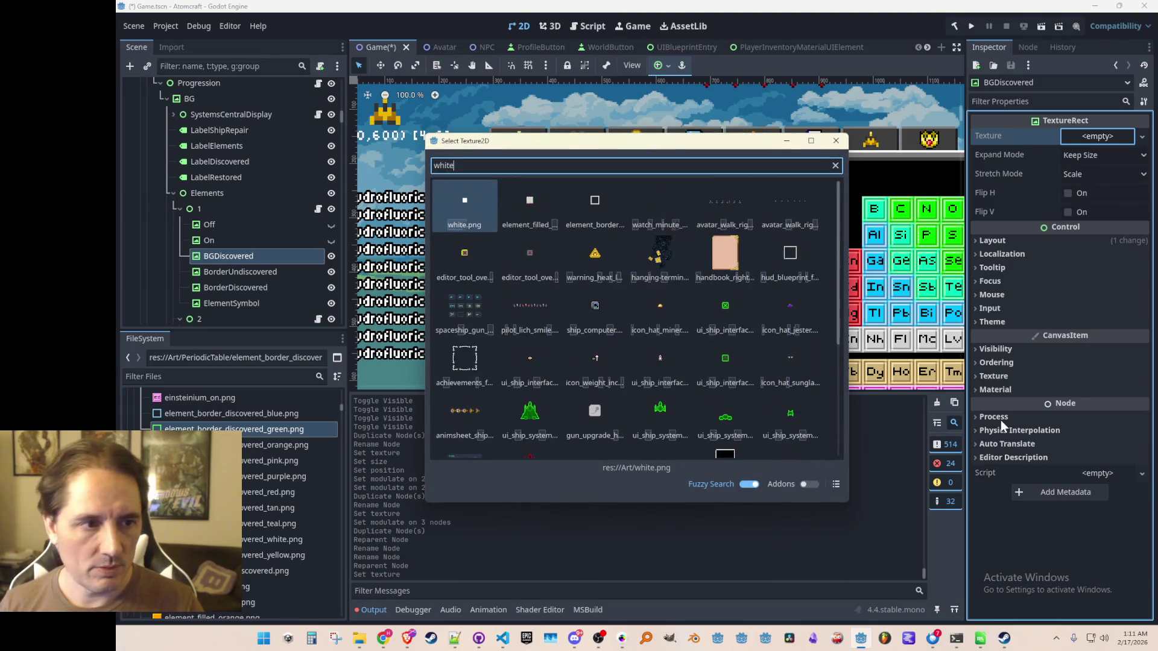
{"action": "double_click", "coordinate": [466, 228]}
- Set BGDiscovered's Self Modulate colour to dark green 005f00
{"action": "scroll", "coordinate": [561, 230], "scroll_direction": "up", "scroll_amount": 5}
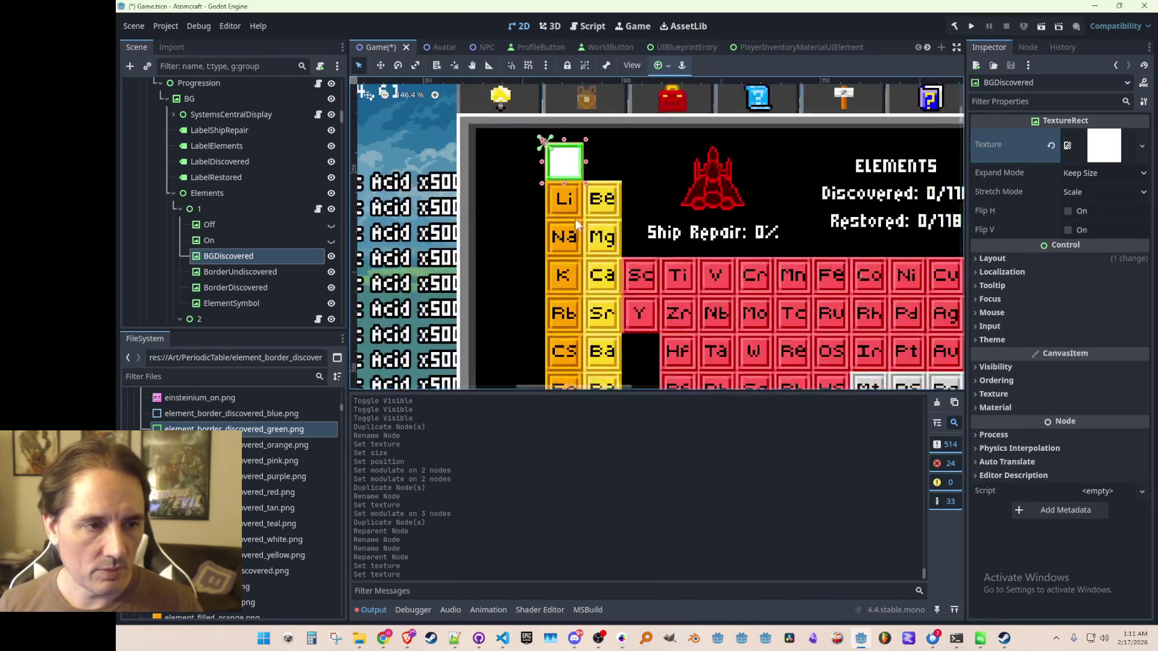
{"action": "left_click", "coordinate": [996, 367]}
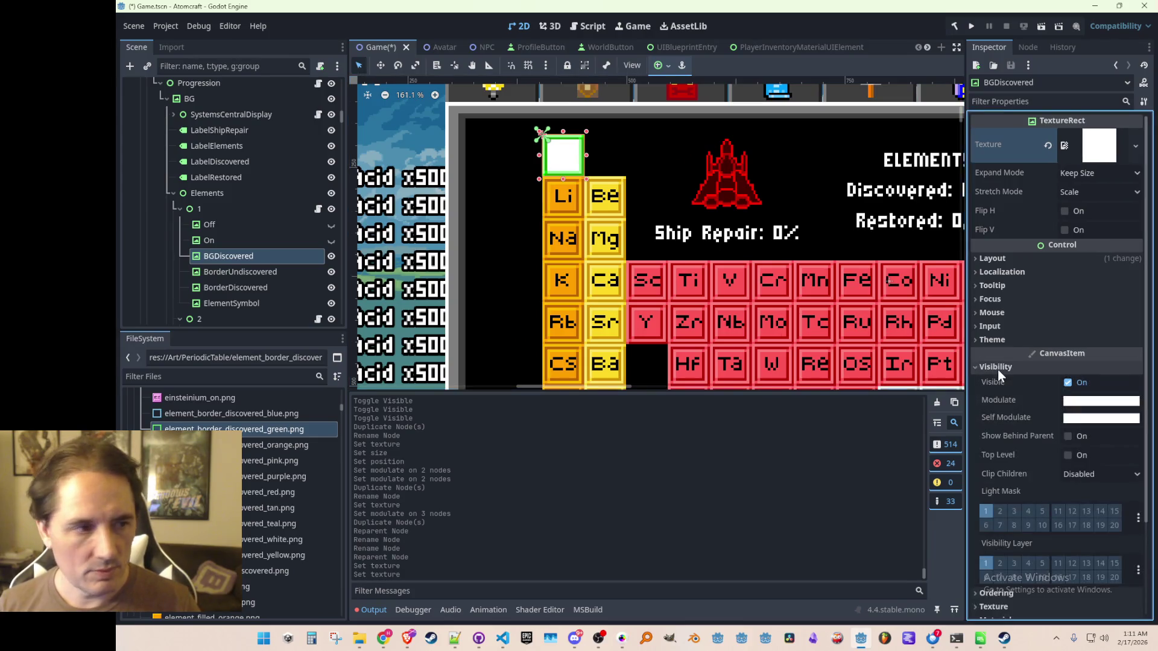
{"action": "left_click", "coordinate": [1075, 419]}
{"action": "mouse_move", "coordinate": [1021, 319]}
{"action": "left_mouse_down"}
{"action": "mouse_move", "coordinate": [990, 322]}
{"action": "mouse_move", "coordinate": [997, 299]}
{"action": "mouse_move", "coordinate": [1102, 302]}
{"action": "left_mouse_up"}
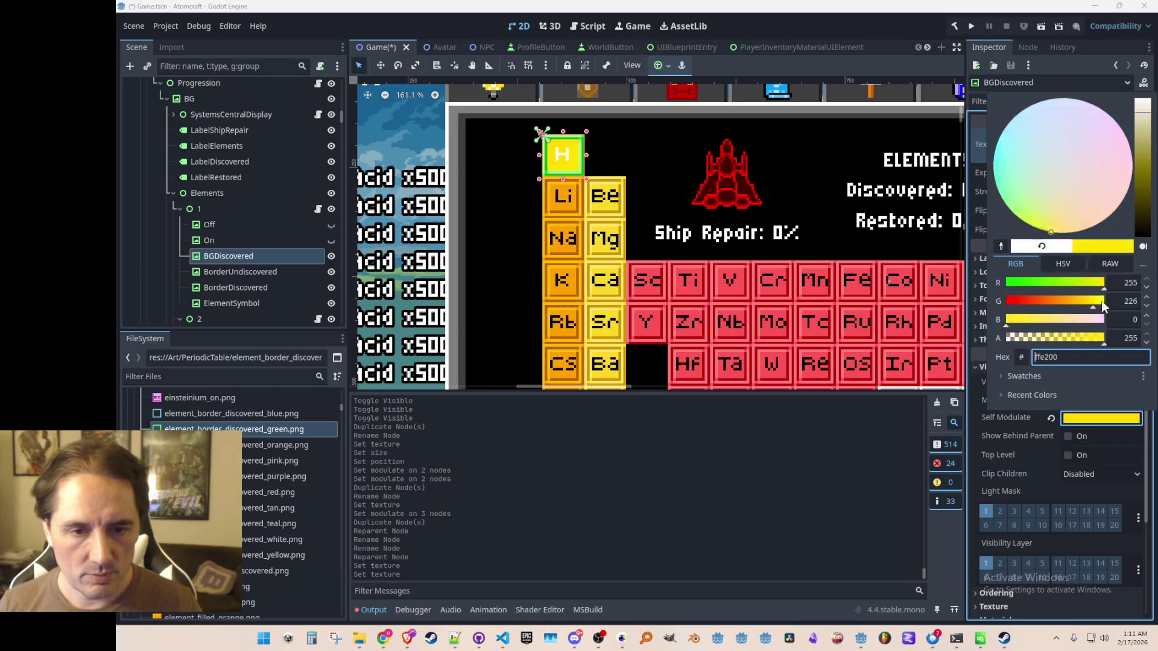
{"action": "left_click_drag", "start_coordinate": [1002, 283], "coordinate": [994, 293]}
{"action": "left_click_drag", "start_coordinate": [1089, 305], "coordinate": [1043, 298]}
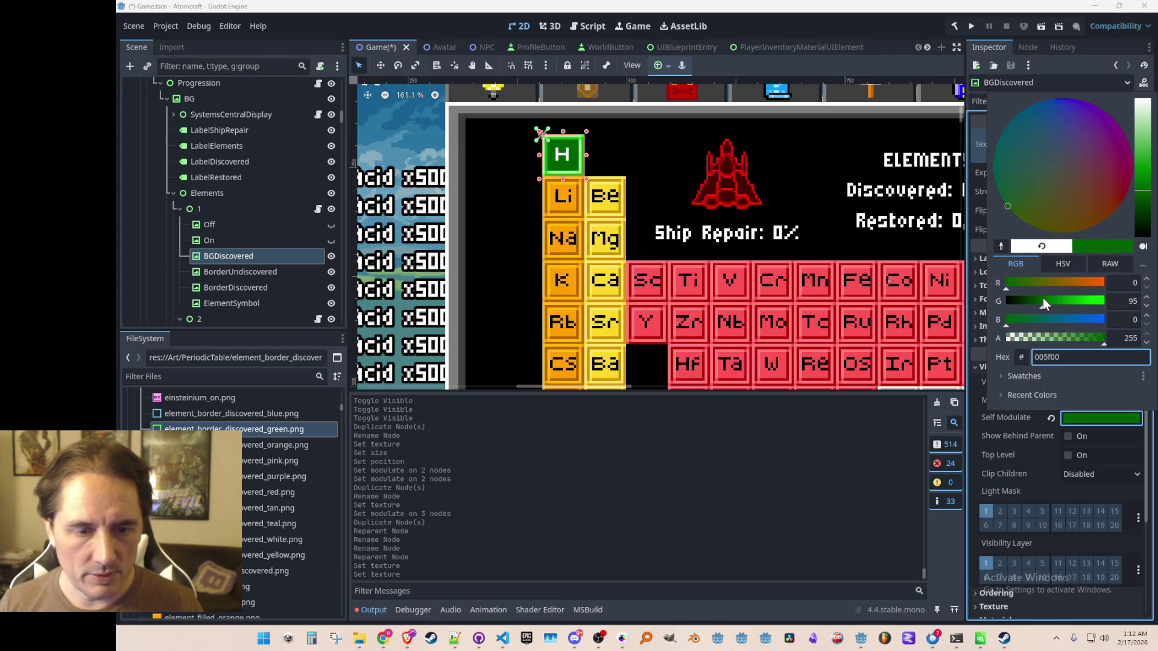
{"action": "left_click", "coordinate": [1125, 301]}
{"action": "key", "text": "Down"}
{"action": "key", "text": "Down"}
{"action": "key", "text": "Escape"}
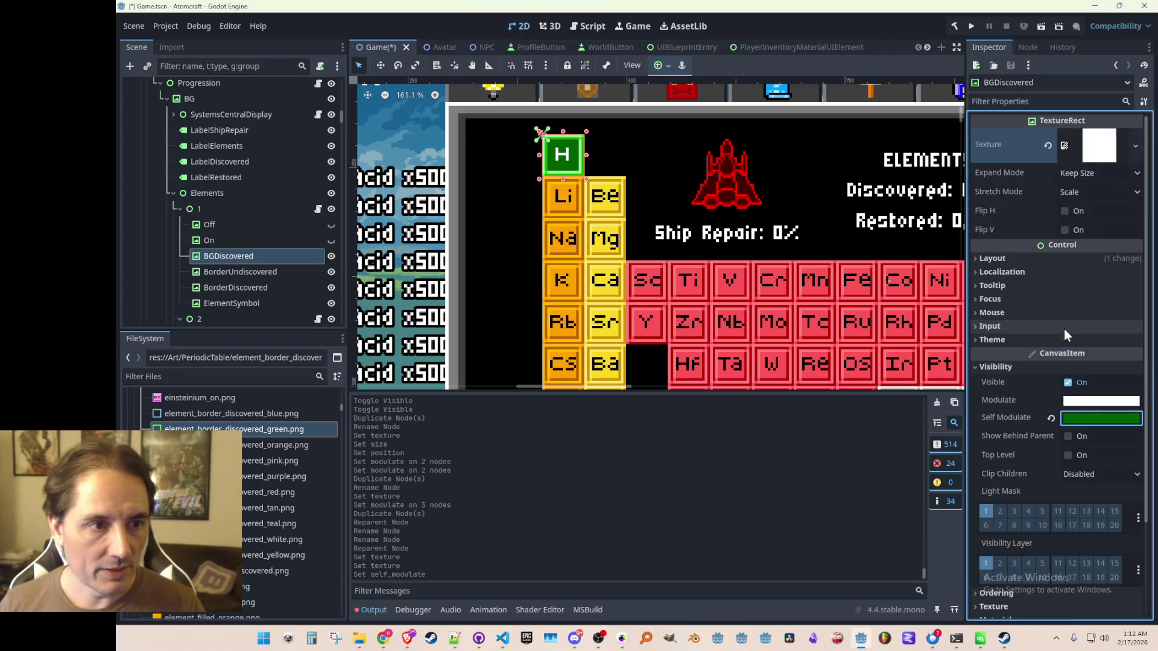
{"action": "scroll", "coordinate": [421, 270], "scroll_direction": "down", "scroll_amount": 6}
{"action": "left_click", "coordinate": [421, 269]}
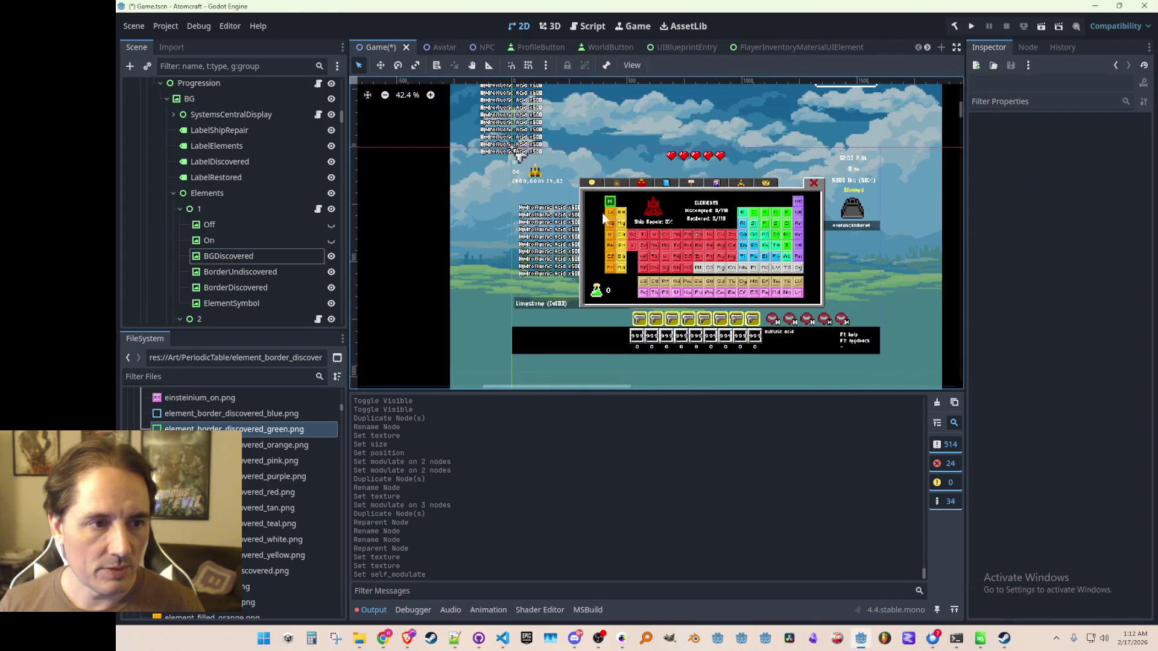
{"action": "scroll", "coordinate": [651, 223], "scroll_direction": "up", "scroll_amount": 6}
{"action": "scroll", "coordinate": [651, 223], "scroll_direction": "down", "scroll_amount": 2}
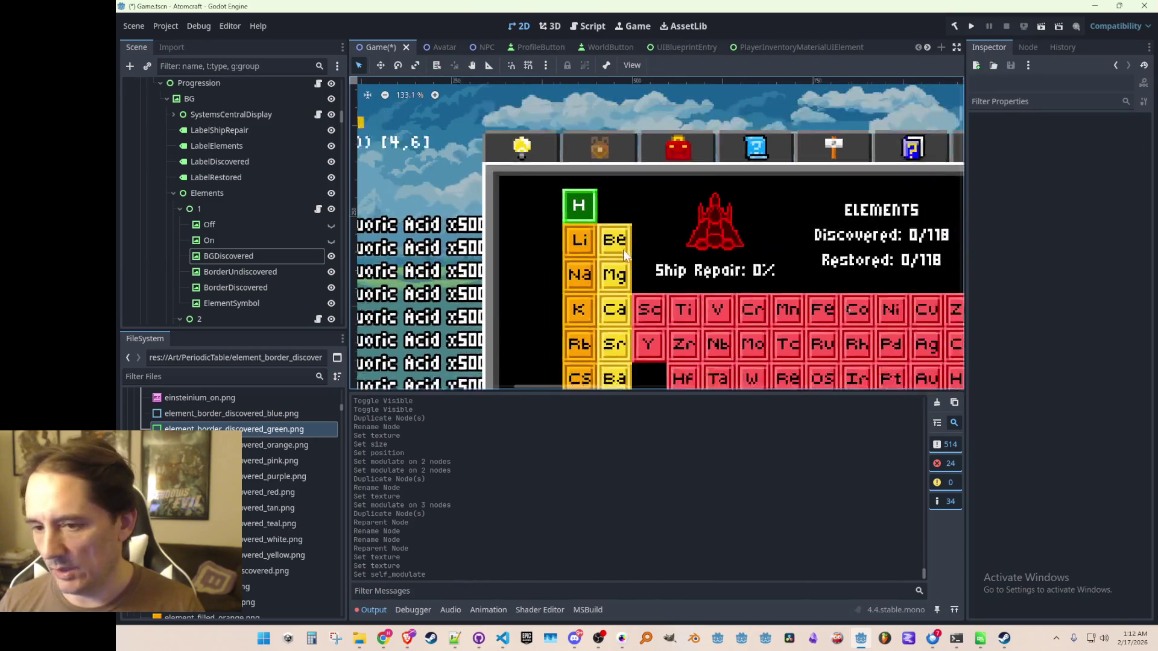
{"action": "scroll", "coordinate": [578, 218], "scroll_direction": "up", "scroll_amount": 2}
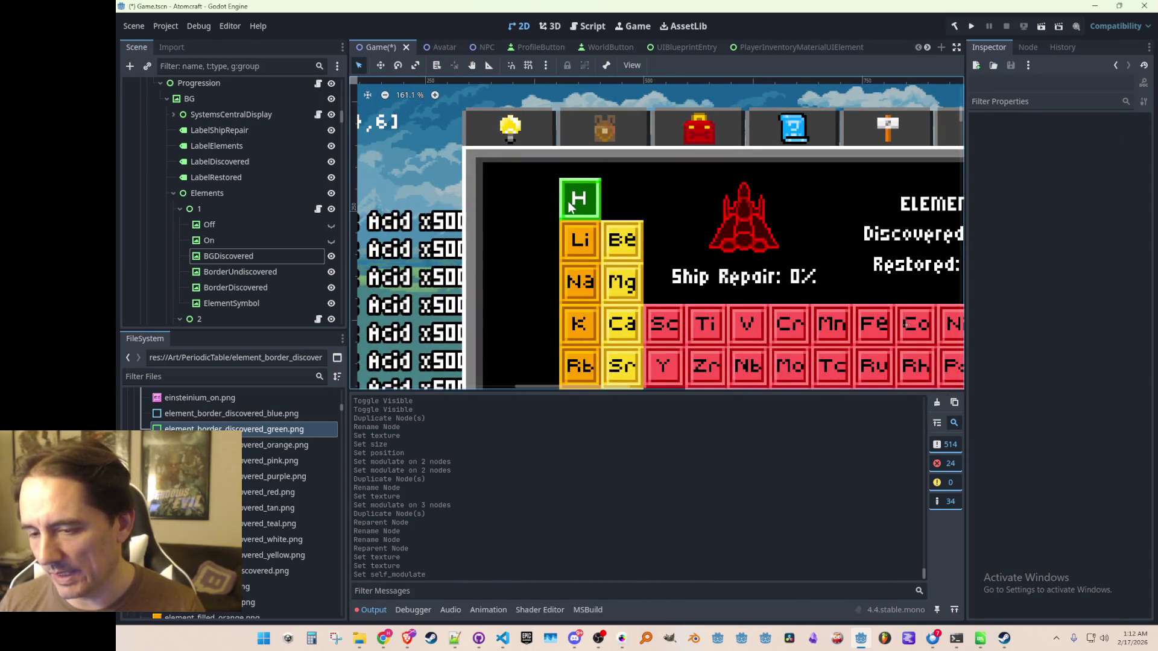
{"action": "scroll", "coordinate": [630, 244], "scroll_direction": "down", "scroll_amount": 5}
{"action": "scroll", "coordinate": [599, 233], "scroll_direction": "up", "scroll_amount": 3}
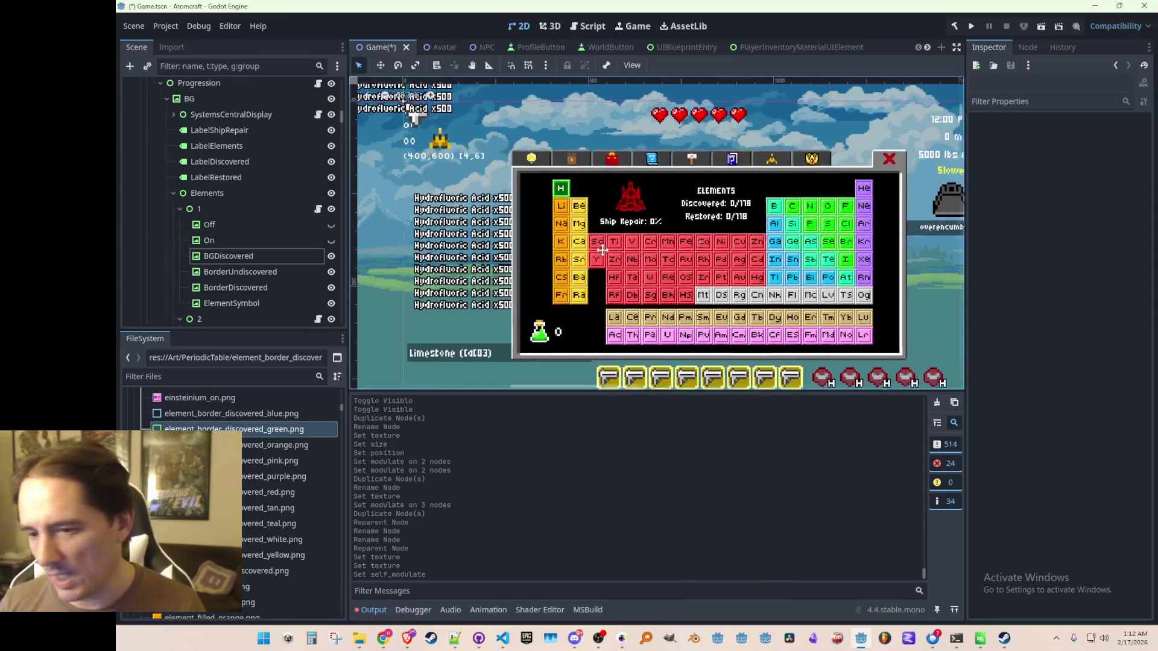
{"action": "scroll", "coordinate": [563, 203], "scroll_direction": "up", "scroll_amount": 1}
{"action": "scroll", "coordinate": [555, 205], "scroll_direction": "down", "scroll_amount": 1}
{"action": "scroll", "coordinate": [544, 212], "scroll_direction": "up", "scroll_amount": 1}
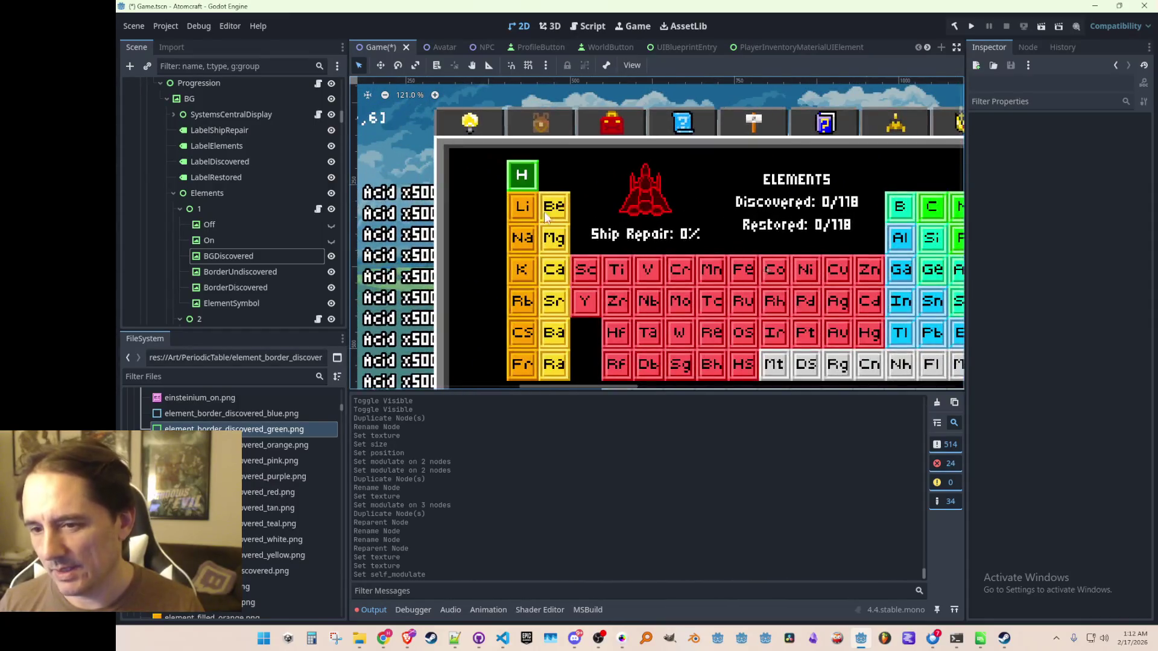
{"action": "scroll", "coordinate": [512, 182], "scroll_direction": "down", "scroll_amount": 3}
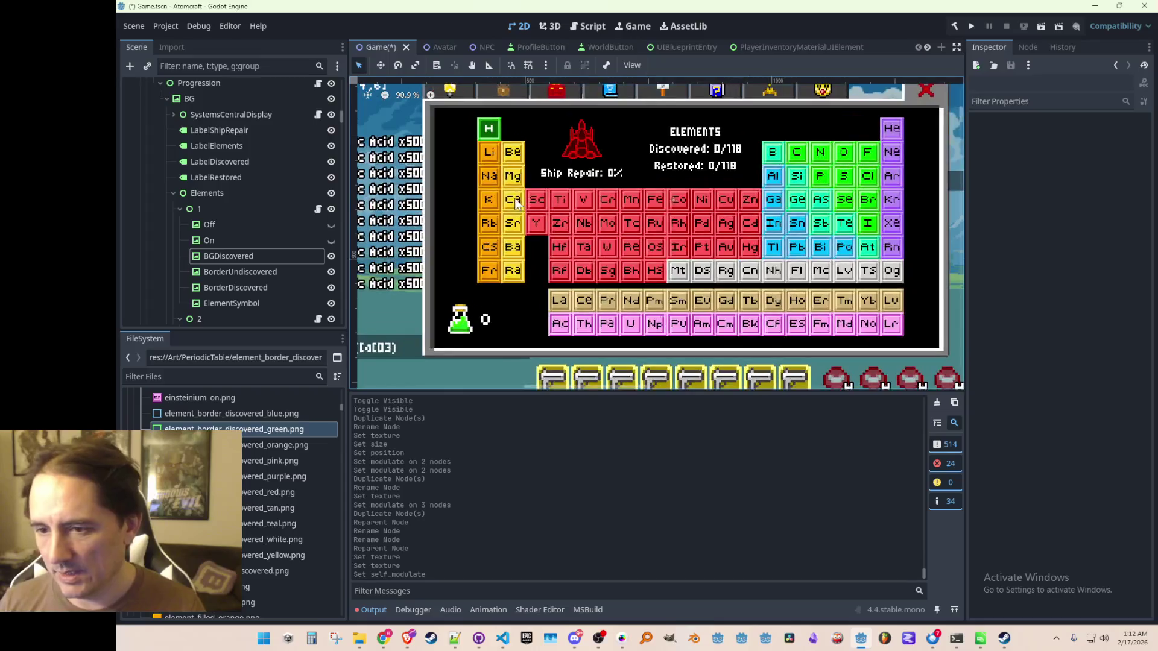
{"action": "scroll", "coordinate": [512, 169], "scroll_direction": "up", "scroll_amount": 1}
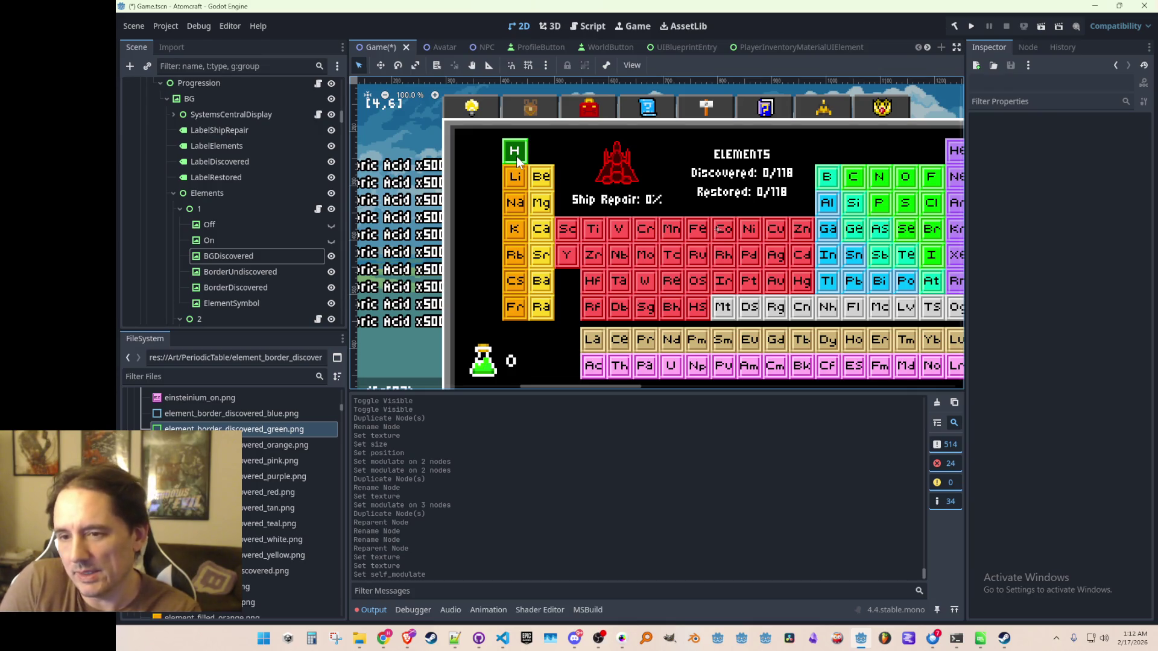
- Duplicate BGDiscovered and rename the copy BGFill
{"action": "left_click", "coordinate": [250, 256]}
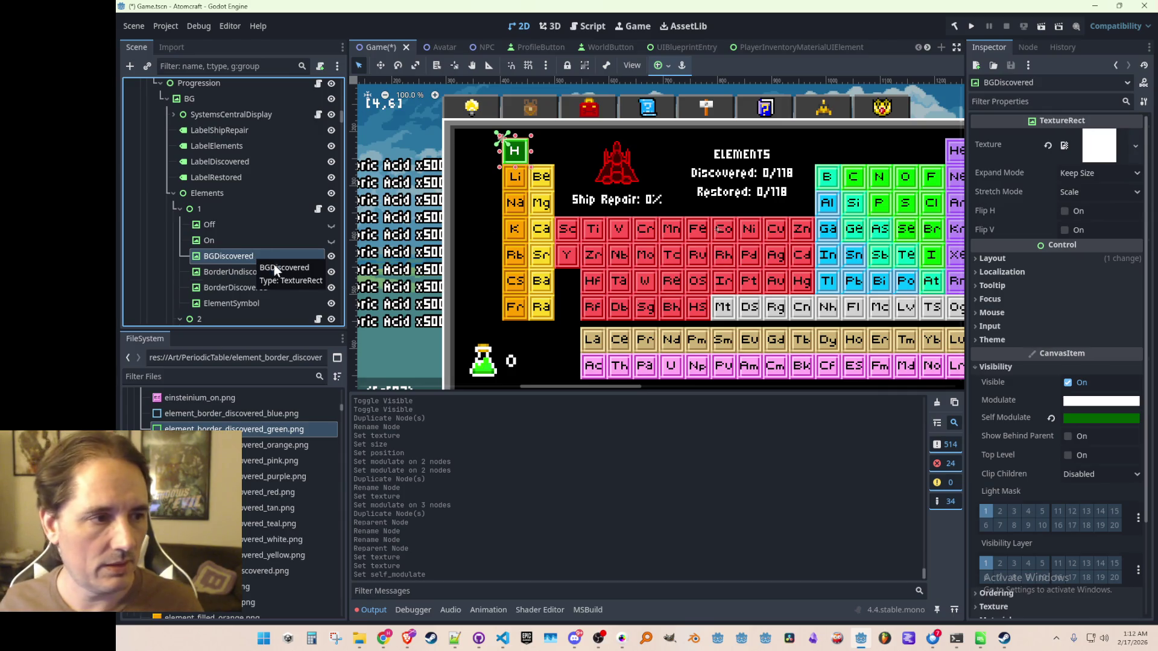
{"action": "key", "text": "ctrl+d"}
{"action": "left_click", "coordinate": [252, 271]}
{"action": "key", "text": "shift+End"}
{"action": "type", "text": "Fill"}
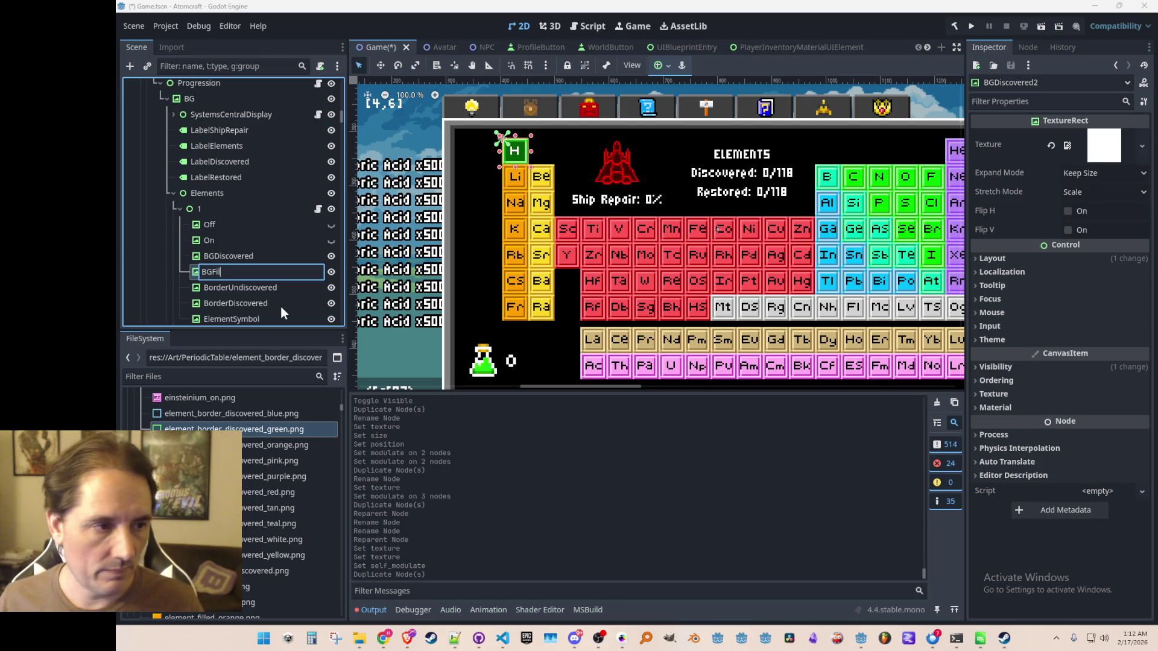
{"action": "key", "text": "Return"}
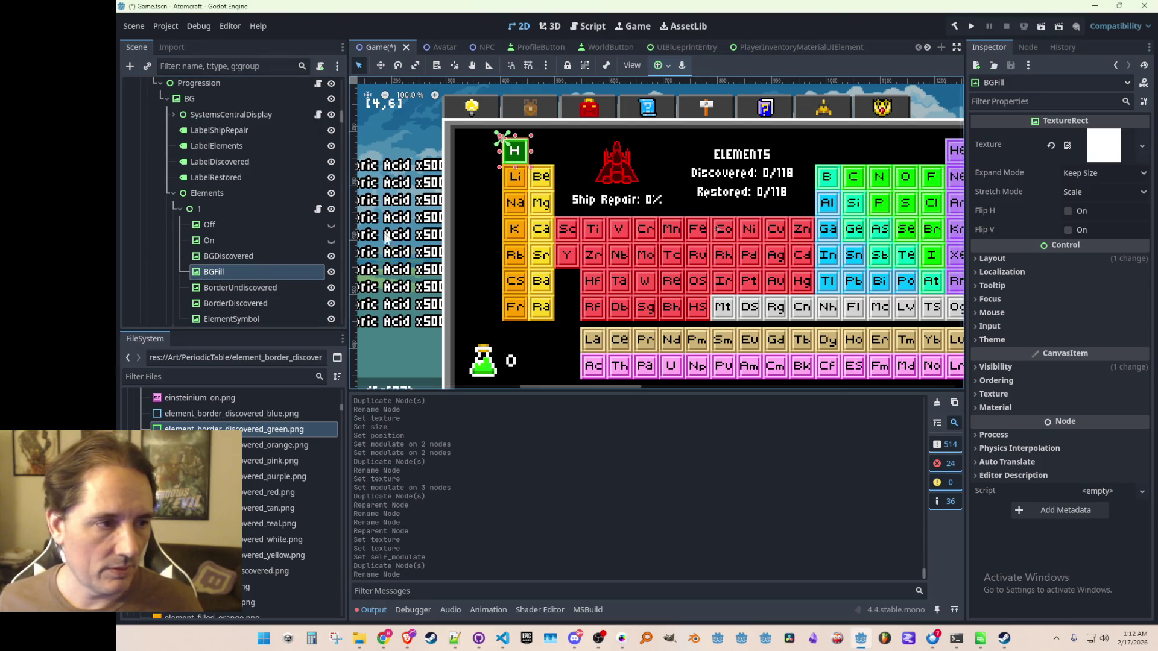
- Set BGFill's Self Modulate to bright green 00ff00
{"action": "scroll", "coordinate": [244, 281], "scroll_direction": "down", "scroll_amount": 1}
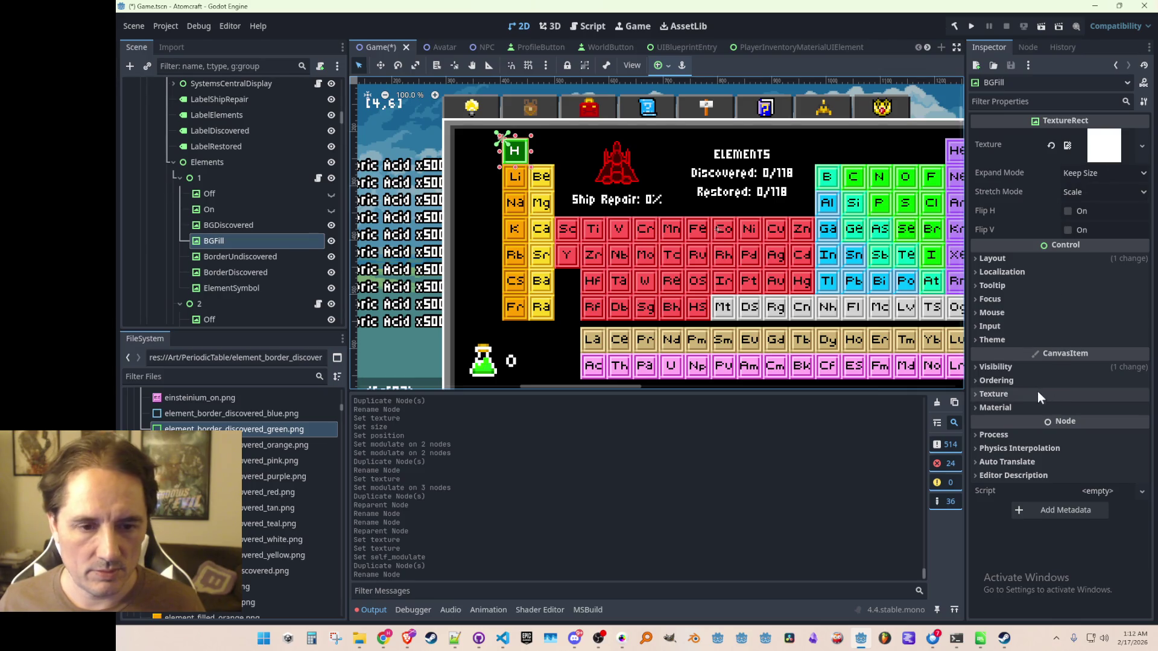
{"action": "left_click", "coordinate": [1016, 366]}
{"action": "left_click", "coordinate": [1070, 416]}
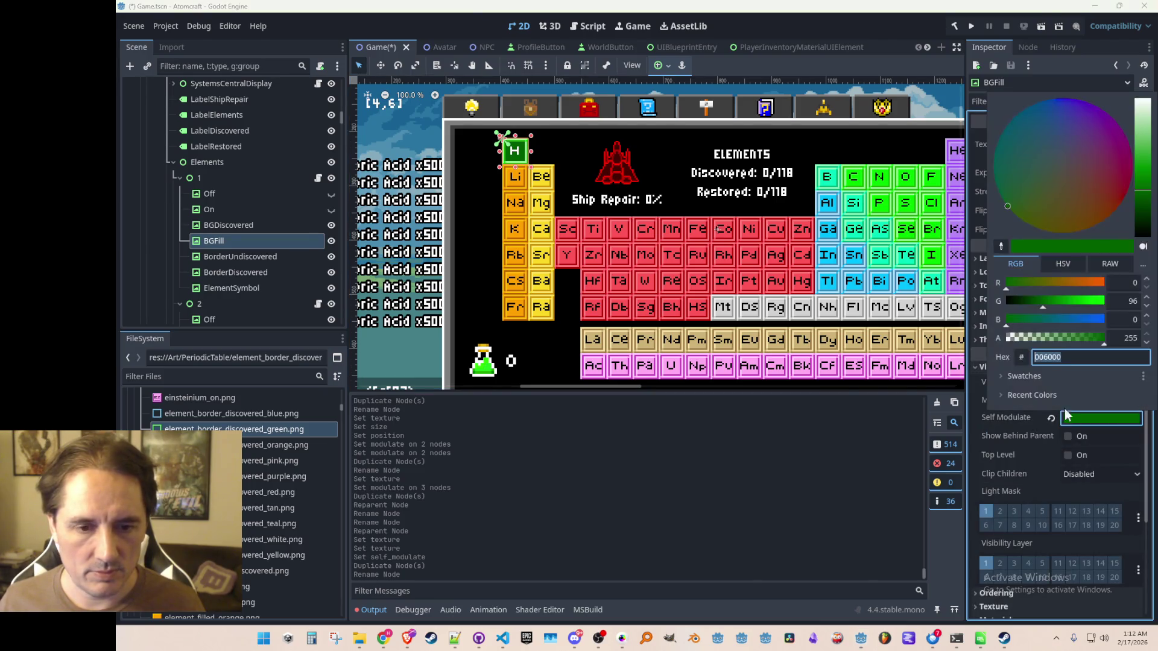
{"action": "left_click_drag", "start_coordinate": [1146, 166], "coordinate": [1146, 152]}
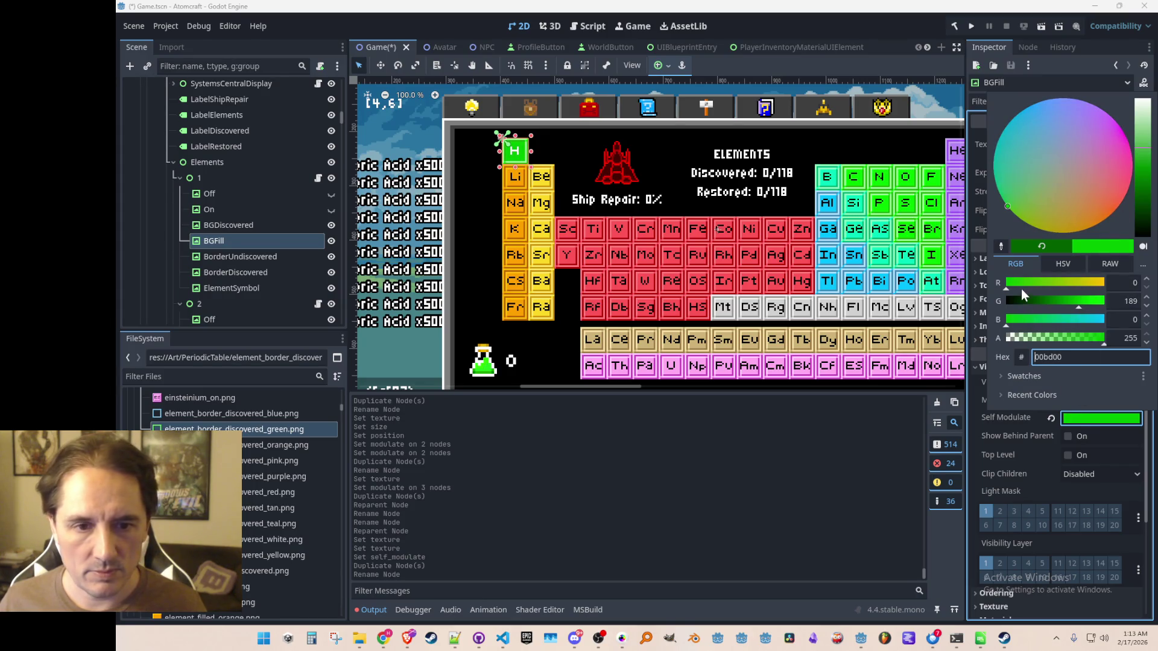
{"action": "left_click_drag", "start_coordinate": [1085, 306], "coordinate": [1110, 301]}
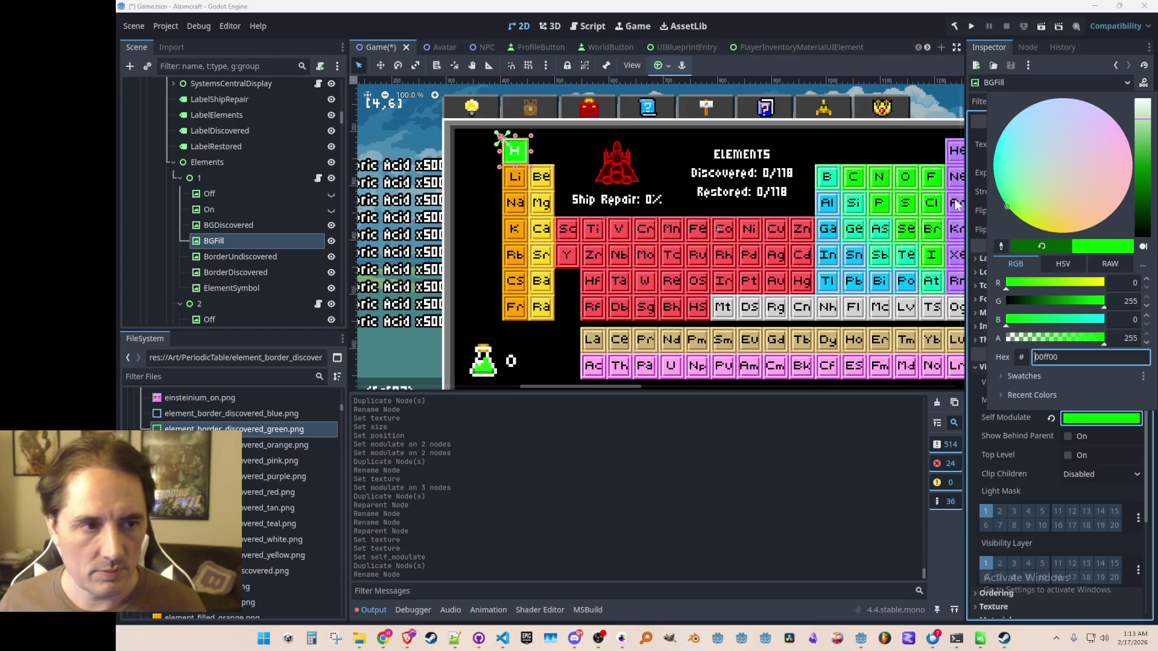
{"action": "left_click", "coordinate": [809, 25]}
- Drag BGFill's top edge, then revert its Transform Size to 8×8
{"action": "scroll", "coordinate": [495, 154], "scroll_direction": "up", "scroll_amount": 10}
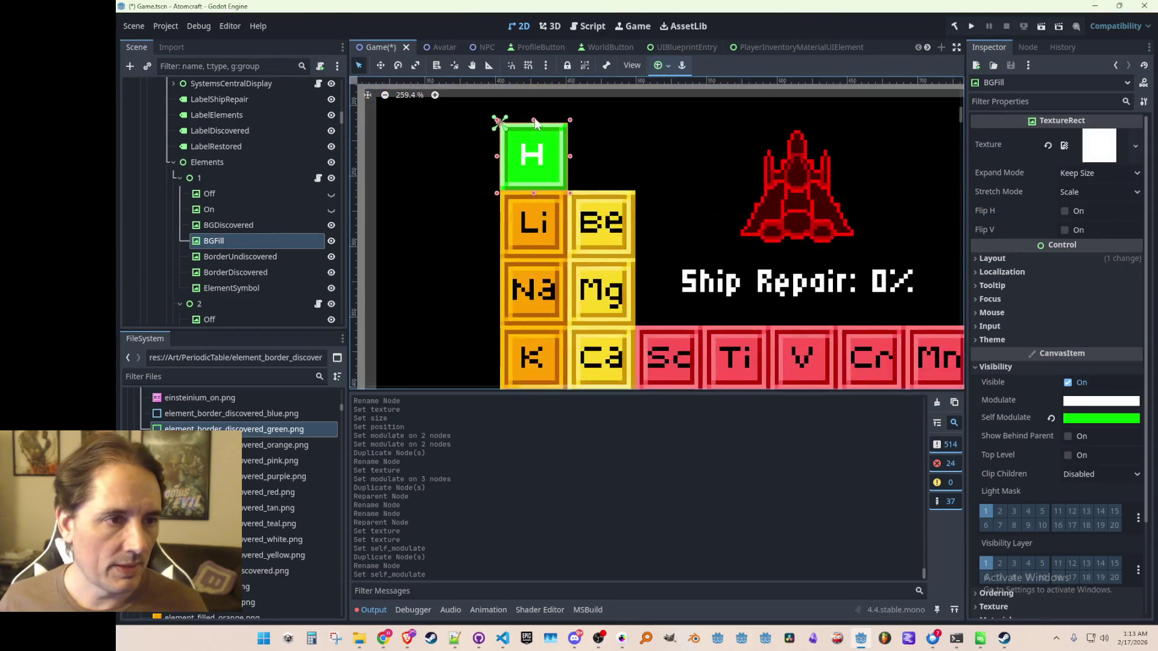
{"action": "mouse_move", "coordinate": [534, 119]}
{"action": "left_mouse_down"}
{"action": "mouse_move", "coordinate": [542, 169]}
{"action": "mouse_move", "coordinate": [538, 121]}
{"action": "mouse_move", "coordinate": [540, 153]}
{"action": "mouse_move", "coordinate": [539, 120]}
{"action": "mouse_move", "coordinate": [552, 121]}
{"action": "left_mouse_up"}
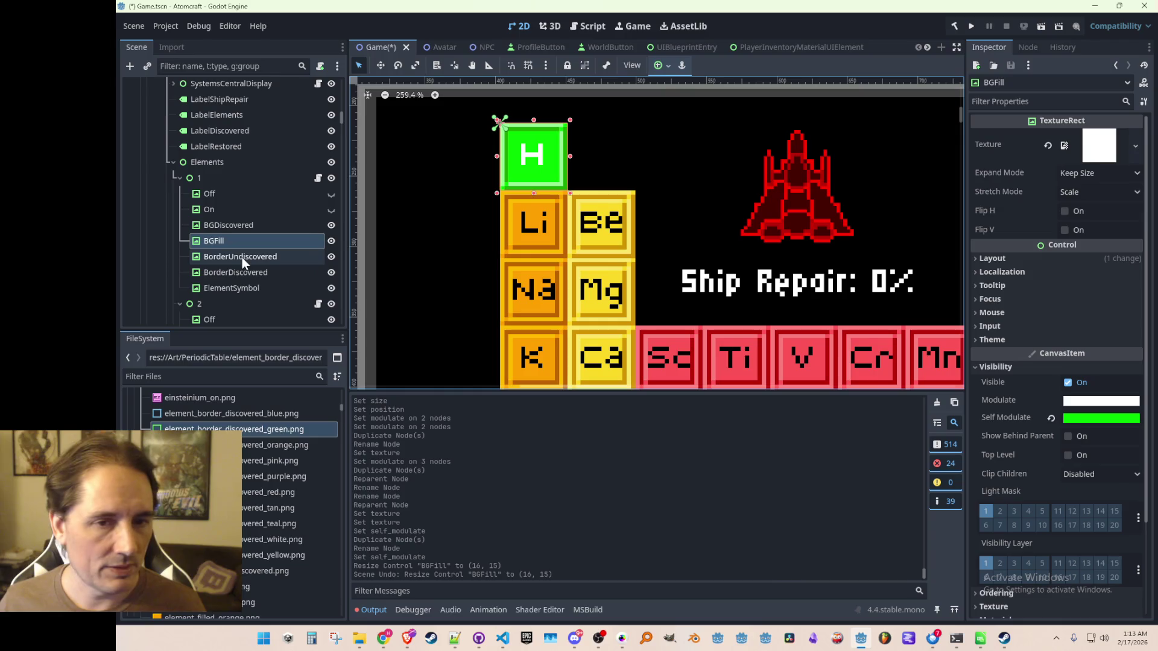
{"action": "scroll", "coordinate": [718, 231], "scroll_direction": "down", "scroll_amount": 2}
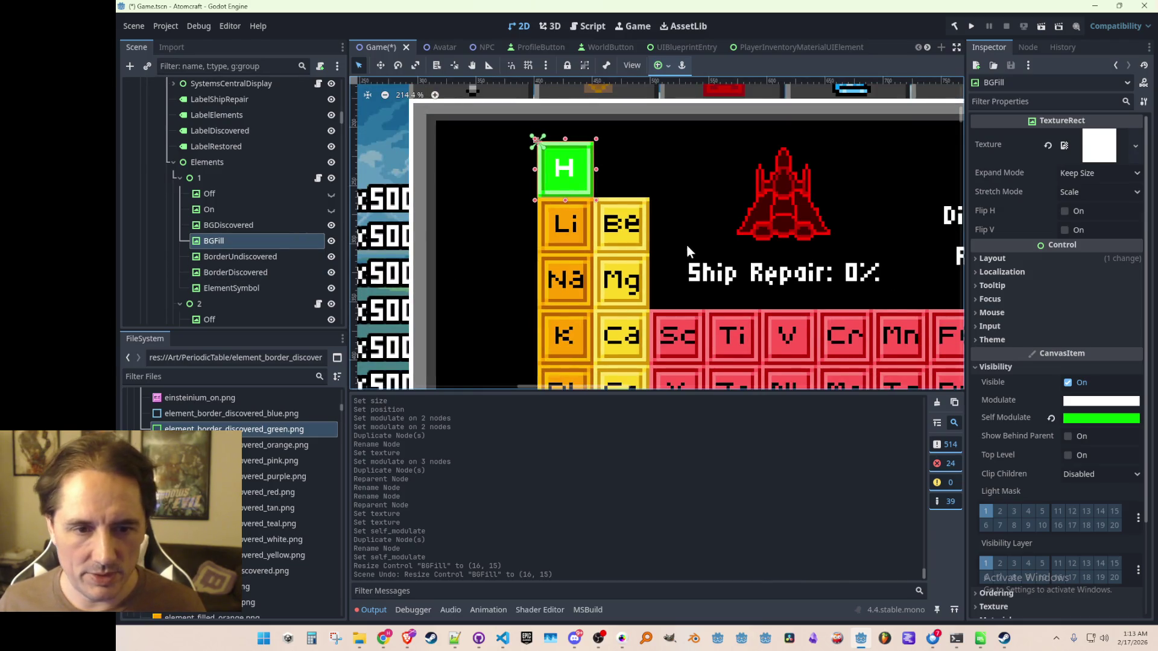
{"action": "scroll", "coordinate": [681, 223], "scroll_direction": "up", "scroll_amount": 3}
{"action": "scroll", "coordinate": [572, 193], "scroll_direction": "down", "scroll_amount": 2}
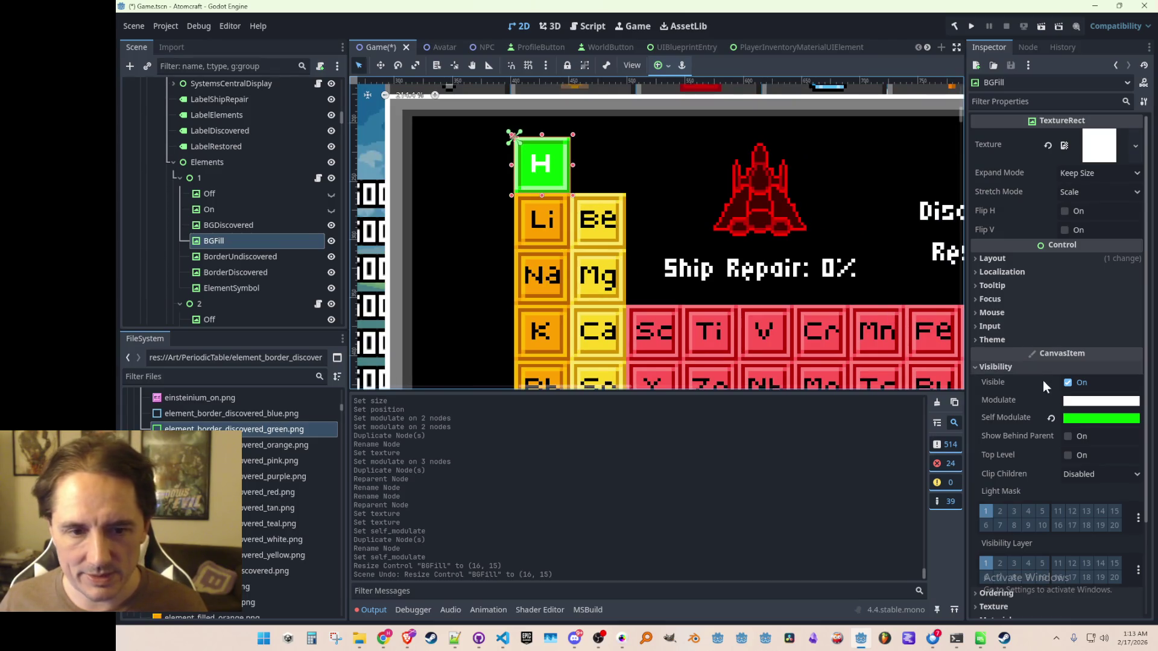
{"action": "left_click", "coordinate": [1018, 259]}
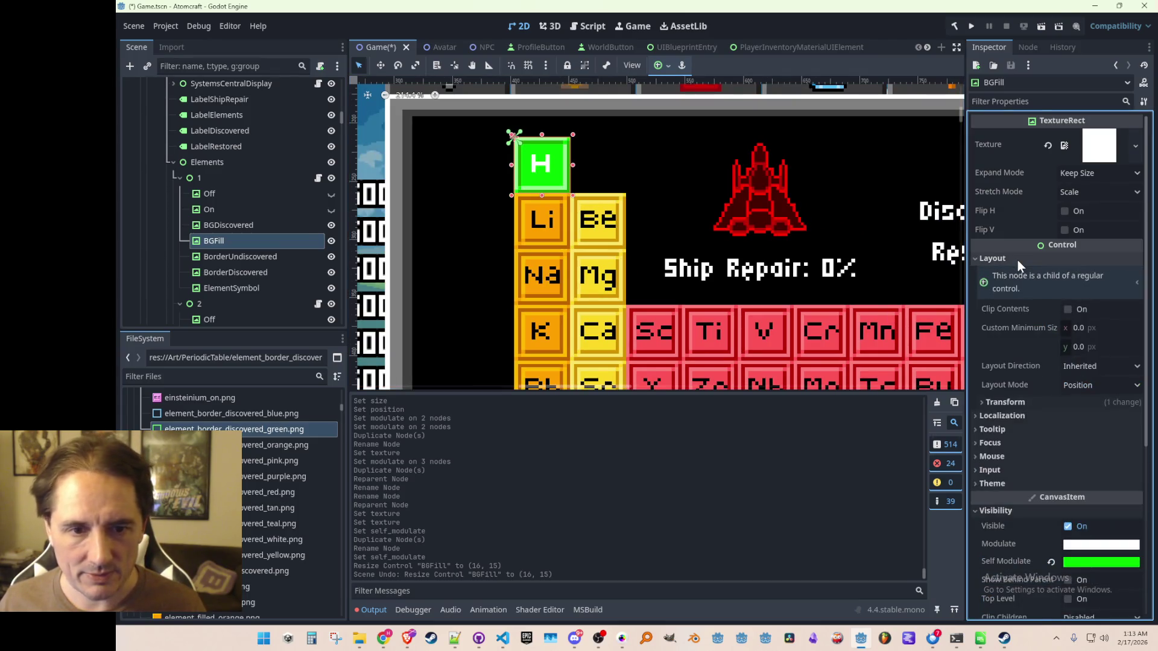
{"action": "left_click", "coordinate": [1001, 403]}
{"action": "left_click", "coordinate": [1055, 420]}
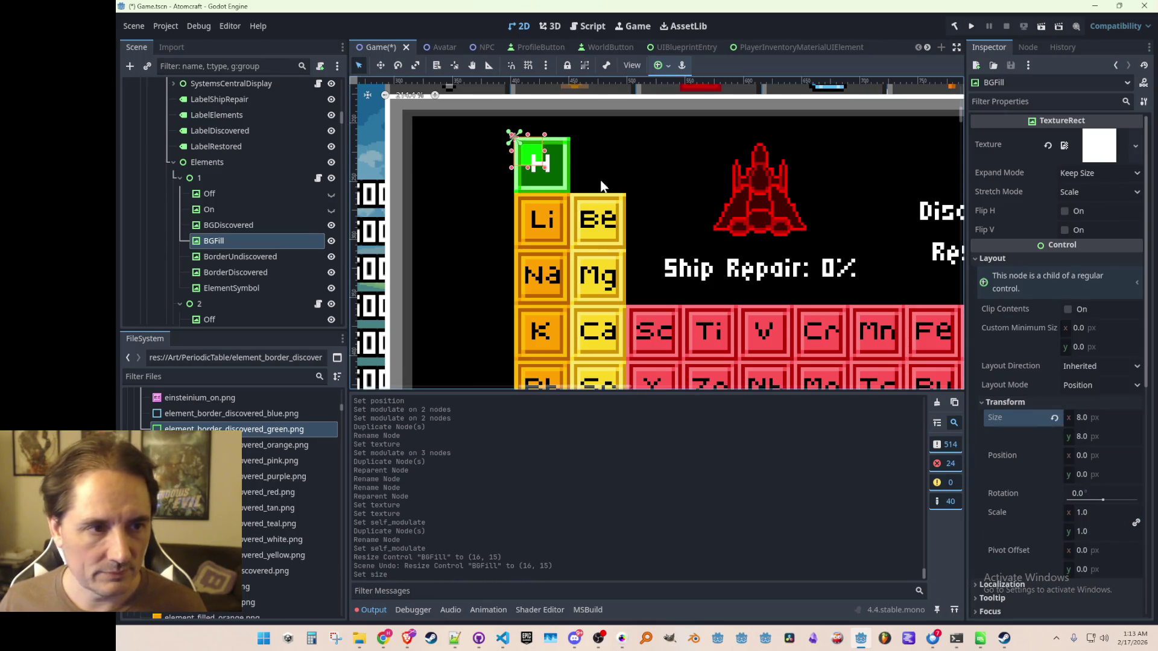
- Resize BGFill to 16×8 on the canvas, then reset its width back to 8
{"action": "scroll", "coordinate": [543, 166], "scroll_direction": "up", "scroll_amount": 5}
{"action": "left_click_drag", "start_coordinate": [538, 165], "coordinate": [593, 220]}
{"action": "left_click_drag", "start_coordinate": [533, 110], "coordinate": [534, 207]}
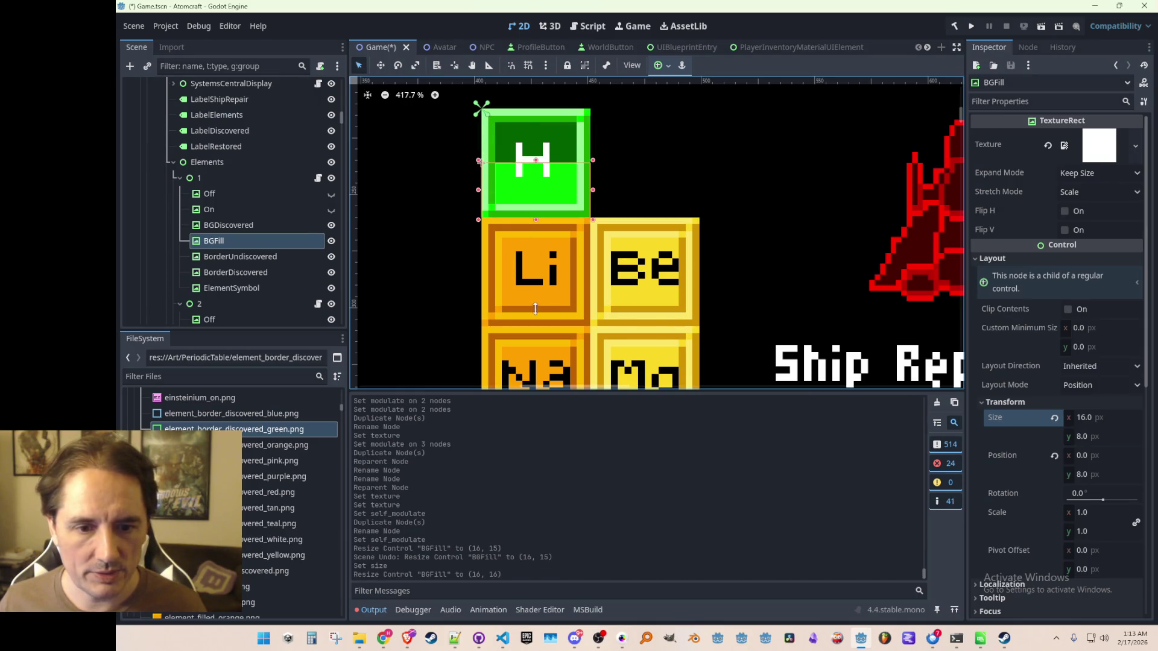
{"action": "left_click_drag", "start_coordinate": [535, 309], "coordinate": [535, 308]}
{"action": "left_click", "coordinate": [1053, 419]}
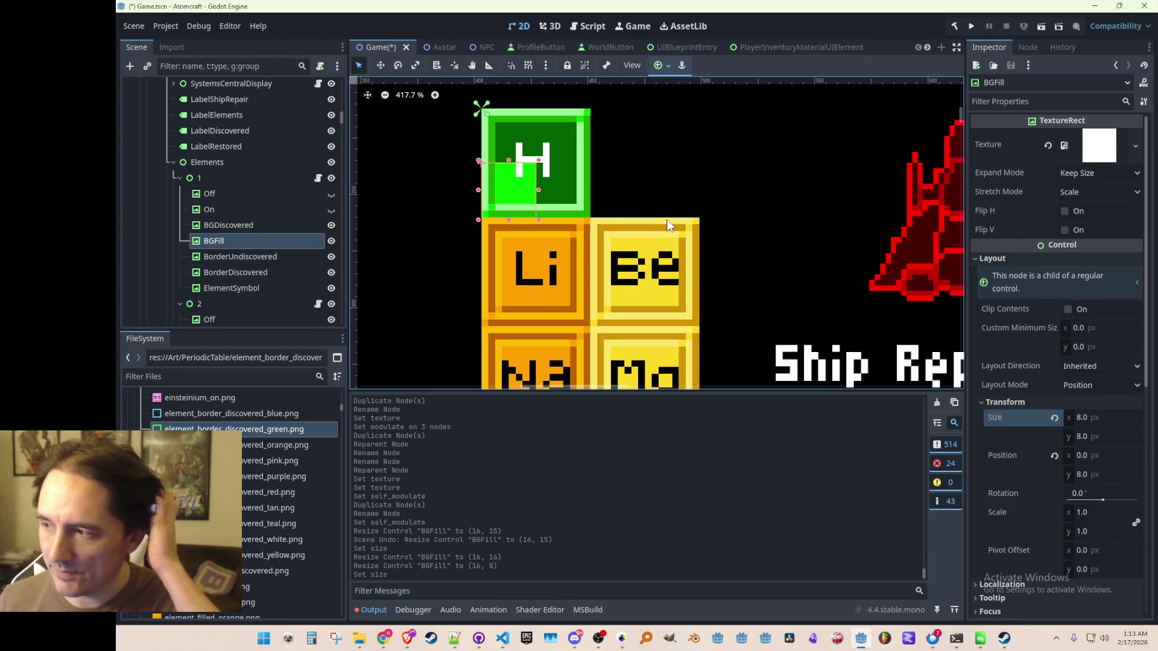
- Set BGFill's horizontal scale to 0.01
{"action": "scroll", "coordinate": [731, 244], "scroll_direction": "down", "scroll_amount": 3}
{"action": "scroll", "coordinate": [731, 241], "scroll_direction": "down", "scroll_amount": 3}
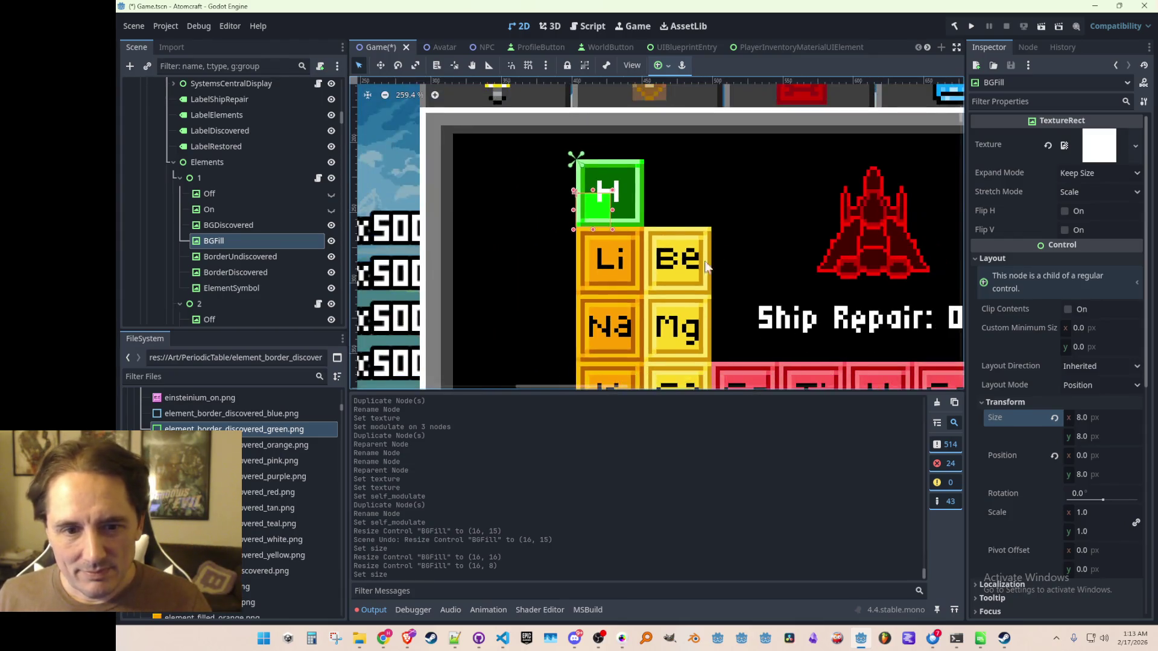
{"action": "left_click", "coordinate": [1102, 516]}
{"action": "type", "text": "0.01"}
{"action": "key", "text": "Tab"}
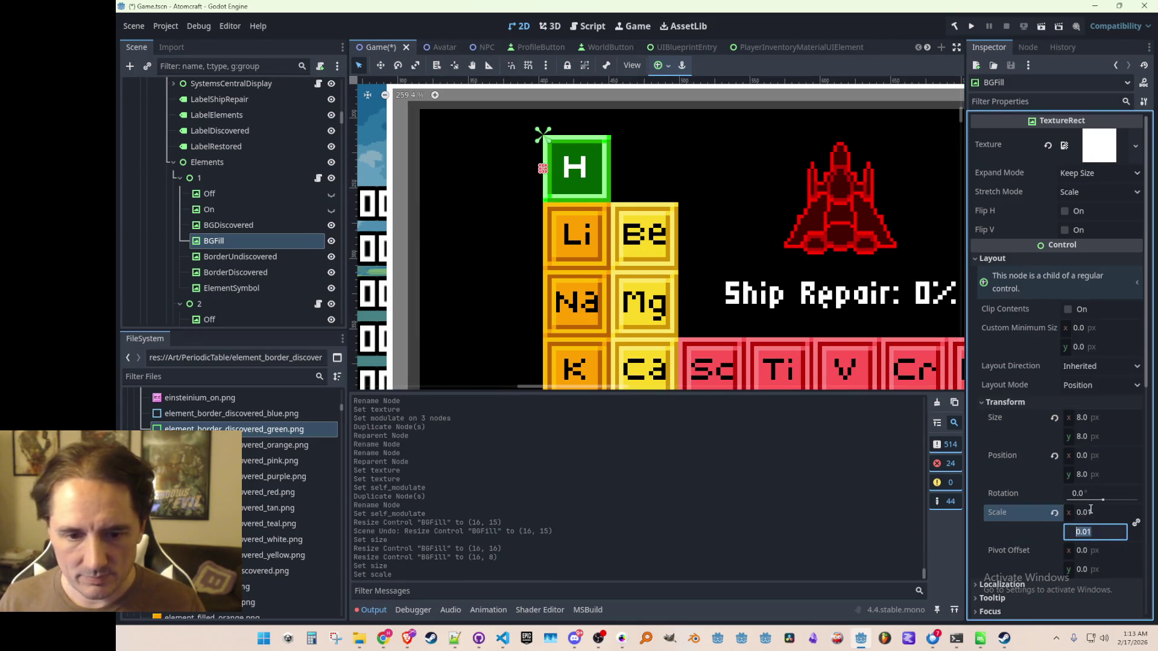
- Stretch BGFill on the canvas to roughly 1600 wide by 800 tall
{"action": "scroll", "coordinate": [563, 179], "scroll_direction": "up", "scroll_amount": 10}
{"action": "scroll", "coordinate": [523, 146], "scroll_direction": "up", "scroll_amount": 4}
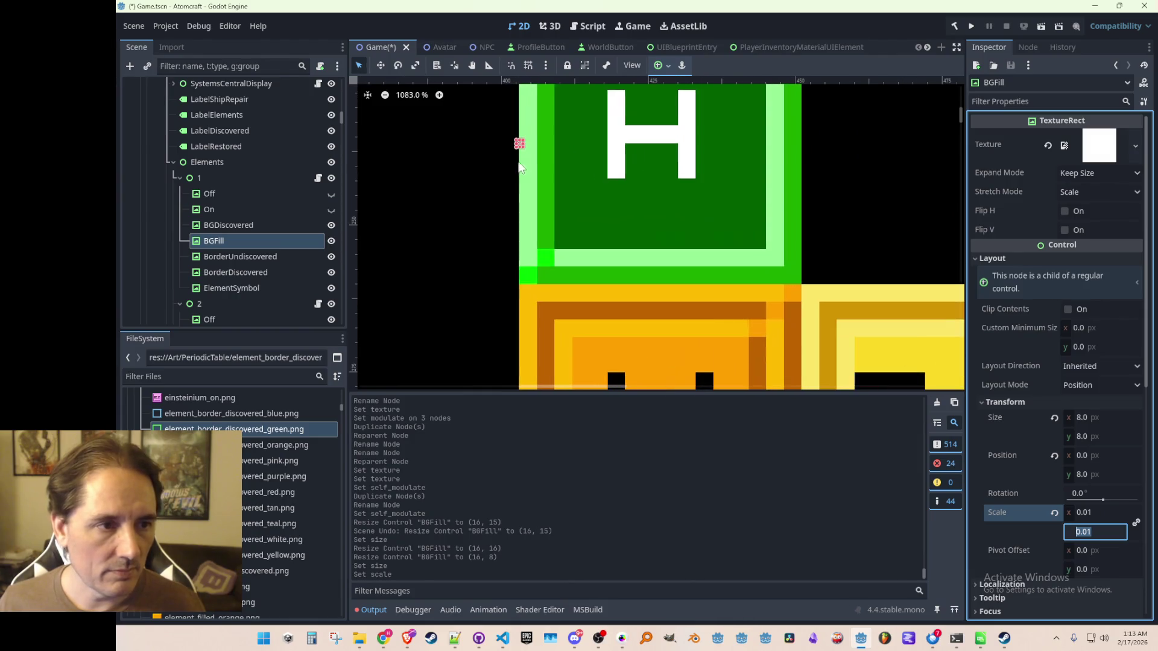
{"action": "mouse_move", "coordinate": [522, 147]}
{"action": "left_mouse_down"}
{"action": "mouse_move", "coordinate": [645, 188]}
{"action": "mouse_move", "coordinate": [645, 283]}
{"action": "left_mouse_up"}
{"action": "scroll", "coordinate": [573, 251], "scroll_direction": "up", "scroll_amount": 4}
{"action": "mouse_move", "coordinate": [499, 185]}
{"action": "left_mouse_down"}
{"action": "mouse_move", "coordinate": [841, 225]}
{"action": "mouse_move", "coordinate": [909, 220]}
{"action": "left_mouse_up"}
{"action": "left_click_drag", "start_coordinate": [700, 290], "coordinate": [699, 293]}
{"action": "scroll", "coordinate": [697, 229], "scroll_direction": "down", "scroll_amount": 7}
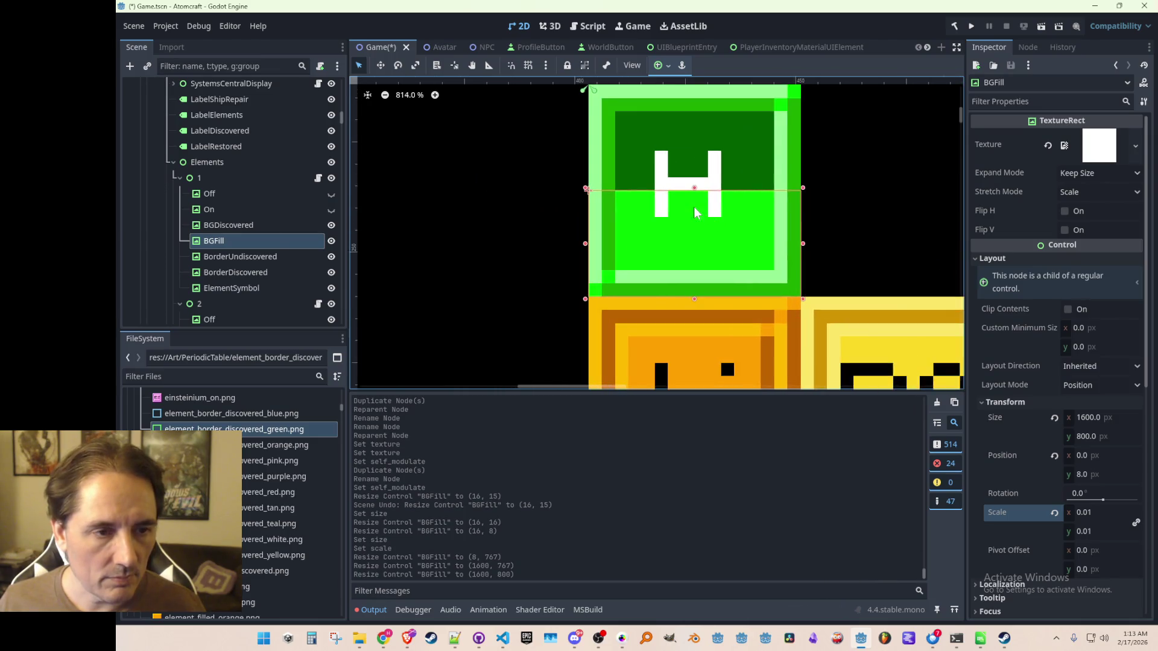
{"action": "mouse_move", "coordinate": [695, 188]}
{"action": "left_mouse_down"}
{"action": "mouse_move", "coordinate": [697, 276]}
{"action": "mouse_move", "coordinate": [697, 161]}
{"action": "left_mouse_up"}
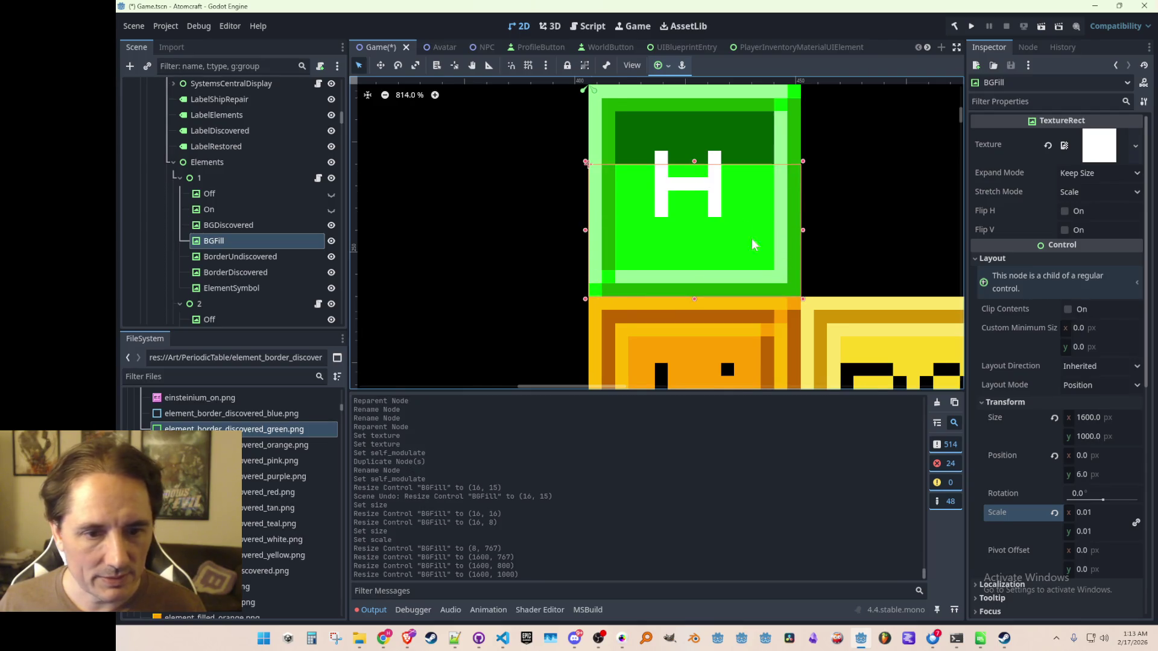
{"action": "scroll", "coordinate": [766, 261], "scroll_direction": "down", "scroll_amount": 2}
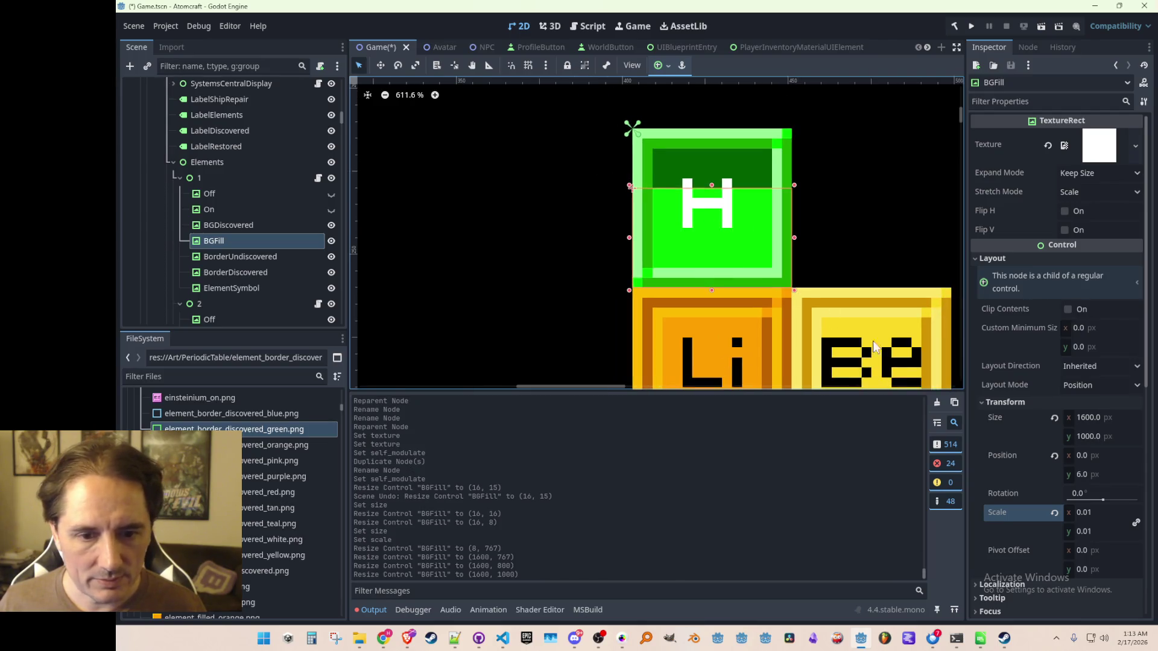
- Set BGFill's scale to 0.063
{"action": "left_click", "coordinate": [1102, 513]}
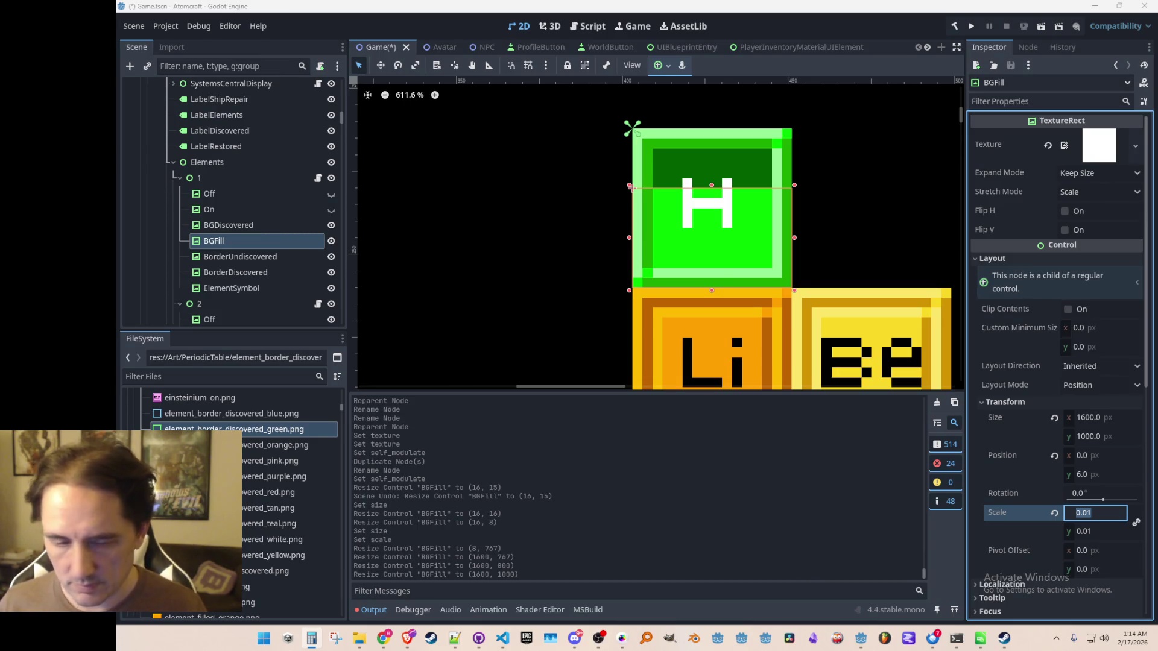
{"action": "left_click", "coordinate": [1093, 517]}
{"action": "type", "text": "0.063"}
{"action": "key", "text": "Tab"}
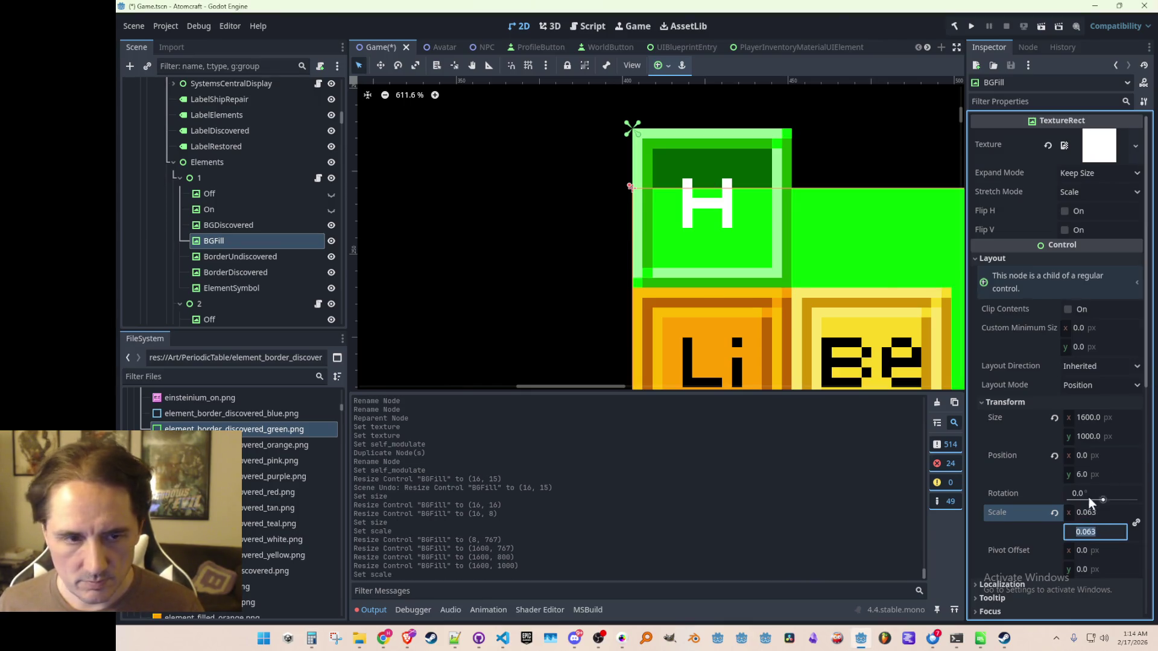
- Drag BGFill's edges so it covers only the hydrogen cell
{"action": "scroll", "coordinate": [806, 313], "scroll_direction": "down", "scroll_amount": 10}
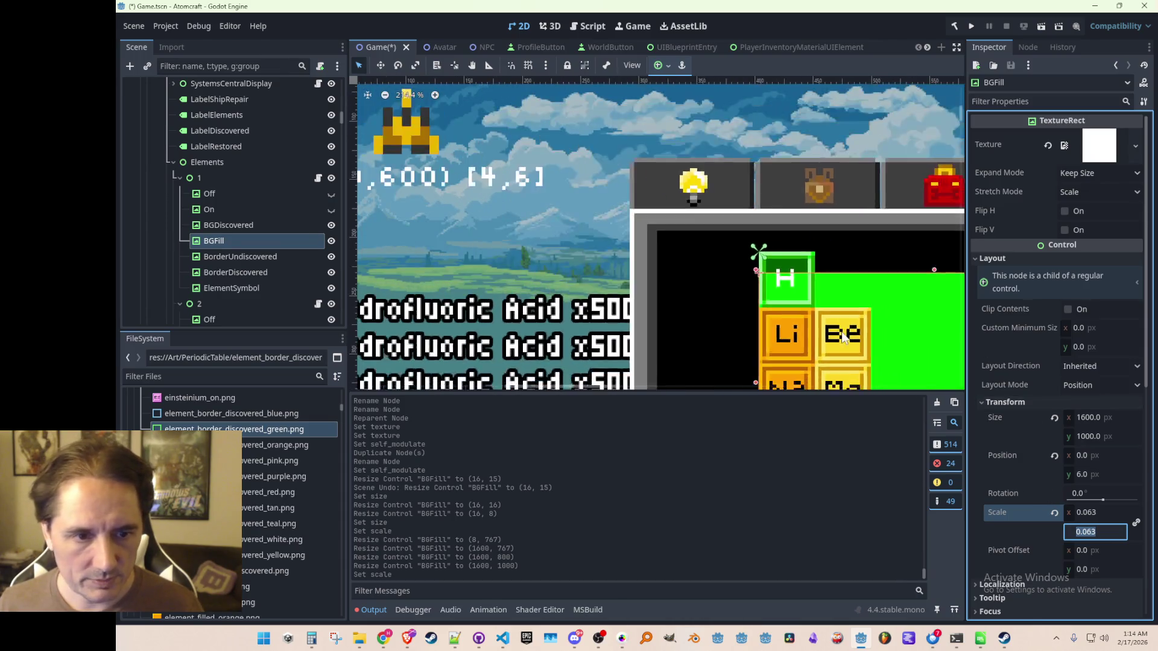
{"action": "scroll", "coordinate": [758, 152], "scroll_direction": "up", "scroll_amount": 4}
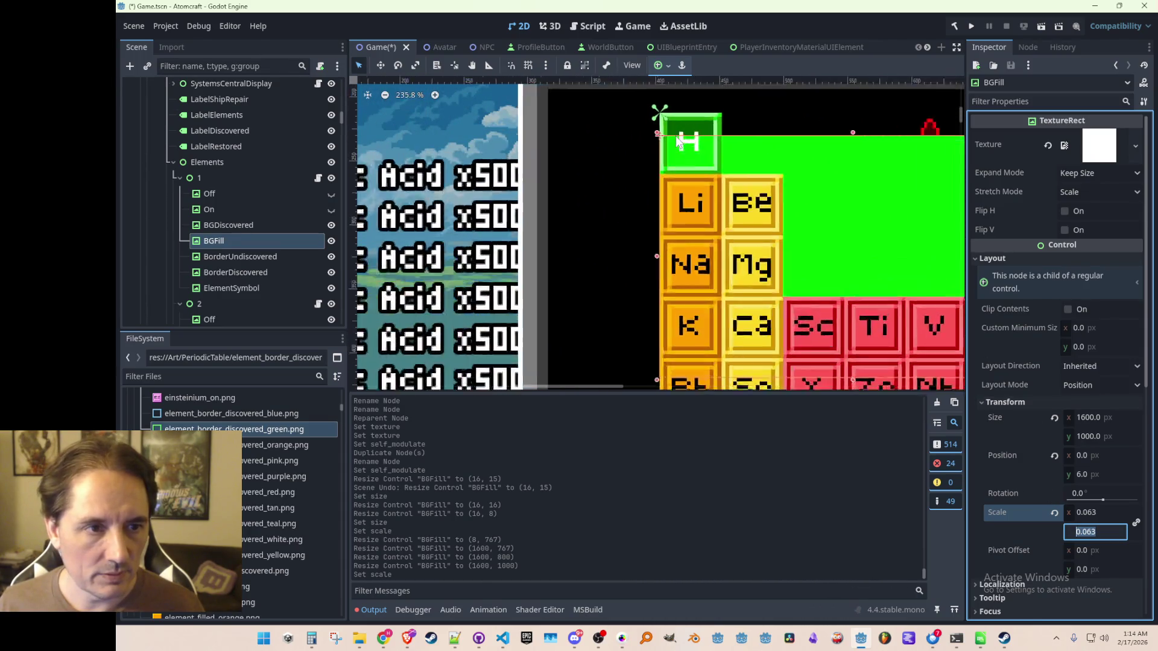
{"action": "left_click_drag", "start_coordinate": [871, 136], "coordinate": [879, 110]}
{"action": "scroll", "coordinate": [767, 222], "scroll_direction": "down", "scroll_amount": 4}
{"action": "scroll", "coordinate": [767, 222], "scroll_direction": "down", "scroll_amount": 1}
{"action": "mouse_move", "coordinate": [903, 306]}
{"action": "left_mouse_down"}
{"action": "mouse_move", "coordinate": [680, 157]}
{"action": "mouse_move", "coordinate": [649, 149]}
{"action": "left_mouse_up"}
{"action": "scroll", "coordinate": [649, 150], "scroll_direction": "up", "scroll_amount": 13}
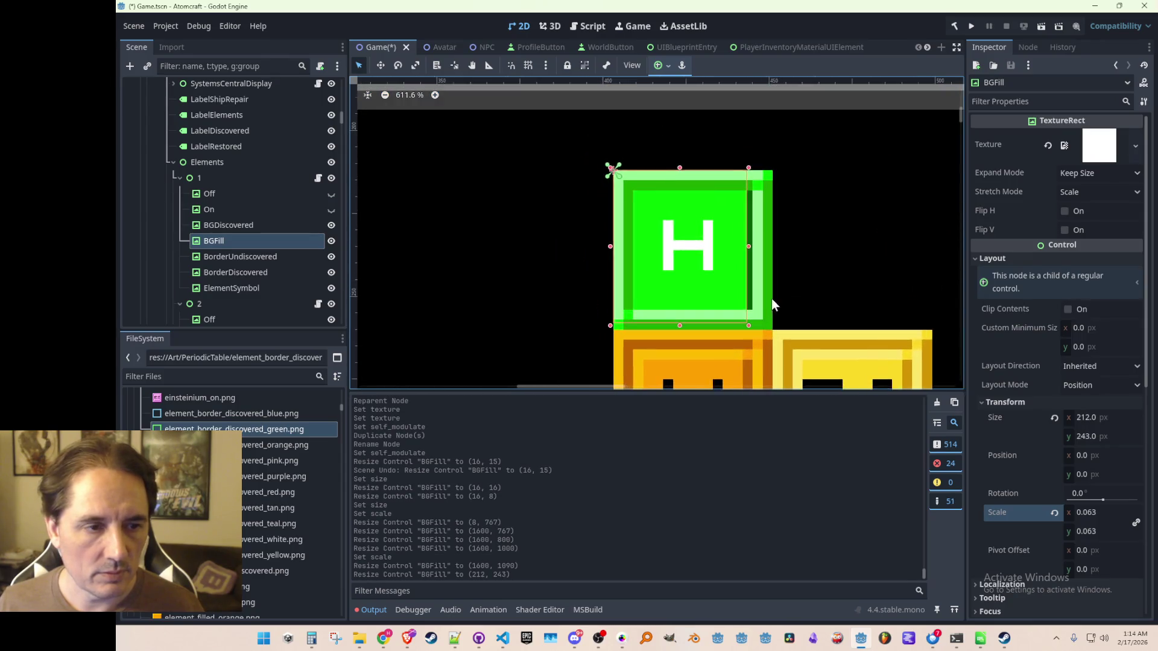
- Resize BGFill to 254×254 px over the H tile, then hide the layer
{"action": "scroll", "coordinate": [753, 320], "scroll_direction": "up", "scroll_amount": 4}
{"action": "left_click_drag", "start_coordinate": [744, 330], "coordinate": [783, 340]}
{"action": "mouse_move", "coordinate": [663, 101]}
{"action": "left_mouse_down"}
{"action": "mouse_move", "coordinate": [688, 343]}
{"action": "mouse_move", "coordinate": [671, 319]}
{"action": "mouse_move", "coordinate": [665, 126]}
{"action": "mouse_move", "coordinate": [661, 264]}
{"action": "mouse_move", "coordinate": [663, 101]}
{"action": "left_mouse_up"}
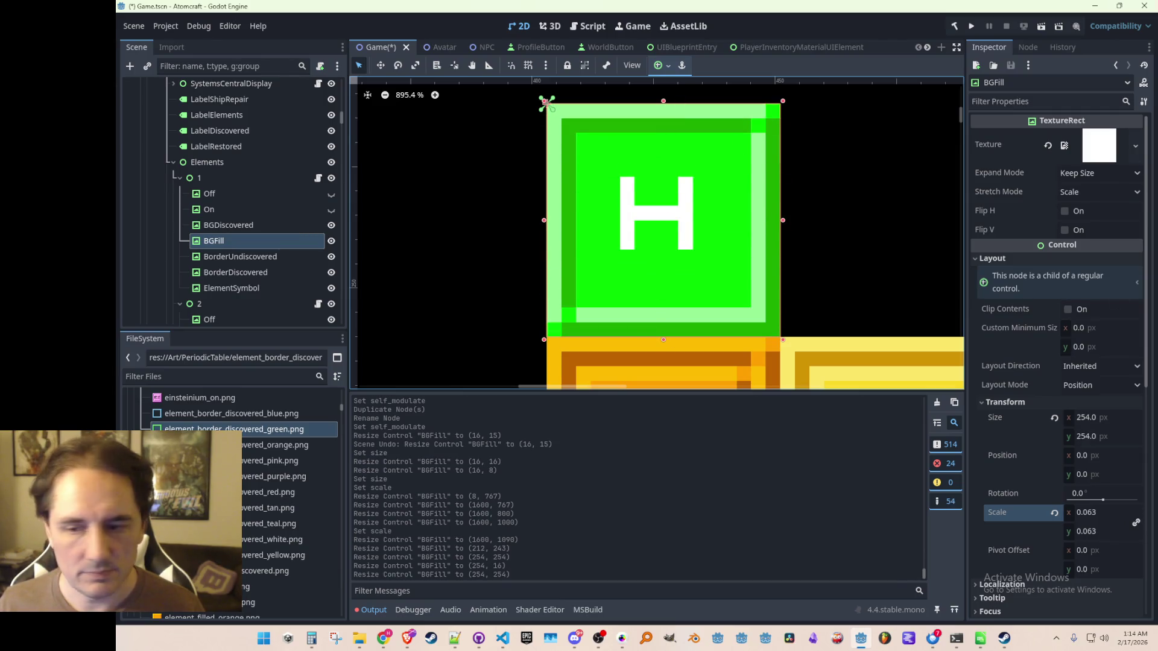
{"action": "scroll", "coordinate": [852, 259], "scroll_direction": "down", "scroll_amount": 4}
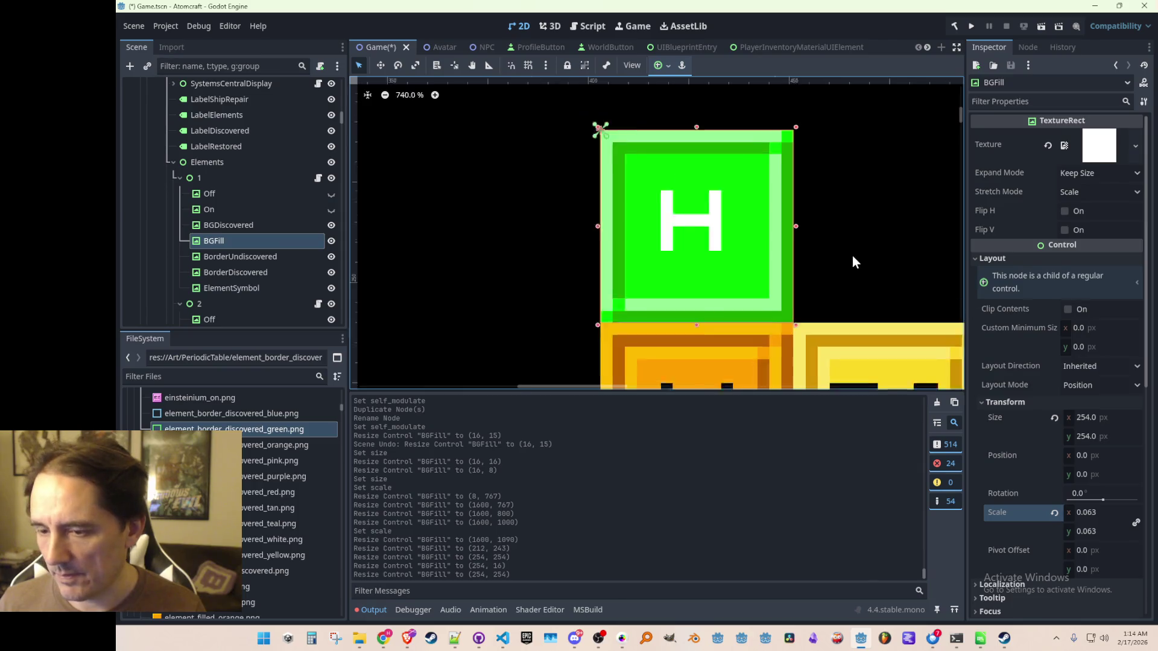
{"action": "scroll", "coordinate": [694, 182], "scroll_direction": "up", "scroll_amount": 1}
{"action": "mouse_move", "coordinate": [673, 157]}
{"action": "left_mouse_down"}
{"action": "mouse_move", "coordinate": [677, 272]}
{"action": "mouse_move", "coordinate": [679, 161]}
{"action": "mouse_move", "coordinate": [676, 261]}
{"action": "mouse_move", "coordinate": [686, 168]}
{"action": "mouse_move", "coordinate": [692, 248]}
{"action": "mouse_move", "coordinate": [695, 153]}
{"action": "left_mouse_up"}
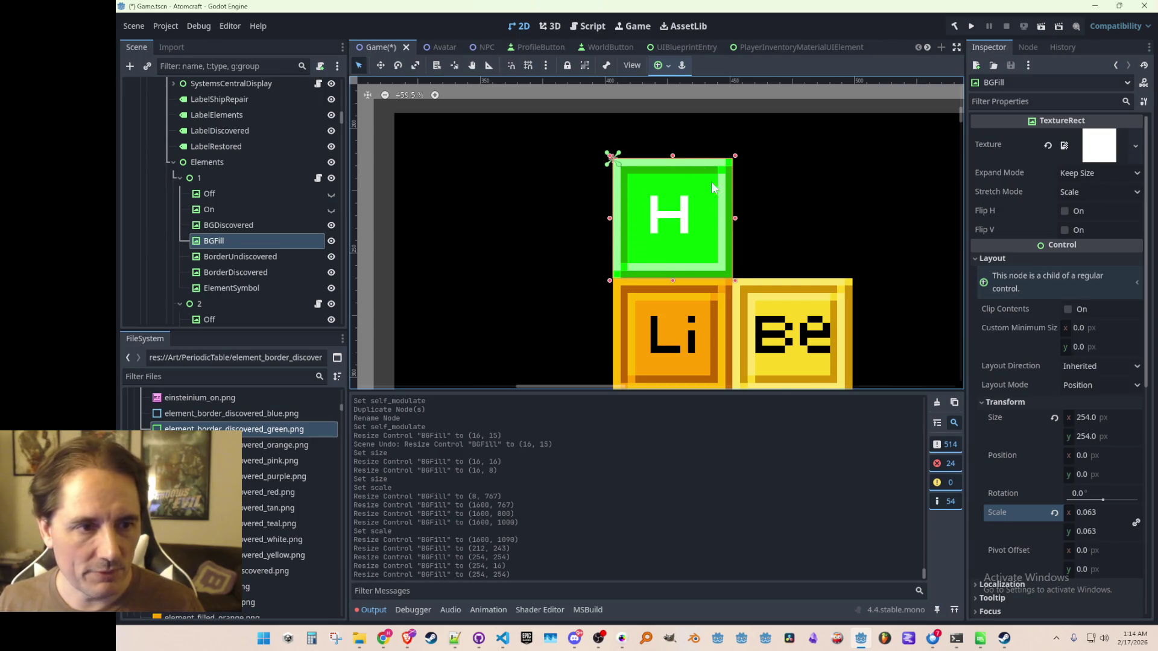
{"action": "scroll", "coordinate": [711, 182], "scroll_direction": "down", "scroll_amount": 10}
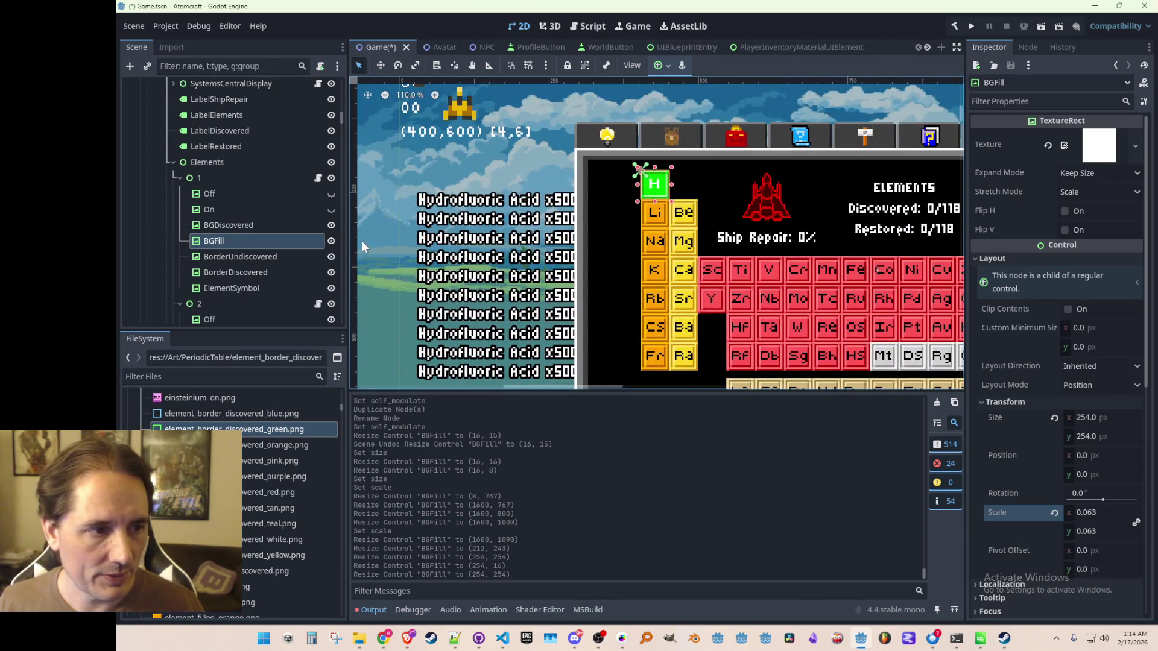
{"action": "left_click", "coordinate": [331, 242]}
- Save, duplicate BGDiscovered as BGFullyFilled below BGFill, and save again
{"action": "key", "text": "ctrl+s"}
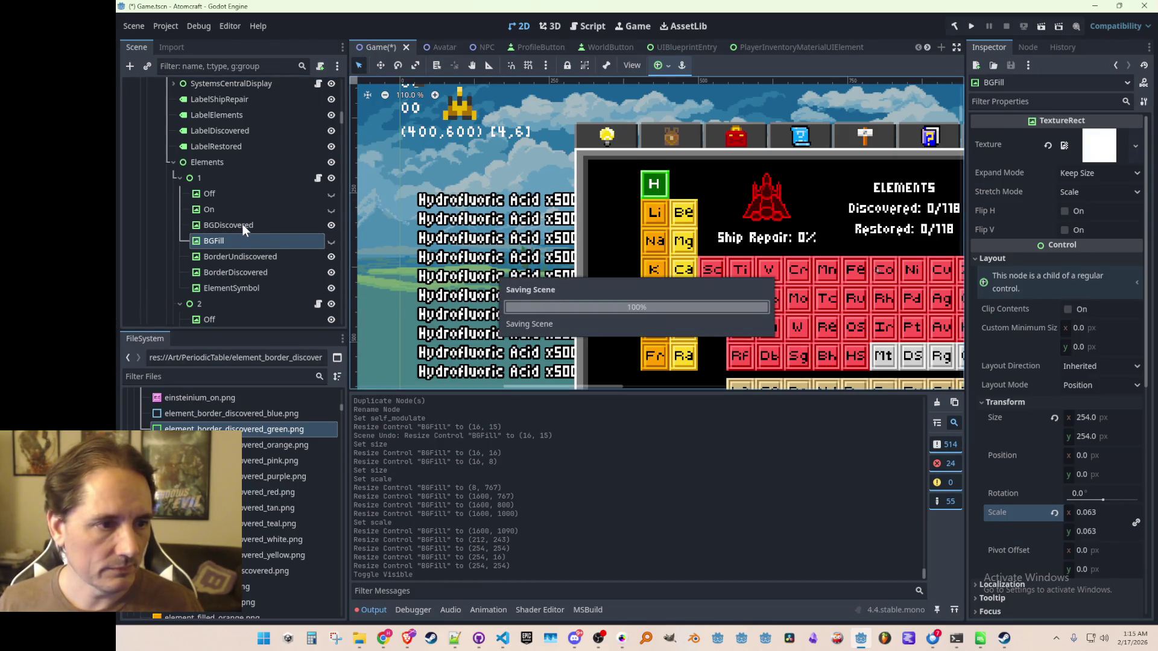
{"action": "left_click", "coordinate": [242, 225]}
{"action": "key", "text": "ctrl+d"}
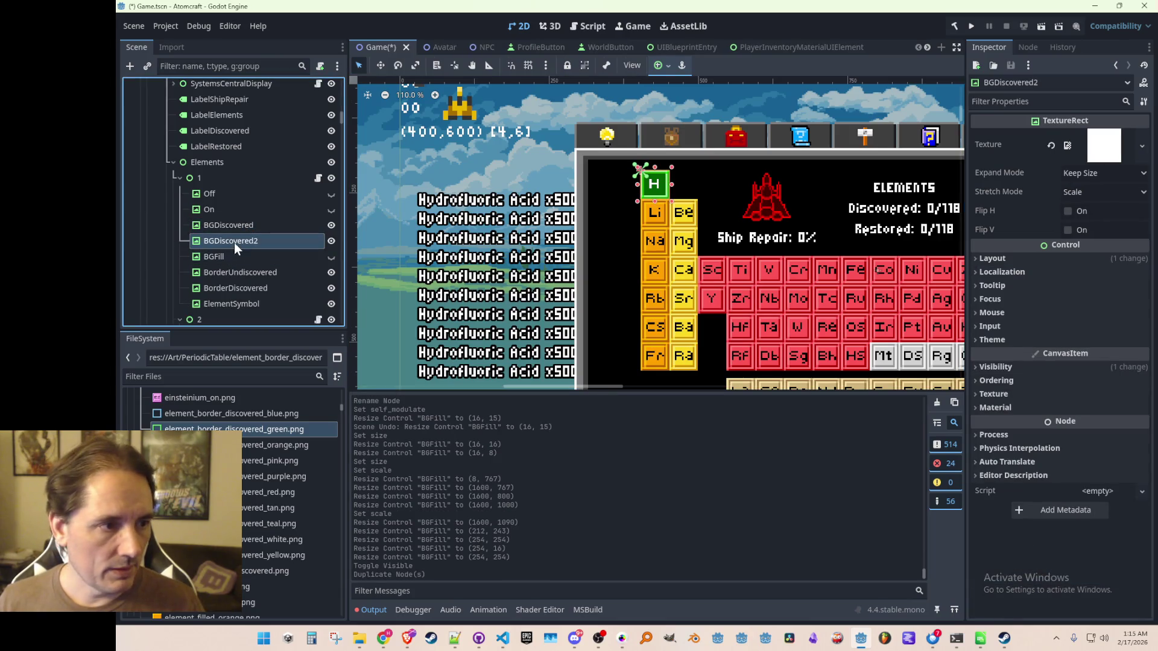
{"action": "left_click_drag", "start_coordinate": [235, 266], "coordinate": [236, 265]}
{"action": "left_click", "coordinate": [235, 258]}
{"action": "type", "text": "BGFullyFi"}
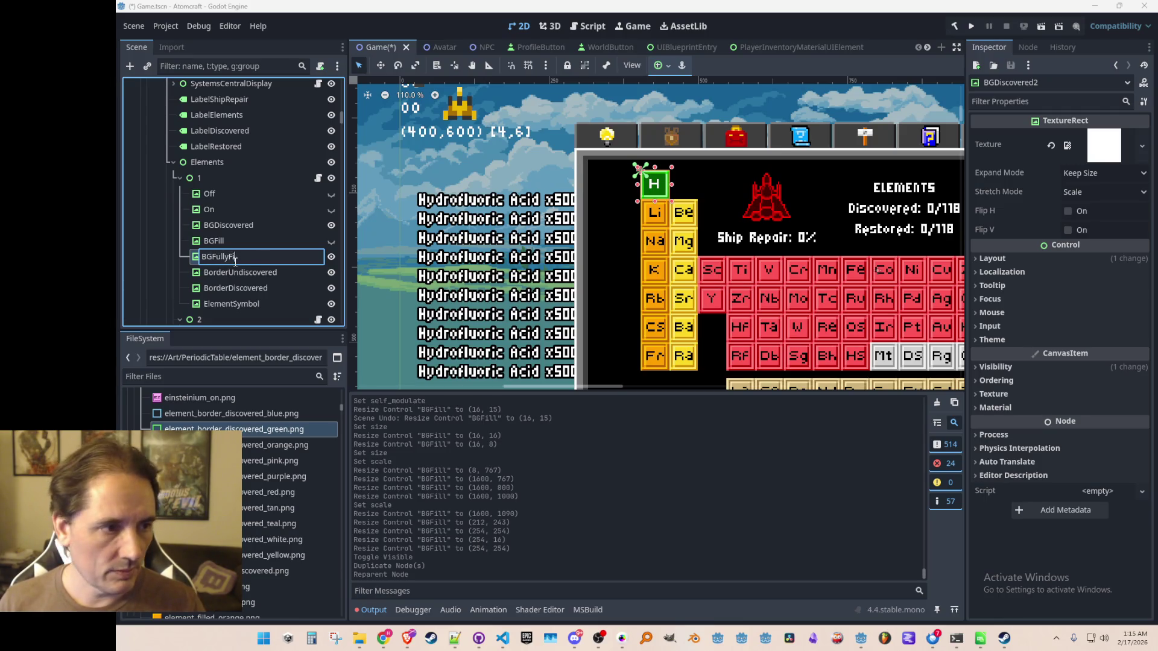
{"action": "type", "text": "lled"}
{"action": "key", "text": "Return"}
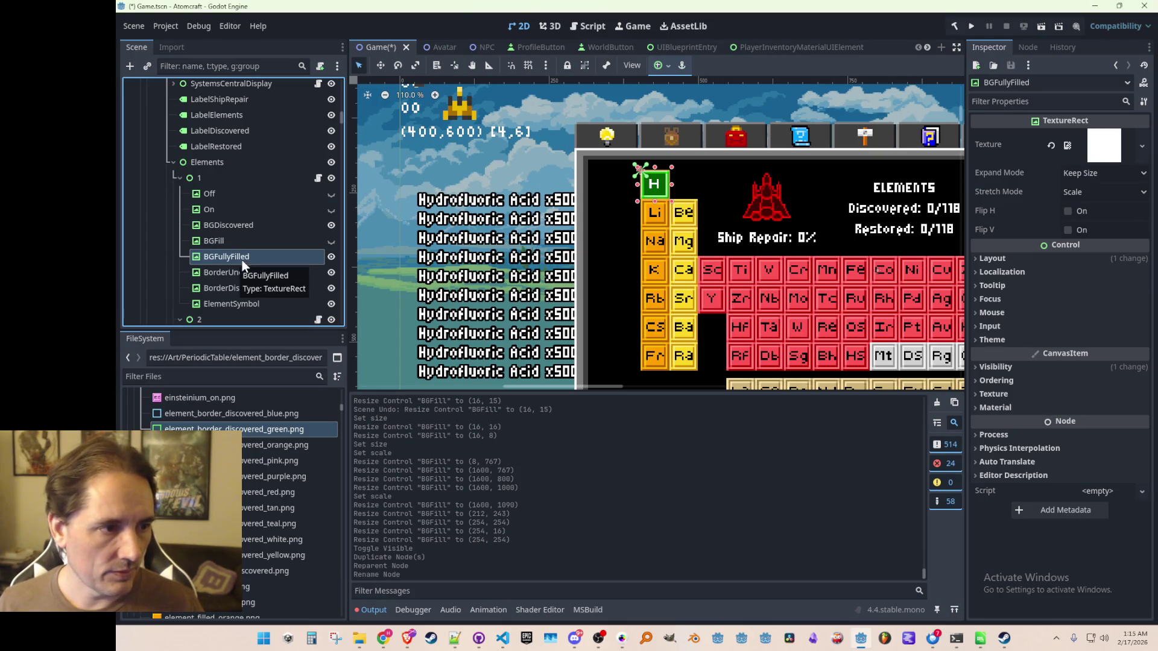
{"action": "key", "text": "ctrl+s"}
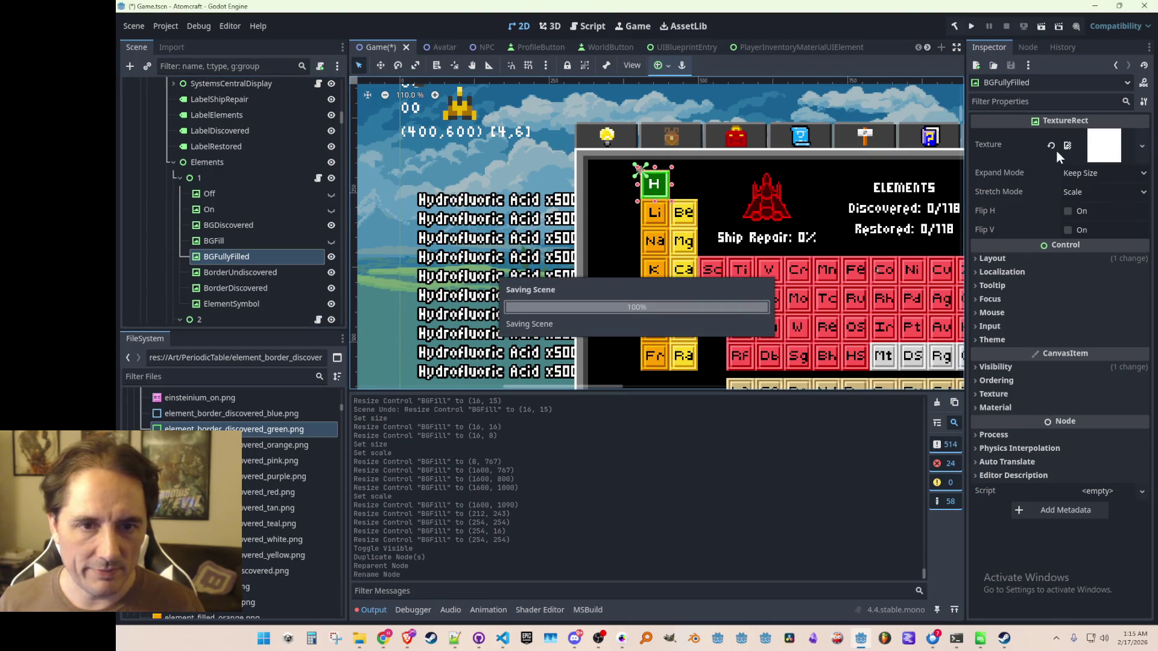
{"action": "left_click", "coordinate": [1052, 145]}
- Give BGFullyFilled the green element_filled image as its Texture, found by searching 'filled'
{"action": "left_click", "coordinate": [1117, 137]}
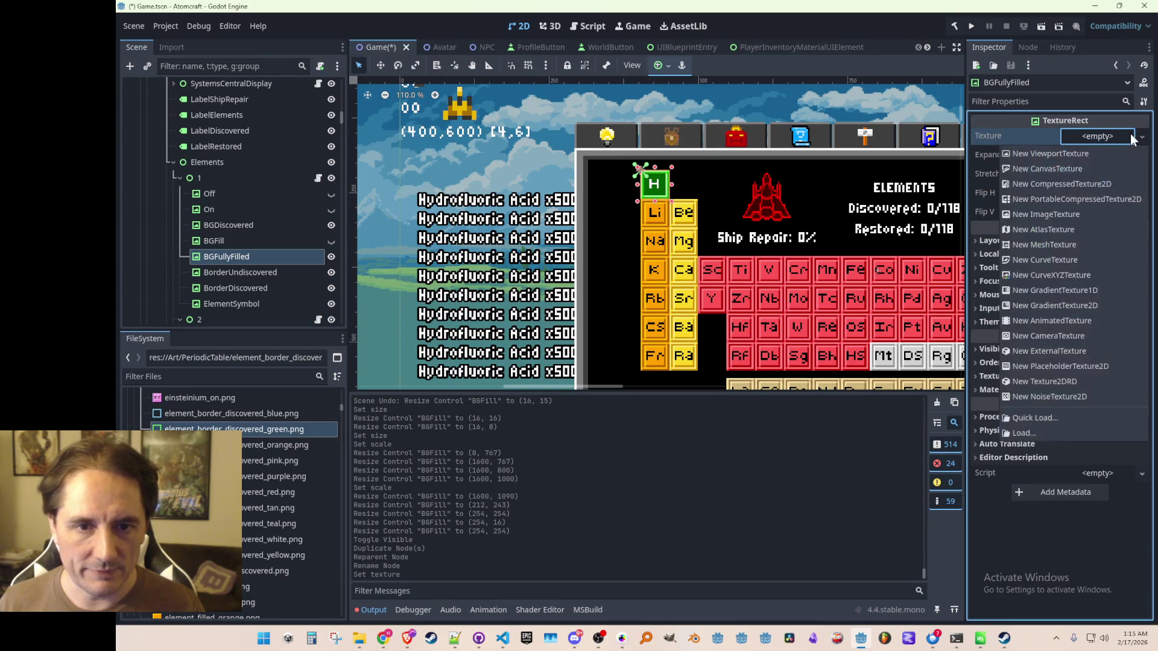
{"action": "left_click", "coordinate": [1033, 429]}
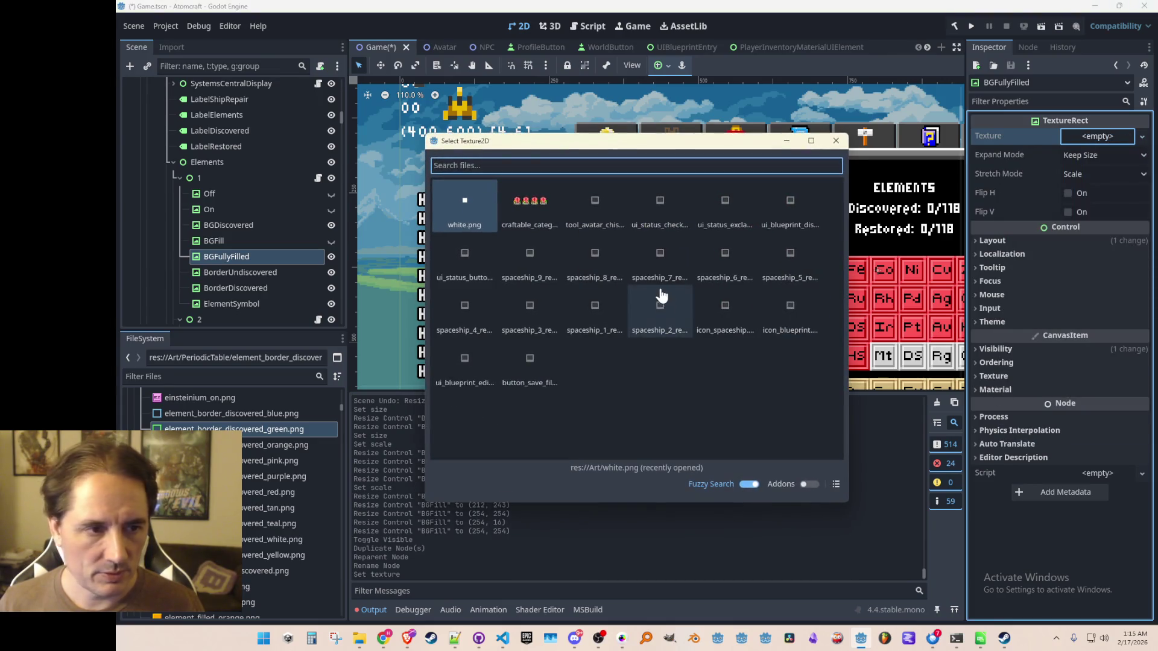
{"action": "type", "text": "filled"}
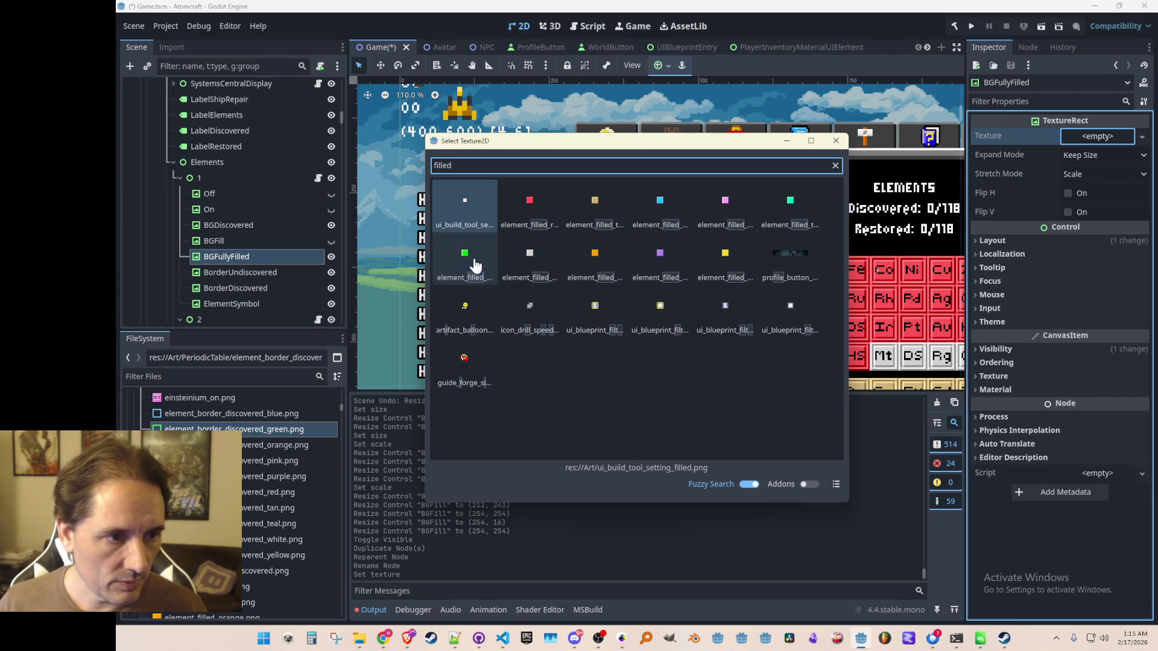
{"action": "double_click", "coordinate": [473, 259]}
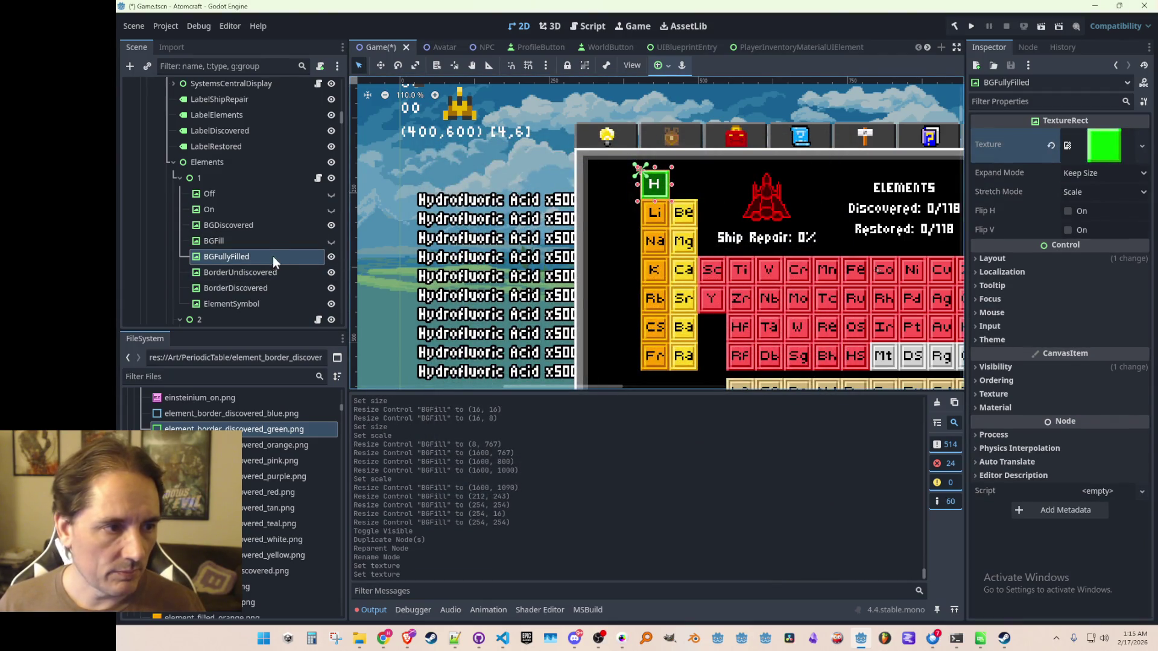
- Toggle the BGFill and BorderUndiscovered layers to compare the new green fill, then expand Layout
{"action": "left_click", "coordinate": [295, 273]}
{"action": "left_click", "coordinate": [291, 259]}
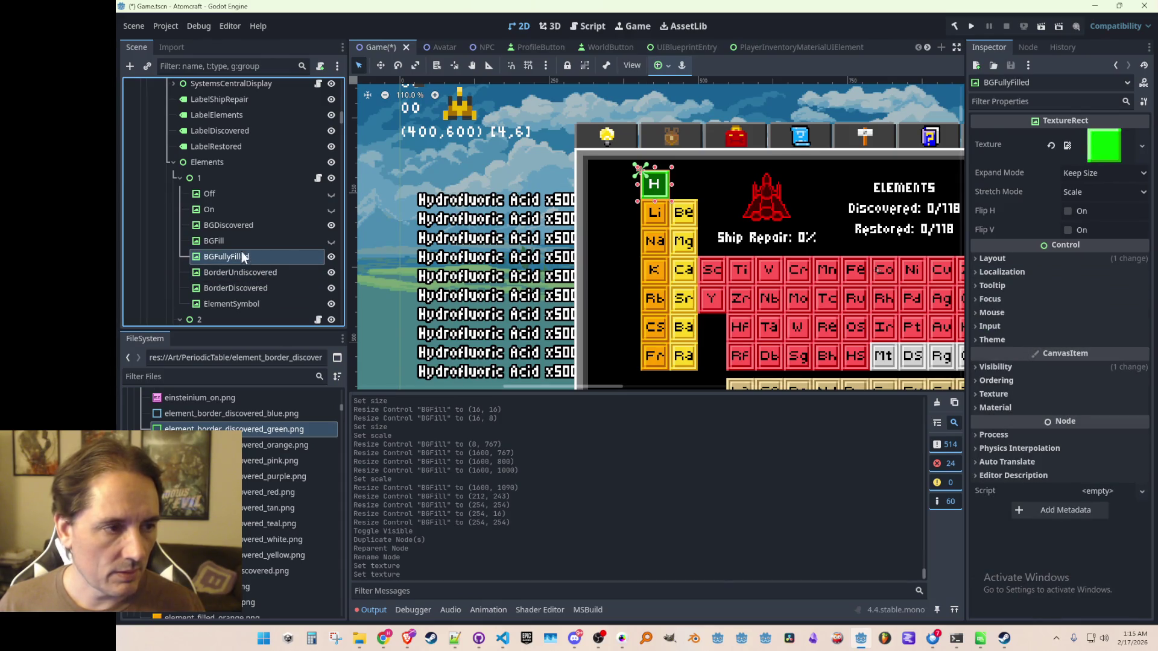
{"action": "left_click", "coordinate": [331, 240]}
{"action": "left_click", "coordinate": [331, 241]}
{"action": "left_click", "coordinate": [331, 272]}
{"action": "left_click", "coordinate": [331, 272]}
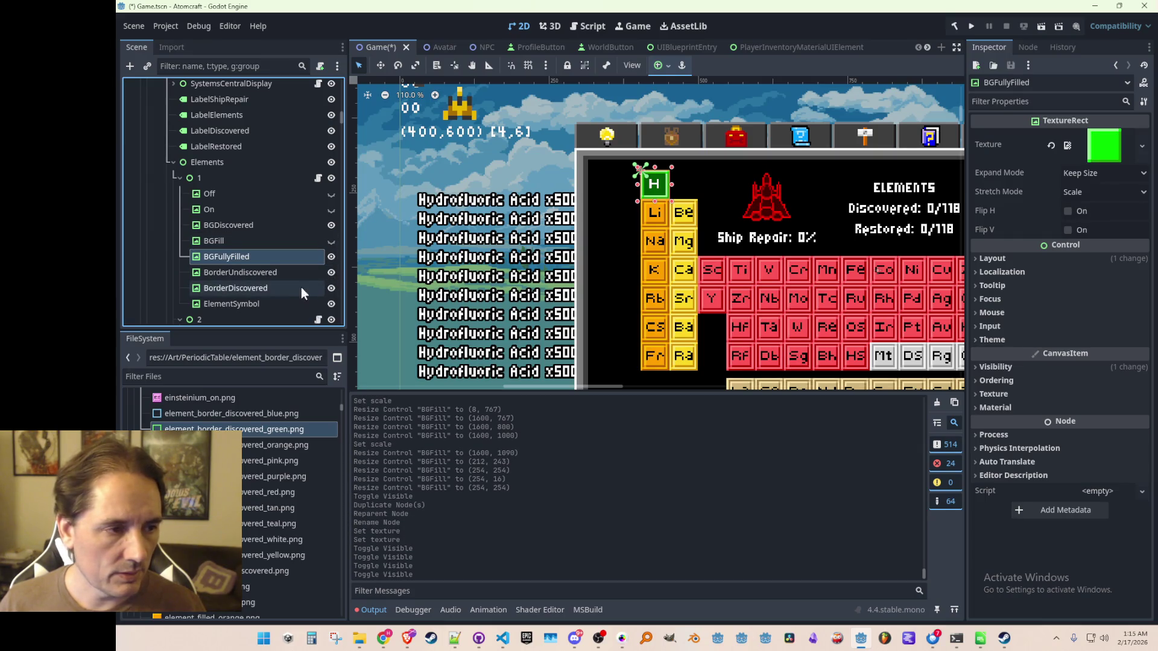
{"action": "scroll", "coordinate": [289, 291], "scroll_direction": "down", "scroll_amount": 1}
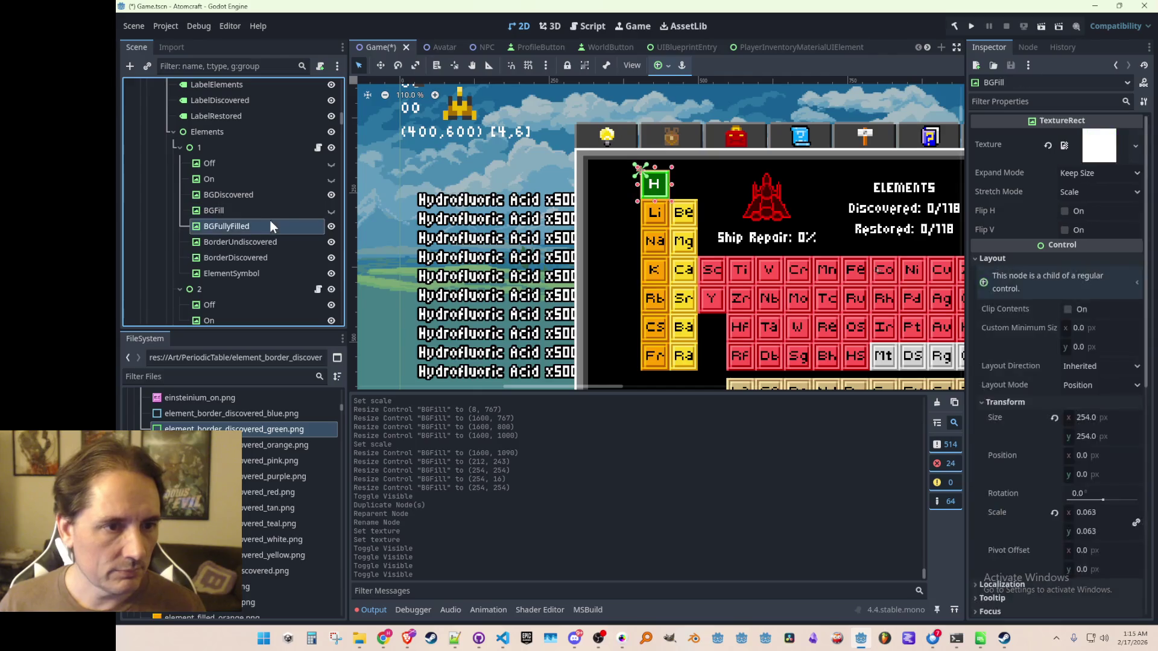
{"action": "scroll", "coordinate": [486, 209], "scroll_direction": "down", "scroll_amount": 3}
{"action": "left_click", "coordinate": [1010, 258]}
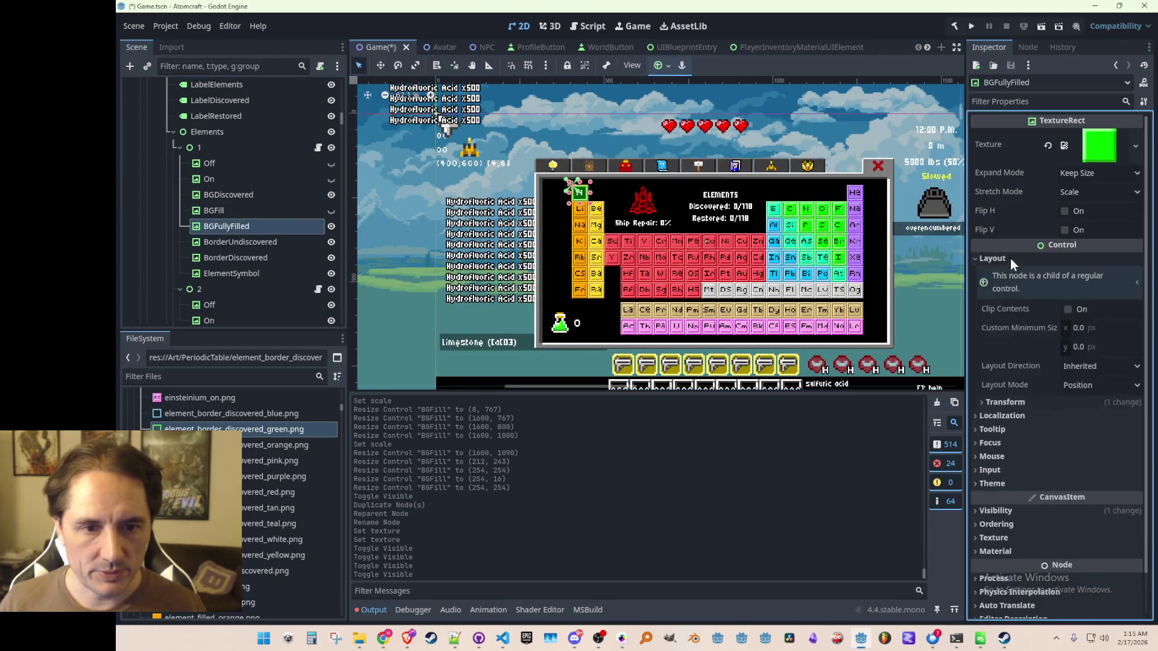
- Reset BGFullyFilled's Self Modulate to white so it turns bright green, and move it into the black panel
{"action": "left_click", "coordinate": [1001, 402]}
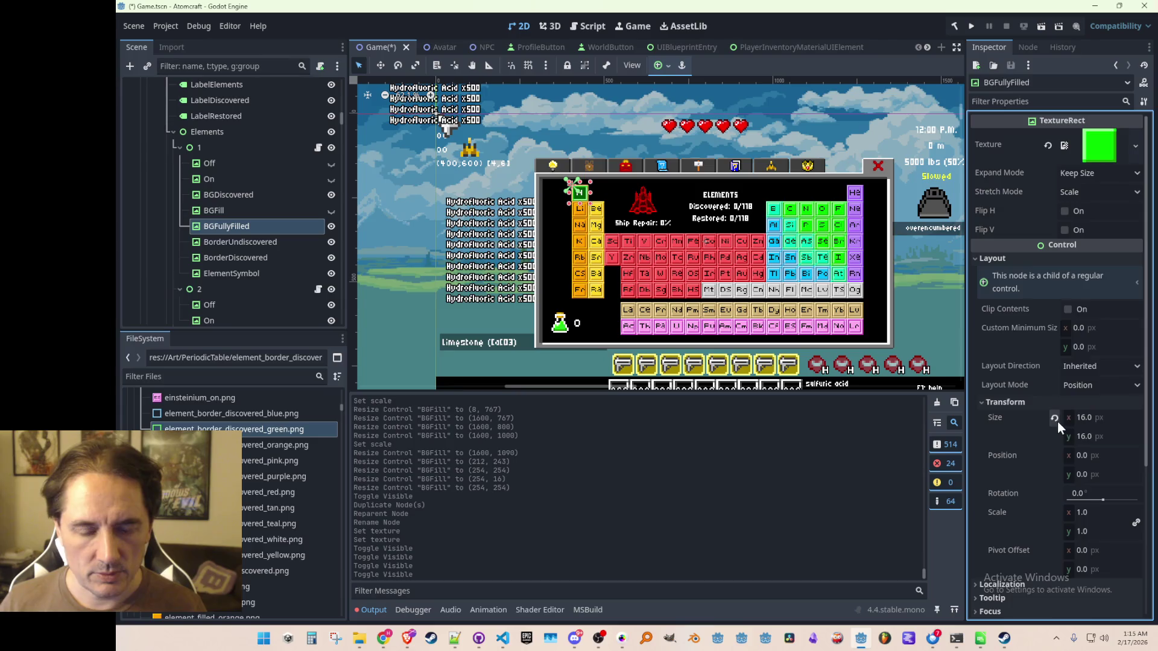
{"action": "scroll", "coordinate": [562, 194], "scroll_direction": "up", "scroll_amount": 4}
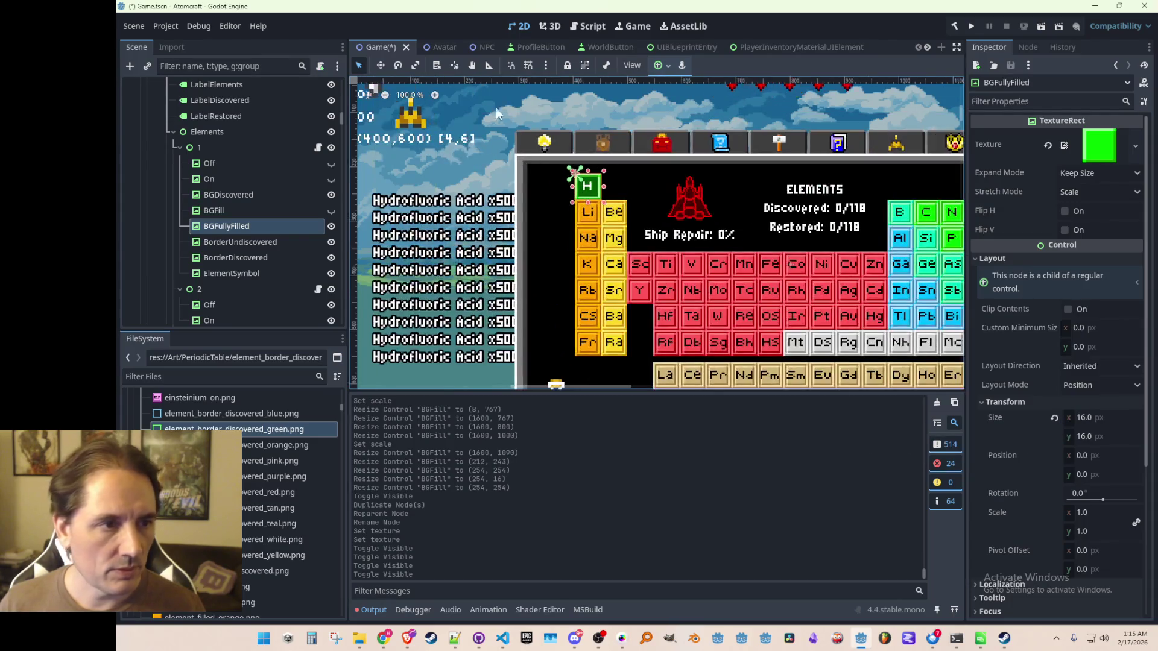
{"action": "left_click", "coordinate": [382, 65]}
{"action": "mouse_move", "coordinate": [587, 186]}
{"action": "left_mouse_down"}
{"action": "mouse_move", "coordinate": [510, 187]}
{"action": "mouse_move", "coordinate": [622, 255]}
{"action": "left_mouse_up"}
{"action": "scroll", "coordinate": [543, 196], "scroll_direction": "up", "scroll_amount": 5}
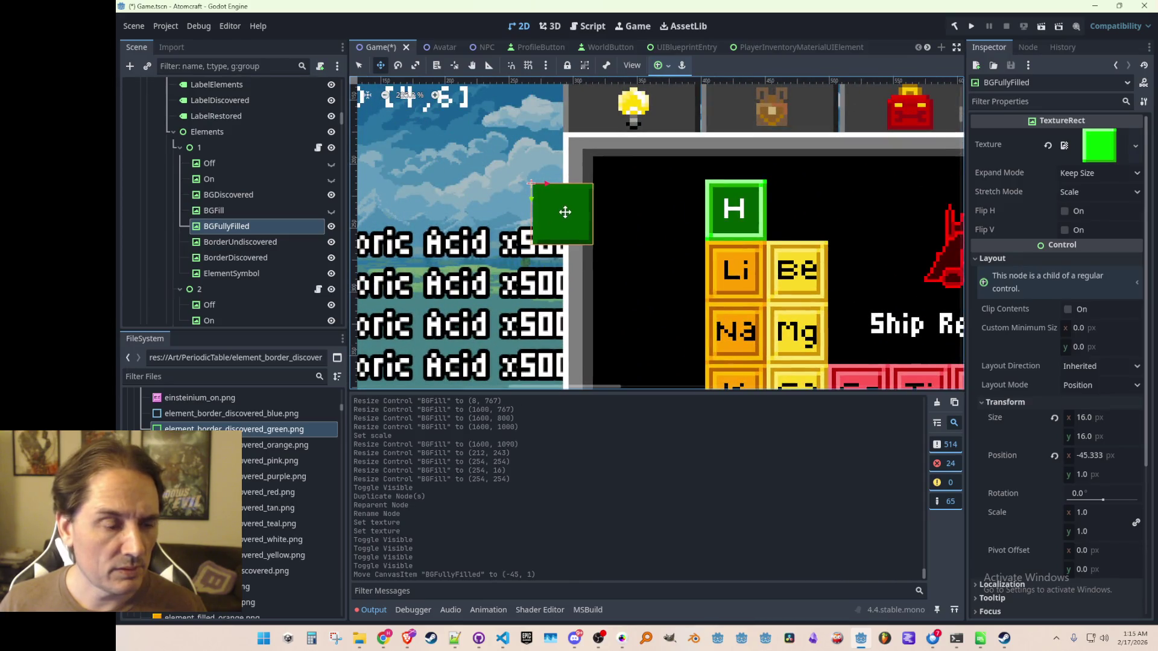
{"action": "scroll", "coordinate": [1086, 434], "scroll_direction": "down", "scroll_amount": 4}
{"action": "left_click", "coordinate": [1008, 465]}
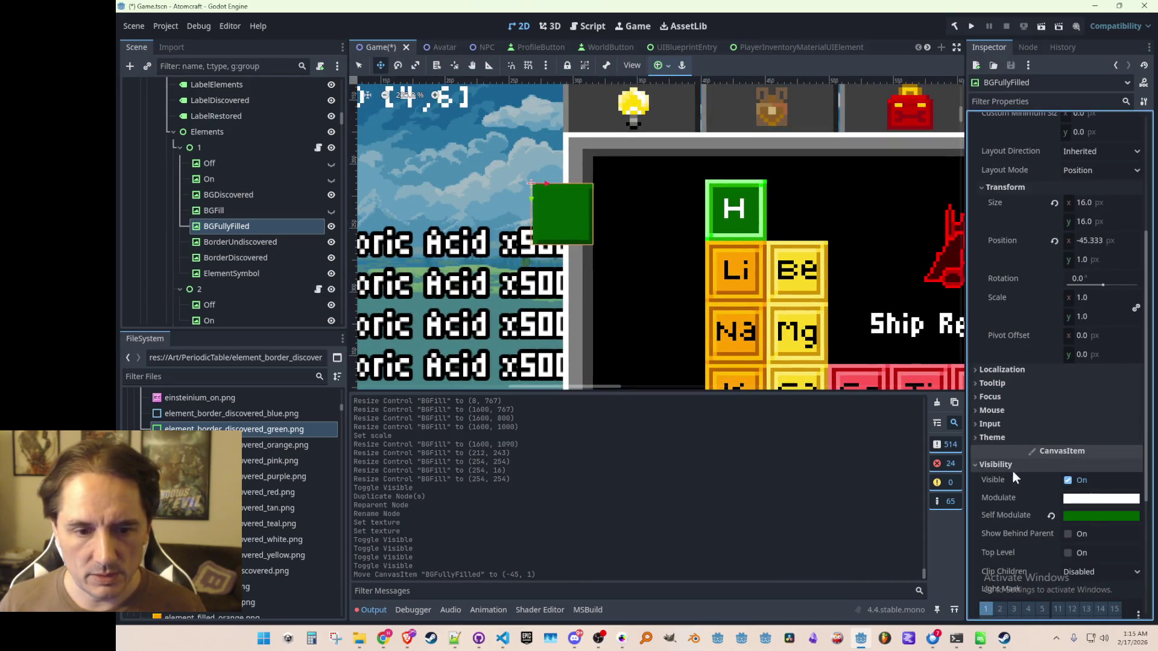
{"action": "left_click", "coordinate": [1051, 516]}
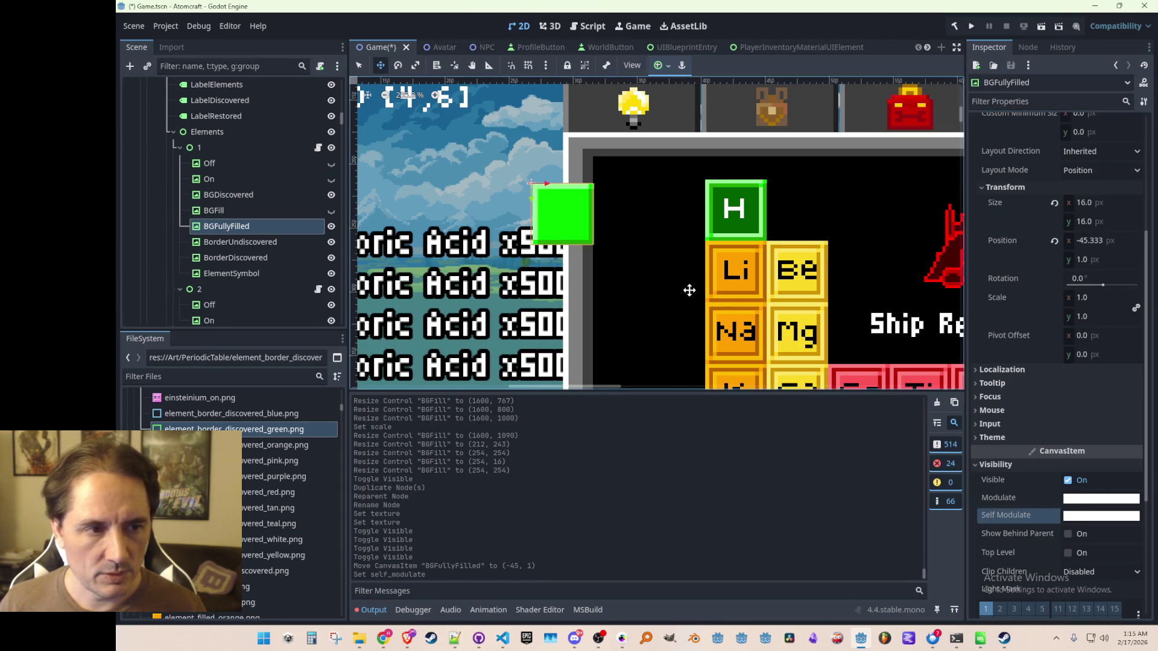
{"action": "scroll", "coordinate": [579, 217], "scroll_direction": "up", "scroll_amount": 1}
{"action": "mouse_move", "coordinate": [579, 217]}
{"action": "left_mouse_down"}
{"action": "mouse_move", "coordinate": [689, 235]}
{"action": "mouse_move", "coordinate": [685, 221]}
{"action": "left_mouse_up"}
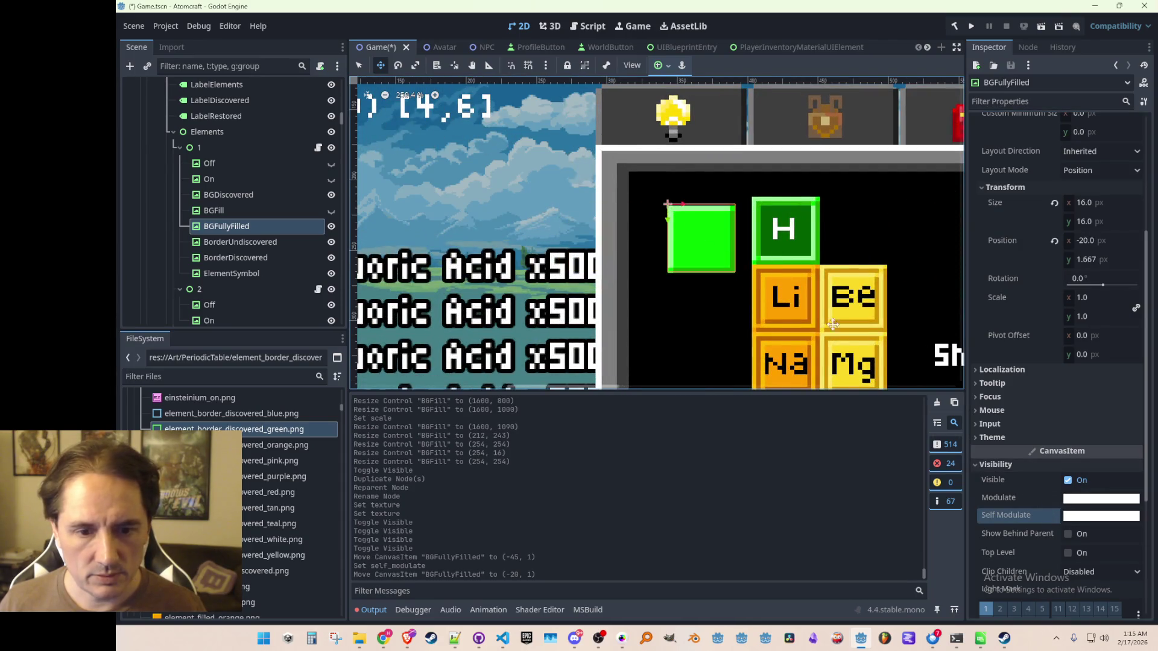
- Set the green square's size to 14 px and drag it over the H tile
{"action": "scroll", "coordinate": [1071, 241], "scroll_direction": "up", "scroll_amount": 2}
{"action": "left_click", "coordinate": [1099, 270]}
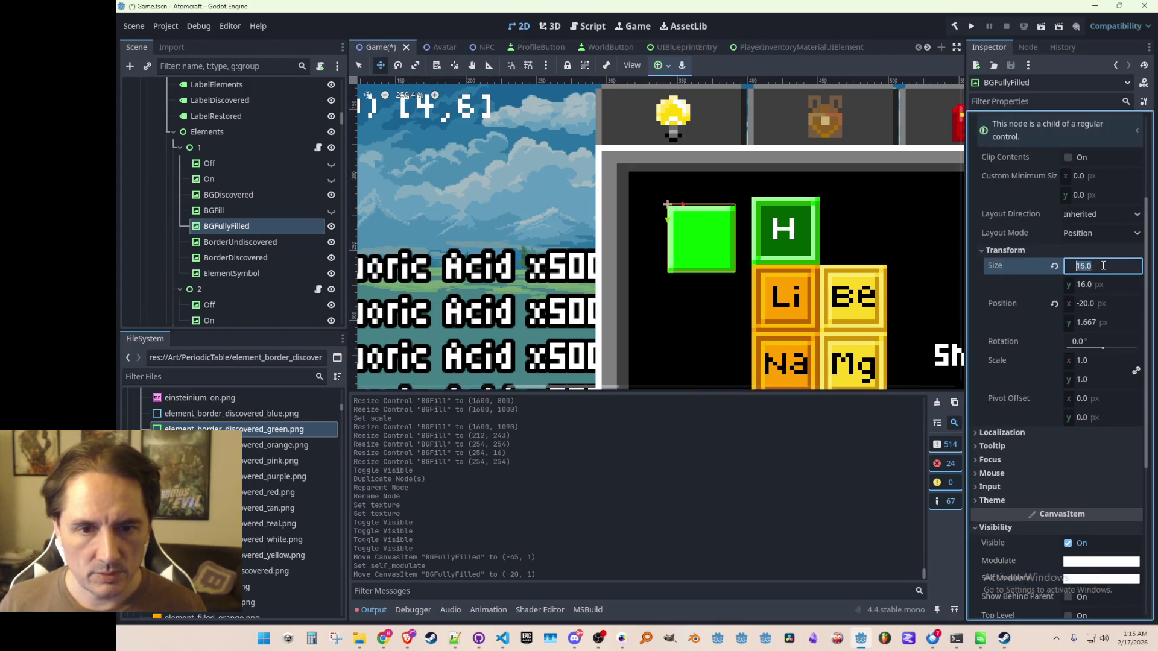
{"action": "type", "text": "14"}
{"action": "key", "text": "Tab"}
{"action": "scroll", "coordinate": [699, 196], "scroll_direction": "up", "scroll_amount": 1}
{"action": "mouse_move", "coordinate": [662, 216]}
{"action": "left_mouse_down"}
{"action": "mouse_move", "coordinate": [765, 210]}
{"action": "mouse_move", "coordinate": [652, 206]}
{"action": "left_mouse_up"}
{"action": "scroll", "coordinate": [652, 205], "scroll_direction": "down", "scroll_amount": 2}
{"action": "scroll", "coordinate": [763, 255], "scroll_direction": "up", "scroll_amount": 2}
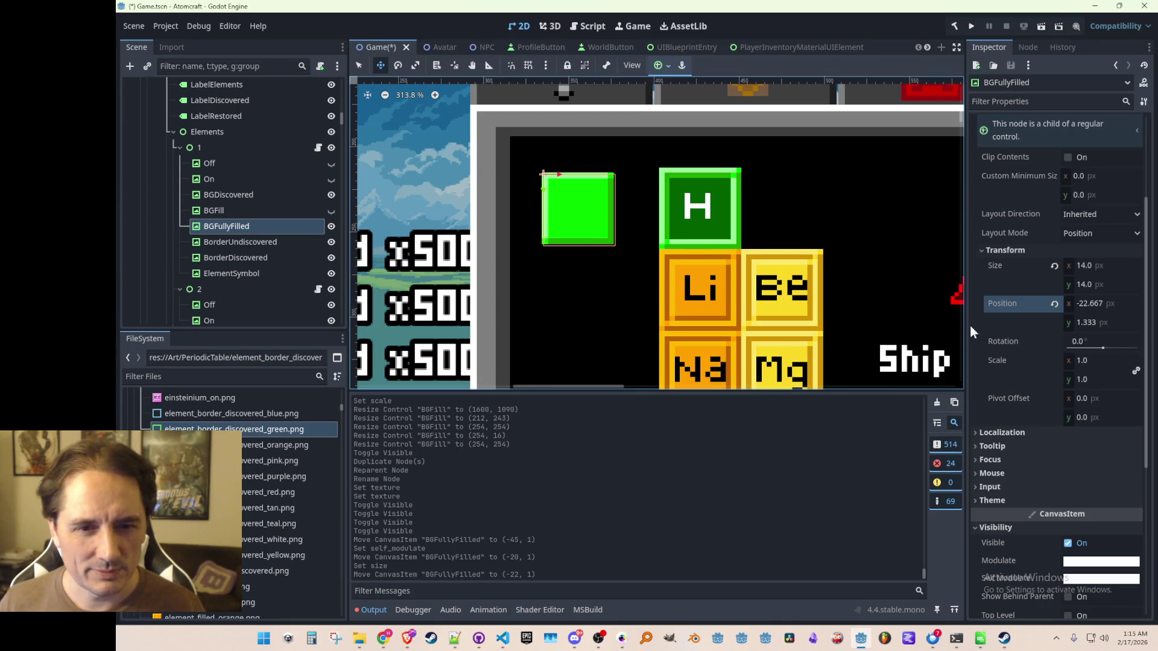
{"action": "scroll", "coordinate": [834, 323], "scroll_direction": "down", "scroll_amount": 2}
{"action": "scroll", "coordinate": [679, 262], "scroll_direction": "up", "scroll_amount": 1}
{"action": "scroll", "coordinate": [644, 268], "scroll_direction": "up", "scroll_amount": 2}
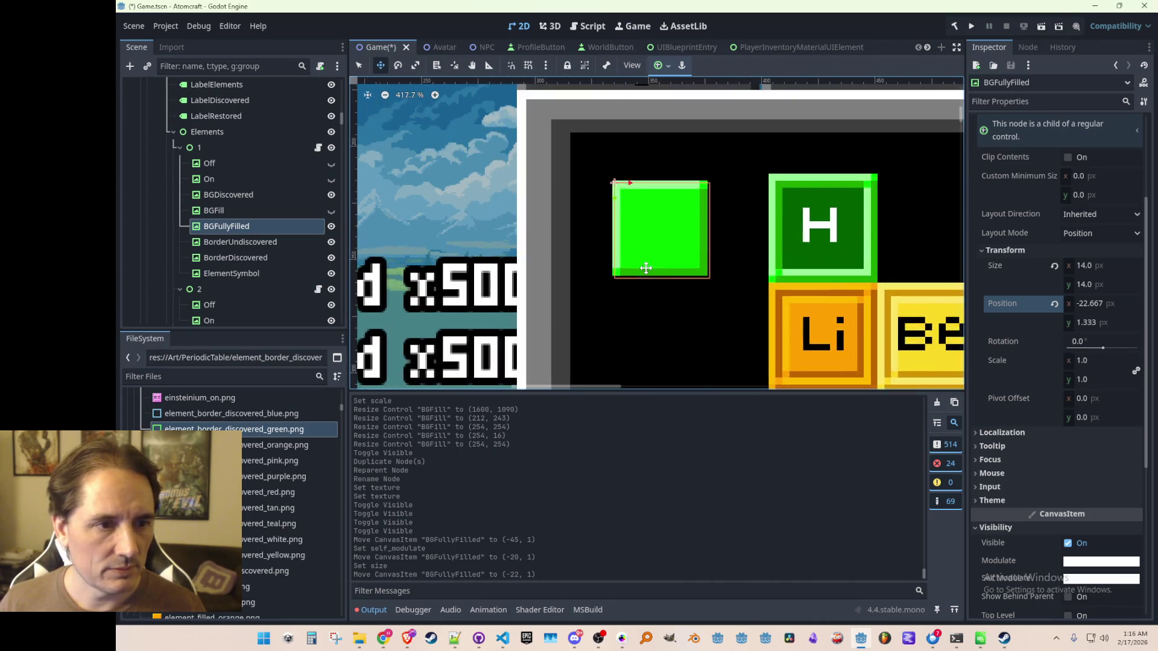
{"action": "mouse_move", "coordinate": [628, 189]}
{"action": "left_mouse_down"}
{"action": "mouse_move", "coordinate": [792, 192]}
{"action": "mouse_move", "coordinate": [680, 183]}
{"action": "left_mouse_up"}
- Resize the square to 12 × 12 px and place it at position 2, 2 inside the H tile
{"action": "scroll", "coordinate": [728, 233], "scroll_direction": "down", "scroll_amount": 2}
{"action": "scroll", "coordinate": [728, 234], "scroll_direction": "right", "scroll_amount": 2}
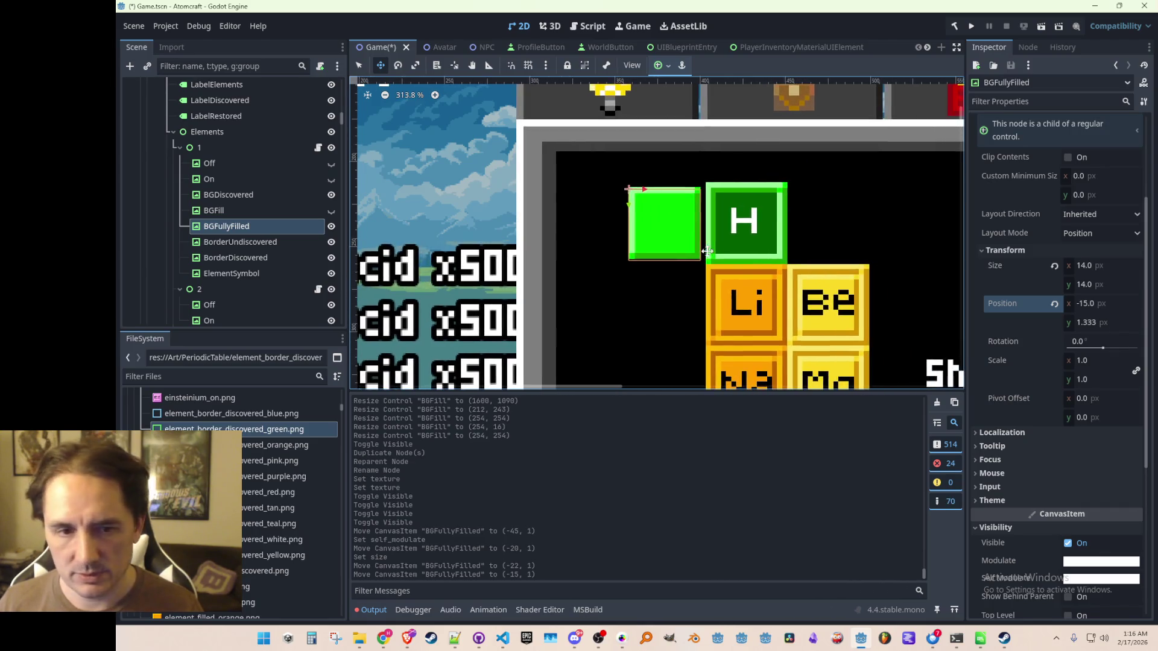
{"action": "left_click", "coordinate": [1112, 269]}
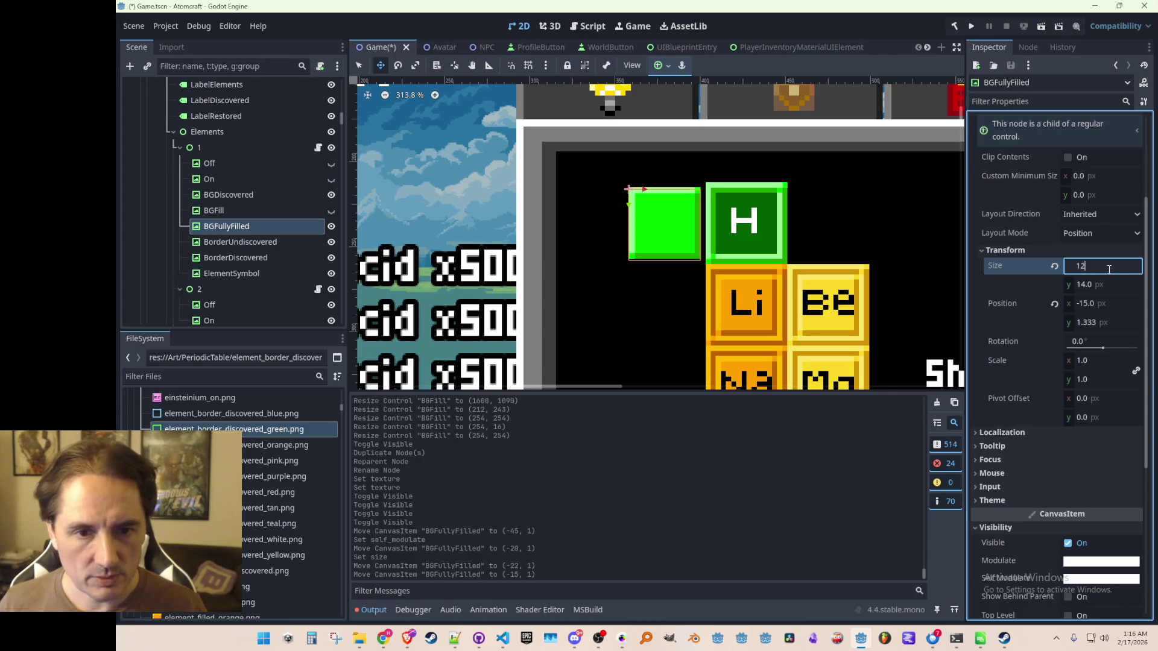
{"action": "key", "text": "Tab"}
{"action": "type", "text": "12"}
{"action": "key", "text": "Tab"}
{"action": "scroll", "coordinate": [707, 227], "scroll_direction": "up", "scroll_amount": 2}
{"action": "left_click_drag", "start_coordinate": [607, 181], "coordinate": [722, 187]}
{"action": "scroll", "coordinate": [809, 268], "scroll_direction": "down", "scroll_amount": 1}
{"action": "scroll", "coordinate": [837, 281], "scroll_direction": "down", "scroll_amount": 11}
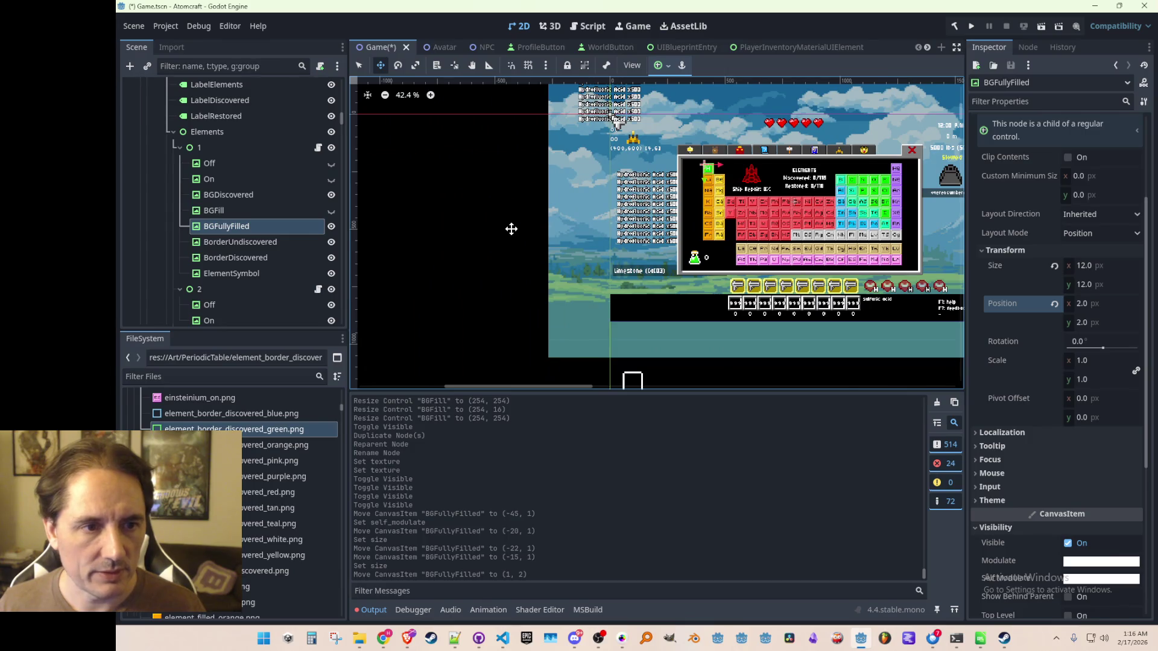
{"action": "key", "text": "q"}
{"action": "left_click", "coordinate": [511, 229]}
{"action": "scroll", "coordinate": [746, 204], "scroll_direction": "up", "scroll_amount": 12}
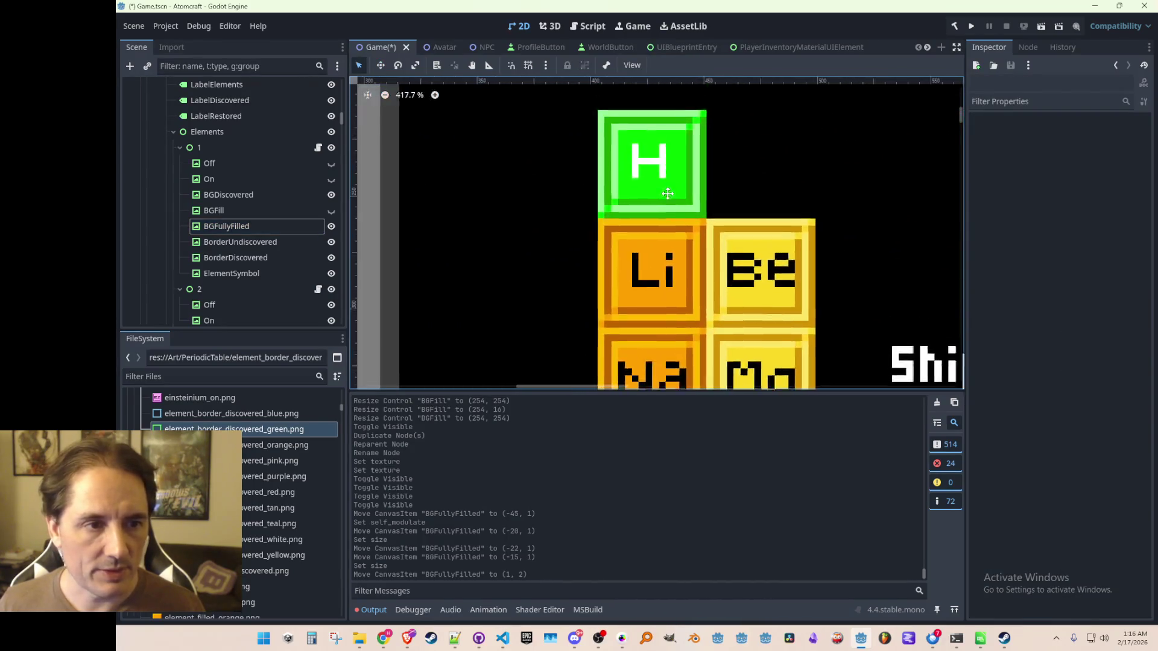
{"action": "scroll", "coordinate": [668, 193], "scroll_direction": "down", "scroll_amount": 10}
{"action": "scroll", "coordinate": [746, 230], "scroll_direction": "up", "scroll_amount": 8}
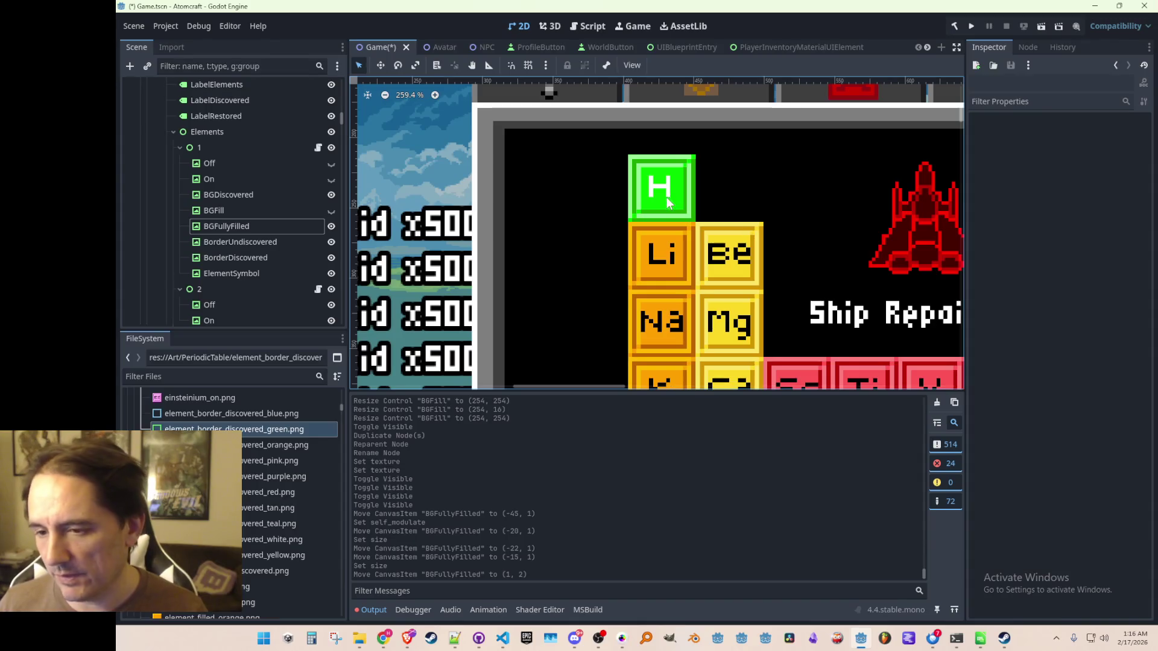
{"action": "scroll", "coordinate": [696, 325], "scroll_direction": "down", "scroll_amount": 8}
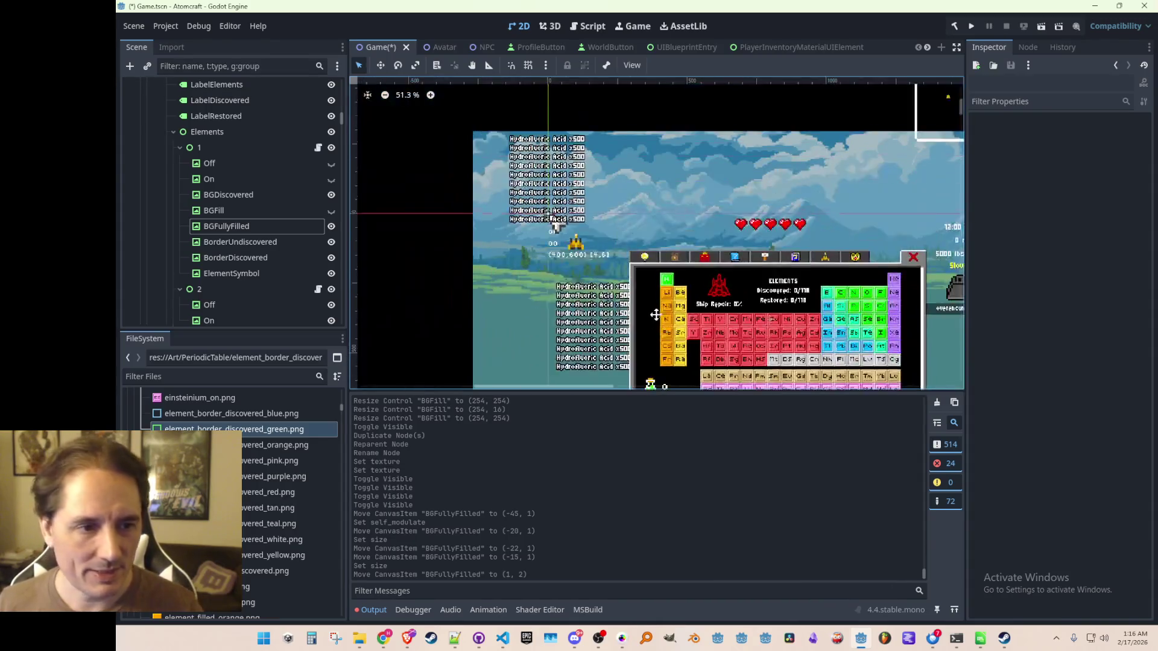
{"action": "scroll", "coordinate": [654, 173], "scroll_direction": "up", "scroll_amount": 3}
{"action": "scroll", "coordinate": [600, 268], "scroll_direction": "up", "scroll_amount": 1}
{"action": "scroll", "coordinate": [603, 328], "scroll_direction": "up", "scroll_amount": 1}
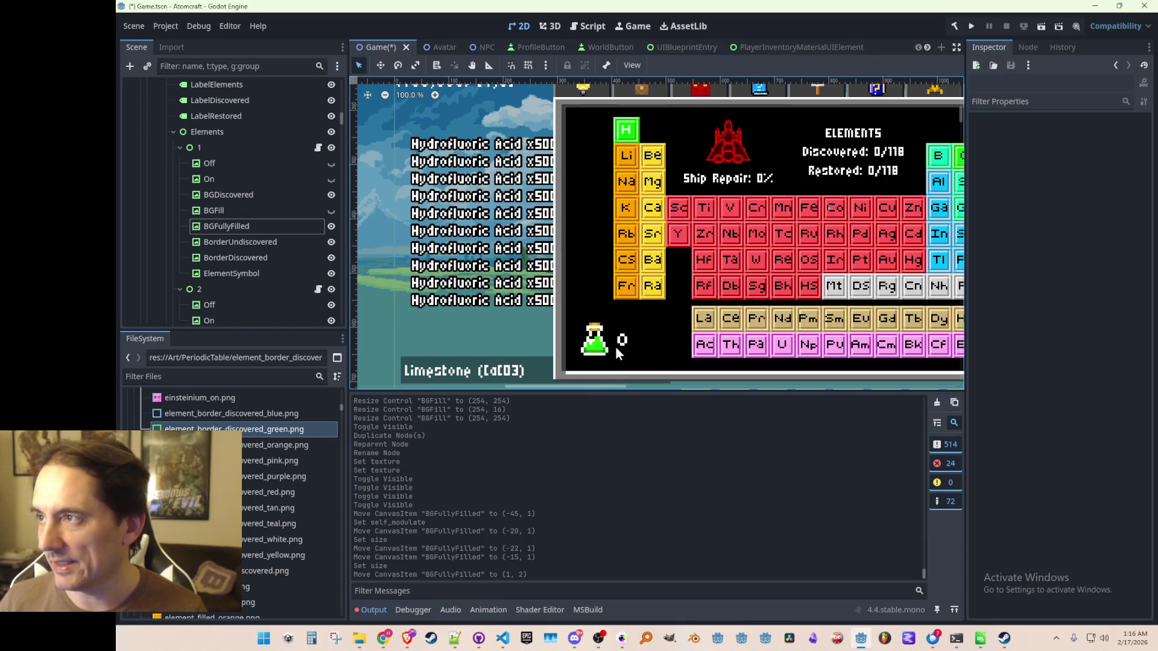
{"action": "scroll", "coordinate": [622, 319], "scroll_direction": "down", "scroll_amount": 3}
{"action": "scroll", "coordinate": [661, 330], "scroll_direction": "up", "scroll_amount": 2}
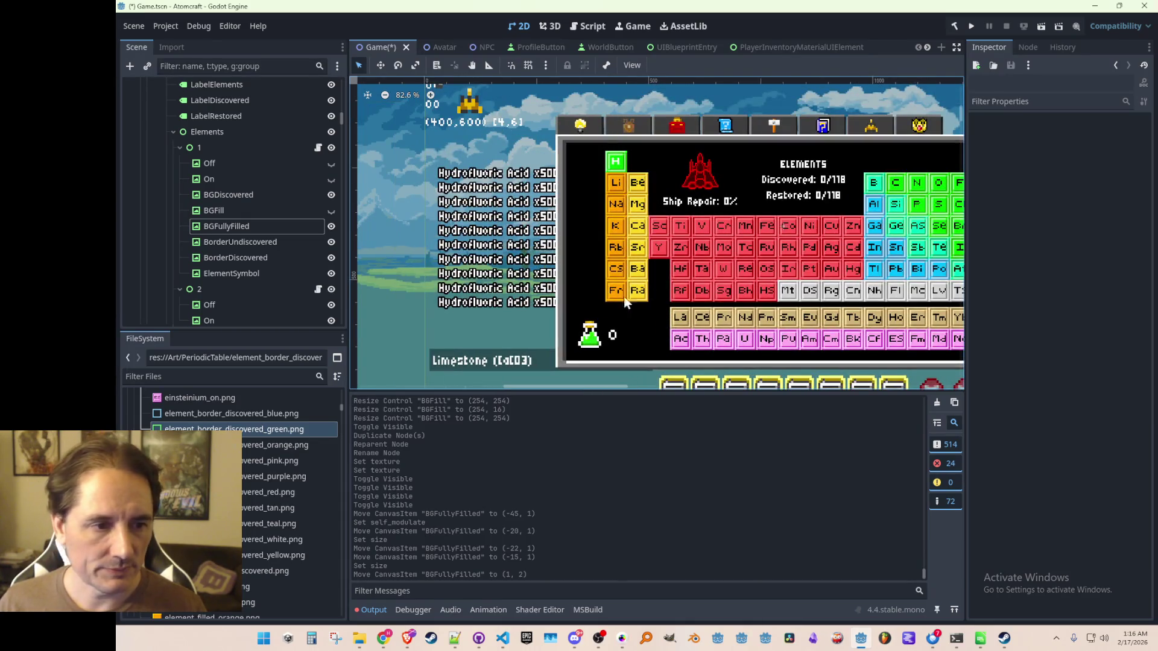
{"action": "scroll", "coordinate": [674, 202], "scroll_direction": "up", "scroll_amount": 2}
{"action": "scroll", "coordinate": [672, 207], "scroll_direction": "down", "scroll_amount": 2}
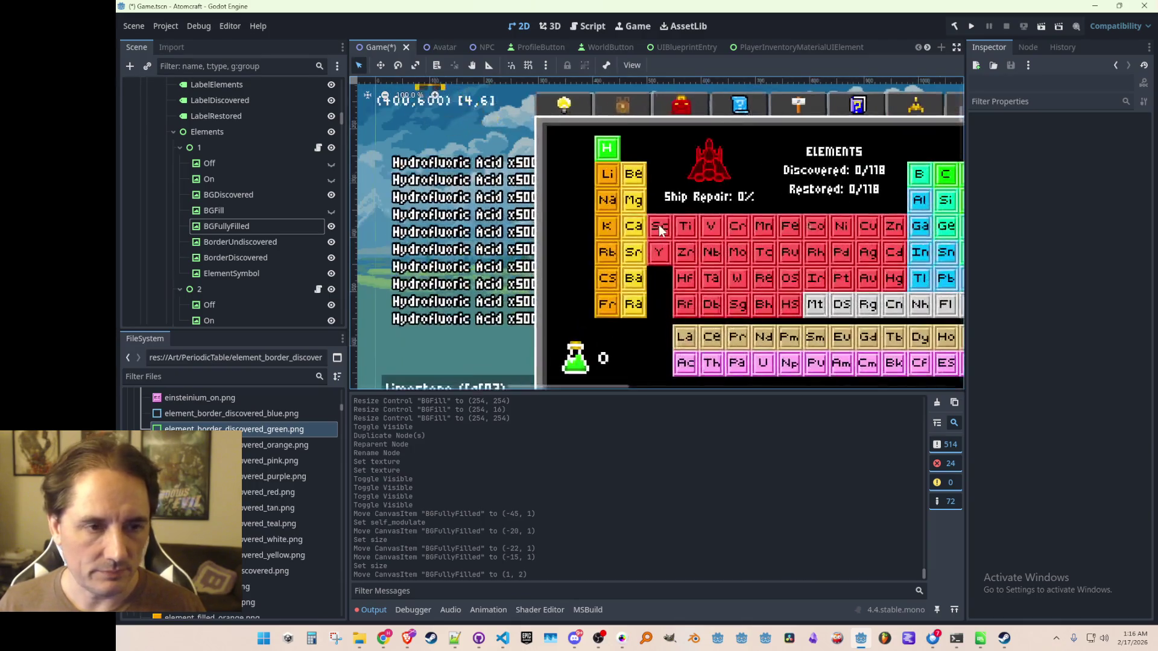
{"action": "scroll", "coordinate": [514, 226], "scroll_direction": "up", "scroll_amount": 1}
{"action": "scroll", "coordinate": [516, 205], "scroll_direction": "up", "scroll_amount": 1}
{"action": "scroll", "coordinate": [517, 187], "scroll_direction": "down", "scroll_amount": 1}
{"action": "left_click_drag", "start_coordinate": [515, 175], "coordinate": [561, 226]}
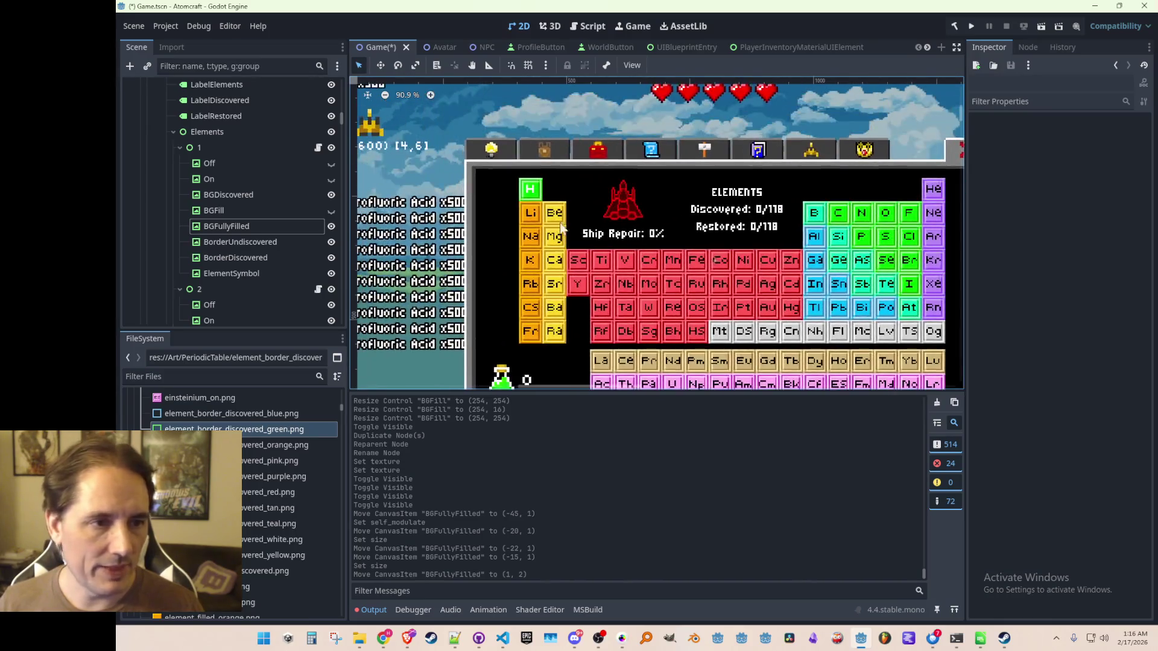
{"action": "scroll", "coordinate": [545, 192], "scroll_direction": "up", "scroll_amount": 6}
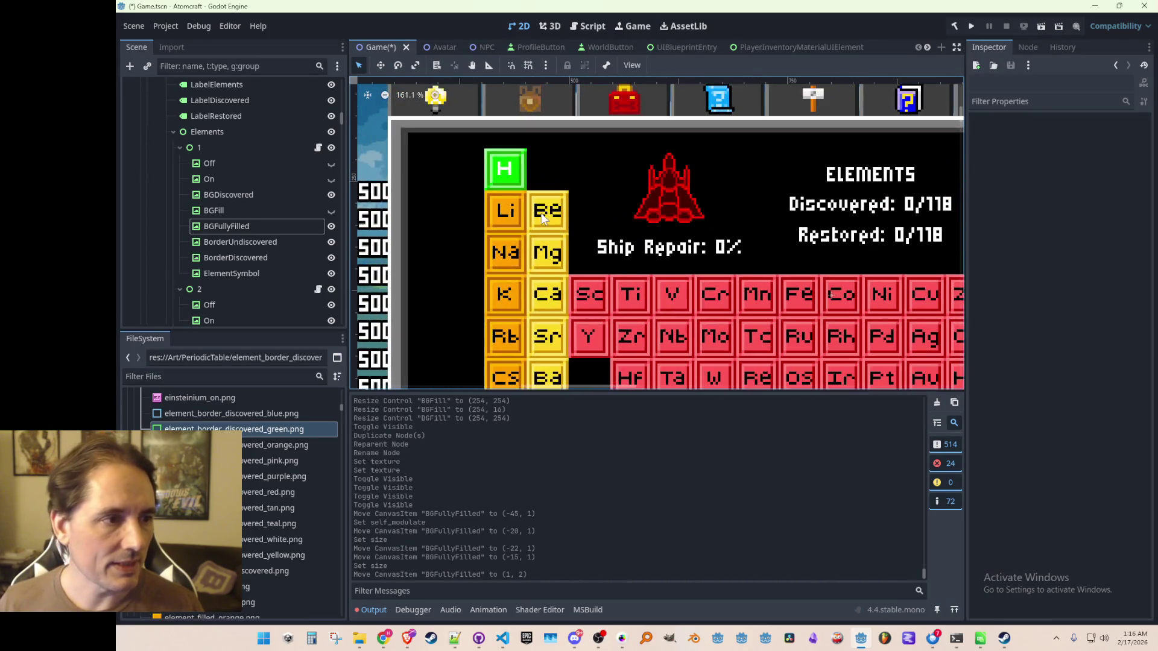
{"action": "scroll", "coordinate": [541, 218], "scroll_direction": "down", "scroll_amount": 2}
- Rename BGFullyFilled to BGCompletelyFilled and save Game.tscn
{"action": "double_click", "coordinate": [215, 227]}
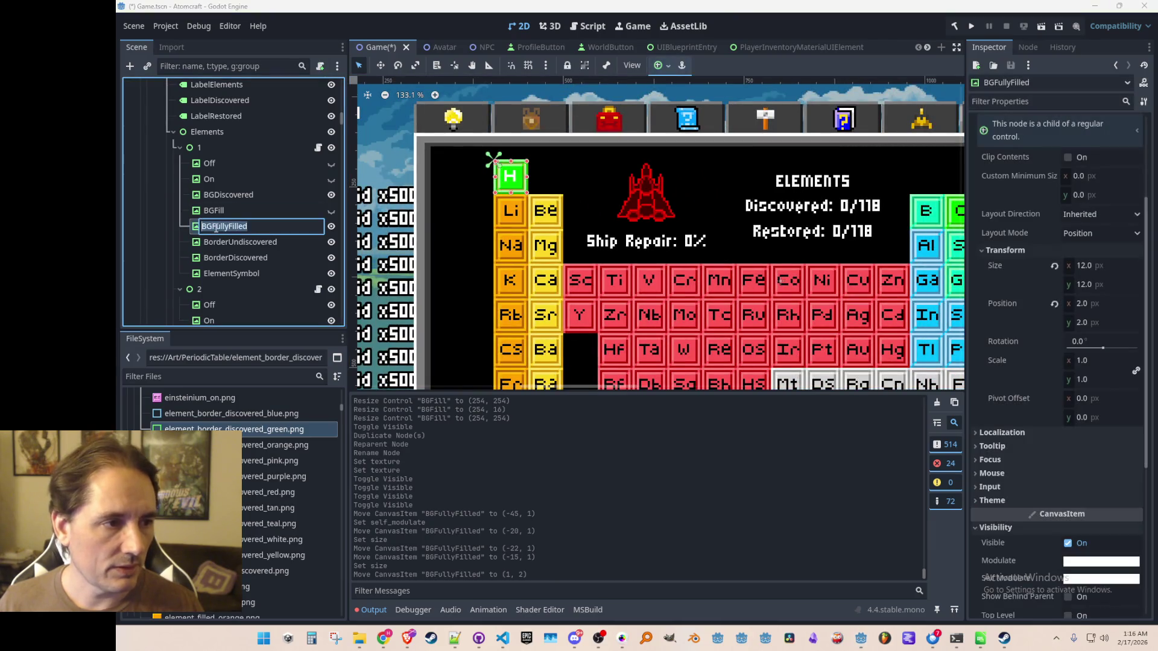
{"action": "key", "text": "shift+End"}
{"action": "key", "text": "Delete"}
{"action": "type", "text": "CompletelyFilled"}
{"action": "key", "text": "Return"}
{"action": "key", "text": "ctrl+s"}
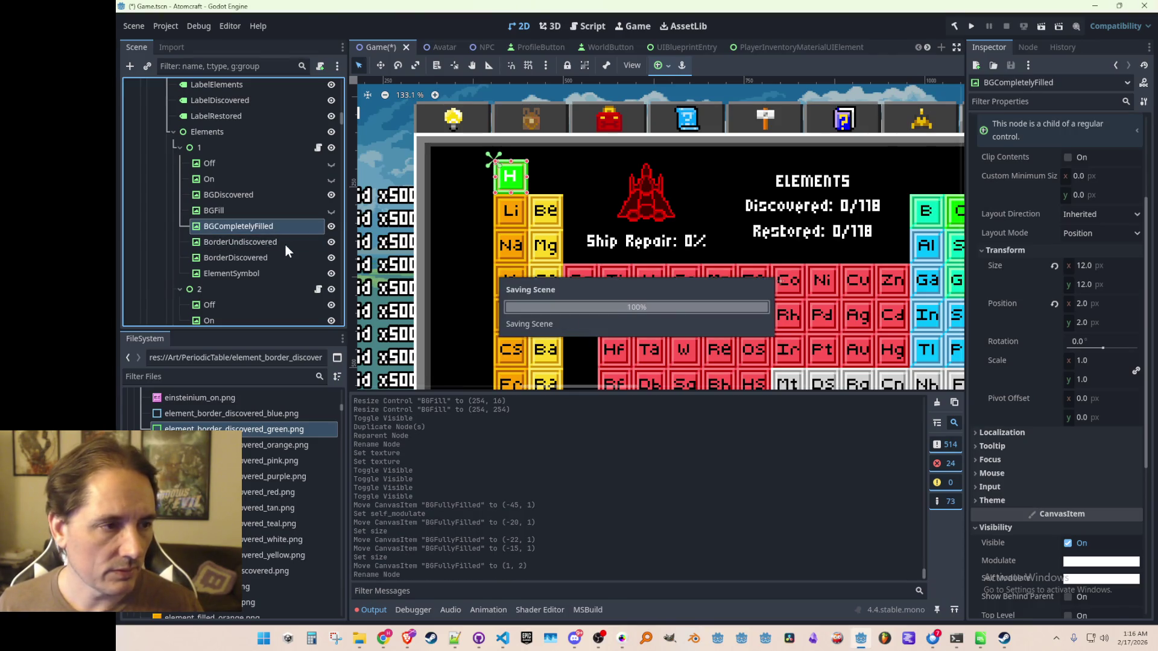
- Toggle BGCompletelyFilled and the plain fill layer to compare them, leaving BGCompletelyFilled visible
{"action": "scroll", "coordinate": [488, 165], "scroll_direction": "up", "scroll_amount": 7}
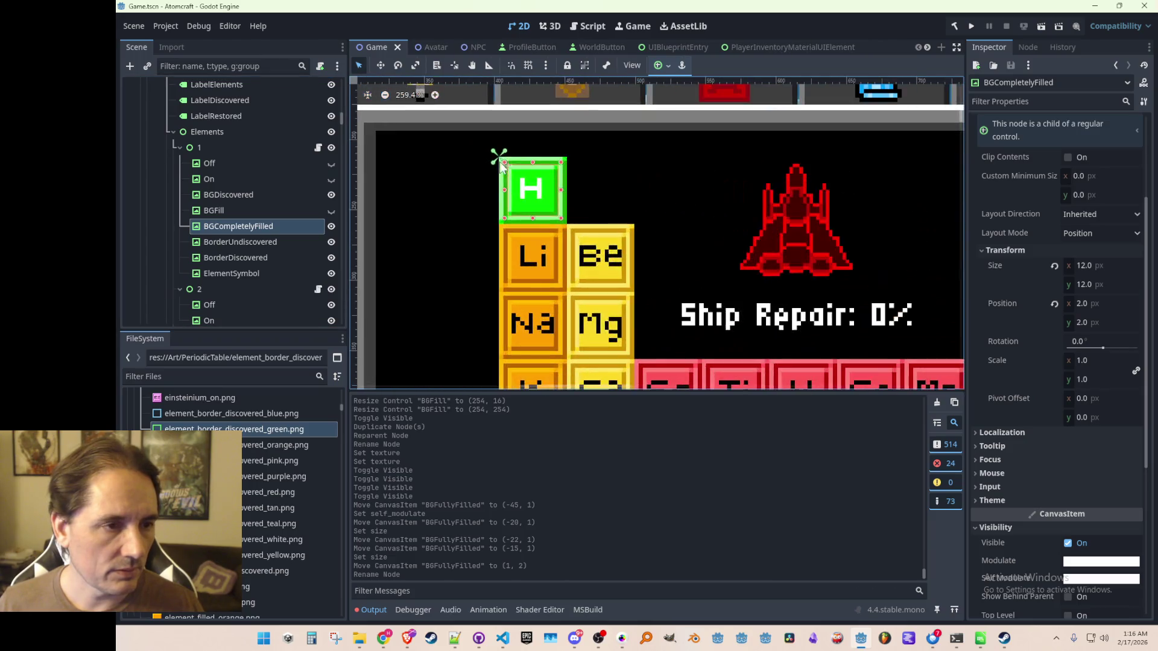
{"action": "scroll", "coordinate": [501, 166], "scroll_direction": "up", "scroll_amount": 7}
{"action": "scroll", "coordinate": [484, 192], "scroll_direction": "down", "scroll_amount": 11}
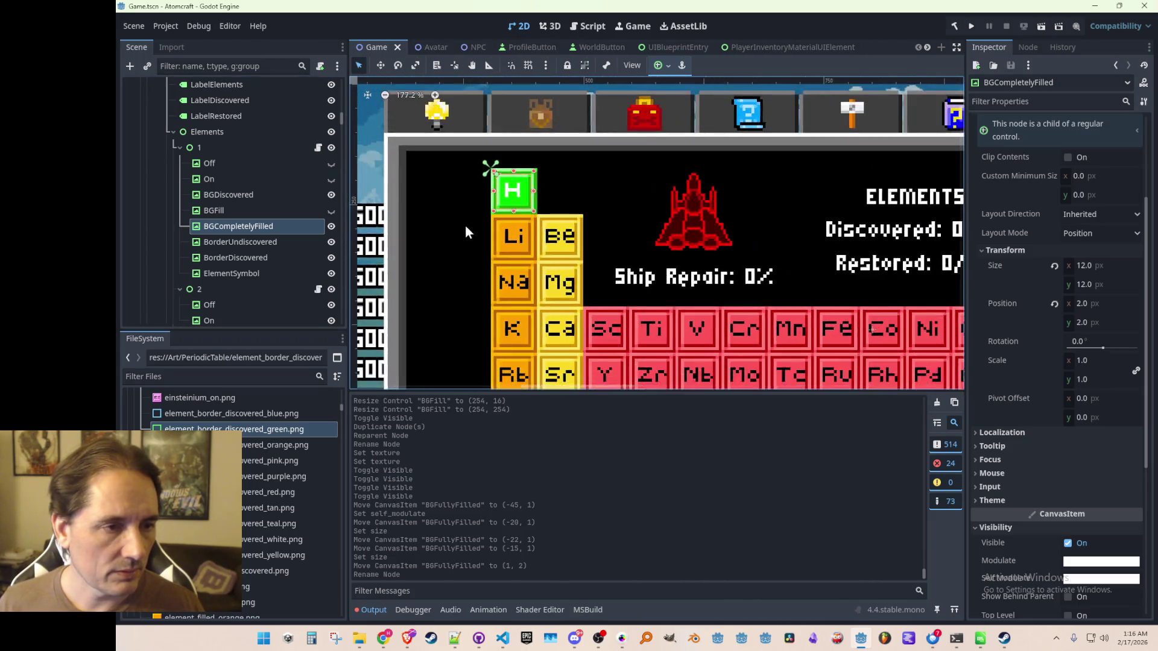
{"action": "scroll", "coordinate": [465, 231], "scroll_direction": "down", "scroll_amount": 3}
{"action": "left_click", "coordinate": [331, 227]}
{"action": "left_click", "coordinate": [331, 226]}
{"action": "left_click", "coordinate": [331, 211]}
{"action": "left_click", "coordinate": [331, 226]}
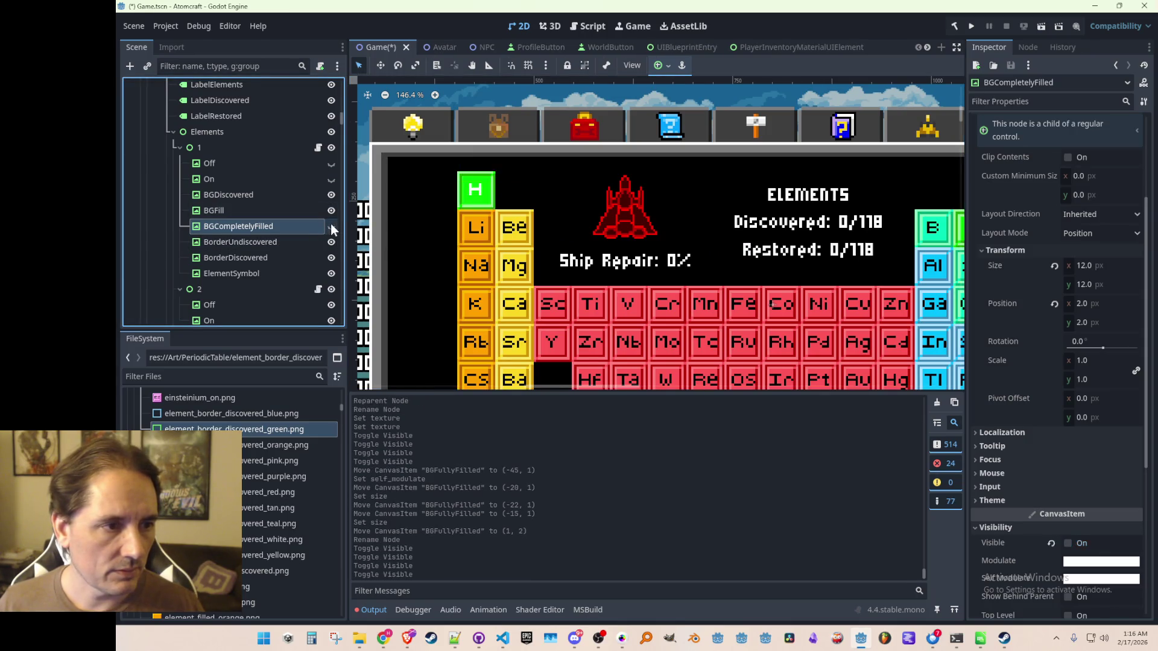
{"action": "left_click", "coordinate": [331, 227]}
{"action": "left_click", "coordinate": [332, 211]}
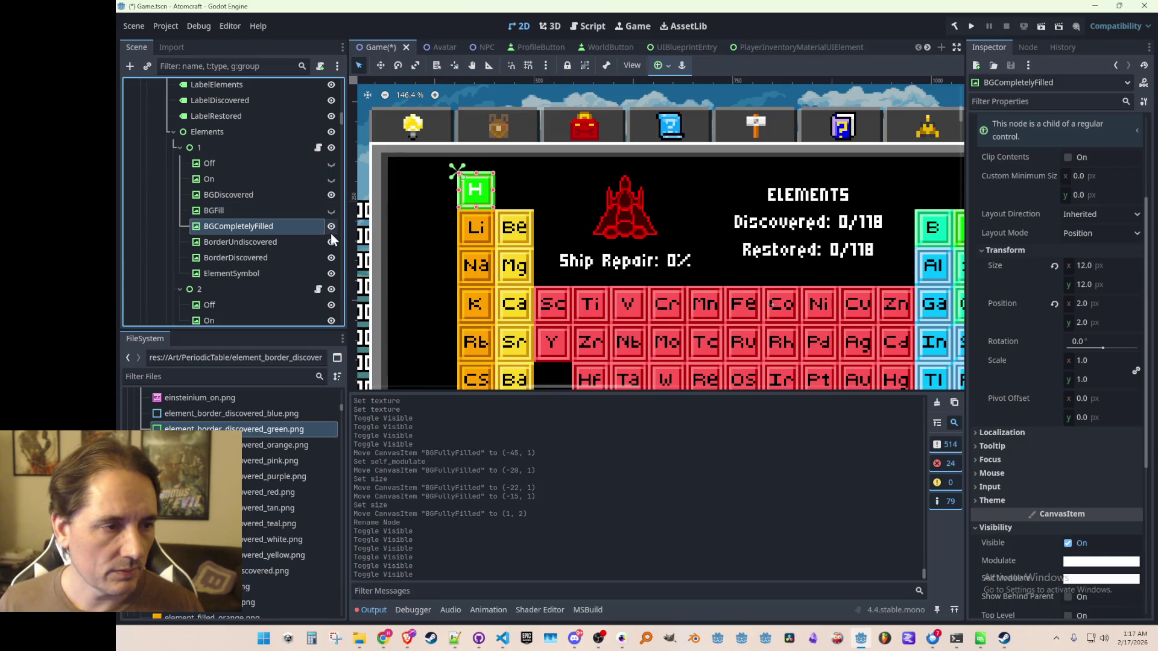
{"action": "left_click", "coordinate": [331, 226]}
{"action": "left_click", "coordinate": [331, 226]}
{"action": "scroll", "coordinate": [426, 234], "scroll_direction": "down", "scroll_amount": 4}
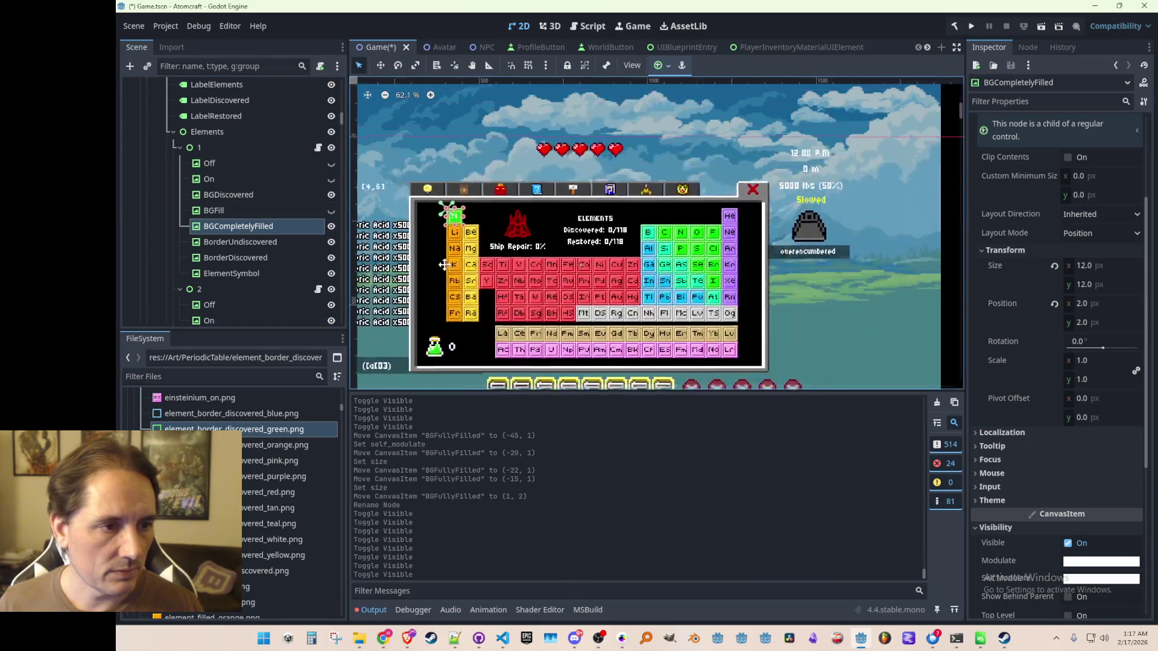
{"action": "scroll", "coordinate": [444, 265], "scroll_direction": "left", "scroll_amount": 3}
{"action": "left_click", "coordinate": [447, 226]}
{"action": "scroll", "coordinate": [716, 232], "scroll_direction": "up", "scroll_amount": 4}
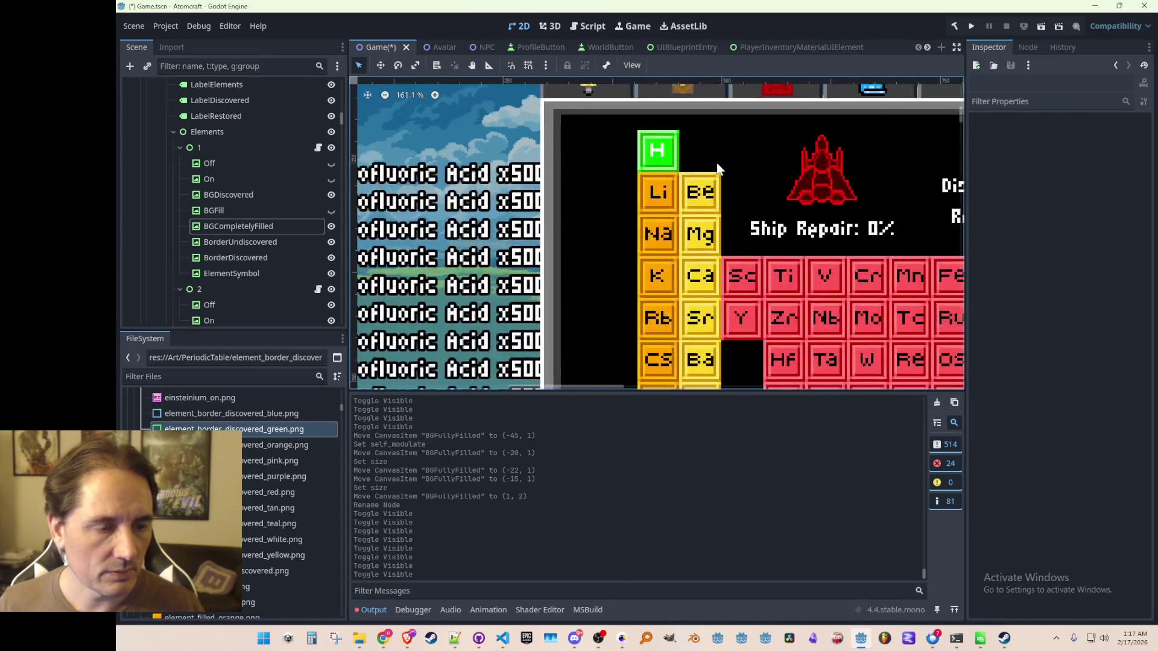
{"action": "scroll", "coordinate": [717, 168], "scroll_direction": "up", "scroll_amount": 3}
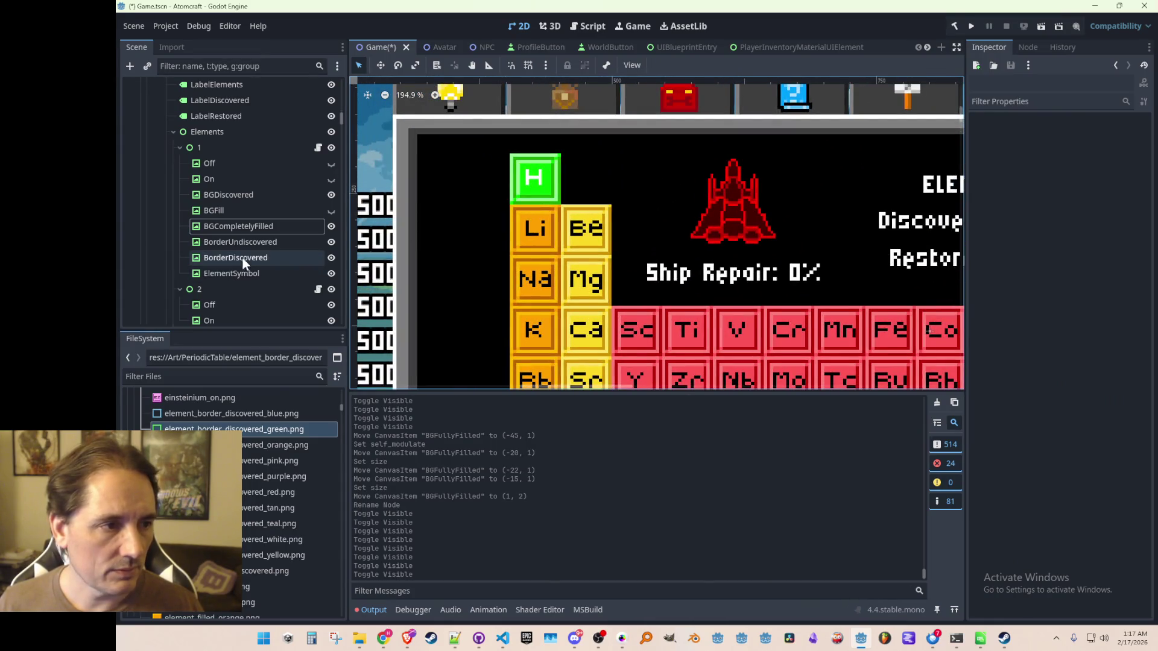
- Set the hydrogen ElementSymbol's Self Modulate to black (000000)
{"action": "left_click", "coordinate": [262, 275]}
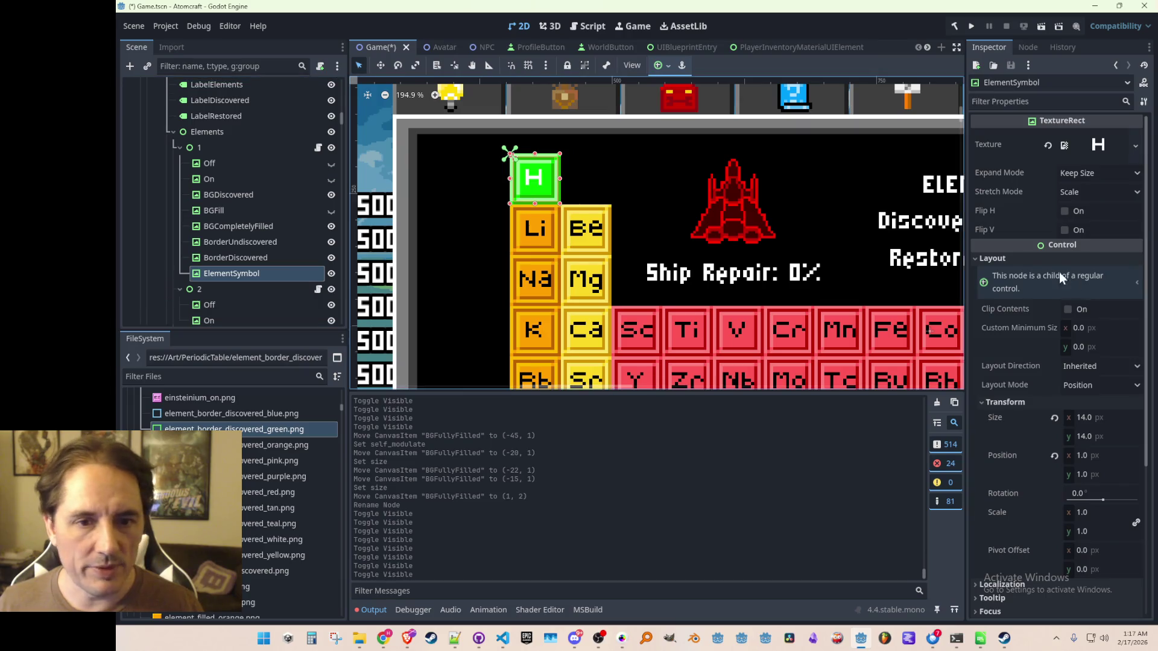
{"action": "scroll", "coordinate": [1026, 424], "scroll_direction": "down", "scroll_amount": 5}
{"action": "left_click", "coordinate": [1003, 467]}
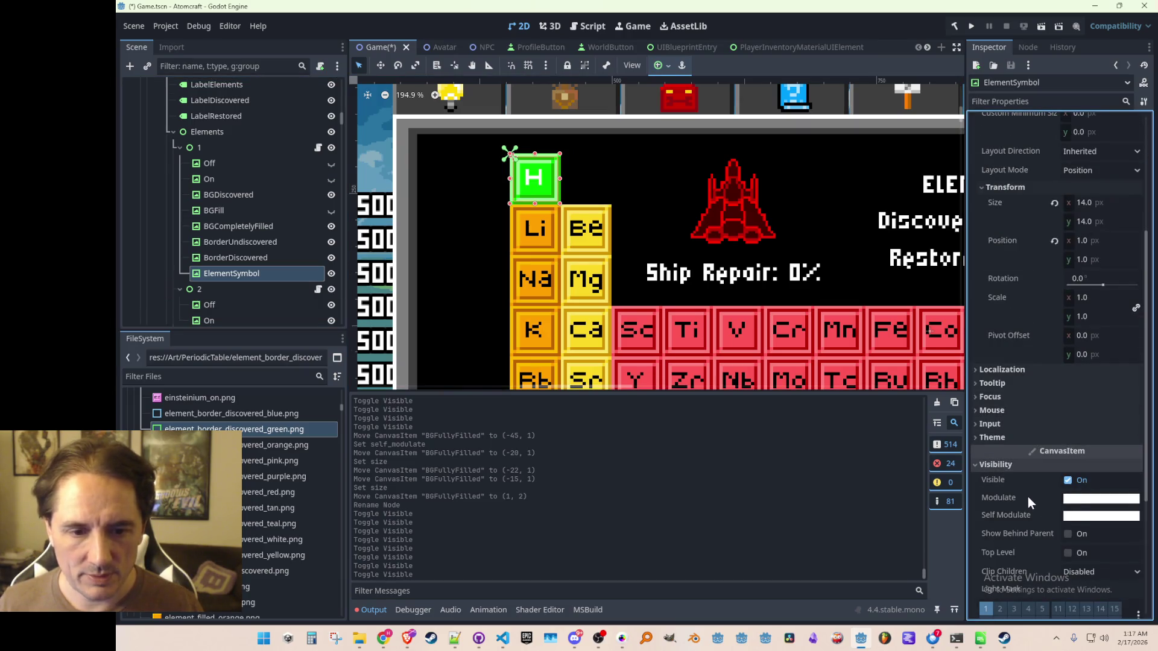
{"action": "left_click", "coordinate": [1092, 517]}
{"action": "left_click_drag", "start_coordinate": [1142, 300], "coordinate": [1142, 334]}
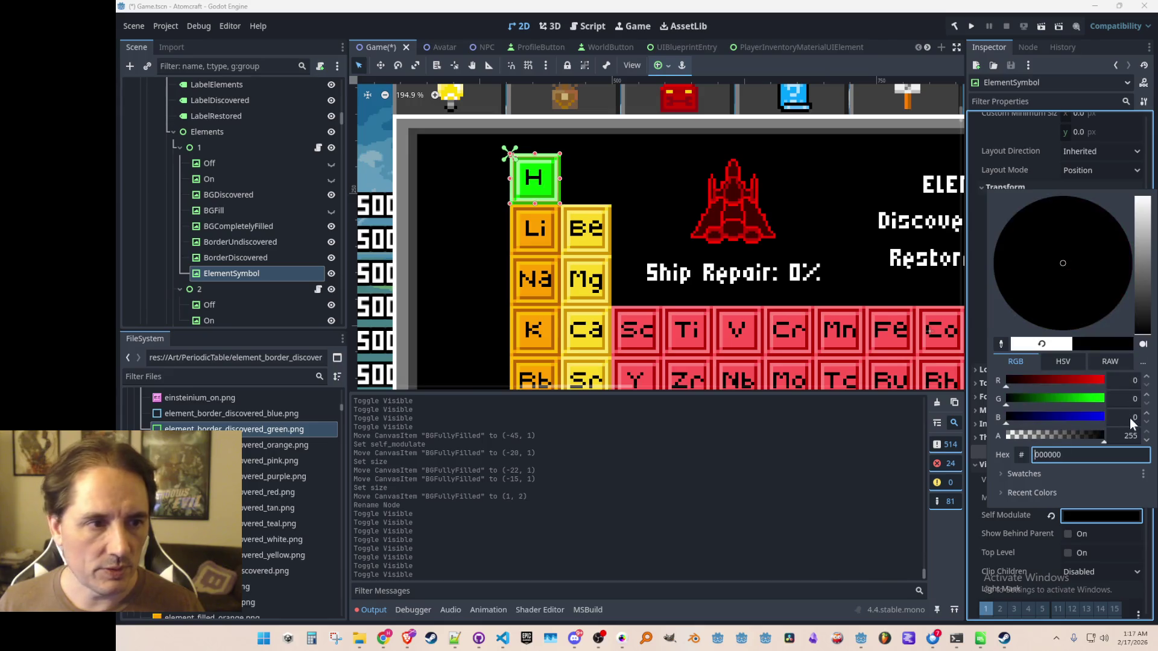
{"action": "scroll", "coordinate": [507, 344], "scroll_direction": "down", "scroll_amount": 6}
{"action": "left_click", "coordinate": [403, 290]}
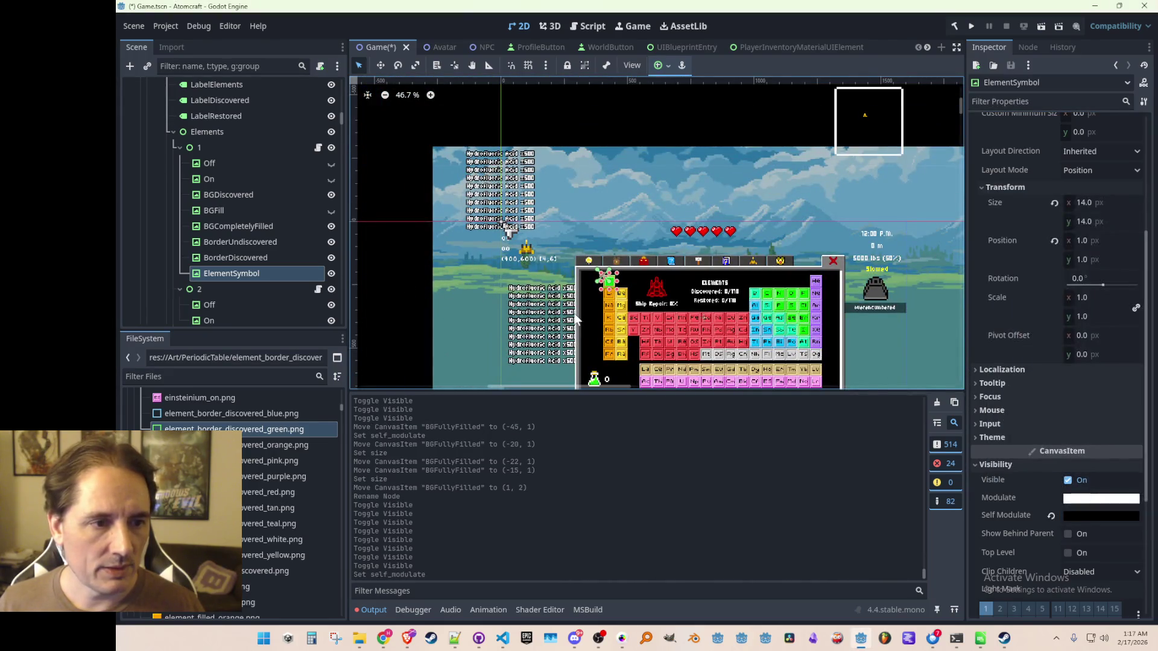
- Deselect the symbol and pan the view to check the black H on the green tile
{"action": "scroll", "coordinate": [653, 382], "scroll_direction": "down", "scroll_amount": 1}
{"action": "scroll", "coordinate": [653, 382], "scroll_direction": "down", "scroll_amount": 3}
{"action": "left_click", "coordinate": [657, 369]}
{"action": "scroll", "coordinate": [624, 176], "scroll_direction": "up", "scroll_amount": 6}
{"action": "scroll", "coordinate": [621, 229], "scroll_direction": "down", "scroll_amount": 2}
{"action": "scroll", "coordinate": [623, 237], "scroll_direction": "up", "scroll_amount": 2}
{"action": "scroll", "coordinate": [589, 239], "scroll_direction": "down", "scroll_amount": 6}
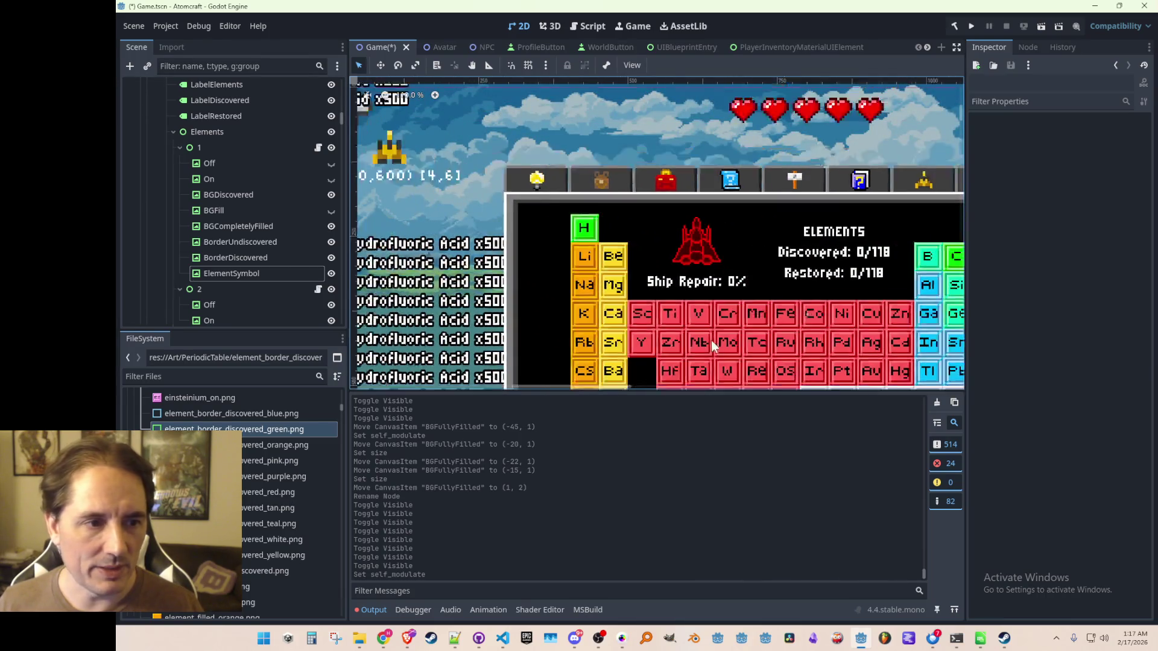
{"action": "scroll", "coordinate": [712, 339], "scroll_direction": "up", "scroll_amount": 2}
{"action": "left_click_drag", "start_coordinate": [585, 247], "coordinate": [604, 246]}
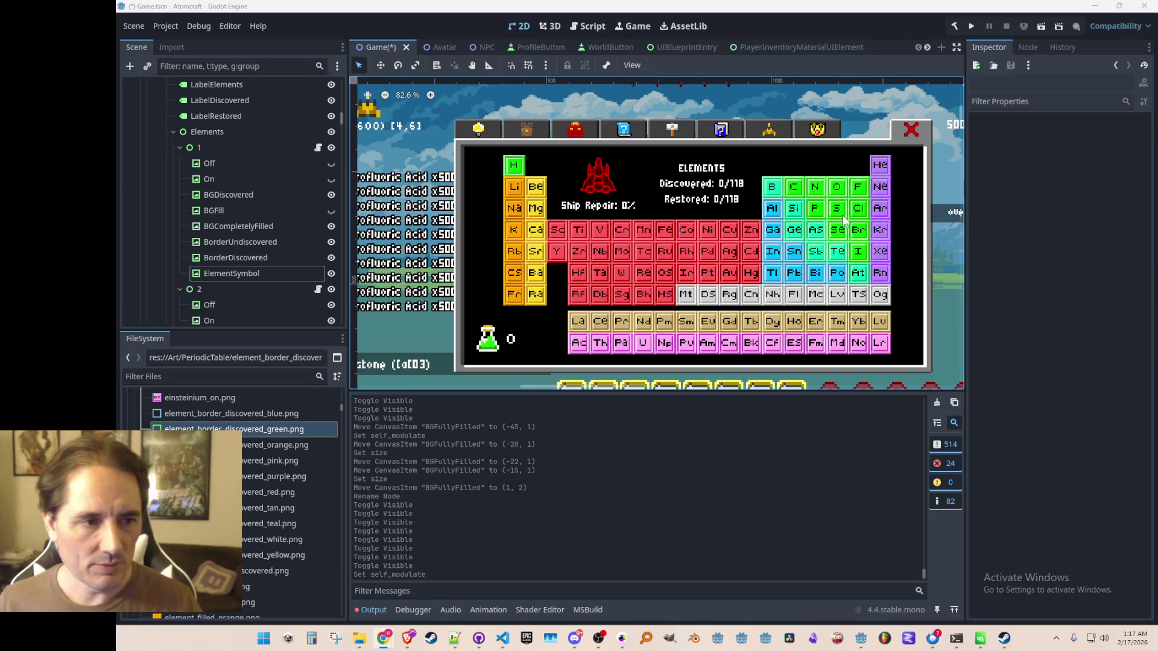
{"action": "left_click_drag", "start_coordinate": [590, 173], "coordinate": [577, 167]}
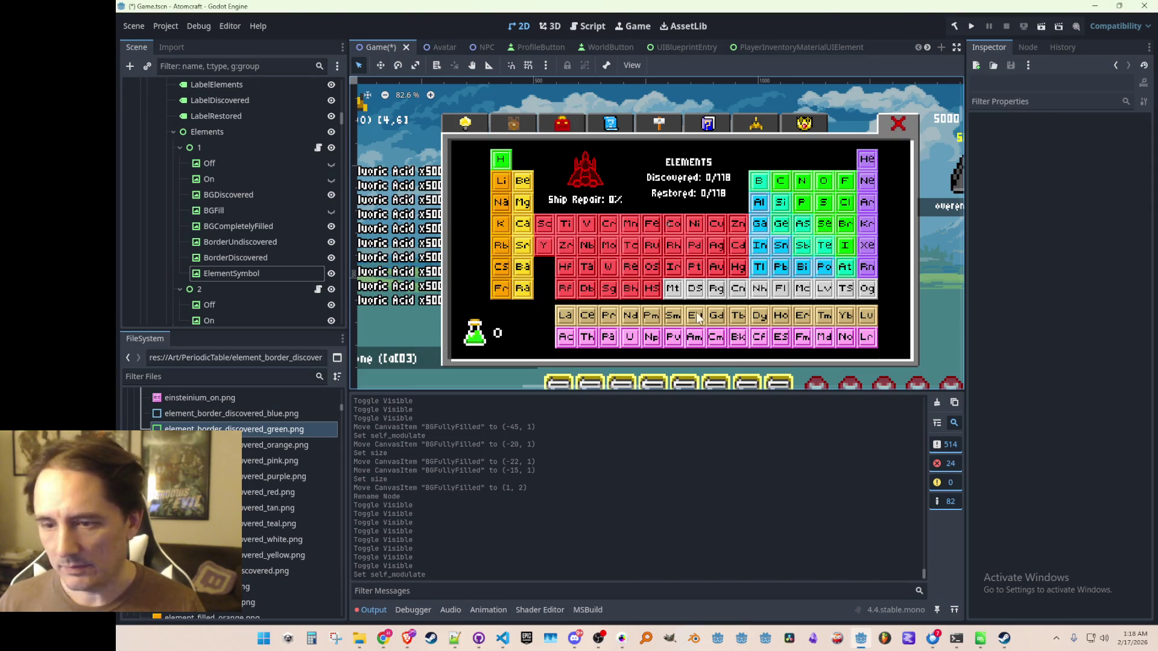
{"action": "scroll", "coordinate": [697, 258], "scroll_direction": "down", "scroll_amount": 2}
{"action": "scroll", "coordinate": [697, 258], "scroll_direction": "up", "scroll_amount": 3}
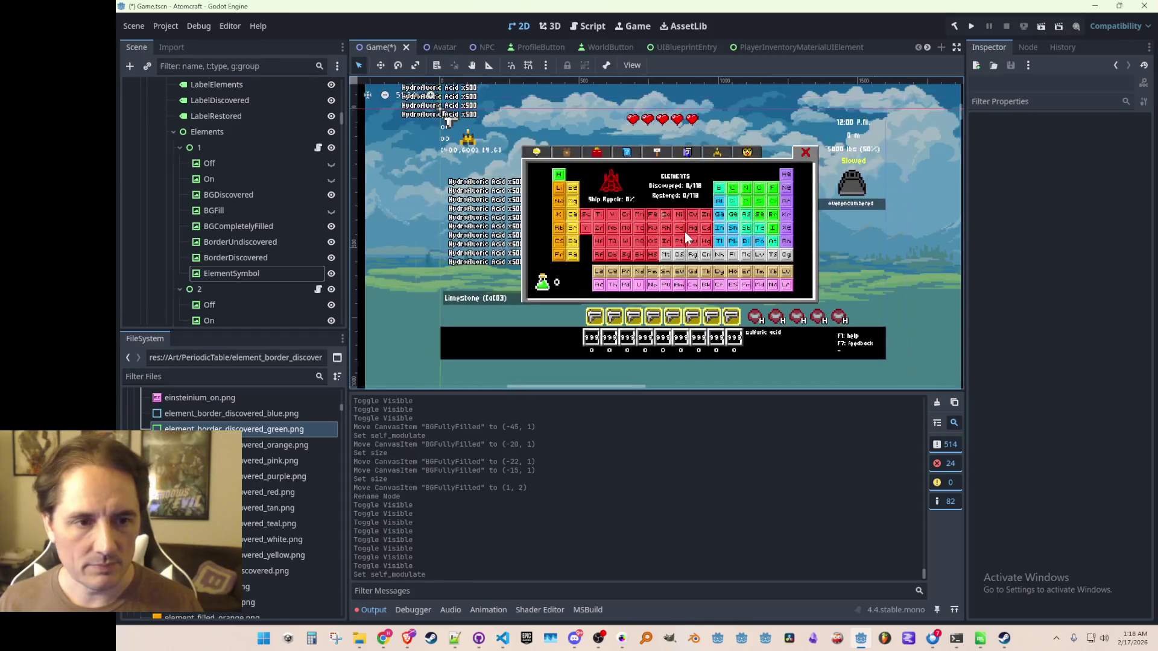
{"action": "scroll", "coordinate": [683, 262], "scroll_direction": "up", "scroll_amount": 1}
{"action": "scroll", "coordinate": [669, 257], "scroll_direction": "down", "scroll_amount": 1}
{"action": "scroll", "coordinate": [661, 253], "scroll_direction": "up", "scroll_amount": 1}
{"action": "scroll", "coordinate": [662, 253], "scroll_direction": "up", "scroll_amount": 1}
{"action": "scroll", "coordinate": [662, 250], "scroll_direction": "down", "scroll_amount": 2}
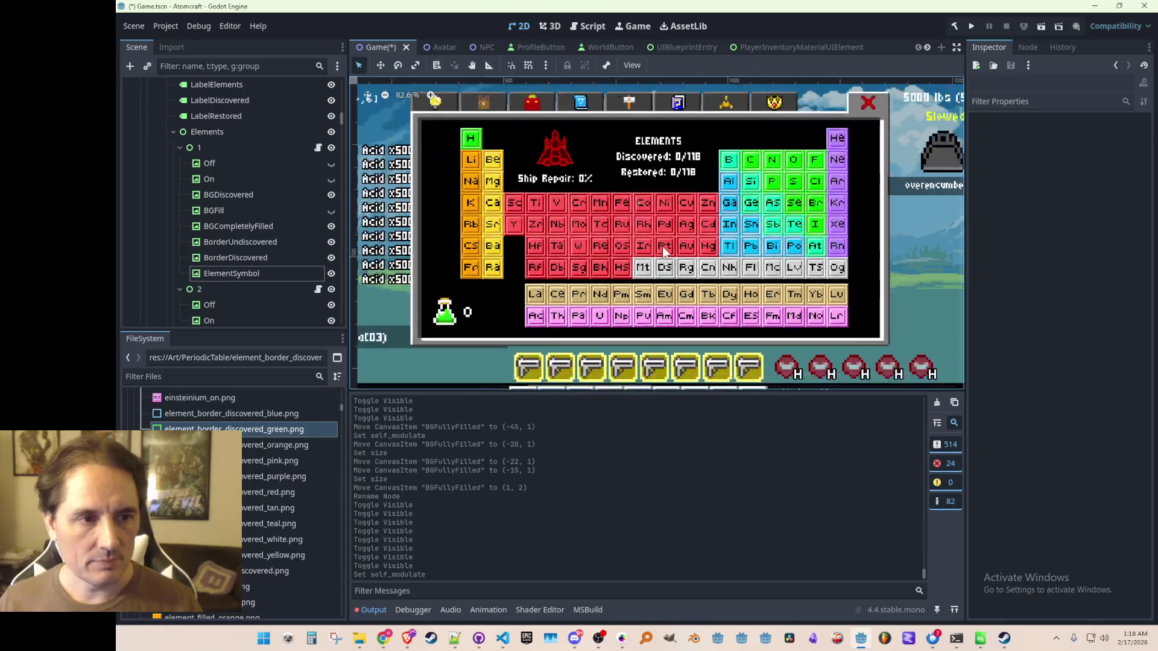
{"action": "scroll", "coordinate": [663, 248], "scroll_direction": "up", "scroll_amount": 1}
{"action": "scroll", "coordinate": [664, 245], "scroll_direction": "down", "scroll_amount": 1}
{"action": "scroll", "coordinate": [663, 244], "scroll_direction": "up", "scroll_amount": 1}
{"action": "scroll", "coordinate": [664, 241], "scroll_direction": "down", "scroll_amount": 1}
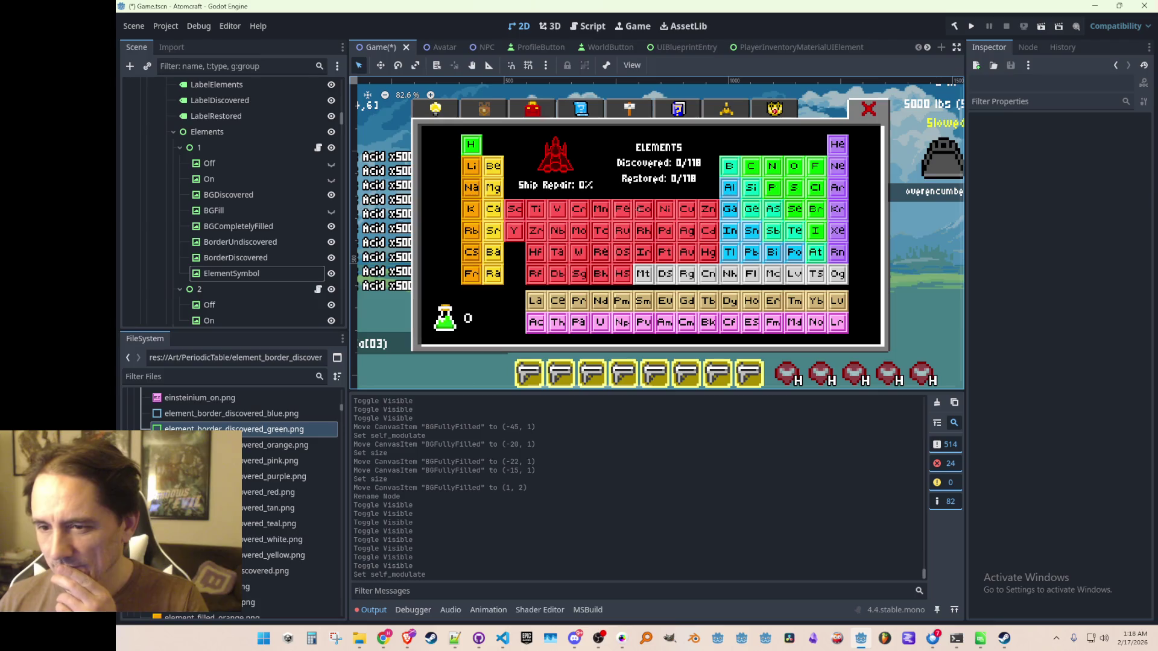
{"action": "scroll", "coordinate": [670, 265], "scroll_direction": "up", "scroll_amount": 1}
{"action": "scroll", "coordinate": [664, 259], "scroll_direction": "down", "scroll_amount": 1}
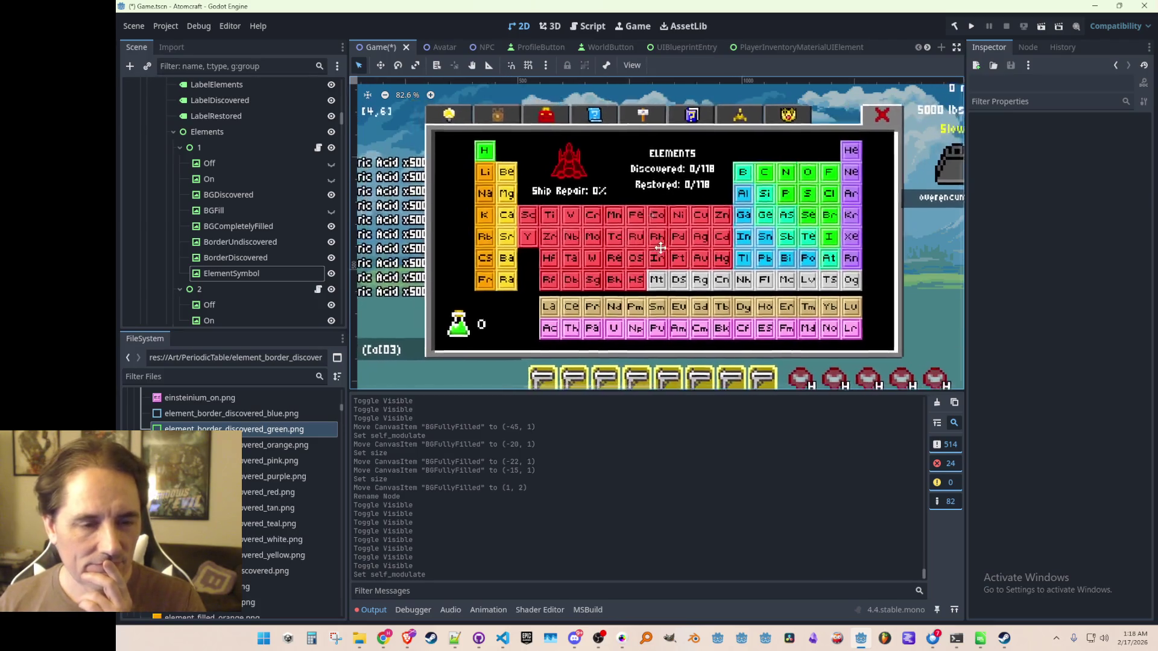
{"action": "scroll", "coordinate": [657, 253], "scroll_direction": "up", "scroll_amount": 1}
{"action": "scroll", "coordinate": [650, 247], "scroll_direction": "down", "scroll_amount": 1}
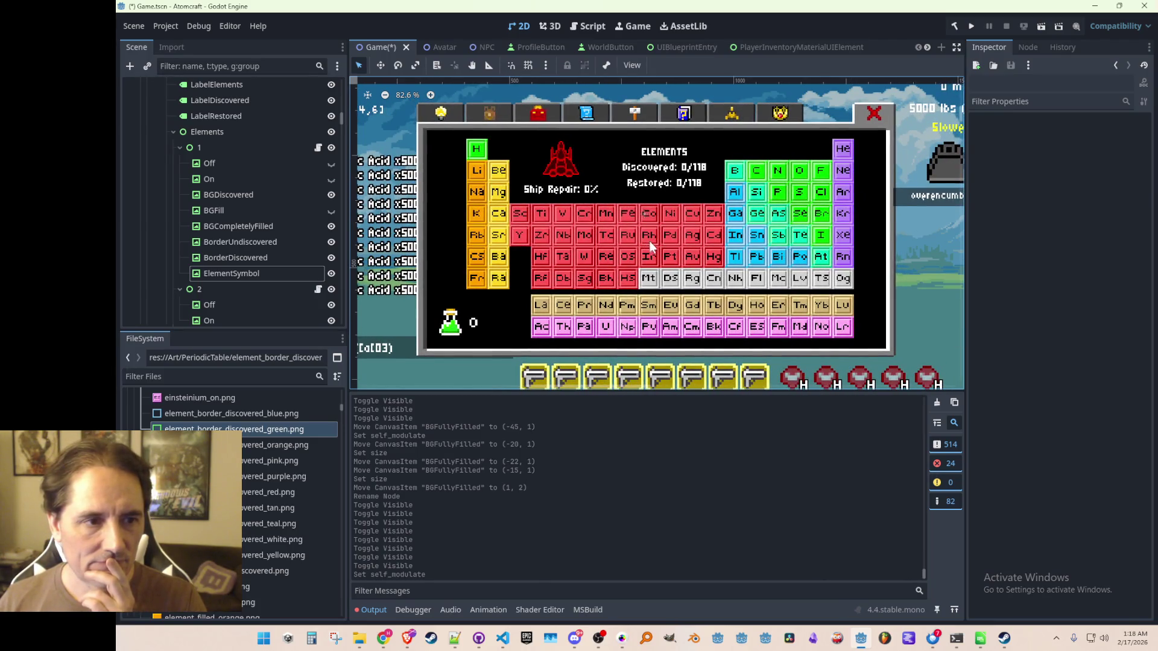
{"action": "scroll", "coordinate": [649, 243], "scroll_direction": "up", "scroll_amount": 1}
{"action": "scroll", "coordinate": [648, 238], "scroll_direction": "down", "scroll_amount": 1}
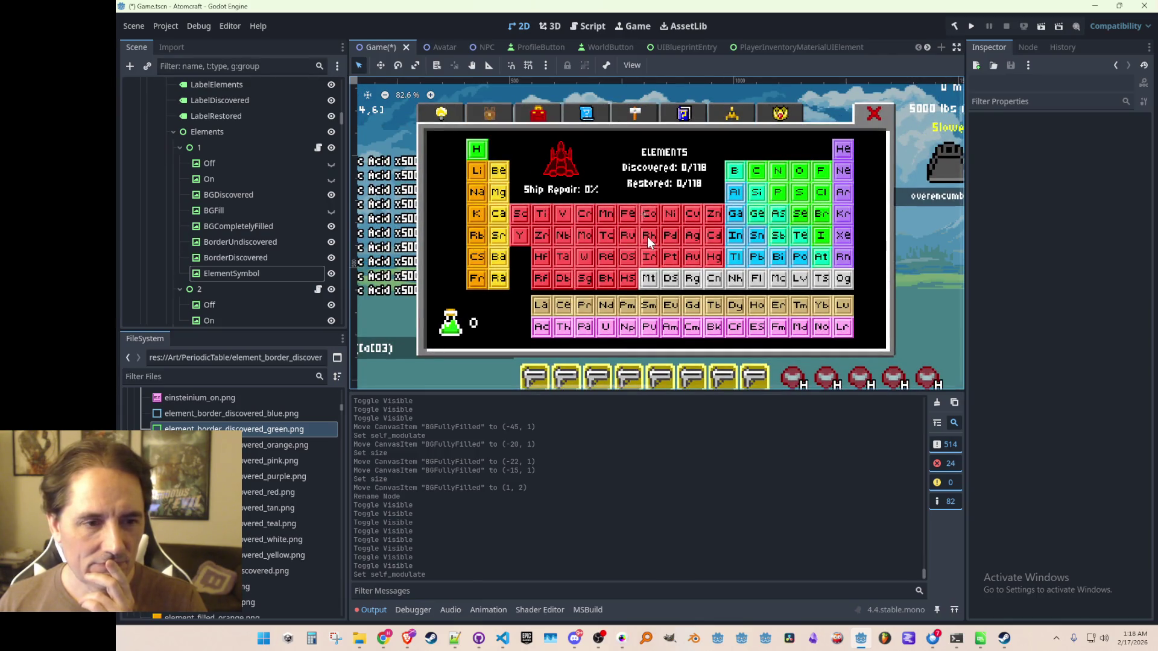
{"action": "scroll", "coordinate": [643, 234], "scroll_direction": "up", "scroll_amount": 1}
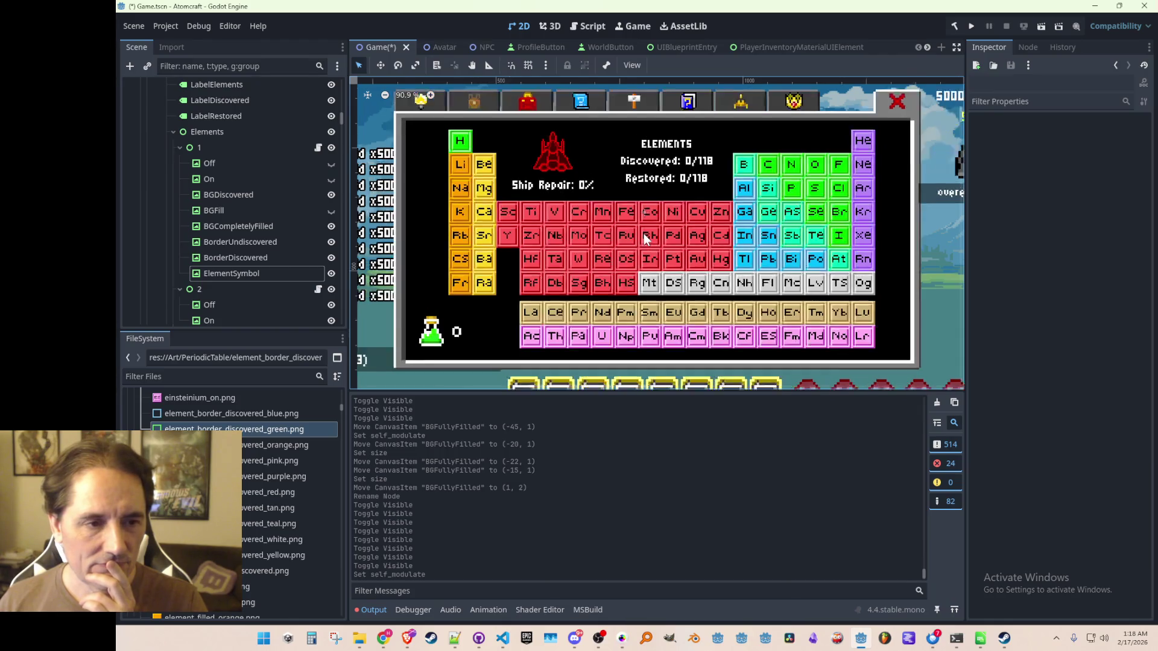
{"action": "scroll", "coordinate": [643, 233], "scroll_direction": "down", "scroll_amount": 1}
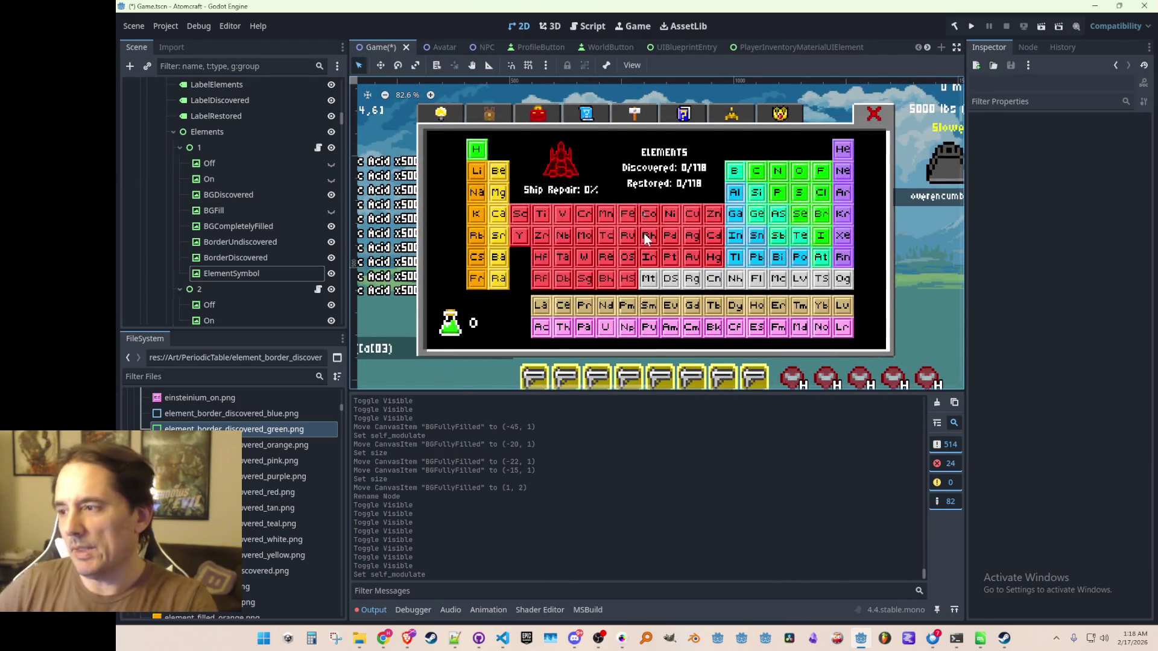
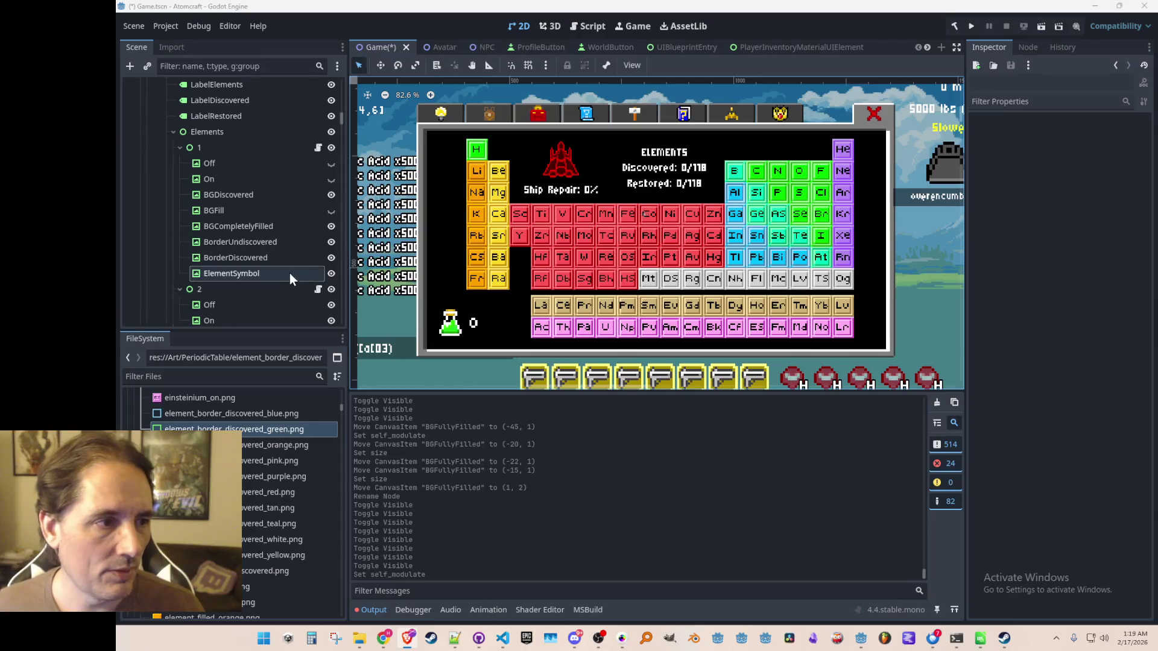
- Inspect element 1's border, symbol and background layer nodes
{"action": "left_click", "coordinate": [230, 258]}
{"action": "left_click", "coordinate": [236, 242]}
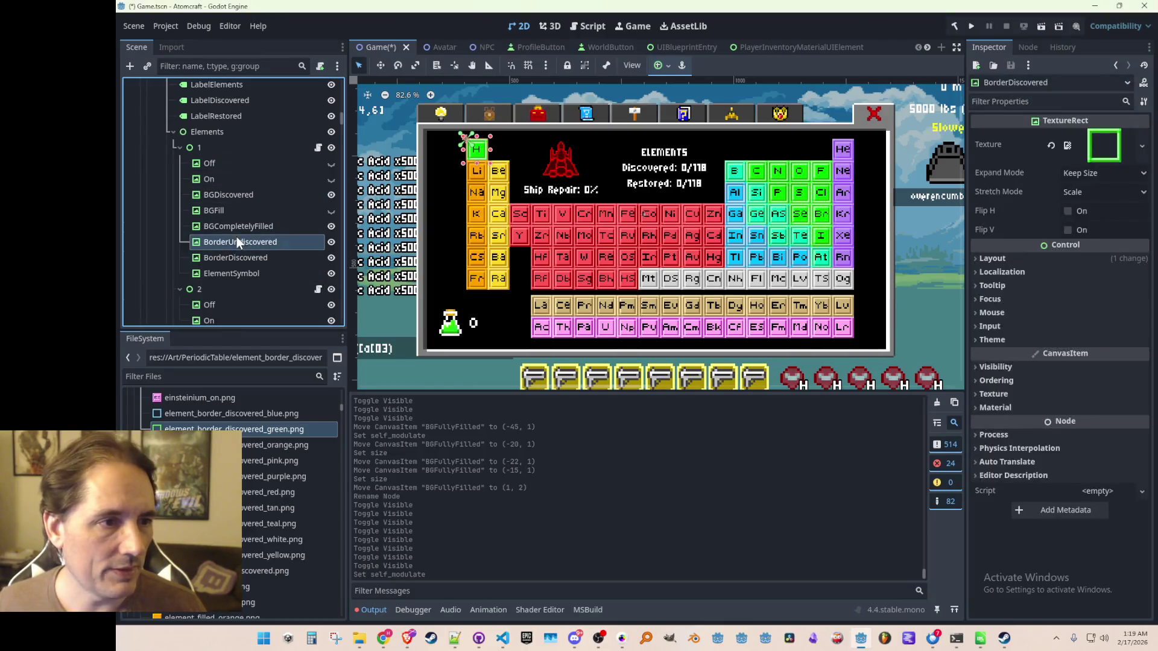
{"action": "left_click", "coordinate": [227, 275]}
{"action": "left_click", "coordinate": [240, 259]}
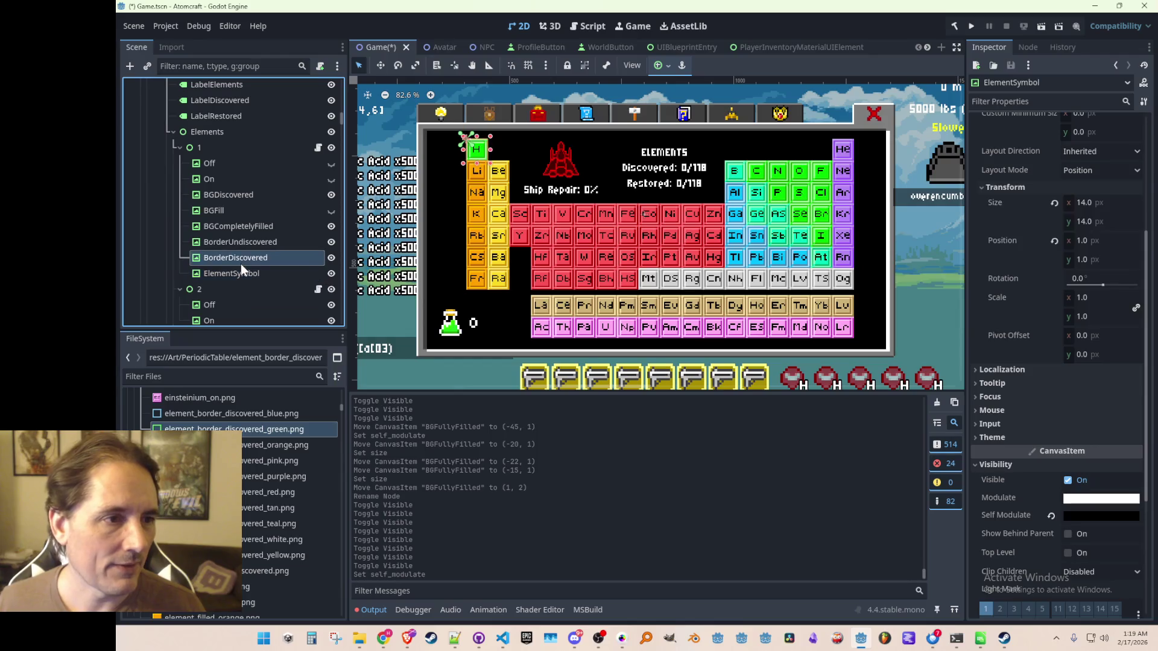
{"action": "left_click", "coordinate": [244, 244]}
{"action": "left_click", "coordinate": [255, 229]}
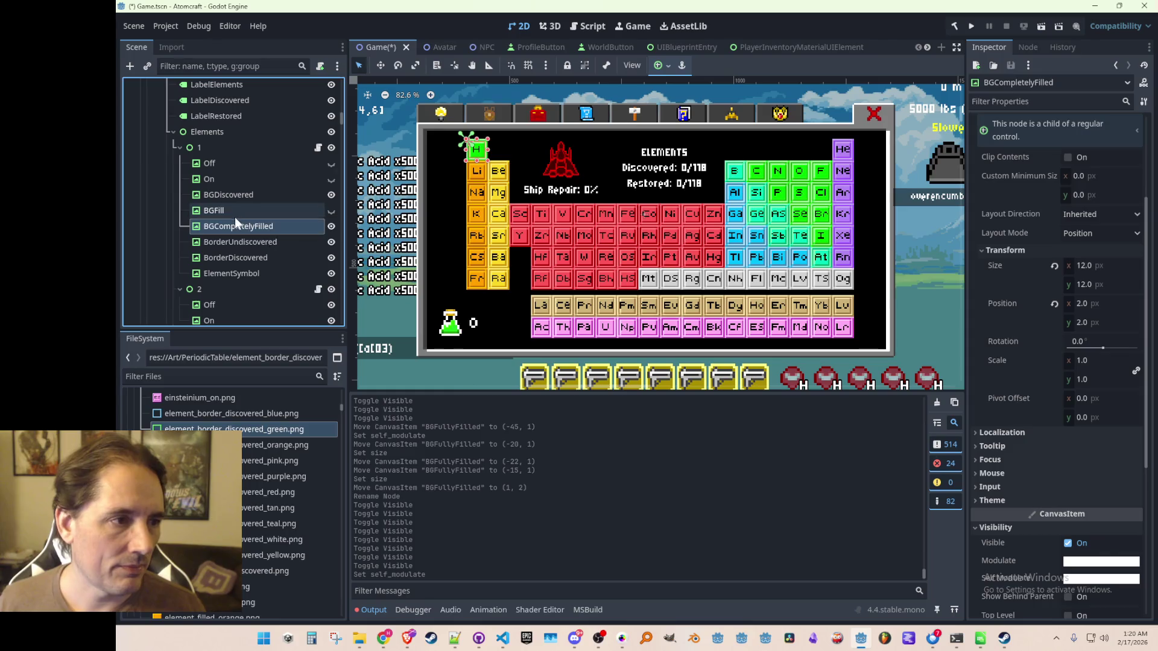
{"action": "left_click", "coordinate": [234, 211]}
{"action": "left_click", "coordinate": [244, 195]}
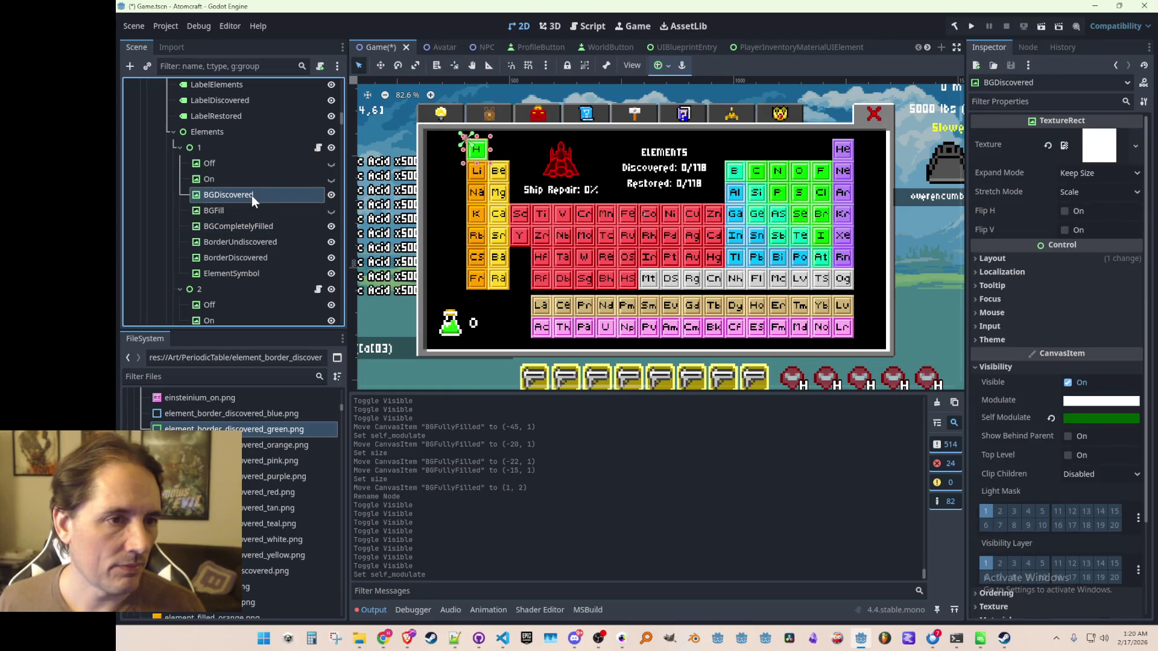
- Delete element 1's Off and On nodes
{"action": "left_click", "coordinate": [245, 178]}
{"action": "left_click", "coordinate": [248, 165], "text": "shift"}
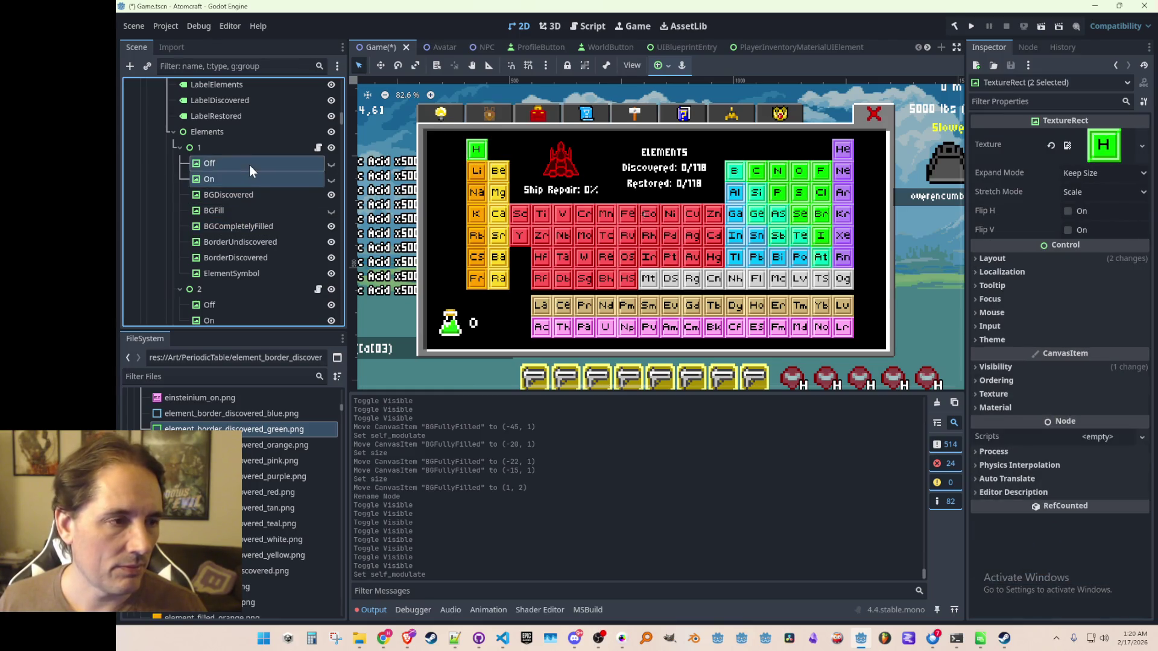
{"action": "key", "text": "Delete"}
{"action": "key", "text": "Return"}
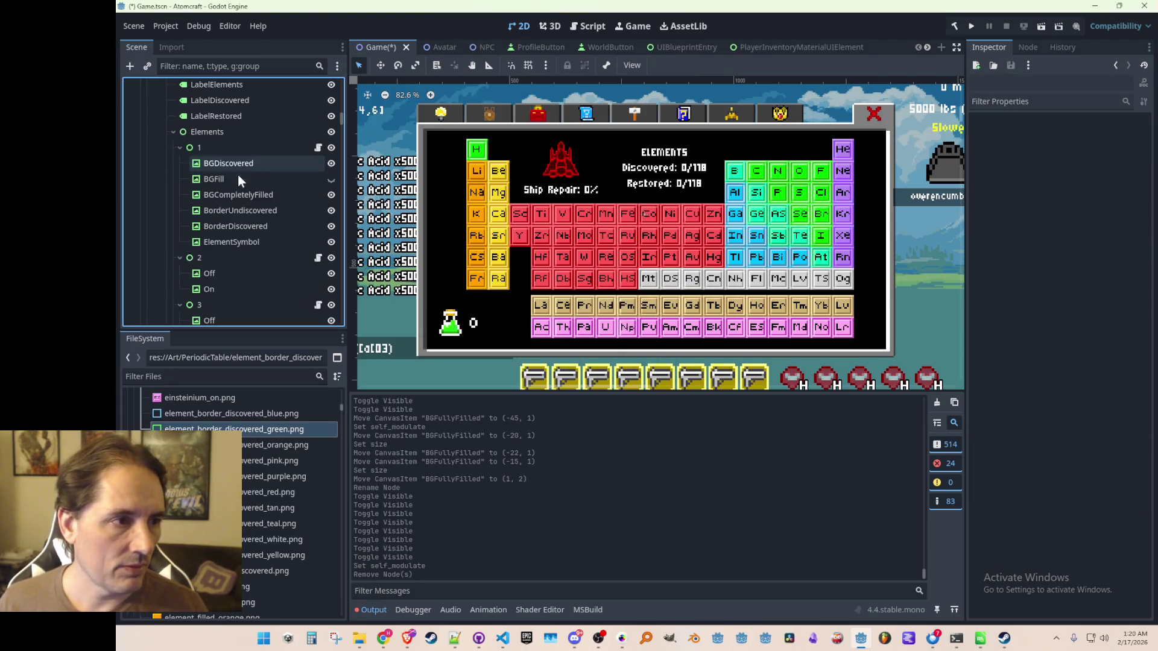
- Cancel an accidental deletion of element 2 and re-expand element 1's children
{"action": "left_click", "coordinate": [236, 148]}
{"action": "left_click", "coordinate": [179, 147]}
{"action": "left_click", "coordinate": [216, 168]}
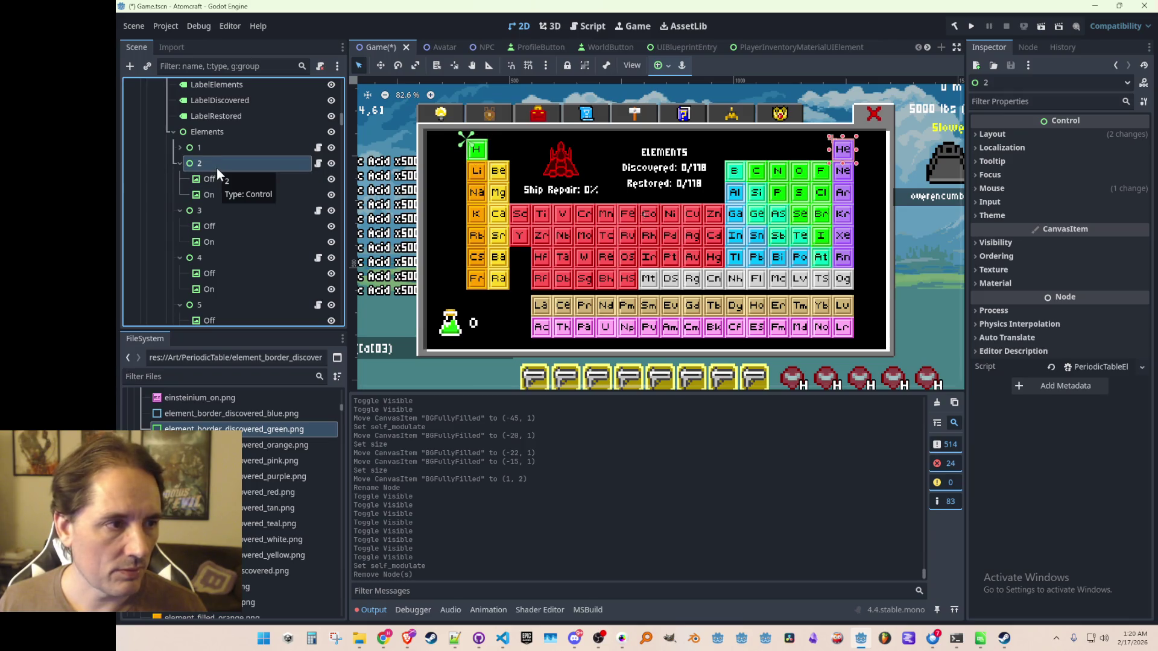
{"action": "key", "text": "Delete"}
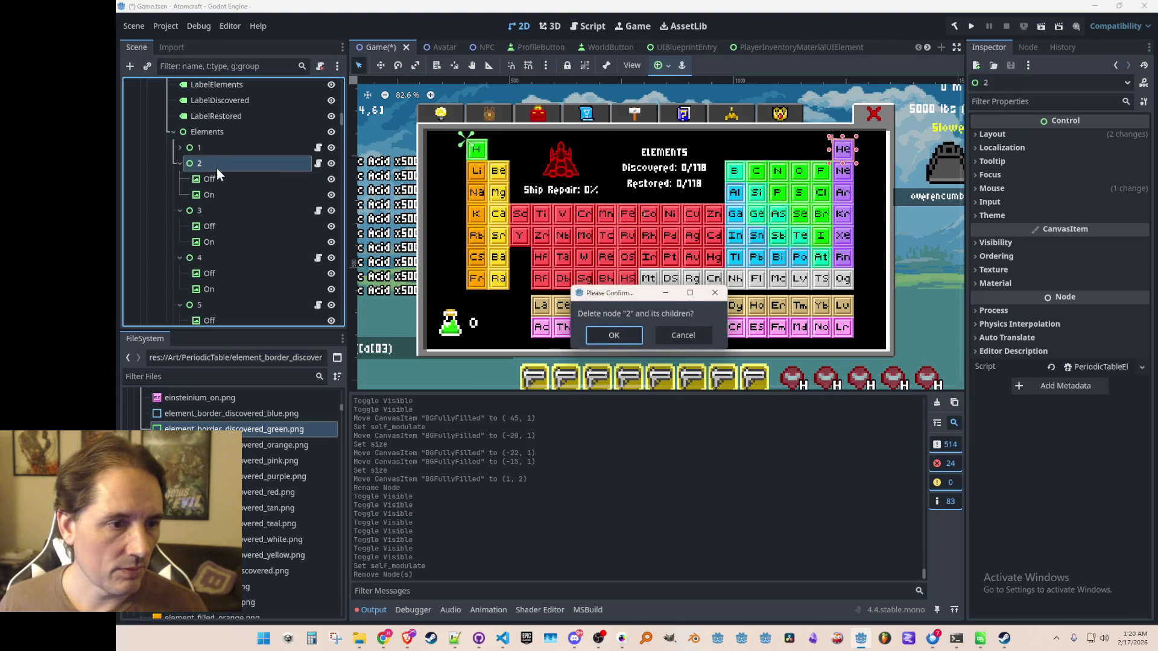
{"action": "key", "text": "Escape"}
{"action": "left_click", "coordinate": [235, 147]}
{"action": "left_click", "coordinate": [178, 147]}
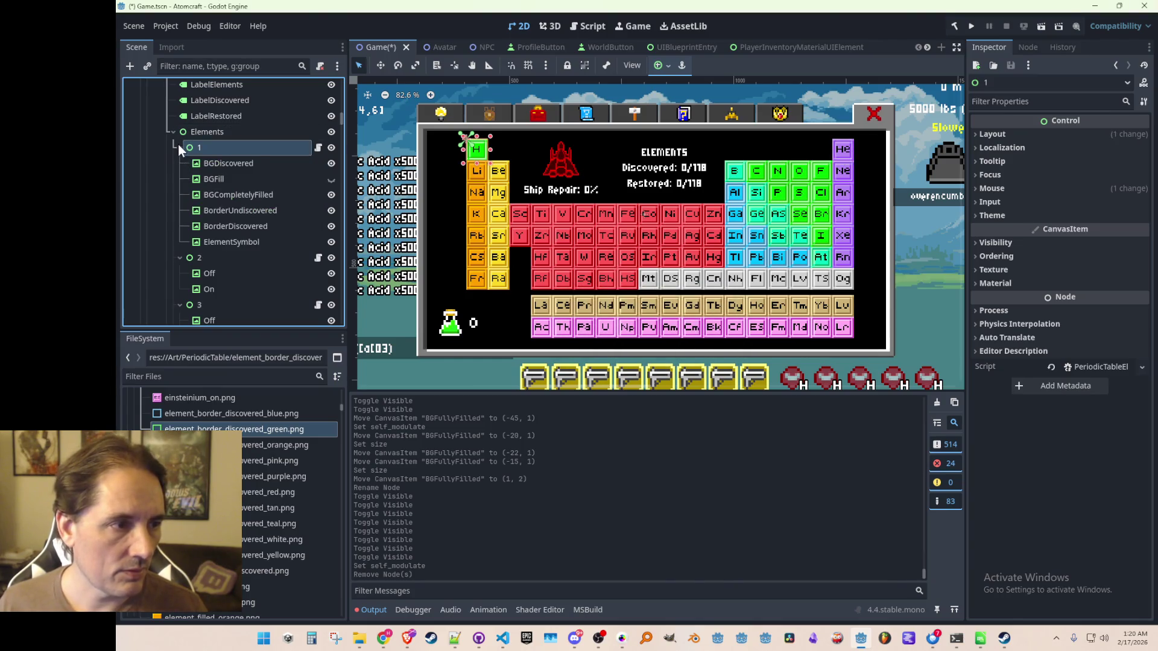
- Save element 1's branch as UIElement.tscn in res://Prefabs
{"action": "right_click", "coordinate": [234, 148]}
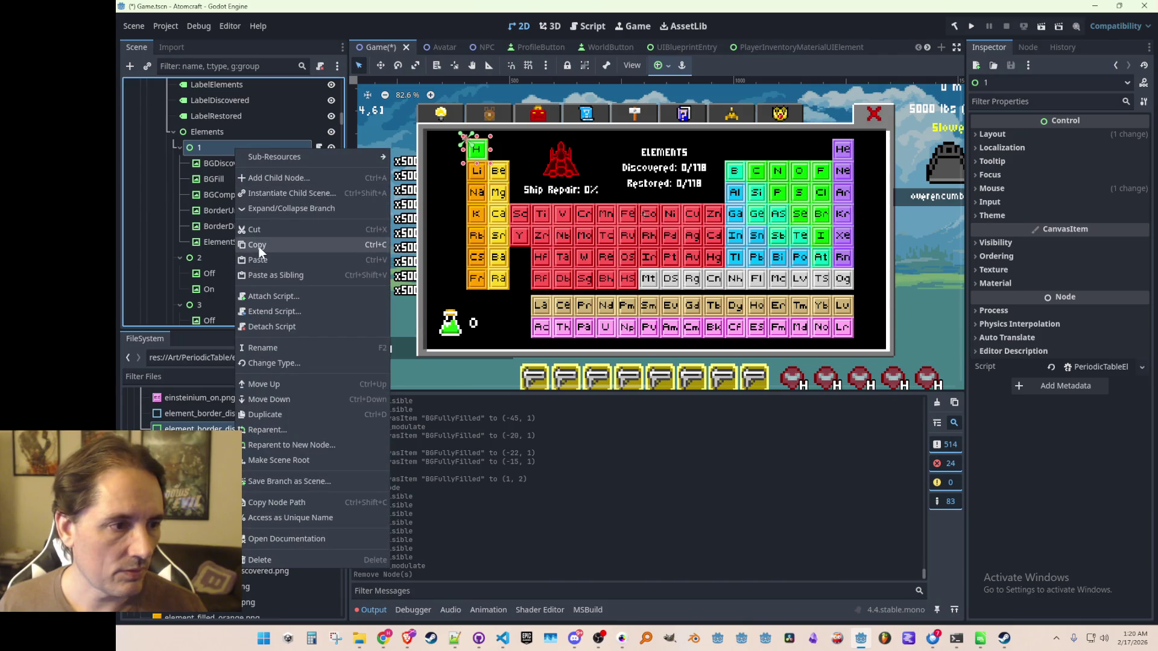
{"action": "left_click", "coordinate": [287, 481]}
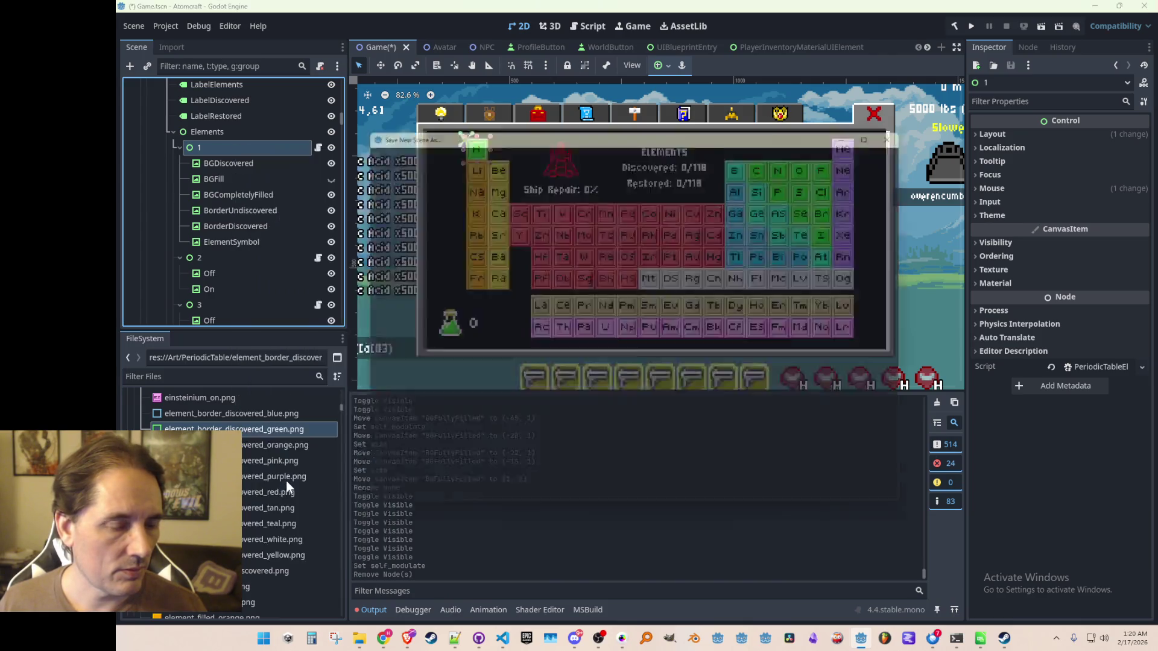
{"action": "left_click_drag", "start_coordinate": [555, 133], "coordinate": [705, 194]}
{"action": "double_click", "coordinate": [613, 326]}
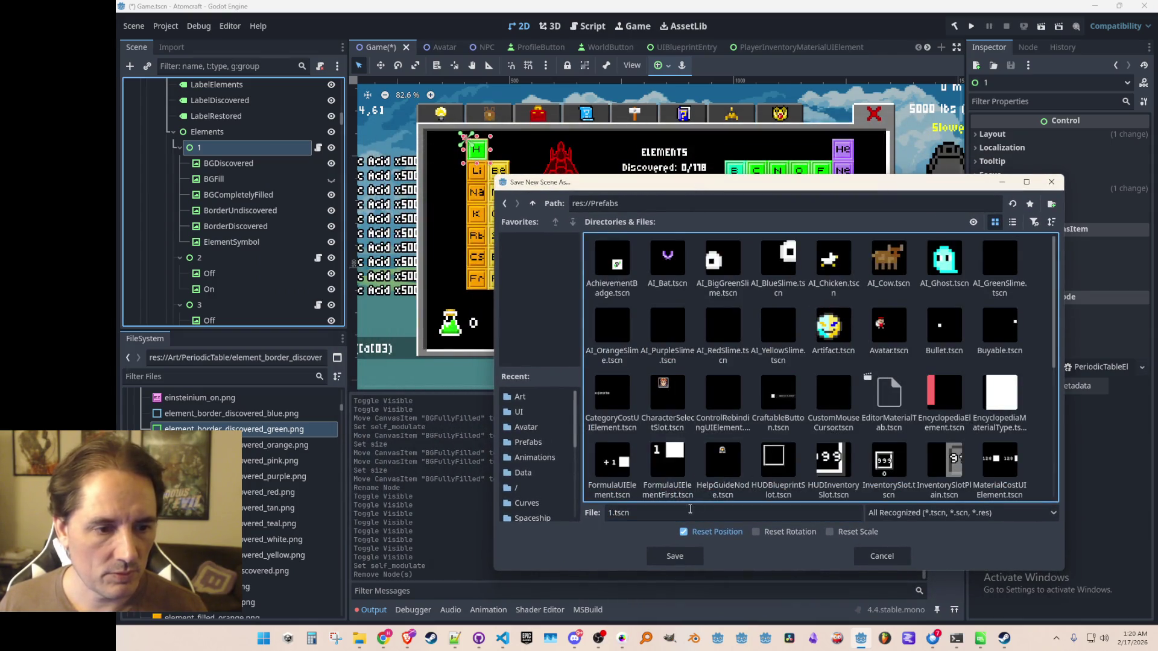
{"action": "scroll", "coordinate": [834, 406], "scroll_direction": "down", "scroll_amount": 5}
{"action": "left_click", "coordinate": [742, 512]}
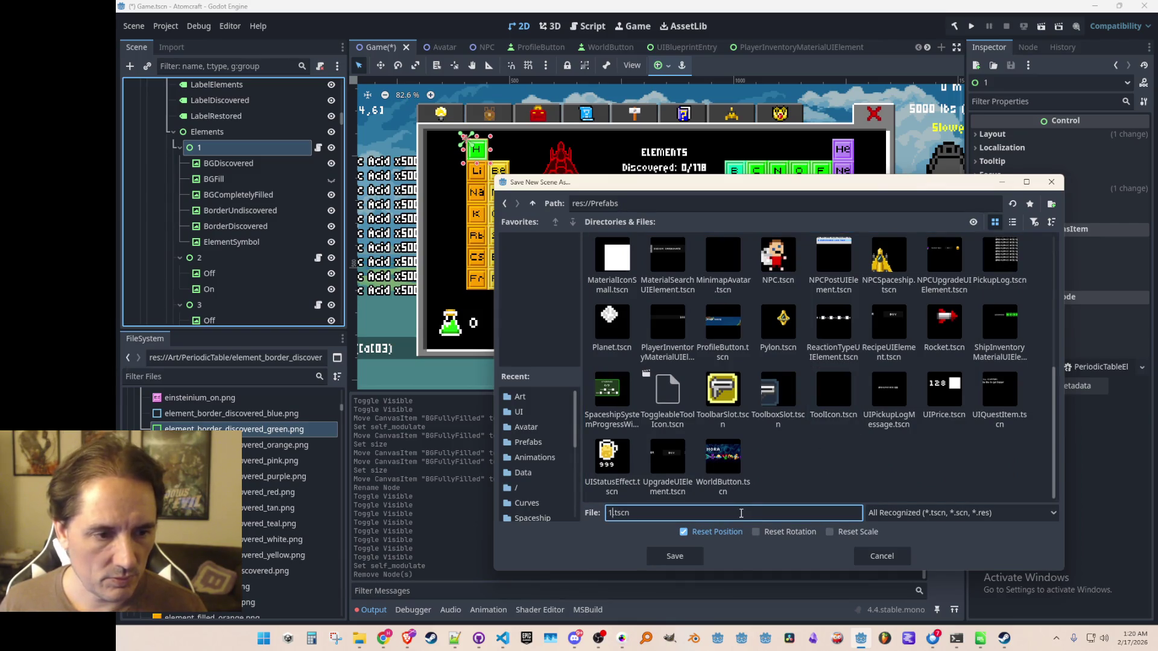
{"action": "key", "text": "BackSpace"}
{"action": "type", "text": "UIElement"}
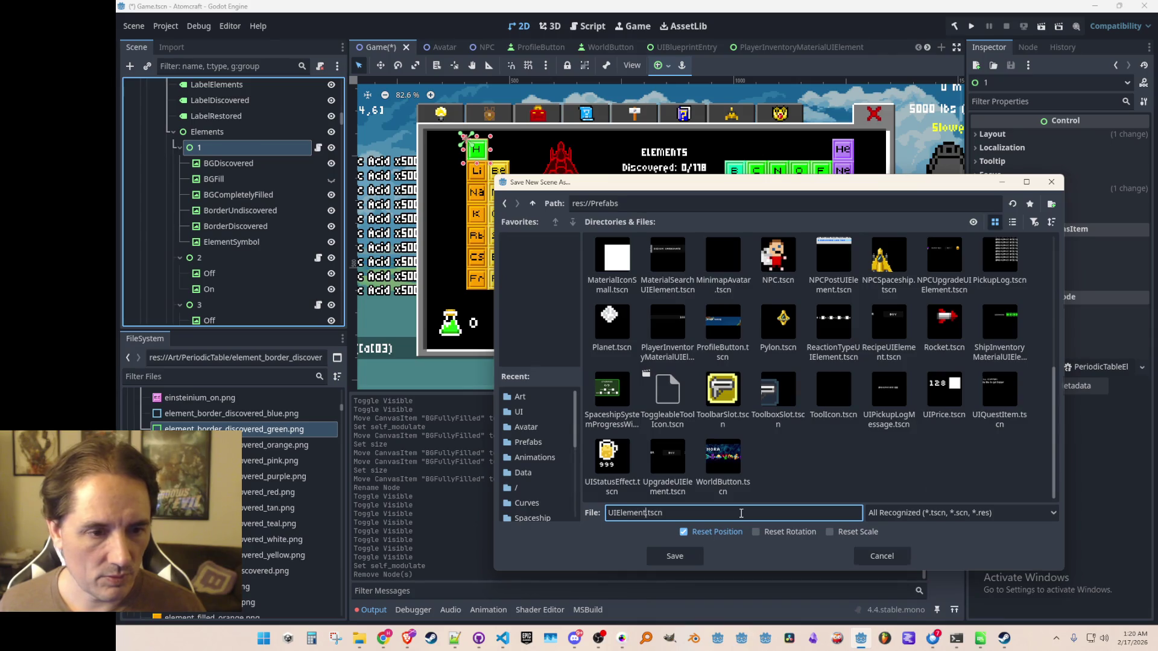
{"action": "key", "text": "Return"}
- Open the new UIElement scene for editing
{"action": "scroll", "coordinate": [597, 253], "scroll_direction": "down", "scroll_amount": 1}
{"action": "scroll", "coordinate": [597, 253], "scroll_direction": "up", "scroll_amount": 1}
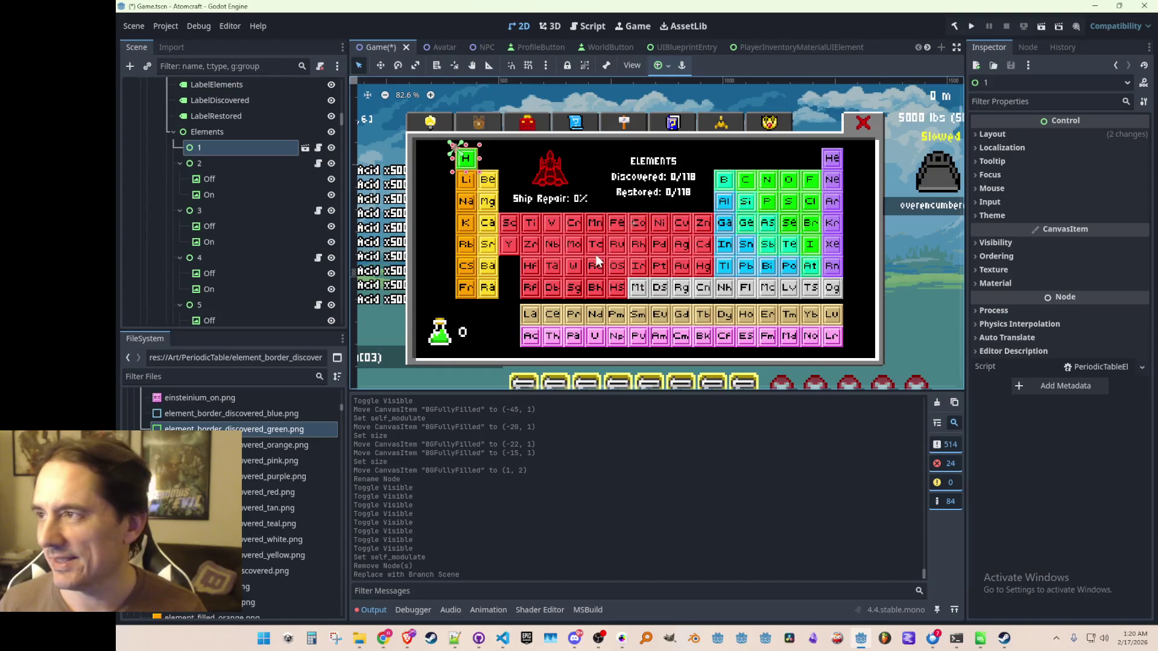
{"action": "left_click", "coordinate": [305, 148]}
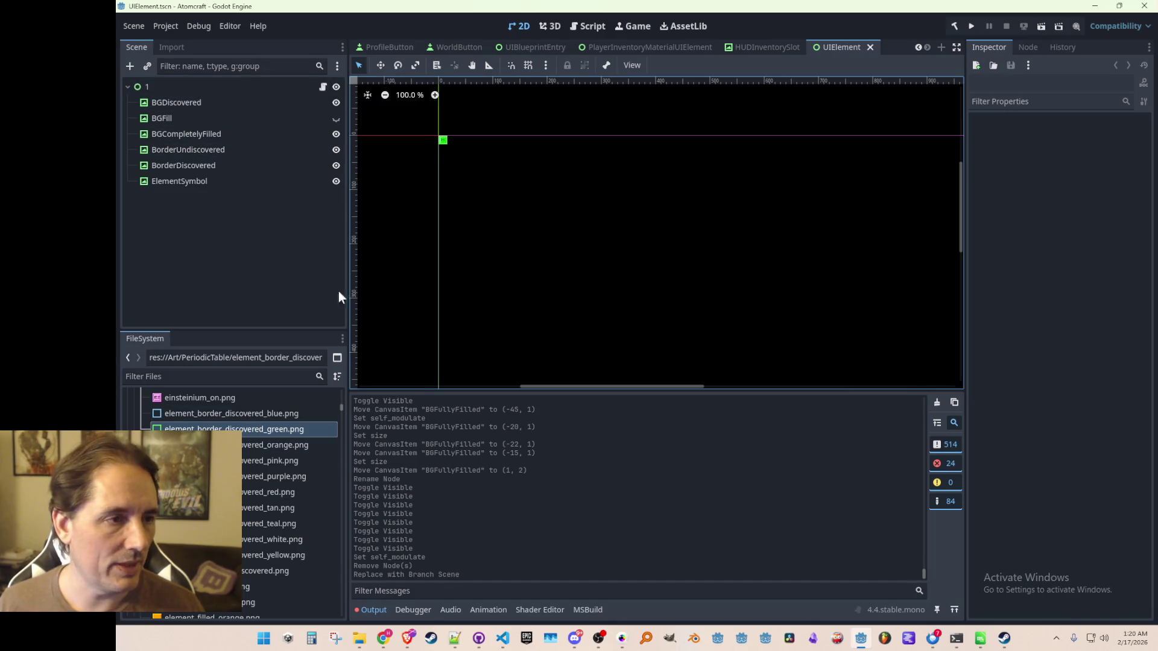
- Close the UIElement scene and rename its file to PeriodicTableElement.tscn
{"action": "left_click", "coordinate": [870, 47]}
{"action": "scroll", "coordinate": [266, 474], "scroll_direction": "up", "scroll_amount": 15}
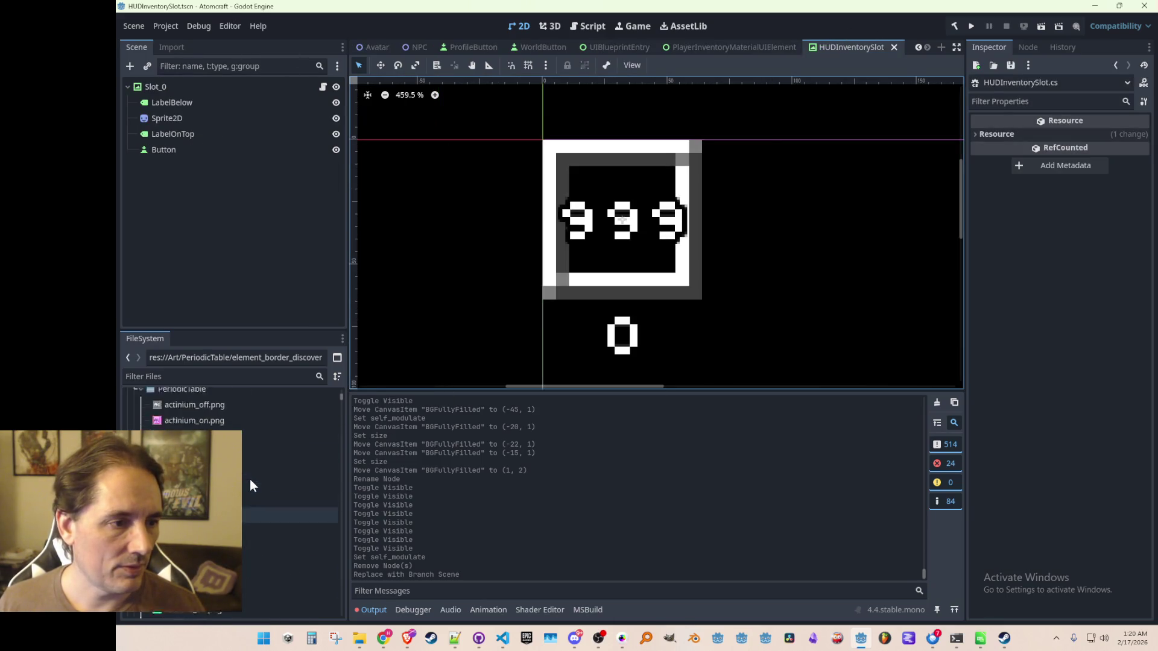
{"action": "scroll", "coordinate": [251, 485], "scroll_direction": "up", "scroll_amount": 10}
{"action": "scroll", "coordinate": [289, 501], "scroll_direction": "up", "scroll_amount": 5}
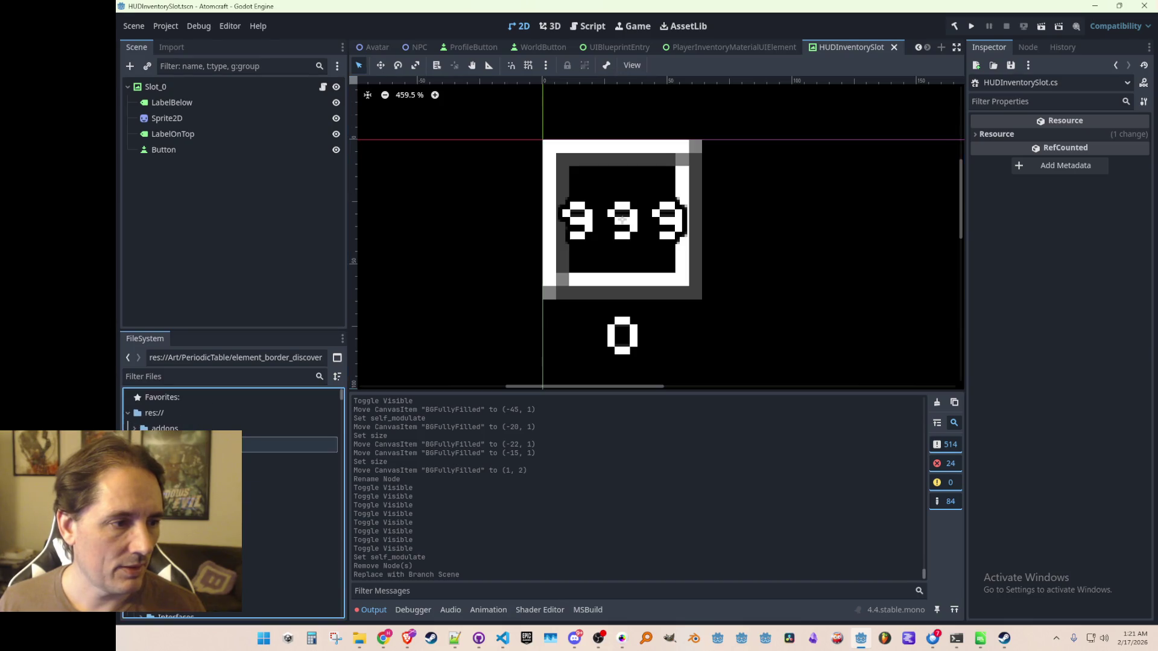
{"action": "scroll", "coordinate": [199, 506], "scroll_direction": "down", "scroll_amount": 10}
{"action": "scroll", "coordinate": [242, 476], "scroll_direction": "down", "scroll_amount": 10}
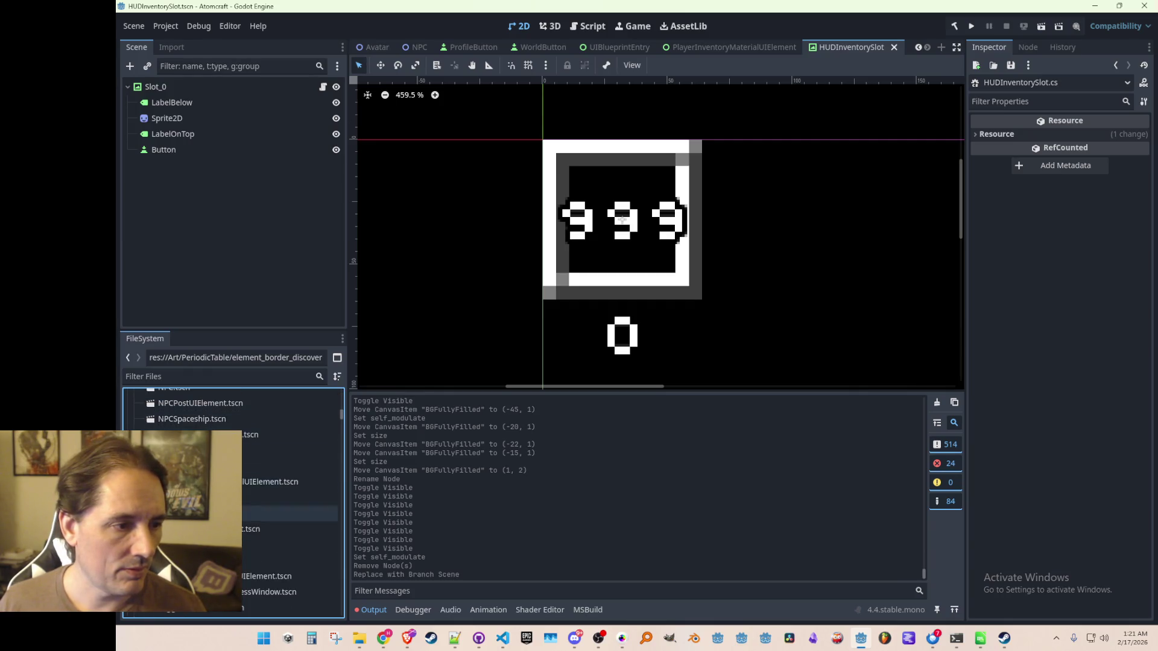
{"action": "scroll", "coordinate": [241, 500], "scroll_direction": "down", "scroll_amount": 3}
{"action": "left_click", "coordinate": [290, 472]}
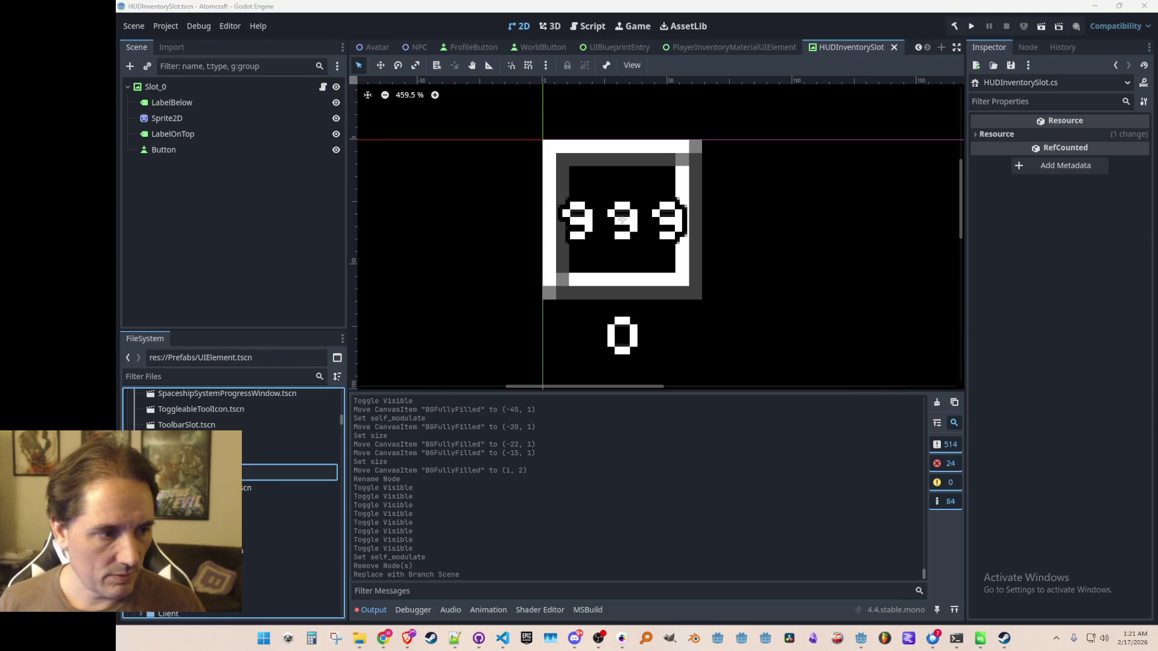
{"action": "key", "text": "p"}
- Open PeriodicTableElement.tscn and begin renaming its root node
{"action": "scroll", "coordinate": [262, 473], "scroll_direction": "up", "scroll_amount": 5}
{"action": "double_click", "coordinate": [271, 507]}
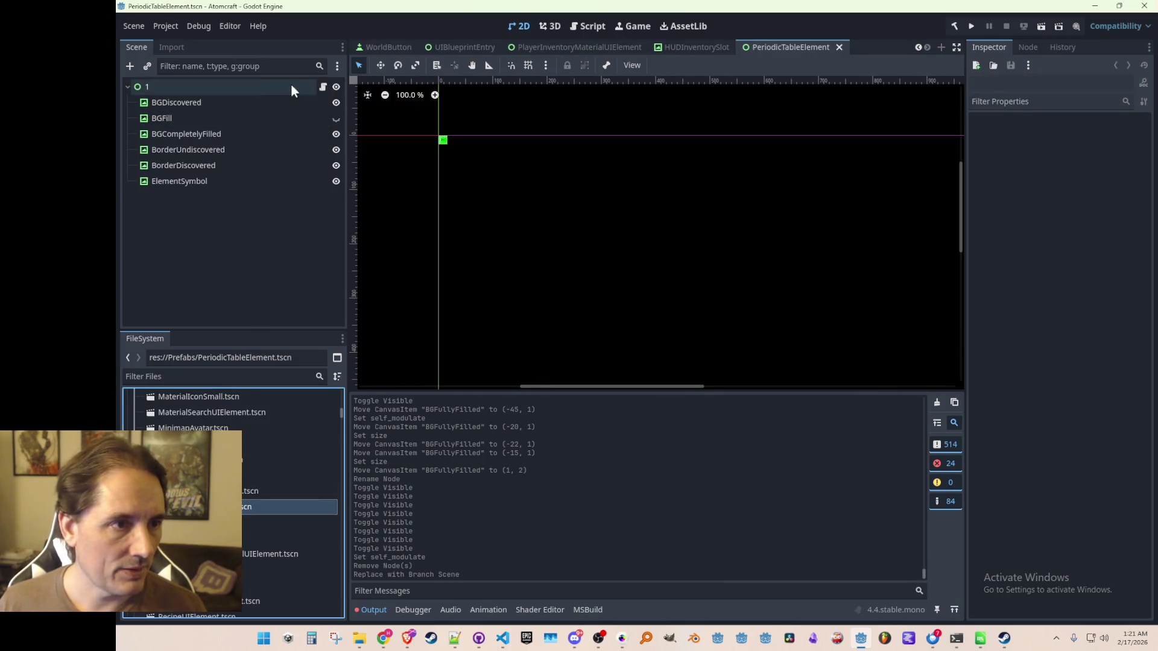
{"action": "double_click", "coordinate": [252, 88]}
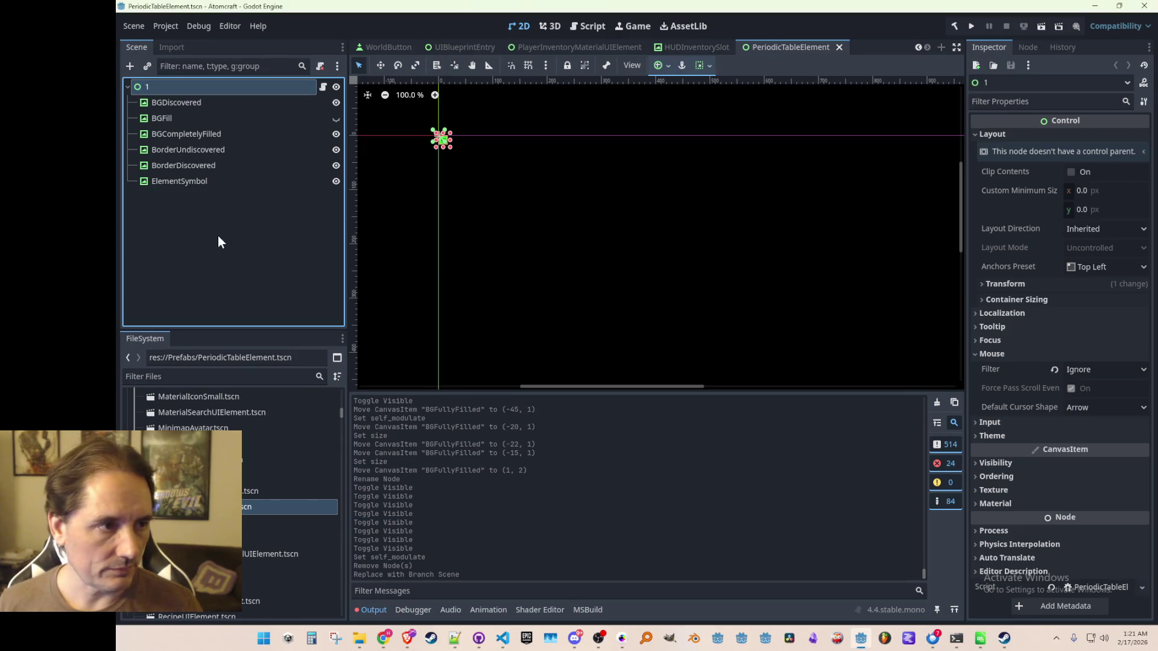
{"action": "scroll", "coordinate": [400, 45], "scroll_direction": "up", "scroll_amount": 4}
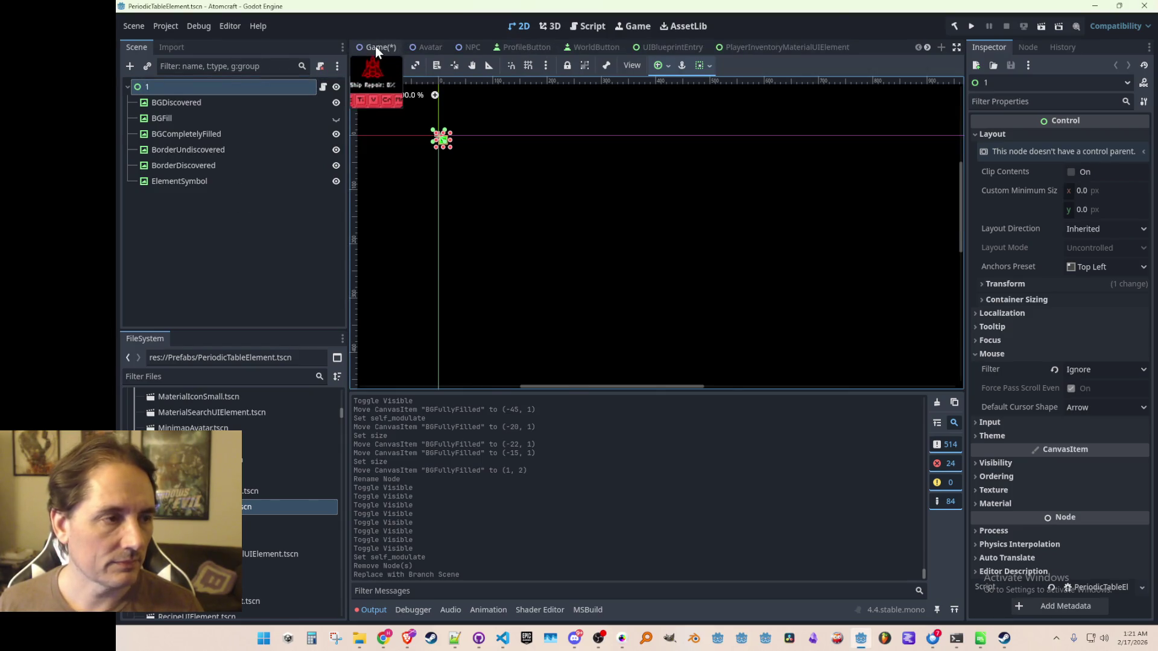
- Return to the Game scene and save it, dismissing the save failure alert
{"action": "left_click", "coordinate": [375, 46]}
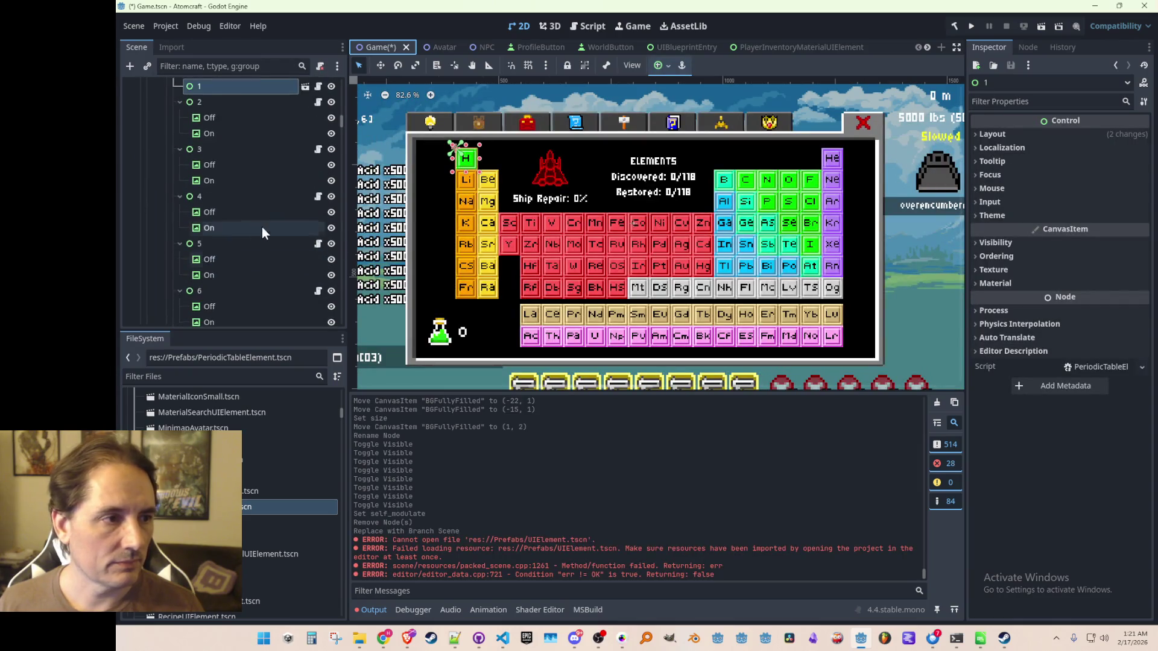
{"action": "scroll", "coordinate": [253, 225], "scroll_direction": "up", "scroll_amount": 2}
{"action": "key", "text": "ctrl+s"}
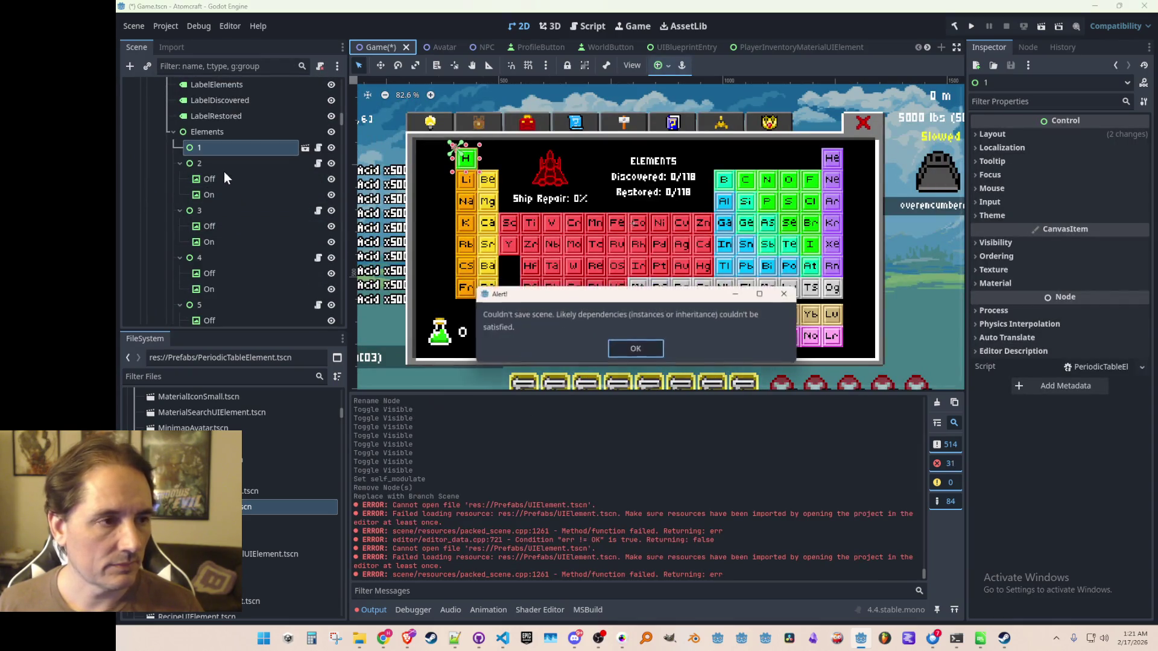
{"action": "left_click", "coordinate": [627, 349]}
- Delete the broken element 1 instance from Elements after dismissing the missing-file alert
{"action": "left_click", "coordinate": [238, 151]}
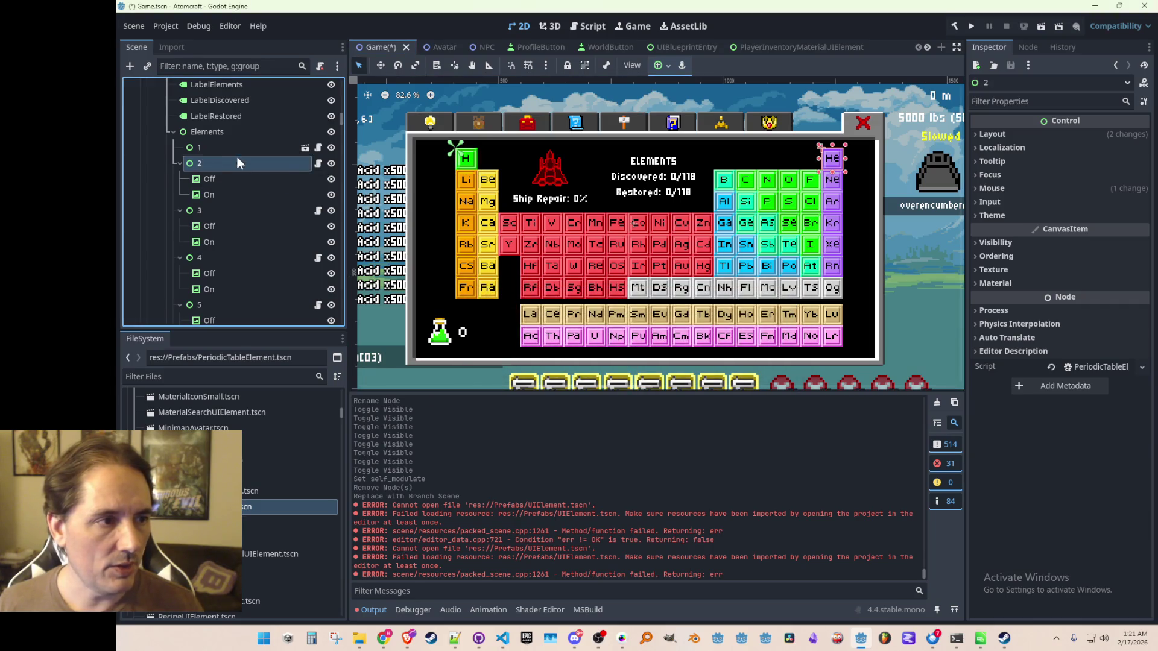
{"action": "left_click", "coordinate": [306, 147]}
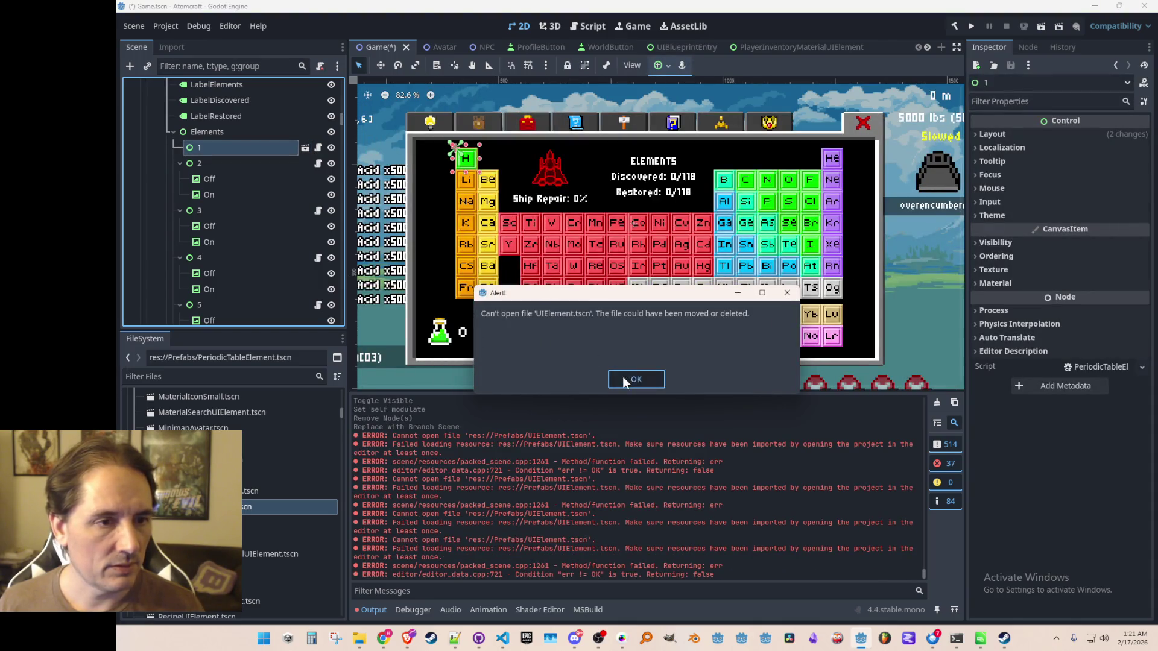
{"action": "left_click", "coordinate": [623, 375]}
{"action": "left_click", "coordinate": [266, 151]}
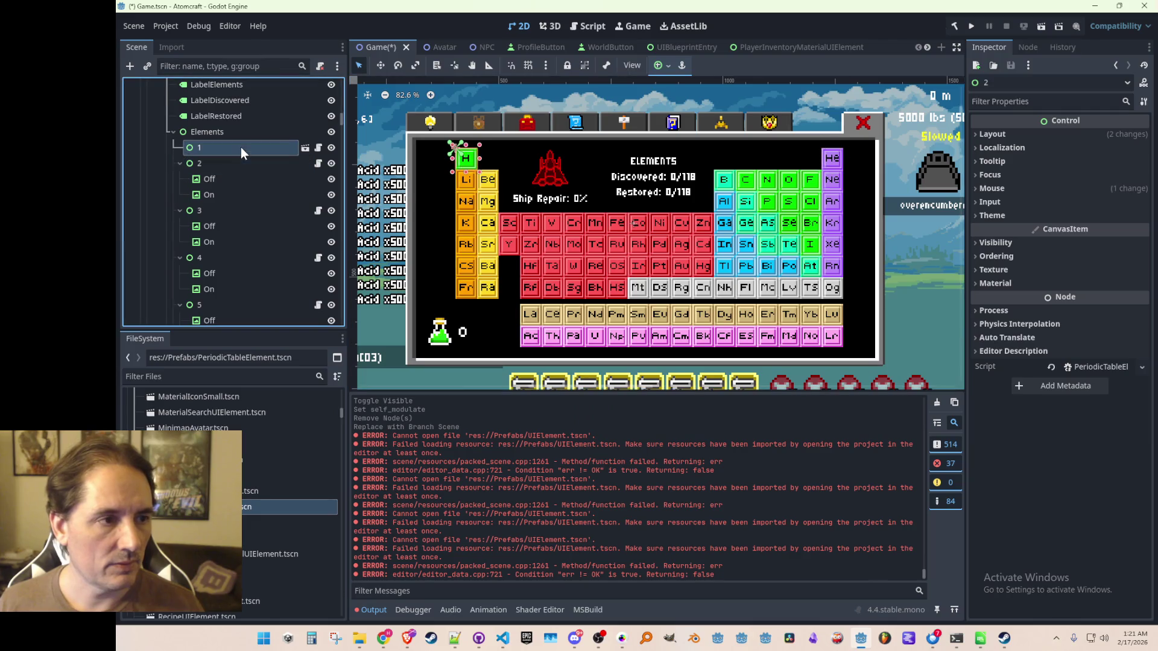
{"action": "key", "text": "Delete"}
{"action": "key", "text": "Return"}
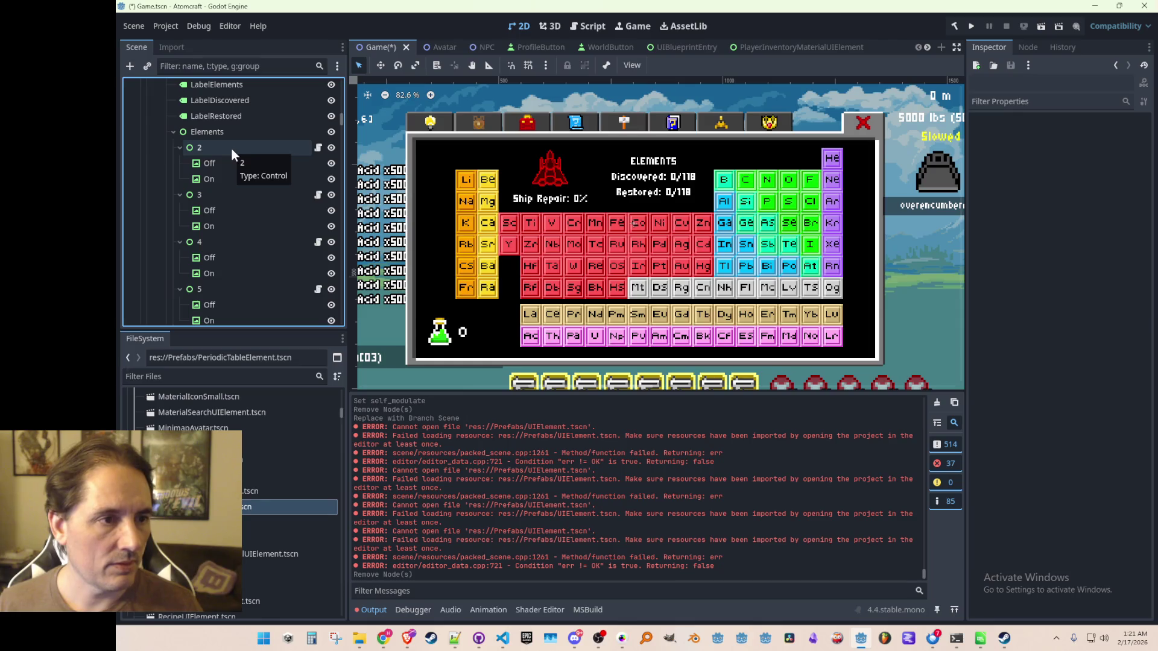
- Instance the PeriodicTableElement scene under Elements as node 1
{"action": "left_click", "coordinate": [204, 134]}
{"action": "left_click", "coordinate": [147, 66]}
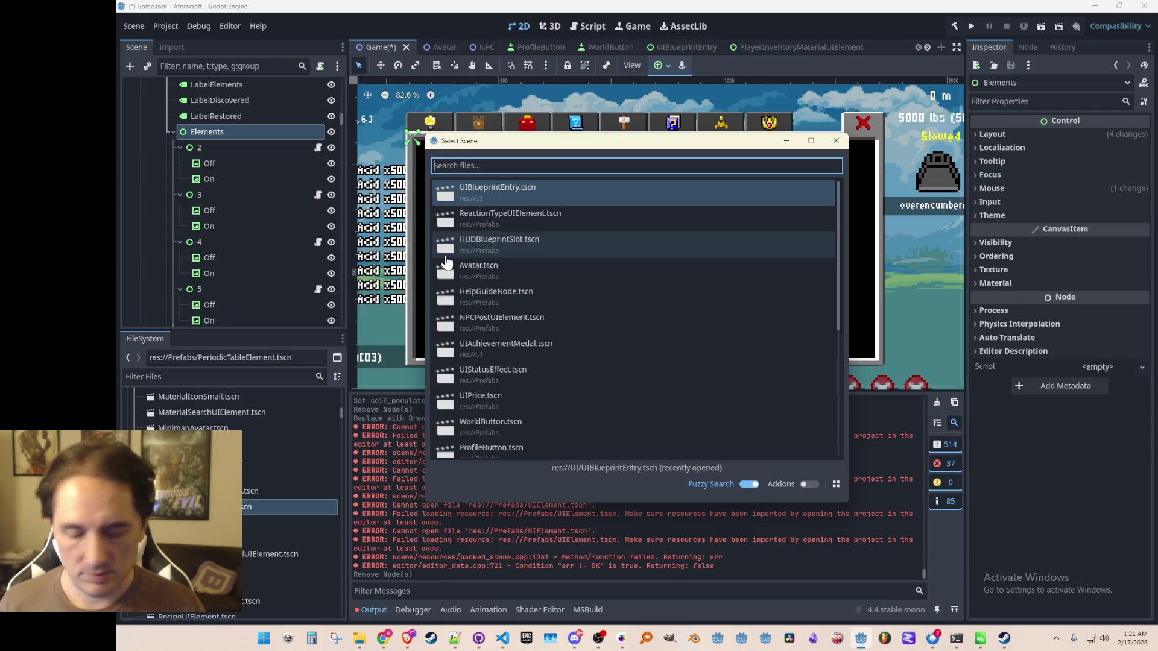
{"action": "type", "text": "element"}
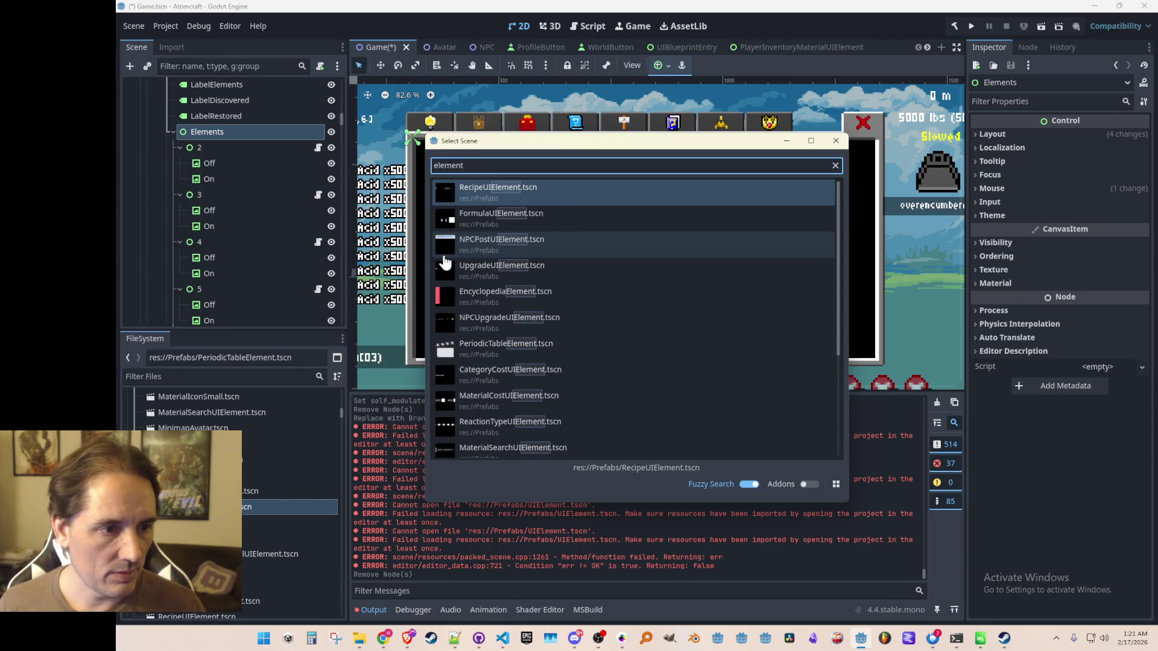
{"action": "double_click", "coordinate": [516, 345]}
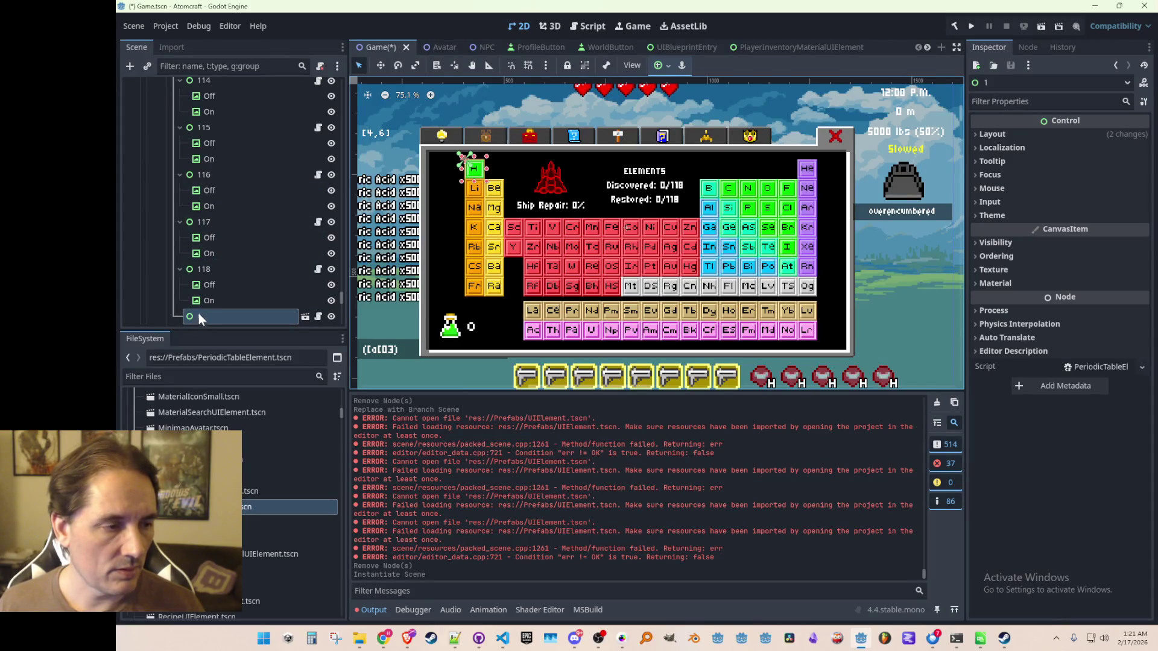
{"action": "scroll", "coordinate": [234, 276], "scroll_direction": "down", "scroll_amount": 2}
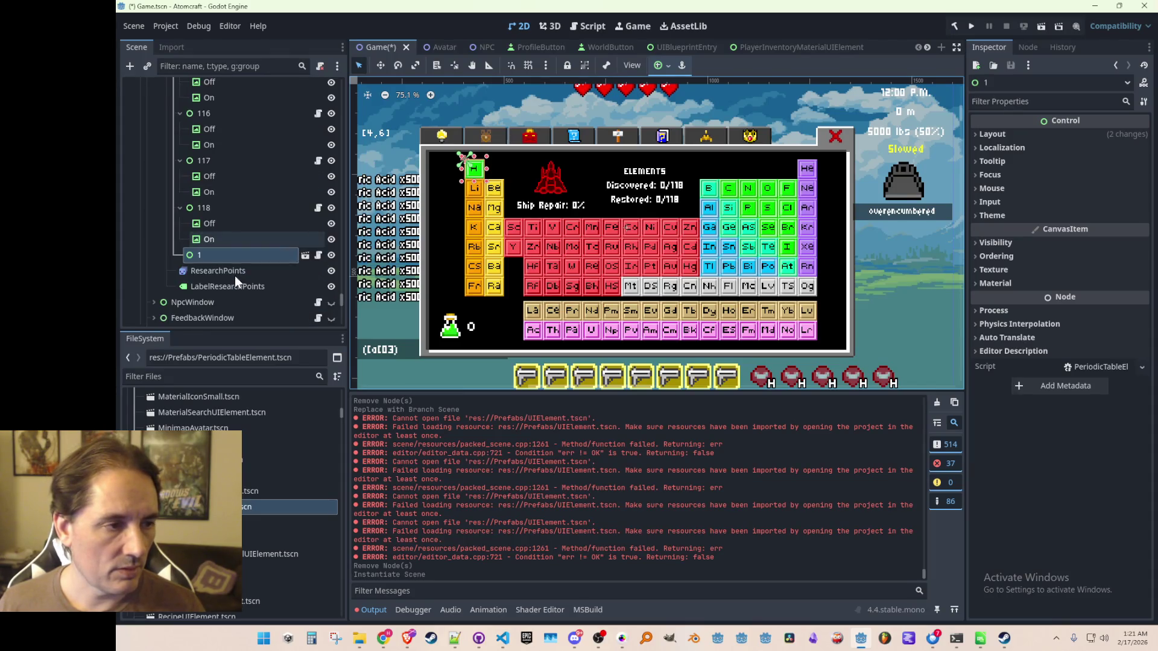
- Duplicate node 1, then undo the unwanted copy node 119
{"action": "left_click", "coordinate": [206, 241]}
{"action": "left_click", "coordinate": [206, 254]}
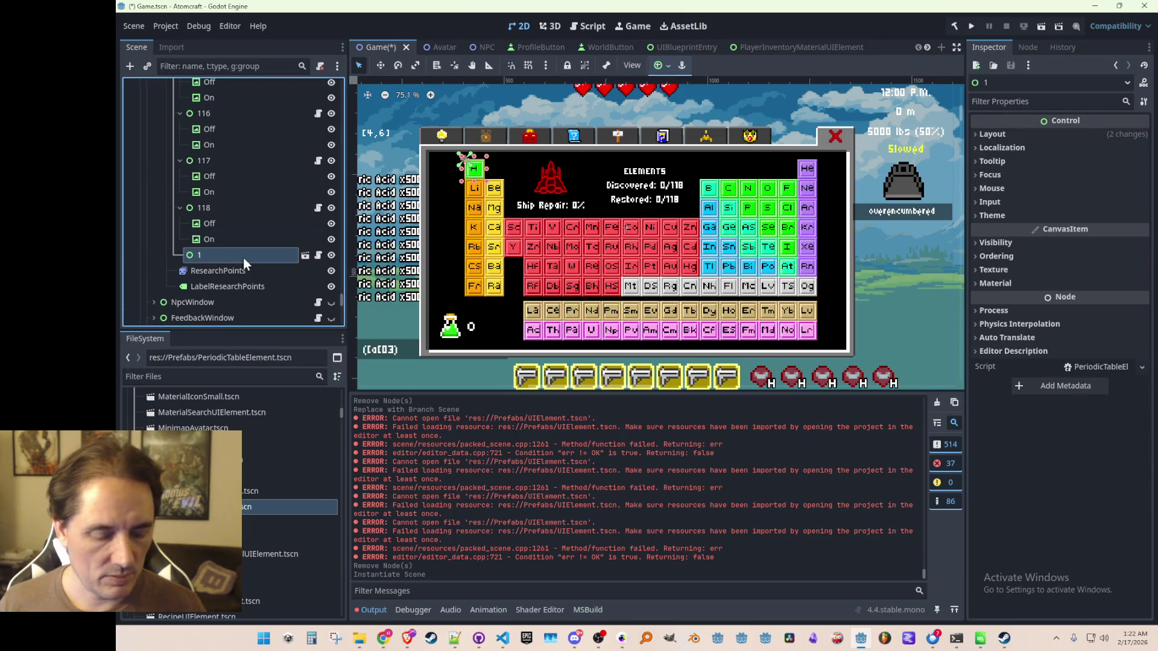
{"action": "key", "text": "ctrl+d"}
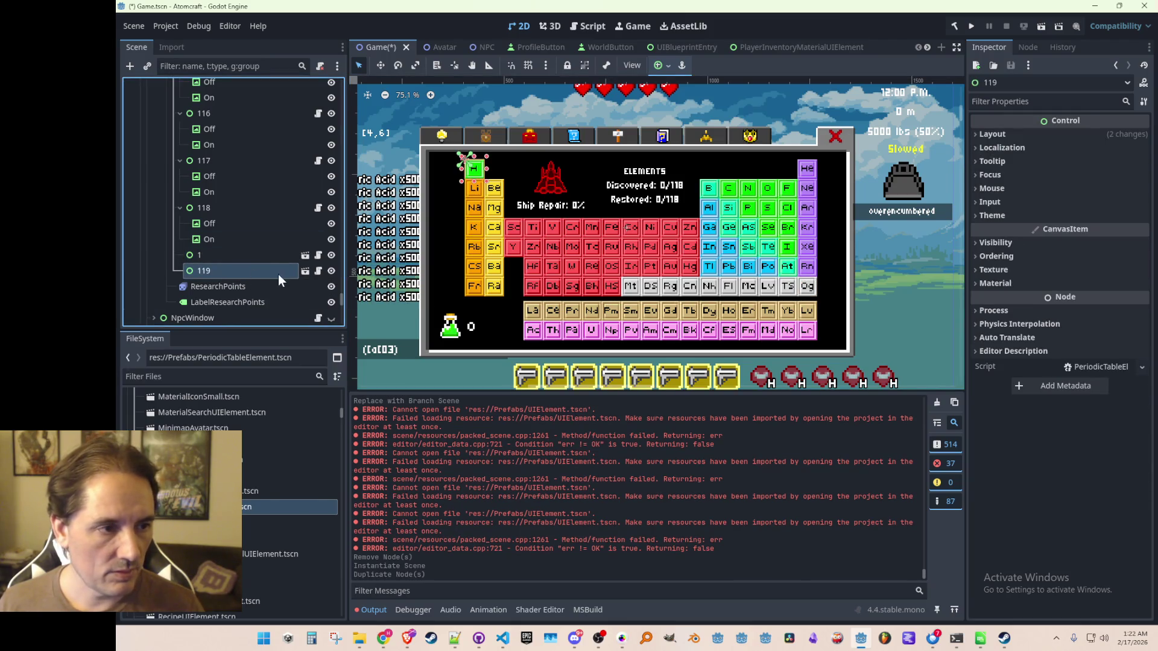
{"action": "key", "text": "ctrl+z"}
{"action": "left_click_drag", "start_coordinate": [342, 298], "coordinate": [339, 113]}
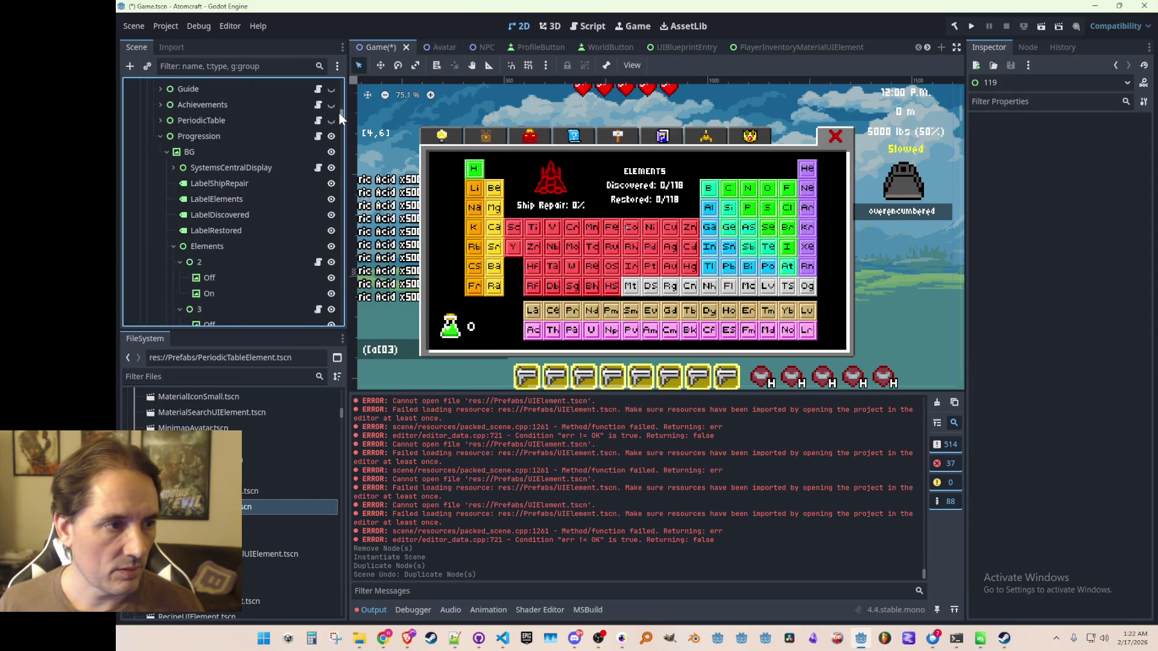
- Delete the old He element node 2
{"action": "left_click", "coordinate": [208, 173]}
{"action": "key", "text": "Delete"}
{"action": "key", "text": "Return"}
{"action": "scroll", "coordinate": [234, 228], "scroll_direction": "down", "scroll_amount": 5}
{"action": "scroll", "coordinate": [237, 223], "scroll_direction": "down", "scroll_amount": 10}
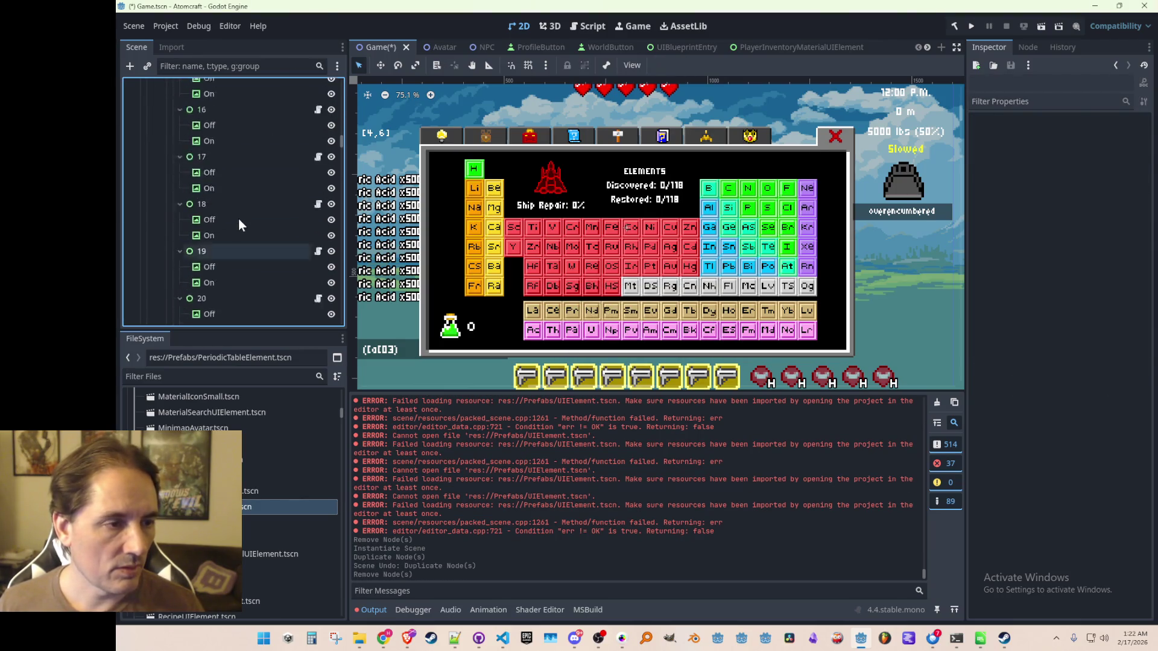
{"action": "scroll", "coordinate": [252, 211], "scroll_direction": "down", "scroll_amount": 7}
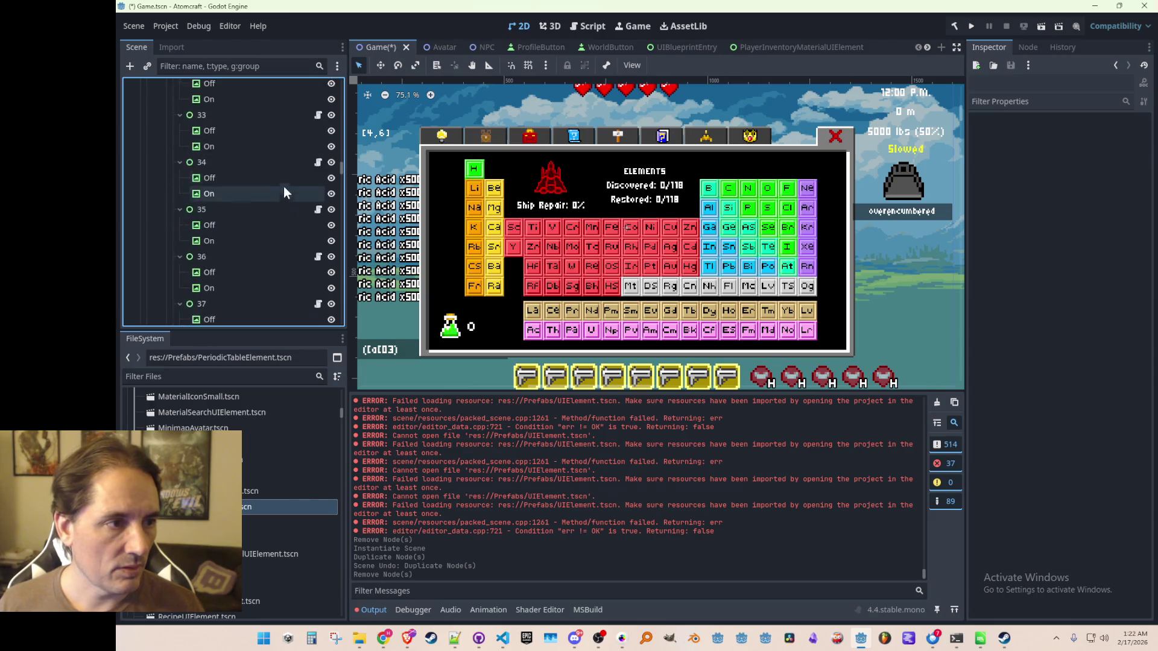
{"action": "scroll", "coordinate": [289, 223], "scroll_direction": "up", "scroll_amount": 20}
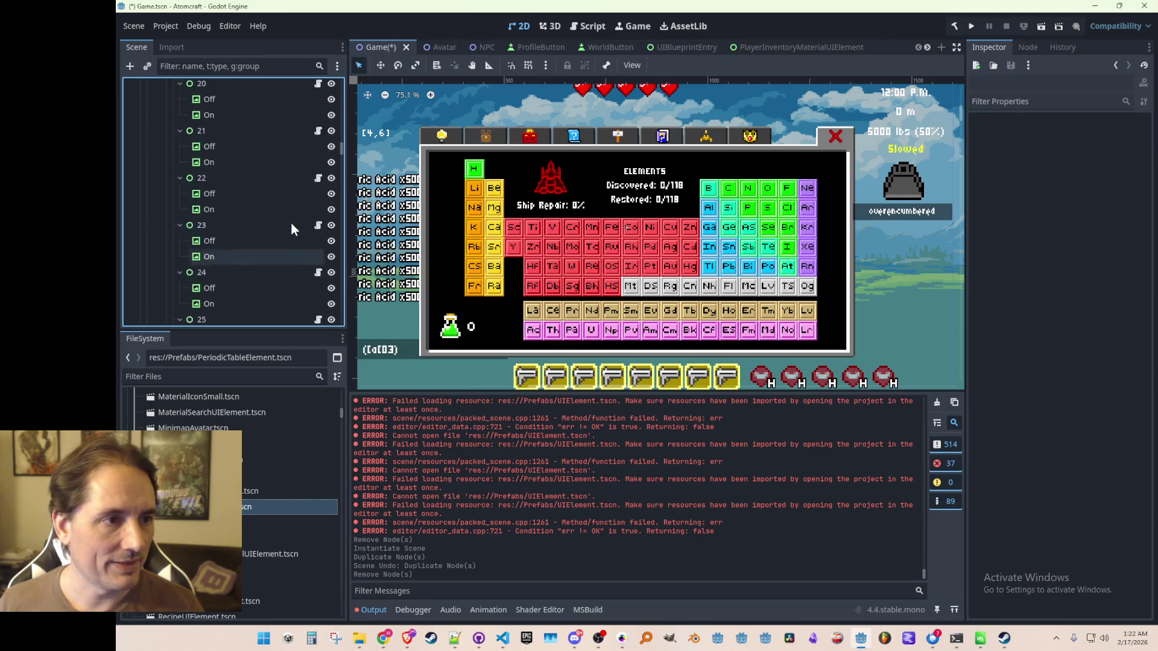
{"action": "scroll", "coordinate": [290, 223], "scroll_direction": "down", "scroll_amount": 5}
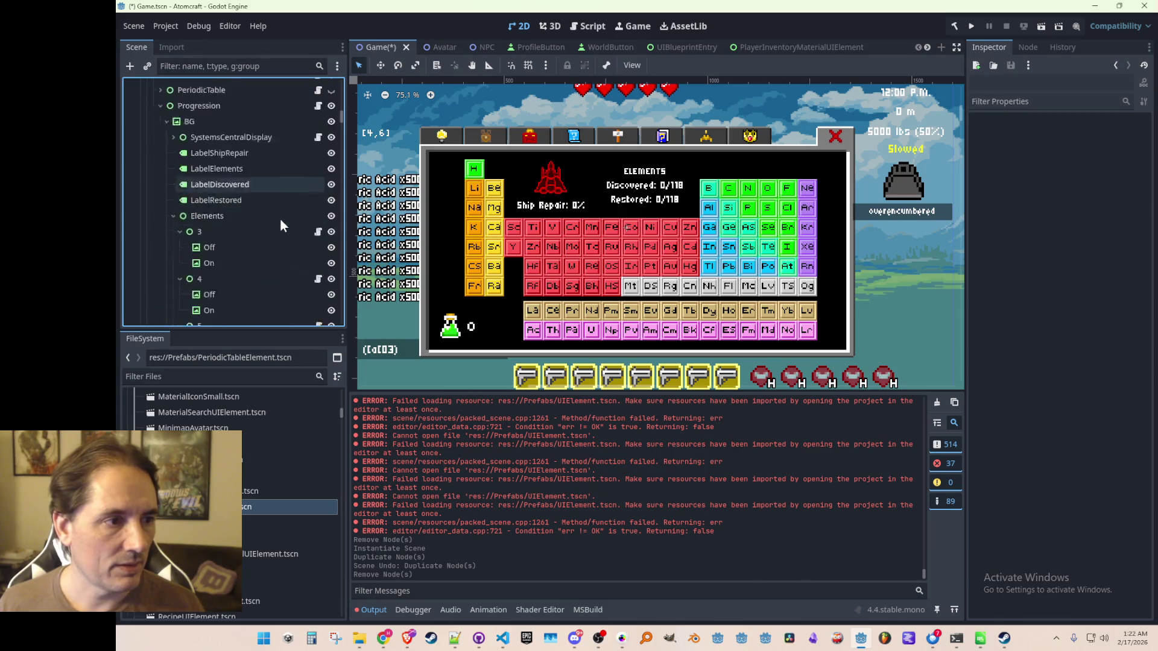
{"action": "left_click", "coordinate": [201, 205]}
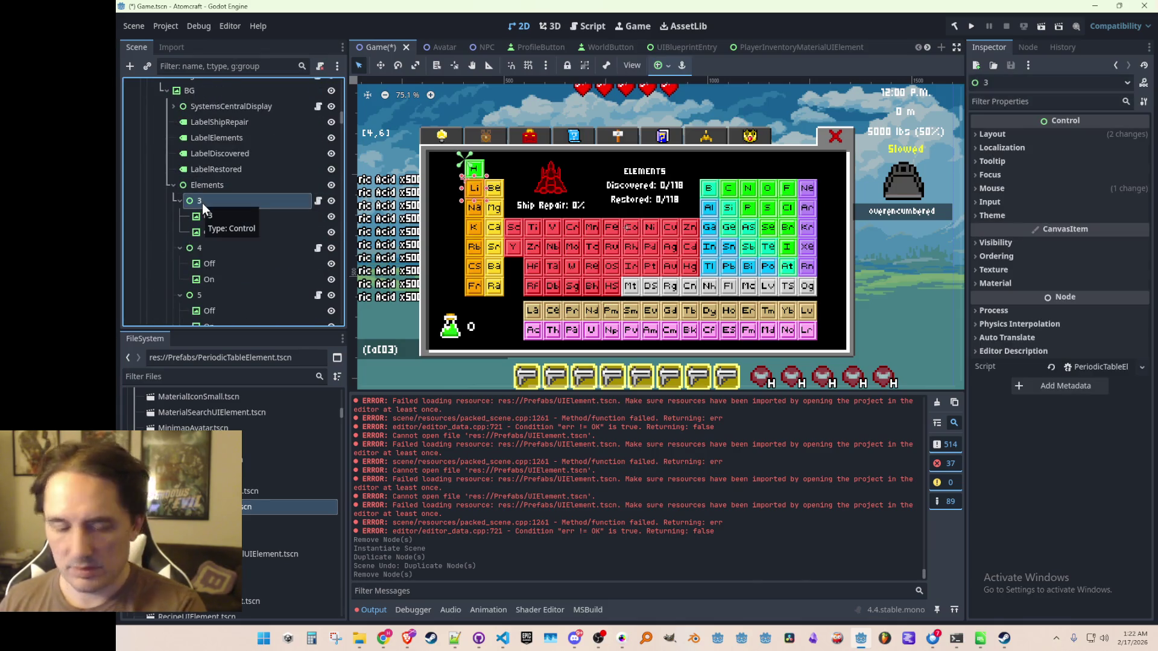
- Delete the old Li and Be element nodes 3 and 4
{"action": "key", "text": "Delete"}
{"action": "key", "text": "Return"}
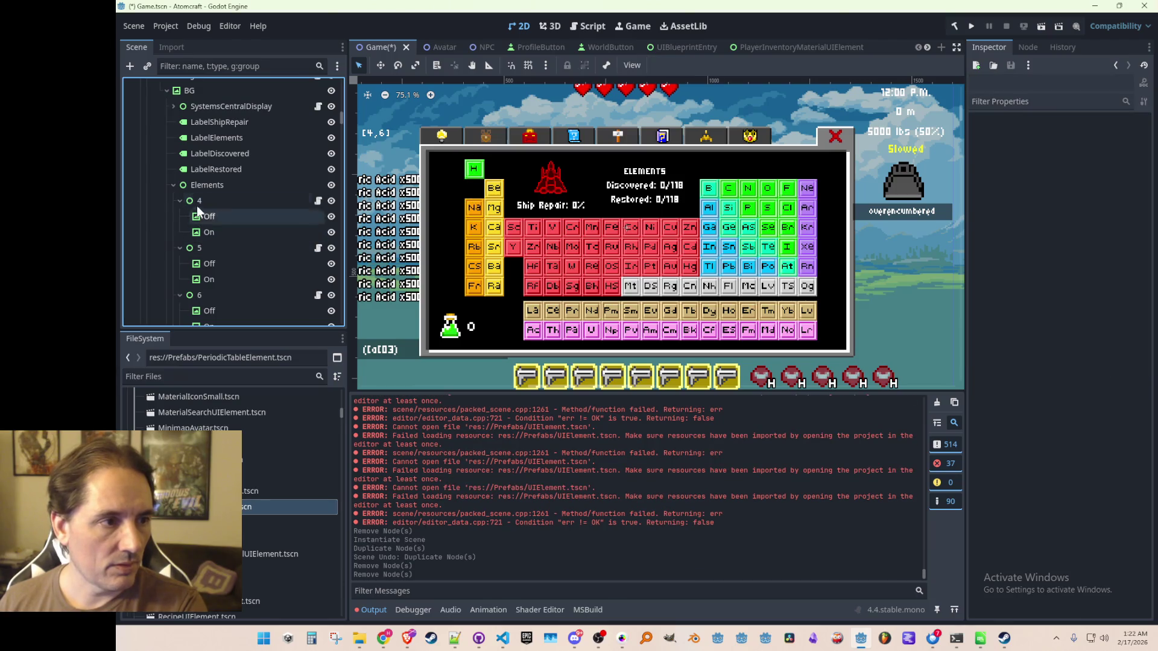
{"action": "left_click", "coordinate": [196, 205]}
{"action": "key", "text": "Delete"}
{"action": "key", "text": "Return"}
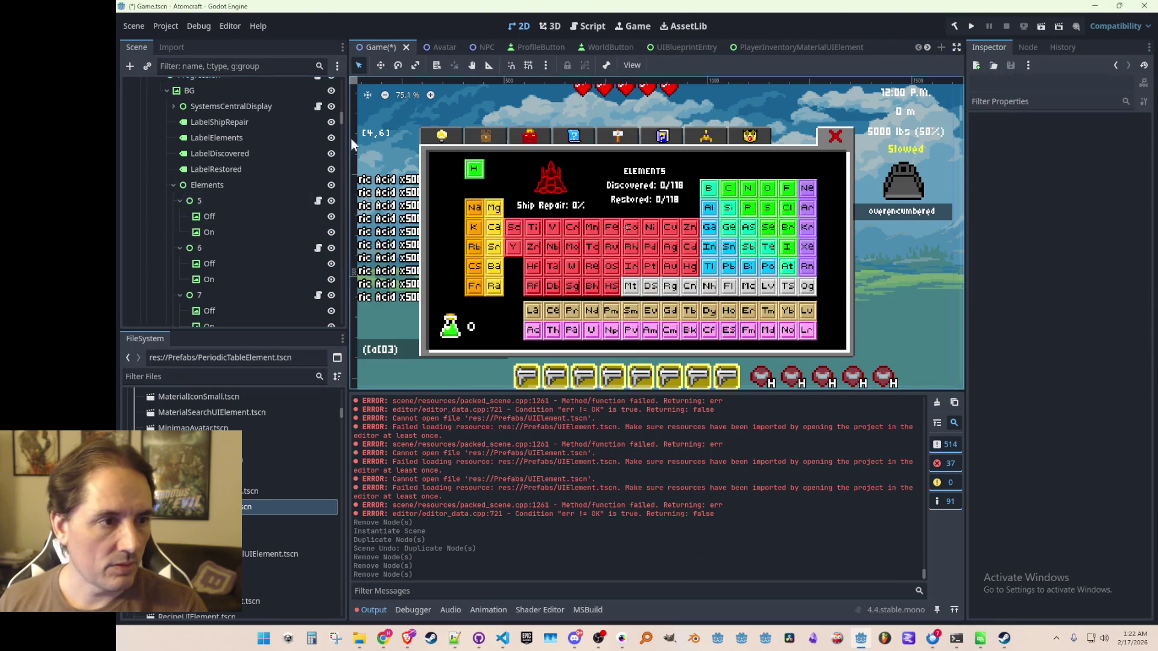
- Collapse element nodes 5 through 10 and select the Elements node
{"action": "left_click", "coordinate": [180, 201]}
{"action": "left_click", "coordinate": [179, 216]}
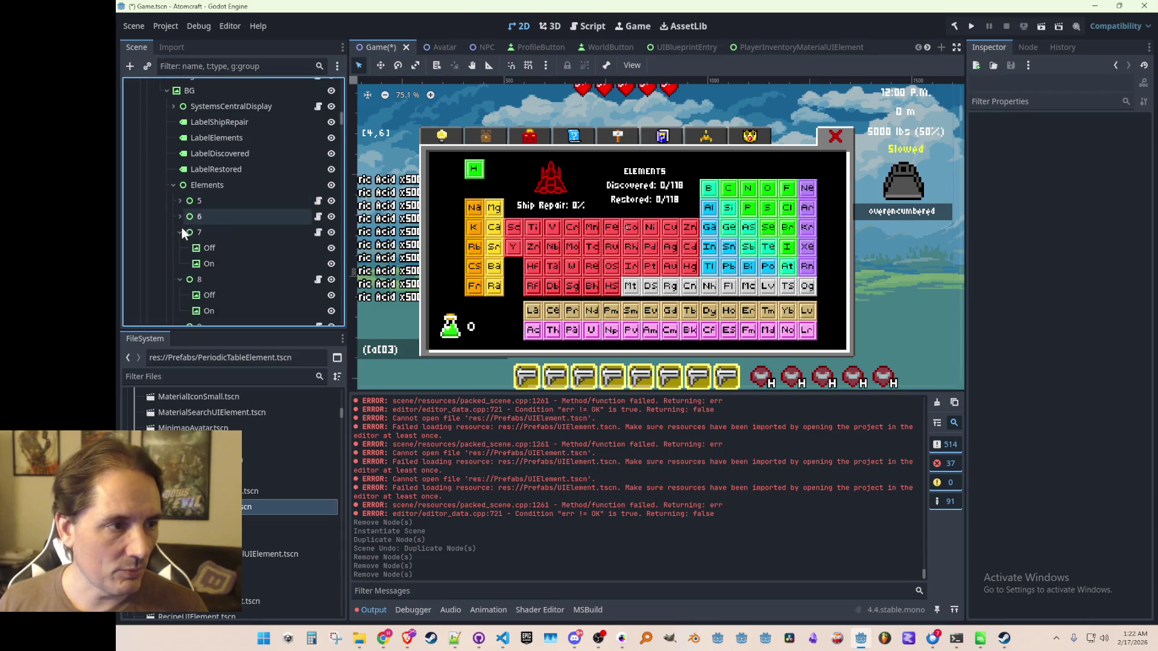
{"action": "left_click", "coordinate": [181, 232]}
{"action": "left_click", "coordinate": [179, 248]}
{"action": "left_click", "coordinate": [180, 263]}
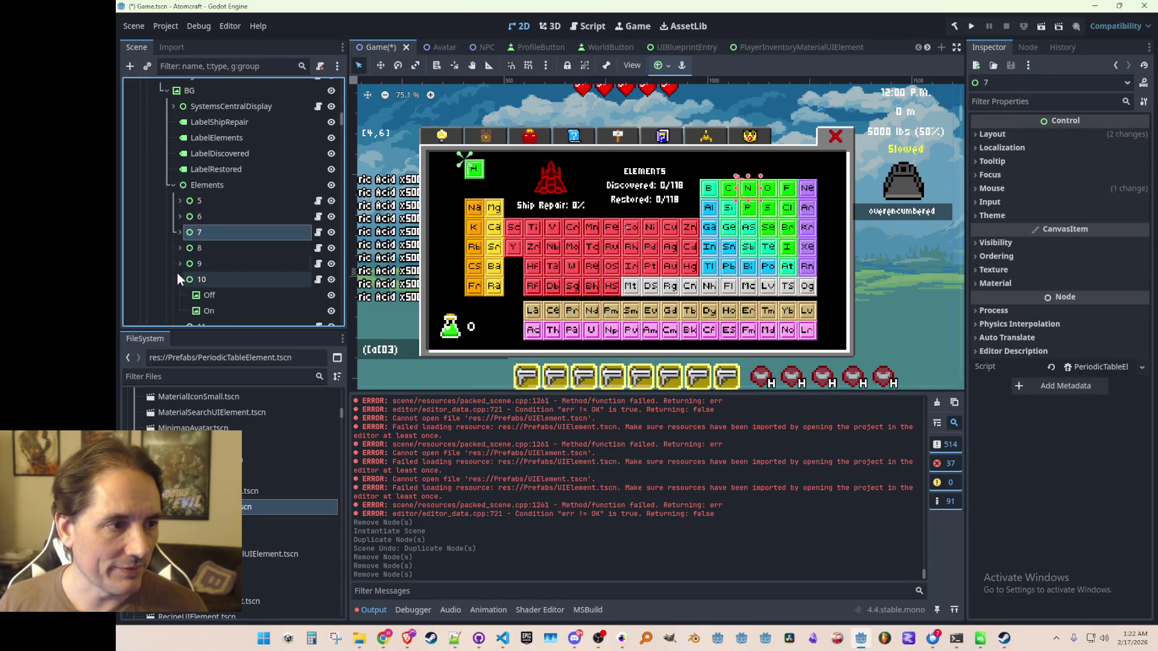
{"action": "left_click", "coordinate": [179, 280]}
{"action": "left_click", "coordinate": [186, 185]}
{"action": "right_click", "coordinate": [186, 185]}
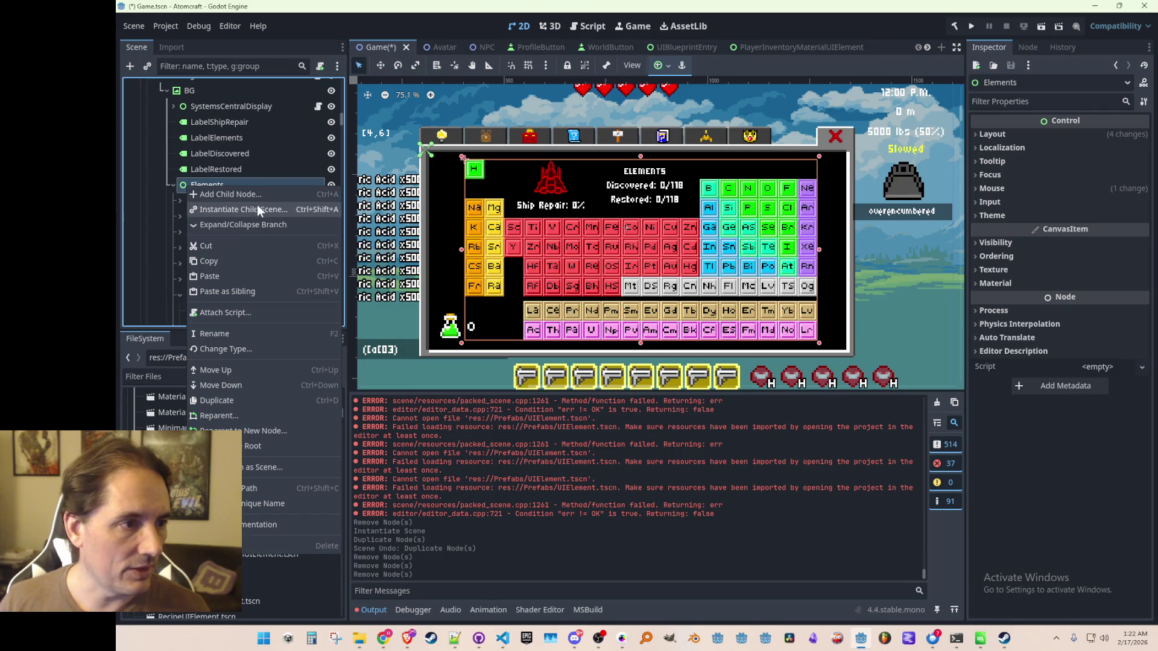
- Collapse the whole Elements branch and select the new node 1 at the bottom
{"action": "left_click", "coordinate": [234, 225]}
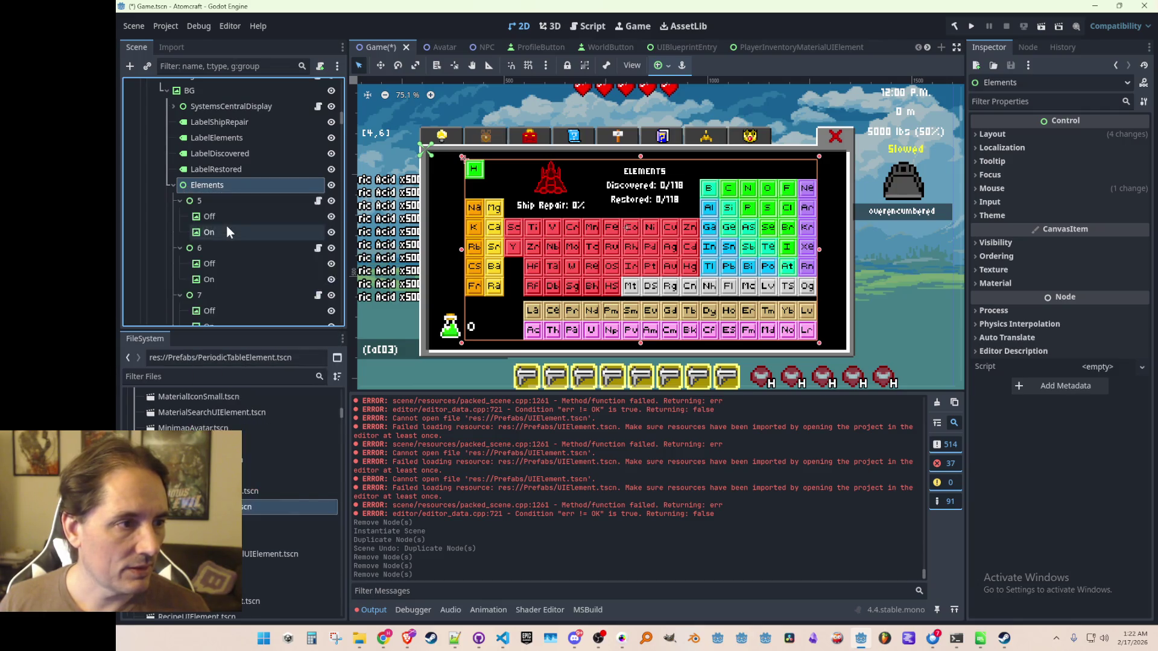
{"action": "right_click", "coordinate": [215, 185]}
{"action": "left_click", "coordinate": [234, 225]}
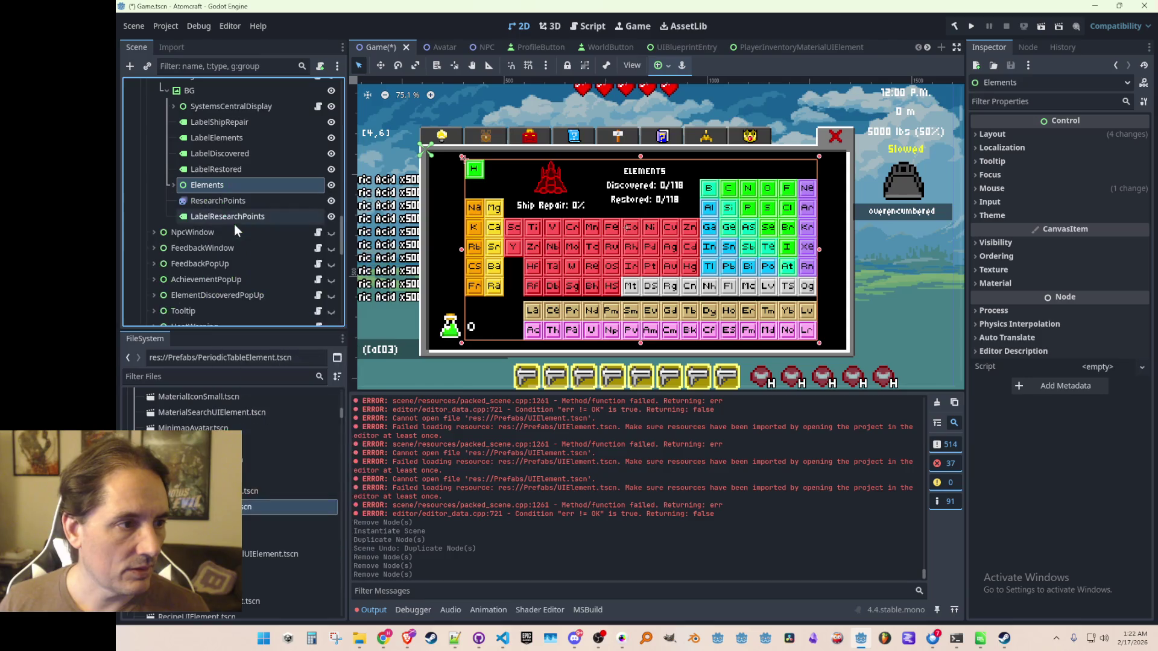
{"action": "left_click", "coordinate": [172, 185]}
{"action": "scroll", "coordinate": [291, 205], "scroll_direction": "down", "scroll_amount": 5}
{"action": "scroll", "coordinate": [292, 205], "scroll_direction": "down", "scroll_amount": 3}
{"action": "mouse_move", "coordinate": [343, 179]}
{"action": "left_mouse_down"}
{"action": "mouse_move", "coordinate": [343, 285]}
{"action": "mouse_move", "coordinate": [298, 267]}
{"action": "left_mouse_up"}
{"action": "left_click", "coordinate": [236, 213]}
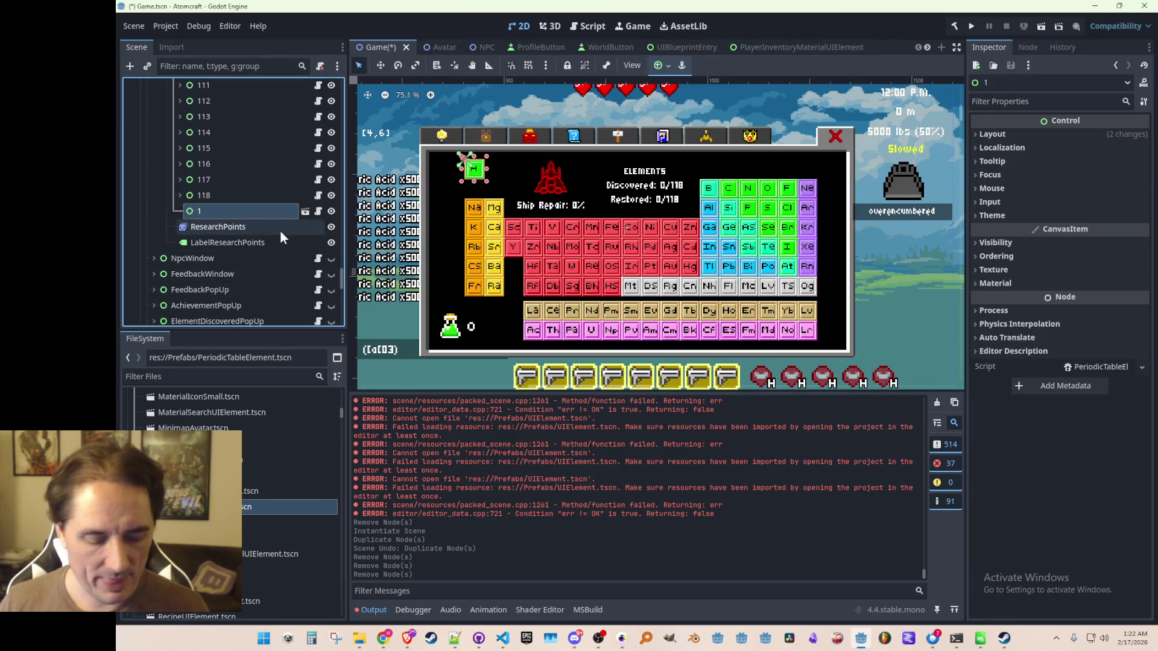
- Duplicate node 1 as node 2 and move it onto the He spot
{"action": "key", "text": "ctrl+d"}
{"action": "left_click", "coordinate": [380, 65]}
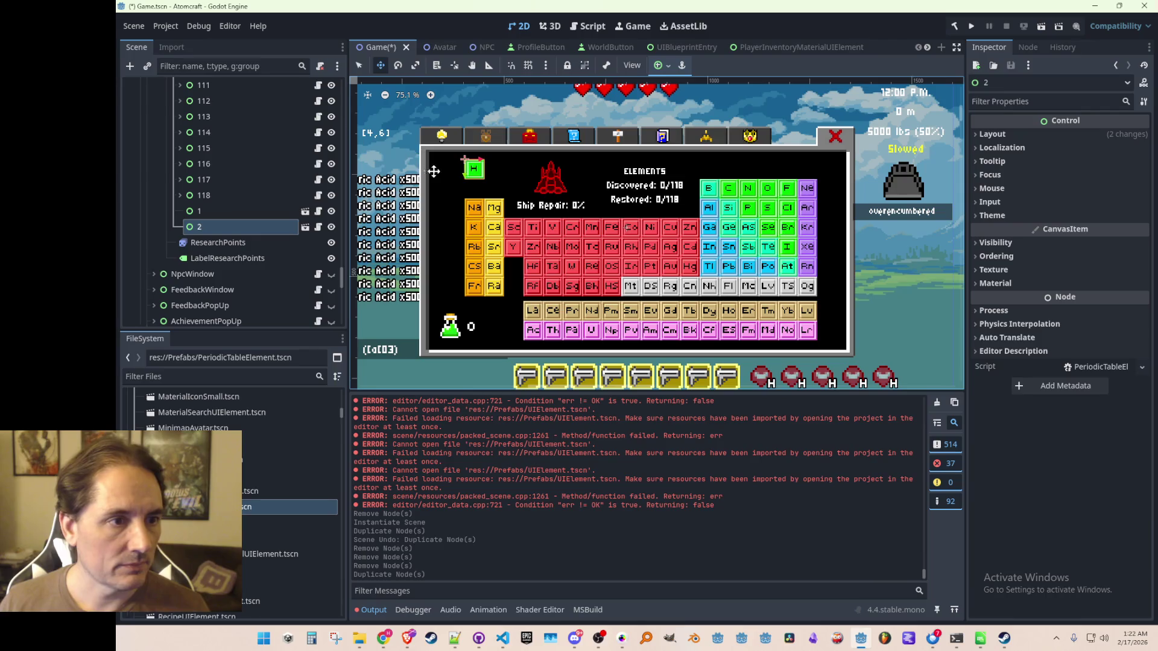
{"action": "left_click_drag", "start_coordinate": [475, 205], "coordinate": [813, 205]}
{"action": "scroll", "coordinate": [812, 181], "scroll_direction": "up", "scroll_amount": 10}
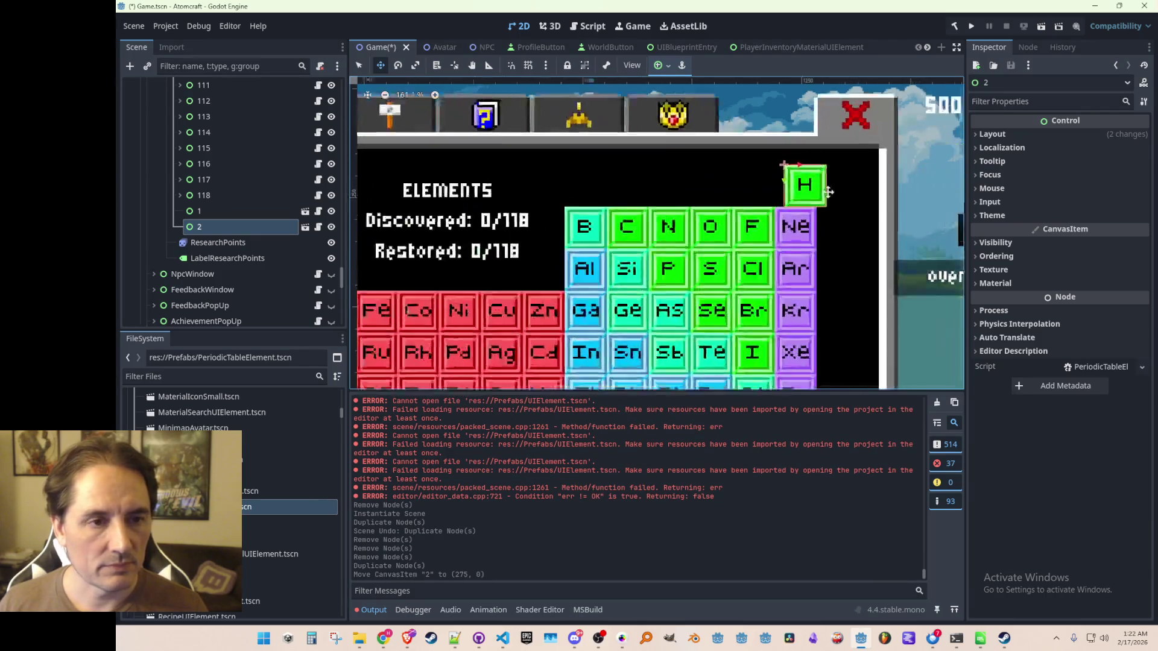
{"action": "left_click_drag", "start_coordinate": [698, 104], "coordinate": [687, 105]}
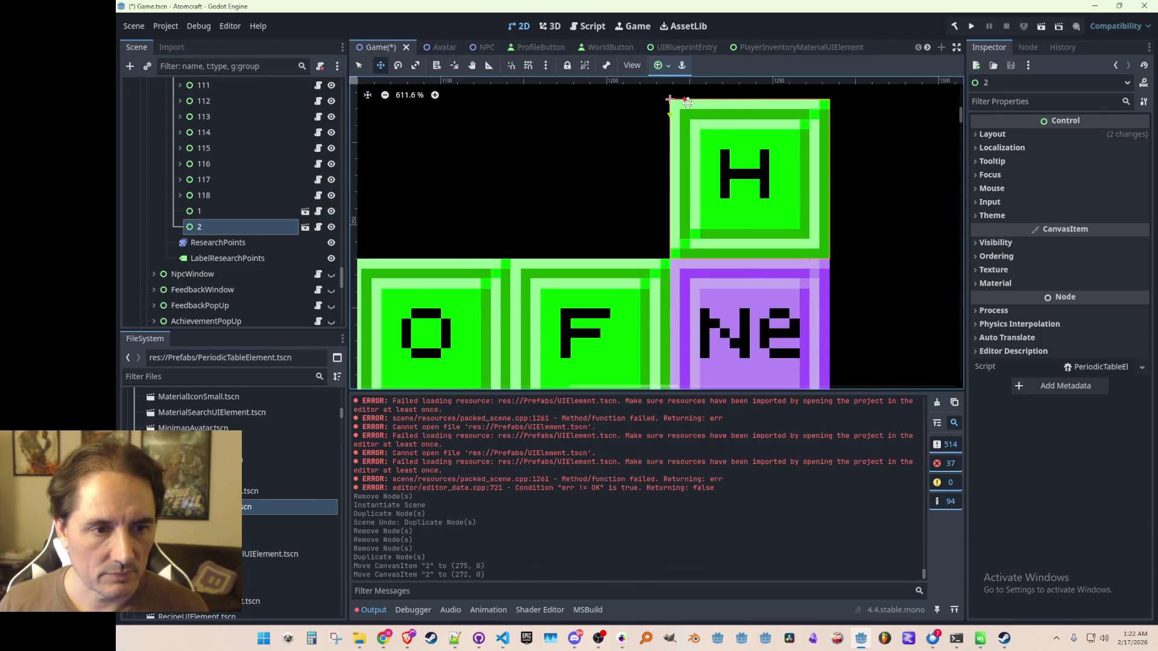
{"action": "scroll", "coordinate": [700, 167], "scroll_direction": "down", "scroll_amount": 5}
{"action": "scroll", "coordinate": [700, 167], "scroll_direction": "down", "scroll_amount": 7}
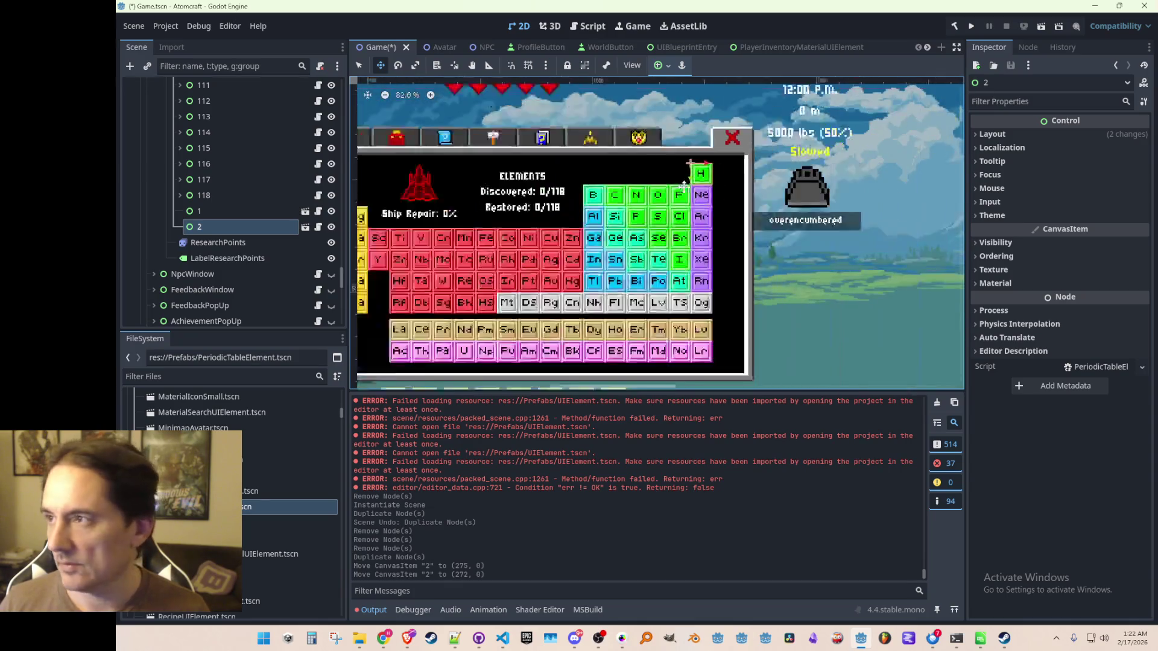
{"action": "scroll", "coordinate": [685, 229], "scroll_direction": "up", "scroll_amount": 3}
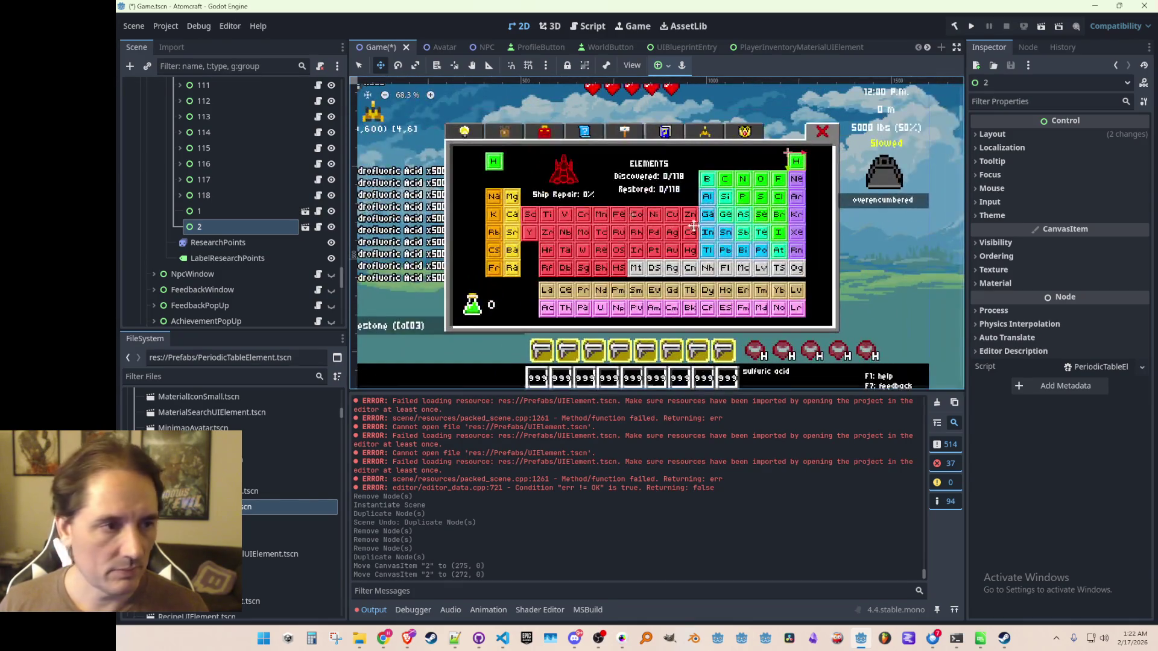
- Duplicate node 2 as node 3 and align it at the Li spot under H
{"action": "left_click", "coordinate": [237, 225]}
{"action": "key", "text": "ctrl+d"}
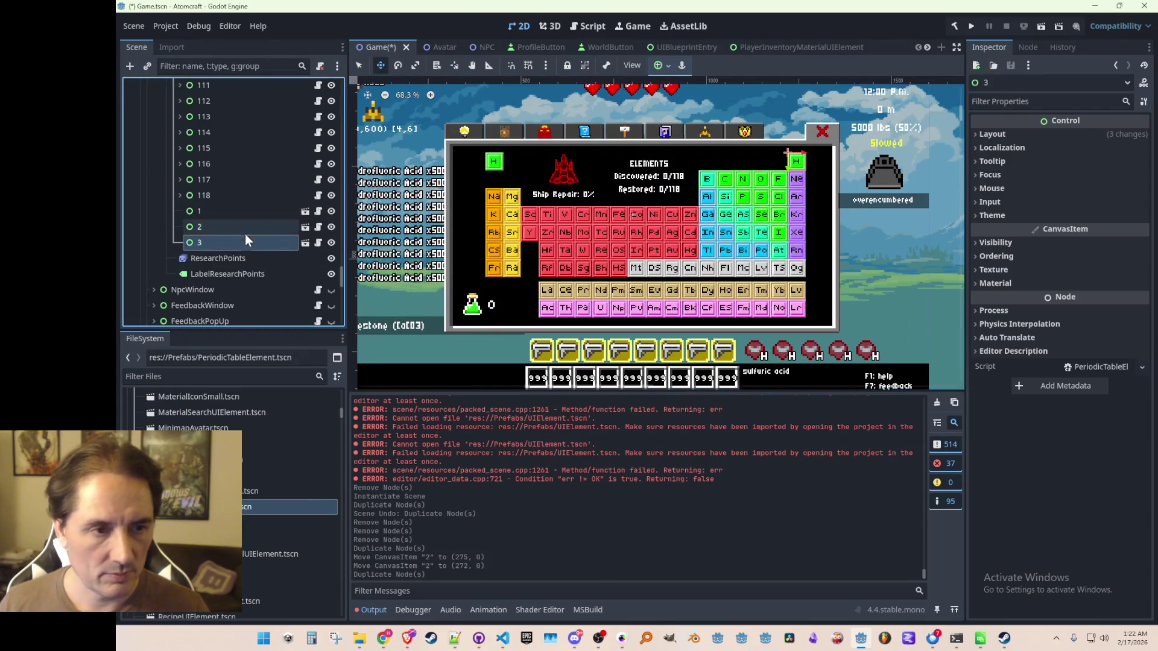
{"action": "mouse_move", "coordinate": [794, 150]}
{"action": "left_mouse_down"}
{"action": "mouse_move", "coordinate": [668, 172]}
{"action": "mouse_move", "coordinate": [503, 179]}
{"action": "left_mouse_up"}
{"action": "scroll", "coordinate": [503, 179], "scroll_direction": "up", "scroll_amount": 10}
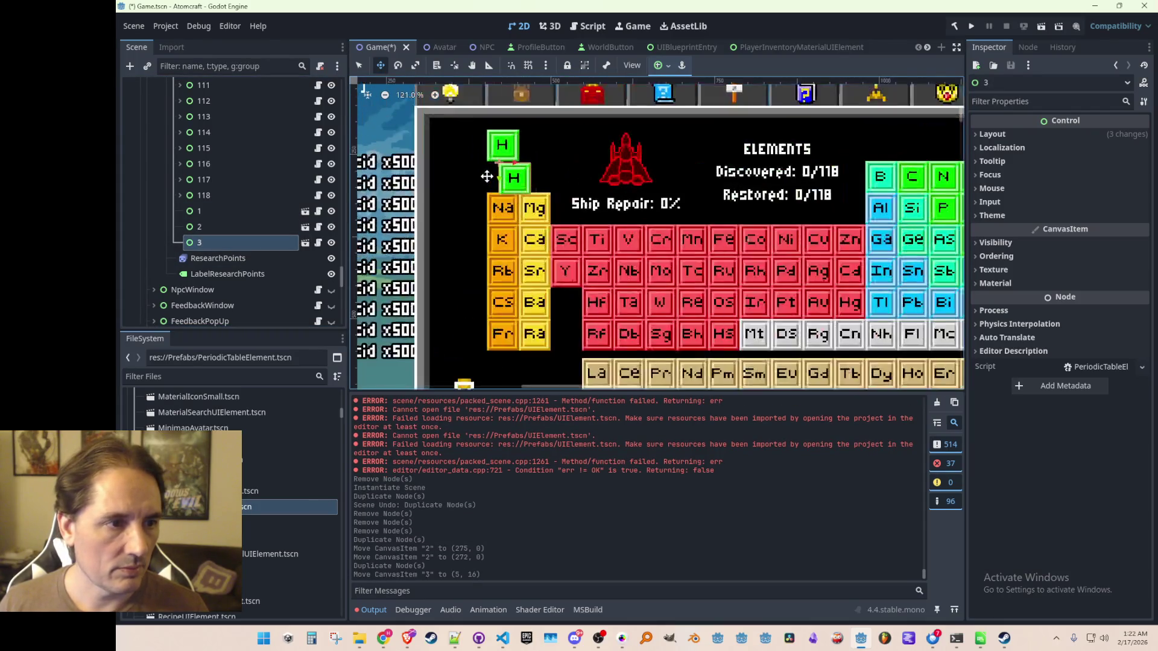
{"action": "mouse_move", "coordinate": [568, 205]}
{"action": "left_mouse_down"}
{"action": "mouse_move", "coordinate": [508, 199]}
{"action": "mouse_move", "coordinate": [659, 181]}
{"action": "left_mouse_up"}
- Duplicate node 3 as node 4 for Be and save Game.tscn
{"action": "key", "text": "ctrl+d"}
{"action": "scroll", "coordinate": [688, 216], "scroll_direction": "down", "scroll_amount": 3}
{"action": "scroll", "coordinate": [721, 229], "scroll_direction": "down", "scroll_amount": 7}
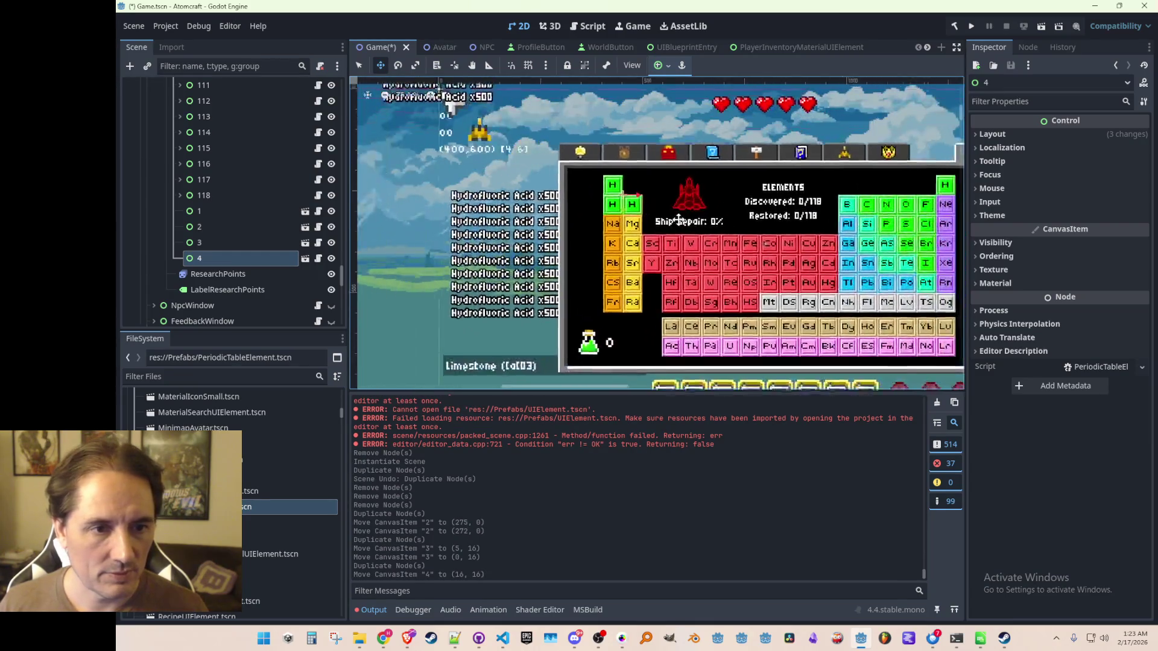
{"action": "key", "text": "ctrl+s"}
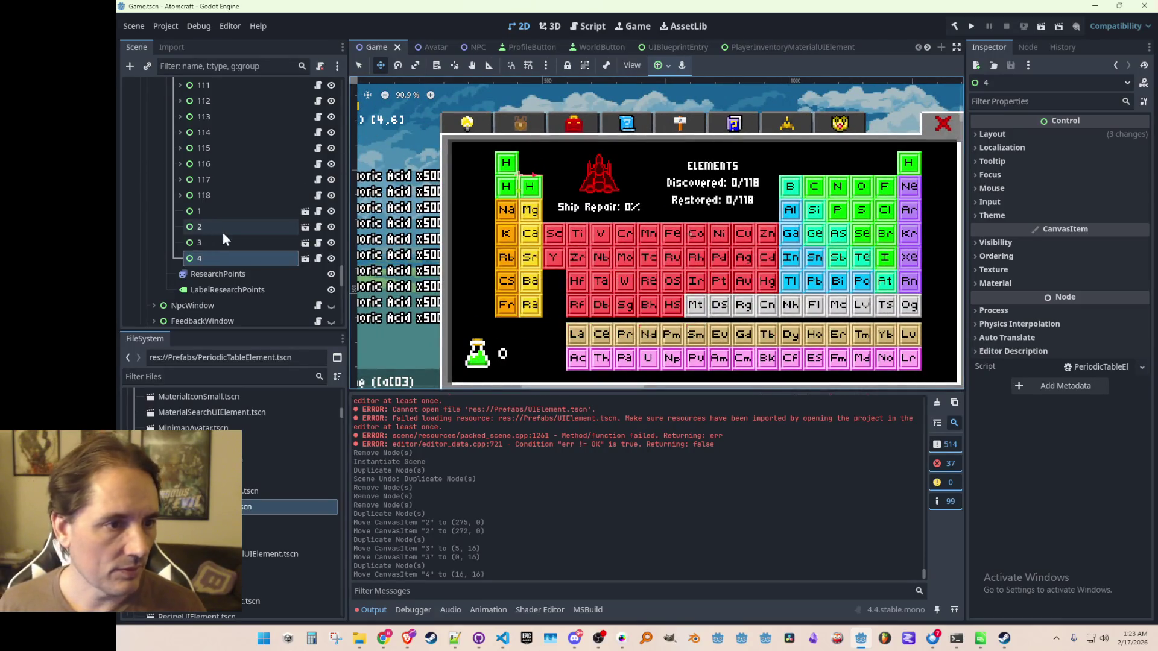
{"action": "left_click_drag", "start_coordinate": [341, 282], "coordinate": [342, 152]}
- Delete old element nodes 5 through 12 (B to Mg), then select new node 4
{"action": "left_click", "coordinate": [222, 145]}
{"action": "left_click", "coordinate": [209, 159], "text": "shift"}
{"action": "left_click", "coordinate": [211, 170], "text": "shift"}
{"action": "left_click", "coordinate": [213, 186], "text": "shift"}
{"action": "left_click", "coordinate": [212, 202], "text": "shift"}
{"action": "left_click", "coordinate": [208, 219], "text": "shift"}
{"action": "left_click", "coordinate": [206, 235], "text": "shift"}
{"action": "left_click", "coordinate": [205, 250], "text": "shift"}
{"action": "key", "text": "Delete"}
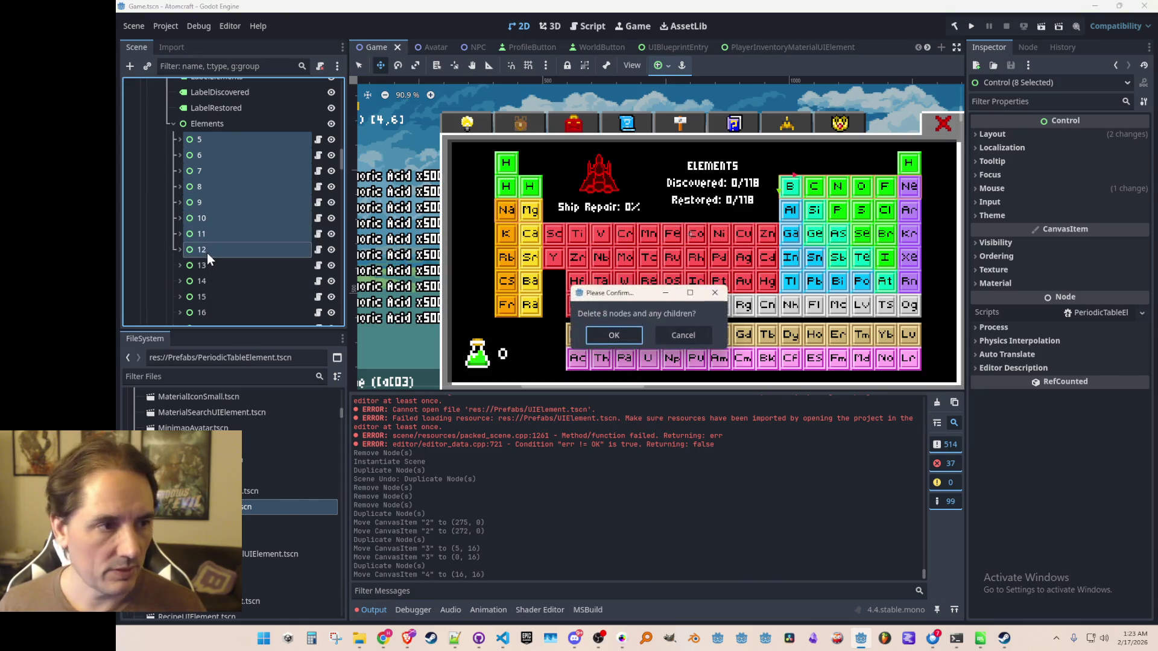
{"action": "key", "text": "Return"}
{"action": "left_click_drag", "start_coordinate": [341, 156], "coordinate": [341, 271]}
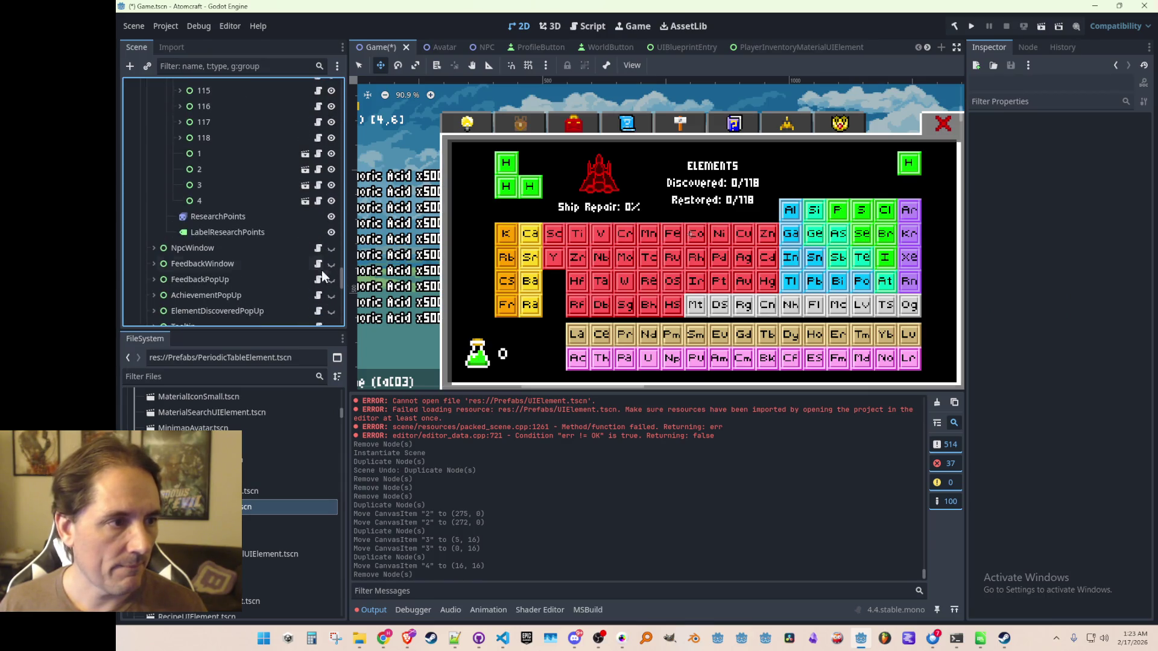
{"action": "left_click", "coordinate": [253, 202]}
- Duplicate the H tile and place copies 5–7 in the B, C and N slots of row 2
{"action": "key", "text": "ctrl+d"}
{"action": "left_click_drag", "start_coordinate": [491, 193], "coordinate": [759, 191]}
{"action": "scroll", "coordinate": [759, 191], "scroll_direction": "up", "scroll_amount": 7}
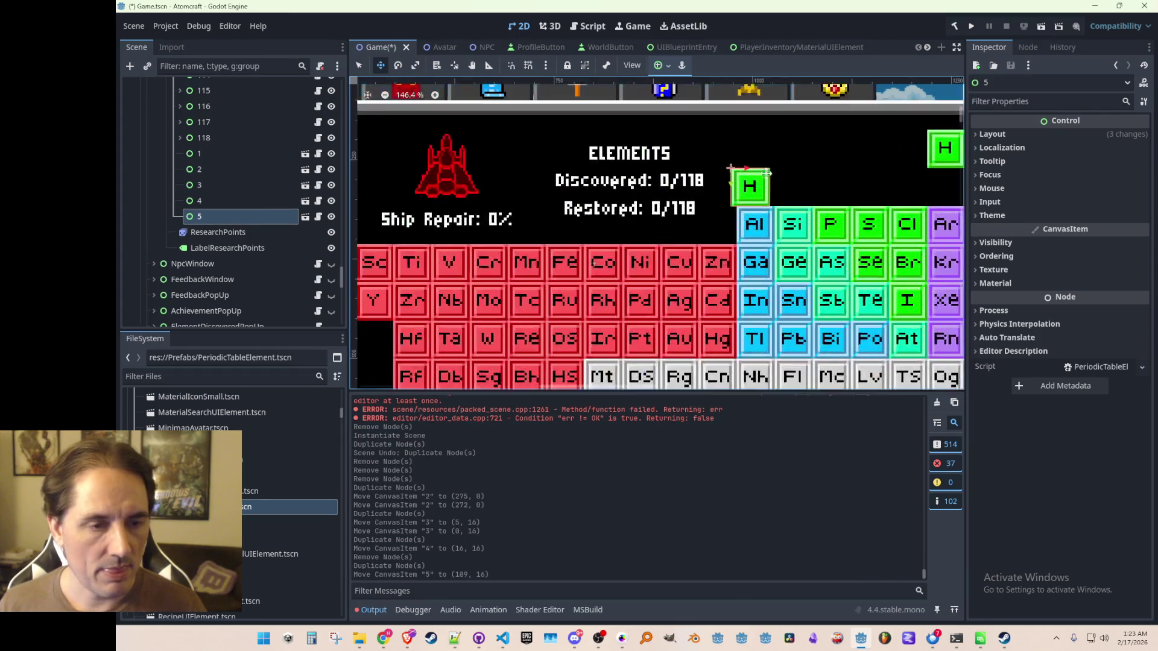
{"action": "left_click_drag", "start_coordinate": [559, 145], "coordinate": [576, 145]}
{"action": "scroll", "coordinate": [698, 217], "scroll_direction": "right", "scroll_amount": 2}
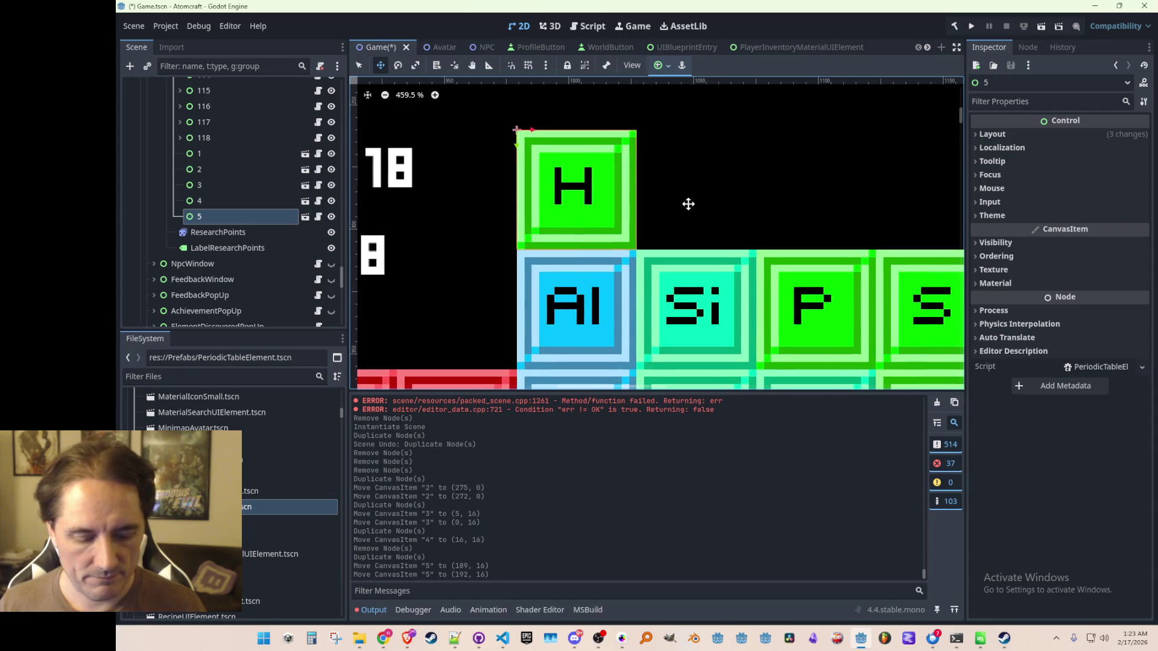
{"action": "key", "text": "ctrl+d"}
{"action": "left_click_drag", "start_coordinate": [531, 135], "coordinate": [650, 135]}
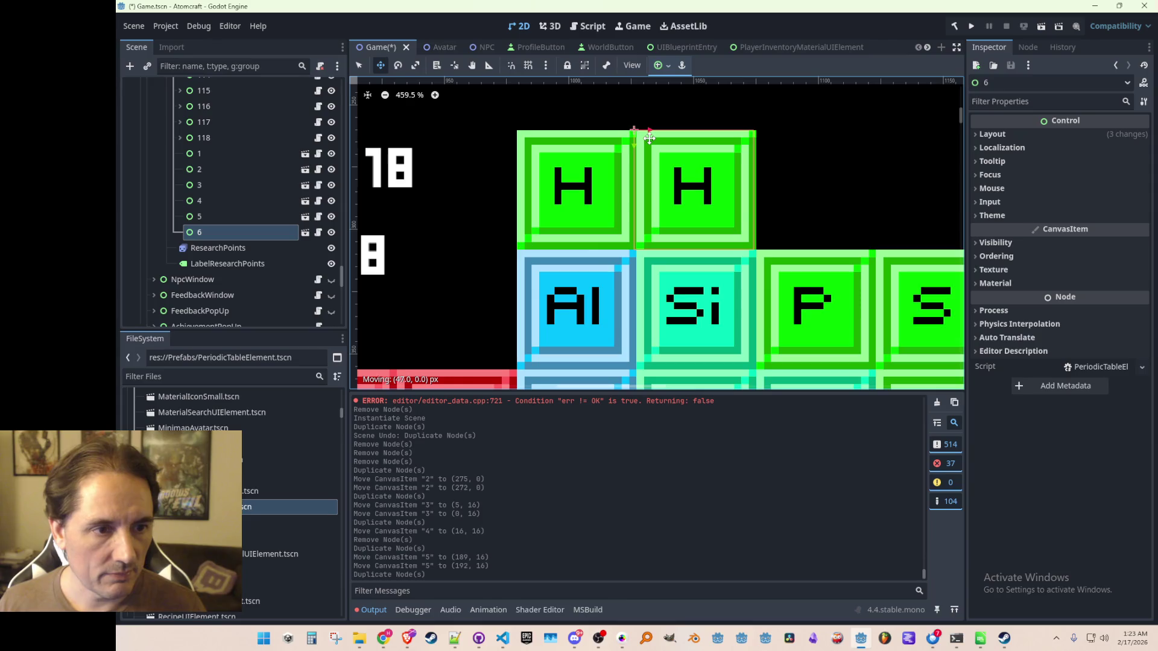
{"action": "scroll", "coordinate": [749, 189], "scroll_direction": "right", "scroll_amount": 1}
{"action": "scroll", "coordinate": [750, 188], "scroll_direction": "right", "scroll_amount": 3}
{"action": "key", "text": "ctrl+d"}
{"action": "mouse_move", "coordinate": [590, 155]}
{"action": "left_mouse_down"}
{"action": "mouse_move", "coordinate": [706, 155]}
{"action": "mouse_move", "coordinate": [693, 155]}
{"action": "left_mouse_up"}
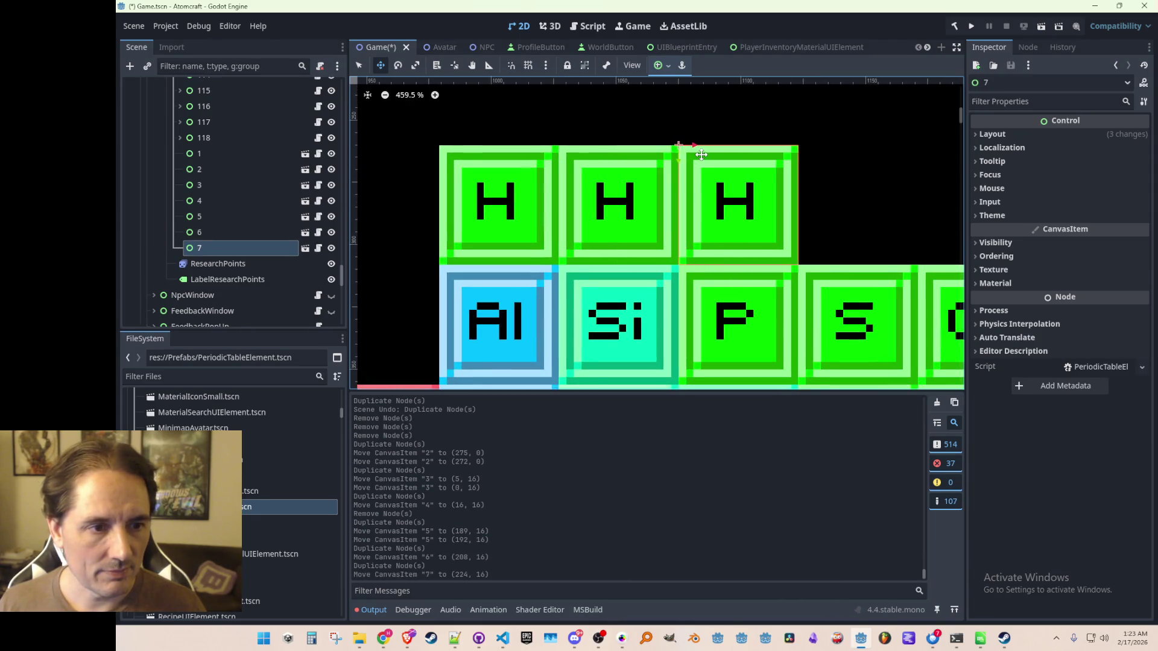
- Add H tiles 8–10 in the O, F and Ne slots, completing row 2
{"action": "scroll", "coordinate": [835, 227], "scroll_direction": "down", "scroll_amount": 2}
{"action": "scroll", "coordinate": [660, 226], "scroll_direction": "right", "scroll_amount": 3}
{"action": "scroll", "coordinate": [660, 226], "scroll_direction": "left", "scroll_amount": 1}
{"action": "key", "text": "ctrl+d"}
{"action": "mouse_move", "coordinate": [562, 169]}
{"action": "left_mouse_down"}
{"action": "mouse_move", "coordinate": [656, 169]}
{"action": "mouse_move", "coordinate": [641, 169]}
{"action": "left_mouse_up"}
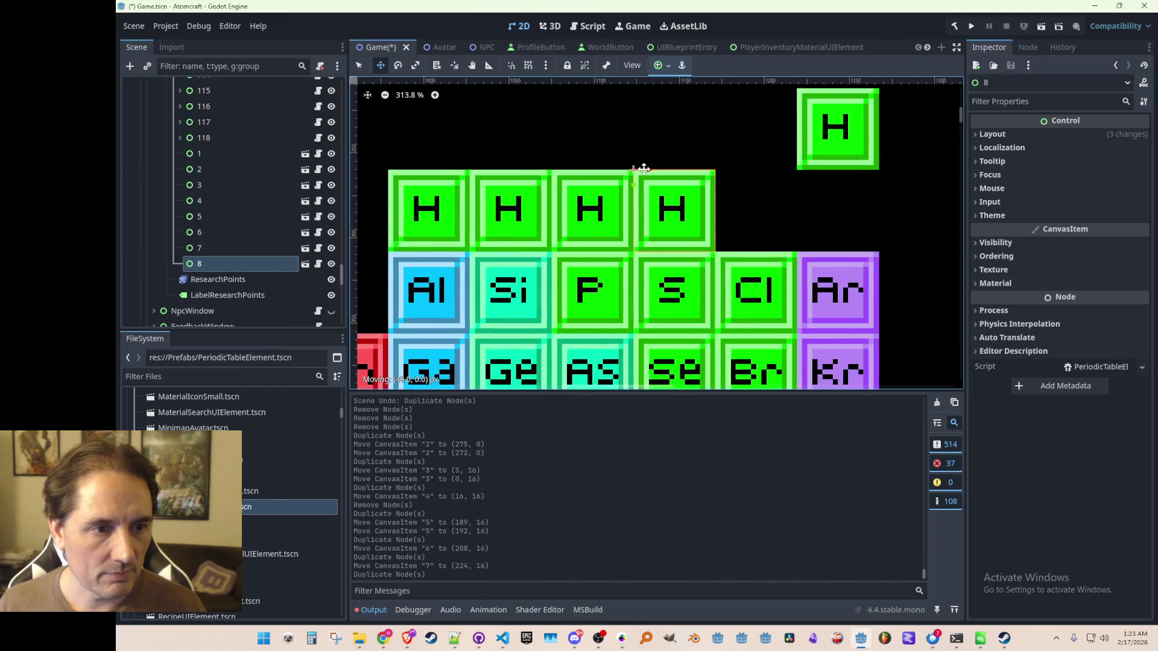
{"action": "scroll", "coordinate": [646, 176], "scroll_direction": "up", "scroll_amount": 7}
{"action": "scroll", "coordinate": [725, 224], "scroll_direction": "down", "scroll_amount": 1}
{"action": "scroll", "coordinate": [725, 224], "scroll_direction": "right", "scroll_amount": 2}
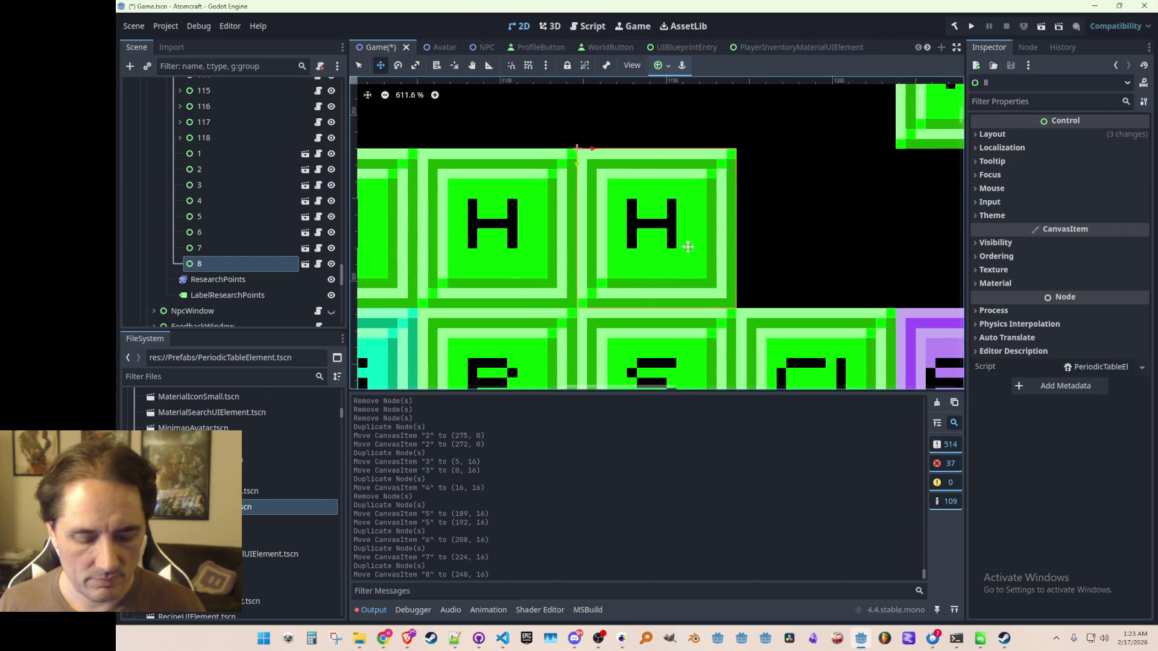
{"action": "key", "text": "ctrl+d"}
{"action": "left_click_drag", "start_coordinate": [637, 160], "coordinate": [747, 162]}
{"action": "scroll", "coordinate": [748, 162], "scroll_direction": "down", "scroll_amount": 3}
{"action": "scroll", "coordinate": [640, 164], "scroll_direction": "up", "scroll_amount": 2}
{"action": "key", "text": "ctrl+d"}
{"action": "left_click_drag", "start_coordinate": [640, 164], "coordinate": [765, 164]}
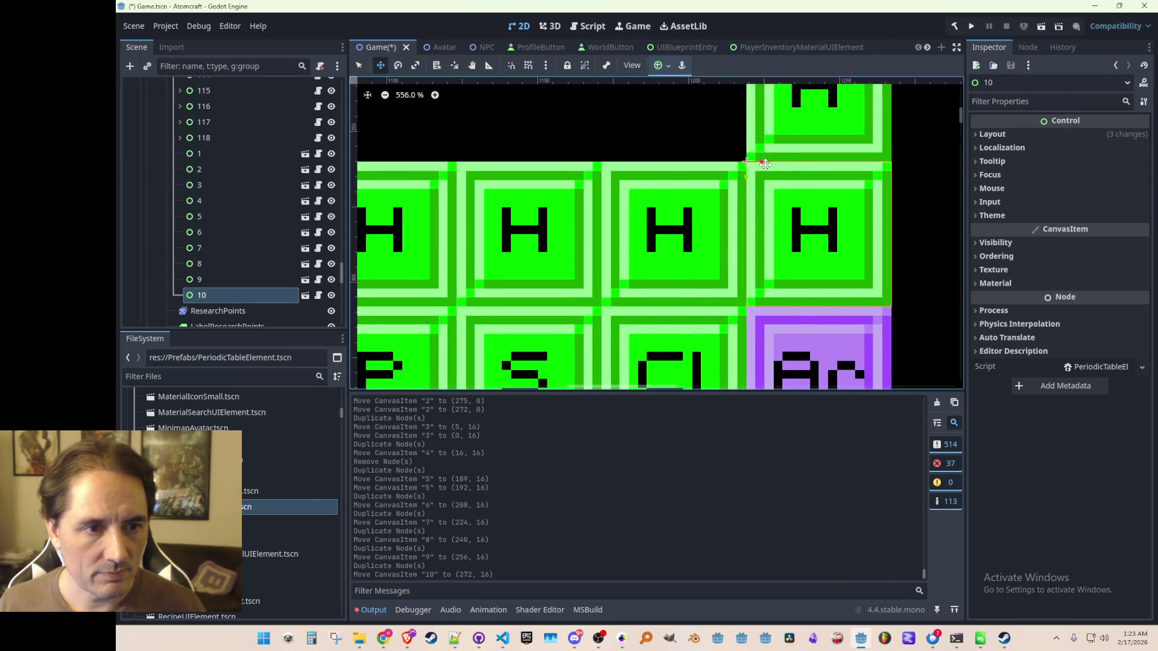
- Place H tiles 11 and 12 at the start of row 3 (Na, Mg) and save Game.tscn
{"action": "scroll", "coordinate": [765, 164], "scroll_direction": "down", "scroll_amount": 15}
{"action": "key", "text": "ctrl+d"}
{"action": "mouse_move", "coordinate": [889, 176]}
{"action": "left_mouse_down"}
{"action": "mouse_move", "coordinate": [523, 228]}
{"action": "mouse_move", "coordinate": [411, 201]}
{"action": "left_mouse_up"}
{"action": "scroll", "coordinate": [542, 207], "scroll_direction": "left", "scroll_amount": 2}
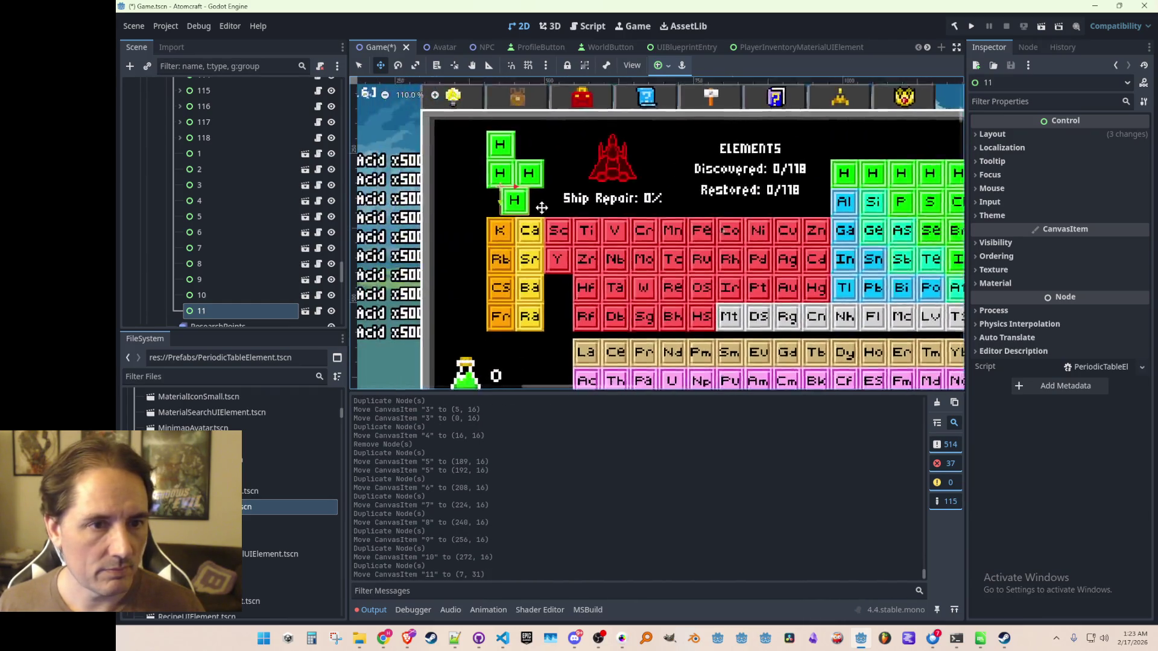
{"action": "scroll", "coordinate": [542, 207], "scroll_direction": "up", "scroll_amount": 12}
{"action": "scroll", "coordinate": [568, 188], "scroll_direction": "up", "scroll_amount": 3}
{"action": "mouse_move", "coordinate": [568, 188]}
{"action": "left_mouse_down"}
{"action": "mouse_move", "coordinate": [490, 187]}
{"action": "mouse_move", "coordinate": [644, 180]}
{"action": "mouse_move", "coordinate": [633, 175]}
{"action": "left_mouse_up"}
{"action": "key", "text": "ctrl+d"}
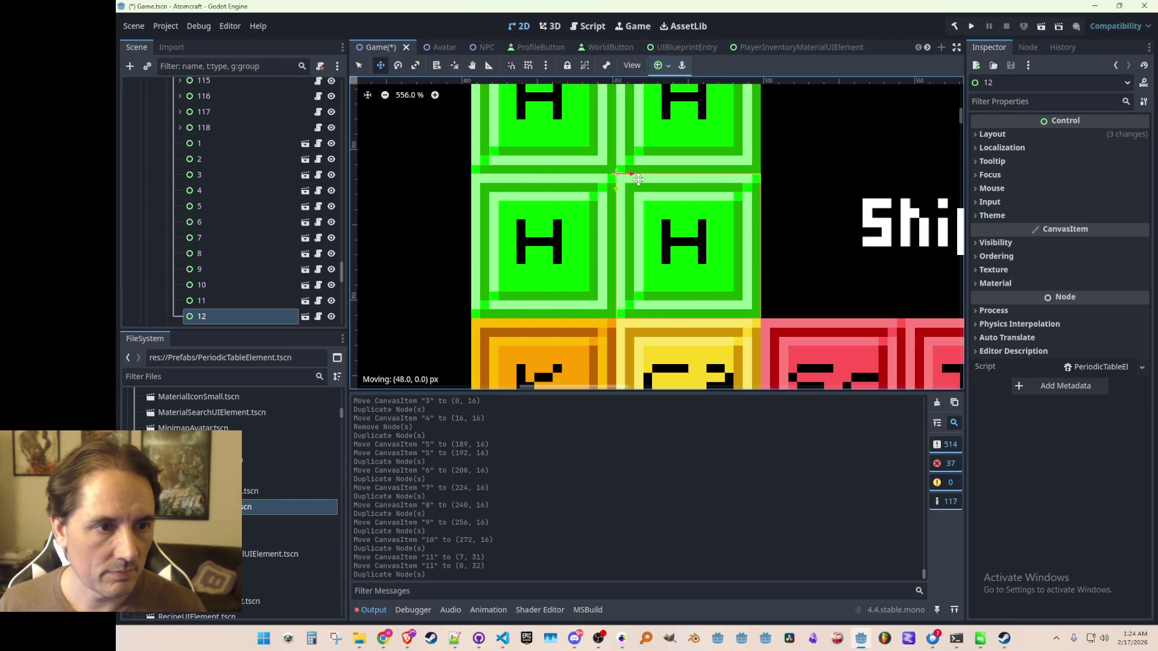
{"action": "scroll", "coordinate": [775, 227], "scroll_direction": "down", "scroll_amount": 20}
{"action": "scroll", "coordinate": [833, 241], "scroll_direction": "right", "scroll_amount": 5}
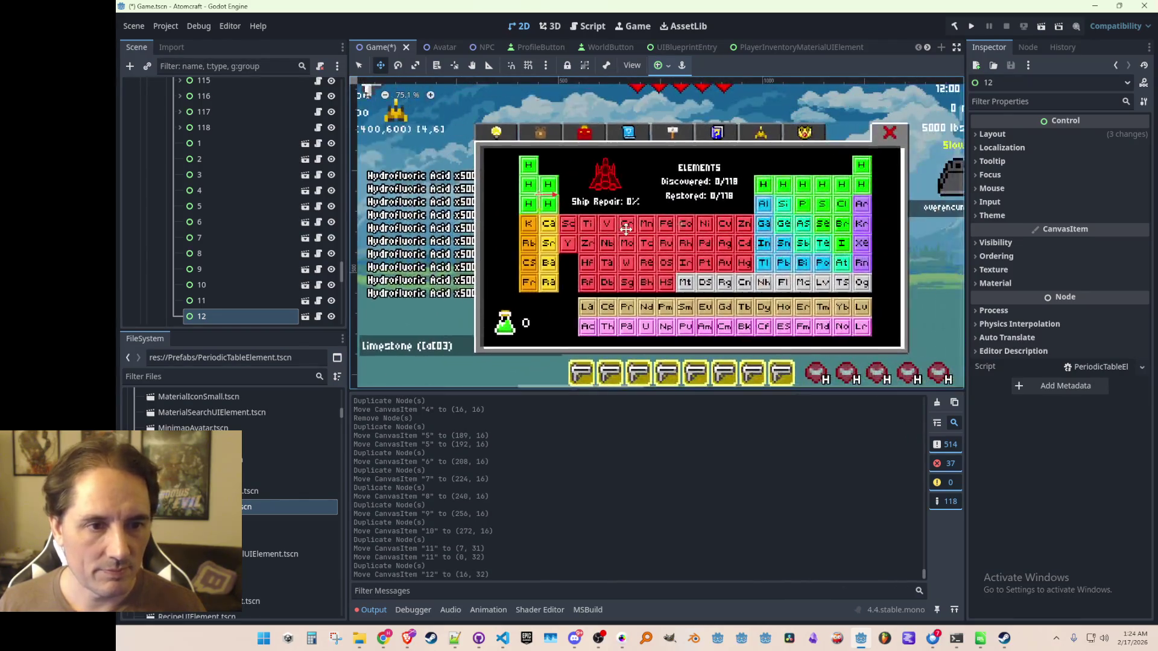
{"action": "scroll", "coordinate": [756, 237], "scroll_direction": "up", "scroll_amount": 2}
{"action": "scroll", "coordinate": [755, 237], "scroll_direction": "up", "scroll_amount": 1}
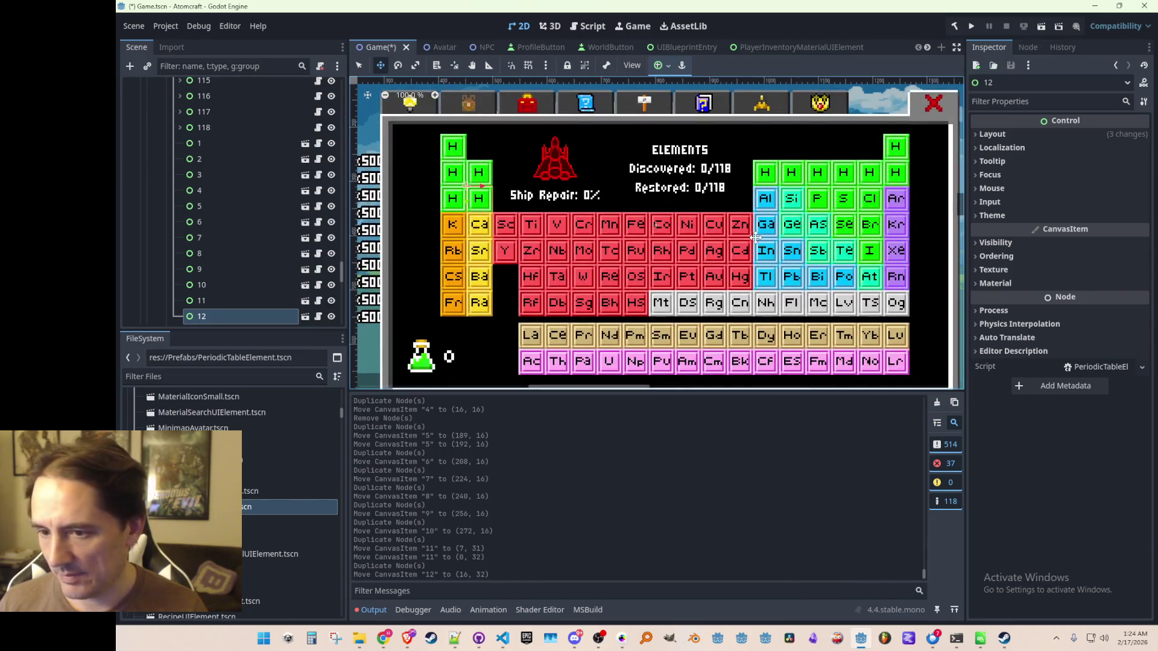
{"action": "key", "text": "ctrl+s"}
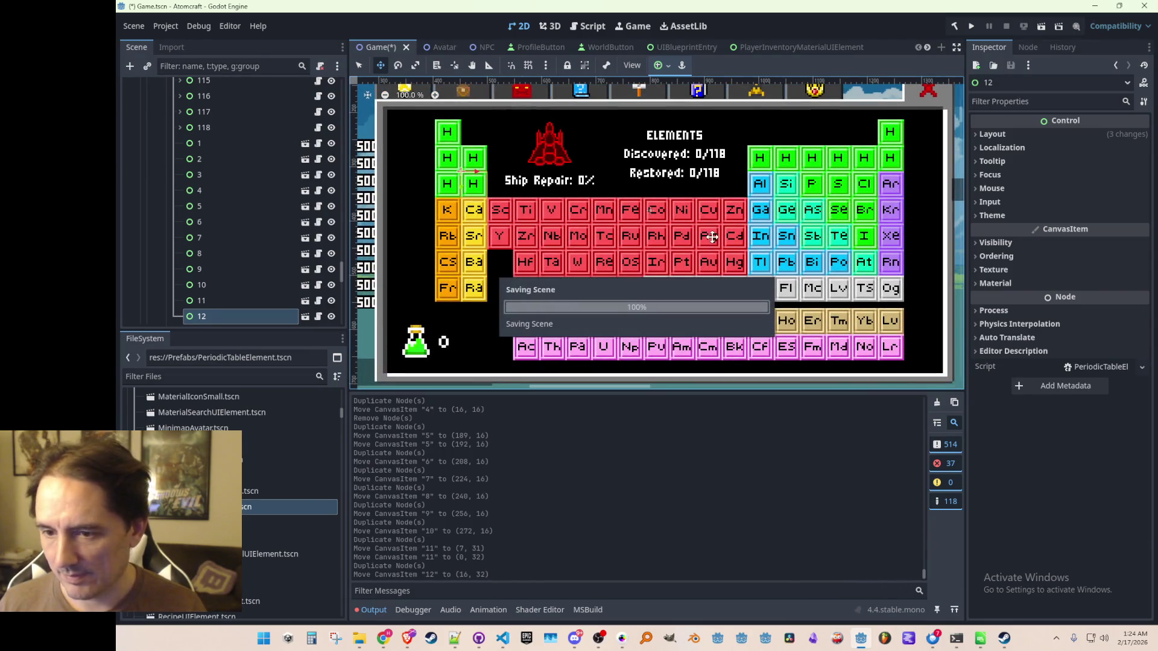
- Scroll the canvas to review the twelve new H tiles for elements 1–12
{"action": "scroll", "coordinate": [719, 225], "scroll_direction": "down", "scroll_amount": 1}
{"action": "scroll", "coordinate": [717, 222], "scroll_direction": "right", "scroll_amount": 1}
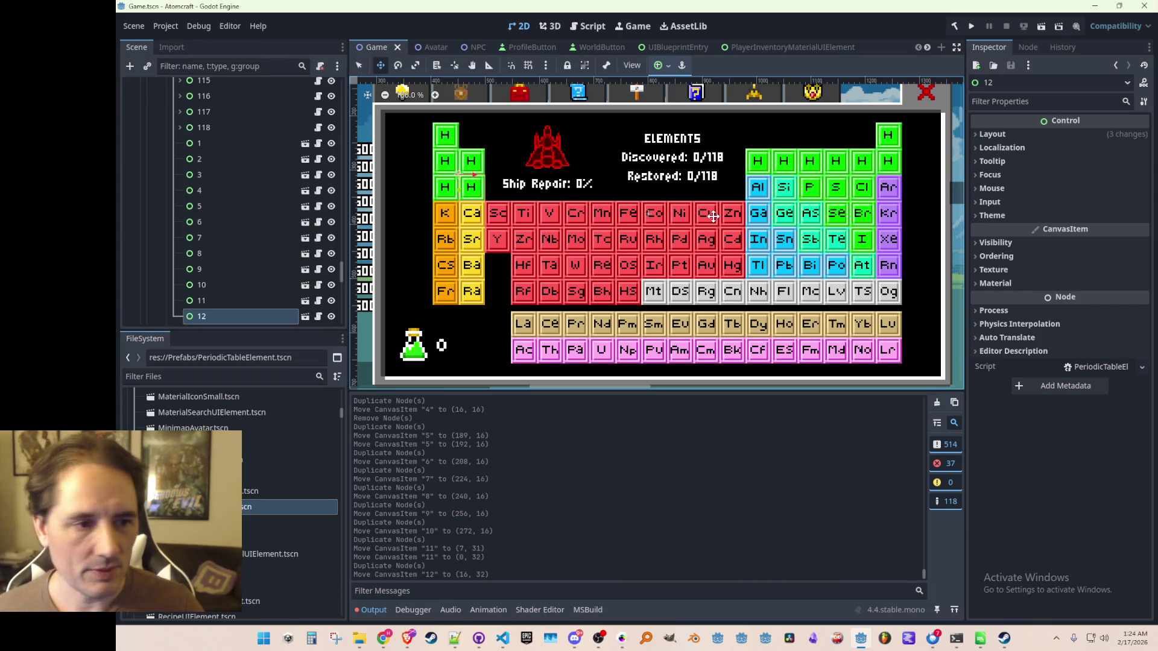
{"action": "scroll", "coordinate": [277, 244], "scroll_direction": "up", "scroll_amount": 15}
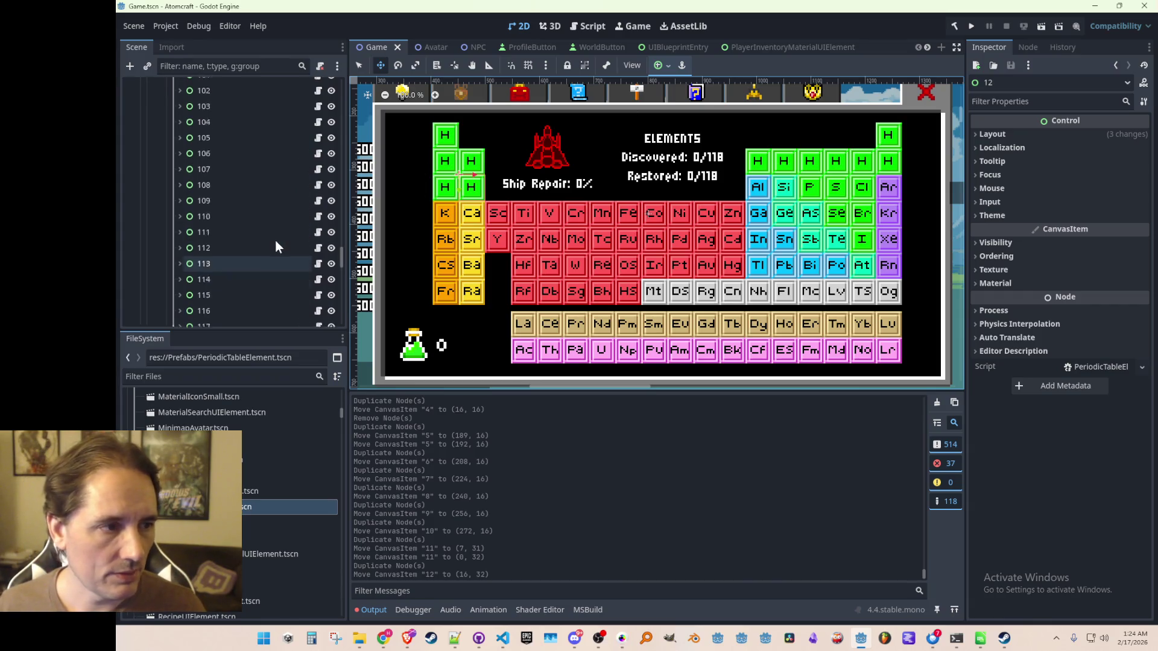
- Delete old element nodes 13–20 under Elements, removing the Al–Ar and K, Ca tiles
{"action": "scroll", "coordinate": [283, 254], "scroll_direction": "up", "scroll_amount": 10}
{"action": "scroll", "coordinate": [279, 257], "scroll_direction": "down", "scroll_amount": 4}
{"action": "left_click", "coordinate": [219, 132]}
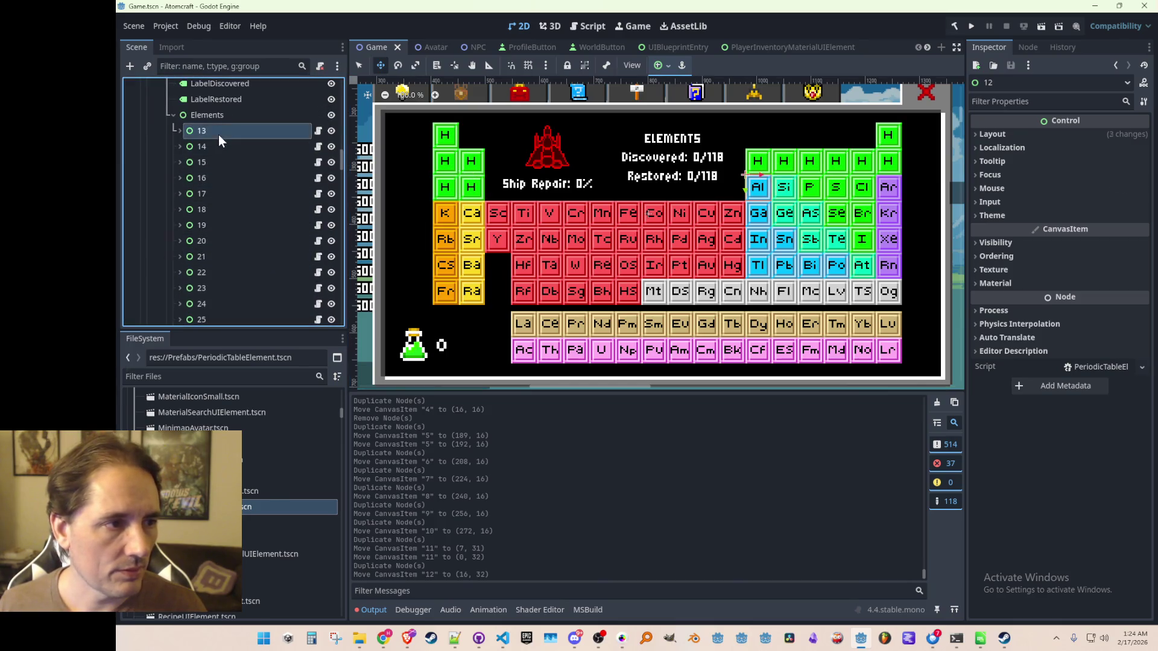
{"action": "left_click", "coordinate": [210, 145], "text": "shift"}
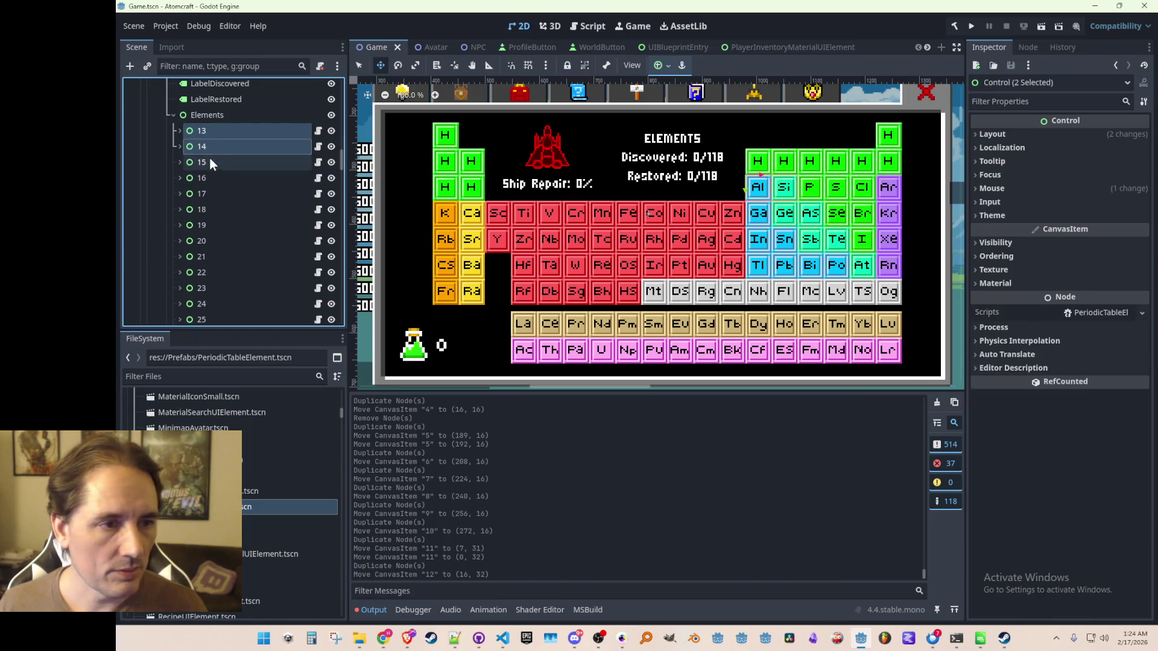
{"action": "left_click", "coordinate": [206, 179], "text": "shift"}
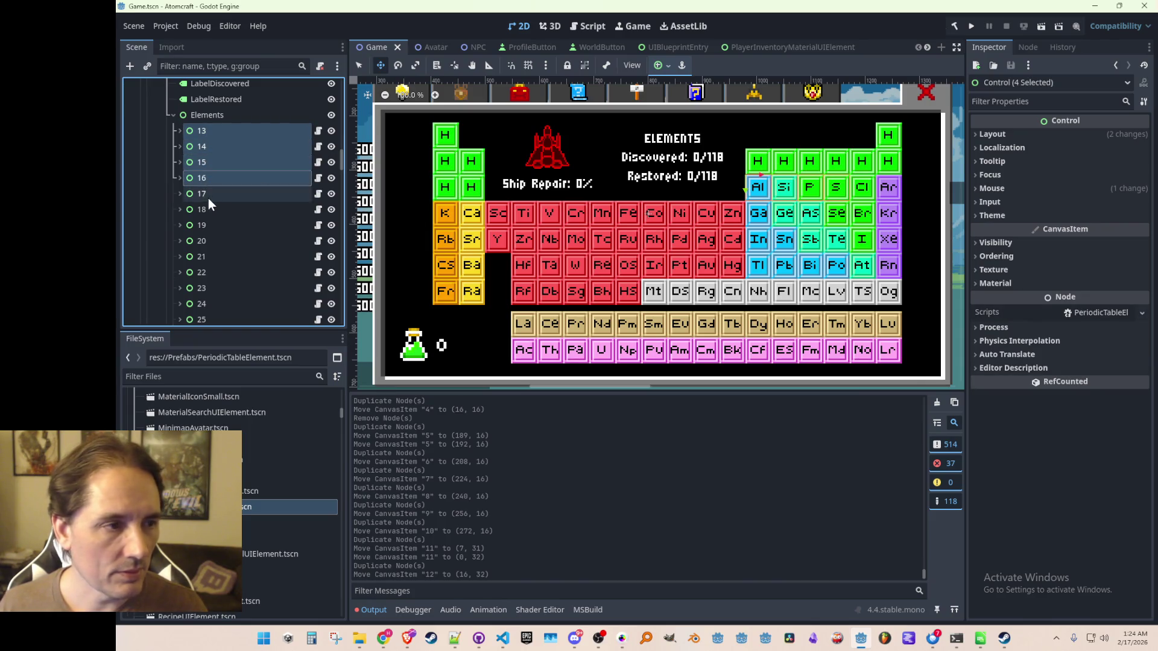
{"action": "left_click", "coordinate": [207, 196], "text": "shift"}
{"action": "left_click", "coordinate": [203, 215], "text": "shift"}
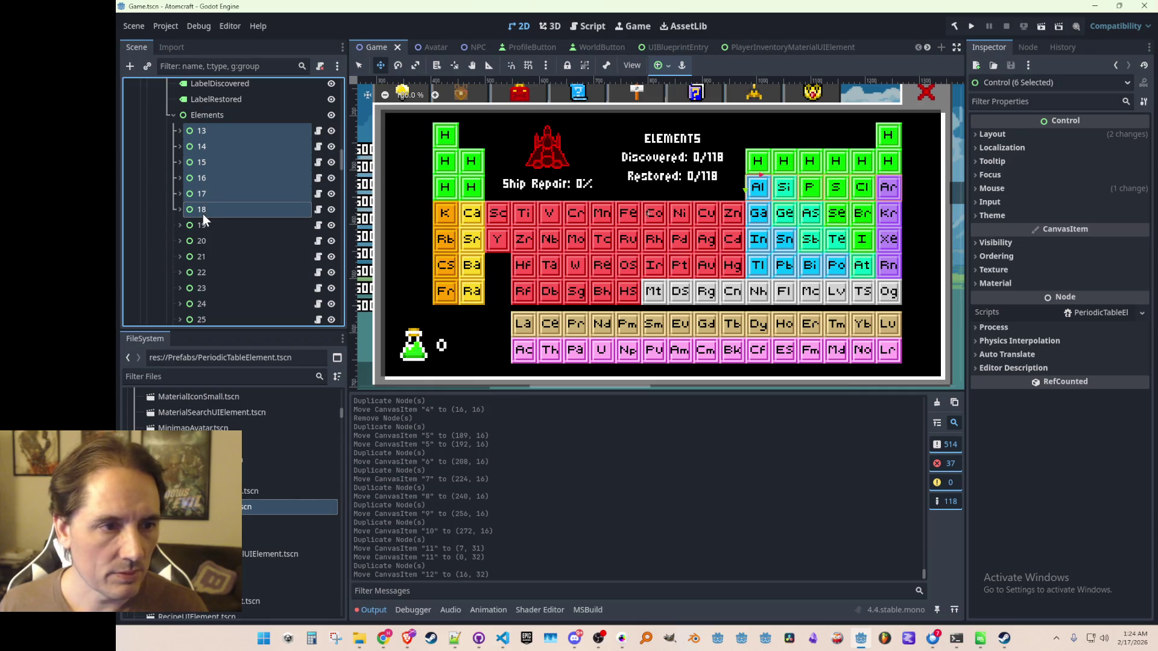
{"action": "left_click", "coordinate": [198, 224], "text": "shift"}
{"action": "left_click", "coordinate": [201, 240], "text": "shift"}
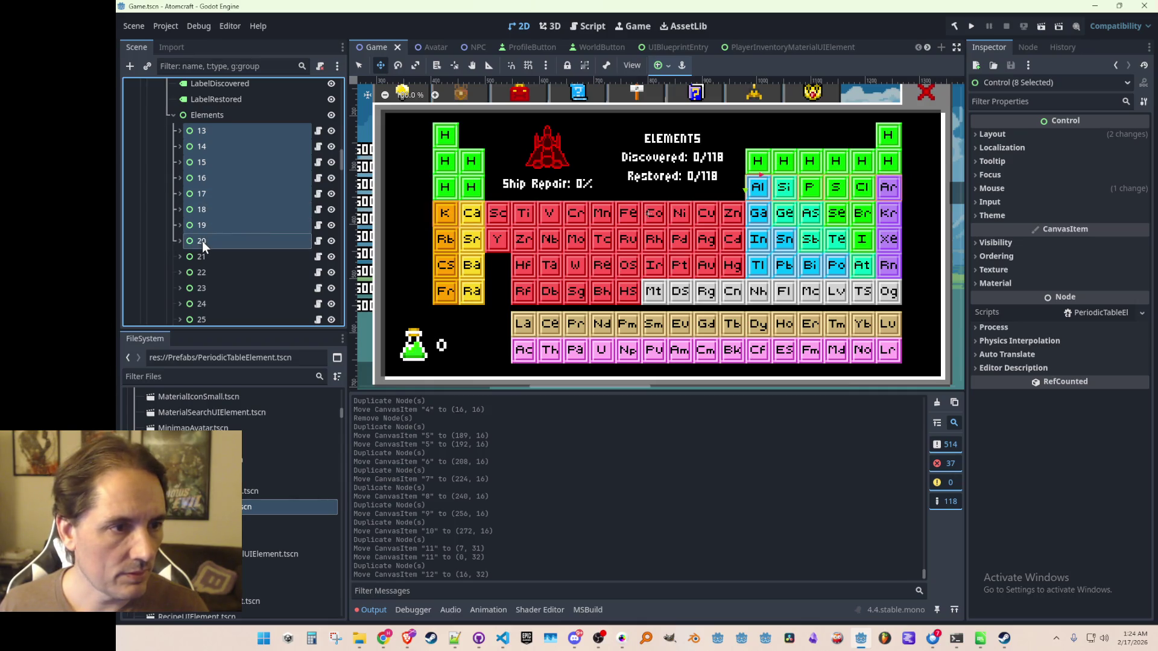
{"action": "key", "text": "Delete"}
{"action": "key", "text": "Return"}
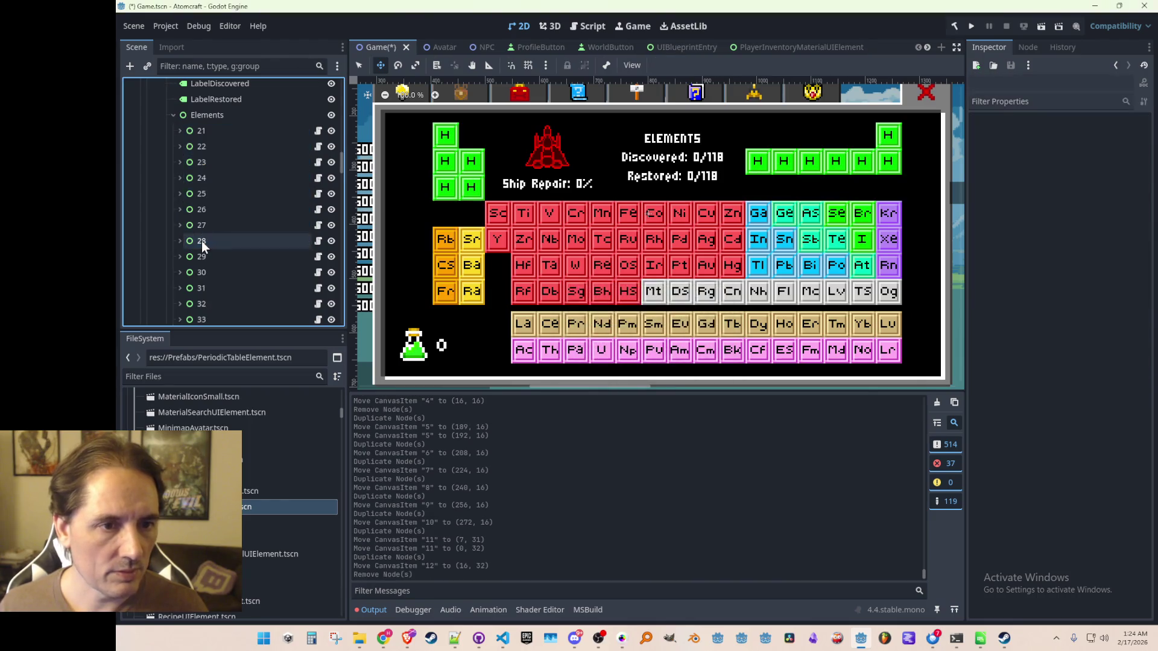
- Duplicate H tile node 12 to create node 13
{"action": "left_click_drag", "start_coordinate": [341, 161], "coordinate": [338, 274]}
{"action": "scroll", "coordinate": [241, 277], "scroll_direction": "up", "scroll_amount": 2}
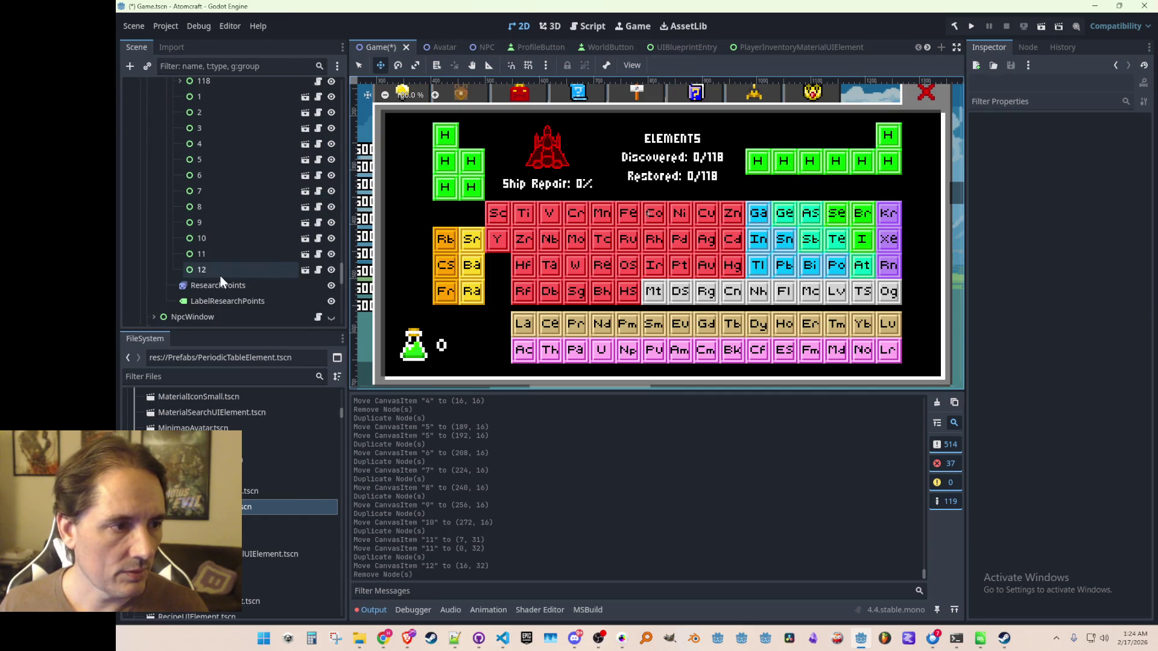
{"action": "left_click", "coordinate": [220, 276]}
{"action": "key", "text": "ctrl+d"}
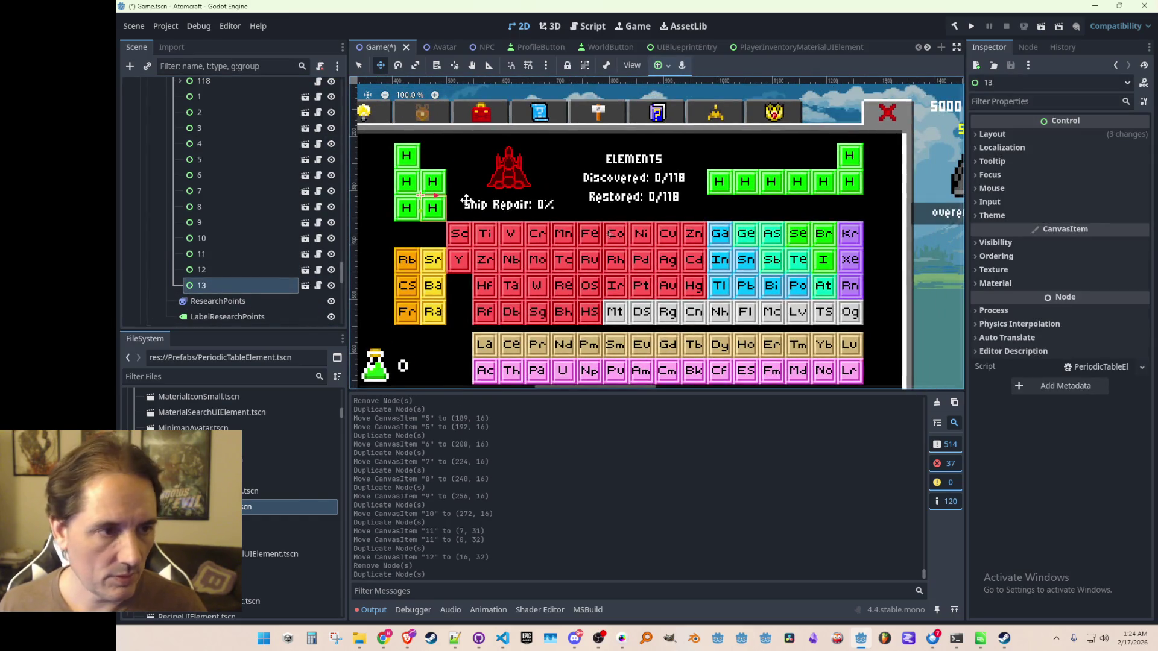
- Align H tile 13 in the Al slot at (192, 32) and add tiles 14 and 15 beside it
{"action": "left_click_drag", "start_coordinate": [729, 212], "coordinate": [716, 209]}
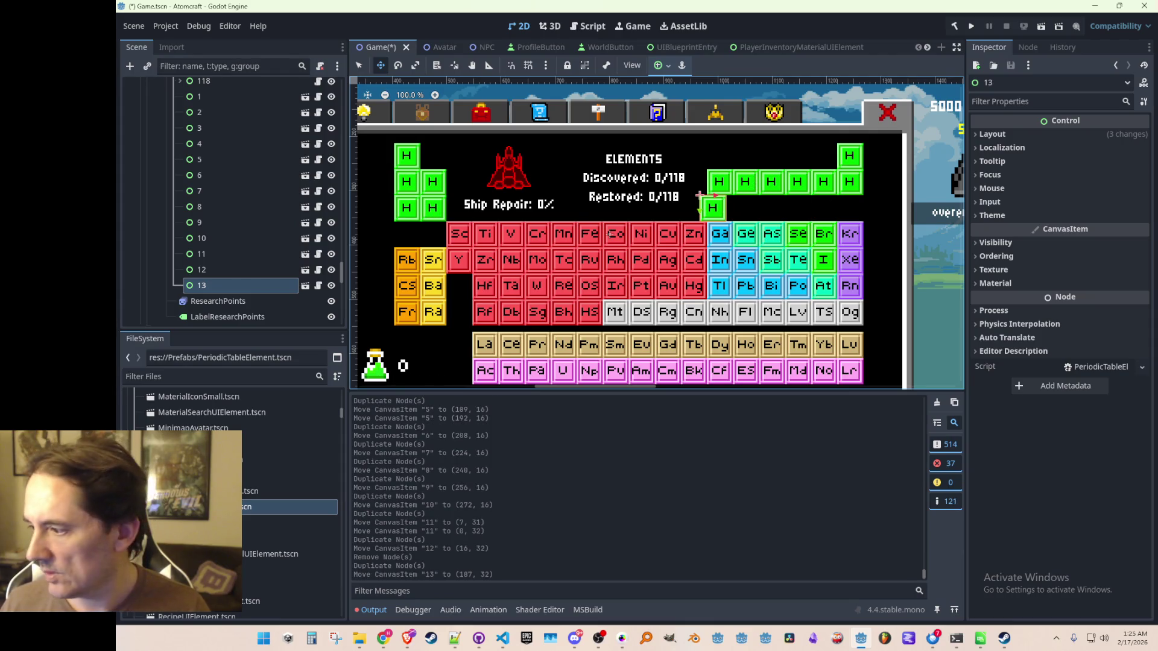
{"action": "scroll", "coordinate": [691, 228], "scroll_direction": "up", "scroll_amount": 5}
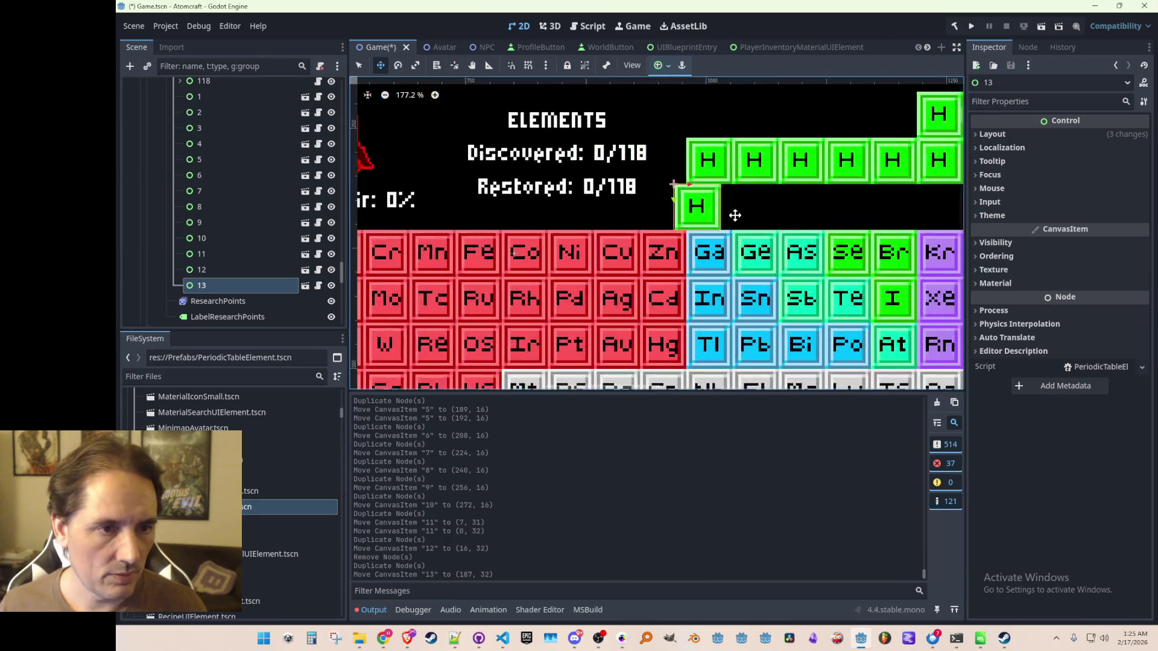
{"action": "scroll", "coordinate": [663, 225], "scroll_direction": "down", "scroll_amount": 2}
{"action": "scroll", "coordinate": [685, 227], "scroll_direction": "up", "scroll_amount": 4}
{"action": "left_click_drag", "start_coordinate": [543, 180], "coordinate": [584, 178]}
{"action": "scroll", "coordinate": [719, 220], "scroll_direction": "down", "scroll_amount": 6}
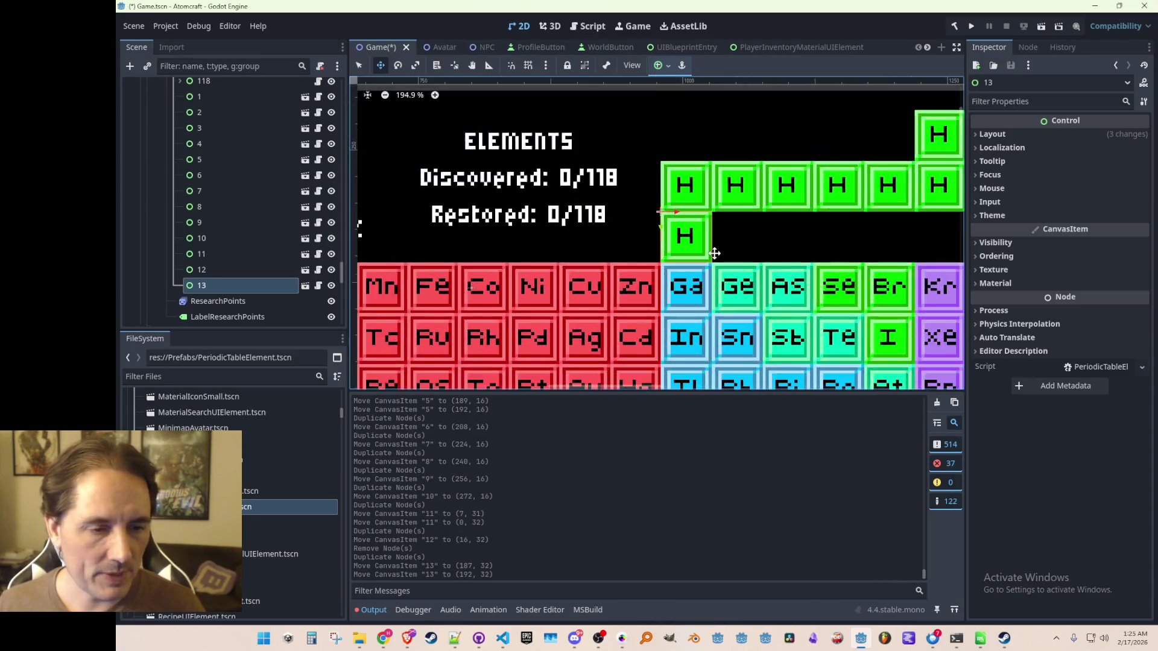
{"action": "scroll", "coordinate": [653, 233], "scroll_direction": "up", "scroll_amount": 3}
{"action": "scroll", "coordinate": [627, 245], "scroll_direction": "up", "scroll_amount": 4}
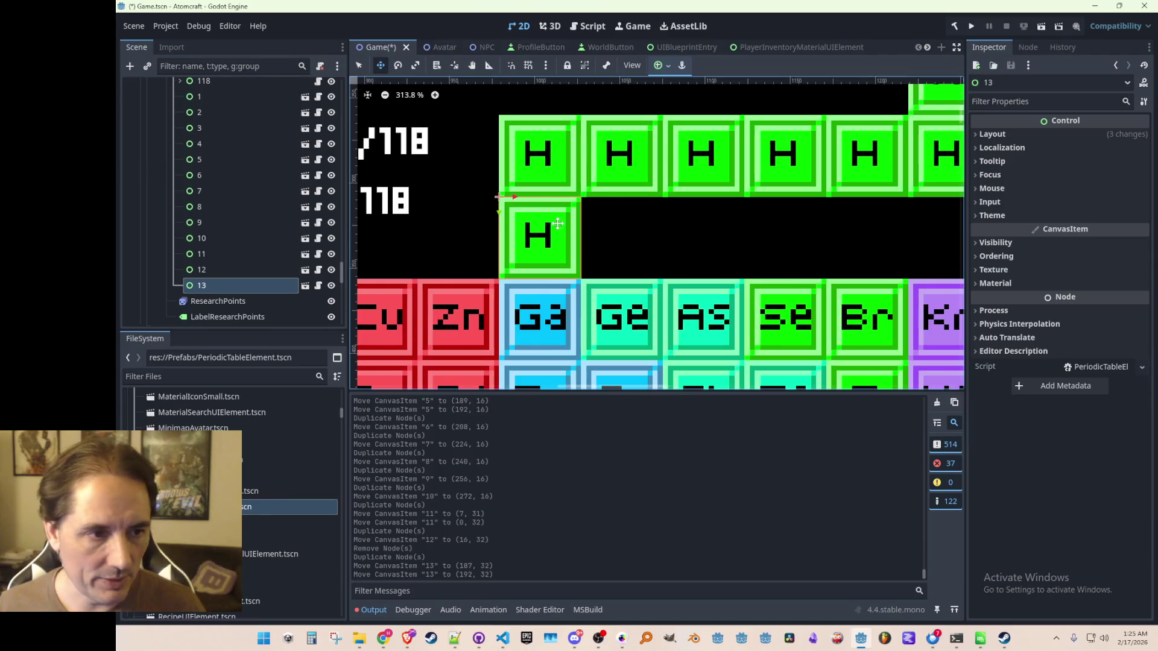
{"action": "key", "text": "ctrl+d"}
{"action": "mouse_move", "coordinate": [513, 208]}
{"action": "left_mouse_down"}
{"action": "mouse_move", "coordinate": [593, 208]}
{"action": "mouse_move", "coordinate": [588, 192]}
{"action": "mouse_move", "coordinate": [646, 209]}
{"action": "mouse_move", "coordinate": [617, 198]}
{"action": "left_mouse_up"}
{"action": "scroll", "coordinate": [594, 208], "scroll_direction": "up", "scroll_amount": 6}
{"action": "scroll", "coordinate": [721, 259], "scroll_direction": "down", "scroll_amount": 6}
{"action": "key", "text": "ctrl+d"}
{"action": "scroll", "coordinate": [647, 192], "scroll_direction": "up", "scroll_amount": 6}
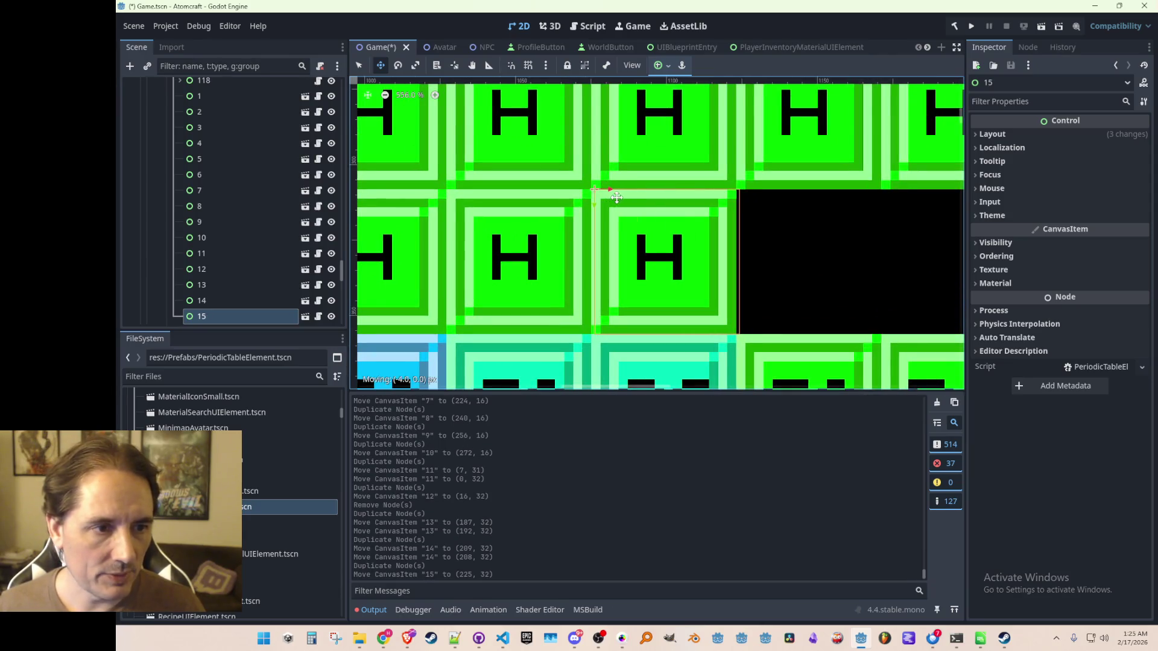
{"action": "scroll", "coordinate": [656, 236], "scroll_direction": "down", "scroll_amount": 4}
{"action": "scroll", "coordinate": [569, 178], "scroll_direction": "up", "scroll_amount": 1}
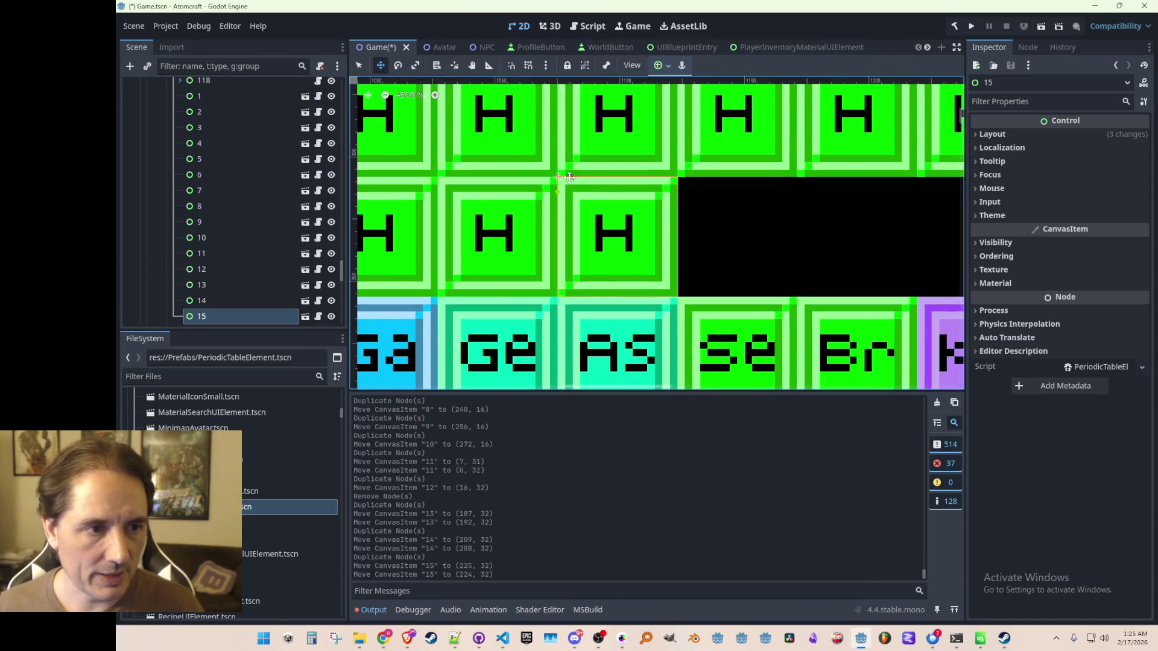
- Place H tiles 16–18 at 16 px steps, ending at (272, 32) above Kr
{"action": "key", "text": "ctrl+d"}
{"action": "left_click_drag", "start_coordinate": [627, 185], "coordinate": [702, 187]}
{"action": "scroll", "coordinate": [807, 240], "scroll_direction": "down", "scroll_amount": 2}
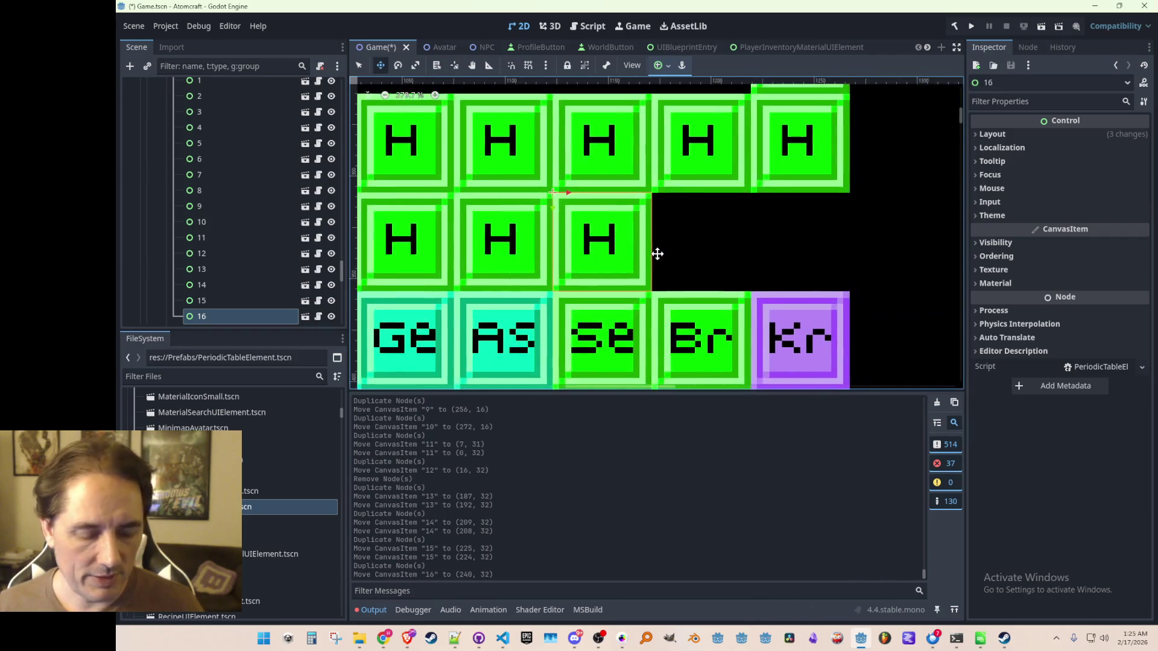
{"action": "scroll", "coordinate": [658, 254], "scroll_direction": "up", "scroll_amount": 1}
{"action": "key", "text": "ctrl+d"}
{"action": "left_click_drag", "start_coordinate": [570, 190], "coordinate": [664, 190]}
{"action": "scroll", "coordinate": [627, 193], "scroll_direction": "right", "scroll_amount": 3}
{"action": "key", "text": "ctrl+d"}
{"action": "left_click_drag", "start_coordinate": [587, 197], "coordinate": [690, 194]}
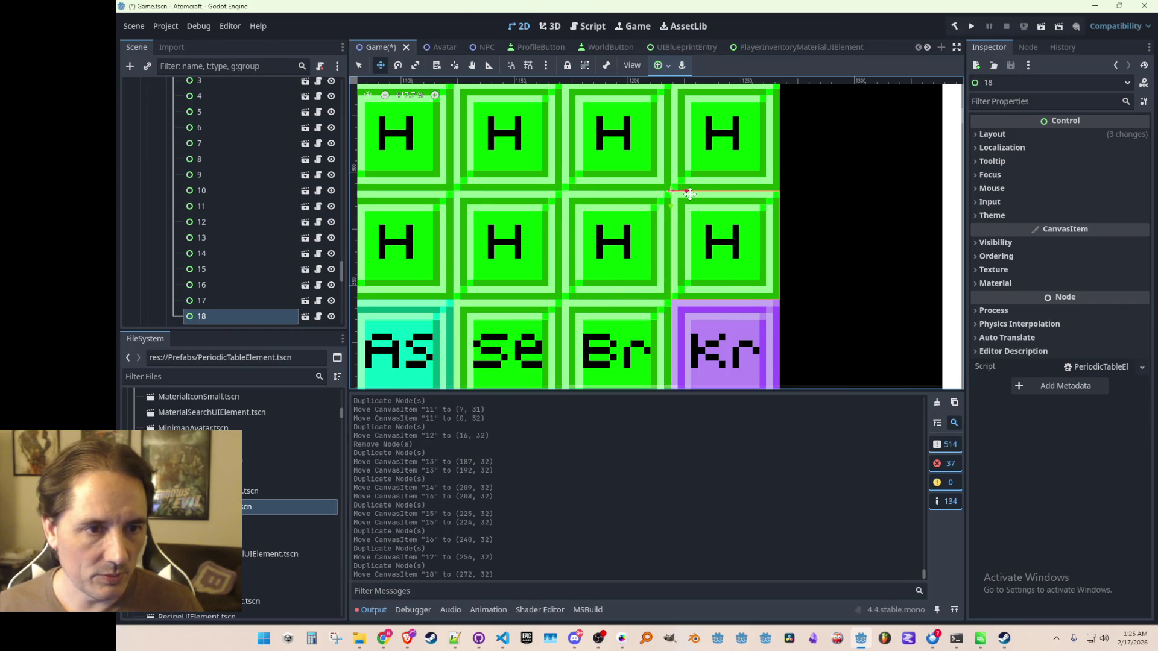
{"action": "scroll", "coordinate": [690, 193], "scroll_direction": "down", "scroll_amount": 6}
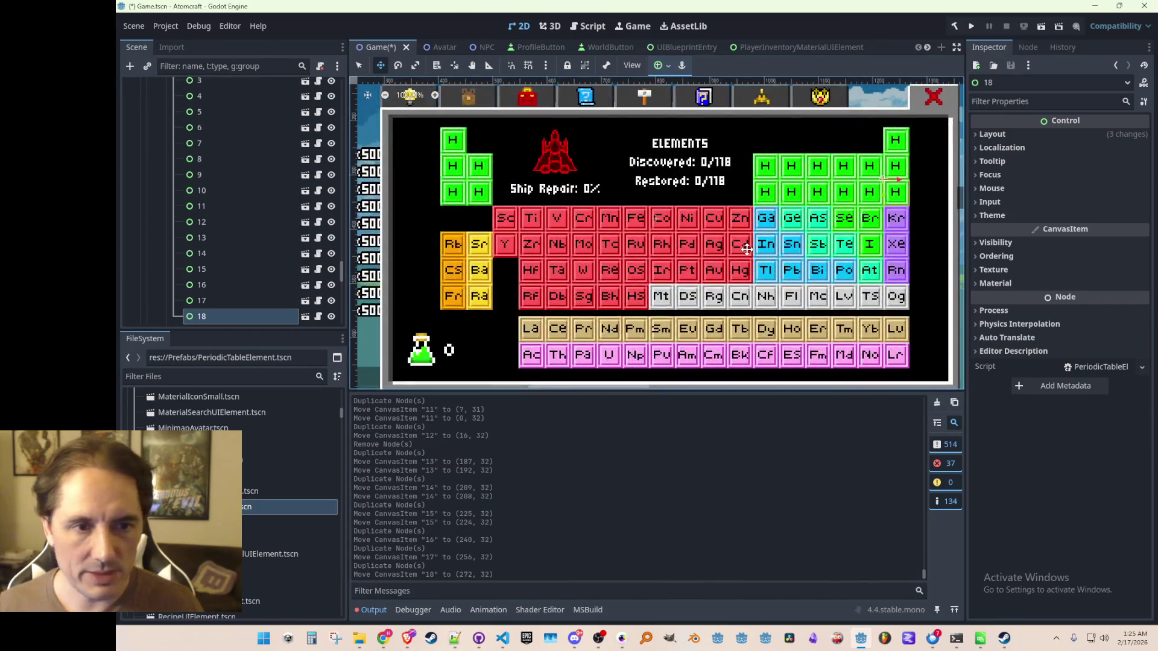
- Save the scene and place duplicated H tile 19 at the K position (0, 48)
{"action": "key", "text": "ctrl+s"}
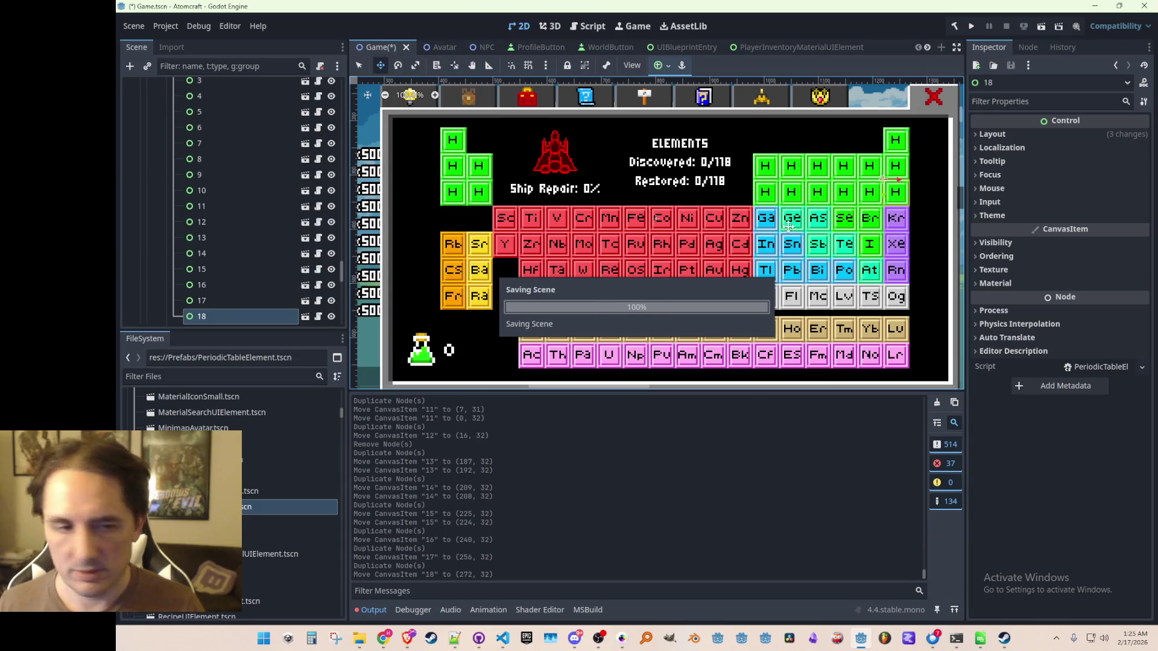
{"action": "key", "text": "ctrl+d"}
{"action": "mouse_move", "coordinate": [889, 185]}
{"action": "left_mouse_down"}
{"action": "mouse_move", "coordinate": [515, 241]}
{"action": "mouse_move", "coordinate": [454, 226]}
{"action": "left_mouse_up"}
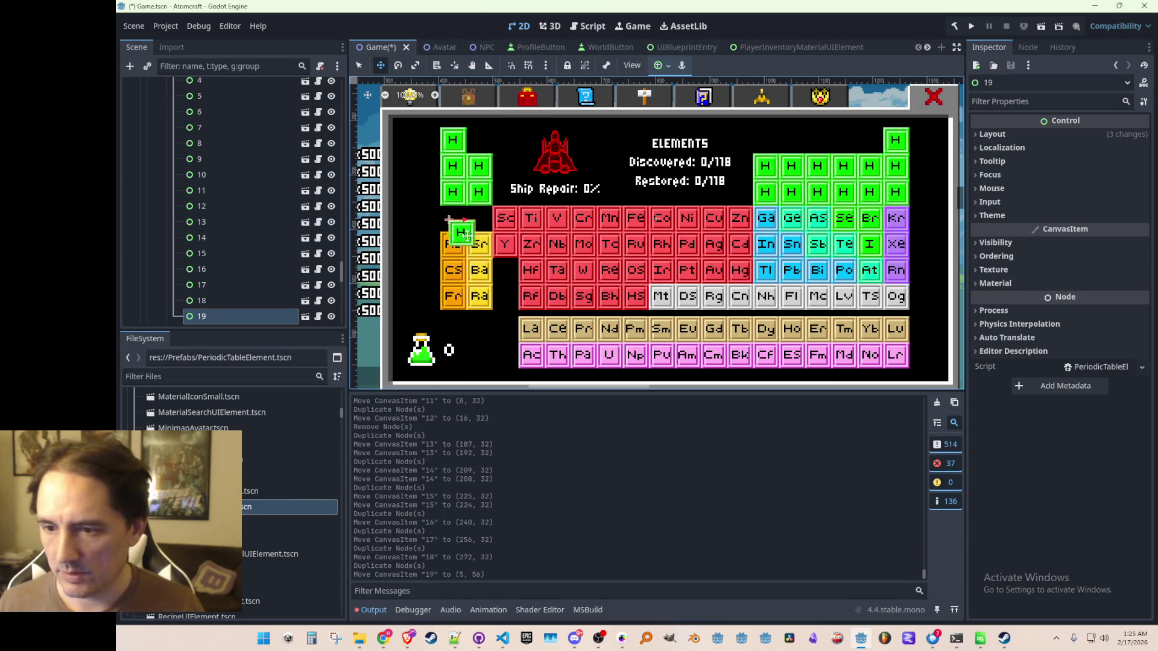
{"action": "scroll", "coordinate": [454, 226], "scroll_direction": "up", "scroll_amount": 3}
{"action": "scroll", "coordinate": [624, 227], "scroll_direction": "up", "scroll_amount": 8}
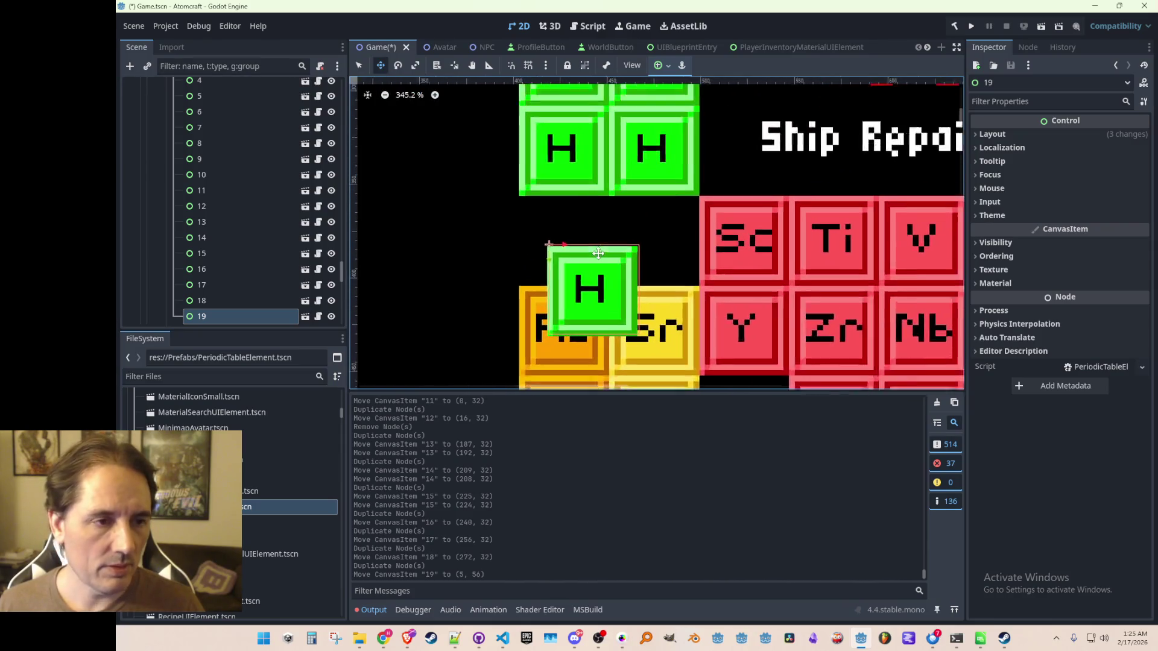
{"action": "mouse_move", "coordinate": [560, 255]}
{"action": "left_mouse_down"}
{"action": "mouse_move", "coordinate": [522, 199]}
{"action": "mouse_move", "coordinate": [628, 194]}
{"action": "left_mouse_up"}
- Add H tile 20 at the Ca position (16, 48) and save the scene
{"action": "key", "text": "ctrl+d"}
{"action": "scroll", "coordinate": [718, 221], "scroll_direction": "down", "scroll_amount": 5}
{"action": "key", "text": "ctrl+s"}
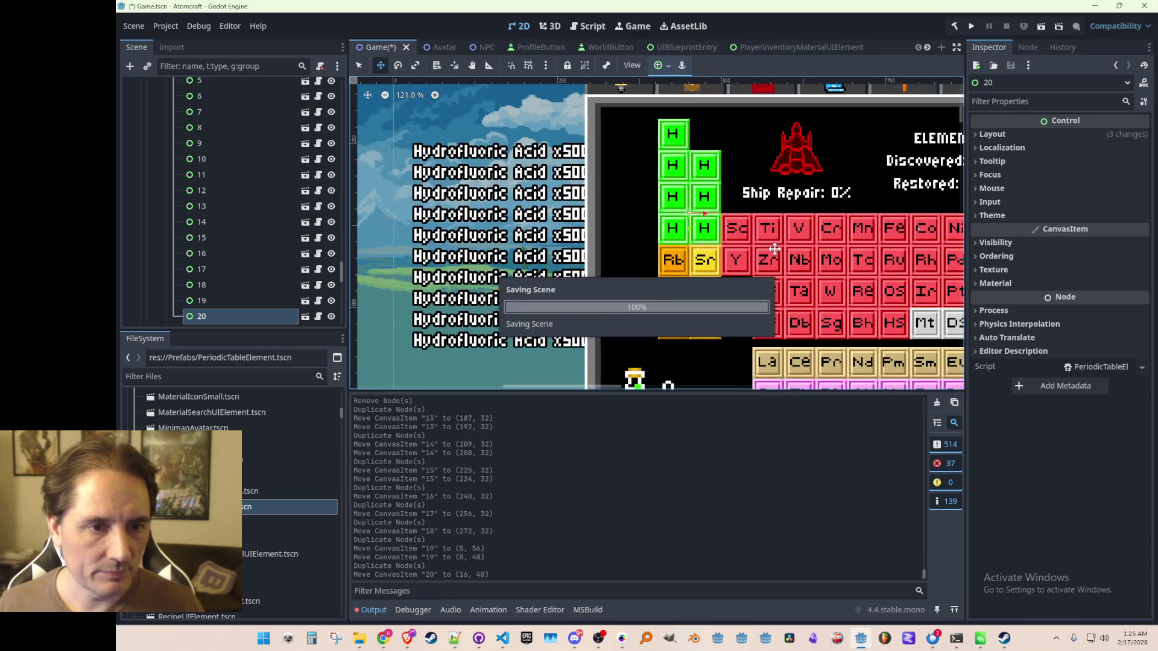
{"action": "scroll", "coordinate": [778, 252], "scroll_direction": "down", "scroll_amount": 1}
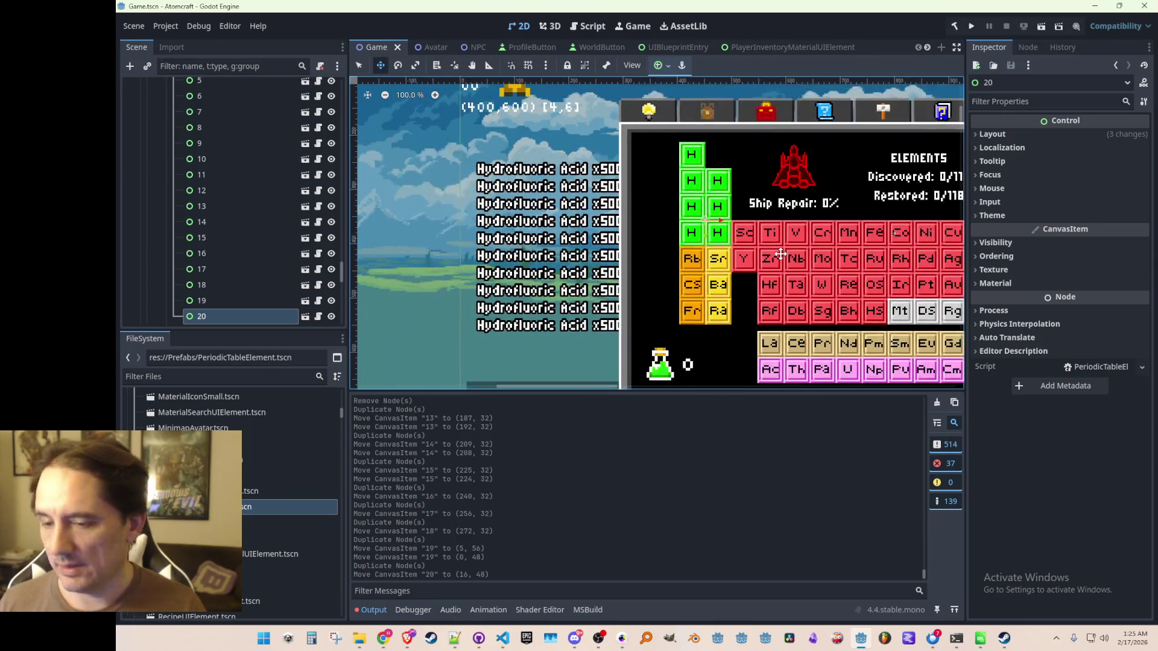
{"action": "scroll", "coordinate": [781, 254], "scroll_direction": "down", "scroll_amount": 2}
{"action": "scroll", "coordinate": [548, 195], "scroll_direction": "up", "scroll_amount": 3}
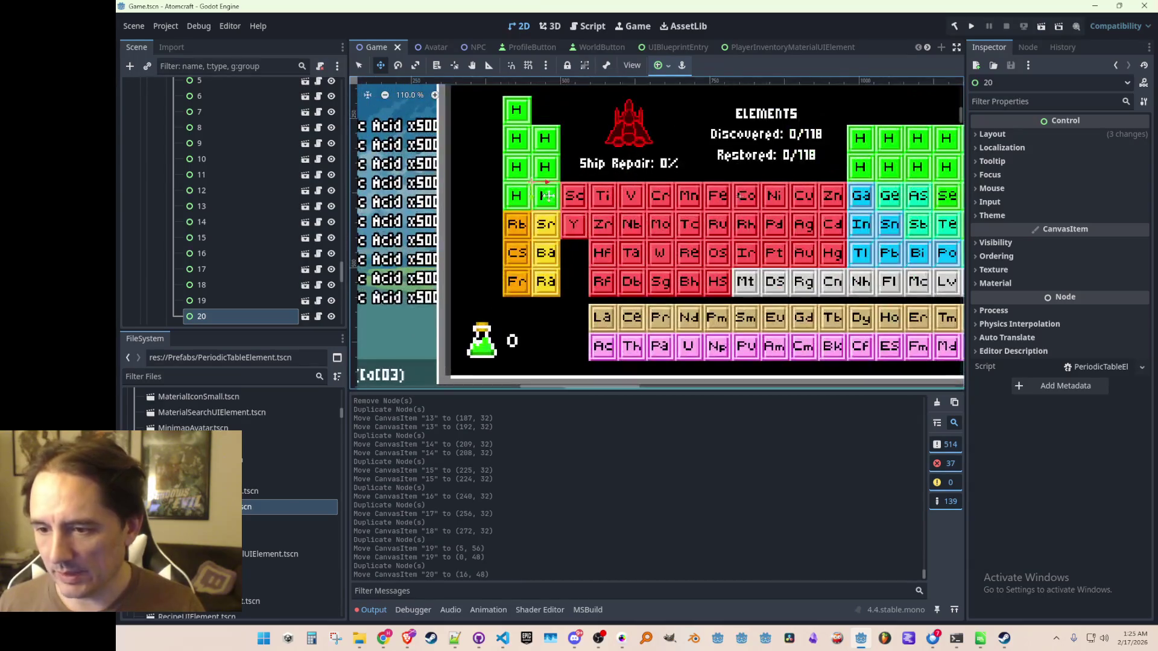
{"action": "scroll", "coordinate": [559, 239], "scroll_direction": "up", "scroll_amount": 2}
{"action": "scroll", "coordinate": [558, 239], "scroll_direction": "down", "scroll_amount": 2}
{"action": "scroll", "coordinate": [558, 238], "scroll_direction": "up", "scroll_amount": 1}
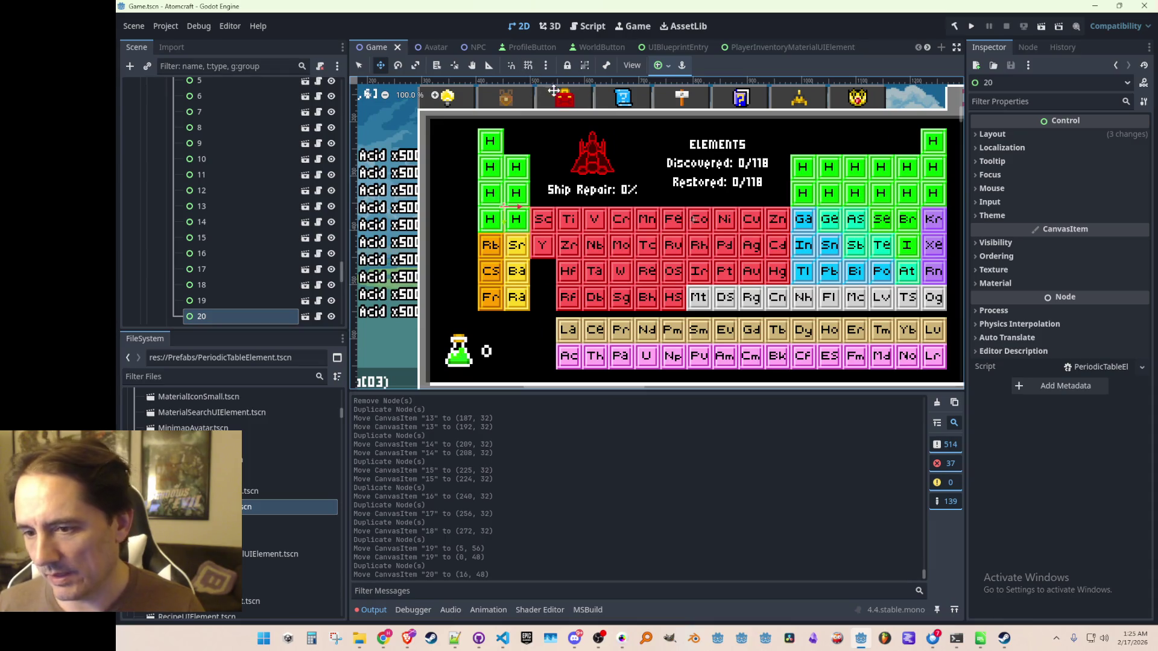
{"action": "scroll", "coordinate": [671, 232], "scroll_direction": "down", "scroll_amount": 3}
{"action": "scroll", "coordinate": [671, 232], "scroll_direction": "up", "scroll_amount": 2}
{"action": "scroll", "coordinate": [767, 228], "scroll_direction": "up", "scroll_amount": 1}
{"action": "scroll", "coordinate": [768, 228], "scroll_direction": "down", "scroll_amount": 1}
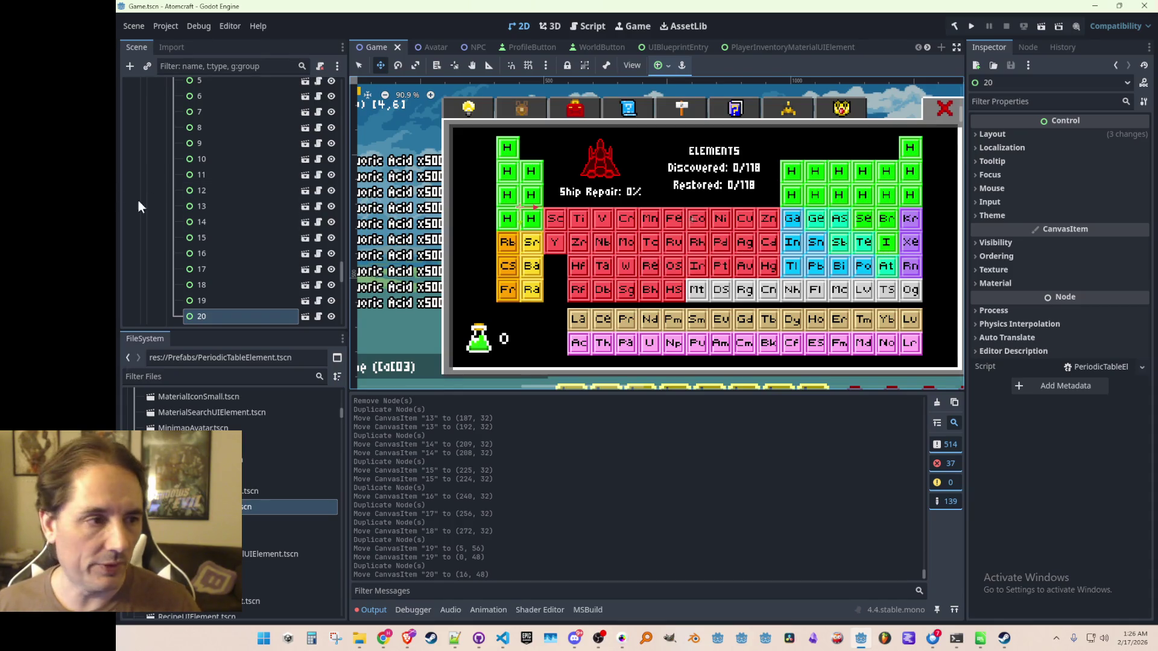
- Delete old element nodes 21–30, removing the Sc–Zn tiles
{"action": "mouse_move", "coordinate": [343, 273]}
{"action": "left_mouse_down"}
{"action": "mouse_move", "coordinate": [346, 141]}
{"action": "mouse_move", "coordinate": [343, 158]}
{"action": "left_mouse_up"}
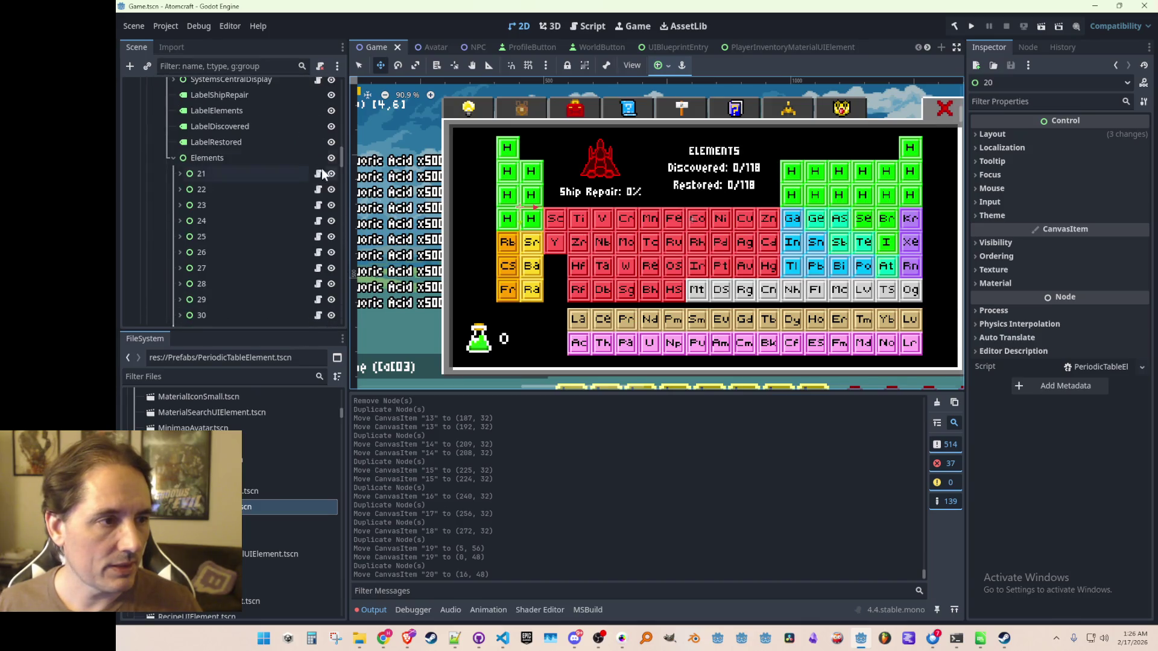
{"action": "left_click", "coordinate": [225, 179]}
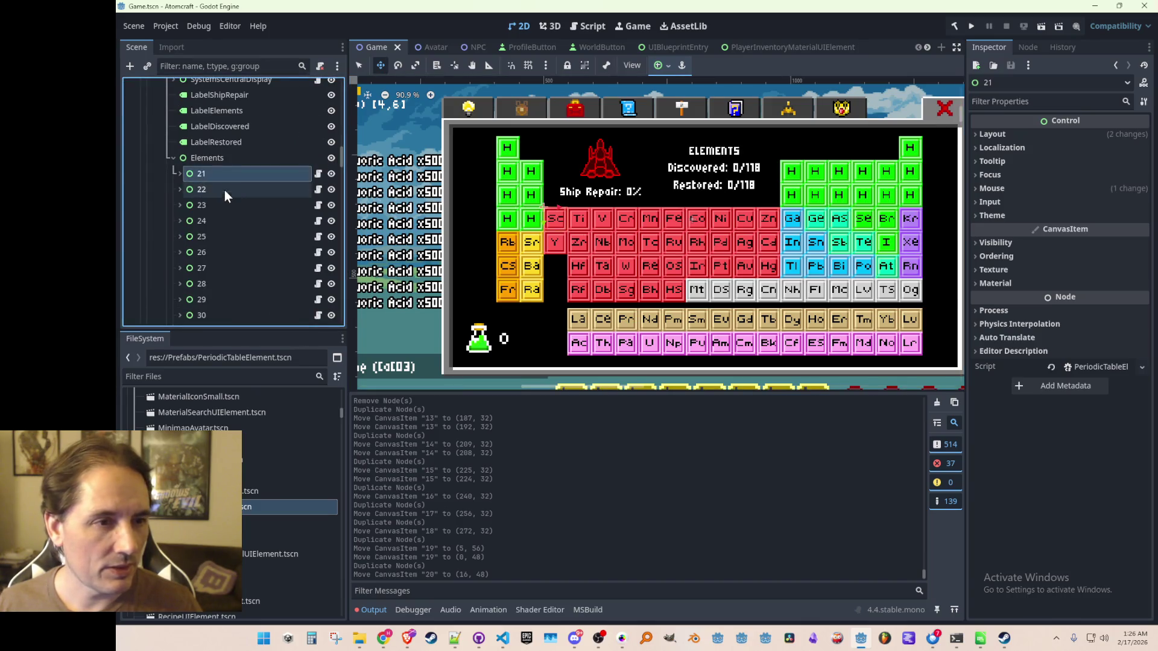
{"action": "left_click", "coordinate": [196, 310], "text": "shift"}
{"action": "scroll", "coordinate": [211, 306], "scroll_direction": "down", "scroll_amount": 2}
{"action": "key", "text": "Delete"}
{"action": "key", "text": "Return"}
- Delete old element nodes 31–36, removing the Ga–Kr tiles
{"action": "left_click", "coordinate": [218, 128]}
{"action": "key", "text": "Down"}
{"action": "key", "text": "Down"}
{"action": "key", "text": "Down"}
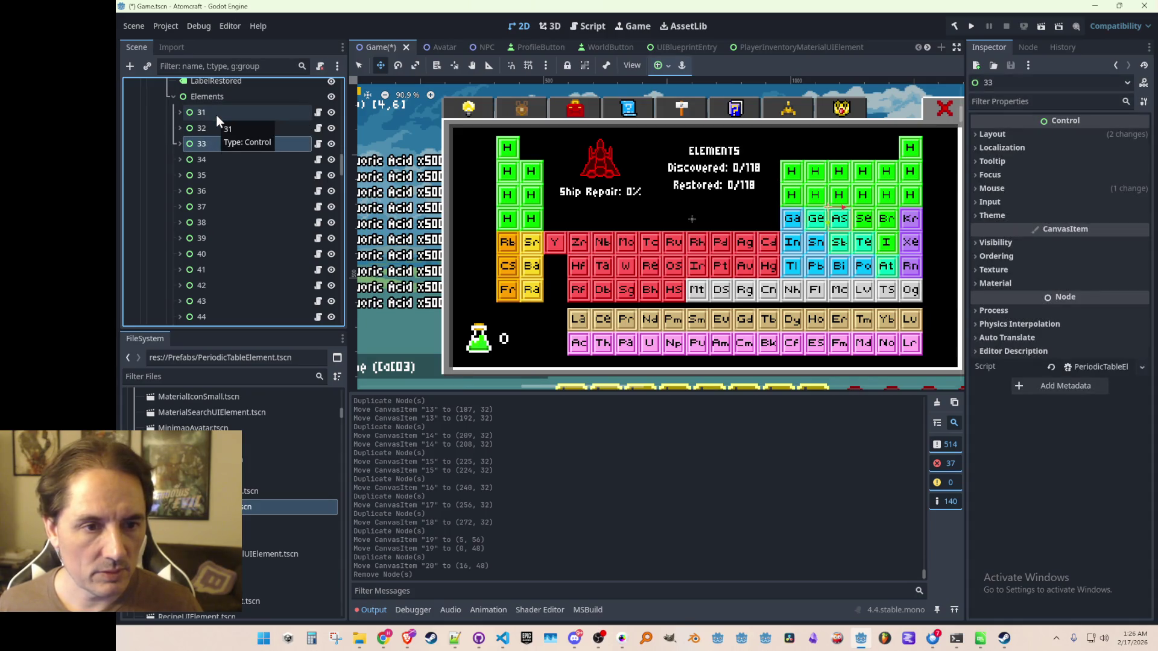
{"action": "key", "text": "Delete"}
{"action": "key", "text": "Escape"}
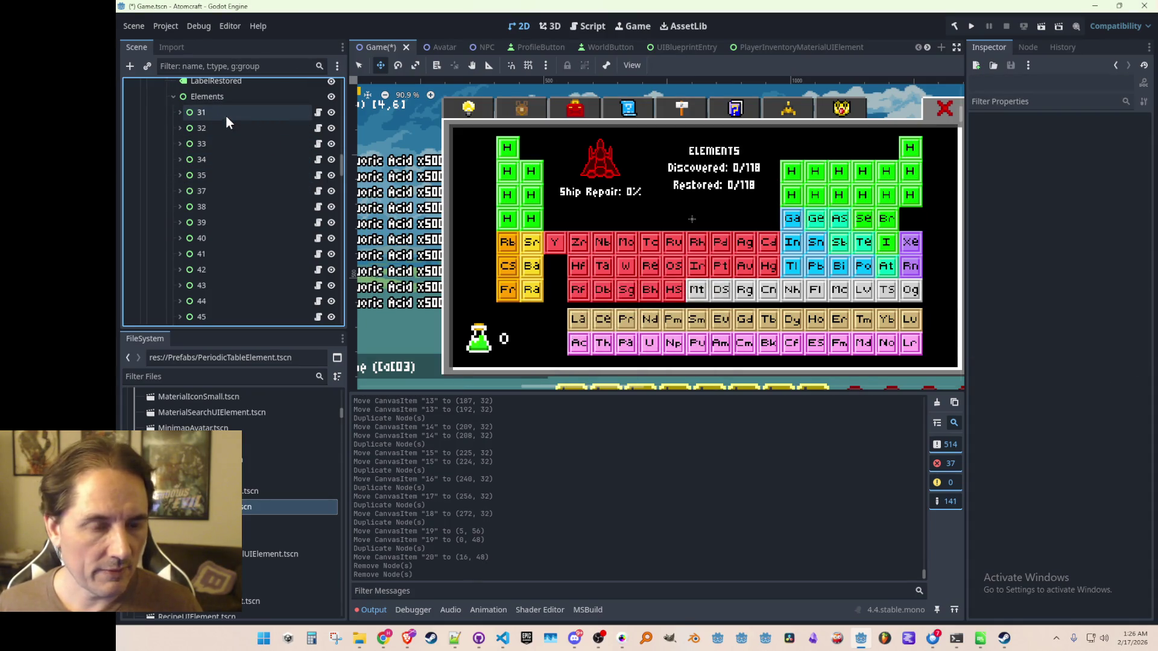
{"action": "key", "text": "ctrl+z"}
{"action": "scroll", "coordinate": [245, 179], "scroll_direction": "down", "scroll_amount": 2}
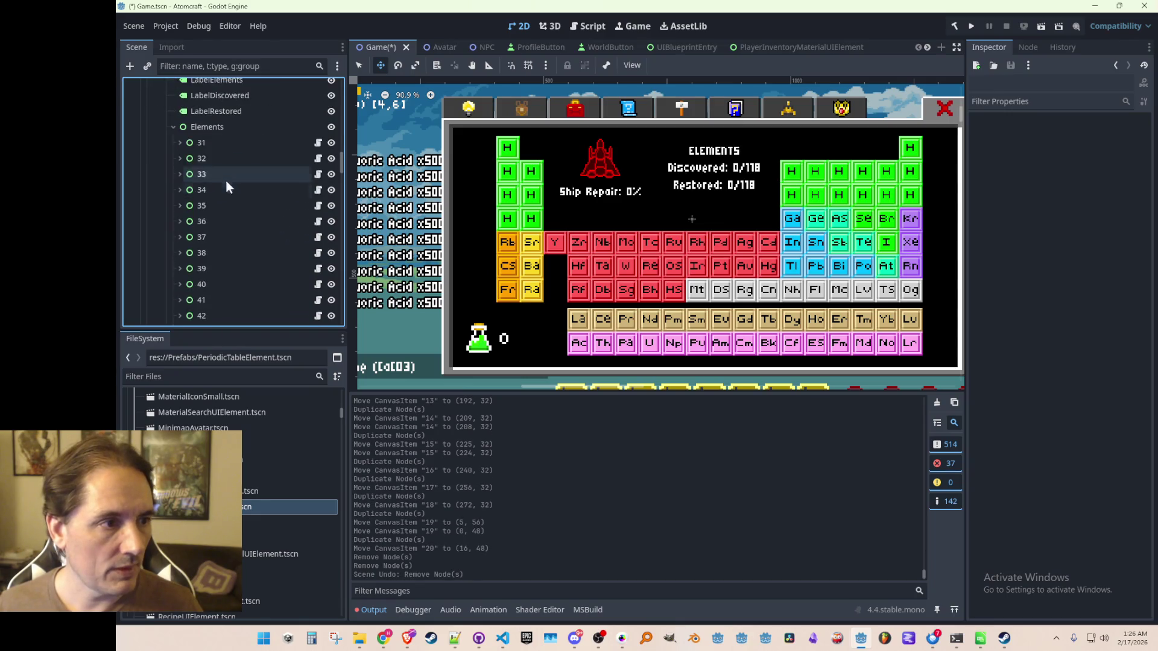
{"action": "left_click", "coordinate": [203, 143]}
{"action": "left_click", "coordinate": [198, 220], "text": "shift"}
{"action": "key", "text": "Delete"}
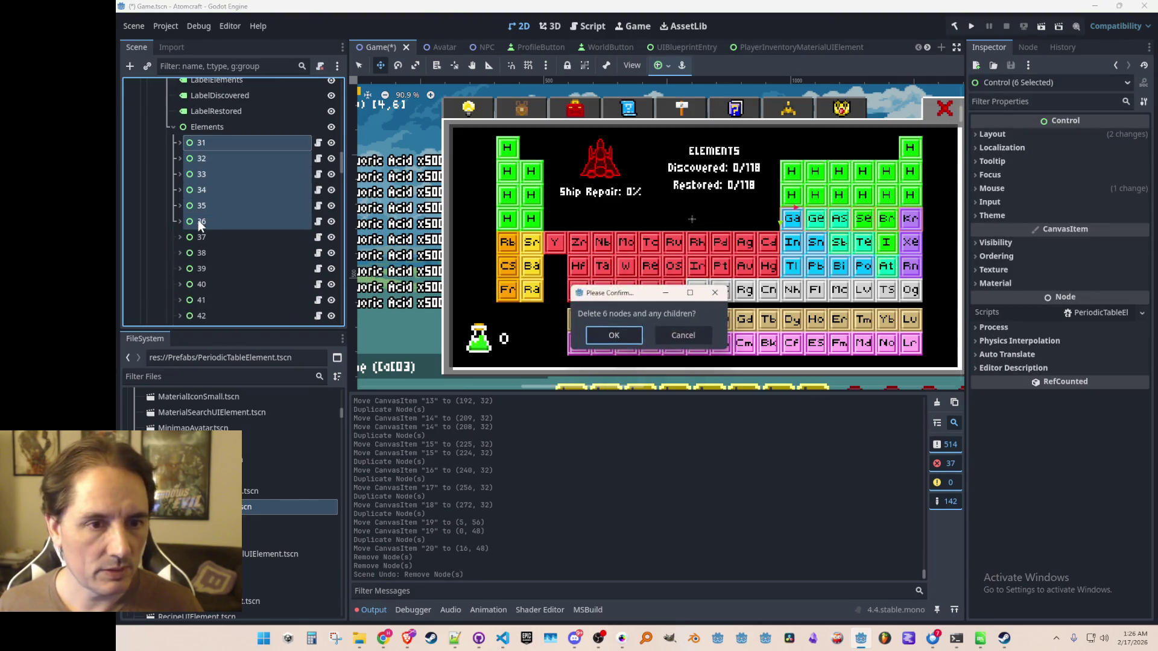
{"action": "key", "text": "Return"}
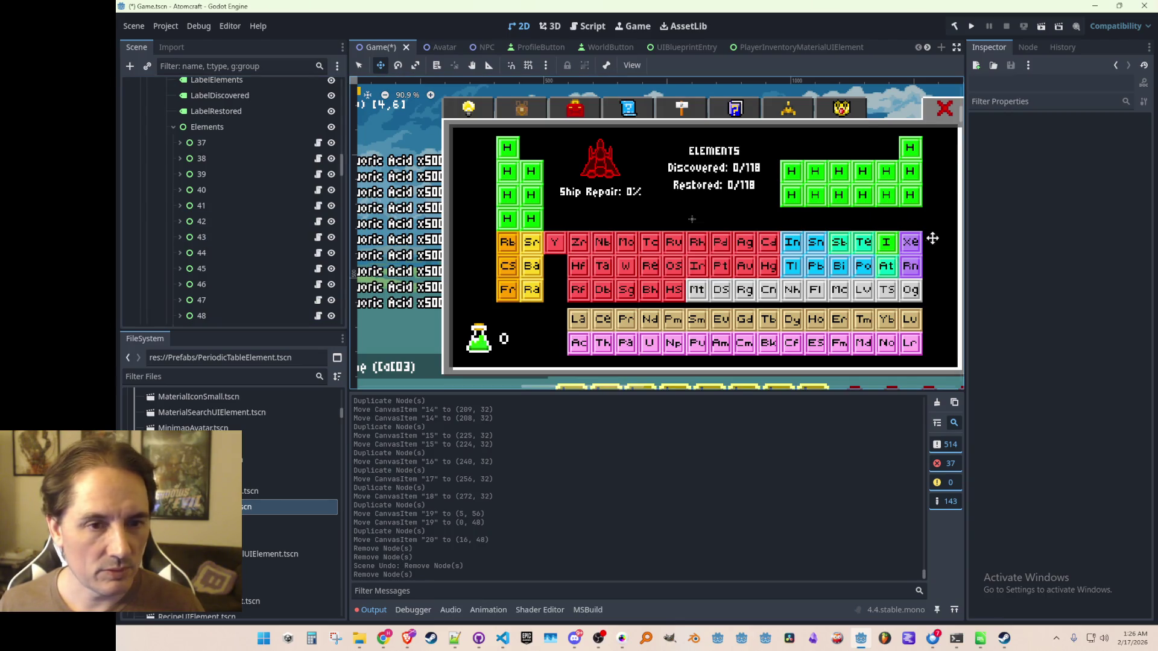
{"action": "scroll", "coordinate": [305, 218], "scroll_direction": "down", "scroll_amount": 15}
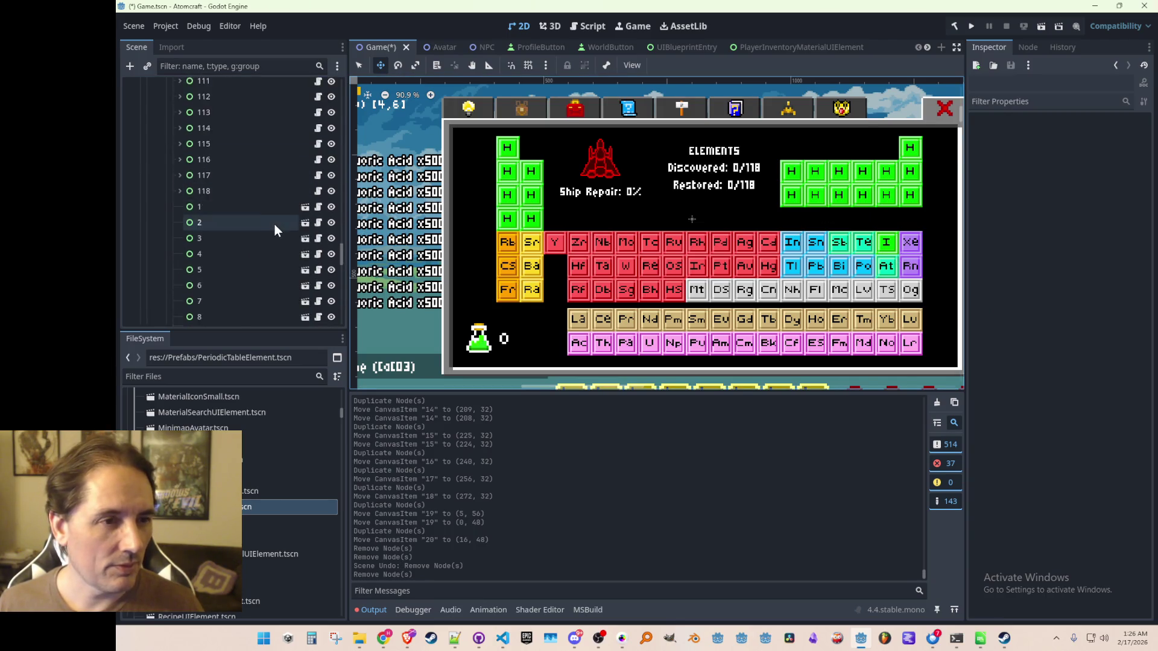
- Duplicate H tile 20 into tiles 21–26, shifting each copy one 16 px slot right
{"action": "scroll", "coordinate": [274, 226], "scroll_direction": "up", "scroll_amount": 3}
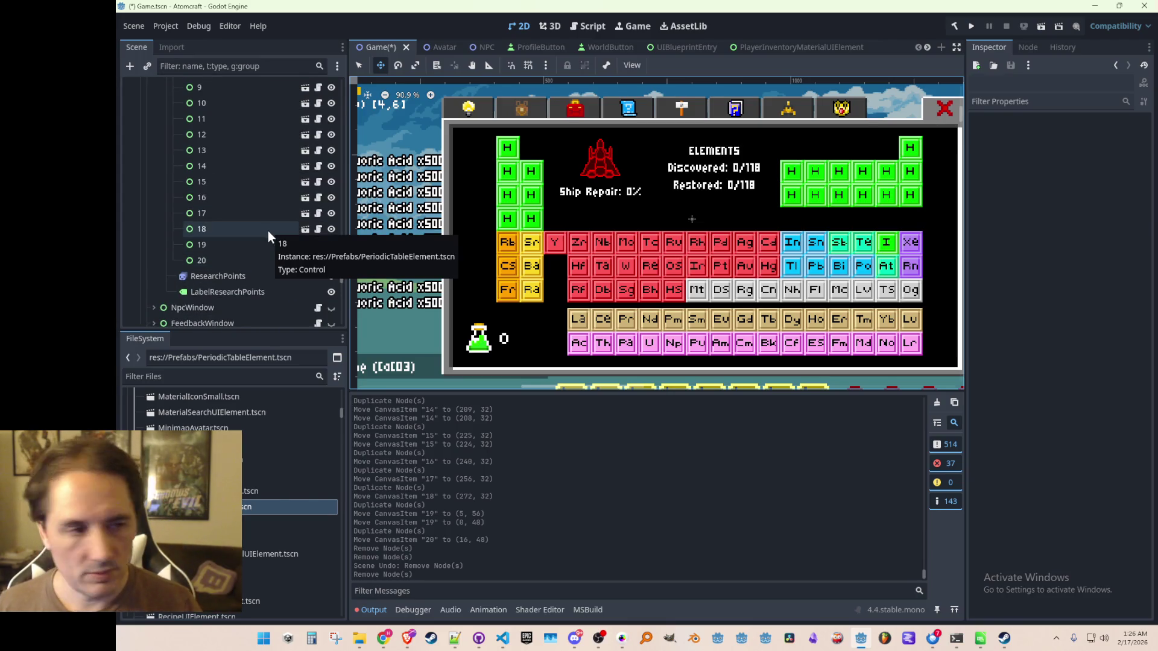
{"action": "left_click", "coordinate": [254, 260]}
{"action": "scroll", "coordinate": [552, 216], "scroll_direction": "up", "scroll_amount": 8}
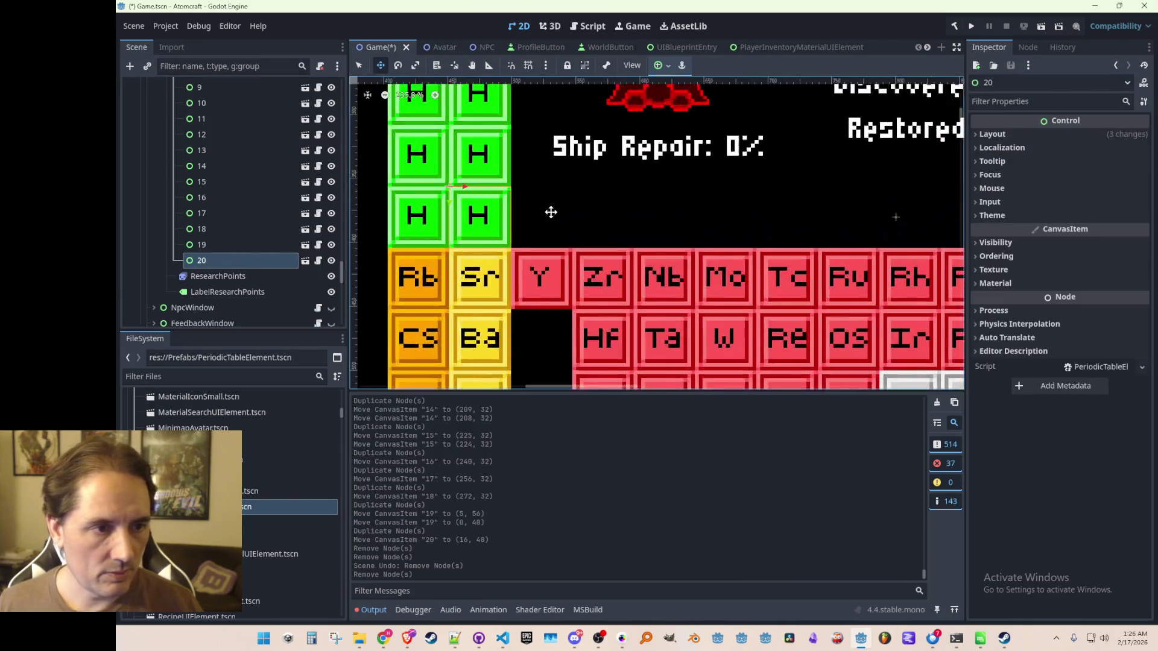
{"action": "key", "text": "ctrl+d"}
{"action": "scroll", "coordinate": [503, 222], "scroll_direction": "up", "scroll_amount": 3}
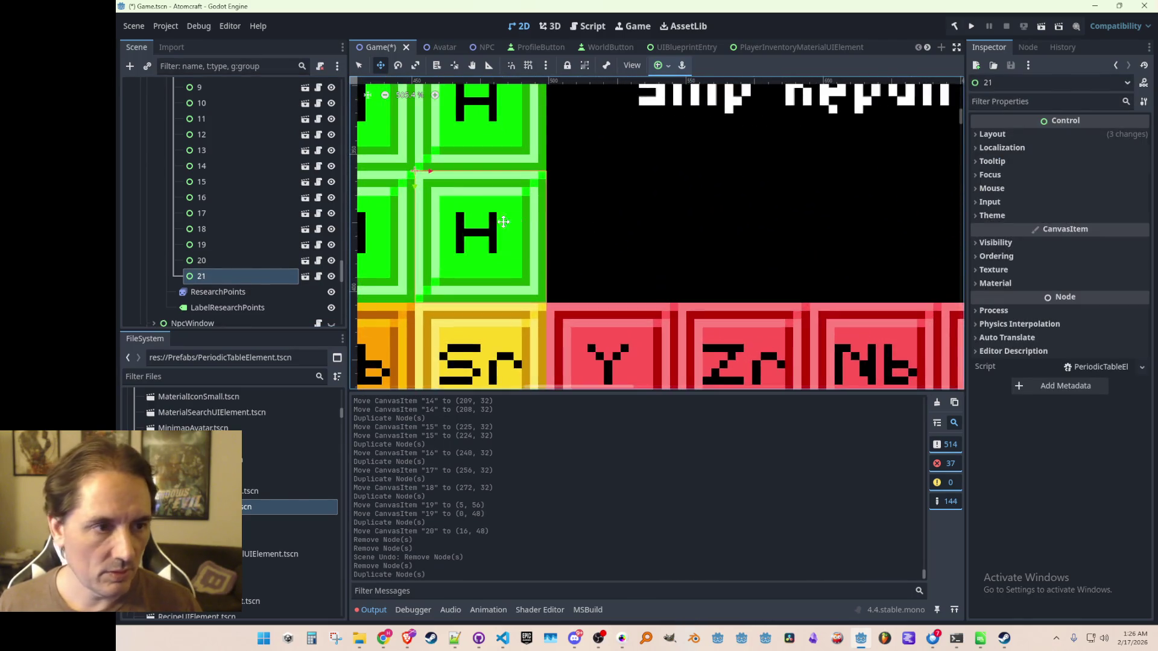
{"action": "left_click_drag", "start_coordinate": [427, 175], "coordinate": [697, 175]}
{"action": "key", "text": "ctrl+d"}
{"action": "scroll", "coordinate": [705, 255], "scroll_direction": "right", "scroll_amount": 2}
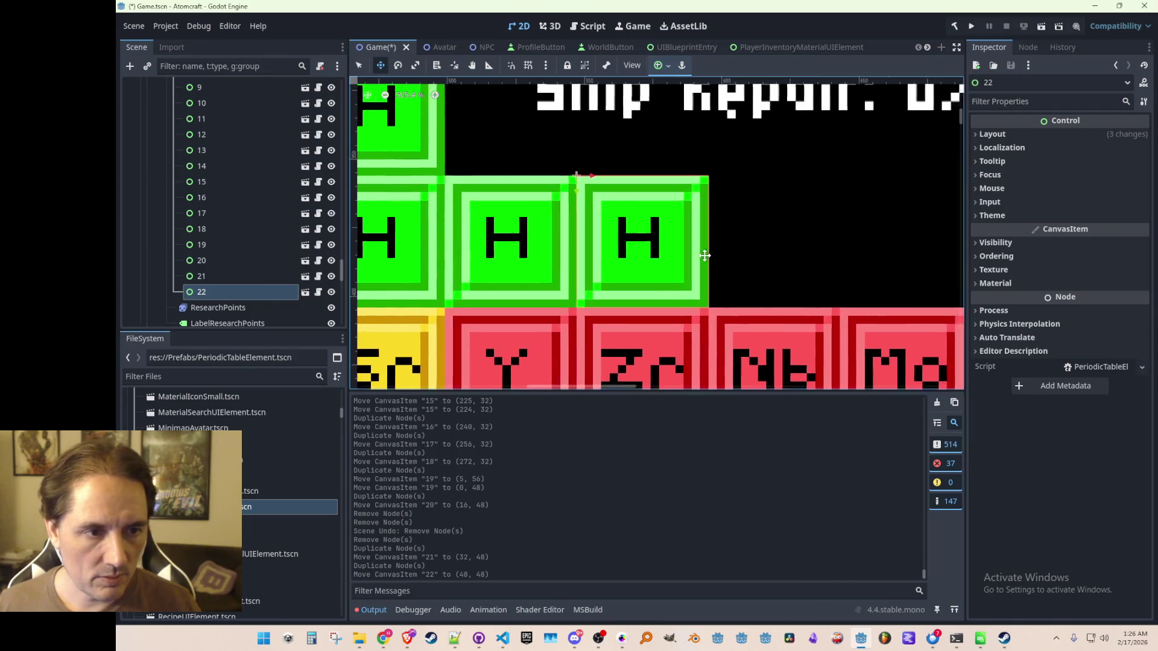
{"action": "scroll", "coordinate": [704, 255], "scroll_direction": "right", "scroll_amount": 1}
{"action": "key", "text": "ctrl+d"}
{"action": "left_click_drag", "start_coordinate": [564, 158], "coordinate": [695, 159]}
{"action": "key", "text": "ctrl+d"}
{"action": "scroll", "coordinate": [694, 160], "scroll_direction": "right", "scroll_amount": 2}
{"action": "left_click_drag", "start_coordinate": [574, 150], "coordinate": [707, 156]}
{"action": "scroll", "coordinate": [695, 218], "scroll_direction": "down", "scroll_amount": 1}
{"action": "scroll", "coordinate": [696, 218], "scroll_direction": "right", "scroll_amount": 2}
{"action": "key", "text": "ctrl+d"}
{"action": "left_click_drag", "start_coordinate": [579, 152], "coordinate": [688, 155]}
{"action": "scroll", "coordinate": [676, 220], "scroll_direction": "right", "scroll_amount": 2}
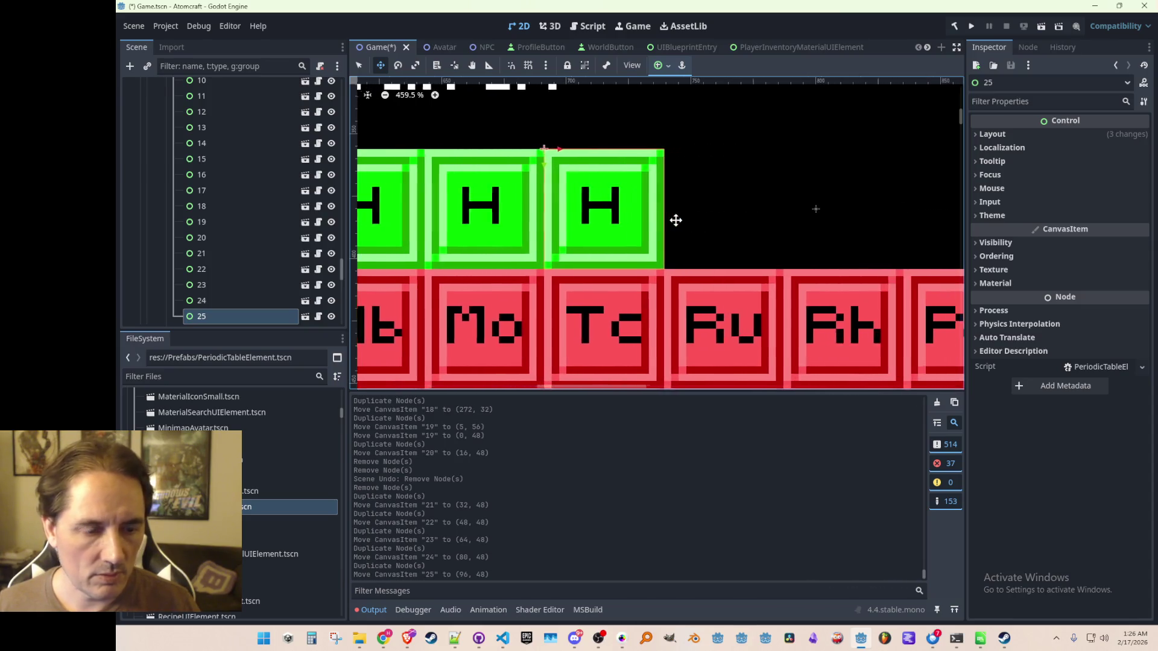
{"action": "key", "text": "ctrl+d"}
{"action": "left_click_drag", "start_coordinate": [556, 155], "coordinate": [796, 155]}
- Add H tiles 27–32 along the fourth row, one 16 px slot apart
{"action": "key", "text": "ctrl+d"}
{"action": "scroll", "coordinate": [754, 193], "scroll_direction": "down", "scroll_amount": 4}
{"action": "scroll", "coordinate": [702, 226], "scroll_direction": "up", "scroll_amount": 3}
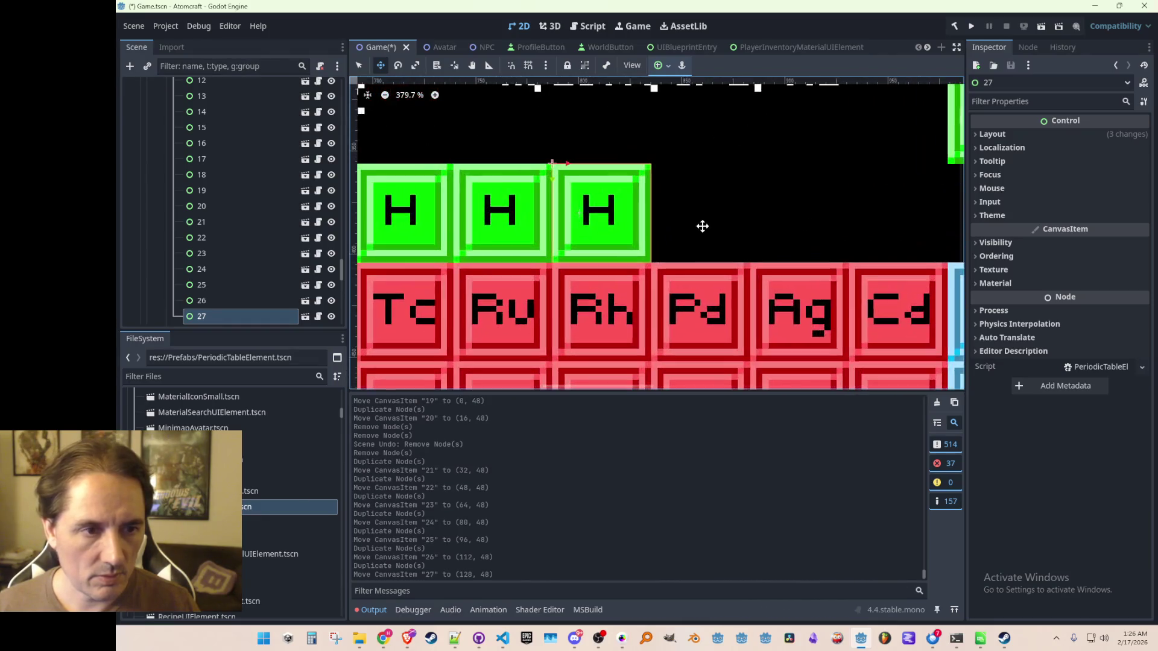
{"action": "scroll", "coordinate": [664, 221], "scroll_direction": "up", "scroll_amount": 2}
{"action": "key", "text": "ctrl+d"}
{"action": "left_click_drag", "start_coordinate": [509, 156], "coordinate": [757, 159]}
{"action": "key", "text": "ctrl+d"}
{"action": "key", "text": "ctrl+d"}
{"action": "scroll", "coordinate": [724, 174], "scroll_direction": "right", "scroll_amount": 6}
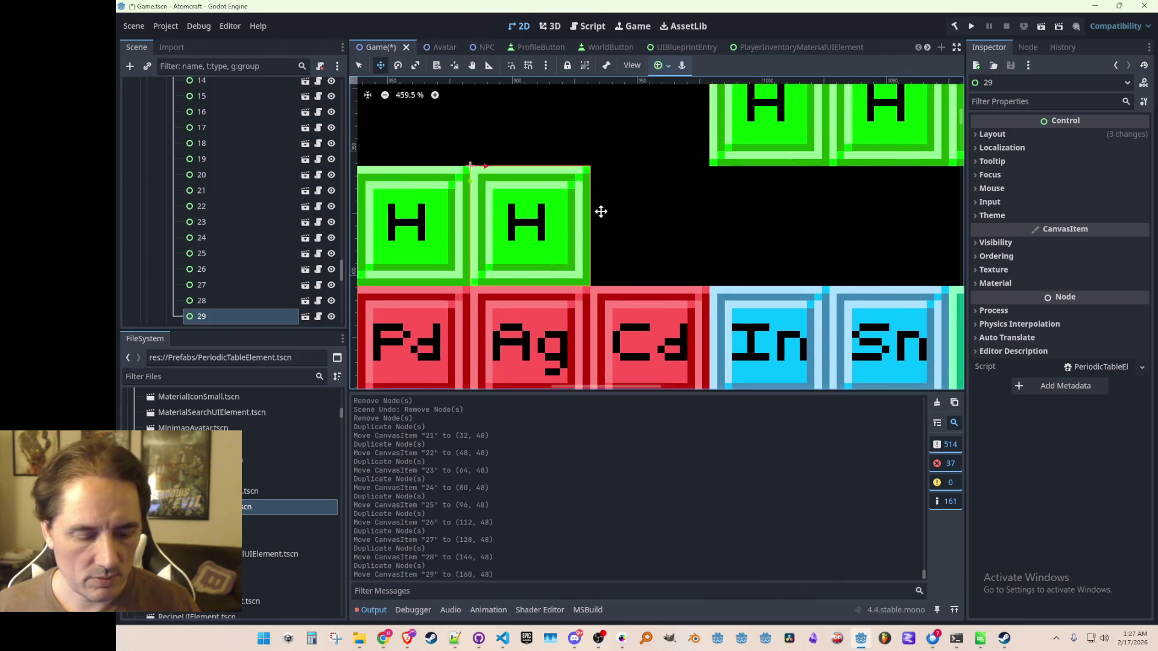
{"action": "left_click_drag", "start_coordinate": [507, 177], "coordinate": [729, 171]}
{"action": "key", "text": "ctrl+d"}
{"action": "scroll", "coordinate": [728, 171], "scroll_direction": "down", "scroll_amount": 1}
{"action": "scroll", "coordinate": [675, 240], "scroll_direction": "right", "scroll_amount": 5}
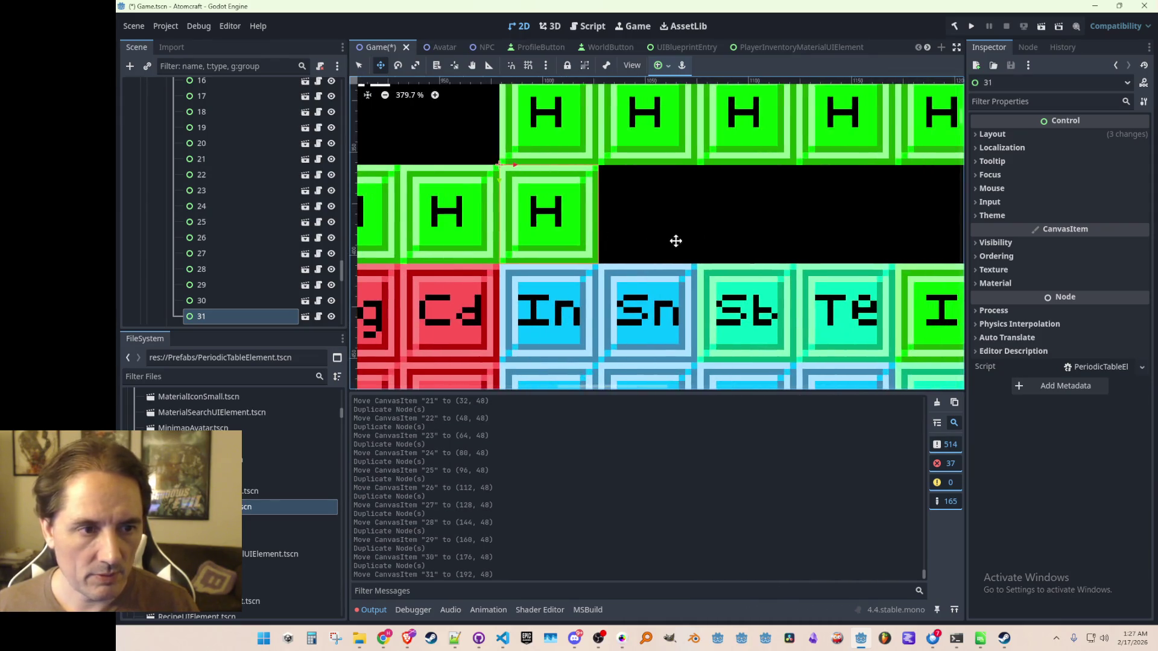
{"action": "scroll", "coordinate": [617, 220], "scroll_direction": "up", "scroll_amount": 1}
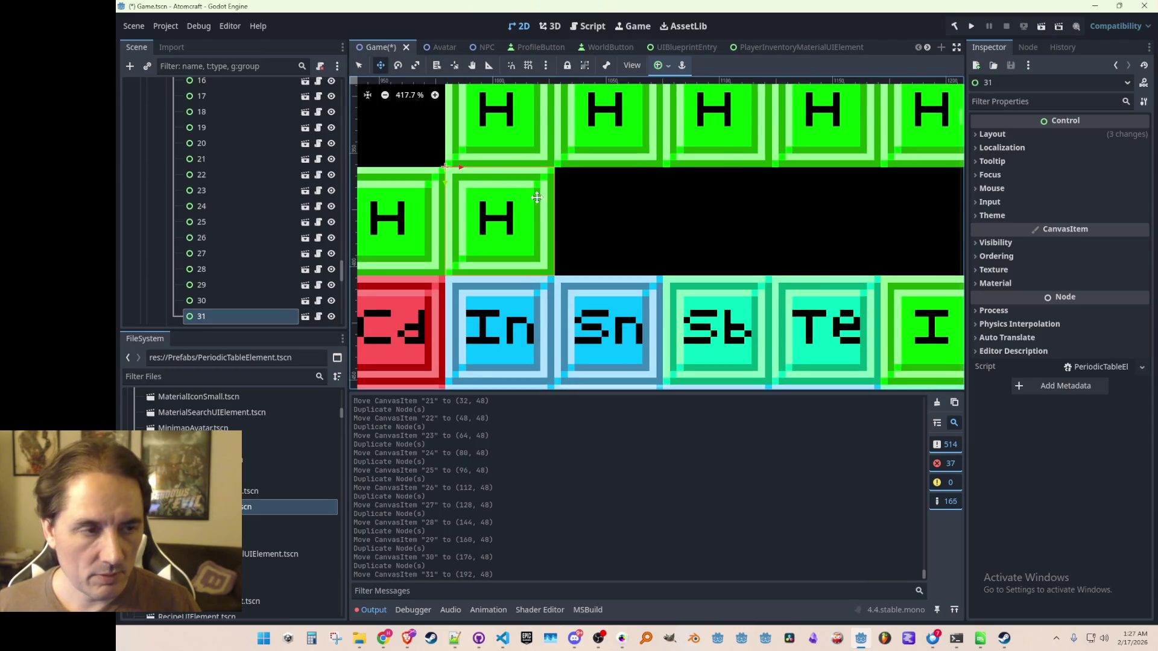
{"action": "key", "text": "ctrl+d"}
{"action": "mouse_move", "coordinate": [471, 181]}
{"action": "left_mouse_down"}
{"action": "mouse_move", "coordinate": [600, 173]}
{"action": "mouse_move", "coordinate": [581, 173]}
{"action": "left_mouse_up"}
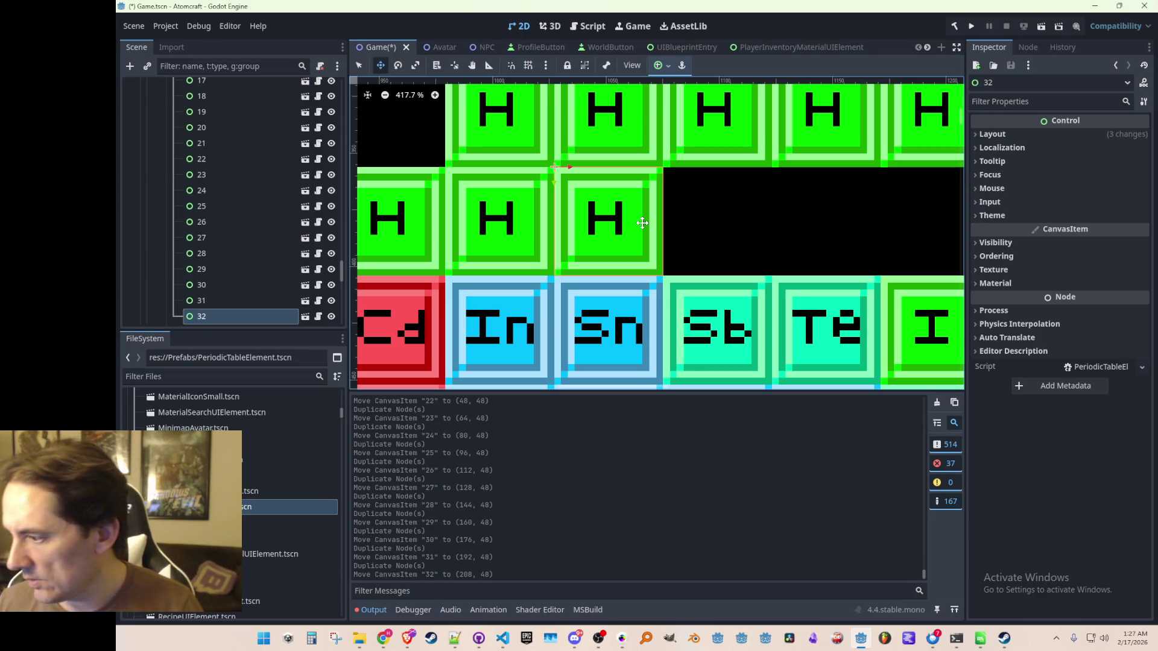
- Add H tiles 33–36 to finish the Sc–Kr positions and save the scene
{"action": "scroll", "coordinate": [649, 222], "scroll_direction": "down", "scroll_amount": 1}
{"action": "mouse_move", "coordinate": [671, 231]}
{"action": "left_mouse_down"}
{"action": "mouse_move", "coordinate": [638, 230]}
{"action": "mouse_move", "coordinate": [582, 257]}
{"action": "left_mouse_up"}
{"action": "key", "text": "ctrl+d"}
{"action": "left_click_drag", "start_coordinate": [492, 205], "coordinate": [681, 203]}
{"action": "key", "text": "ctrl+d"}
{"action": "scroll", "coordinate": [681, 204], "scroll_direction": "right", "scroll_amount": 3}
{"action": "key", "text": "ctrl+d"}
{"action": "left_click_drag", "start_coordinate": [580, 203], "coordinate": [782, 203]}
{"action": "key", "text": "ctrl+d"}
{"action": "scroll", "coordinate": [703, 275], "scroll_direction": "down", "scroll_amount": 15}
{"action": "key", "text": "ctrl+s"}
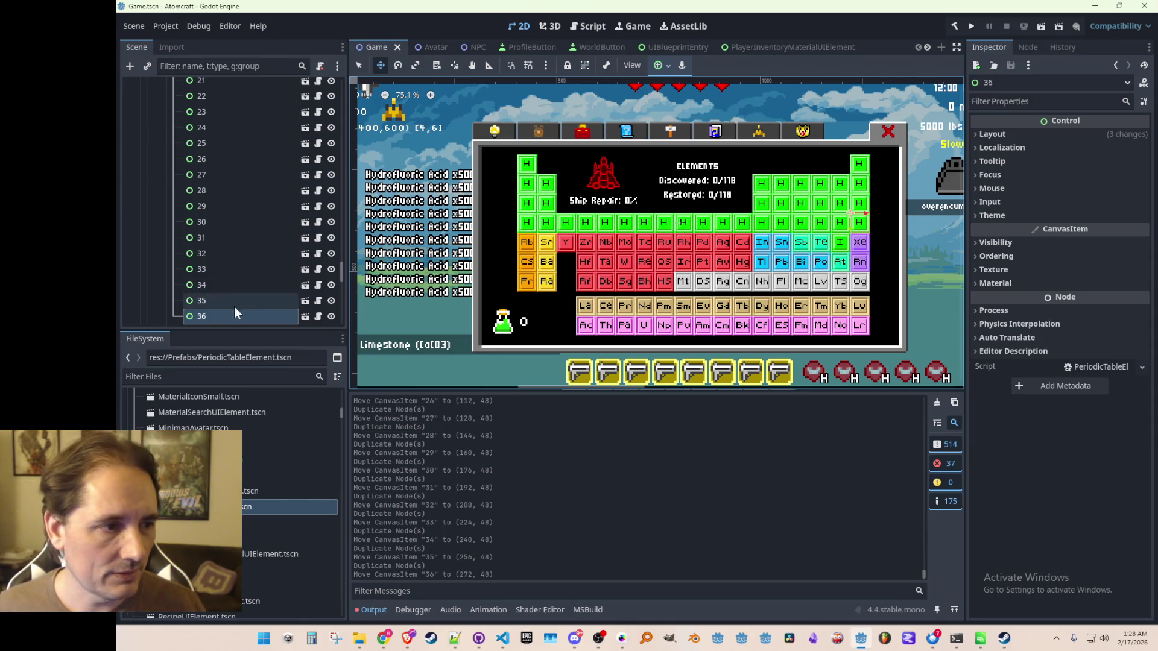
- Select old node 37, the Rb tile, in the Elements tree
{"action": "scroll", "coordinate": [241, 284], "scroll_direction": "down", "scroll_amount": 15}
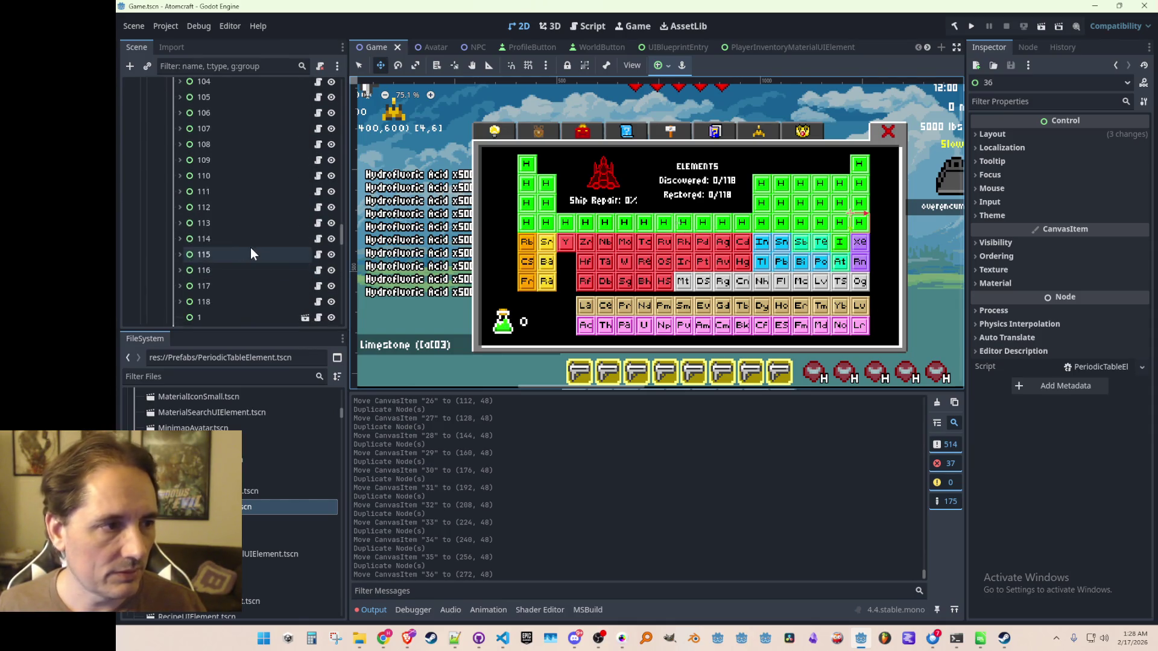
{"action": "scroll", "coordinate": [256, 246], "scroll_direction": "up", "scroll_amount": 12}
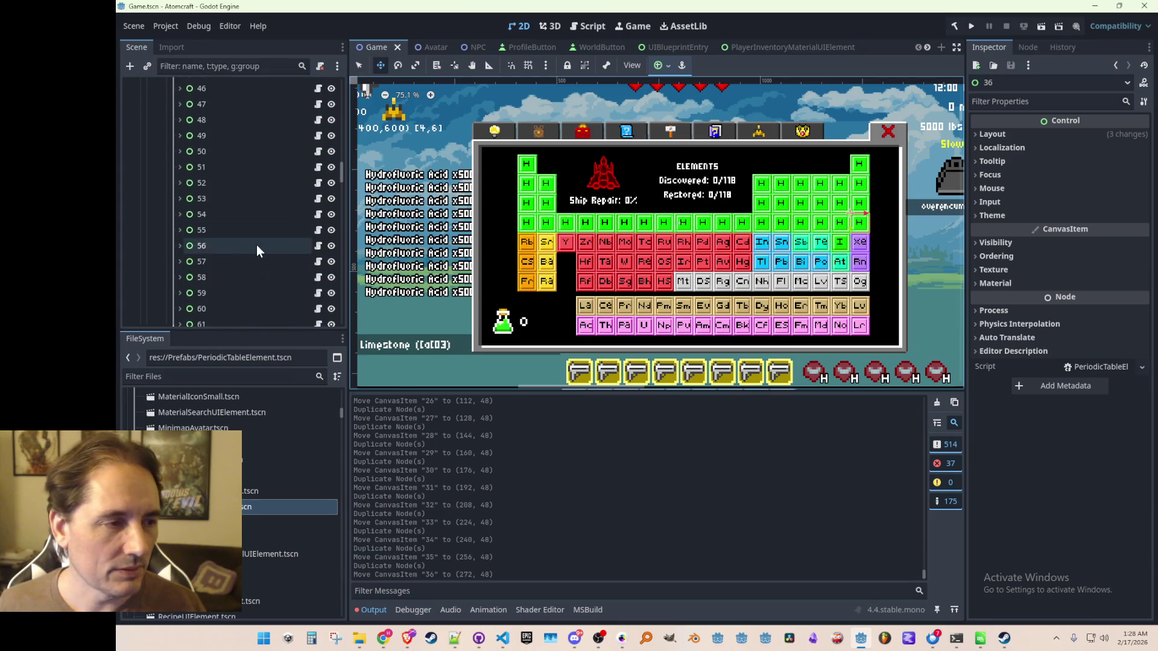
{"action": "scroll", "coordinate": [257, 247], "scroll_direction": "up", "scroll_amount": 1}
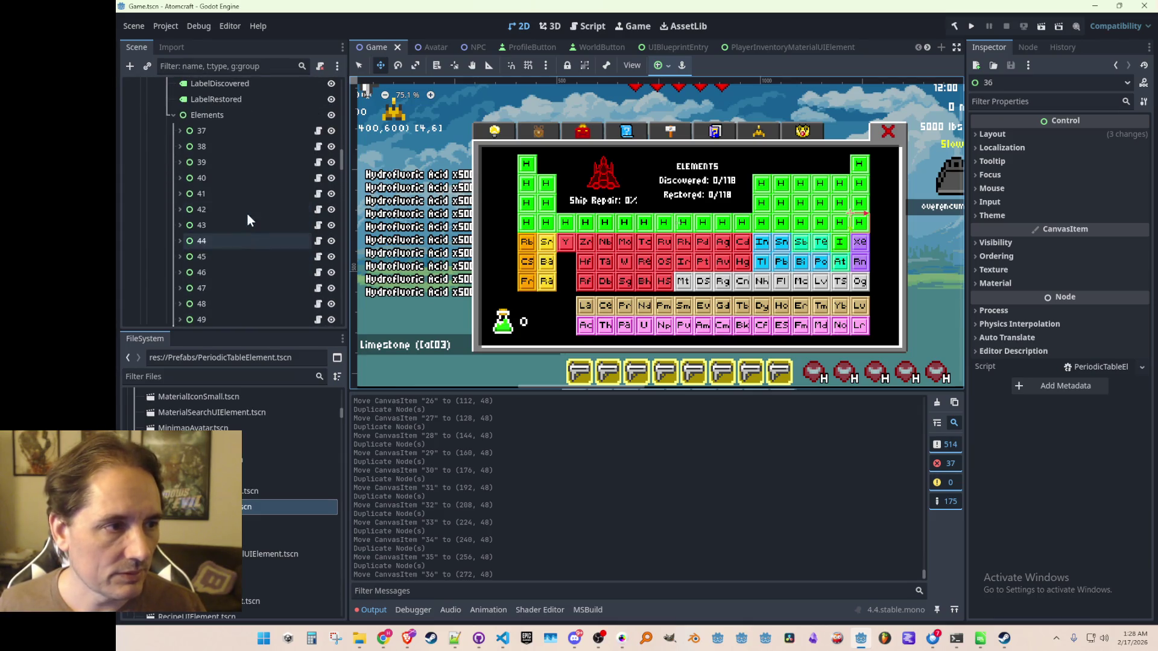
{"action": "left_click", "coordinate": [220, 138]}
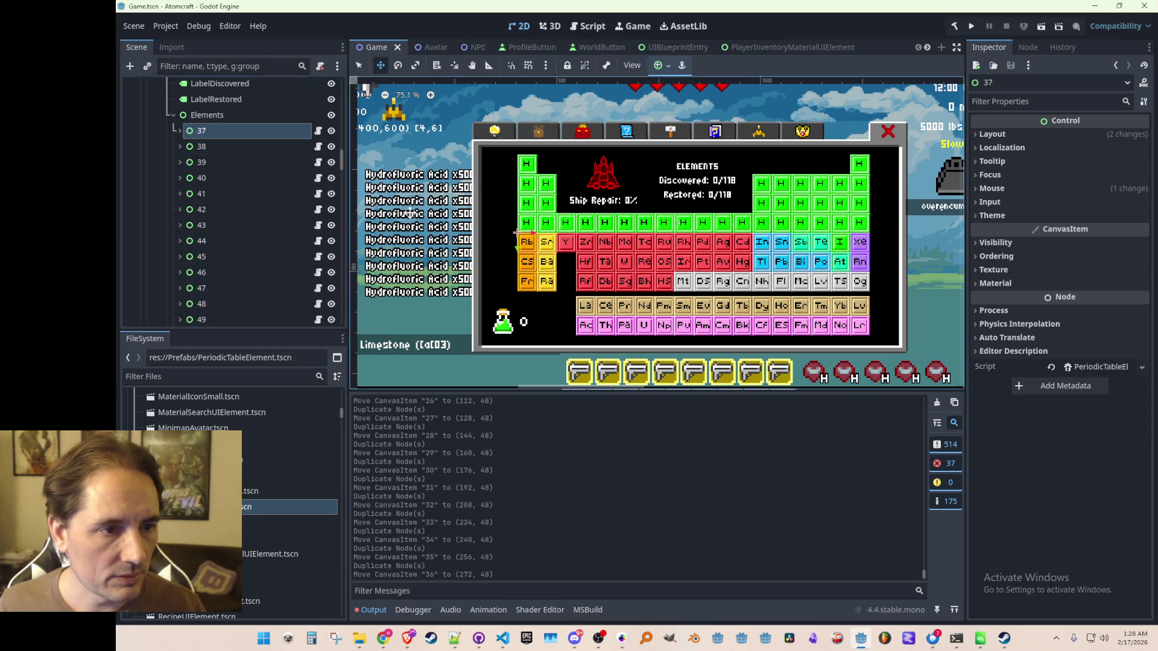
{"action": "scroll", "coordinate": [245, 262], "scroll_direction": "down", "scroll_amount": 2}
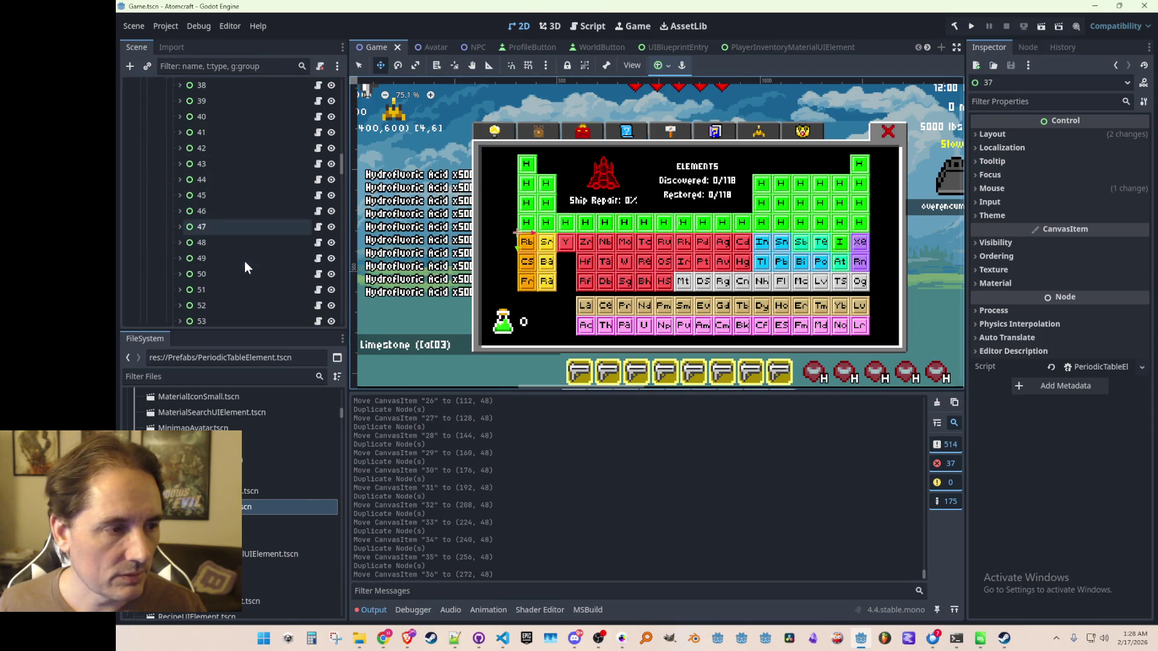
- Delete old fifth-row element nodes 37–54 from the Elements tree
{"action": "left_click", "coordinate": [207, 274], "text": "shift"}
{"action": "key", "text": "Delete"}
{"action": "key", "text": "Return"}
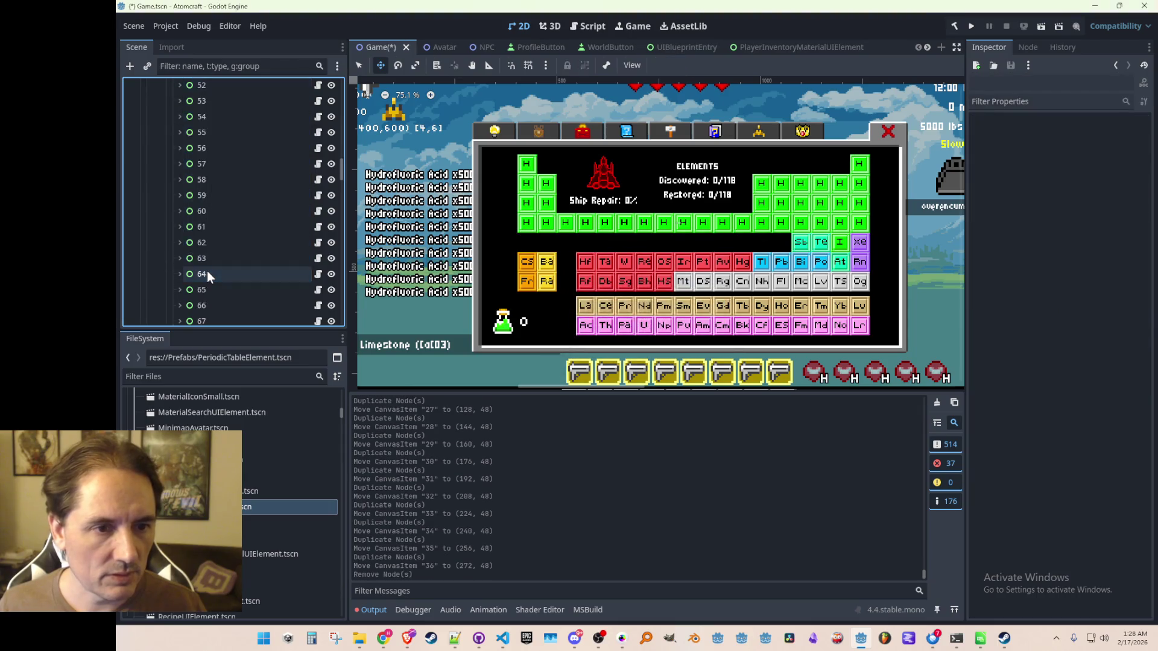
{"action": "scroll", "coordinate": [233, 211], "scroll_direction": "up", "scroll_amount": 1}
{"action": "scroll", "coordinate": [233, 209], "scroll_direction": "up", "scroll_amount": 3}
{"action": "left_click", "coordinate": [214, 198]}
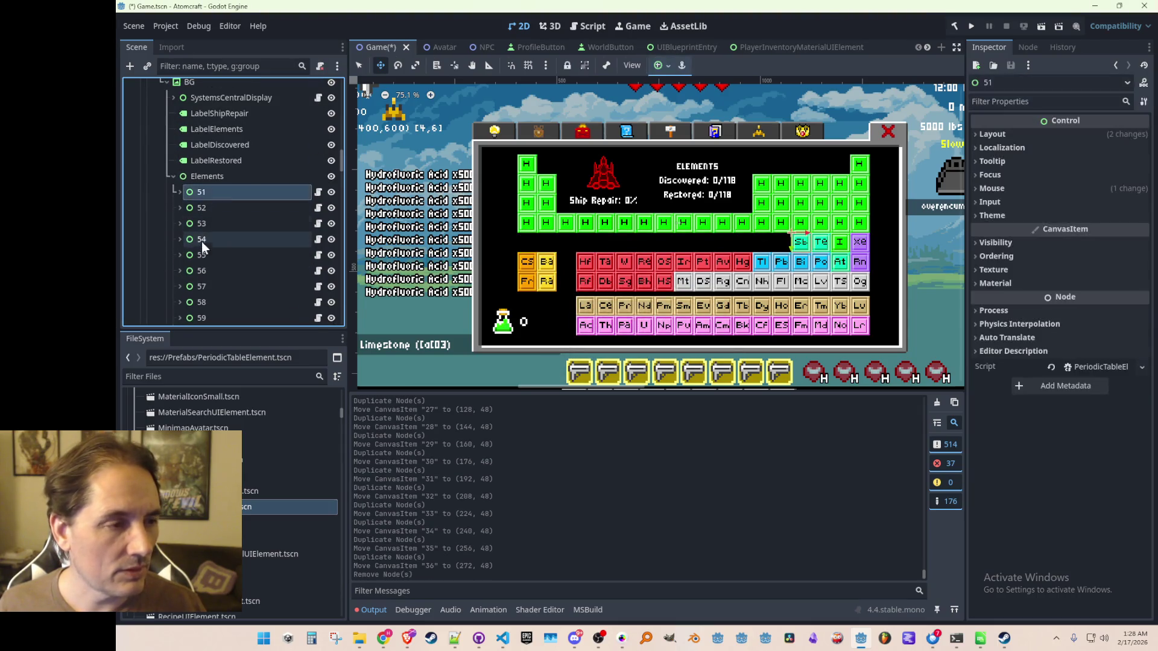
{"action": "left_click", "coordinate": [202, 240], "text": "shift"}
{"action": "key", "text": "Delete"}
{"action": "key", "text": "Return"}
- Duplicate H tile 36 into tiles 37 and 38 at the first two fifth-row columns
{"action": "scroll", "coordinate": [244, 190], "scroll_direction": "down", "scroll_amount": 8}
{"action": "scroll", "coordinate": [235, 226], "scroll_direction": "down", "scroll_amount": 10}
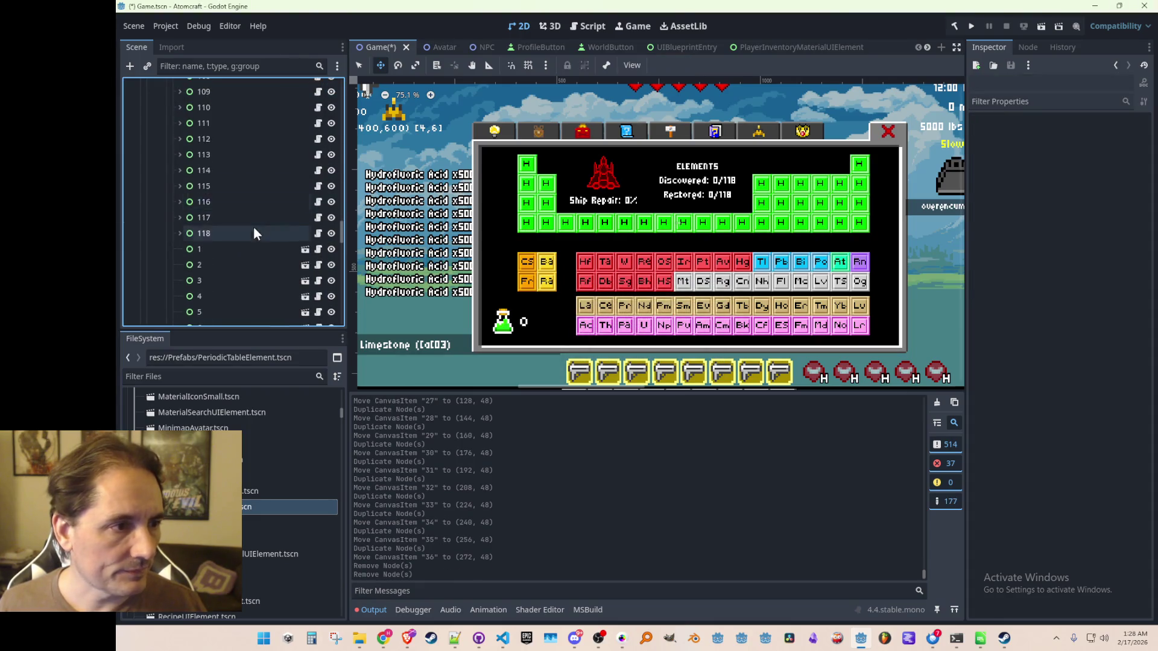
{"action": "scroll", "coordinate": [249, 221], "scroll_direction": "up", "scroll_amount": 3}
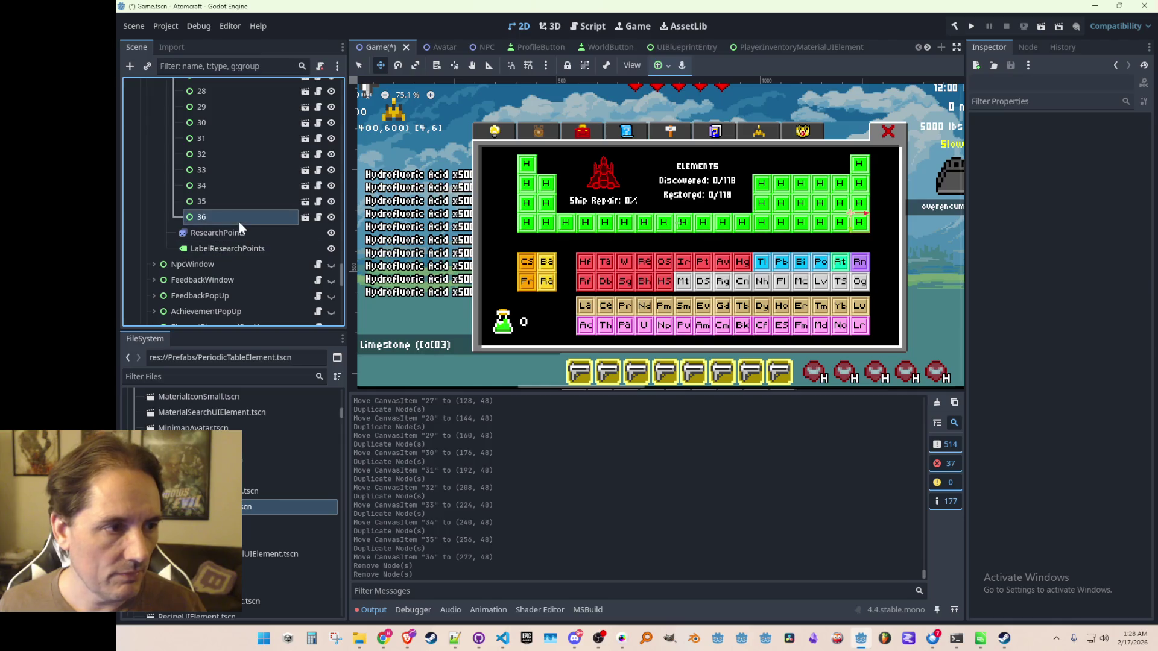
{"action": "left_click", "coordinate": [239, 218]}
{"action": "scroll", "coordinate": [747, 202], "scroll_direction": "up", "scroll_amount": 1}
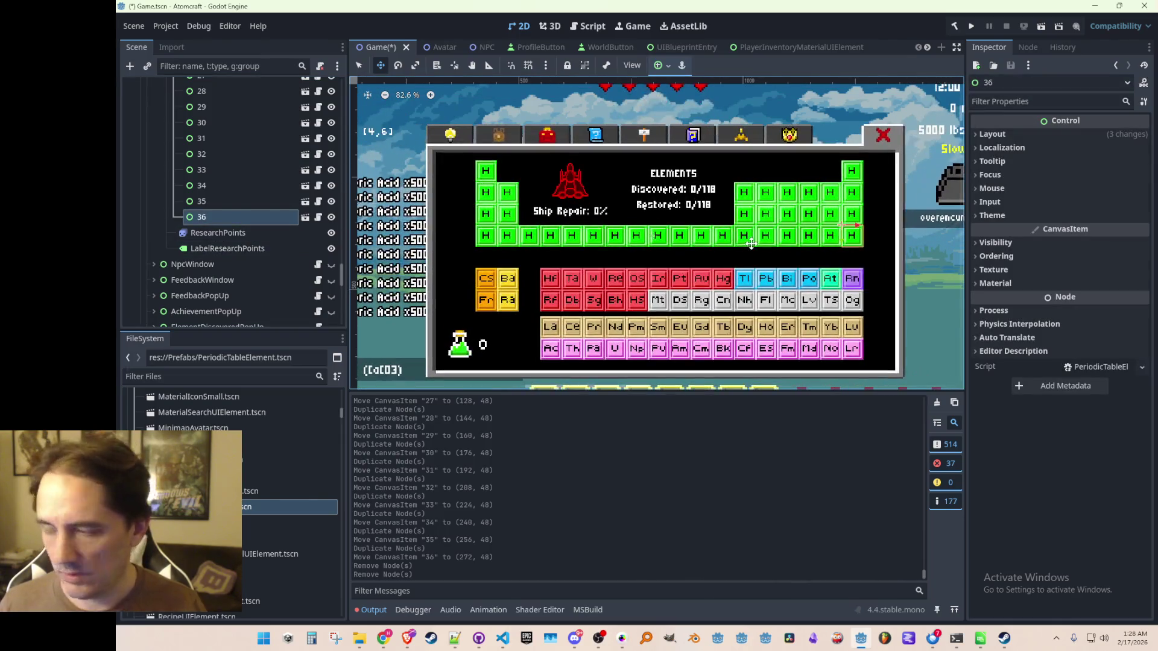
{"action": "key", "text": "ctrl+d"}
{"action": "left_click_drag", "start_coordinate": [533, 242], "coordinate": [474, 251]}
{"action": "scroll", "coordinate": [475, 251], "scroll_direction": "up", "scroll_amount": 10}
{"action": "scroll", "coordinate": [474, 251], "scroll_direction": "down", "scroll_amount": 3}
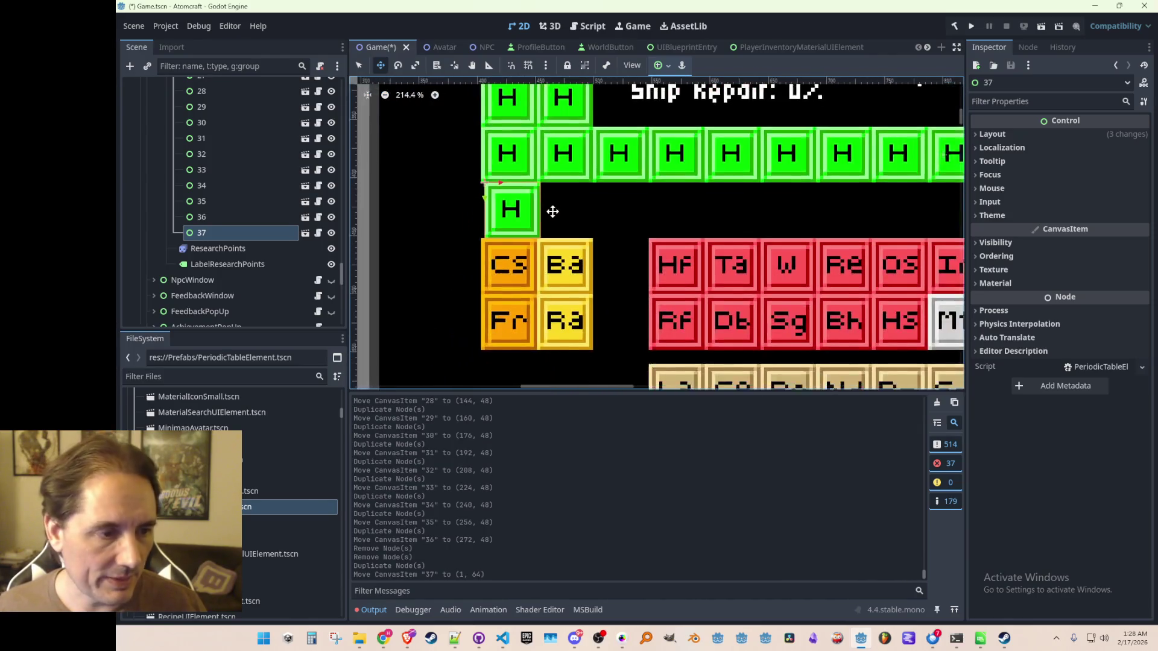
{"action": "scroll", "coordinate": [482, 217], "scroll_direction": "up", "scroll_amount": 9}
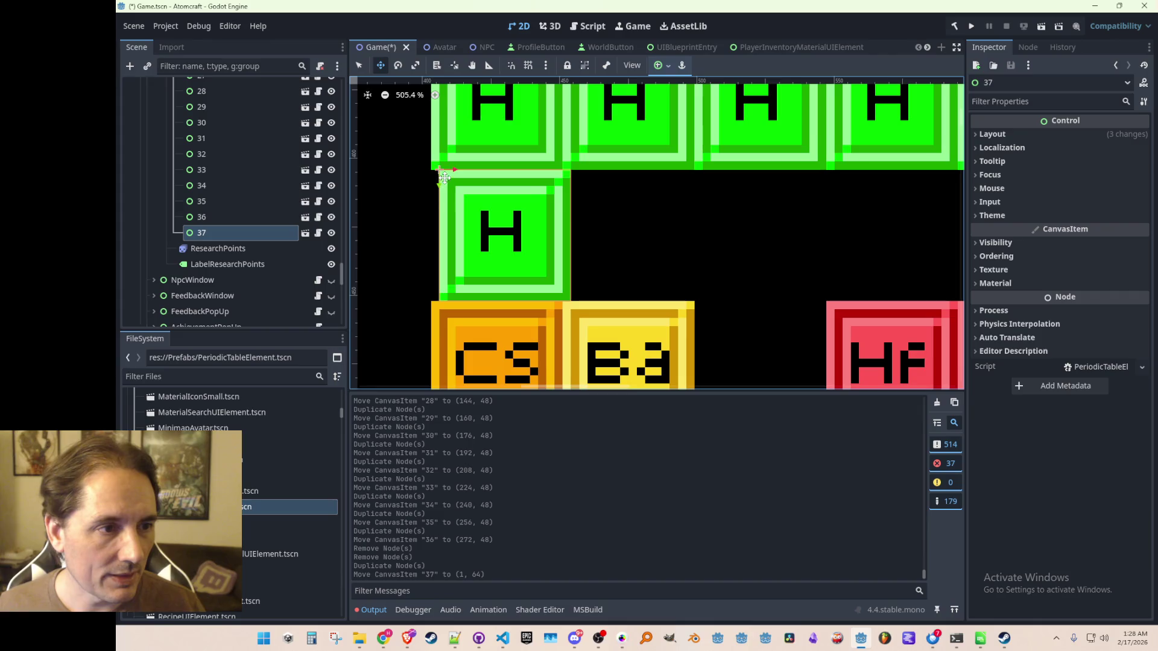
{"action": "left_click_drag", "start_coordinate": [444, 178], "coordinate": [441, 177]}
{"action": "scroll", "coordinate": [561, 217], "scroll_direction": "down", "scroll_amount": 4}
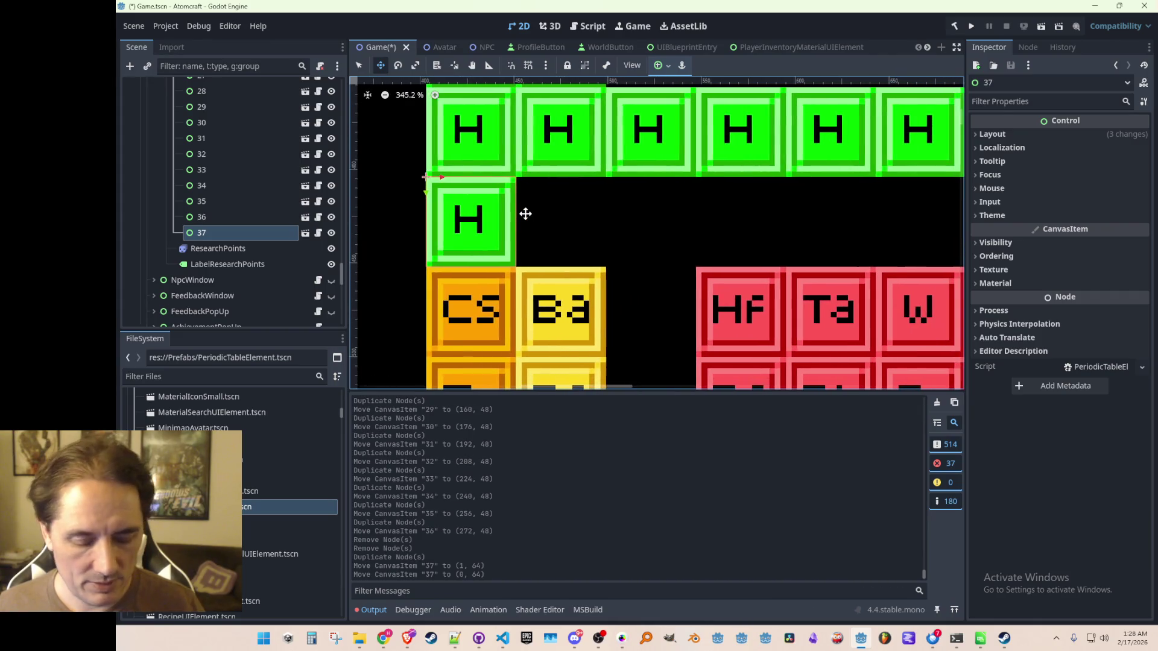
{"action": "key", "text": "ctrl+d"}
{"action": "left_click_drag", "start_coordinate": [447, 179], "coordinate": [628, 193]}
- Add H tiles 39–45 along the fifth row, one 16 px column apart
{"action": "key", "text": "ctrl+d"}
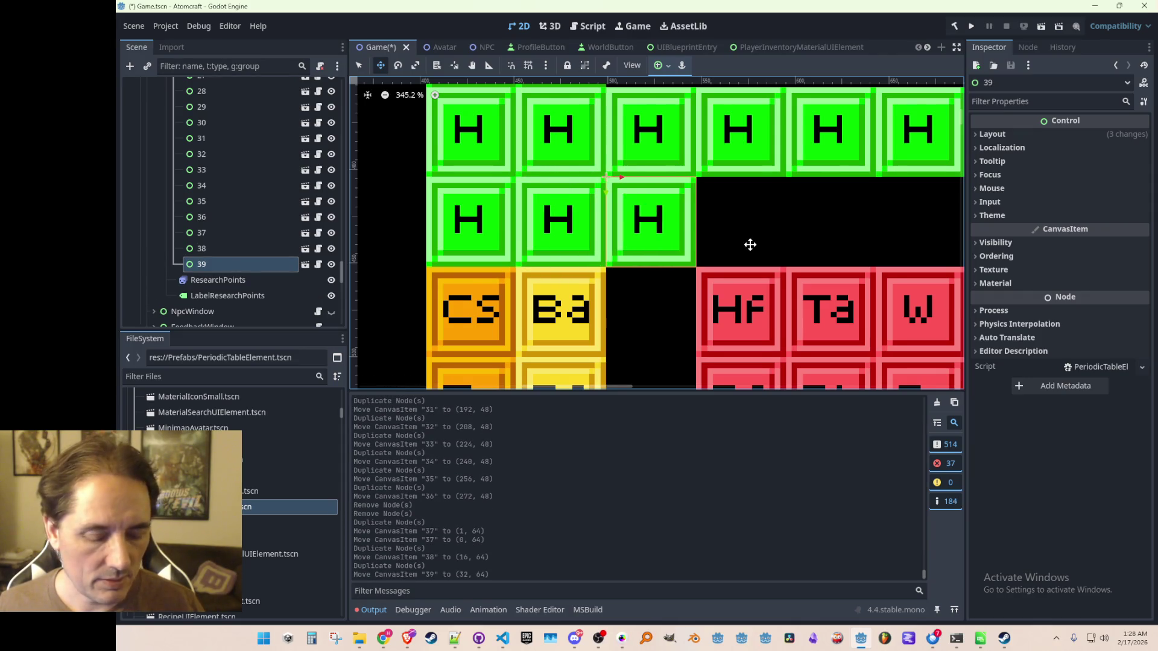
{"action": "scroll", "coordinate": [706, 242], "scroll_direction": "right", "scroll_amount": 3}
{"action": "key", "text": "ctrl+d"}
{"action": "left_click_drag", "start_coordinate": [533, 182], "coordinate": [641, 184]}
{"action": "scroll", "coordinate": [736, 220], "scroll_direction": "right", "scroll_amount": 3}
{"action": "key", "text": "ctrl+d"}
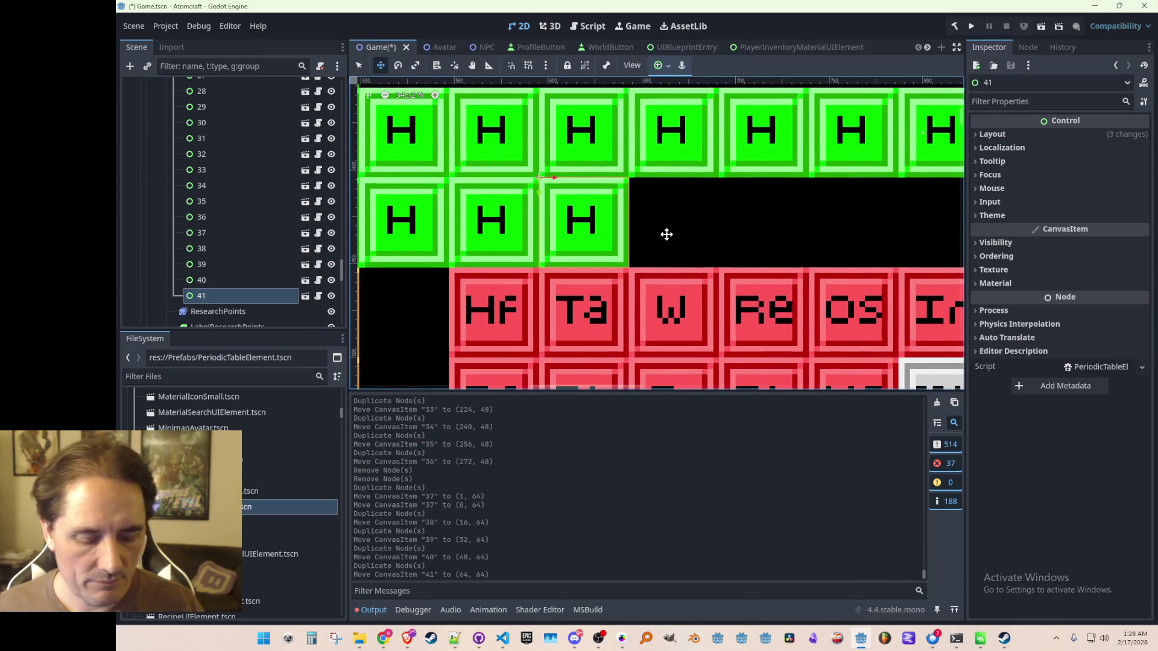
{"action": "scroll", "coordinate": [667, 233], "scroll_direction": "right", "scroll_amount": 3}
{"action": "key", "text": "ctrl+d"}
{"action": "left_click_drag", "start_coordinate": [556, 182], "coordinate": [648, 183]}
{"action": "scroll", "coordinate": [718, 233], "scroll_direction": "right", "scroll_amount": 3}
{"action": "key", "text": "ctrl+d"}
{"action": "left_click_drag", "start_coordinate": [571, 171], "coordinate": [663, 170]}
{"action": "scroll", "coordinate": [673, 186], "scroll_direction": "right", "scroll_amount": 3}
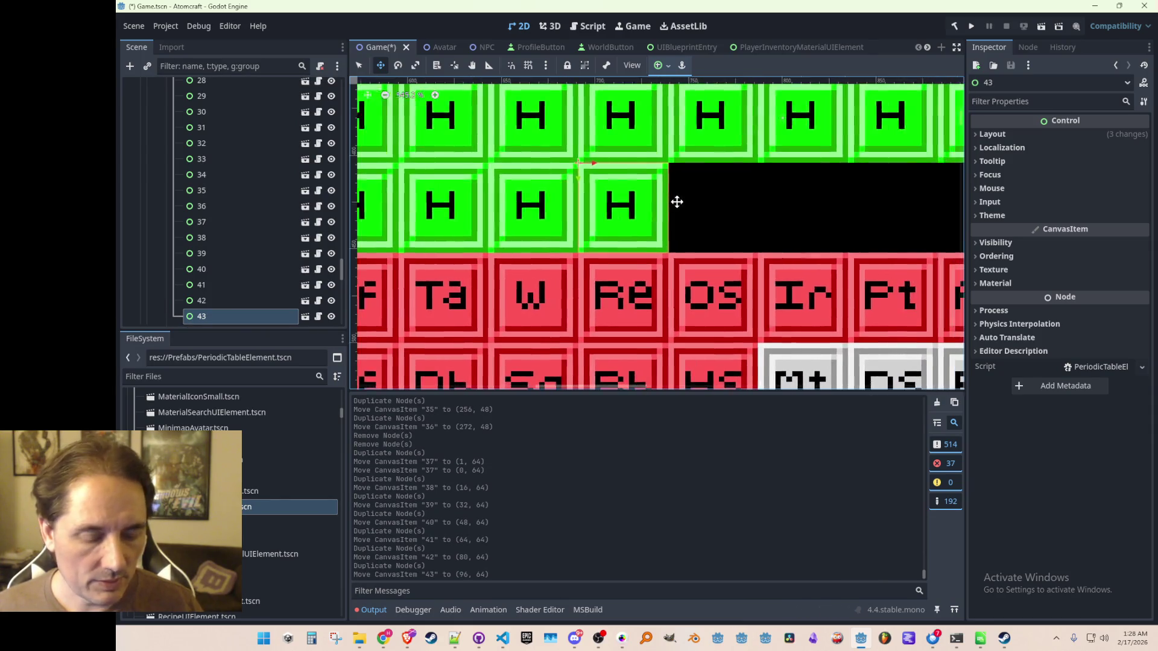
{"action": "key", "text": "ctrl+d"}
{"action": "left_click_drag", "start_coordinate": [585, 168], "coordinate": [674, 164]}
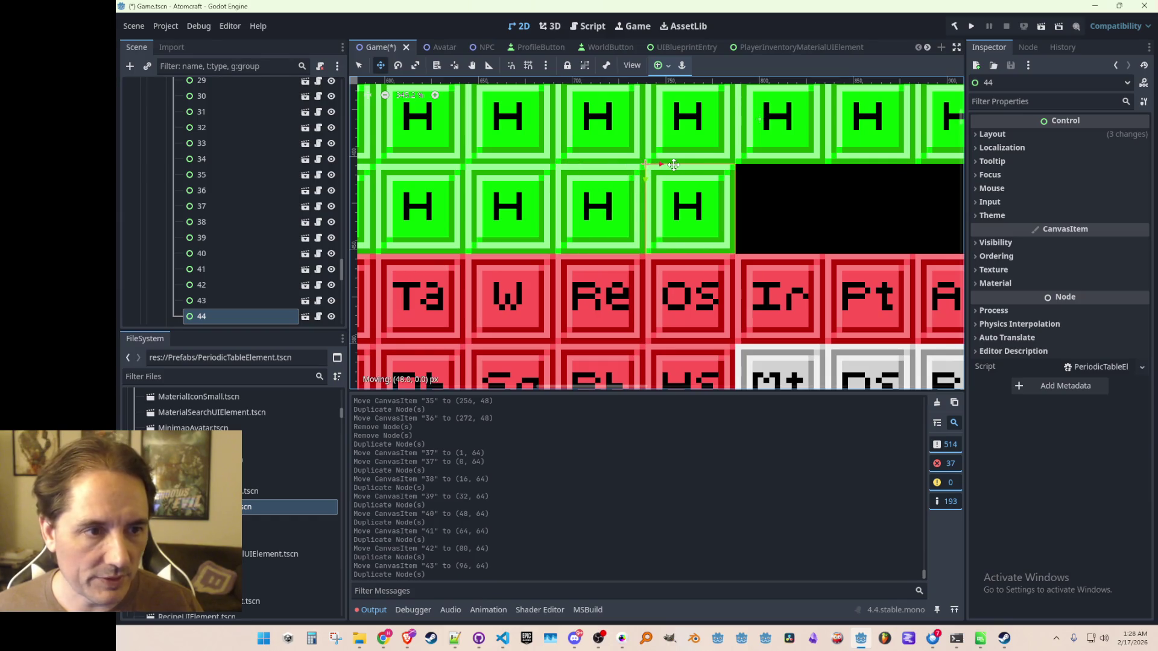
{"action": "scroll", "coordinate": [730, 199], "scroll_direction": "right", "scroll_amount": 3}
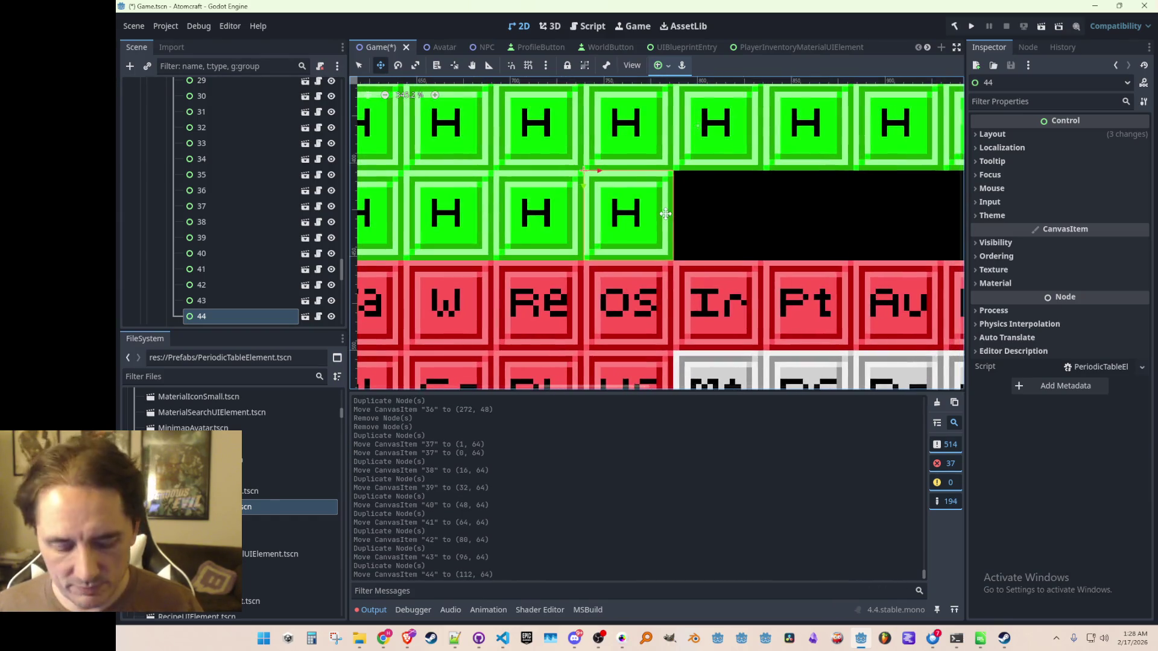
{"action": "key", "text": "ctrl+d"}
{"action": "left_click_drag", "start_coordinate": [602, 180], "coordinate": [696, 180]}
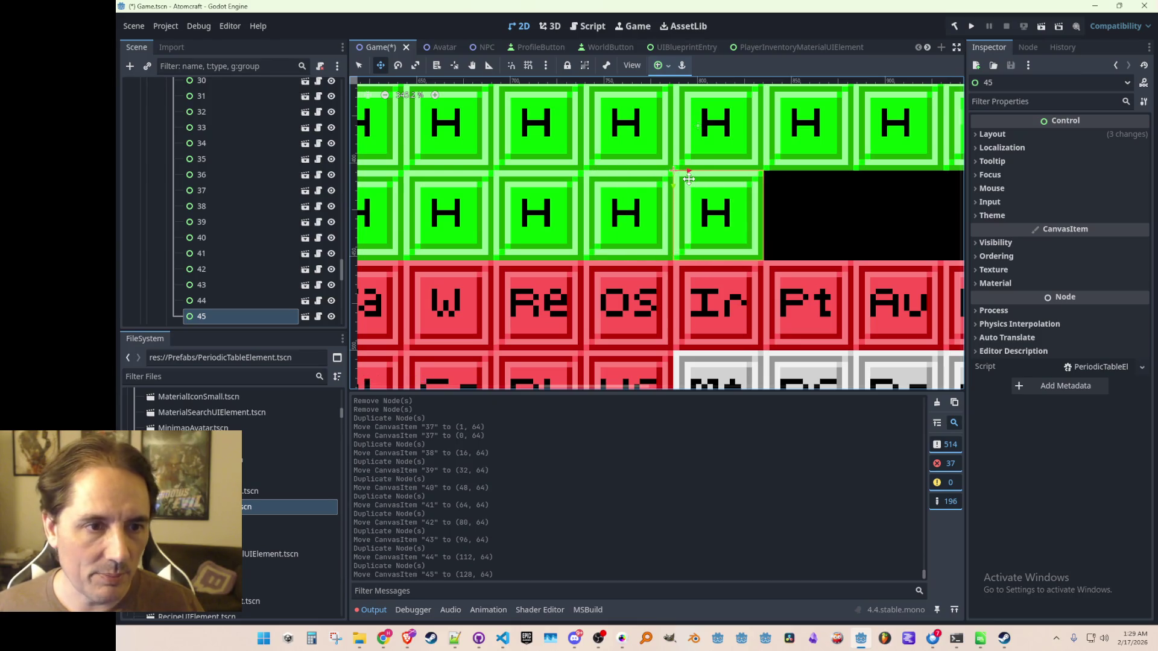
- Add H tiles 46–53 to continue the fifth row toward the Xe position
{"action": "scroll", "coordinate": [742, 243], "scroll_direction": "right", "scroll_amount": 3}
{"action": "key", "text": "ctrl+d"}
{"action": "left_click_drag", "start_coordinate": [589, 159], "coordinate": [688, 158]}
{"action": "scroll", "coordinate": [780, 209], "scroll_direction": "right", "scroll_amount": 3}
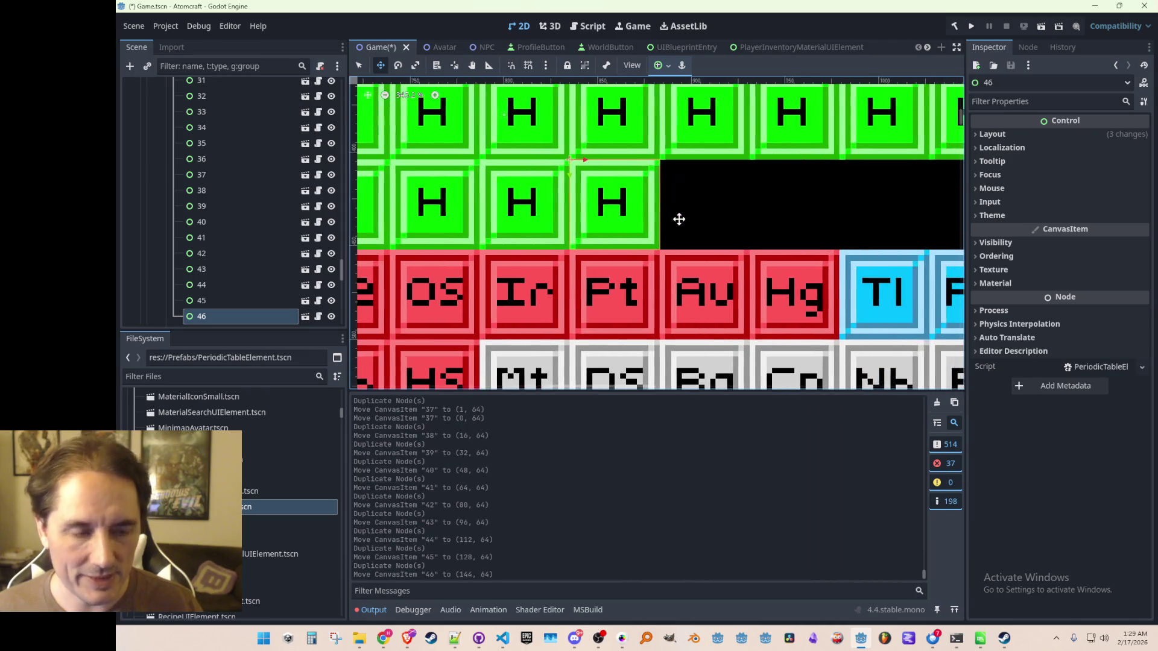
{"action": "key", "text": "ctrl+d"}
{"action": "left_click_drag", "start_coordinate": [600, 163], "coordinate": [679, 163]}
{"action": "scroll", "coordinate": [776, 217], "scroll_direction": "right", "scroll_amount": 3}
{"action": "key", "text": "ctrl+d"}
{"action": "left_click_drag", "start_coordinate": [582, 175], "coordinate": [666, 171]}
{"action": "scroll", "coordinate": [765, 218], "scroll_direction": "right", "scroll_amount": 3}
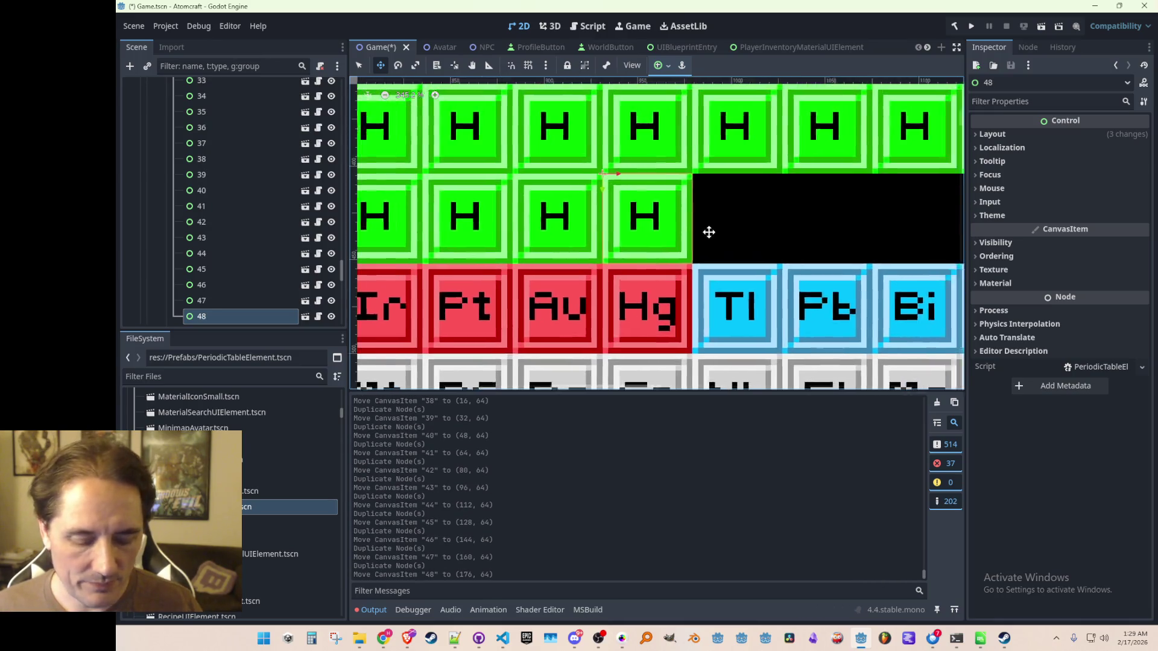
{"action": "key", "text": "ctrl+d"}
{"action": "left_click_drag", "start_coordinate": [596, 185], "coordinate": [686, 184]}
{"action": "scroll", "coordinate": [701, 242], "scroll_direction": "right", "scroll_amount": 3}
{"action": "scroll", "coordinate": [701, 242], "scroll_direction": "right", "scroll_amount": 2}
{"action": "key", "text": "ctrl+d"}
{"action": "mouse_move", "coordinate": [588, 184]}
{"action": "left_mouse_down"}
{"action": "mouse_move", "coordinate": [699, 194]}
{"action": "mouse_move", "coordinate": [689, 196]}
{"action": "left_mouse_up"}
{"action": "scroll", "coordinate": [786, 251], "scroll_direction": "right", "scroll_amount": 3}
{"action": "key", "text": "ctrl+d"}
{"action": "scroll", "coordinate": [661, 228], "scroll_direction": "right", "scroll_amount": 3}
{"action": "scroll", "coordinate": [661, 228], "scroll_direction": "right", "scroll_amount": 1}
{"action": "key", "text": "ctrl+d"}
{"action": "mouse_move", "coordinate": [617, 175]}
{"action": "left_mouse_down"}
{"action": "mouse_move", "coordinate": [779, 180]}
{"action": "mouse_move", "coordinate": [631, 175]}
{"action": "mouse_move", "coordinate": [719, 171]}
{"action": "left_mouse_up"}
{"action": "key", "text": "ctrl+d"}
{"action": "key", "text": "ctrl+d"}
{"action": "scroll", "coordinate": [700, 193], "scroll_direction": "down", "scroll_amount": 10}
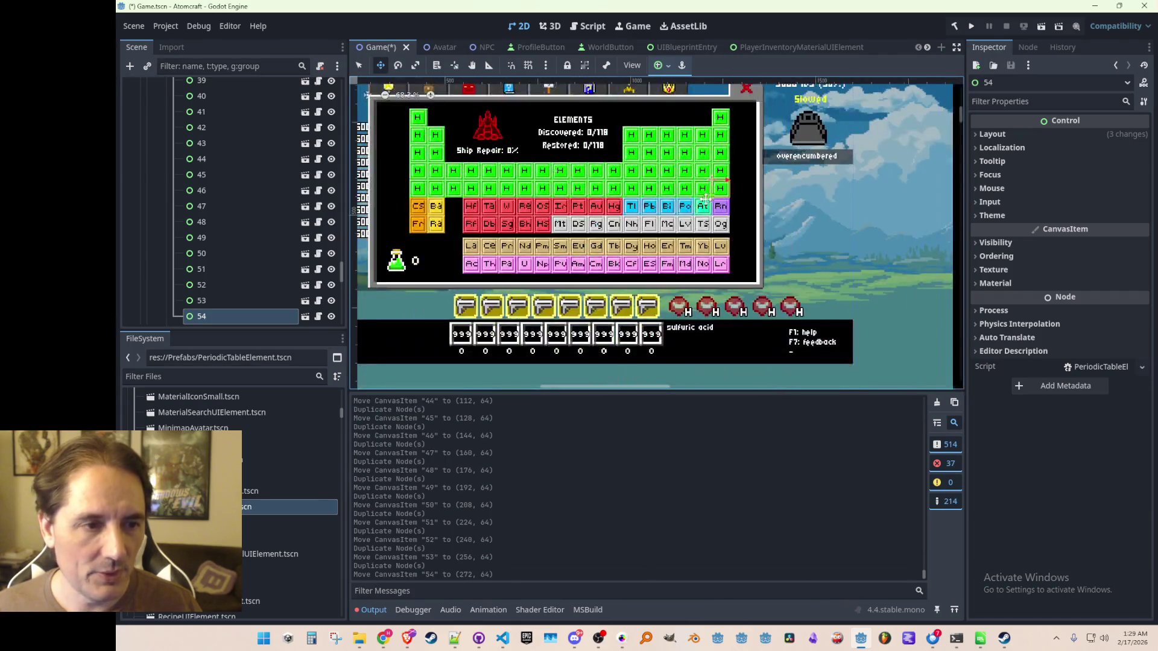
- Save the scene, then delete the old Cs and Ba nodes 55 and 56
{"action": "key", "text": "ctrl+s"}
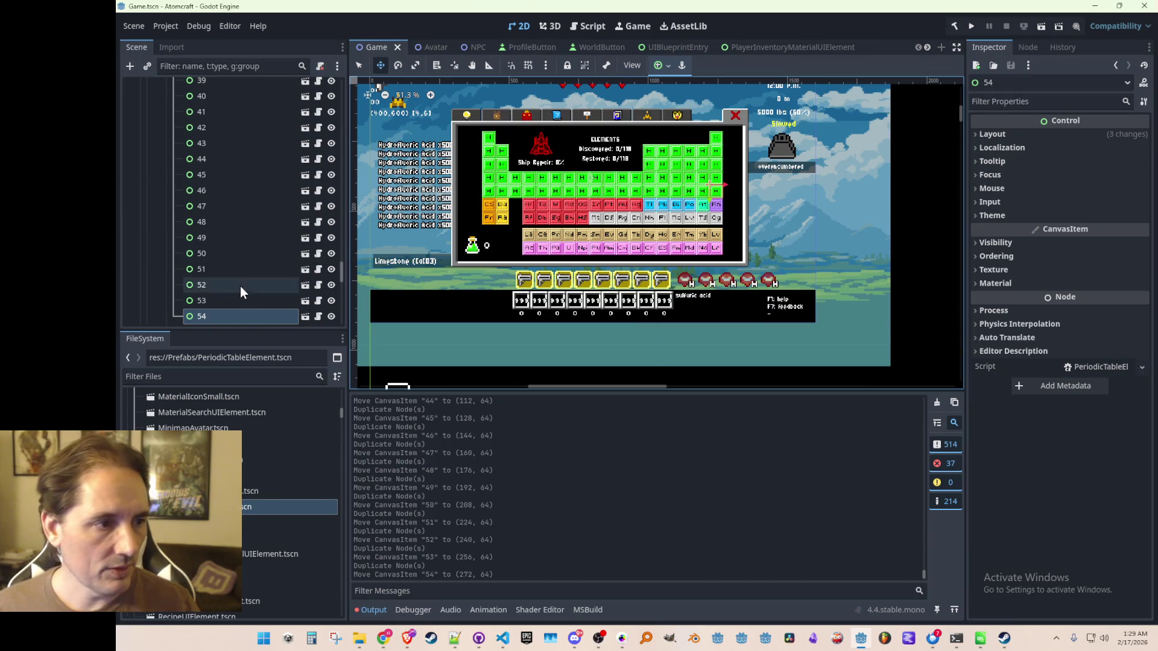
{"action": "scroll", "coordinate": [241, 288], "scroll_direction": "up", "scroll_amount": 10}
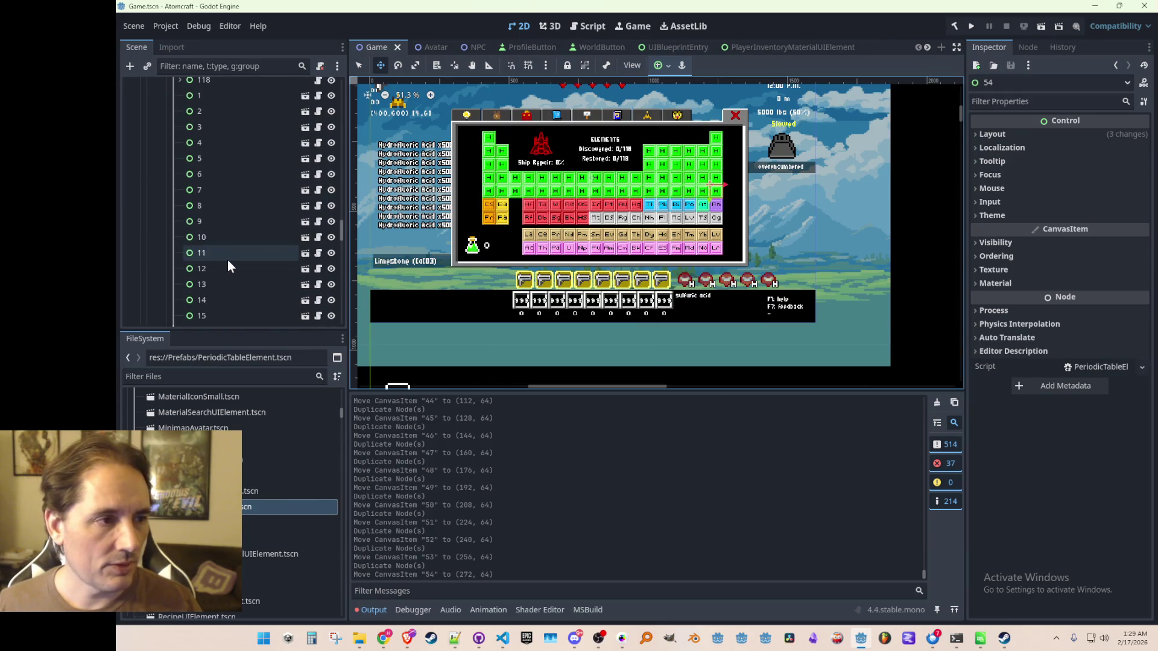
{"action": "scroll", "coordinate": [231, 263], "scroll_direction": "down", "scroll_amount": 15}
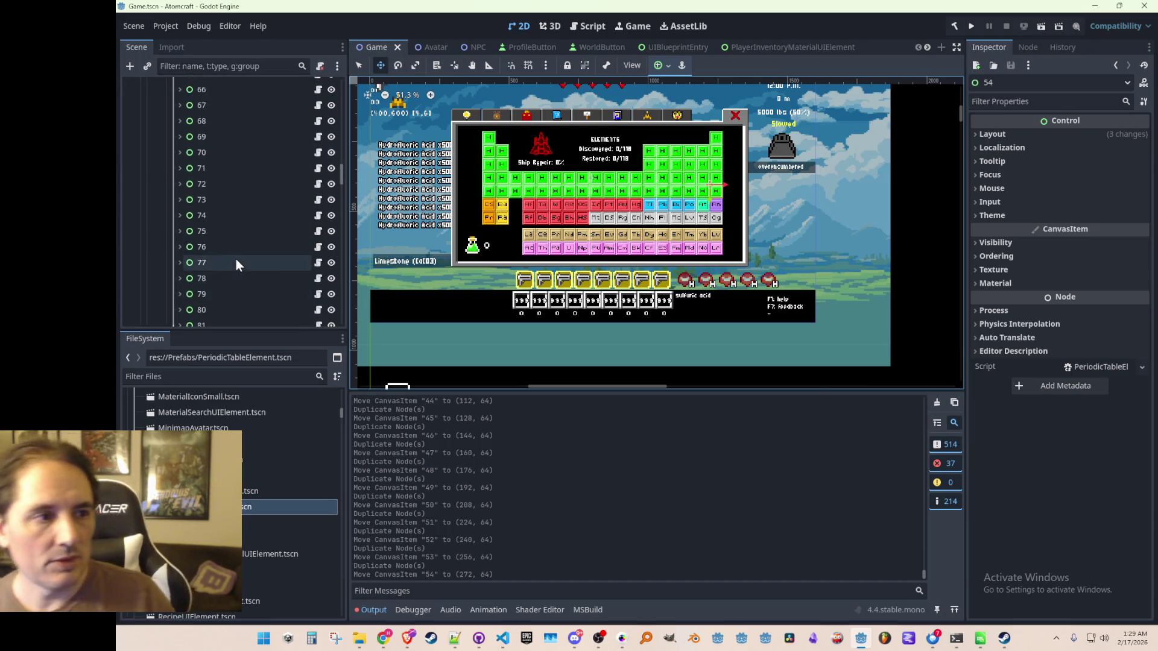
{"action": "scroll", "coordinate": [237, 250], "scroll_direction": "up", "scroll_amount": 5}
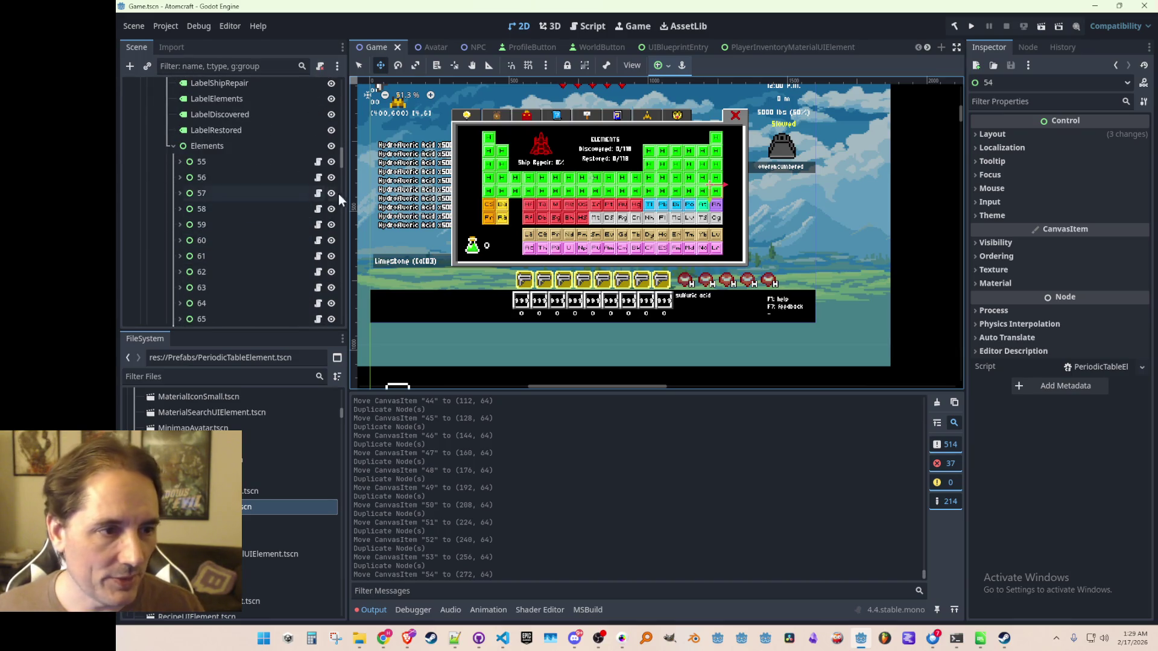
{"action": "scroll", "coordinate": [677, 175], "scroll_direction": "up", "scroll_amount": 5}
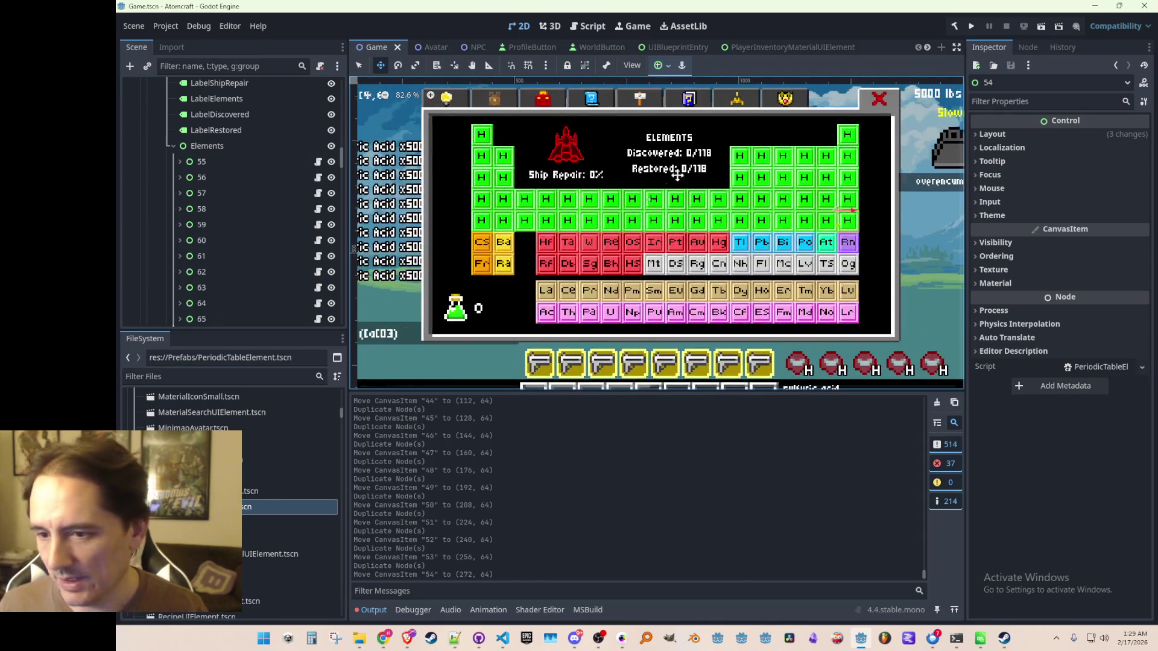
{"action": "left_click", "coordinate": [208, 168]}
{"action": "left_click", "coordinate": [208, 181], "text": "shift"}
{"action": "key", "text": "Delete"}
{"action": "key", "text": "Return"}
- Add H tiles 55 and 56 starting the sixth row, save, and switch to the video window
{"action": "left_click_drag", "start_coordinate": [343, 160], "coordinate": [342, 281]}
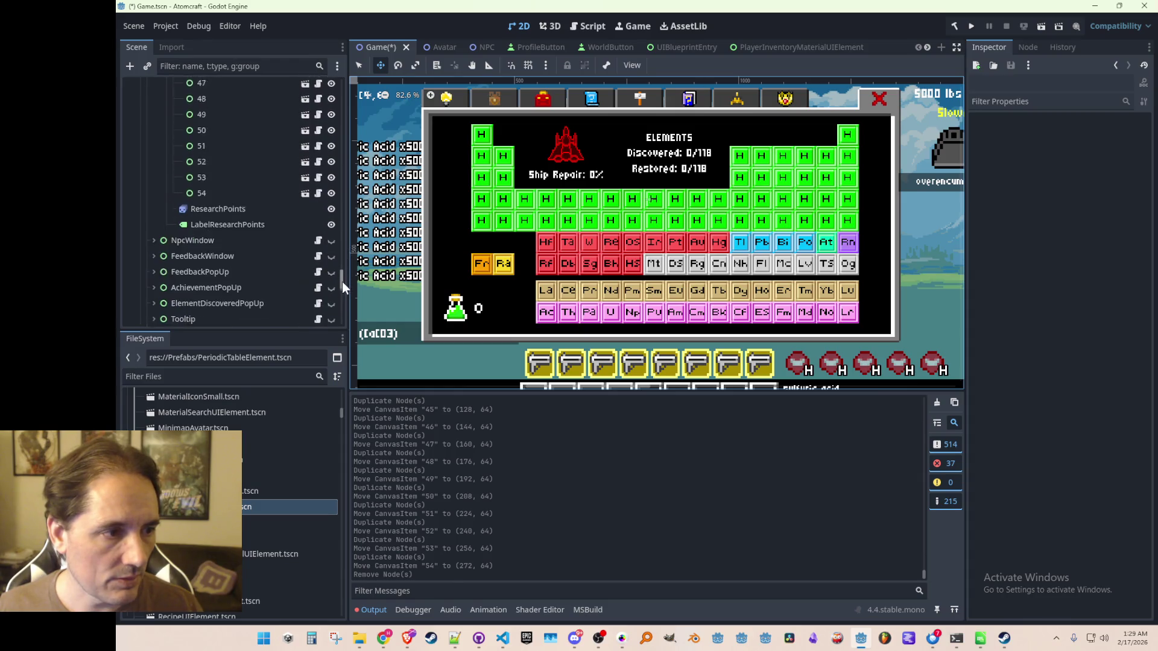
{"action": "left_click", "coordinate": [248, 231]}
{"action": "key", "text": "ctrl+d"}
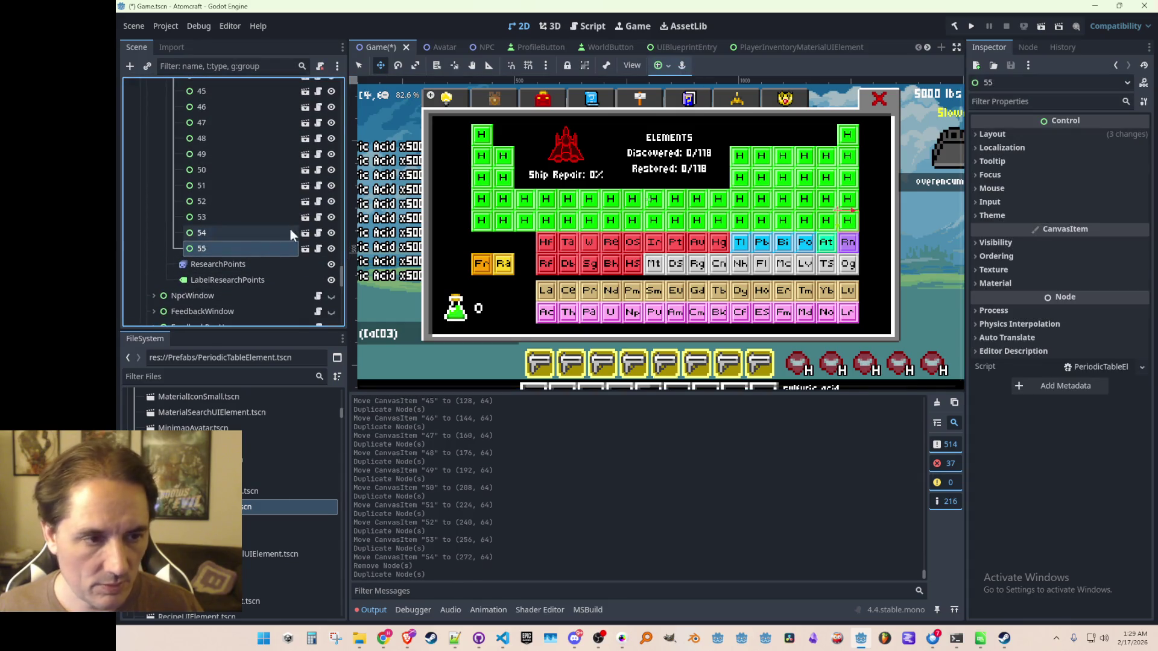
{"action": "scroll", "coordinate": [464, 227], "scroll_direction": "up", "scroll_amount": 10}
{"action": "mouse_move", "coordinate": [474, 239]}
{"action": "left_mouse_down"}
{"action": "mouse_move", "coordinate": [472, 201]}
{"action": "mouse_move", "coordinate": [556, 187]}
{"action": "left_mouse_up"}
{"action": "scroll", "coordinate": [538, 235], "scroll_direction": "down", "scroll_amount": 2}
{"action": "key", "text": "ctrl+d"}
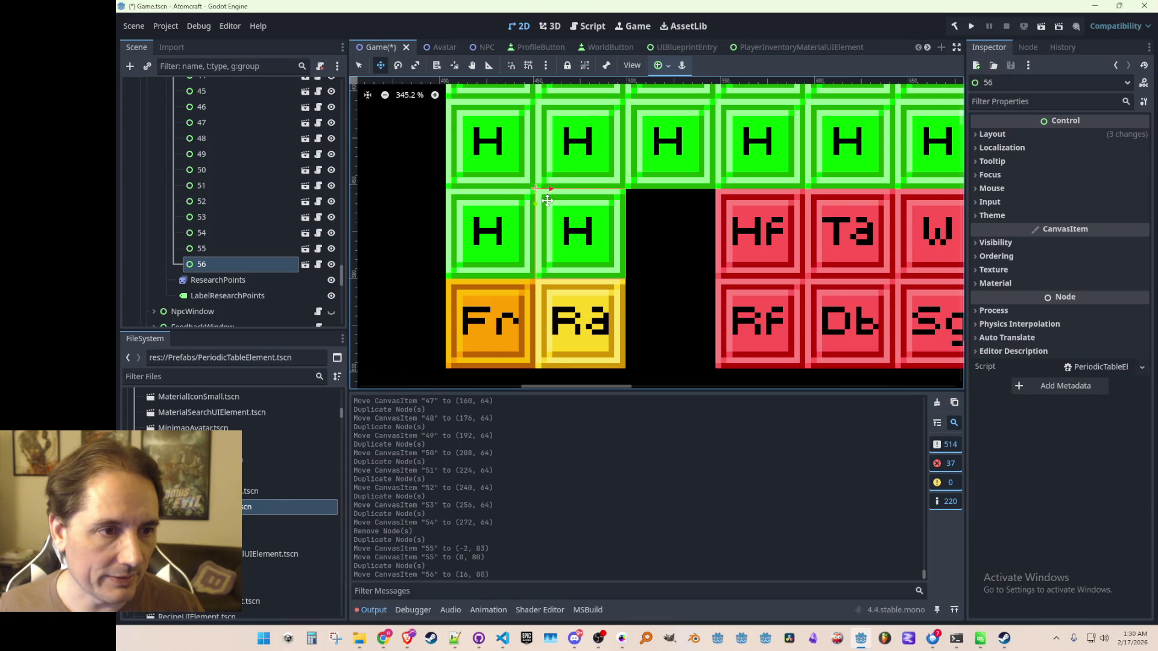
{"action": "scroll", "coordinate": [554, 211], "scroll_direction": "down", "scroll_amount": 3}
{"action": "key", "text": "ctrl+s"}
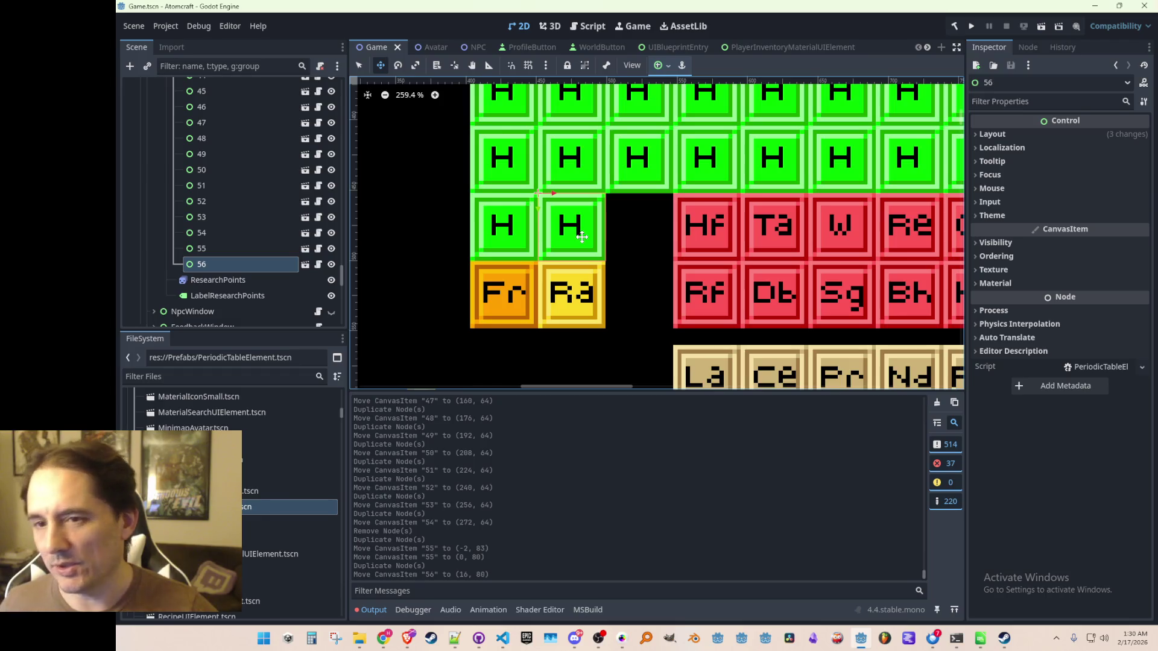
{"action": "key", "text": "alt+Tab"}
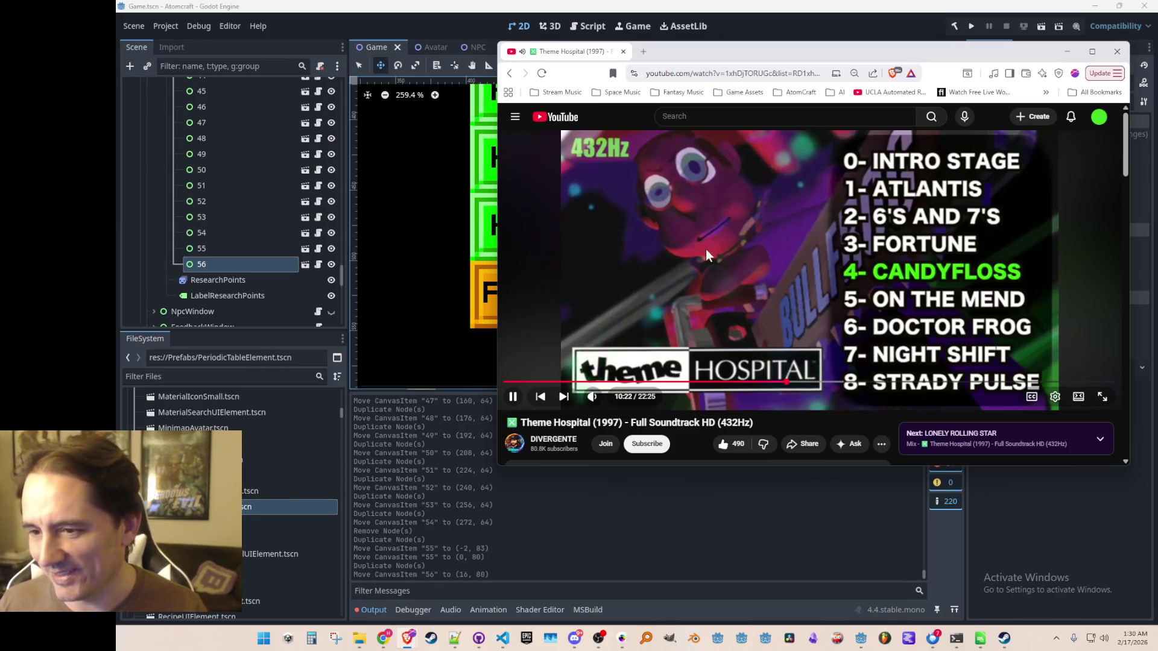
- Scroll the Theme Hospital soundtrack page, then switch back to the Godot editor
{"action": "scroll", "coordinate": [763, 237], "scroll_direction": "down", "scroll_amount": 1}
{"action": "scroll", "coordinate": [763, 241], "scroll_direction": "up", "scroll_amount": 1}
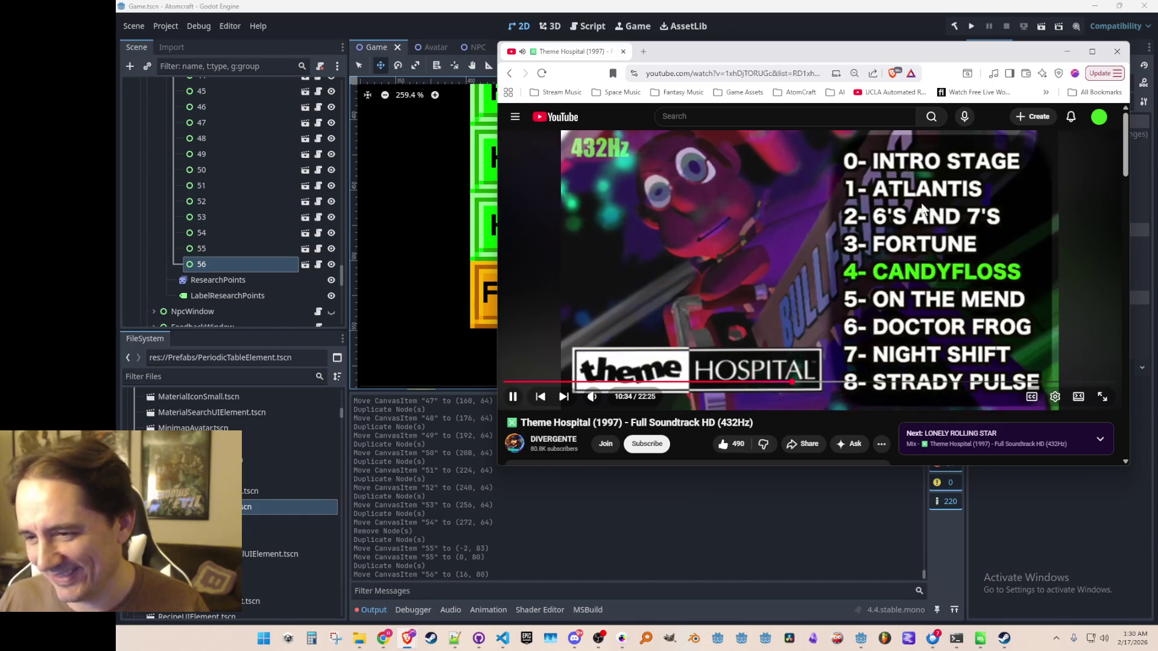
{"action": "scroll", "coordinate": [784, 302], "scroll_direction": "down", "scroll_amount": 2}
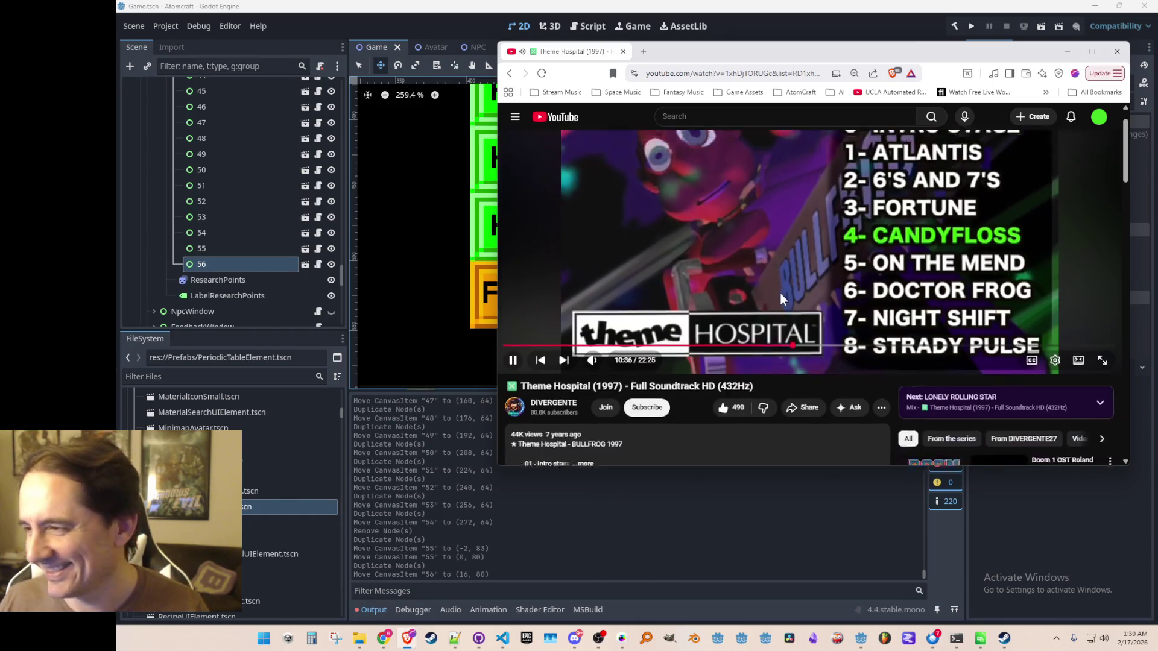
{"action": "scroll", "coordinate": [620, 314], "scroll_direction": "up", "scroll_amount": 2}
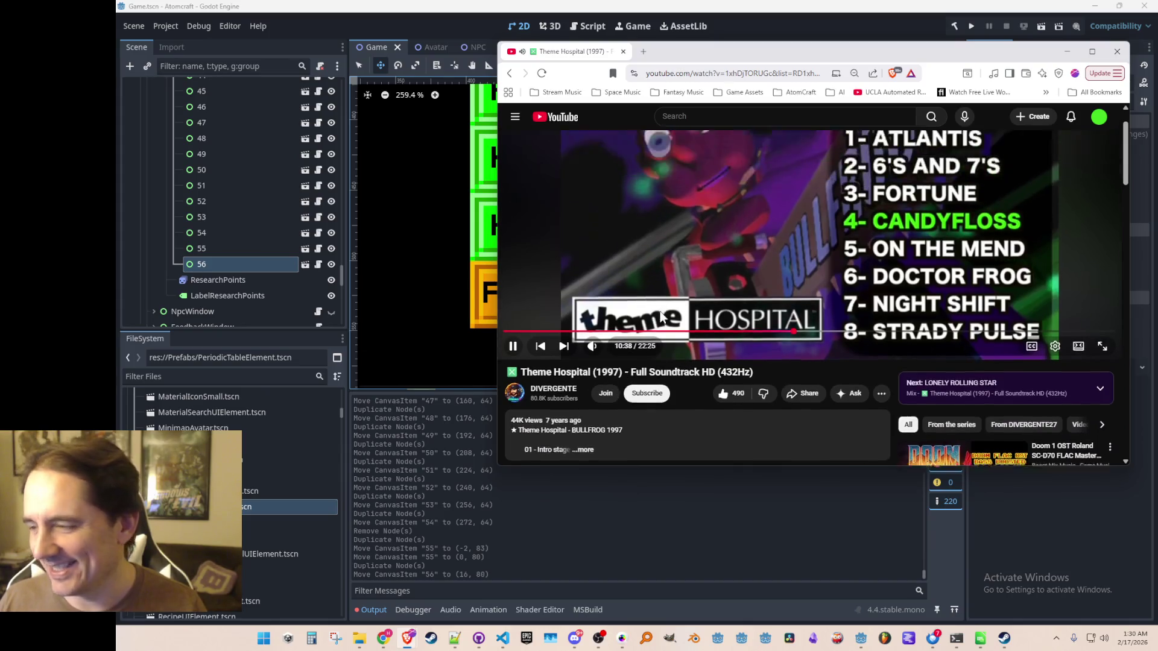
{"action": "key", "text": "alt+Tab"}
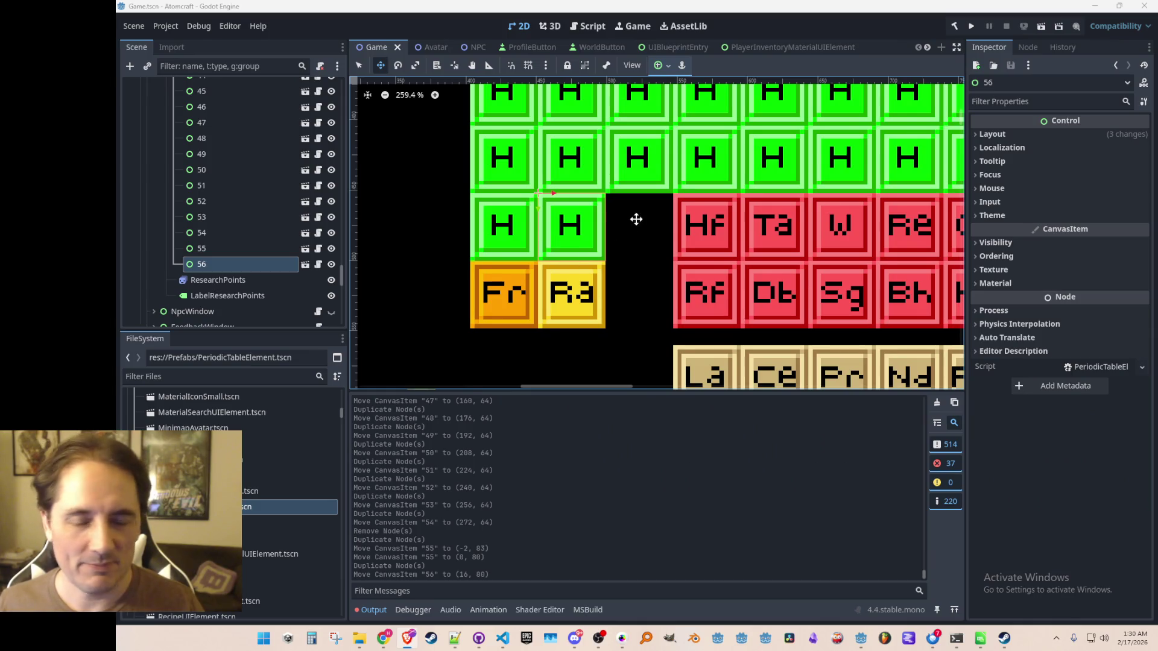
- Delete the old element nodes 57–68, starting from the La tile
{"action": "scroll", "coordinate": [636, 219], "scroll_direction": "down", "scroll_amount": 5}
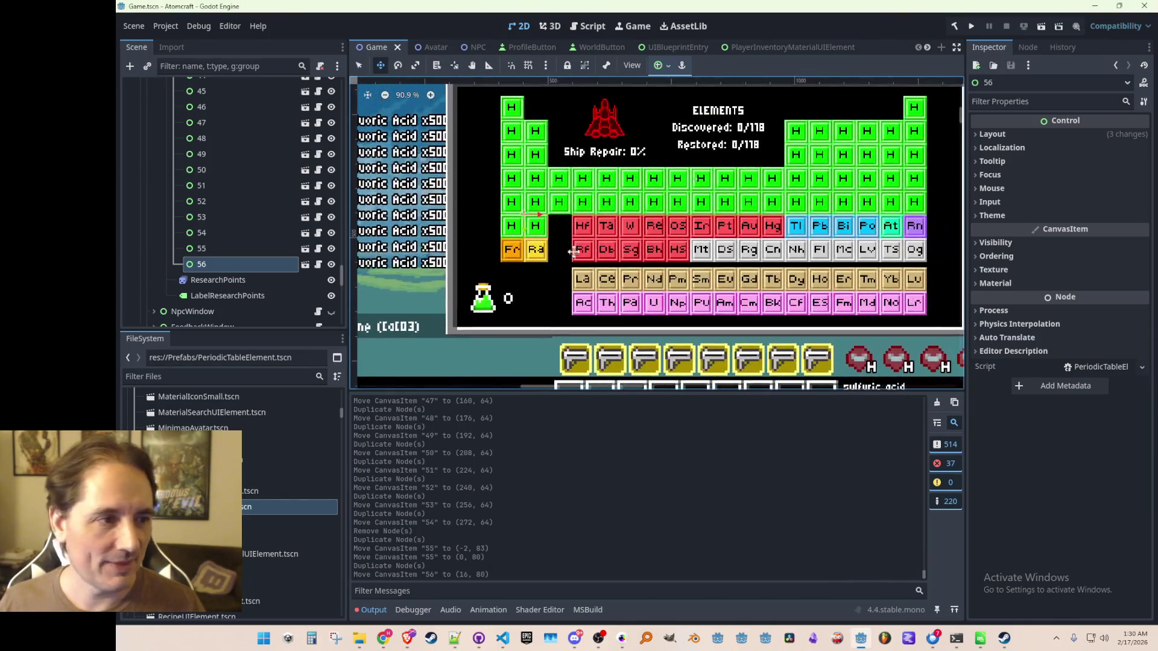
{"action": "scroll", "coordinate": [254, 222], "scroll_direction": "up", "scroll_amount": 10}
{"action": "scroll", "coordinate": [240, 223], "scroll_direction": "up", "scroll_amount": 15}
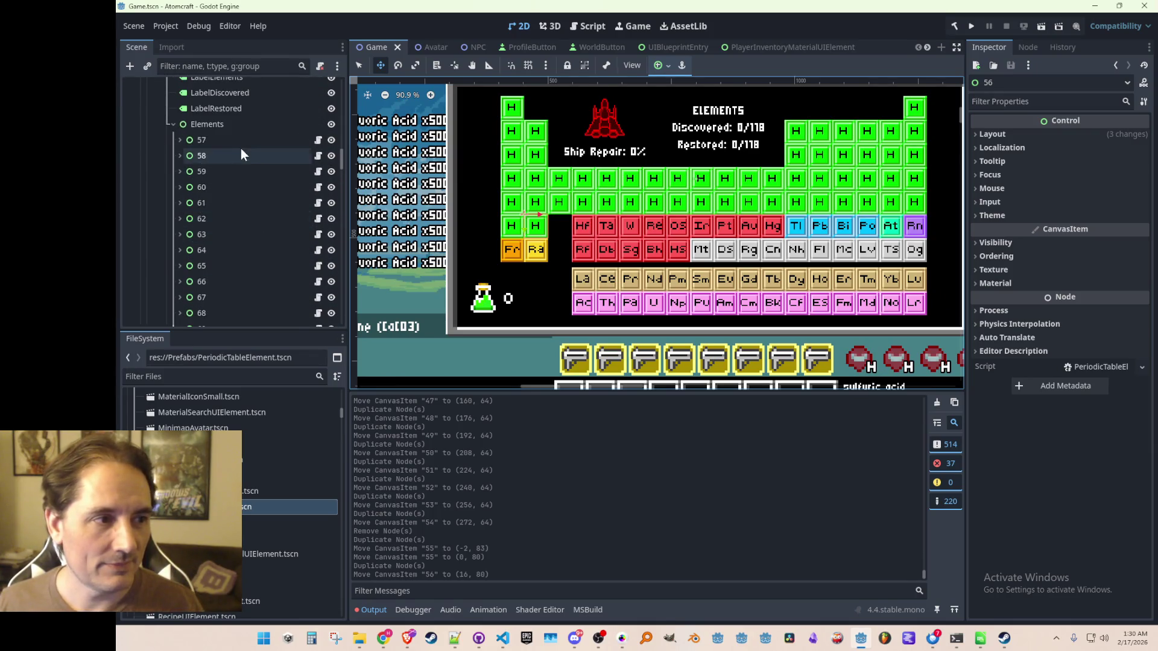
{"action": "left_click", "coordinate": [236, 140]}
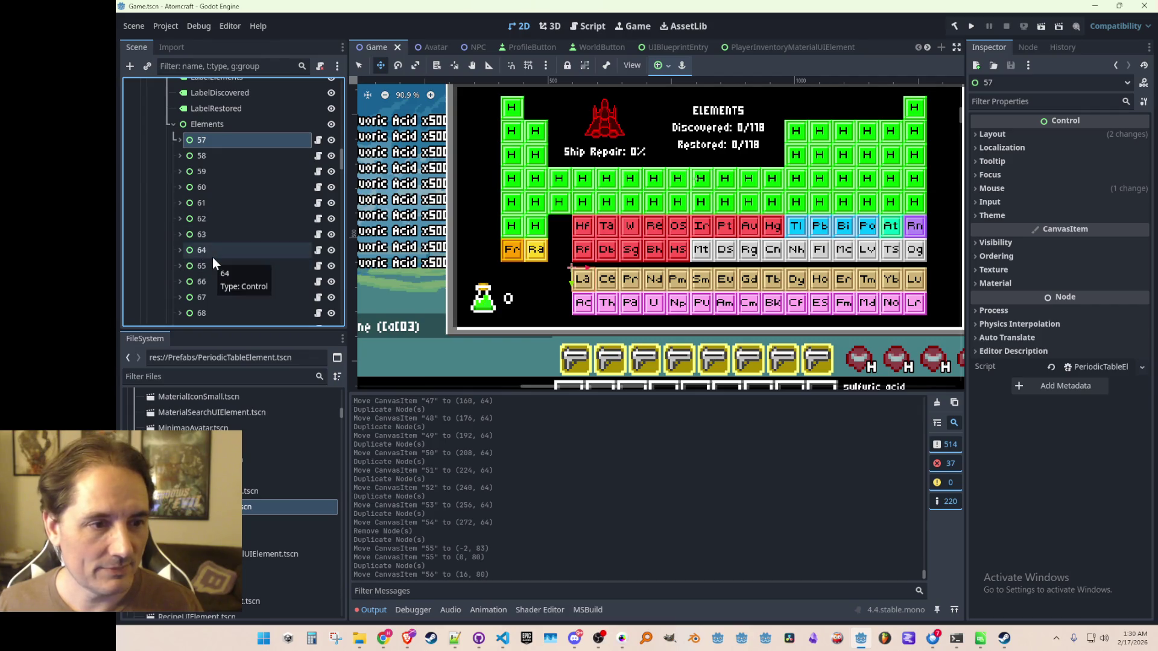
{"action": "left_click", "coordinate": [213, 158]}
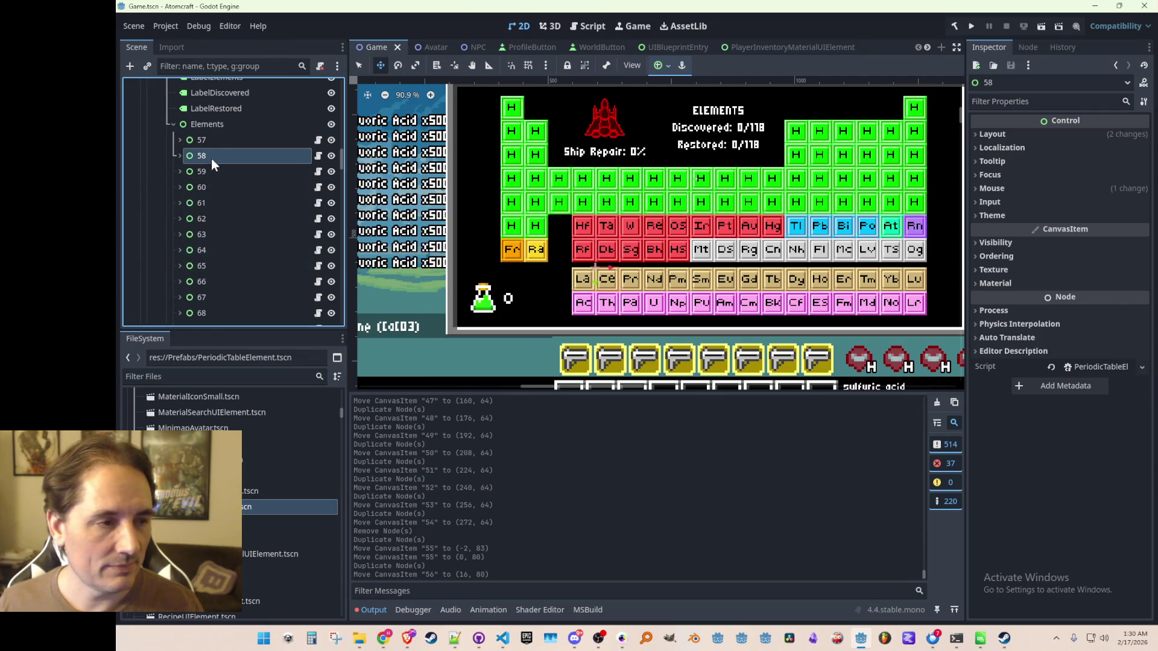
{"action": "left_click", "coordinate": [212, 139]}
{"action": "scroll", "coordinate": [208, 198], "scroll_direction": "down", "scroll_amount": 1}
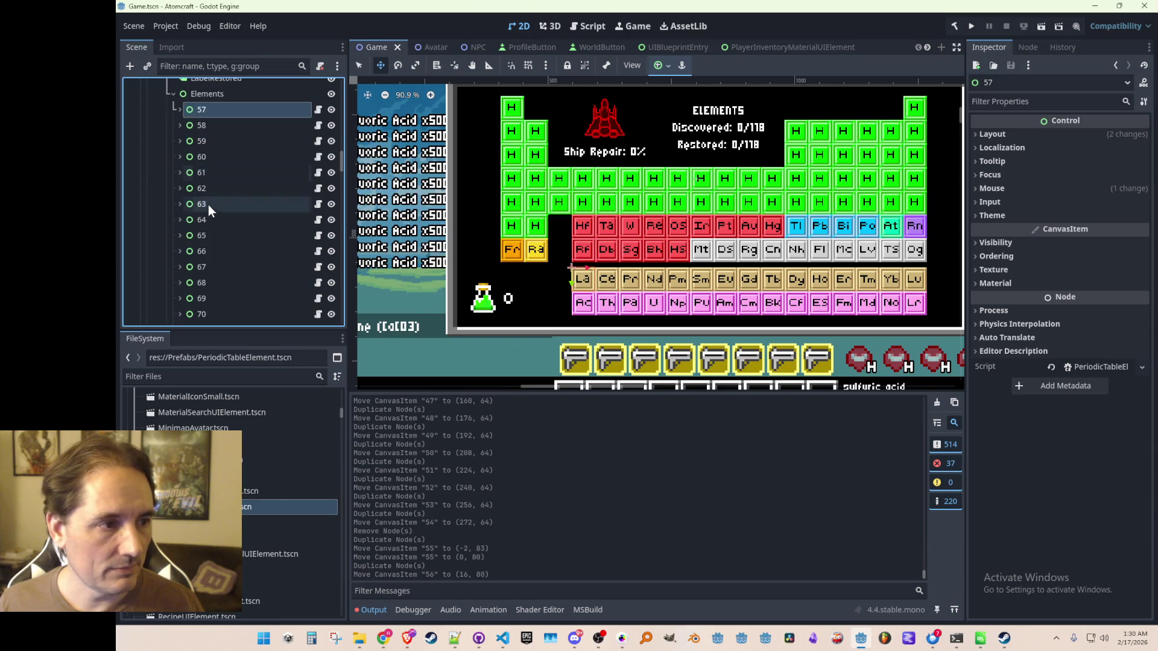
{"action": "left_click", "coordinate": [209, 281], "text": "shift"}
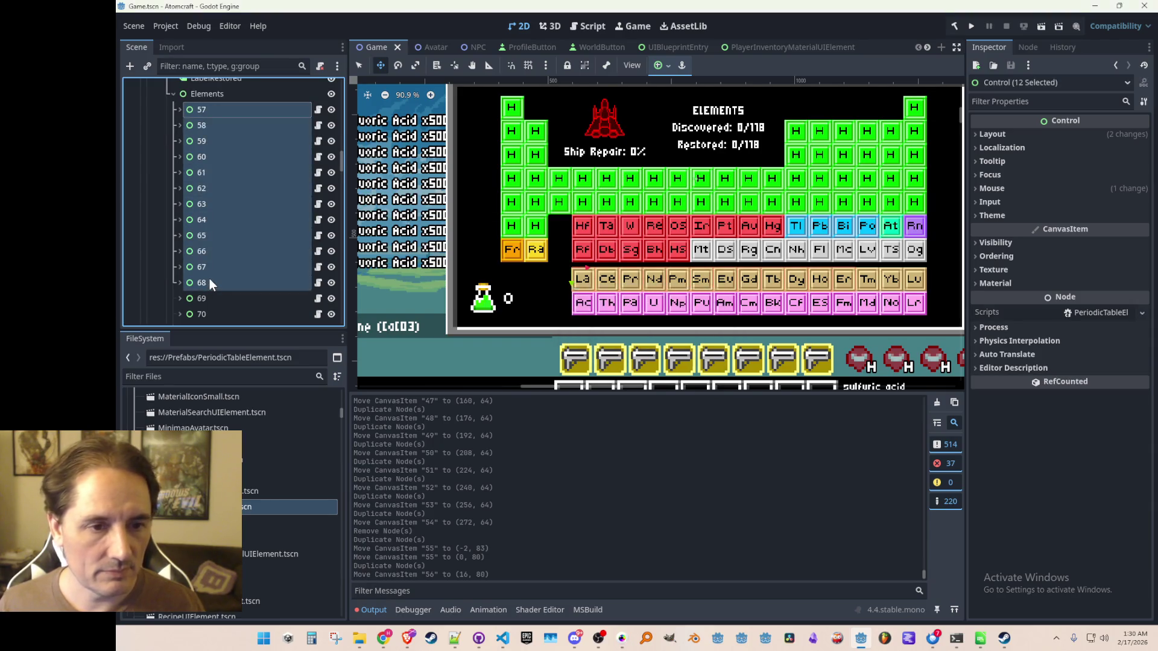
{"action": "key", "text": "Delete"}
- Delete the remaining old nodes 69–71 and confirm the removal
{"action": "left_click", "coordinate": [205, 155]}
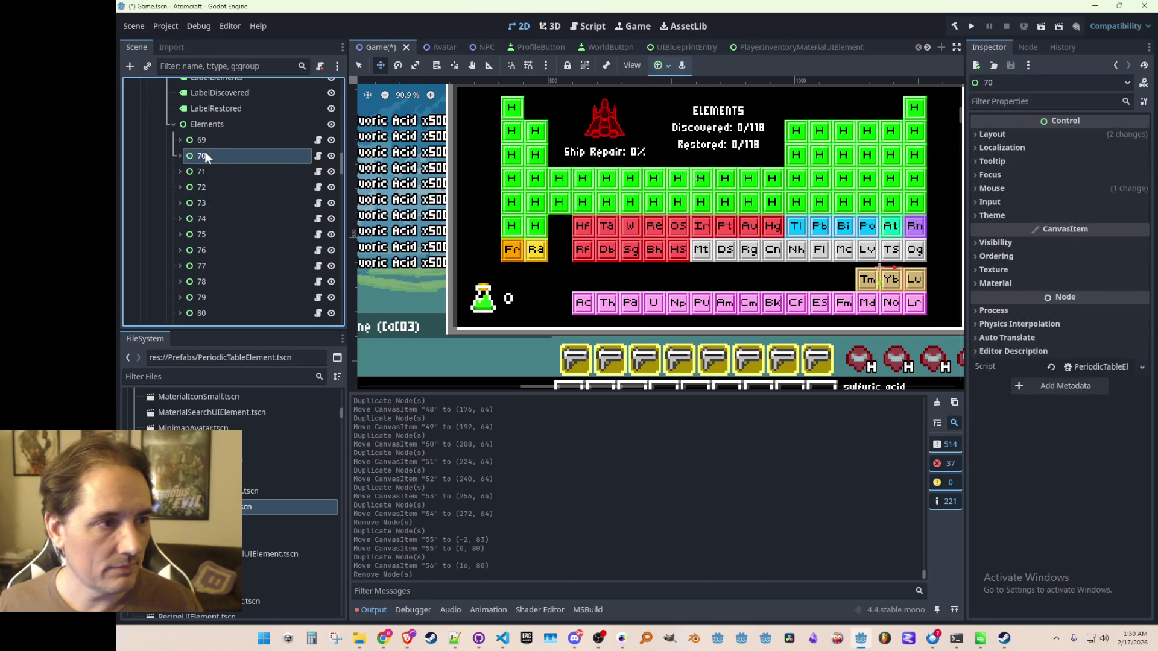
{"action": "key", "text": "shift+Up"}
{"action": "left_click", "coordinate": [203, 171], "text": "shift"}
{"action": "key", "text": "Delete"}
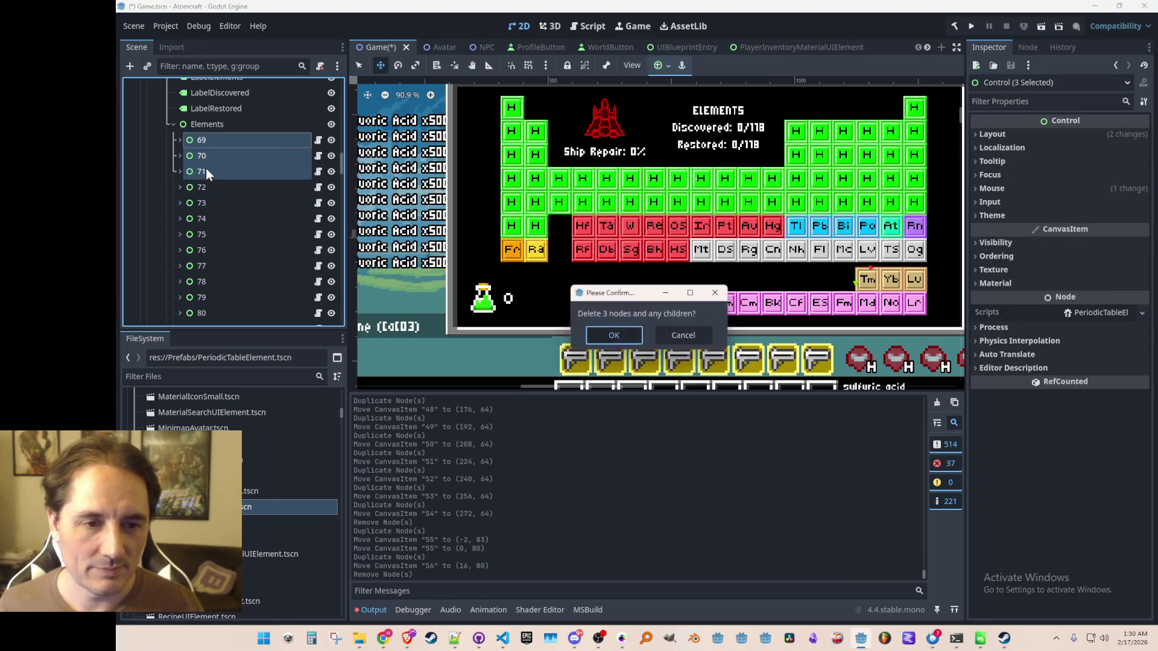
{"action": "key", "text": "Return"}
- Duplicate element node 56 with Ctrl+D to create node 57
{"action": "scroll", "coordinate": [272, 199], "scroll_direction": "down", "scroll_amount": 5}
{"action": "scroll", "coordinate": [265, 215], "scroll_direction": "down", "scroll_amount": 5}
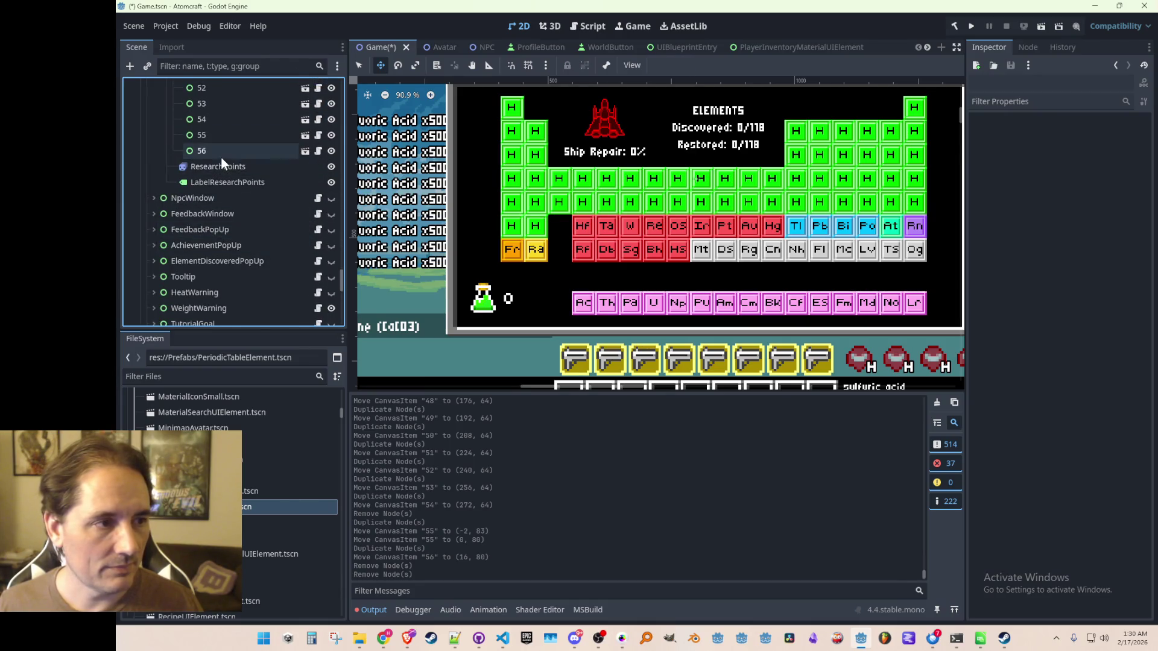
{"action": "left_click", "coordinate": [220, 154]}
{"action": "key", "text": "ctrl+d"}
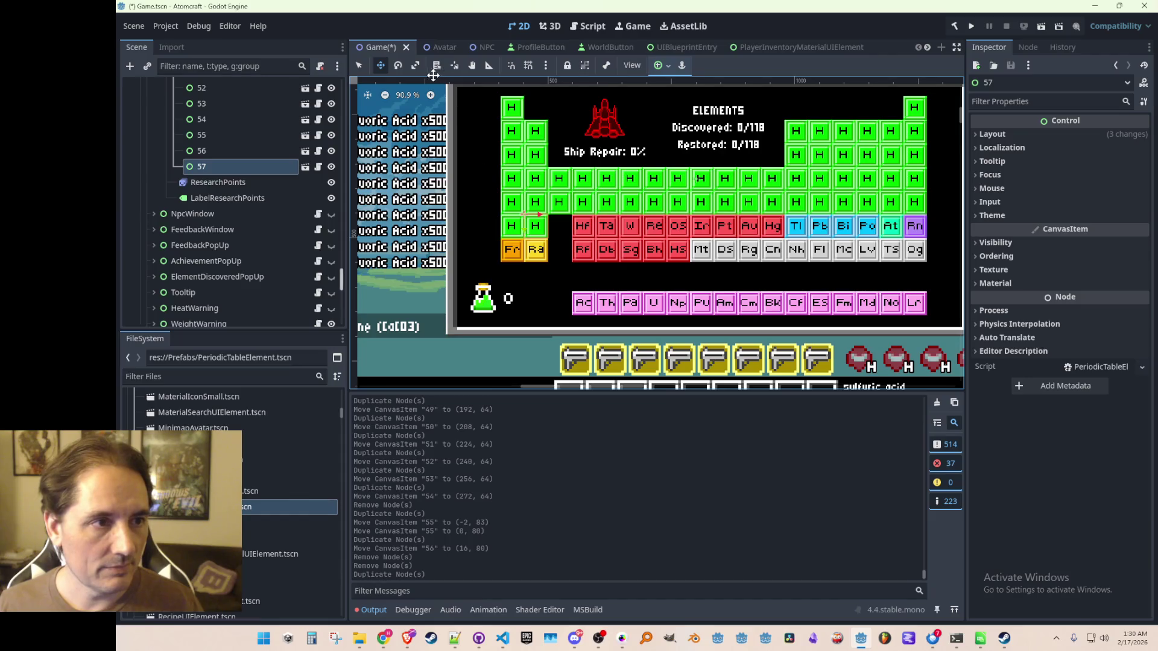
- Move the new H tile 57 into the lanthanide row at (48, 116)
{"action": "left_click", "coordinate": [383, 63]}
{"action": "scroll", "coordinate": [531, 223], "scroll_direction": "up", "scroll_amount": 3}
{"action": "left_click_drag", "start_coordinate": [541, 234], "coordinate": [630, 306]}
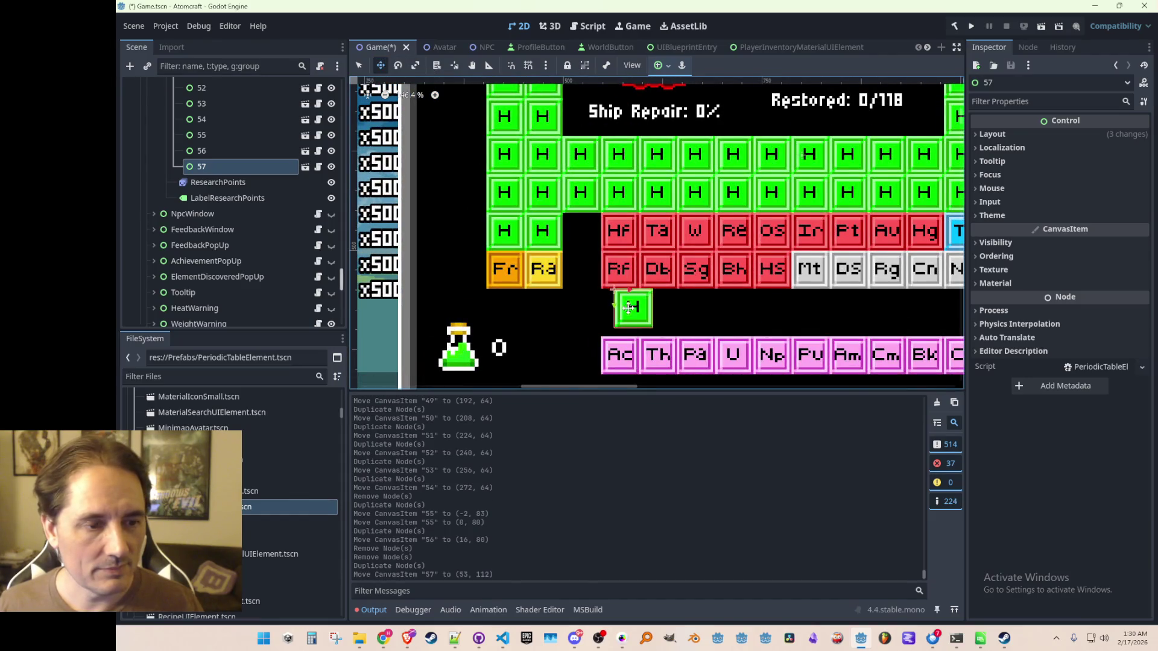
{"action": "scroll", "coordinate": [525, 262], "scroll_direction": "down", "scroll_amount": 4}
{"action": "scroll", "coordinate": [480, 299], "scroll_direction": "up", "scroll_amount": 5}
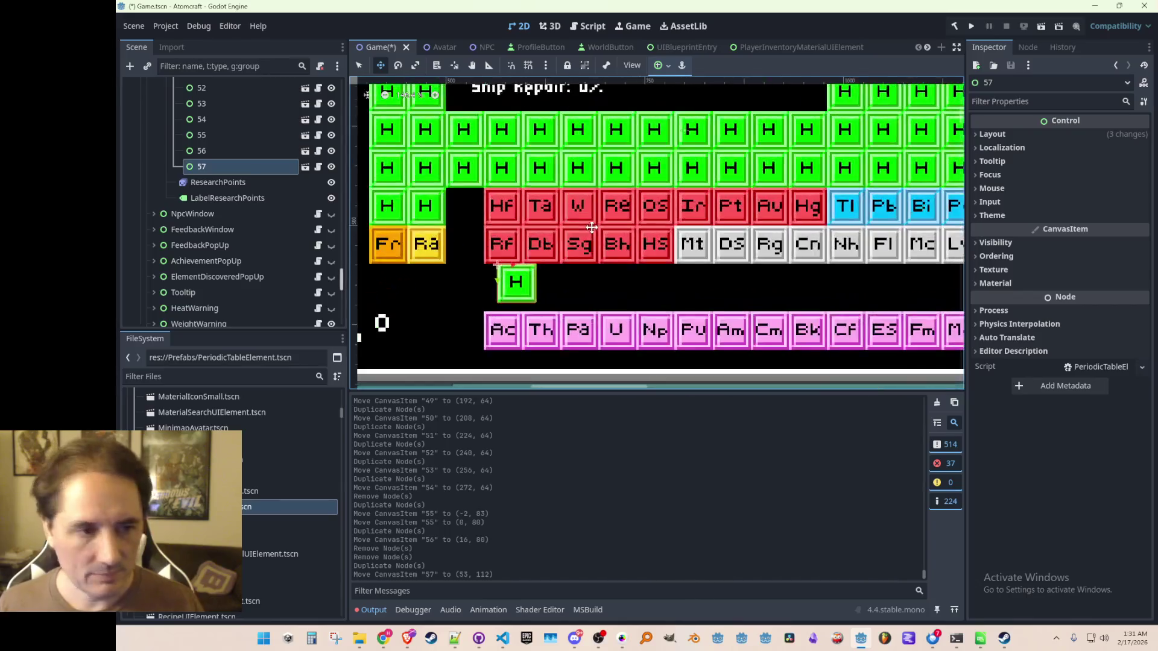
{"action": "scroll", "coordinate": [480, 299], "scroll_direction": "up", "scroll_amount": 4}
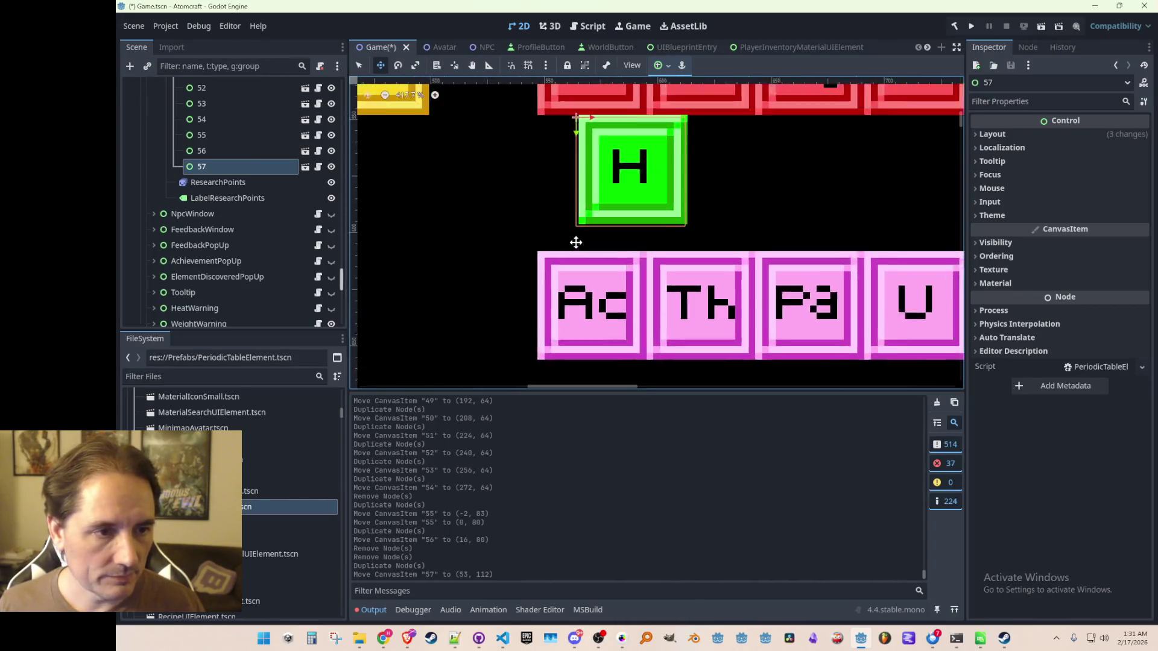
{"action": "scroll", "coordinate": [581, 174], "scroll_direction": "up", "scroll_amount": 2}
{"action": "mouse_move", "coordinate": [594, 131]}
{"action": "left_mouse_down"}
{"action": "mouse_move", "coordinate": [544, 167]}
{"action": "mouse_move", "coordinate": [599, 168]}
{"action": "left_mouse_up"}
{"action": "scroll", "coordinate": [543, 167], "scroll_direction": "down", "scroll_amount": 2}
- Add duplicate tiles 58–62, each one slot right, with node 62 at (128, 116)
{"action": "key", "text": "ctrl+d"}
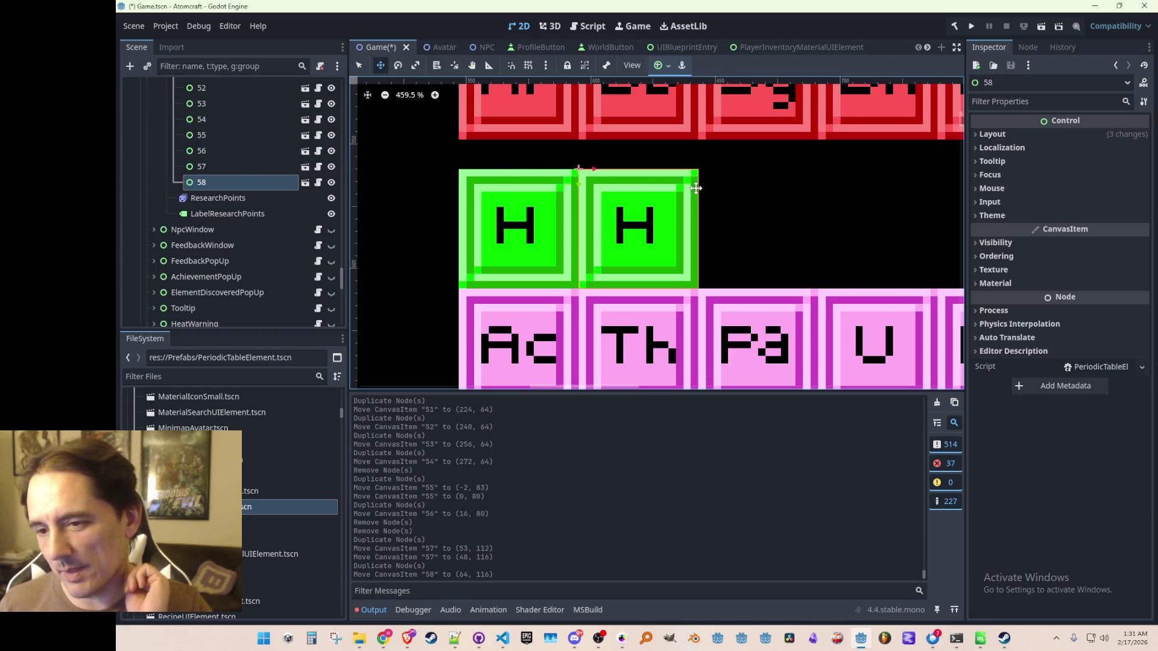
{"action": "scroll", "coordinate": [663, 181], "scroll_direction": "right", "scroll_amount": 1}
{"action": "key", "text": "ctrl+d"}
{"action": "left_click_drag", "start_coordinate": [543, 176], "coordinate": [679, 178]}
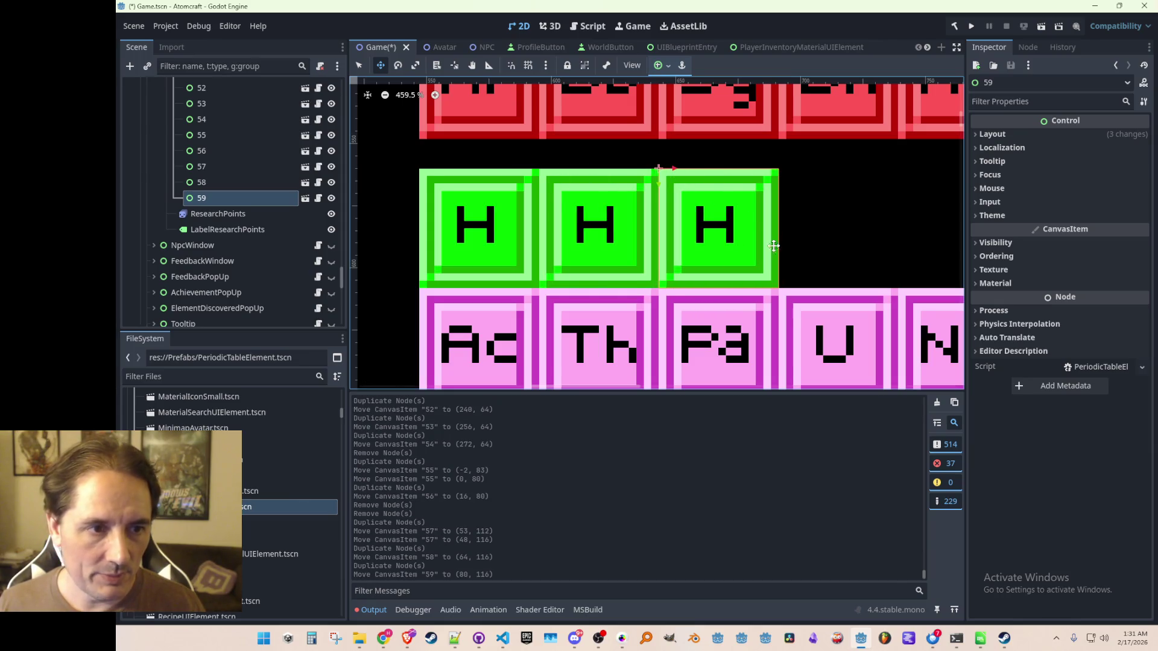
{"action": "scroll", "coordinate": [773, 247], "scroll_direction": "right", "scroll_amount": 1}
{"action": "scroll", "coordinate": [633, 247], "scroll_direction": "up", "scroll_amount": 1}
{"action": "key", "text": "ctrl+d"}
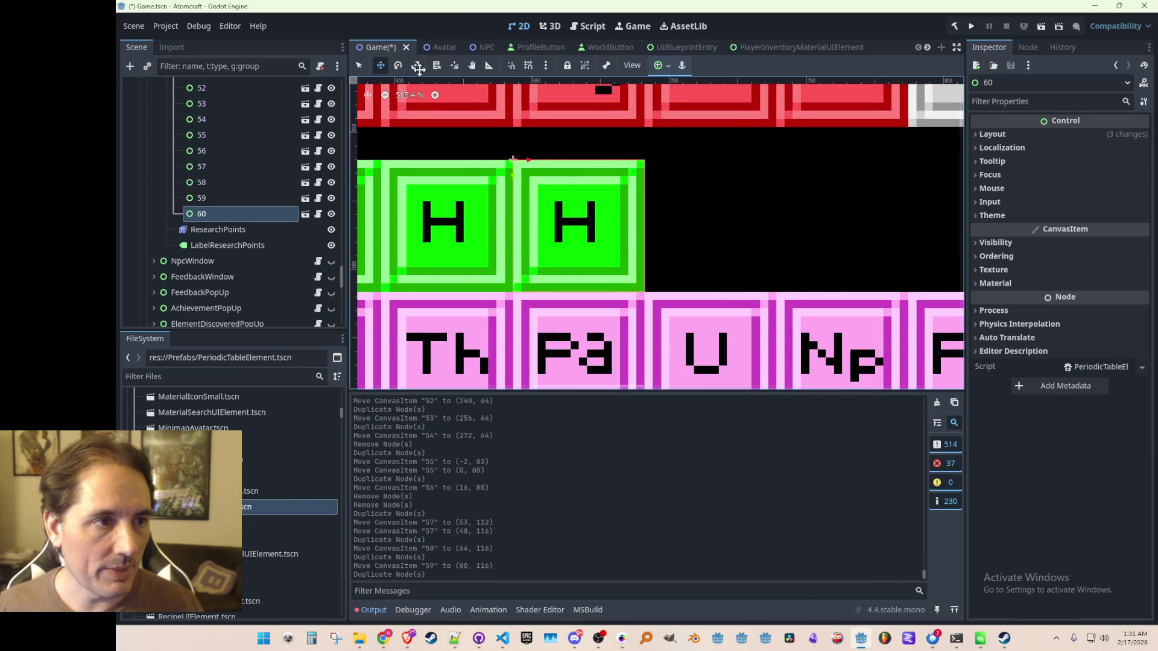
{"action": "mouse_move", "coordinate": [565, 171]}
{"action": "left_mouse_down"}
{"action": "mouse_move", "coordinate": [691, 180]}
{"action": "mouse_move", "coordinate": [672, 179]}
{"action": "left_mouse_up"}
{"action": "scroll", "coordinate": [672, 179], "scroll_direction": "right", "scroll_amount": 3}
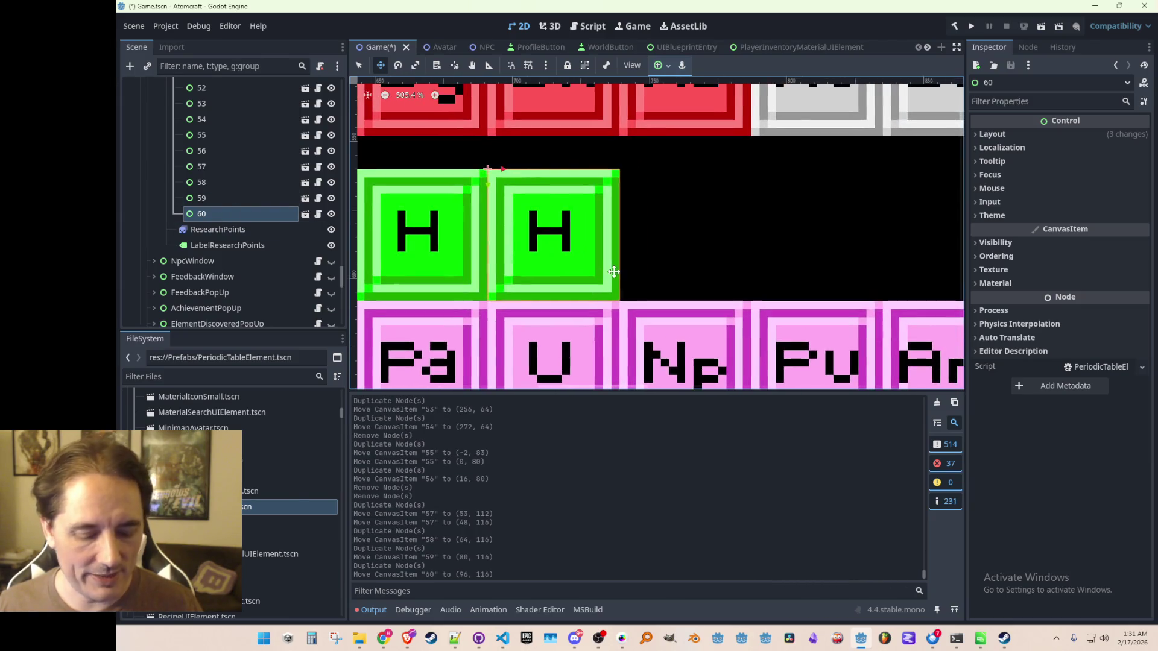
{"action": "key", "text": "ctrl+d"}
{"action": "left_click_drag", "start_coordinate": [534, 175], "coordinate": [655, 176]}
{"action": "scroll", "coordinate": [655, 176], "scroll_direction": "right", "scroll_amount": 3}
{"action": "key", "text": "ctrl+d"}
{"action": "mouse_move", "coordinate": [597, 197]}
{"action": "left_mouse_down"}
{"action": "mouse_move", "coordinate": [754, 223]}
{"action": "mouse_move", "coordinate": [724, 233]}
{"action": "left_mouse_up"}
- Add duplicate tiles 63–67 one slot apart, with node 67 at (208, 116)
{"action": "scroll", "coordinate": [715, 231], "scroll_direction": "right", "scroll_amount": 3}
{"action": "scroll", "coordinate": [715, 231], "scroll_direction": "right", "scroll_amount": 3}
{"action": "key", "text": "ctrl+d"}
{"action": "left_click_drag", "start_coordinate": [555, 164], "coordinate": [686, 164]}
{"action": "scroll", "coordinate": [686, 164], "scroll_direction": "right", "scroll_amount": 3}
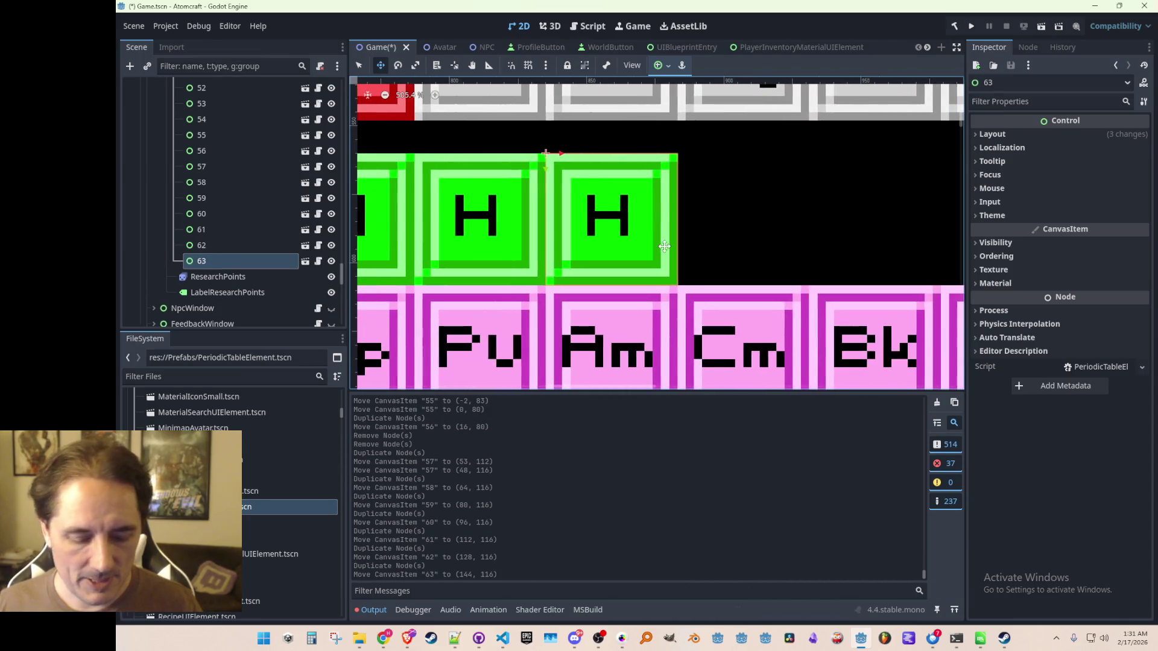
{"action": "key", "text": "ctrl+d"}
{"action": "left_click_drag", "start_coordinate": [570, 167], "coordinate": [698, 168]}
{"action": "scroll", "coordinate": [706, 251], "scroll_direction": "right", "scroll_amount": 3}
{"action": "key", "text": "ctrl+d"}
{"action": "left_click_drag", "start_coordinate": [580, 160], "coordinate": [703, 161]}
{"action": "scroll", "coordinate": [724, 241], "scroll_direction": "right", "scroll_amount": 3}
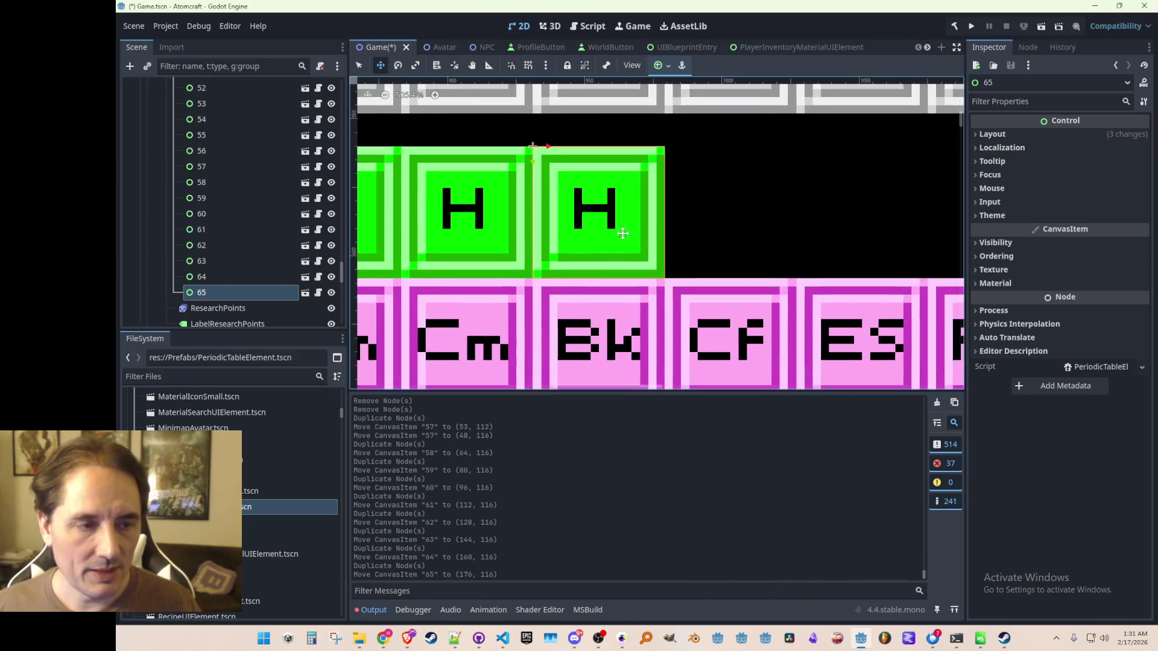
{"action": "key", "text": "ctrl+d"}
{"action": "left_click_drag", "start_coordinate": [563, 153], "coordinate": [687, 154]}
{"action": "scroll", "coordinate": [670, 181], "scroll_direction": "down", "scroll_amount": 2}
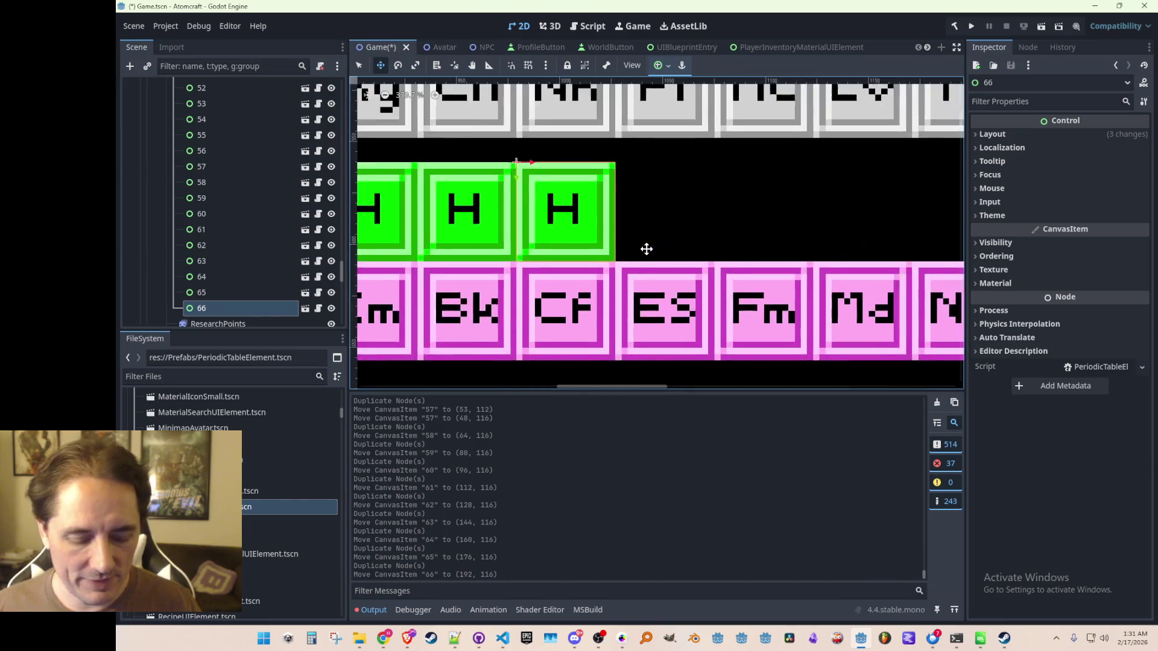
{"action": "scroll", "coordinate": [646, 241], "scroll_direction": "up", "scroll_amount": 1}
{"action": "key", "text": "ctrl+d"}
{"action": "left_click_drag", "start_coordinate": [530, 164], "coordinate": [637, 167]}
{"action": "left_click_drag", "start_coordinate": [749, 237], "coordinate": [667, 289]}
- Add tiles 68–71 to finish the La–Lu row, then save Game.tscn
{"action": "key", "text": "ctrl+d"}
{"action": "mouse_move", "coordinate": [585, 206]}
{"action": "left_mouse_down"}
{"action": "mouse_move", "coordinate": [670, 208]}
{"action": "mouse_move", "coordinate": [557, 166]}
{"action": "mouse_move", "coordinate": [648, 173]}
{"action": "left_mouse_up"}
{"action": "key", "text": "ctrl+d"}
{"action": "left_click_drag", "start_coordinate": [787, 249], "coordinate": [682, 263]}
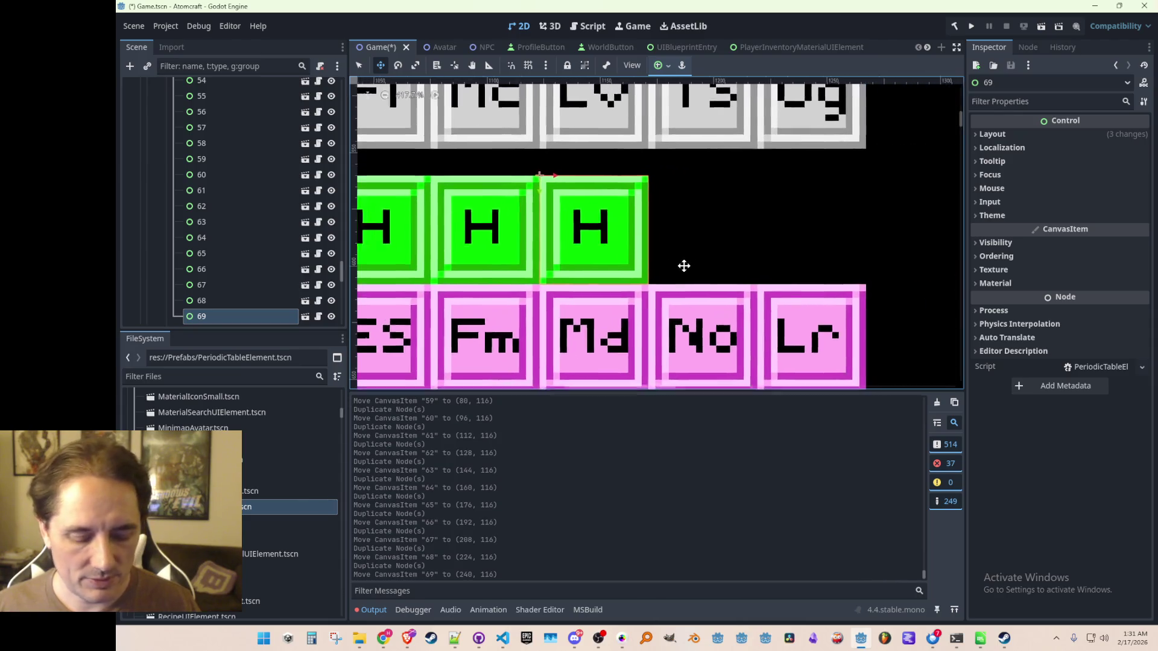
{"action": "key", "text": "ctrl+d"}
{"action": "mouse_move", "coordinate": [569, 187]}
{"action": "left_mouse_down"}
{"action": "mouse_move", "coordinate": [775, 185]}
{"action": "mouse_move", "coordinate": [765, 187]}
{"action": "left_mouse_up"}
{"action": "key", "text": "ctrl+d"}
{"action": "scroll", "coordinate": [764, 205], "scroll_direction": "down", "scroll_amount": 3}
{"action": "key", "text": "ctrl+s"}
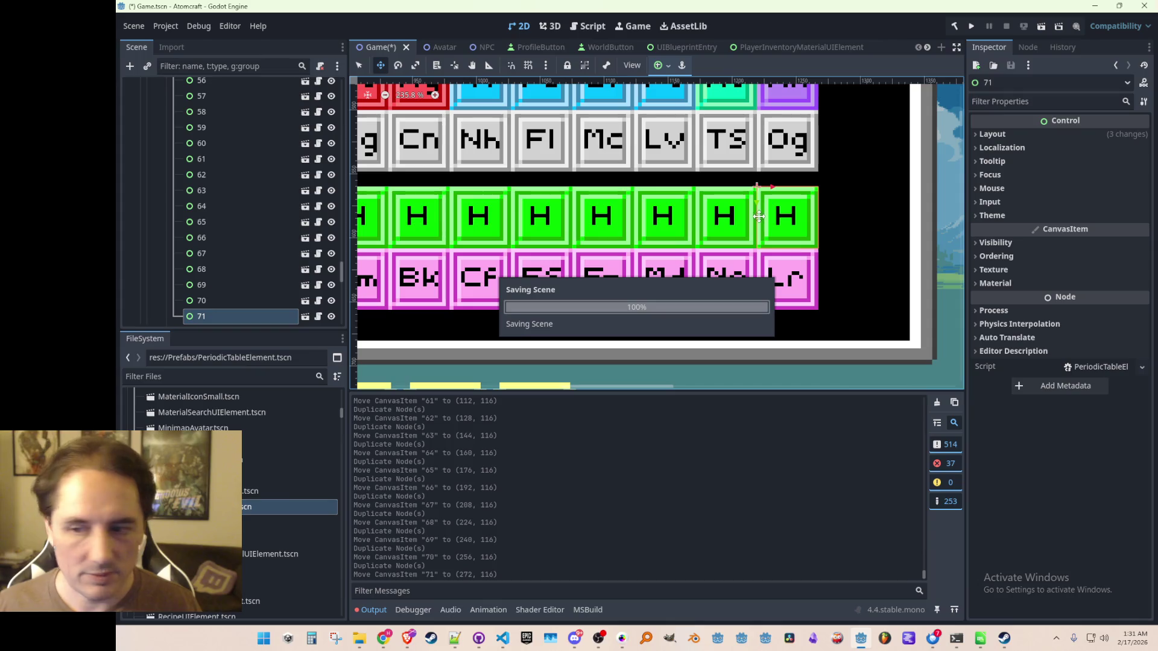
{"action": "scroll", "coordinate": [790, 236], "scroll_direction": "down", "scroll_amount": 7}
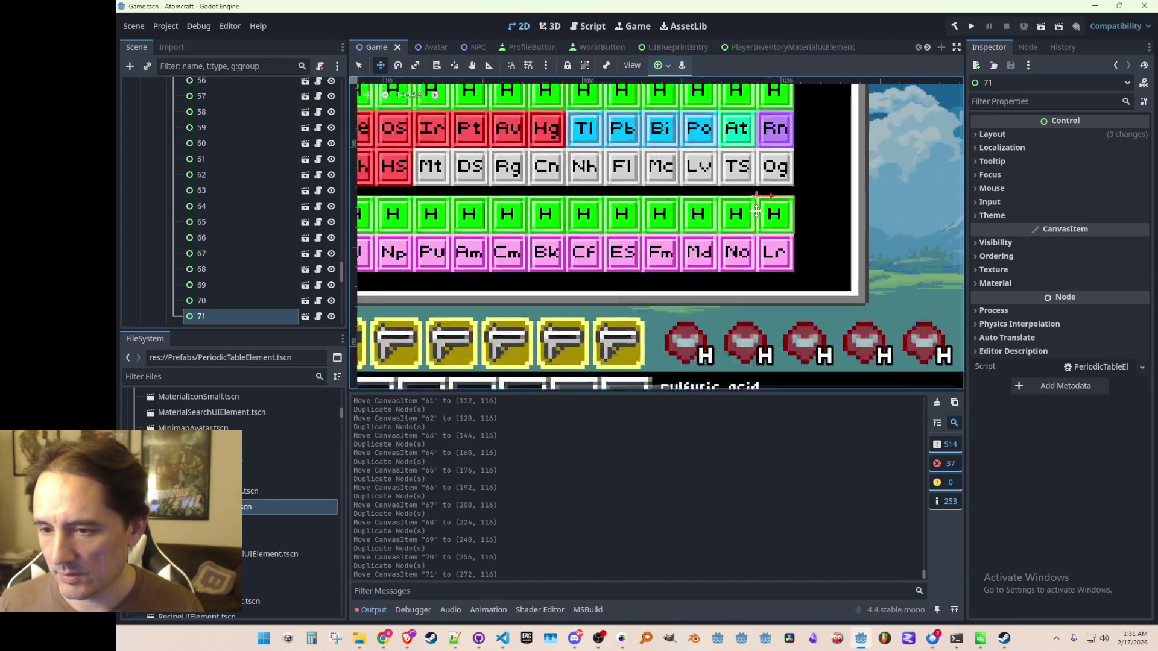
- Delete the old element nodes 72–80, from Hf onward
{"action": "scroll", "coordinate": [722, 214], "scroll_direction": "up", "scroll_amount": 4}
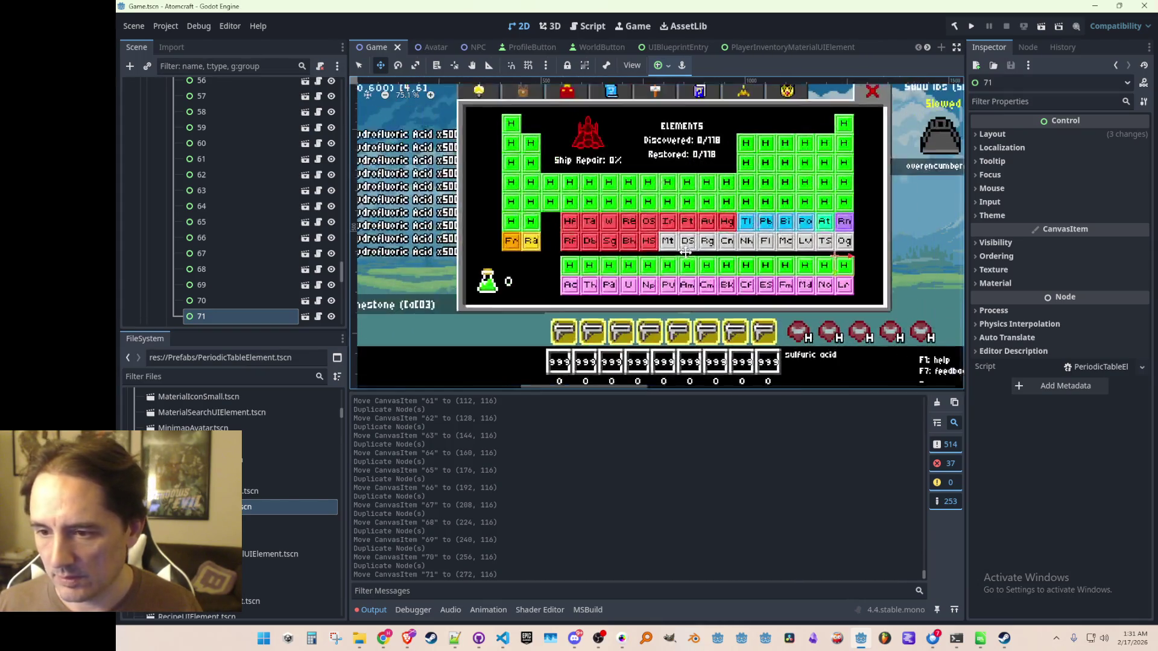
{"action": "scroll", "coordinate": [274, 264], "scroll_direction": "up", "scroll_amount": 15}
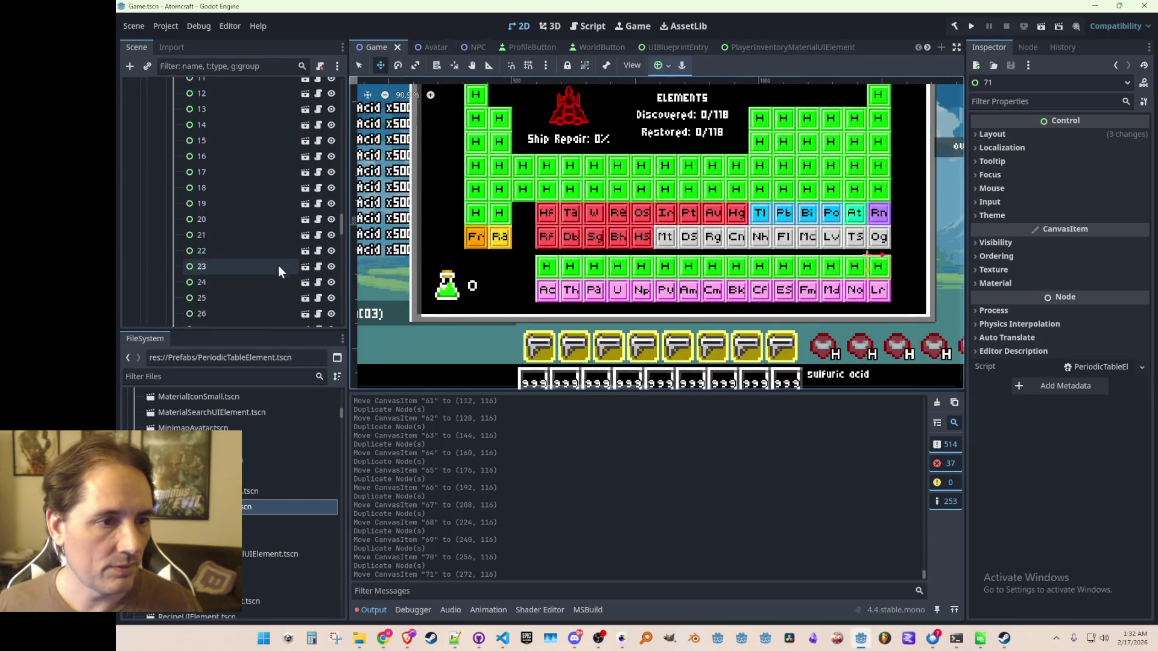
{"action": "scroll", "coordinate": [269, 256], "scroll_direction": "up", "scroll_amount": 5}
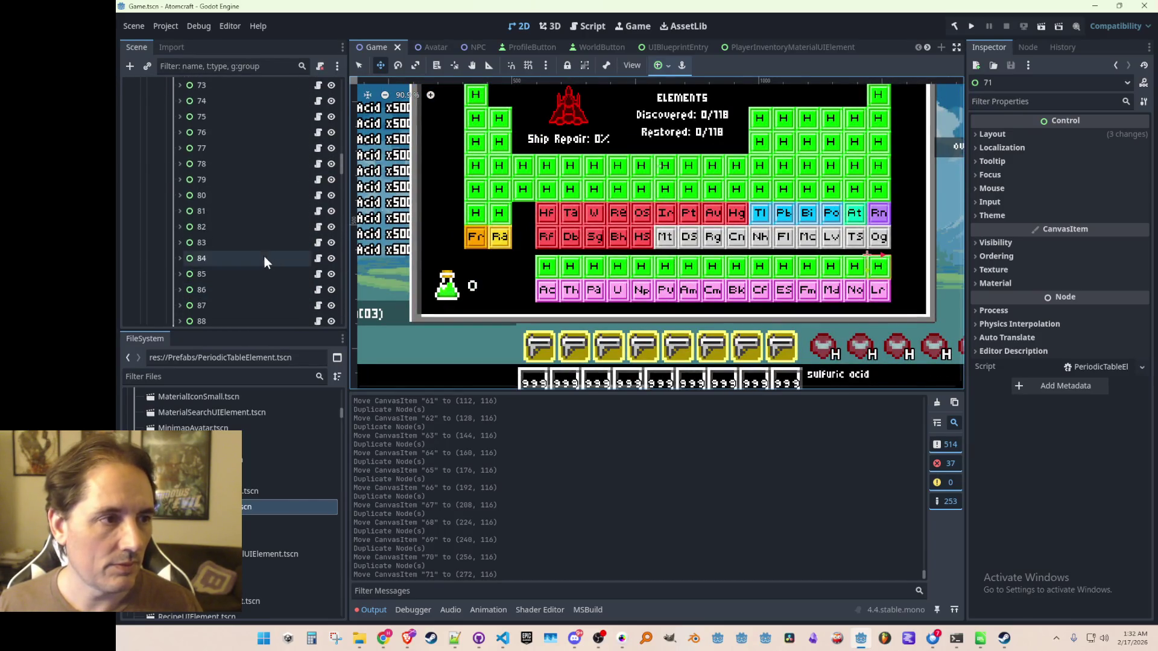
{"action": "left_click", "coordinate": [201, 131]}
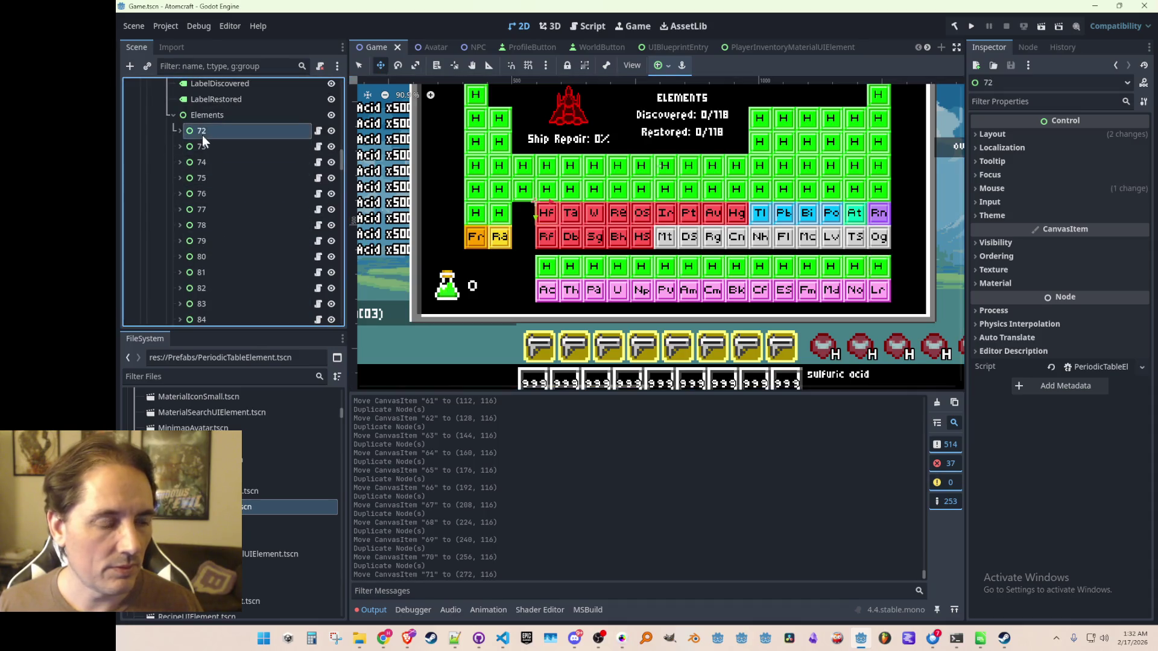
{"action": "left_click", "coordinate": [205, 262], "text": "shift"}
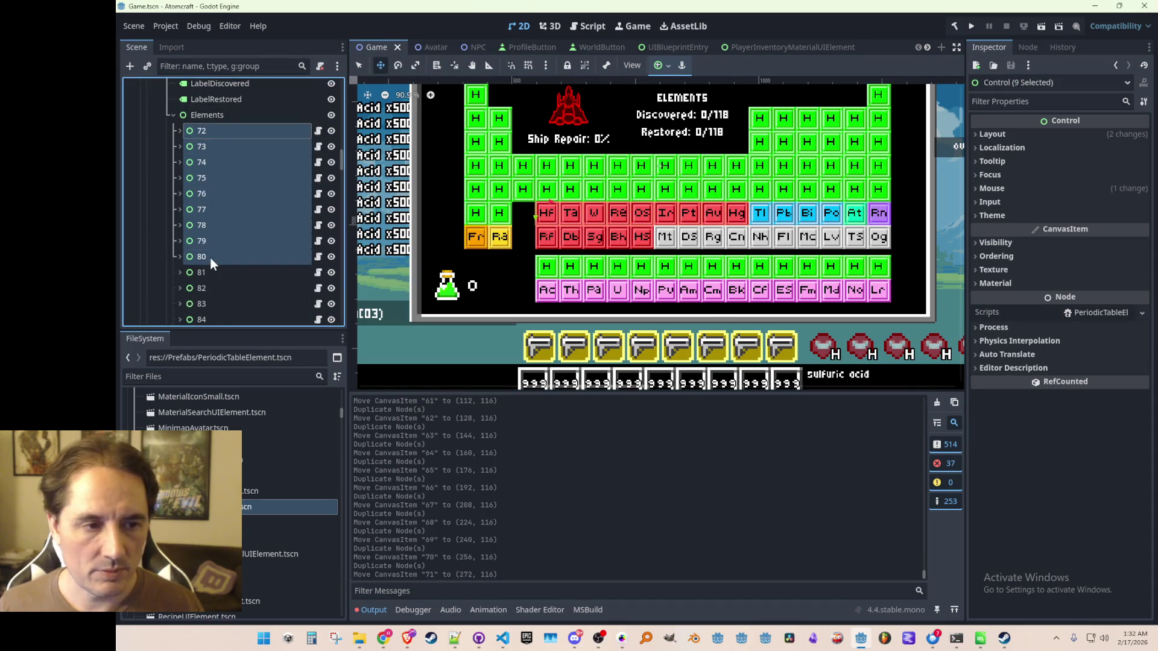
{"action": "key", "text": "Delete"}
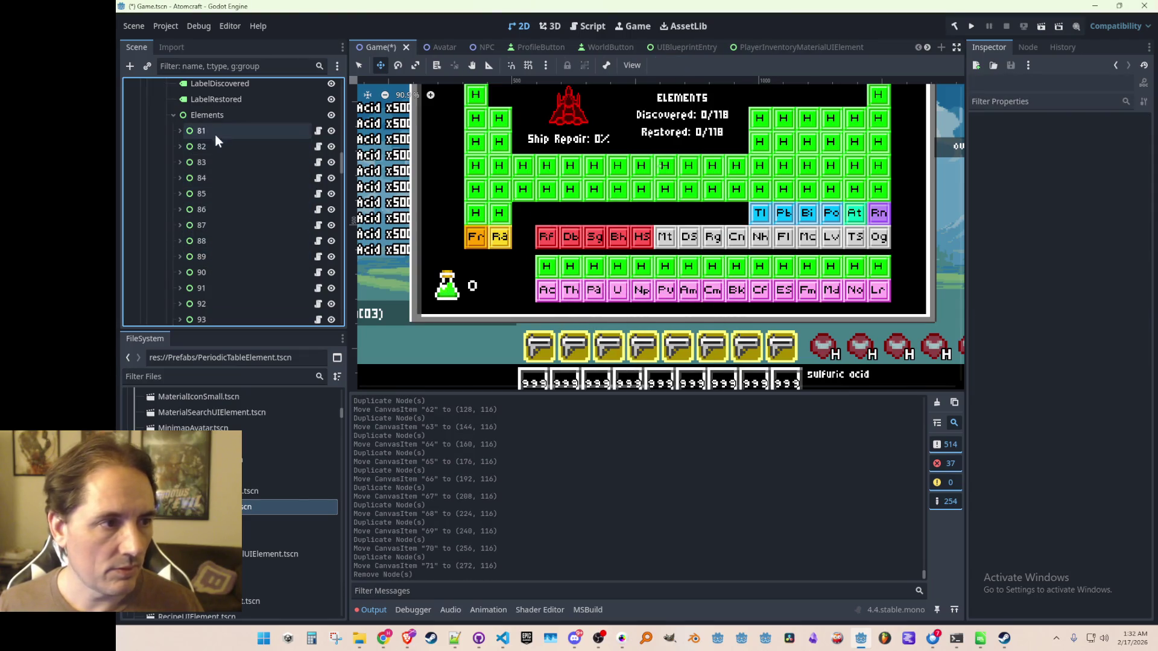
- Delete the old nodes 81–86 (Tl through Rn) and confirm
{"action": "left_click", "coordinate": [215, 134]}
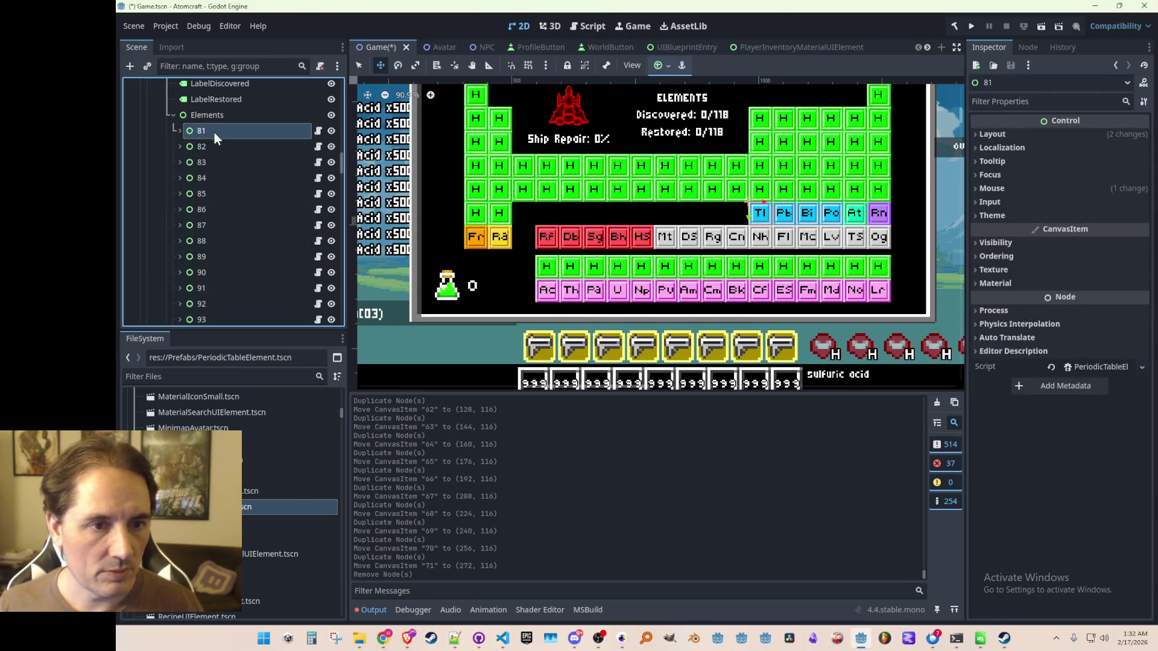
{"action": "left_click", "coordinate": [204, 208], "text": "shift"}
{"action": "key", "text": "Delete"}
{"action": "key", "text": "Return"}
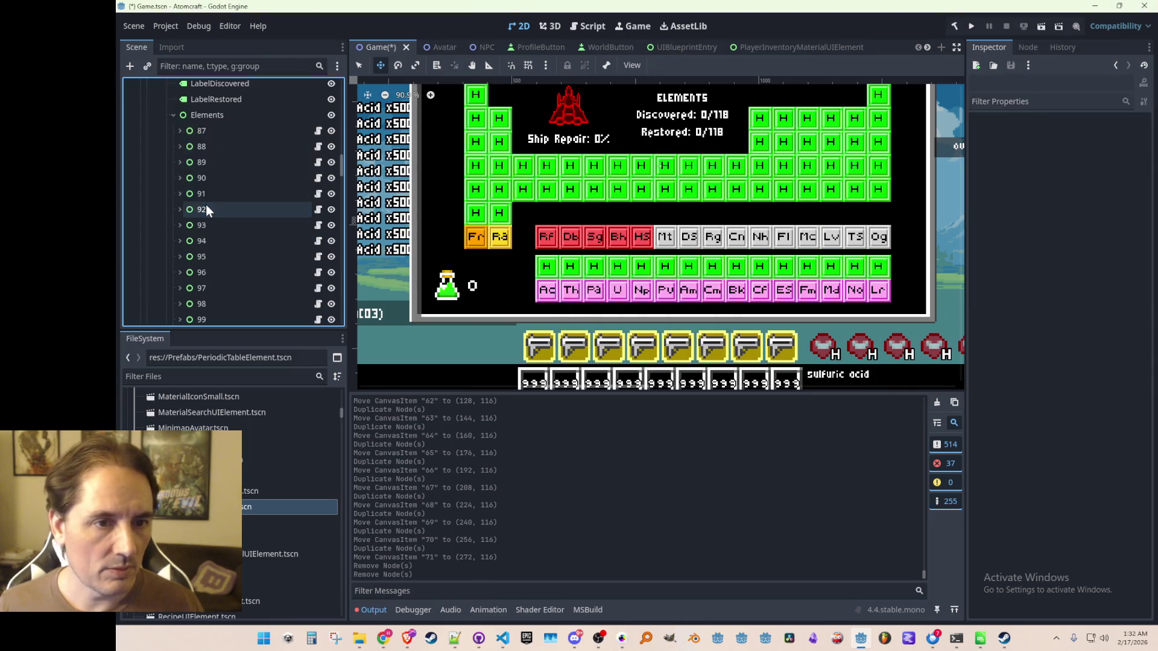
- Select element 71 in the Scene dock as the tile to copy
{"action": "scroll", "coordinate": [244, 209], "scroll_direction": "down", "scroll_amount": 5}
{"action": "left_click_drag", "start_coordinate": [342, 183], "coordinate": [343, 273]}
{"action": "left_click", "coordinate": [260, 207]}
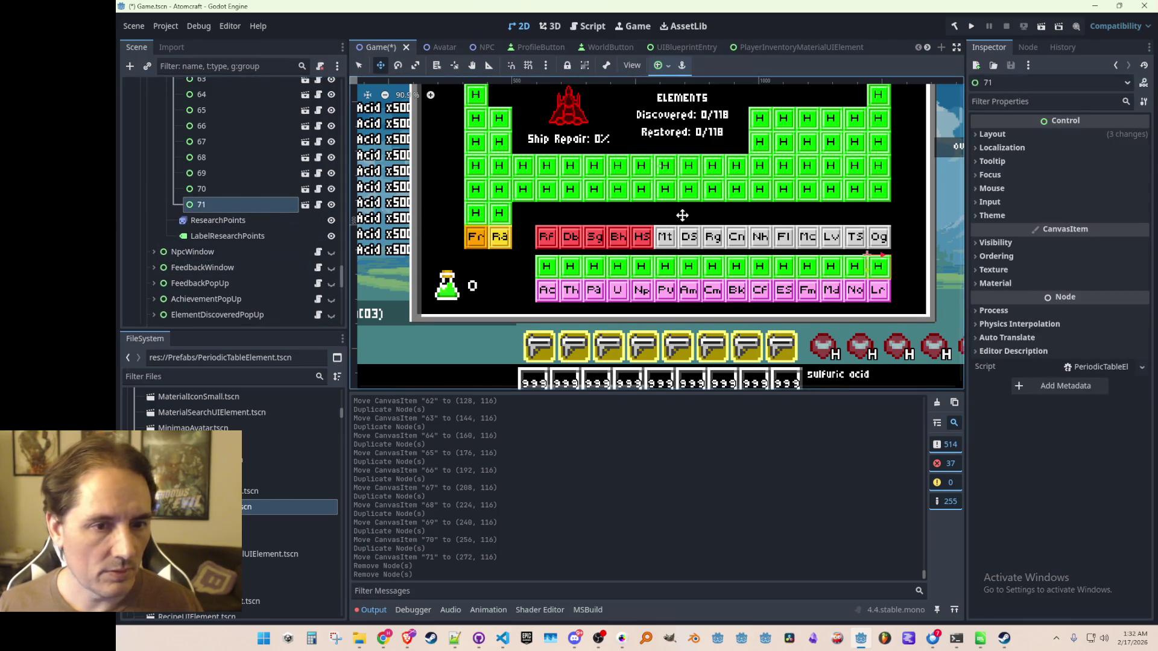
- Duplicate element 71 into tile 72 and place it in the Hf slot
{"action": "key", "text": "ctrl+d"}
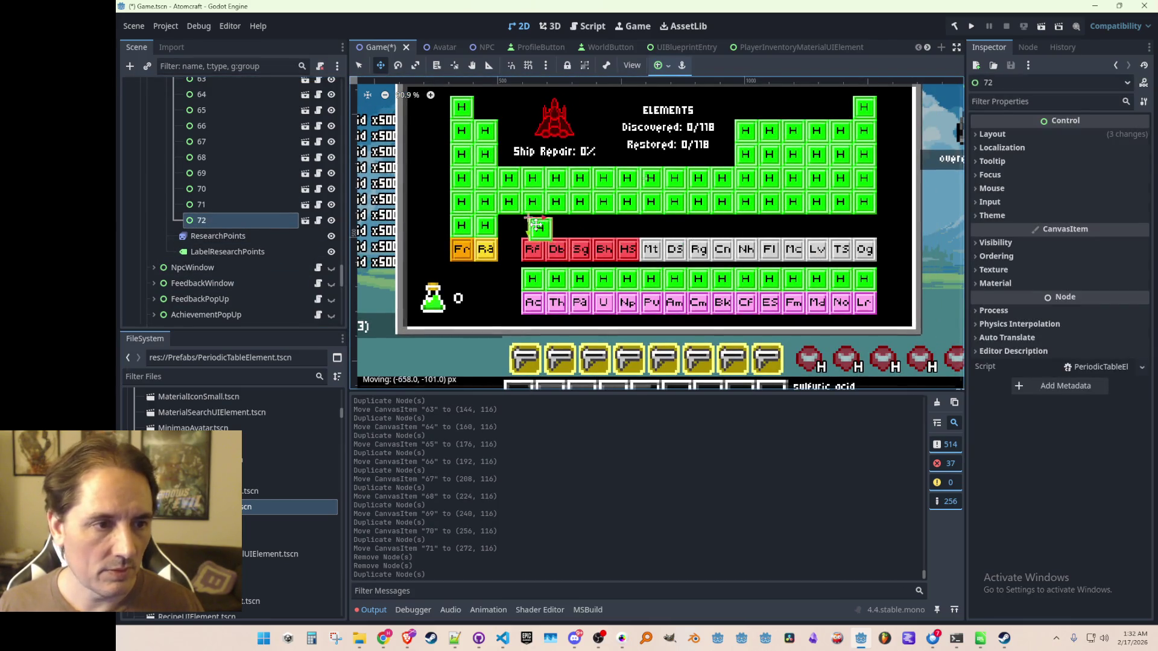
{"action": "left_click_drag", "start_coordinate": [536, 226], "coordinate": [536, 226]}
{"action": "scroll", "coordinate": [536, 226], "scroll_direction": "up", "scroll_amount": 8}
{"action": "left_click_drag", "start_coordinate": [483, 179], "coordinate": [448, 154]}
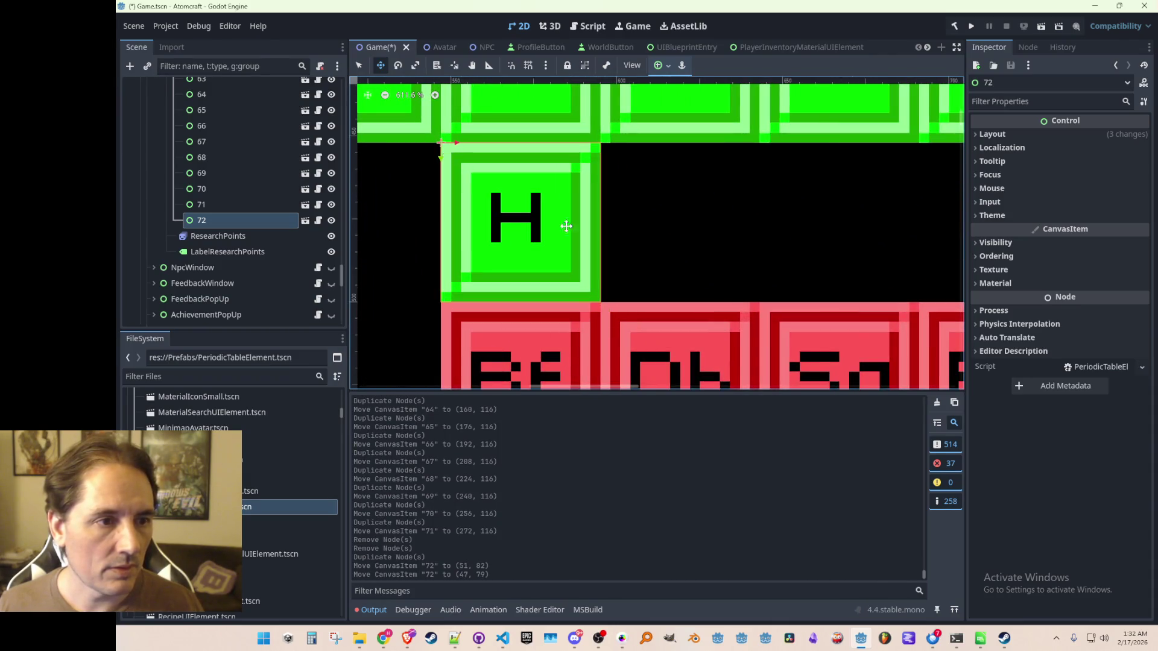
{"action": "scroll", "coordinate": [564, 227], "scroll_direction": "down", "scroll_amount": 4}
- Add duplicate tiles 73–77, each one slot to the right
{"action": "key", "text": "ctrl+d"}
{"action": "left_click_drag", "start_coordinate": [469, 192], "coordinate": [550, 191]}
{"action": "left_click_drag", "start_coordinate": [550, 191], "coordinate": [637, 192]}
{"action": "key", "text": "ctrl+d"}
{"action": "key", "text": "ctrl+d"}
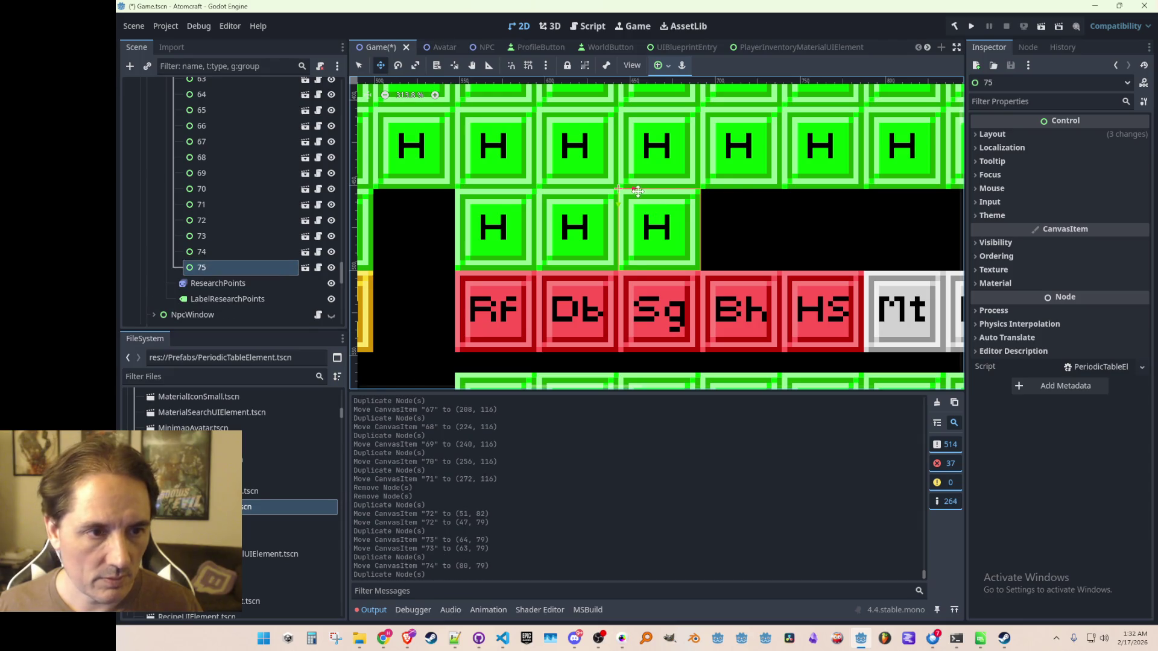
{"action": "left_click_drag", "start_coordinate": [719, 192], "coordinate": [719, 191]}
{"action": "scroll", "coordinate": [664, 211], "scroll_direction": "up", "scroll_amount": 5}
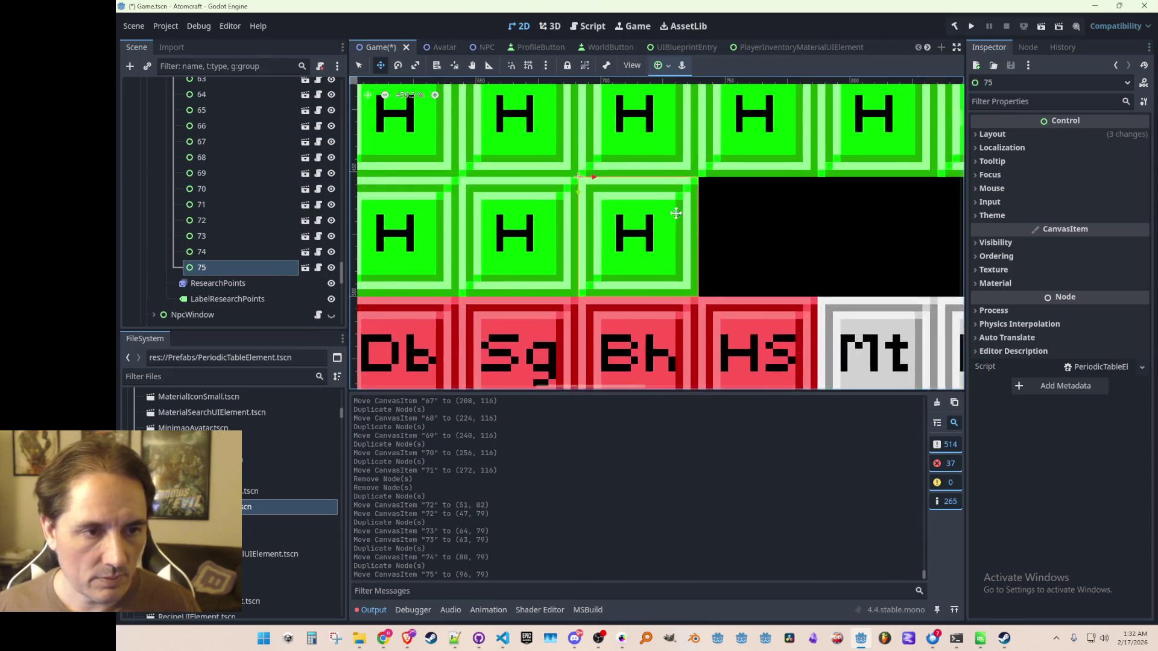
{"action": "key", "text": "ctrl+d"}
{"action": "left_click_drag", "start_coordinate": [460, 160], "coordinate": [722, 166]}
{"action": "key", "text": "ctrl+d"}
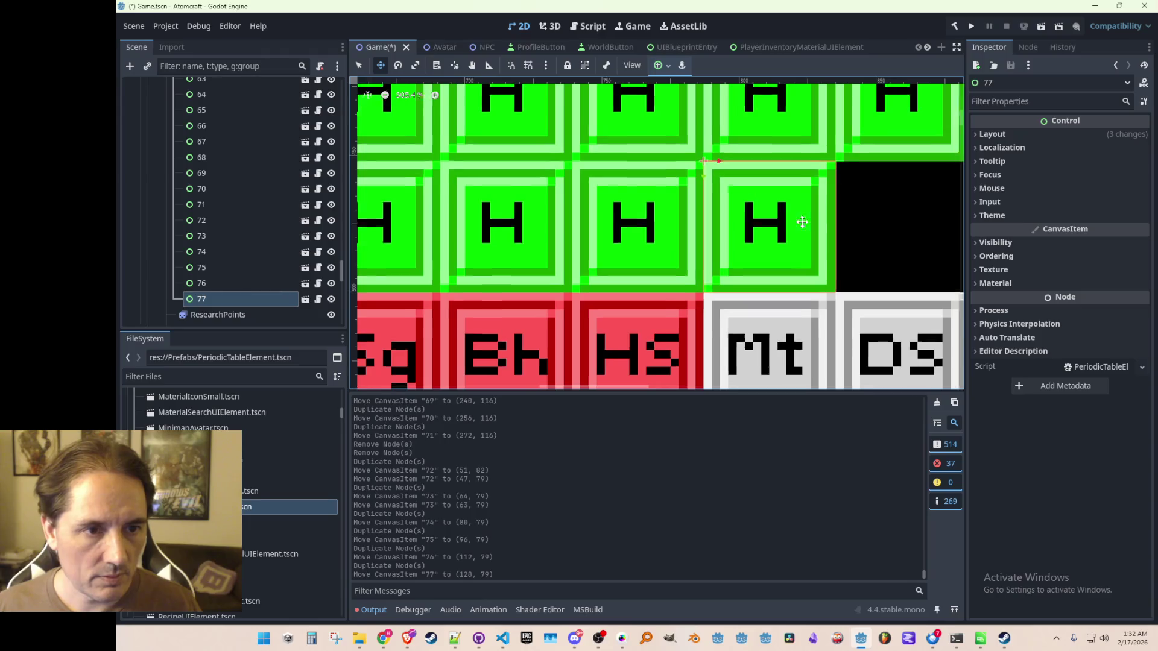
{"action": "scroll", "coordinate": [569, 227], "scroll_direction": "right", "scroll_amount": 5}
- Continue the row with duplicate tiles 78–82, one slot apart
{"action": "key", "text": "ctrl+d"}
{"action": "left_click_drag", "start_coordinate": [478, 170], "coordinate": [742, 170]}
{"action": "key", "text": "ctrl+d"}
{"action": "scroll", "coordinate": [797, 205], "scroll_direction": "right", "scroll_amount": 5}
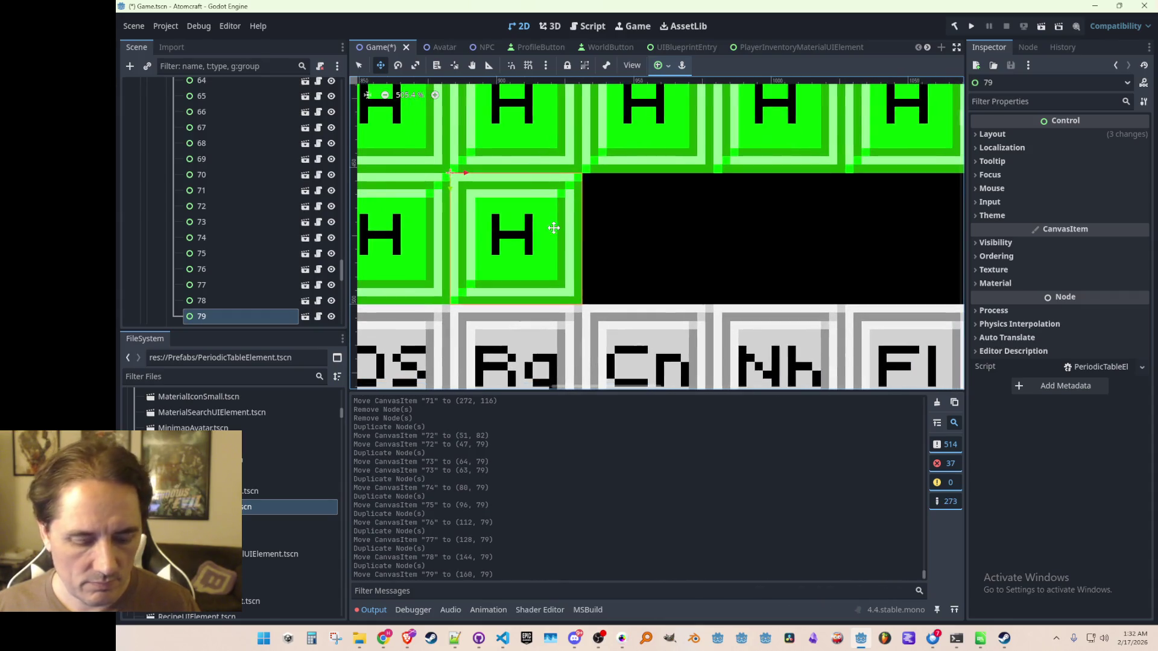
{"action": "key", "text": "ctrl+d"}
{"action": "left_click_drag", "start_coordinate": [516, 173], "coordinate": [741, 179]}
{"action": "key", "text": "ctrl+d"}
{"action": "scroll", "coordinate": [842, 245], "scroll_direction": "right", "scroll_amount": 4}
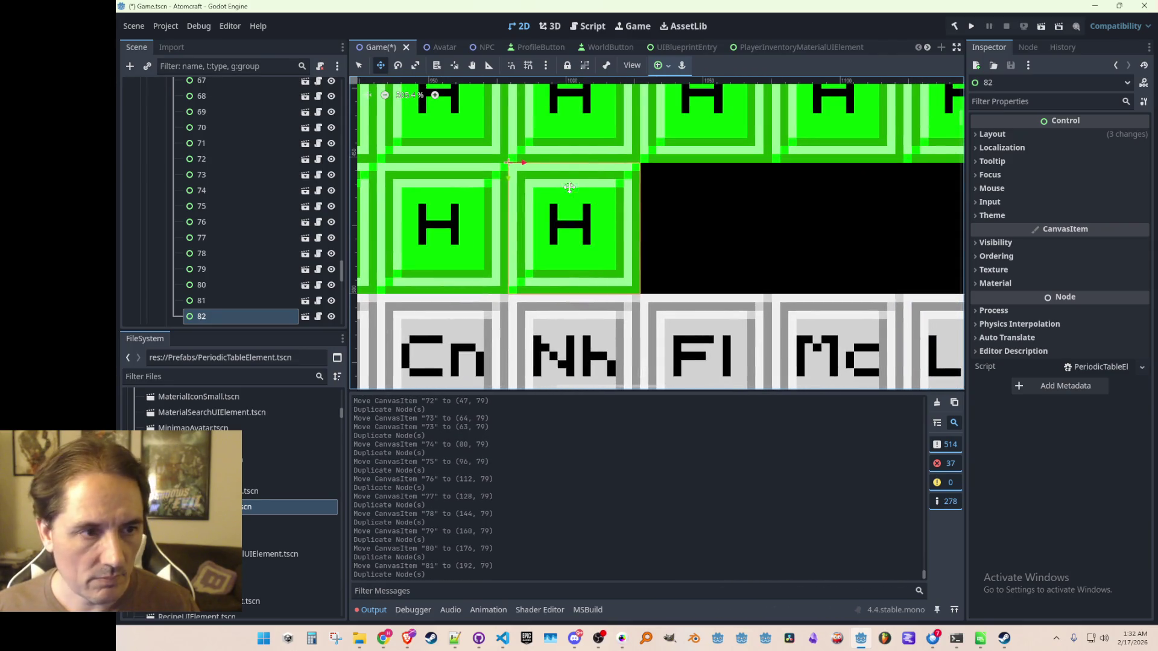
{"action": "key", "text": "ctrl+d"}
{"action": "left_click_drag", "start_coordinate": [670, 171], "coordinate": [675, 170]}
- Add tiles 83–86 to fill the Hf–Rn slots, then save Game.tscn
{"action": "scroll", "coordinate": [644, 235], "scroll_direction": "right", "scroll_amount": 3}
{"action": "key", "text": "ctrl+d"}
{"action": "left_click_drag", "start_coordinate": [535, 175], "coordinate": [676, 176]}
{"action": "scroll", "coordinate": [788, 236], "scroll_direction": "right", "scroll_amount": 3}
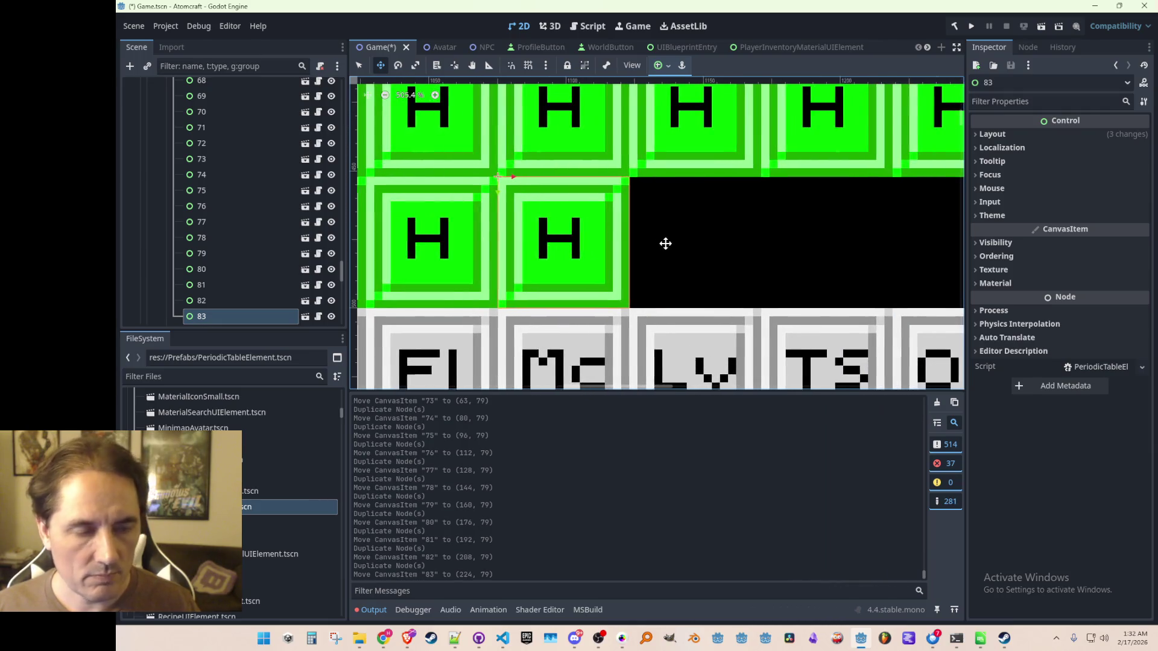
{"action": "key", "text": "ctrl+d"}
{"action": "mouse_move", "coordinate": [626, 244]}
{"action": "left_mouse_down"}
{"action": "mouse_move", "coordinate": [769, 245]}
{"action": "mouse_move", "coordinate": [757, 244]}
{"action": "left_mouse_up"}
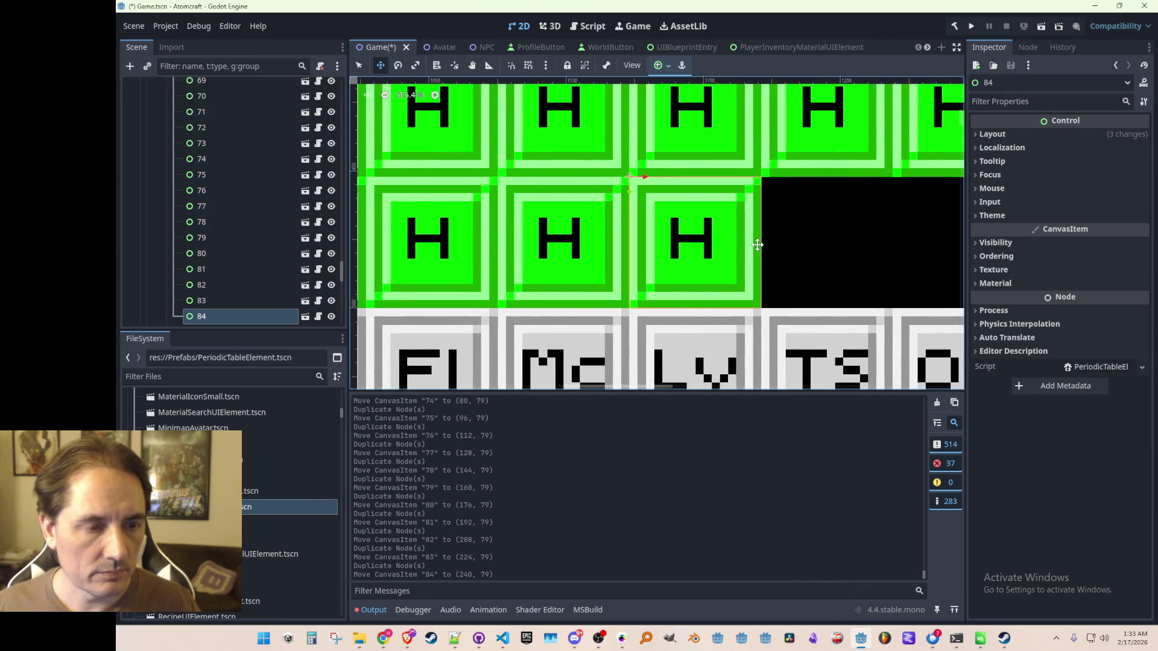
{"action": "scroll", "coordinate": [758, 245], "scroll_direction": "right", "scroll_amount": 3}
{"action": "key", "text": "ctrl+d"}
{"action": "mouse_move", "coordinate": [555, 181]}
{"action": "left_mouse_down"}
{"action": "mouse_move", "coordinate": [805, 173]}
{"action": "mouse_move", "coordinate": [797, 180]}
{"action": "left_mouse_up"}
{"action": "key", "text": "ctrl+d"}
{"action": "key", "text": "ctrl+s"}
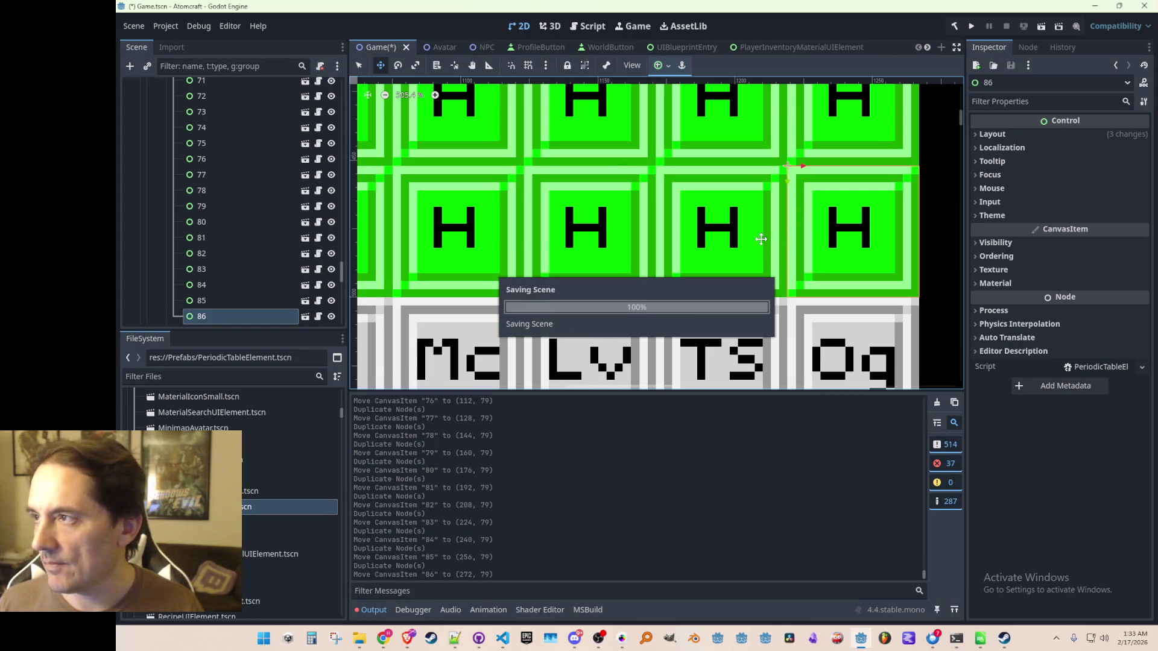
{"action": "scroll", "coordinate": [712, 236], "scroll_direction": "down", "scroll_amount": 8}
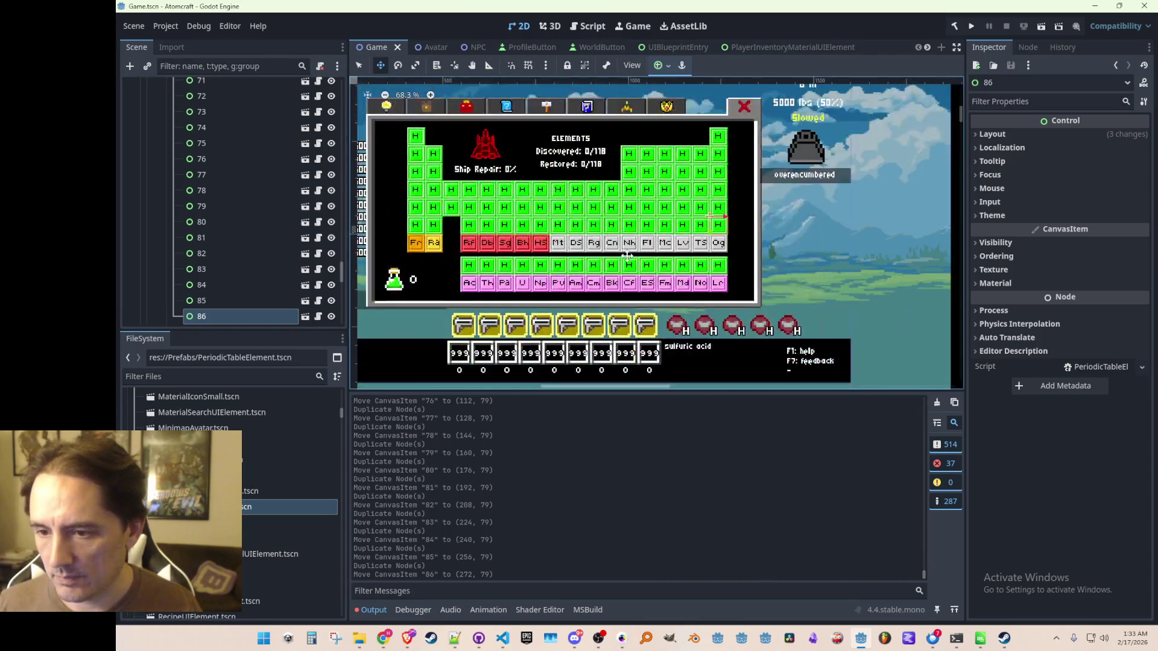
- Delete the old Fr and Ra element nodes 87 and 88
{"action": "left_click_drag", "start_coordinate": [589, 183], "coordinate": [616, 208]}
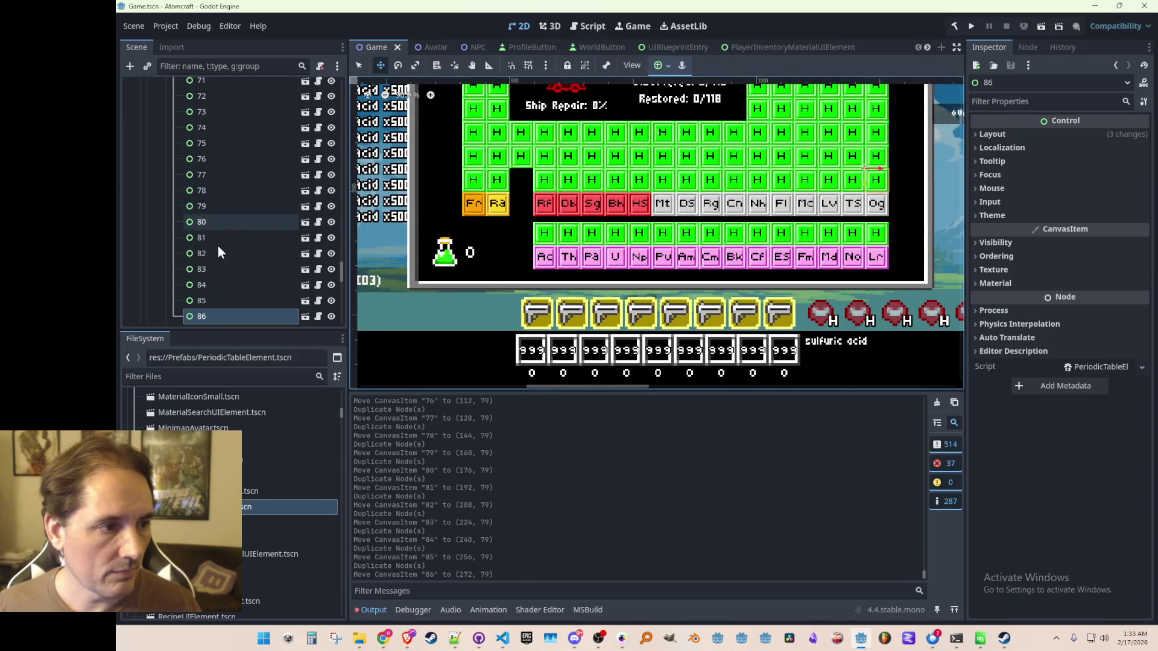
{"action": "scroll", "coordinate": [219, 248], "scroll_direction": "down", "scroll_amount": 10}
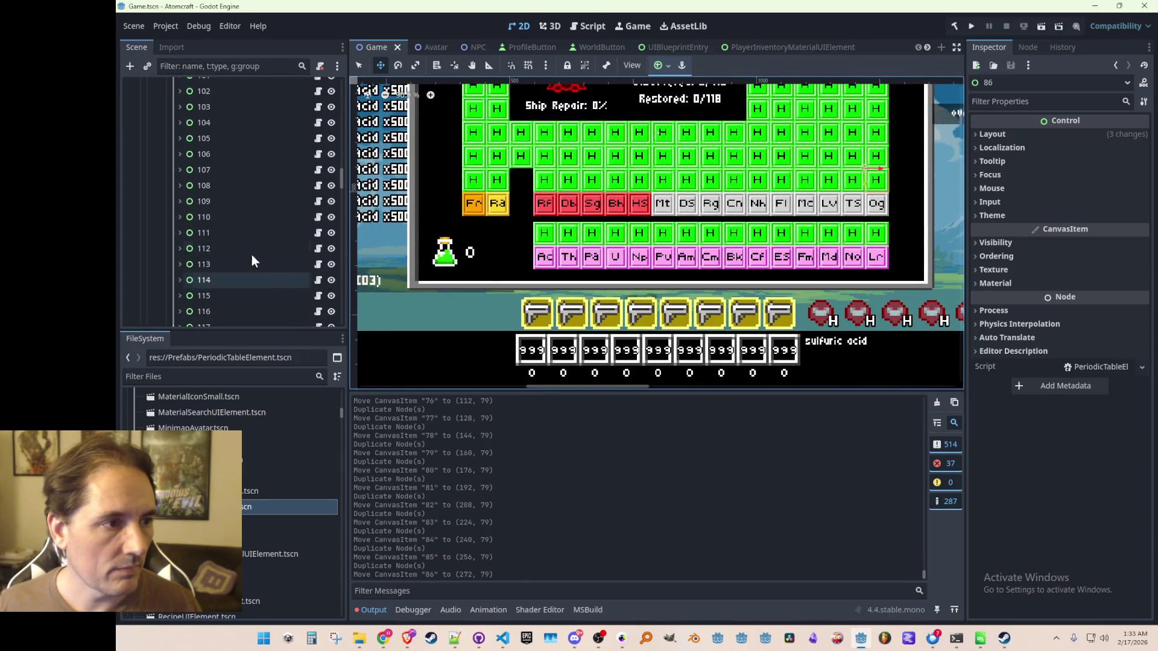
{"action": "scroll", "coordinate": [251, 254], "scroll_direction": "up", "scroll_amount": 10}
{"action": "left_click", "coordinate": [214, 168]}
{"action": "left_click", "coordinate": [213, 173], "text": "shift"}
{"action": "key", "text": "Delete"}
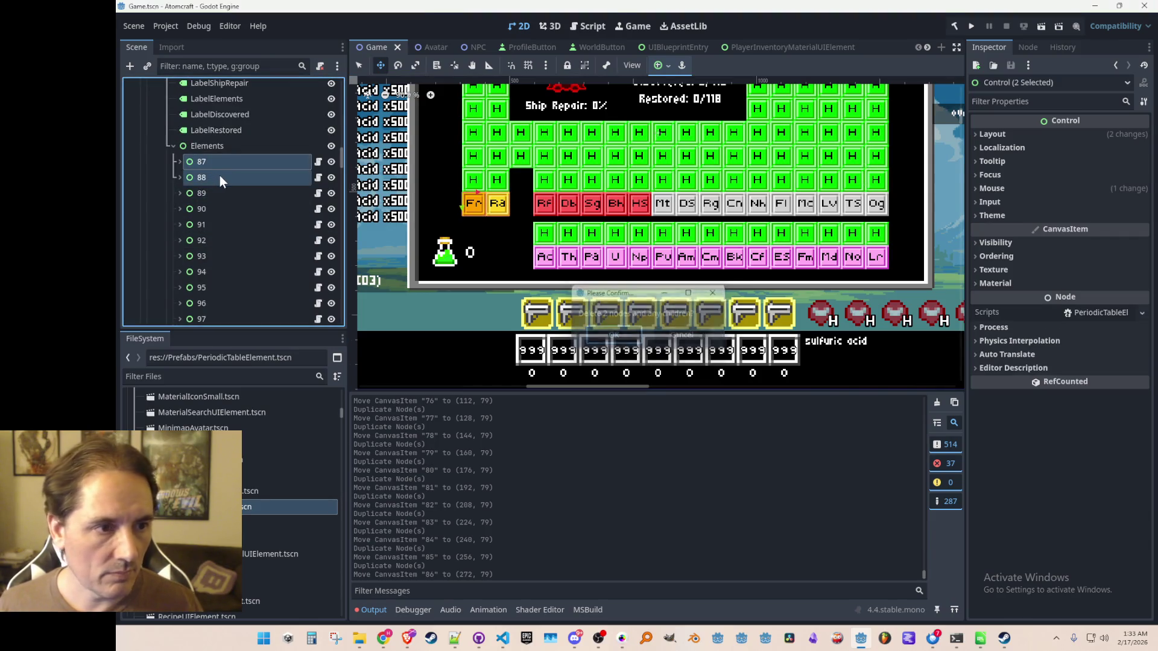
{"action": "key", "text": "Return"}
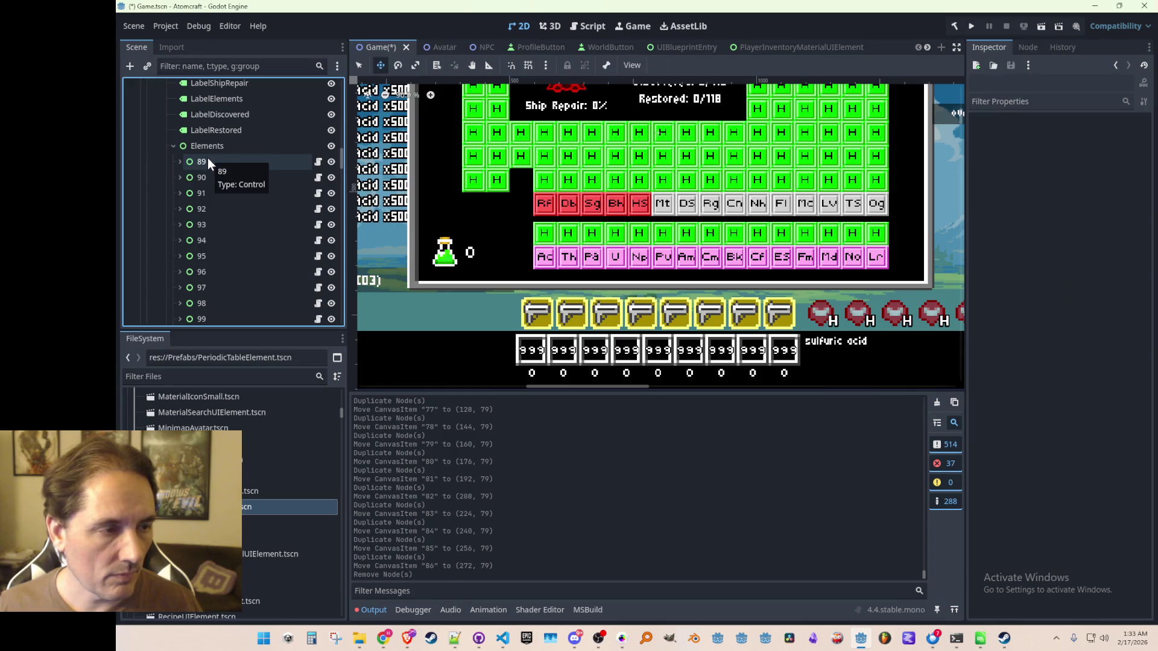
- Delete the 15 old Ac–Lr nodes 89–103
{"action": "left_click", "coordinate": [201, 161]}
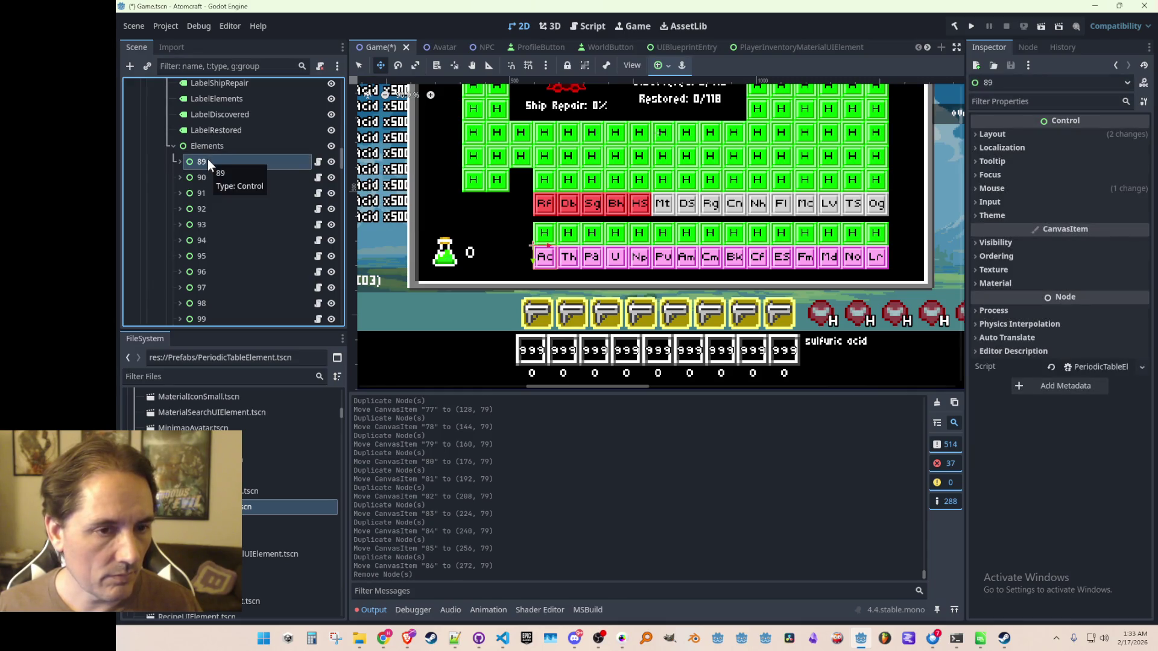
{"action": "scroll", "coordinate": [224, 205], "scroll_direction": "down", "scroll_amount": 5}
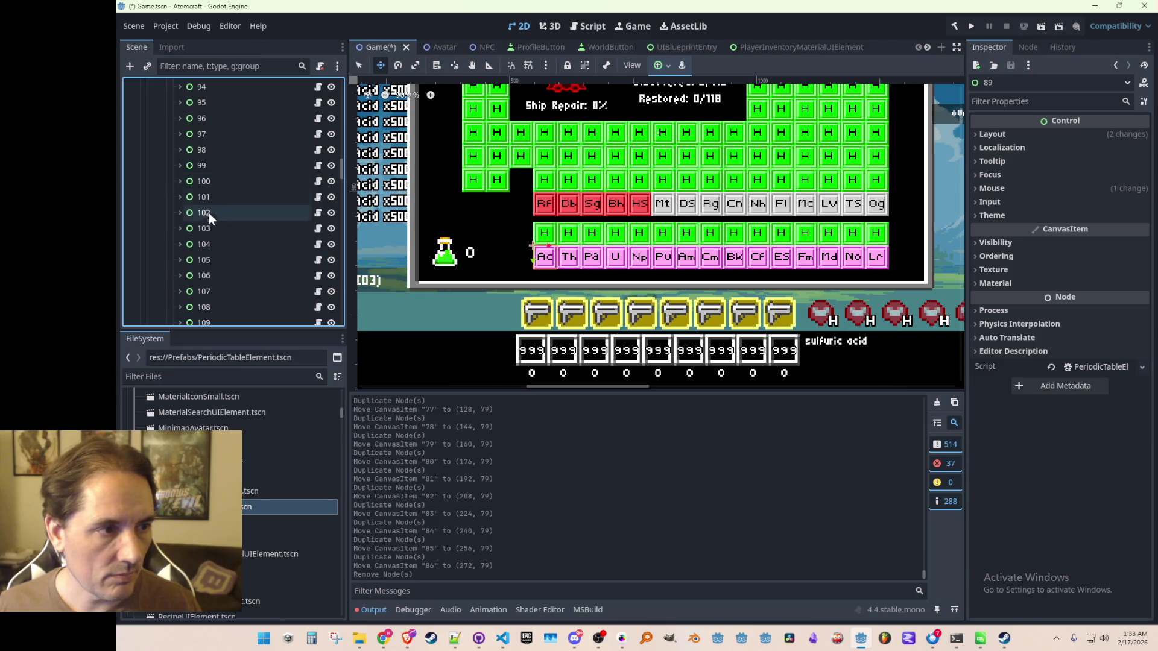
{"action": "left_click", "coordinate": [209, 226], "text": "shift"}
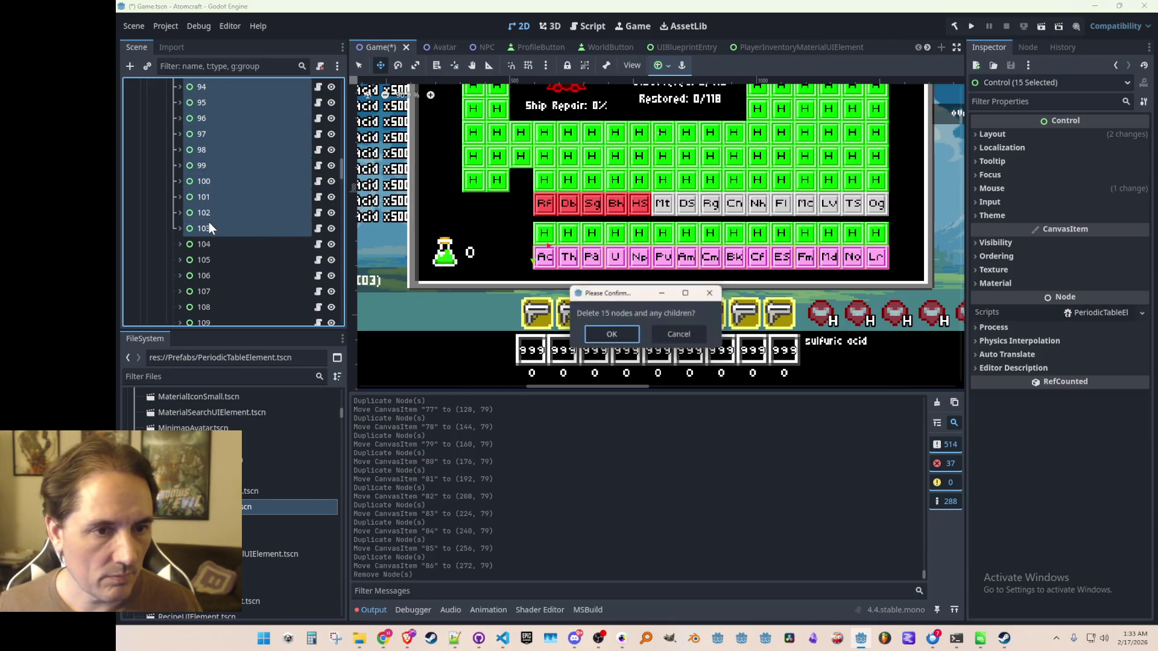
{"action": "key", "text": "Delete"}
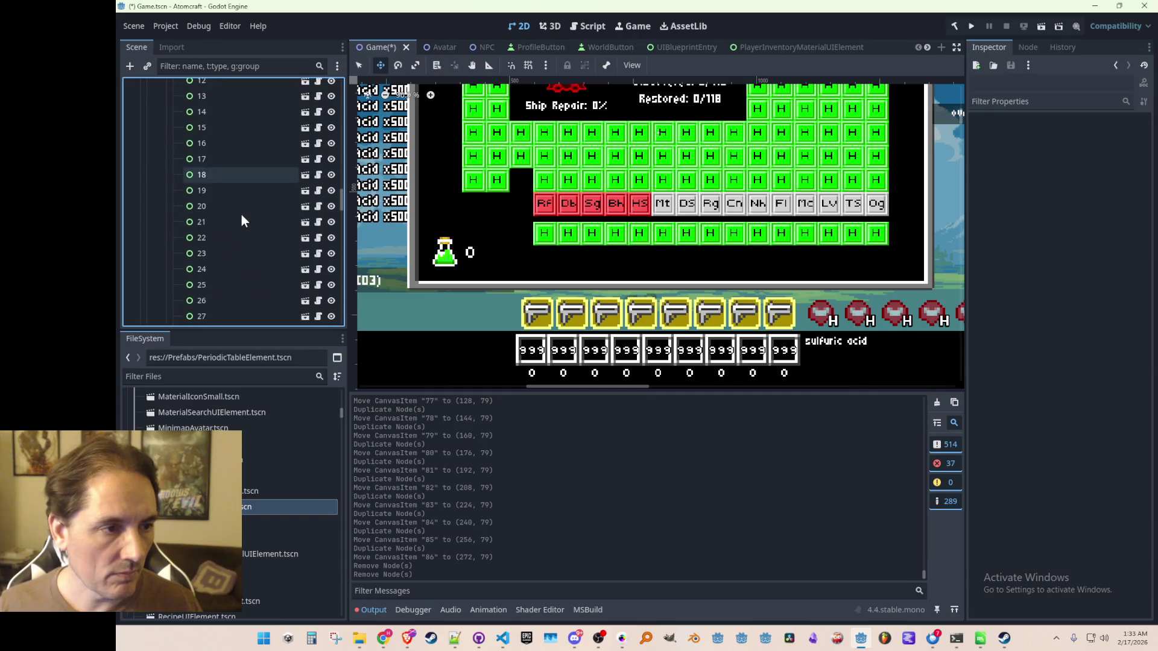
- Duplicate tile 86 into tiles 87 and 88 for the Fr and Ra slots, and save the scene
{"action": "scroll", "coordinate": [243, 227], "scroll_direction": "down", "scroll_amount": 10}
{"action": "scroll", "coordinate": [243, 226], "scroll_direction": "up", "scroll_amount": 1}
{"action": "left_click", "coordinate": [223, 204]}
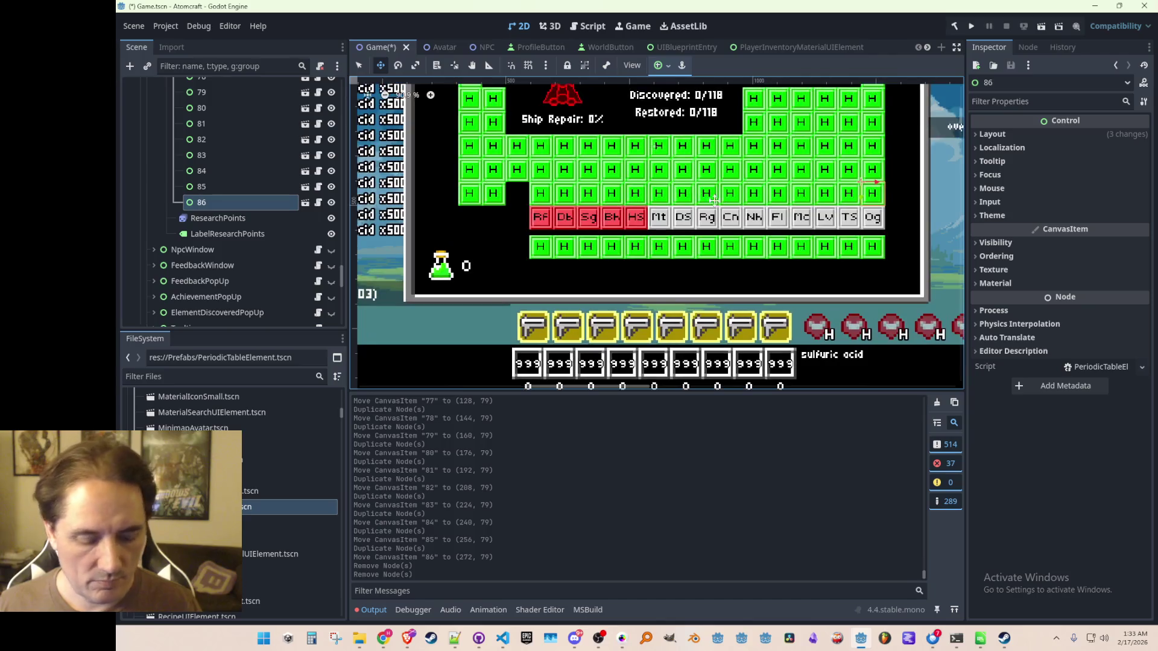
{"action": "key", "text": "ctrl+d"}
{"action": "mouse_move", "coordinate": [517, 212]}
{"action": "left_mouse_down"}
{"action": "mouse_move", "coordinate": [475, 218]}
{"action": "mouse_move", "coordinate": [515, 174]}
{"action": "mouse_move", "coordinate": [613, 174]}
{"action": "mouse_move", "coordinate": [621, 190]}
{"action": "left_mouse_up"}
{"action": "scroll", "coordinate": [579, 241], "scroll_direction": "up", "scroll_amount": 8}
{"action": "scroll", "coordinate": [581, 242], "scroll_direction": "up", "scroll_amount": 3}
{"action": "key", "text": "ctrl+d"}
{"action": "key", "text": "ctrl+s"}
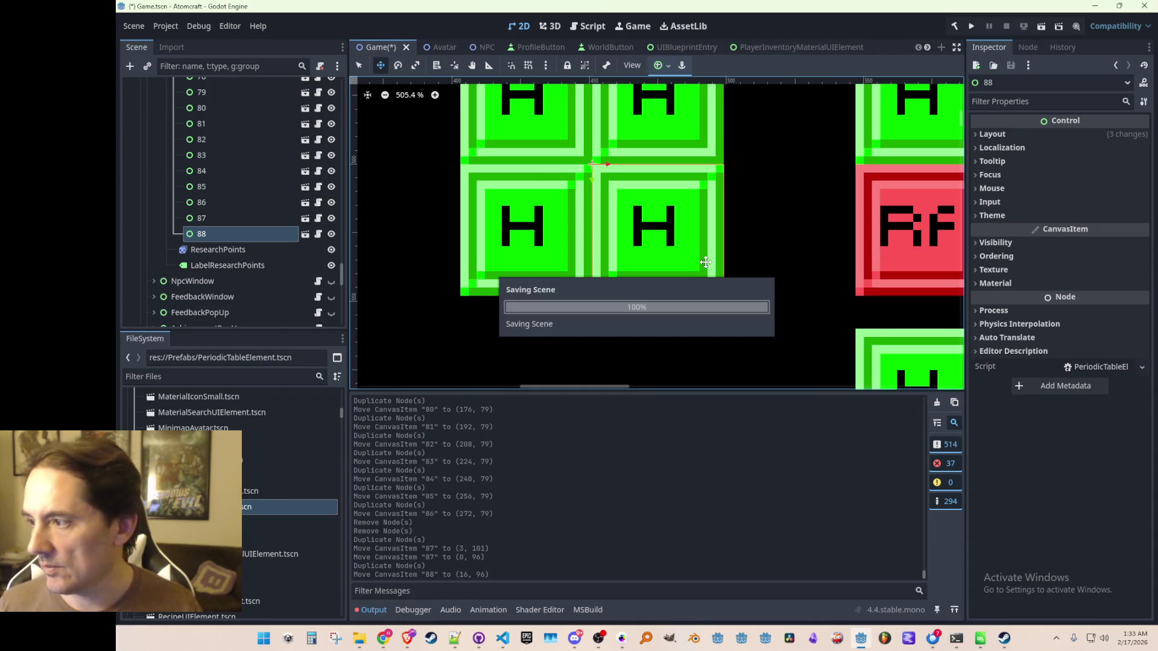
- Duplicate tile 89 and position it below the main rows to start the actinide row
{"action": "scroll", "coordinate": [742, 230], "scroll_direction": "down", "scroll_amount": 10}
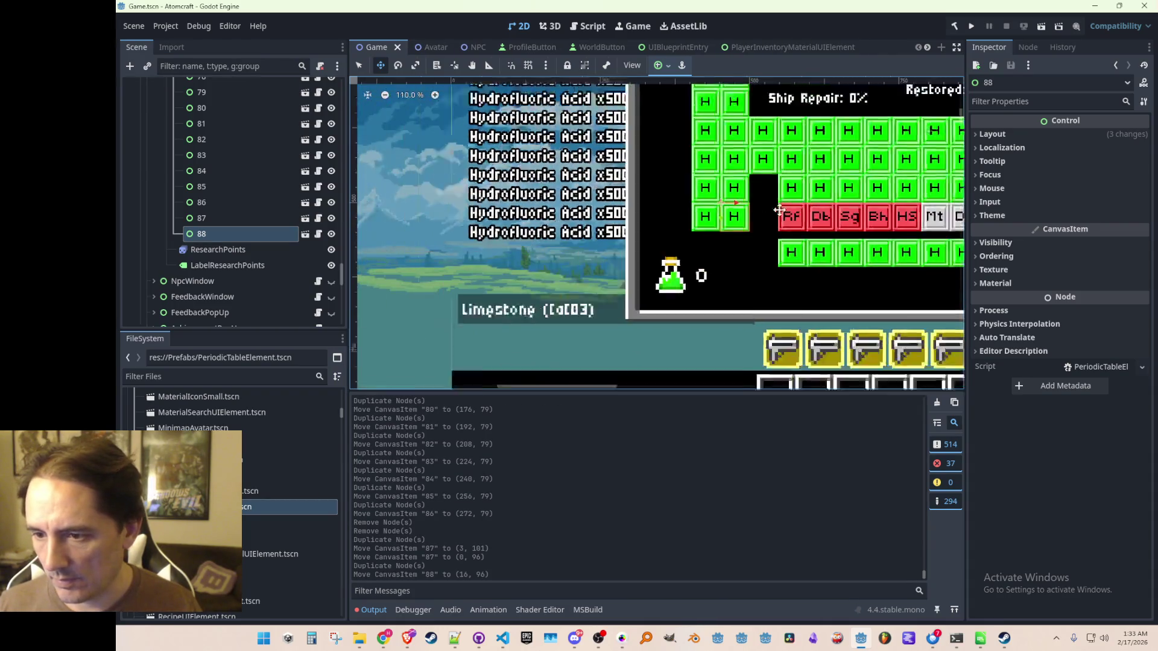
{"action": "scroll", "coordinate": [618, 209], "scroll_direction": "up", "scroll_amount": 4}
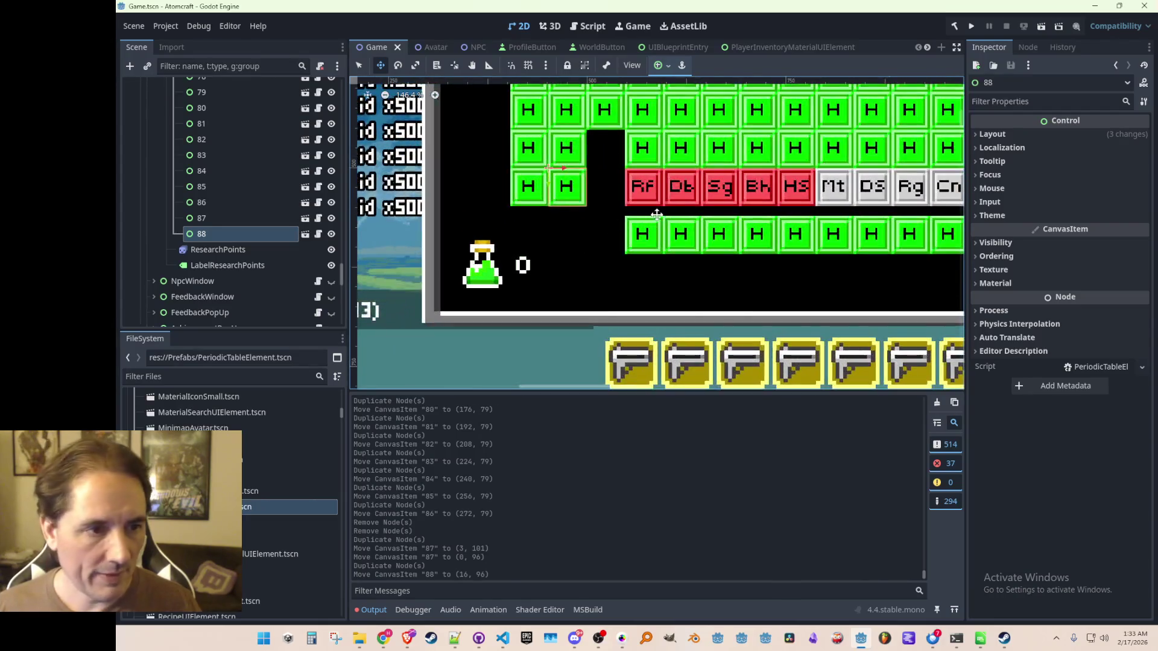
{"action": "scroll", "coordinate": [604, 298], "scroll_direction": "up", "scroll_amount": 4}
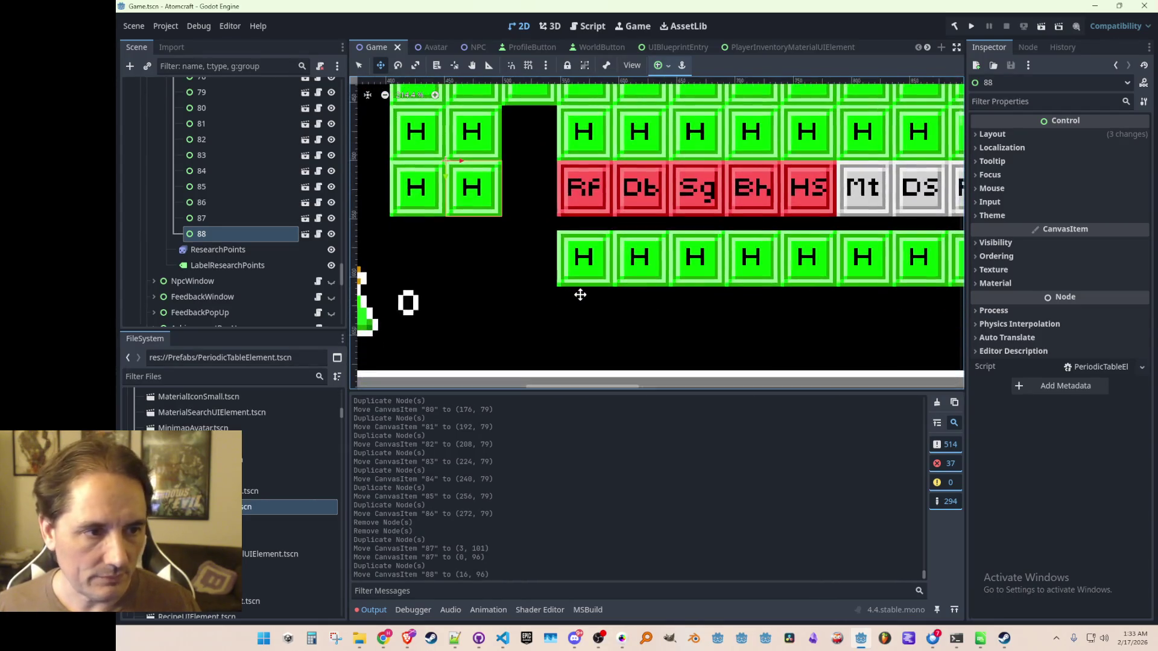
{"action": "key", "text": "ctrl+d"}
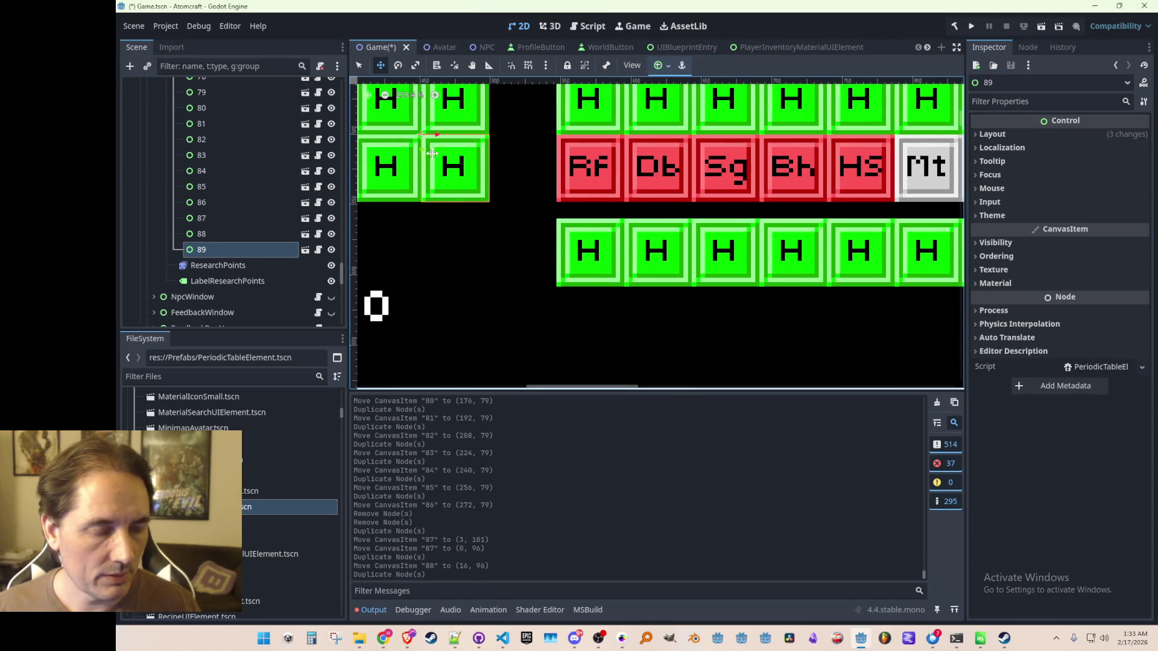
{"action": "left_click_drag", "start_coordinate": [432, 154], "coordinate": [560, 308]}
{"action": "scroll", "coordinate": [564, 272], "scroll_direction": "down", "scroll_amount": 3}
{"action": "scroll", "coordinate": [580, 227], "scroll_direction": "up", "scroll_amount": 5}
{"action": "left_click_drag", "start_coordinate": [546, 216], "coordinate": [558, 193]}
{"action": "scroll", "coordinate": [730, 229], "scroll_direction": "down", "scroll_amount": 6}
{"action": "mouse_move", "coordinate": [727, 213]}
{"action": "left_mouse_down"}
{"action": "mouse_move", "coordinate": [549, 279]}
{"action": "mouse_move", "coordinate": [574, 269]}
{"action": "mouse_move", "coordinate": [561, 269]}
{"action": "left_mouse_up"}
{"action": "scroll", "coordinate": [574, 269], "scroll_direction": "down", "scroll_amount": 1}
- Add tiles 90–94 one slot apart along the actinide row
{"action": "key", "text": "ctrl+d"}
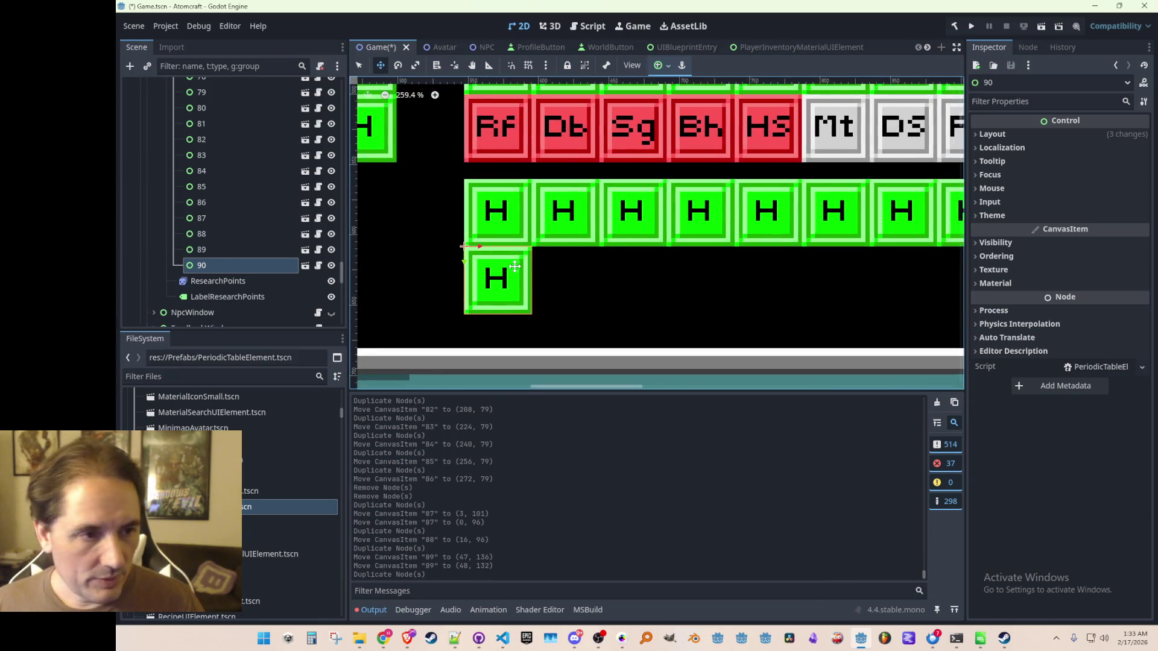
{"action": "scroll", "coordinate": [513, 266], "scroll_direction": "up", "scroll_amount": 4}
{"action": "left_click_drag", "start_coordinate": [469, 232], "coordinate": [481, 232]}
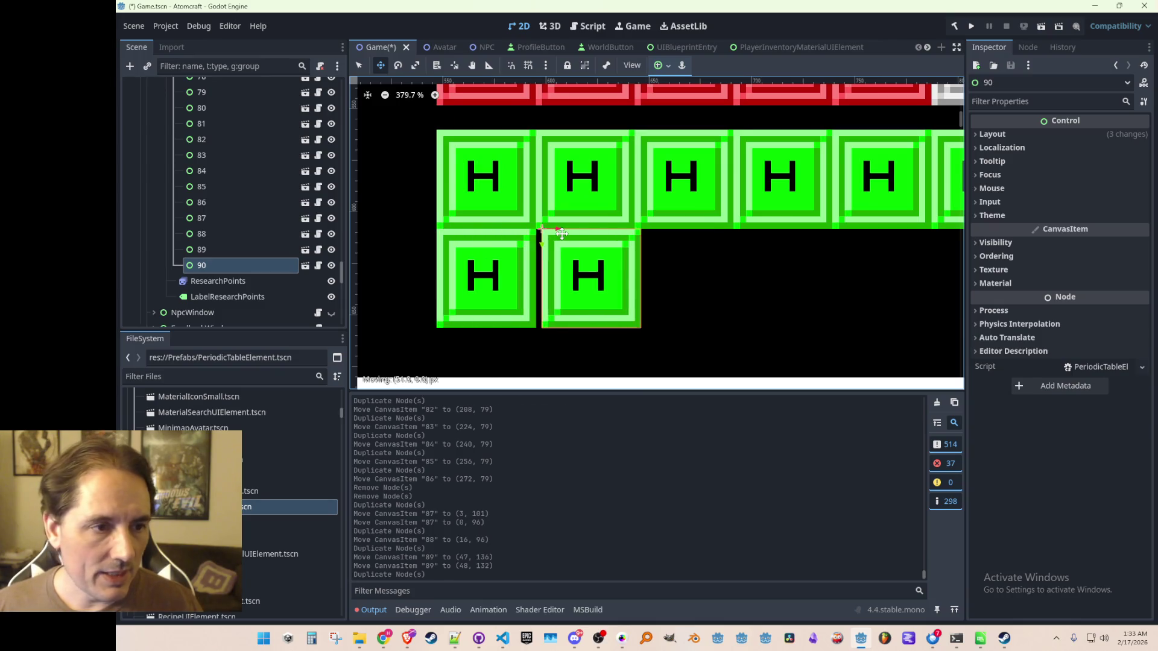
{"action": "mouse_move", "coordinate": [556, 231]}
{"action": "left_mouse_down"}
{"action": "mouse_move", "coordinate": [639, 233]}
{"action": "mouse_move", "coordinate": [618, 226]}
{"action": "mouse_move", "coordinate": [667, 217]}
{"action": "left_mouse_up"}
{"action": "scroll", "coordinate": [552, 253], "scroll_direction": "right", "scroll_amount": 2}
{"action": "key", "text": "ctrl+d"}
{"action": "scroll", "coordinate": [619, 226], "scroll_direction": "right", "scroll_amount": 2}
{"action": "key", "text": "ctrl+d"}
{"action": "scroll", "coordinate": [621, 230], "scroll_direction": "right", "scroll_amount": 2}
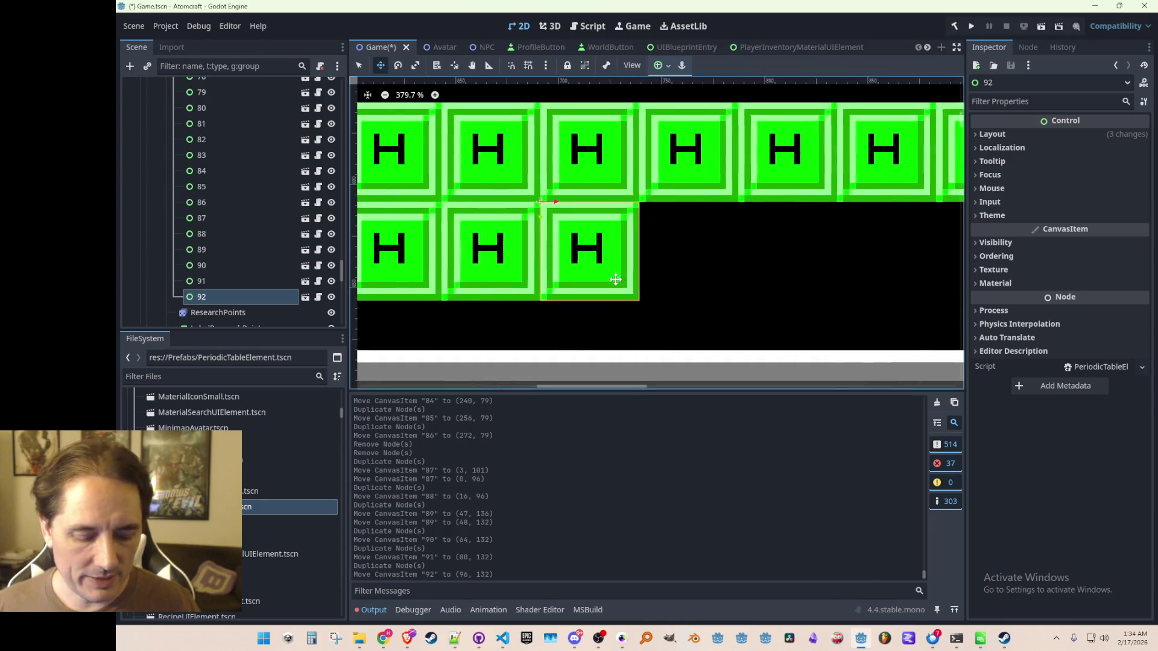
{"action": "key", "text": "ctrl+d"}
{"action": "left_click_drag", "start_coordinate": [562, 207], "coordinate": [721, 214]}
{"action": "scroll", "coordinate": [645, 208], "scroll_direction": "right", "scroll_amount": 2}
{"action": "key", "text": "ctrl+d"}
- Continue the actinide row with tiles 95–98, each shifted one slot right
{"action": "scroll", "coordinate": [680, 219], "scroll_direction": "right", "scroll_amount": 2}
{"action": "key", "text": "ctrl+d"}
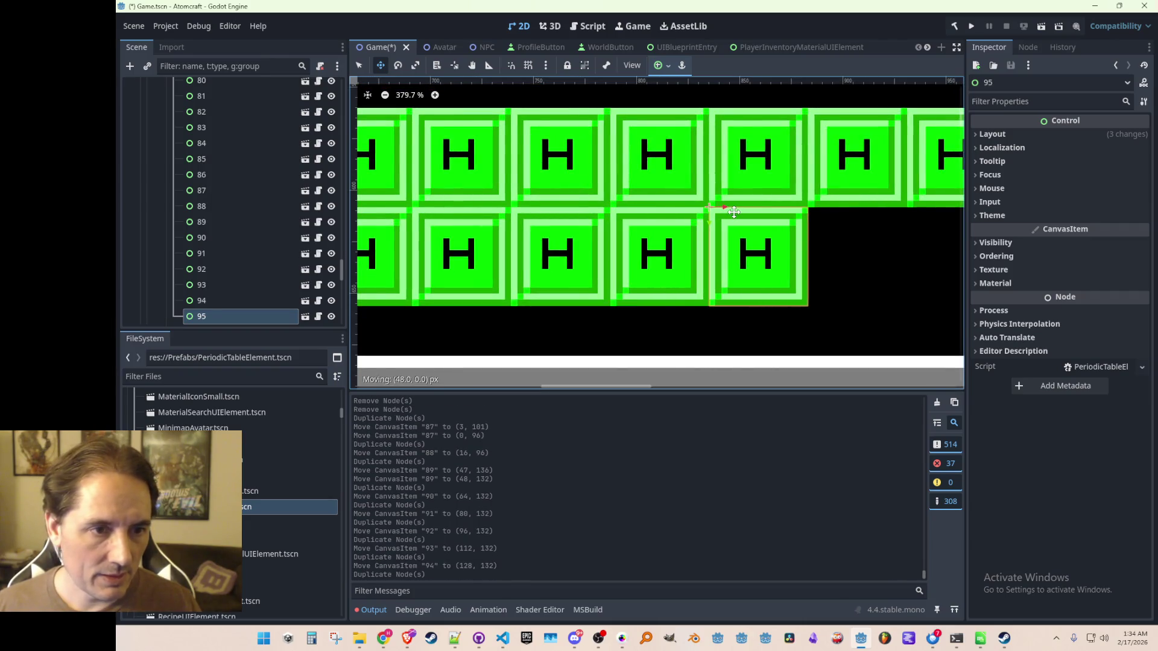
{"action": "scroll", "coordinate": [720, 214], "scroll_direction": "right", "scroll_amount": 2}
{"action": "key", "text": "ctrl+d"}
{"action": "left_click_drag", "start_coordinate": [647, 214], "coordinate": [746, 215]}
{"action": "scroll", "coordinate": [667, 261], "scroll_direction": "right", "scroll_amount": 2}
{"action": "scroll", "coordinate": [667, 261], "scroll_direction": "right", "scroll_amount": 2}
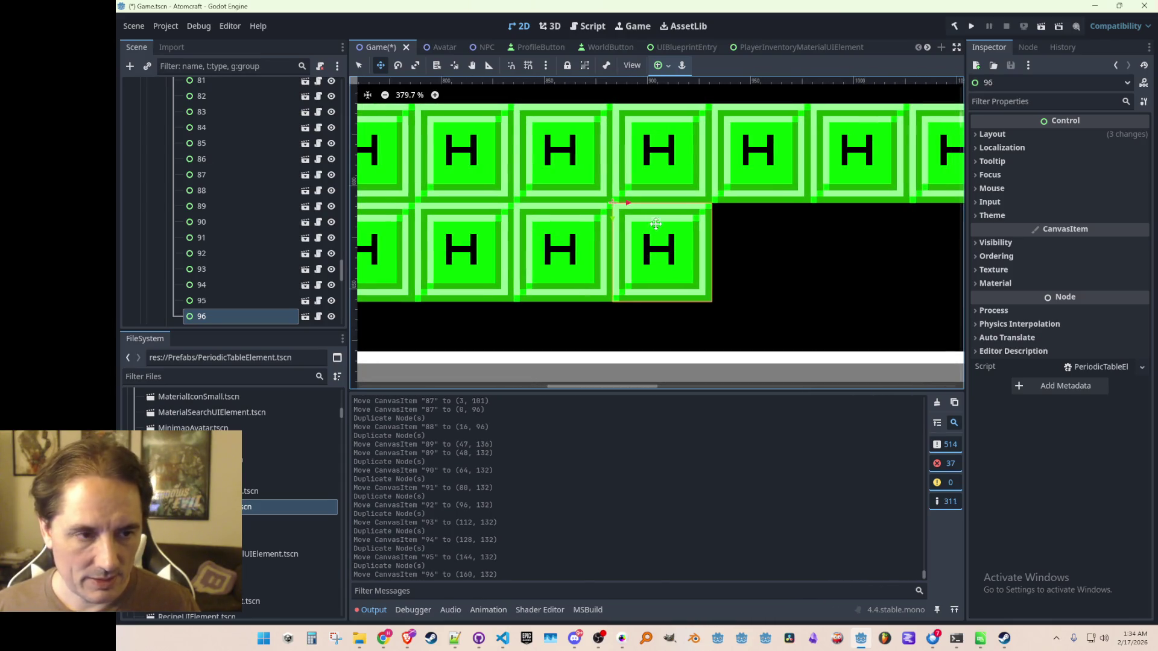
{"action": "key", "text": "ctrl+d"}
{"action": "left_click_drag", "start_coordinate": [633, 208], "coordinate": [731, 209]}
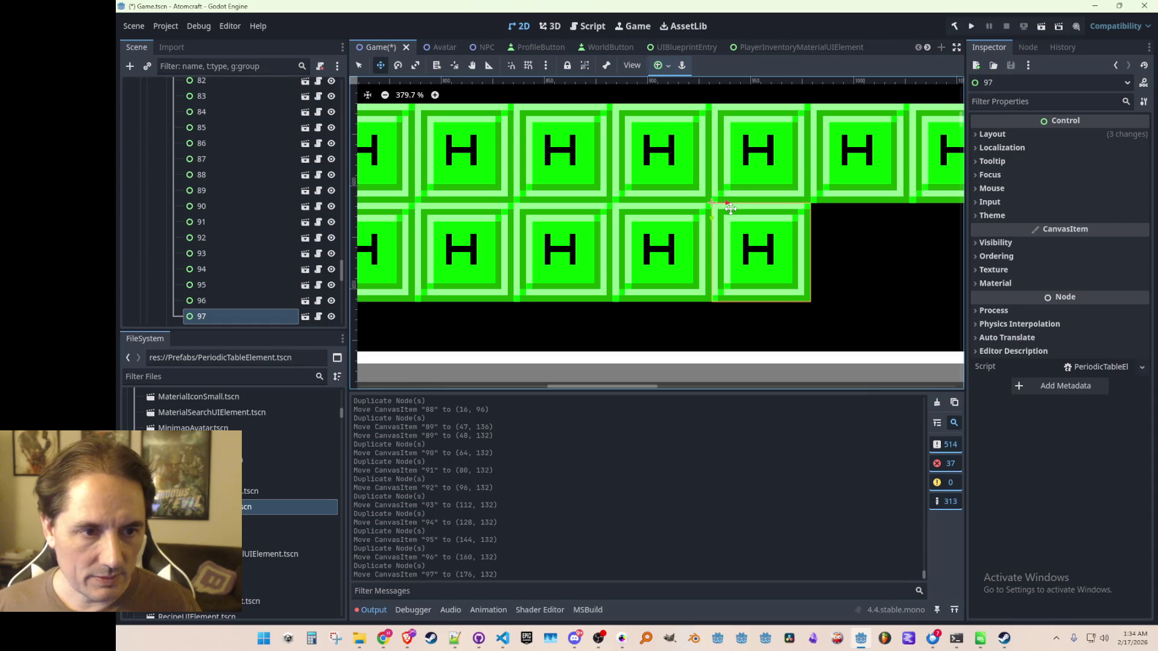
{"action": "scroll", "coordinate": [612, 237], "scroll_direction": "right", "scroll_amount": 3}
{"action": "key", "text": "ctrl+d"}
{"action": "left_click_drag", "start_coordinate": [612, 236], "coordinate": [711, 208]}
- Add tiles 99–102 one slot apart toward the end of the row
{"action": "scroll", "coordinate": [672, 279], "scroll_direction": "up", "scroll_amount": 2}
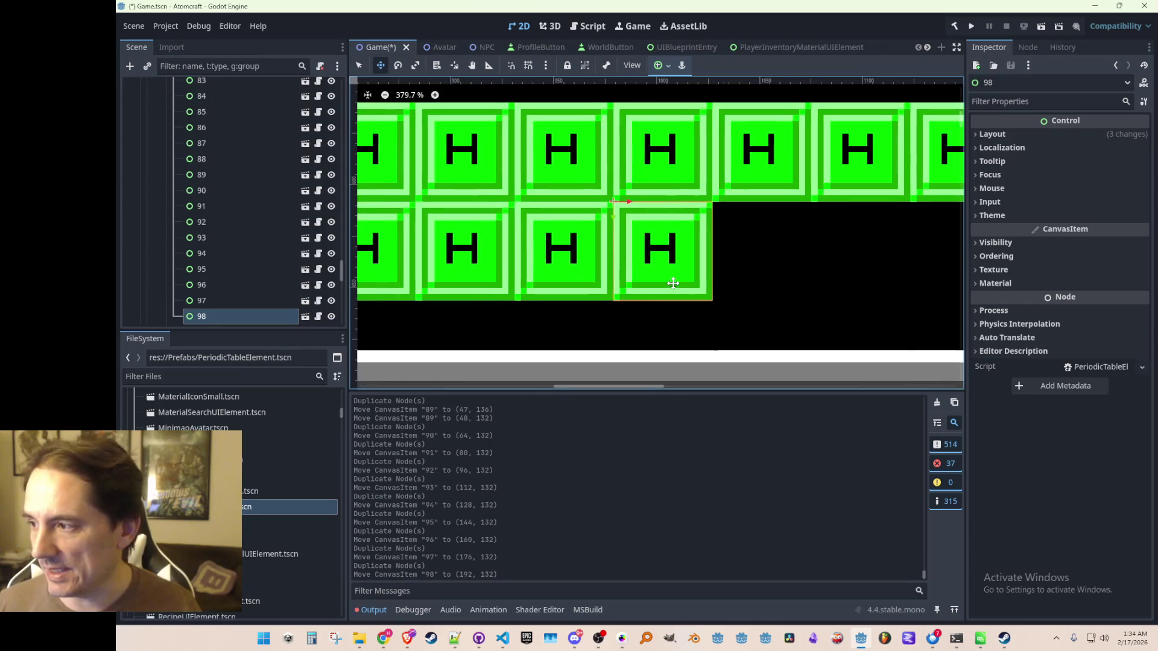
{"action": "key", "text": "ctrl+d"}
{"action": "left_click_drag", "start_coordinate": [627, 231], "coordinate": [726, 216]}
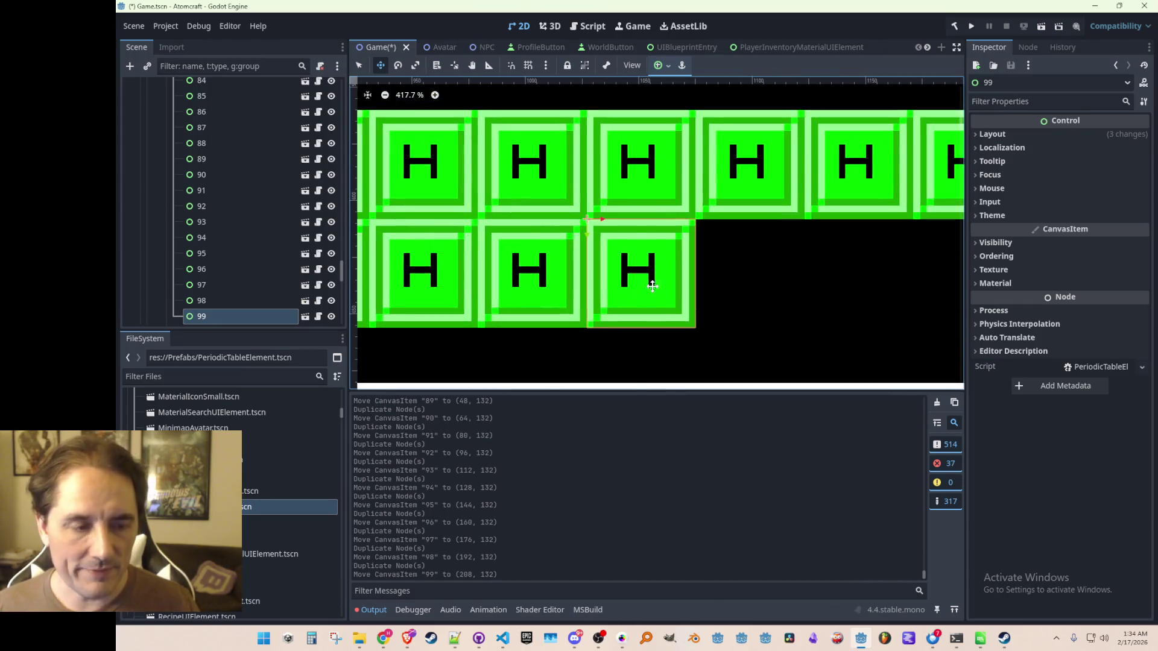
{"action": "key", "text": "ctrl+d"}
{"action": "left_click_drag", "start_coordinate": [607, 227], "coordinate": [720, 231]}
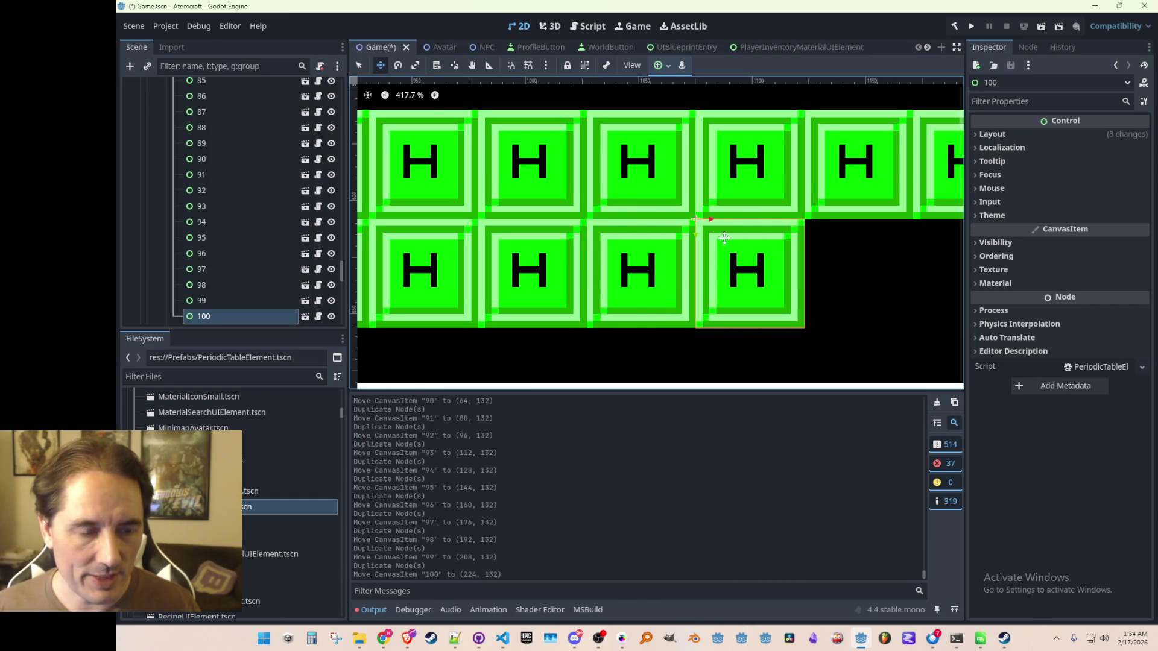
{"action": "scroll", "coordinate": [604, 241], "scroll_direction": "right", "scroll_amount": 5}
{"action": "key", "text": "ctrl+d"}
{"action": "mouse_move", "coordinate": [537, 203]}
{"action": "left_mouse_down"}
{"action": "mouse_move", "coordinate": [703, 200]}
{"action": "mouse_move", "coordinate": [690, 201]}
{"action": "left_mouse_up"}
{"action": "scroll", "coordinate": [628, 229], "scroll_direction": "right", "scroll_amount": 3}
{"action": "key", "text": "ctrl+d"}
{"action": "key", "text": "ctrl+d"}
- Align tile 103 at the row's end at (272, 132) and save Game.tscn
{"action": "left_click_drag", "start_coordinate": [794, 211], "coordinate": [814, 212]}
{"action": "scroll", "coordinate": [805, 216], "scroll_direction": "down", "scroll_amount": 5}
{"action": "scroll", "coordinate": [805, 216], "scroll_direction": "down", "scroll_amount": 3}
{"action": "key", "text": "ctrl+s"}
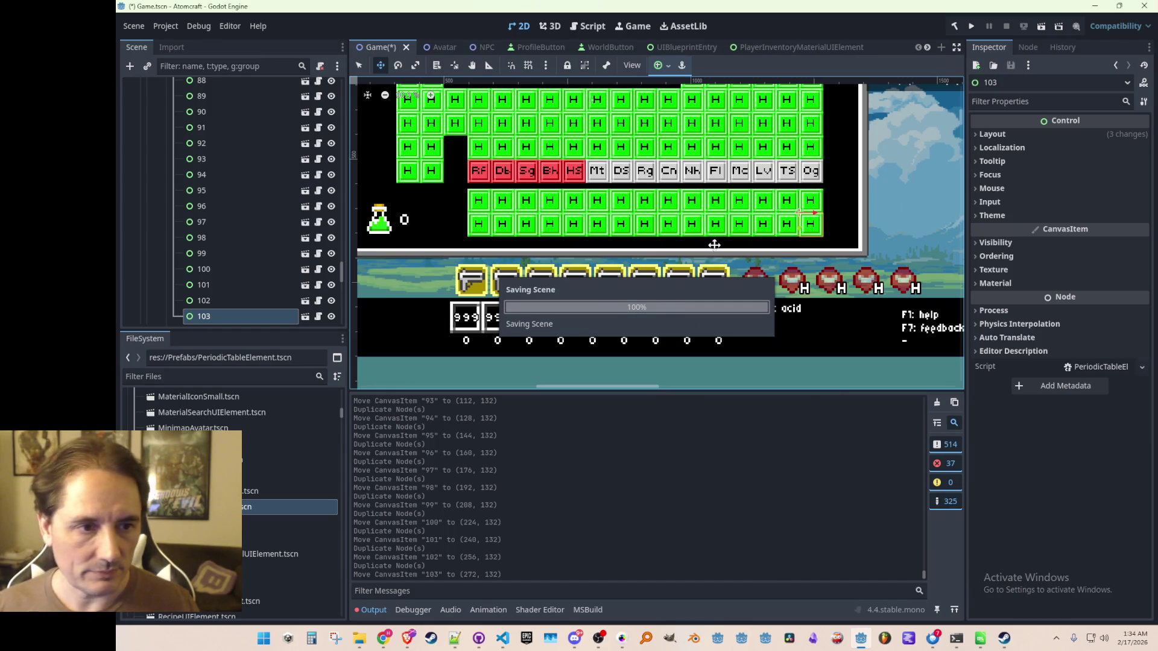
{"action": "scroll", "coordinate": [663, 217], "scroll_direction": "down", "scroll_amount": 3}
{"action": "scroll", "coordinate": [610, 239], "scroll_direction": "up", "scroll_amount": 1}
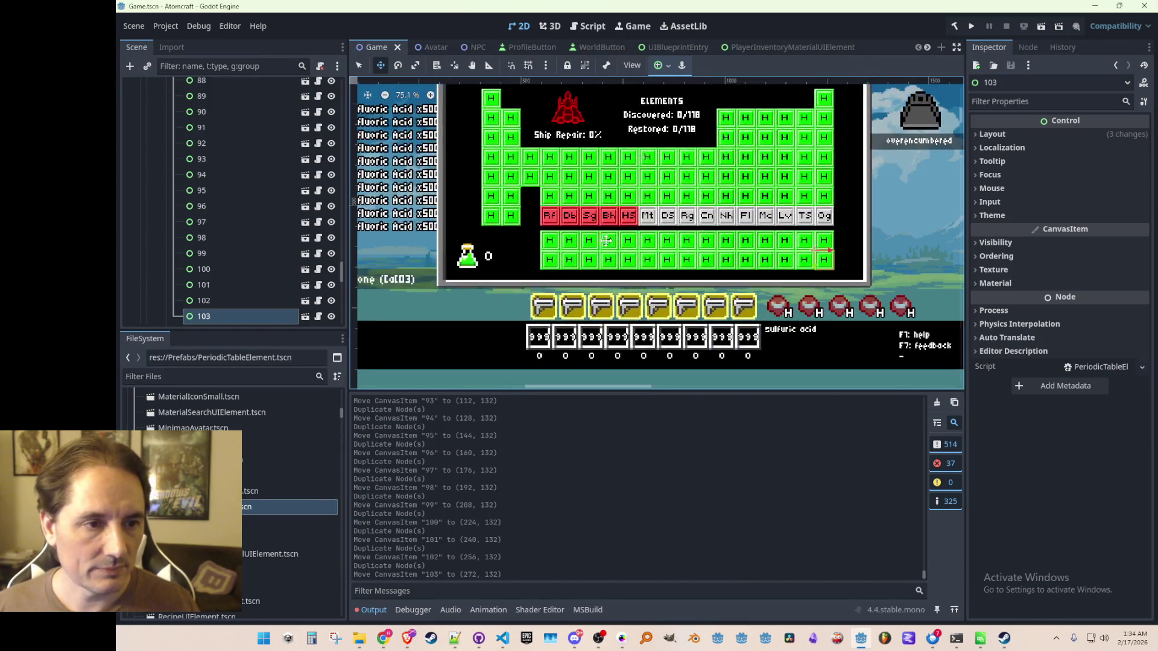
- Select old element nodes 104 through 118 in the Scene dock and delete them
{"action": "scroll", "coordinate": [236, 263], "scroll_direction": "up", "scroll_amount": 15}
{"action": "scroll", "coordinate": [242, 262], "scroll_direction": "up", "scroll_amount": 8}
{"action": "left_click", "coordinate": [211, 136]}
{"action": "scroll", "coordinate": [247, 210], "scroll_direction": "down", "scroll_amount": 3}
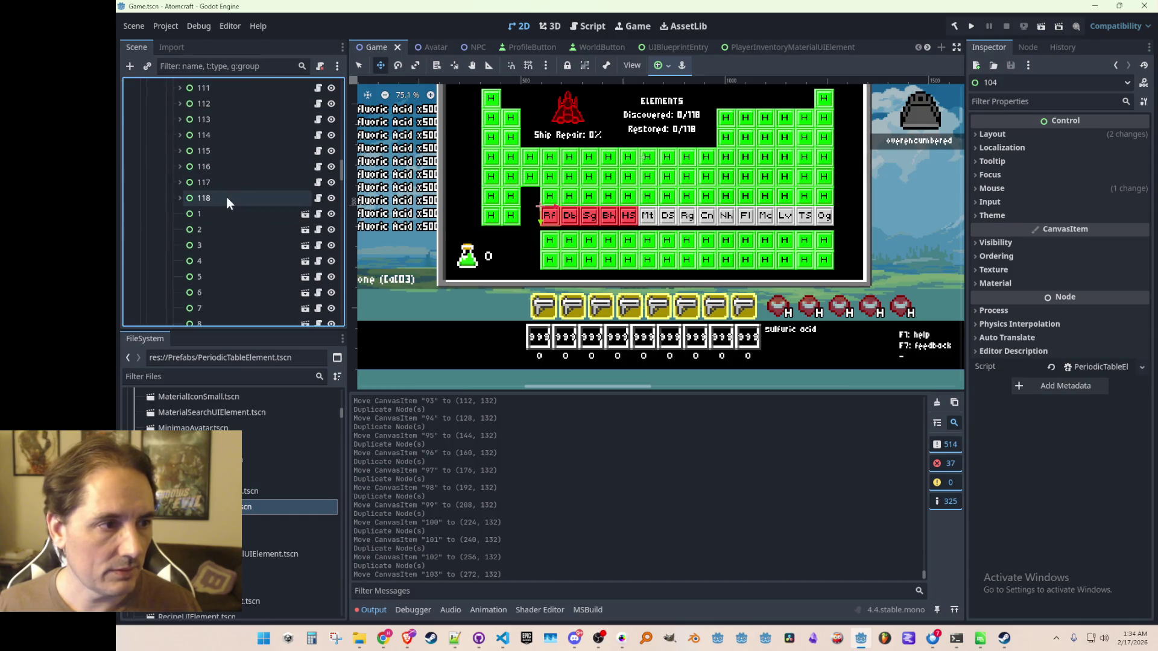
{"action": "left_click", "coordinate": [226, 196], "text": "shift"}
{"action": "key", "text": "Delete"}
{"action": "key", "text": "Return"}
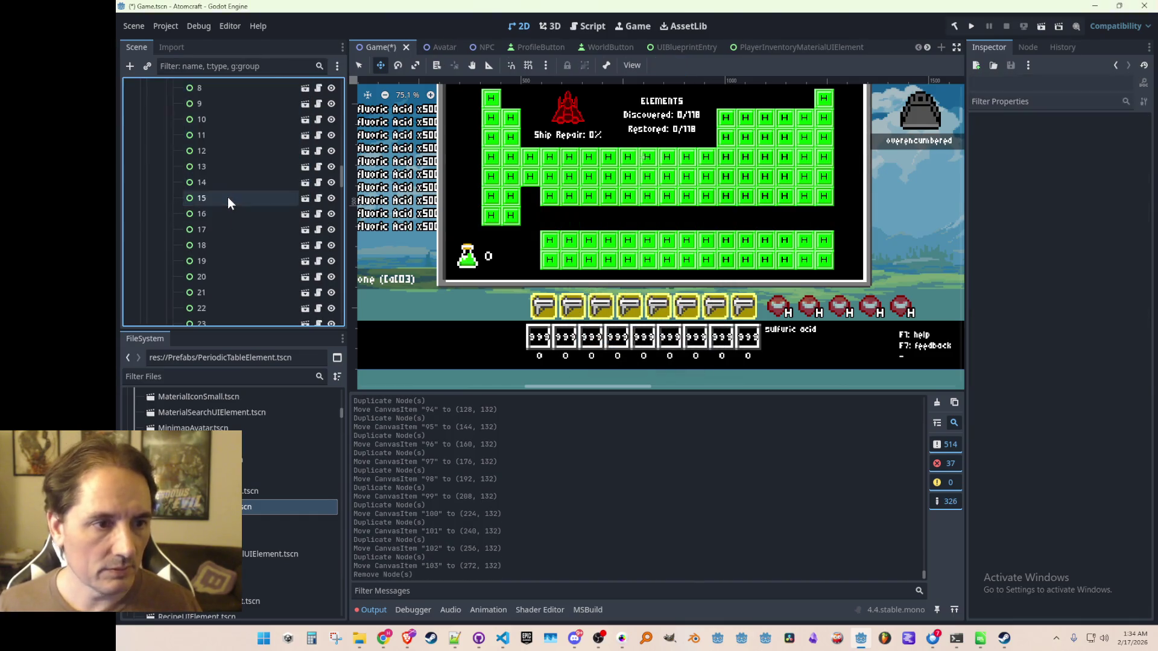
- Reselect tile 103 and duplicate it as the new node 104
{"action": "scroll", "coordinate": [244, 225], "scroll_direction": "down", "scroll_amount": 20}
{"action": "scroll", "coordinate": [259, 232], "scroll_direction": "down", "scroll_amount": 7}
{"action": "scroll", "coordinate": [252, 230], "scroll_direction": "up", "scroll_amount": 2}
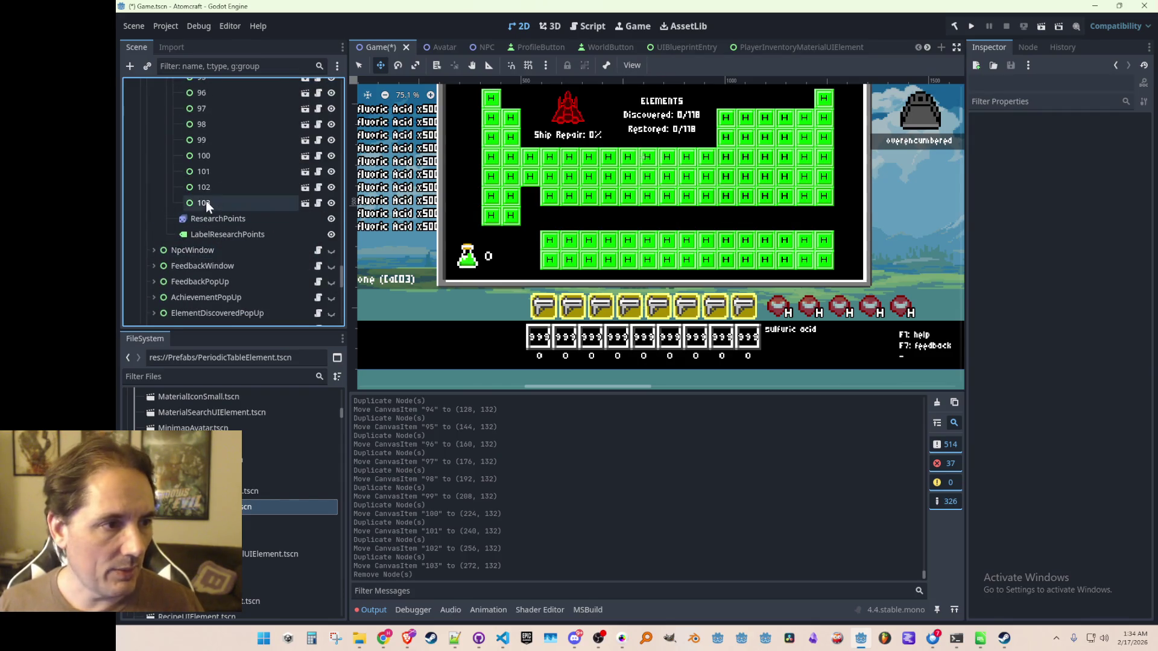
{"action": "left_click", "coordinate": [205, 203]}
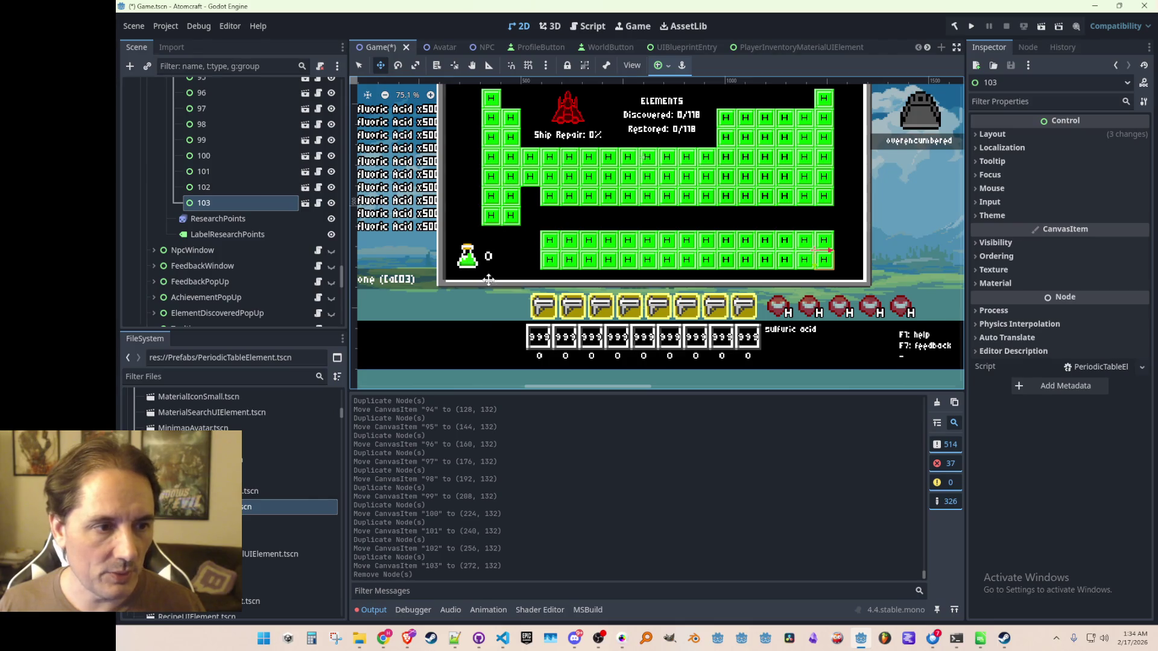
{"action": "left_click_drag", "start_coordinate": [489, 279], "coordinate": [548, 263]}
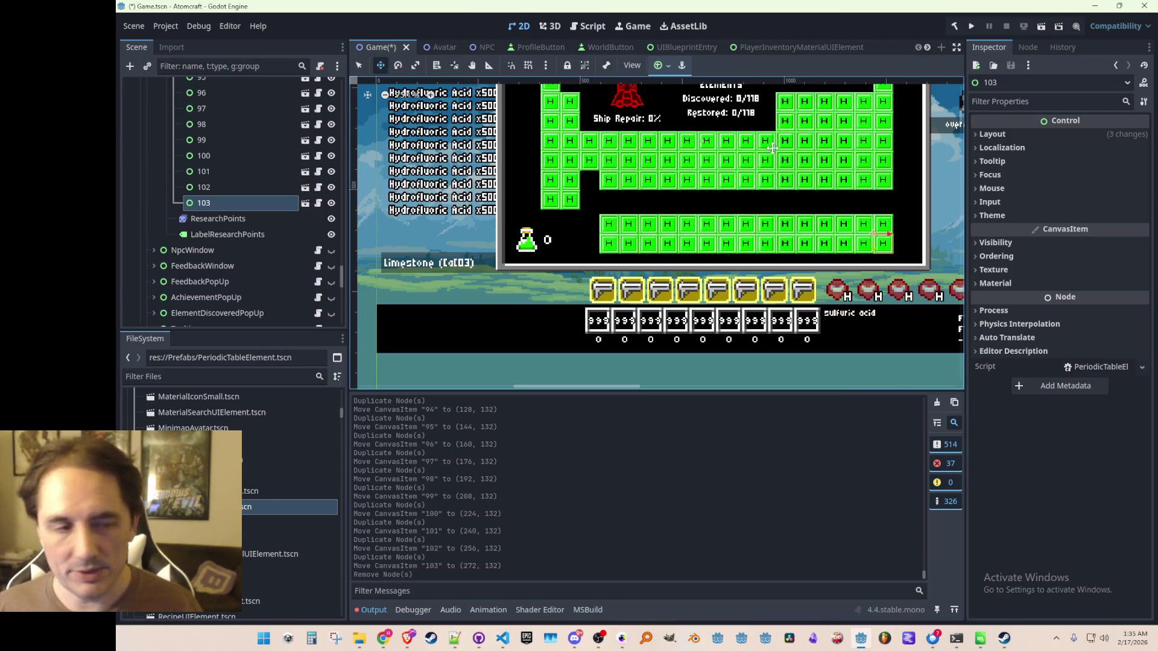
{"action": "scroll", "coordinate": [695, 216], "scroll_direction": "down", "scroll_amount": 2}
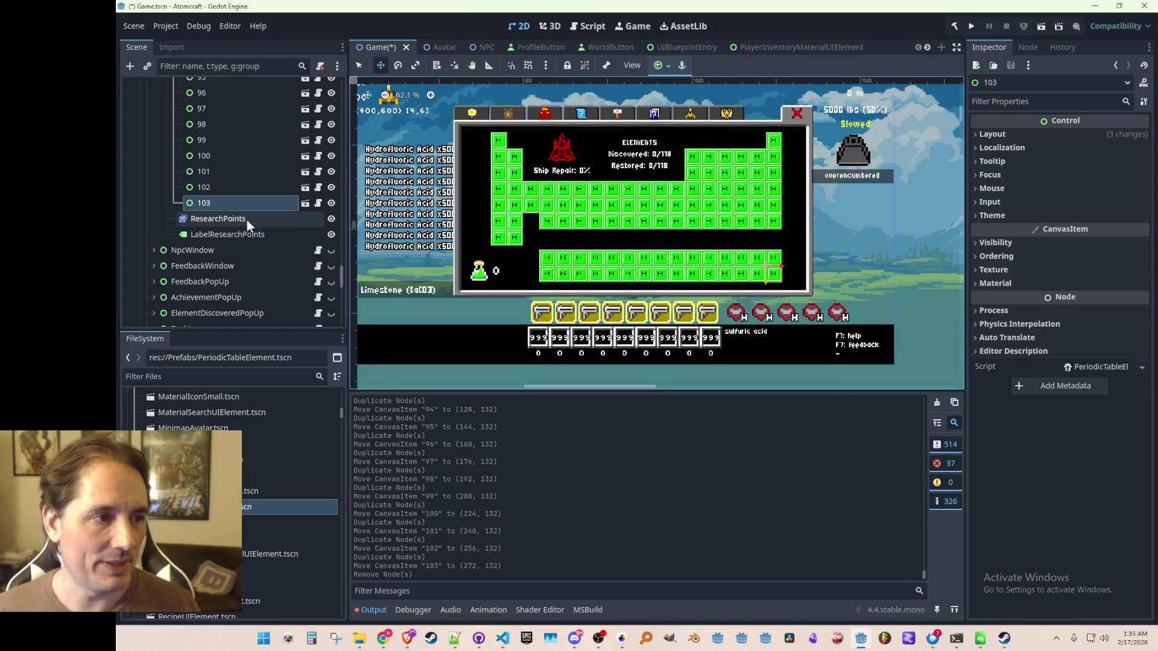
{"action": "left_click", "coordinate": [222, 189]}
{"action": "scroll", "coordinate": [808, 278], "scroll_direction": "up", "scroll_amount": 1}
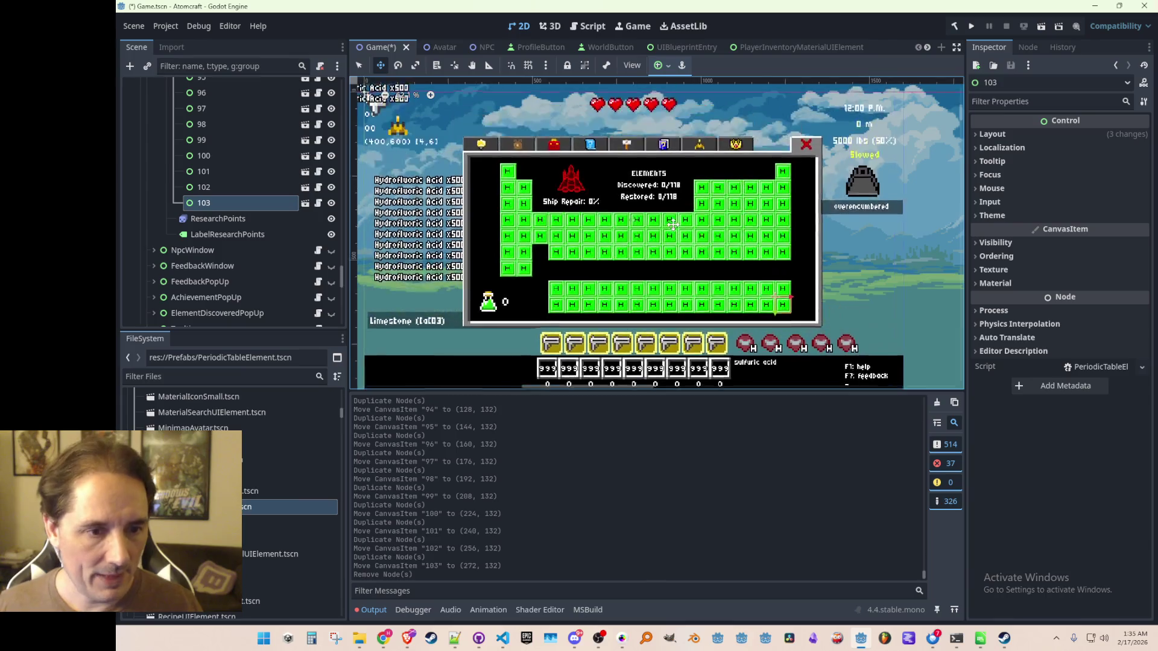
{"action": "key", "text": "ctrl+d"}
- Place tile 104 in the empty row's left gap at (47, 96)
{"action": "mouse_move", "coordinate": [808, 279]}
{"action": "left_mouse_down"}
{"action": "mouse_move", "coordinate": [525, 247]}
{"action": "mouse_move", "coordinate": [542, 256]}
{"action": "left_mouse_up"}
{"action": "scroll", "coordinate": [542, 256], "scroll_direction": "up", "scroll_amount": 20}
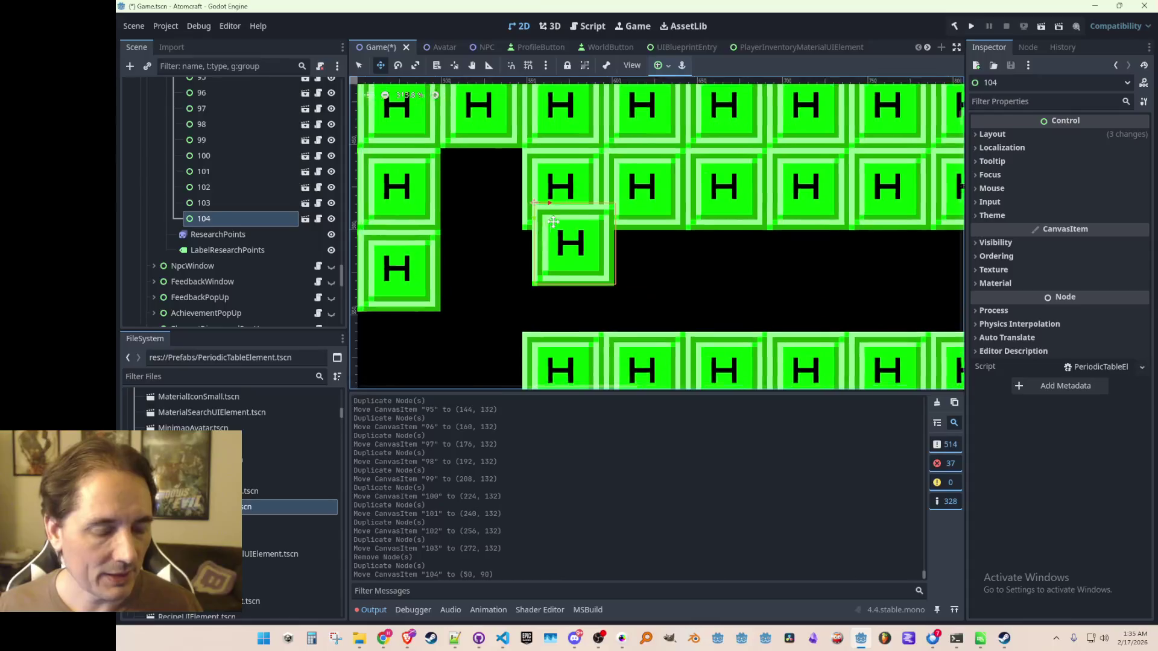
{"action": "left_click_drag", "start_coordinate": [578, 145], "coordinate": [558, 178]}
{"action": "scroll", "coordinate": [615, 196], "scroll_direction": "down", "scroll_amount": 5}
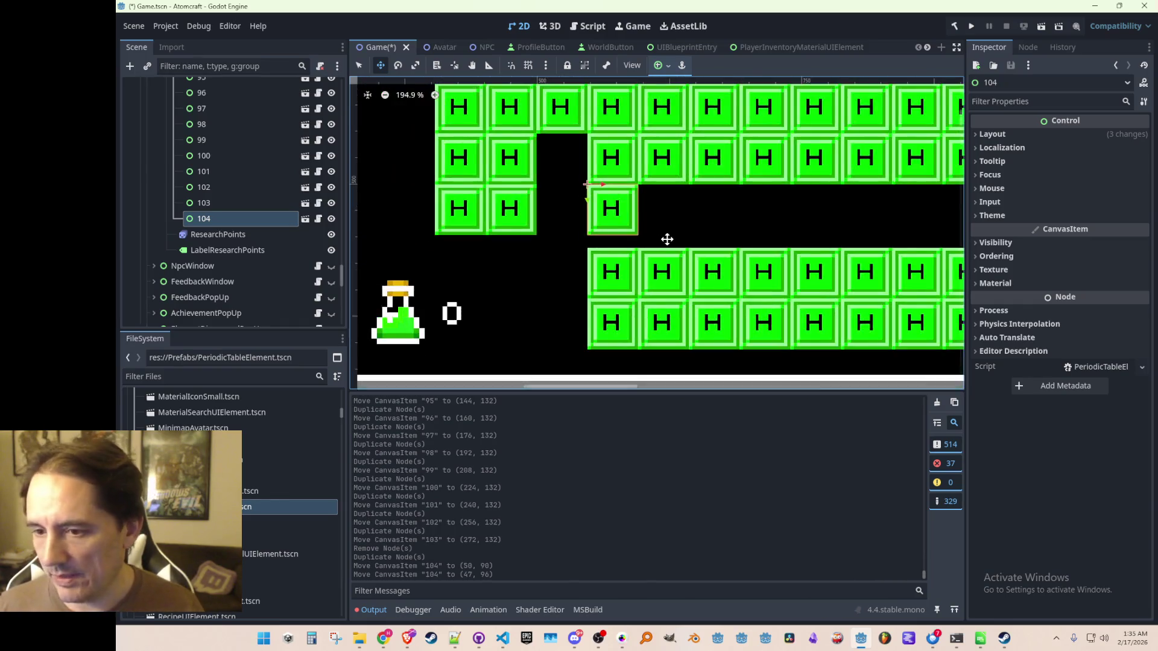
{"action": "scroll", "coordinate": [613, 217], "scroll_direction": "down", "scroll_amount": 2}
{"action": "scroll", "coordinate": [628, 207], "scroll_direction": "up", "scroll_amount": 3}
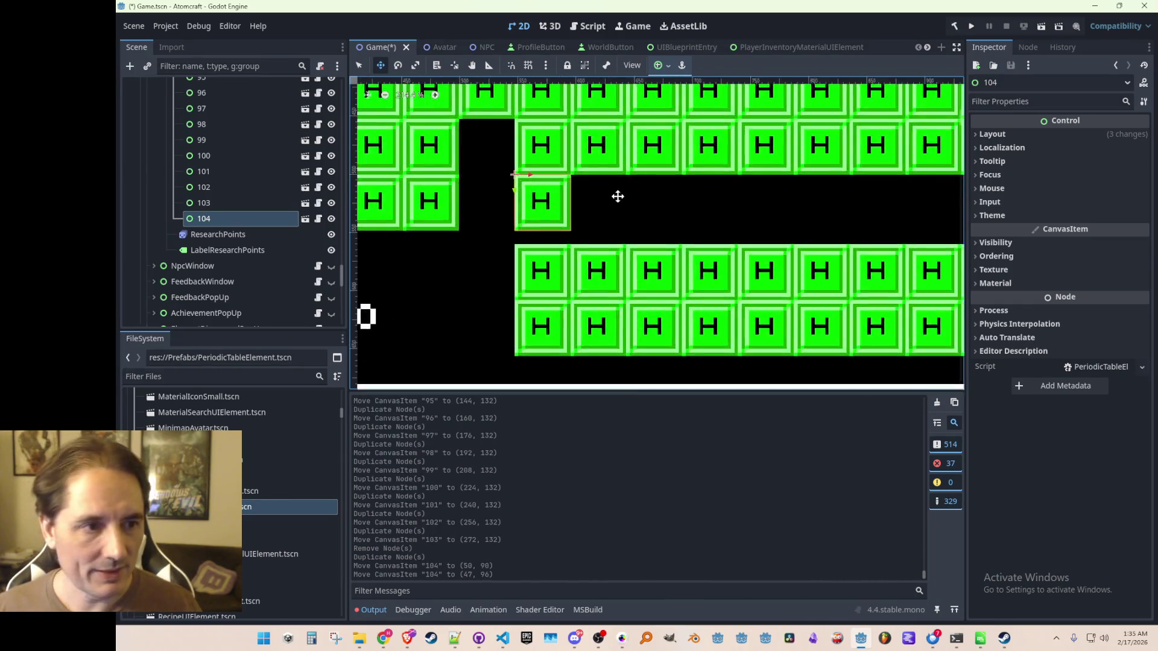
{"action": "scroll", "coordinate": [591, 208], "scroll_direction": "up", "scroll_amount": 3}
- Add tiles 105–109 one slot apart to the right of tile 104
{"action": "key", "text": "ctrl+d"}
{"action": "mouse_move", "coordinate": [512, 208]}
{"action": "left_mouse_down"}
{"action": "mouse_move", "coordinate": [602, 237]}
{"action": "mouse_move", "coordinate": [570, 206]}
{"action": "mouse_move", "coordinate": [639, 207]}
{"action": "left_mouse_up"}
{"action": "key", "text": "ctrl+d"}
{"action": "scroll", "coordinate": [638, 207], "scroll_direction": "down", "scroll_amount": 1}
{"action": "scroll", "coordinate": [576, 238], "scroll_direction": "up", "scroll_amount": 1}
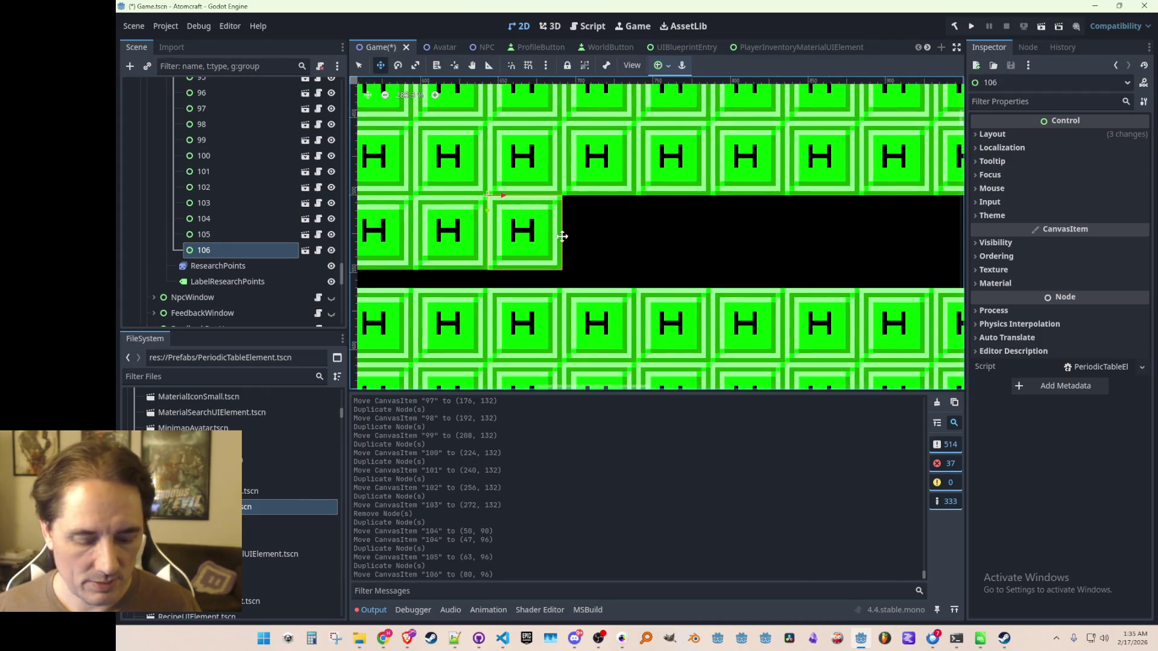
{"action": "key", "text": "ctrl+d"}
{"action": "left_click_drag", "start_coordinate": [514, 204], "coordinate": [665, 217]}
{"action": "key", "text": "ctrl+d"}
{"action": "scroll", "coordinate": [665, 217], "scroll_direction": "down", "scroll_amount": 1}
{"action": "scroll", "coordinate": [564, 235], "scroll_direction": "up", "scroll_amount": 1}
{"action": "key", "text": "ctrl+d"}
{"action": "left_click_drag", "start_coordinate": [565, 207], "coordinate": [566, 204]}
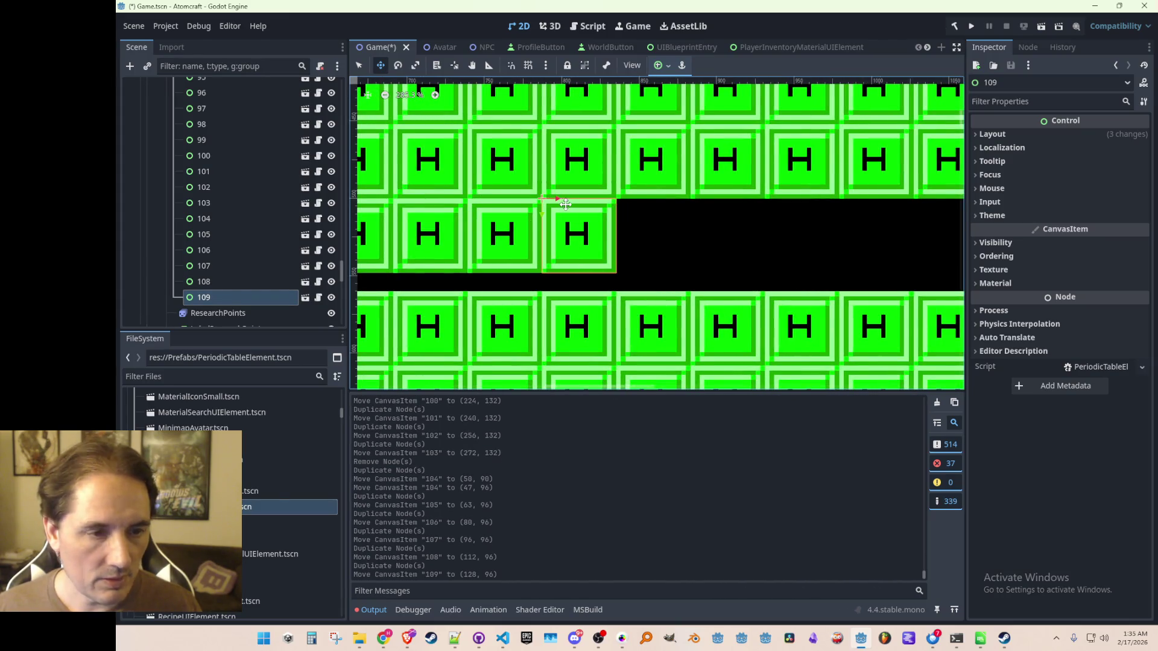
- Continue the row with tiles 110–113, each one slot further right
{"action": "scroll", "coordinate": [630, 251], "scroll_direction": "down", "scroll_amount": 1}
{"action": "scroll", "coordinate": [629, 251], "scroll_direction": "up", "scroll_amount": 1}
{"action": "scroll", "coordinate": [630, 251], "scroll_direction": "down", "scroll_amount": 1}
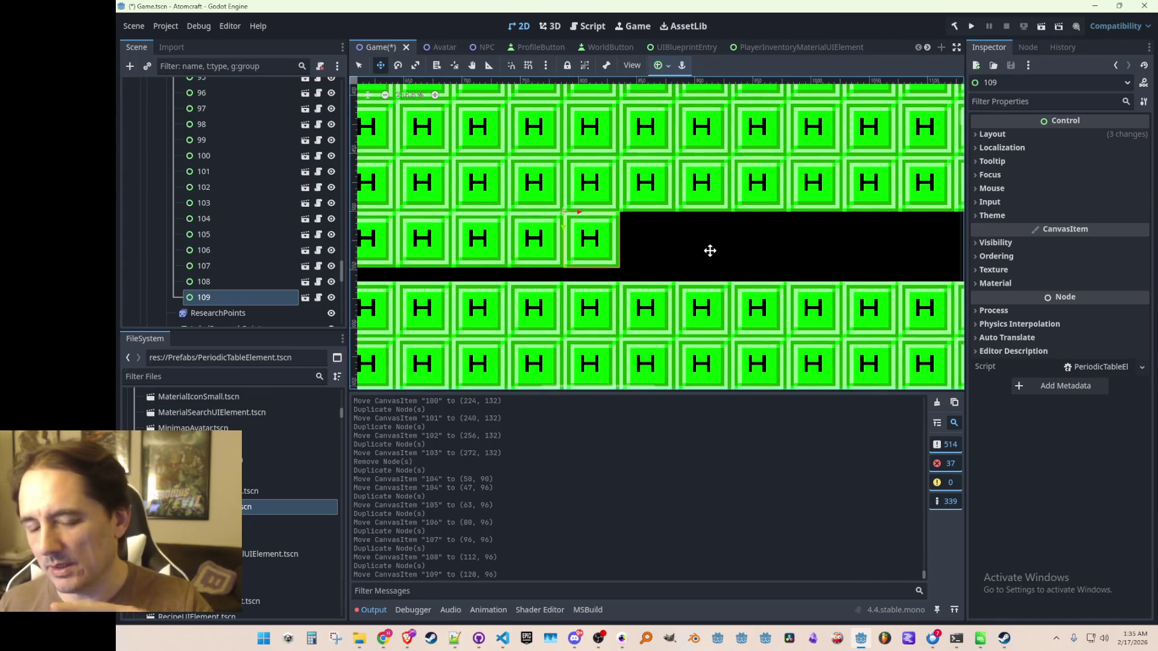
{"action": "scroll", "coordinate": [651, 244], "scroll_direction": "up", "scroll_amount": 4}
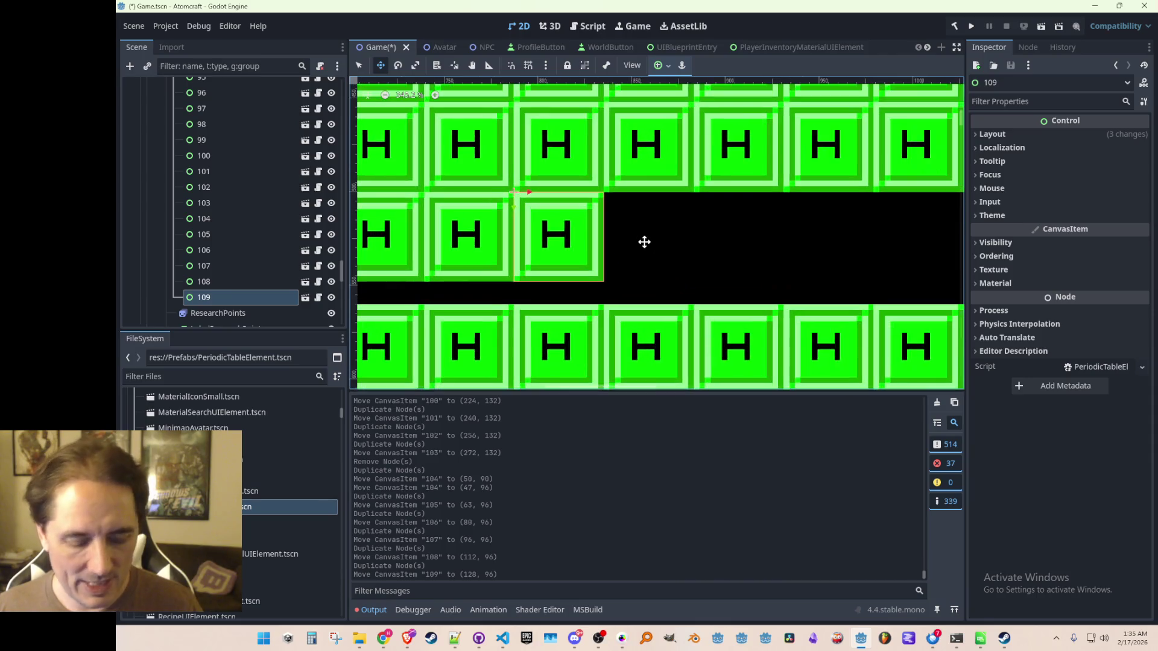
{"action": "key", "text": "ctrl+d"}
{"action": "left_click_drag", "start_coordinate": [548, 203], "coordinate": [715, 192]}
{"action": "key", "text": "ctrl+d"}
{"action": "key", "text": "ctrl+d"}
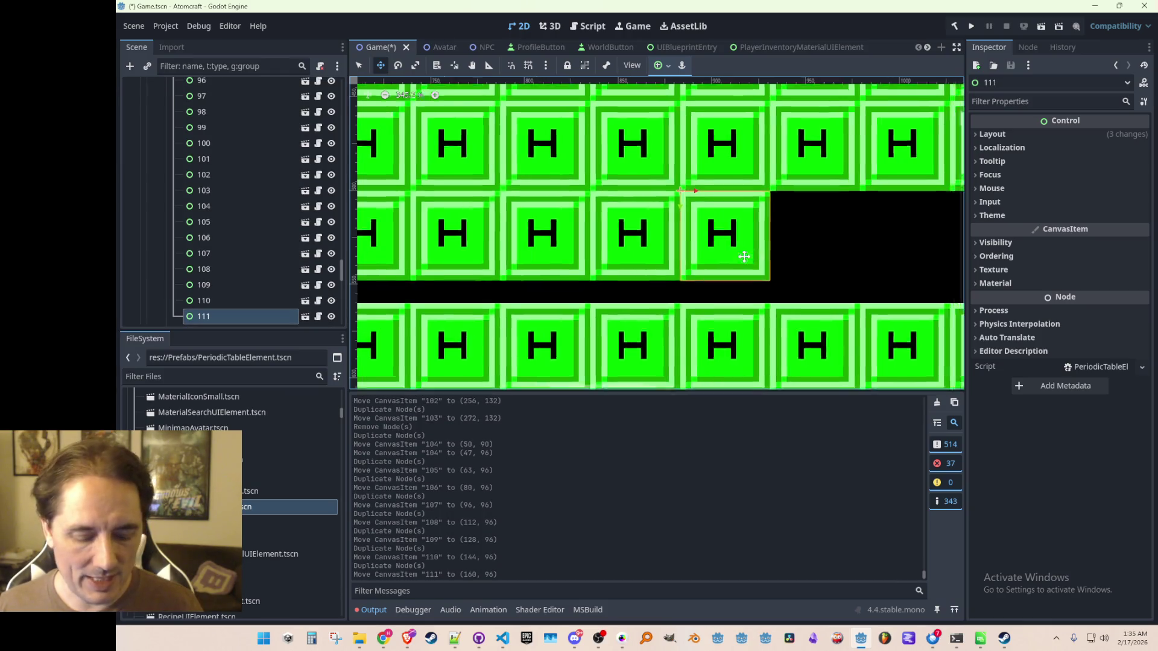
{"action": "scroll", "coordinate": [543, 187], "scroll_direction": "right", "scroll_amount": 3}
{"action": "mouse_move", "coordinate": [535, 185]}
{"action": "left_mouse_down"}
{"action": "mouse_move", "coordinate": [638, 185]}
{"action": "mouse_move", "coordinate": [623, 185]}
{"action": "left_mouse_up"}
{"action": "scroll", "coordinate": [636, 265], "scroll_direction": "down", "scroll_amount": 2}
{"action": "scroll", "coordinate": [635, 265], "scroll_direction": "up", "scroll_amount": 2}
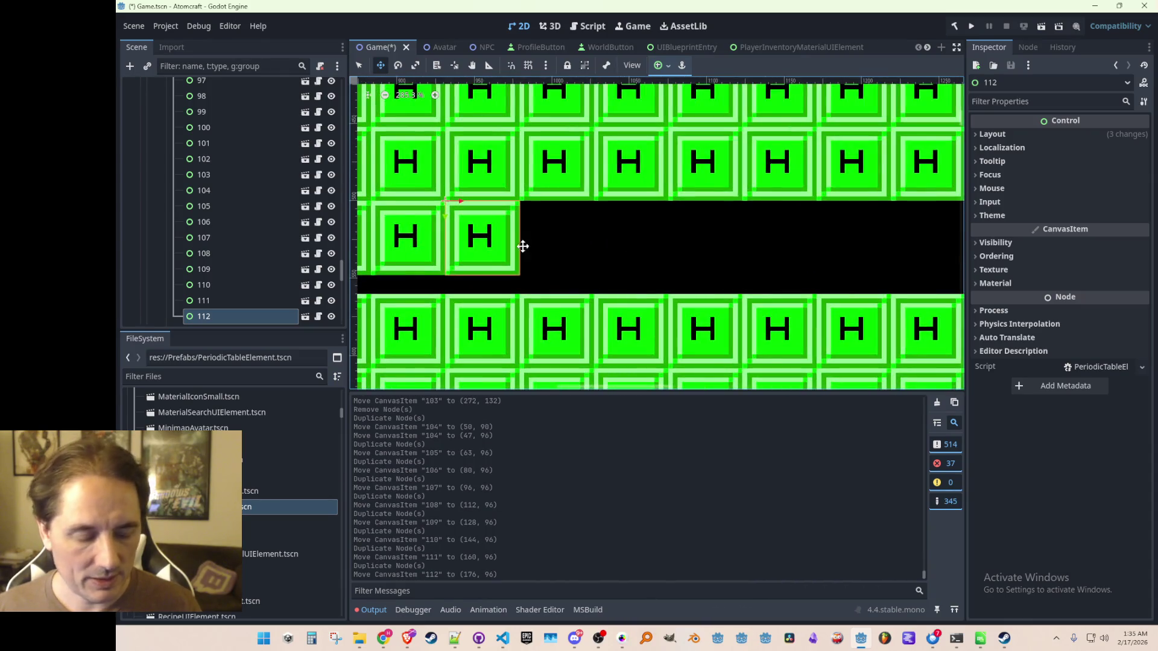
{"action": "key", "text": "ctrl+d"}
{"action": "mouse_move", "coordinate": [476, 215]}
{"action": "left_mouse_down"}
{"action": "mouse_move", "coordinate": [557, 217]}
{"action": "mouse_move", "coordinate": [559, 227]}
{"action": "mouse_move", "coordinate": [650, 213]}
{"action": "mouse_move", "coordinate": [636, 213]}
{"action": "left_mouse_up"}
- Finish the Rf–Og row with tiles 114–118 and save Game.tscn
{"action": "scroll", "coordinate": [559, 227], "scroll_direction": "up", "scroll_amount": 1}
{"action": "key", "text": "ctrl+d"}
{"action": "scroll", "coordinate": [604, 213], "scroll_direction": "right", "scroll_amount": 2}
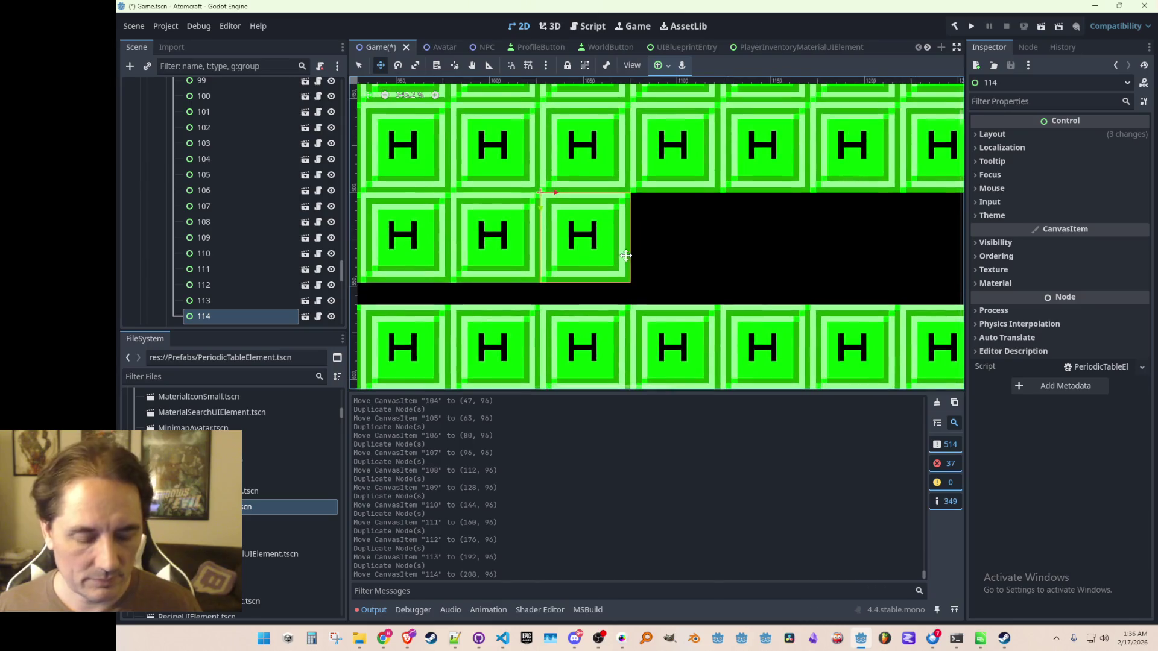
{"action": "key", "text": "ctrl+d"}
{"action": "left_click_drag", "start_coordinate": [563, 210], "coordinate": [776, 209]}
{"action": "scroll", "coordinate": [628, 208], "scroll_direction": "right", "scroll_amount": 2}
{"action": "key", "text": "ctrl+d"}
{"action": "key", "text": "ctrl+d"}
{"action": "scroll", "coordinate": [711, 256], "scroll_direction": "right", "scroll_amount": 2}
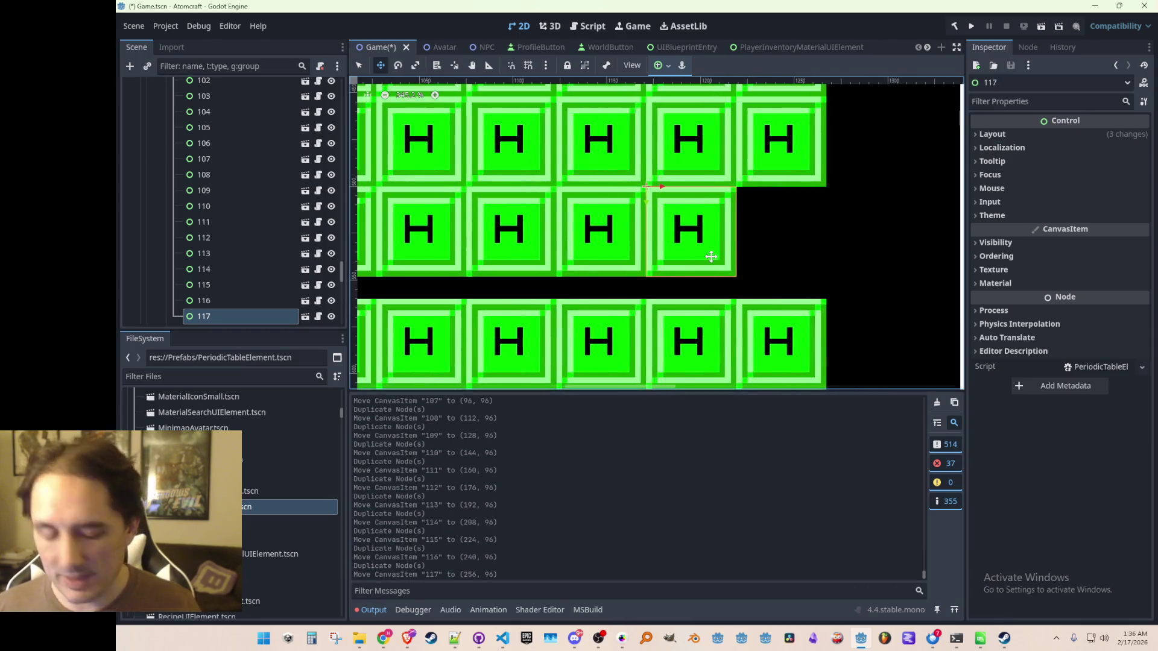
{"action": "key", "text": "ctrl+d"}
{"action": "left_click_drag", "start_coordinate": [692, 224], "coordinate": [778, 224]}
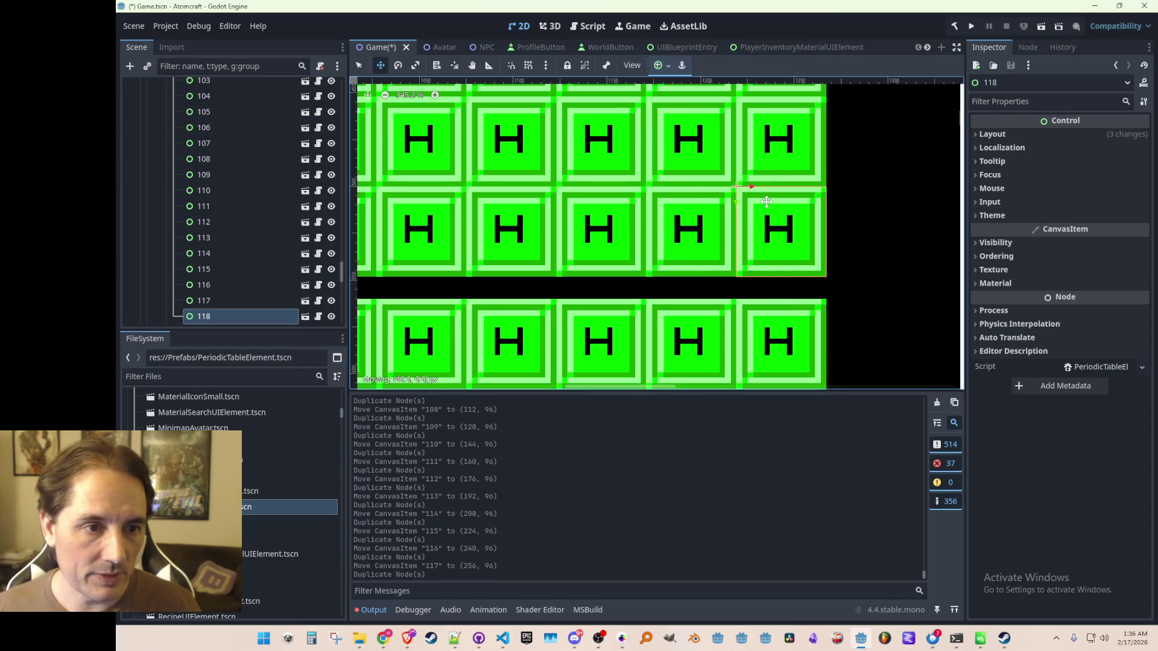
{"action": "scroll", "coordinate": [768, 210], "scroll_direction": "down", "scroll_amount": 3}
{"action": "scroll", "coordinate": [768, 209], "scroll_direction": "down", "scroll_amount": 7}
{"action": "key", "text": "ctrl+s"}
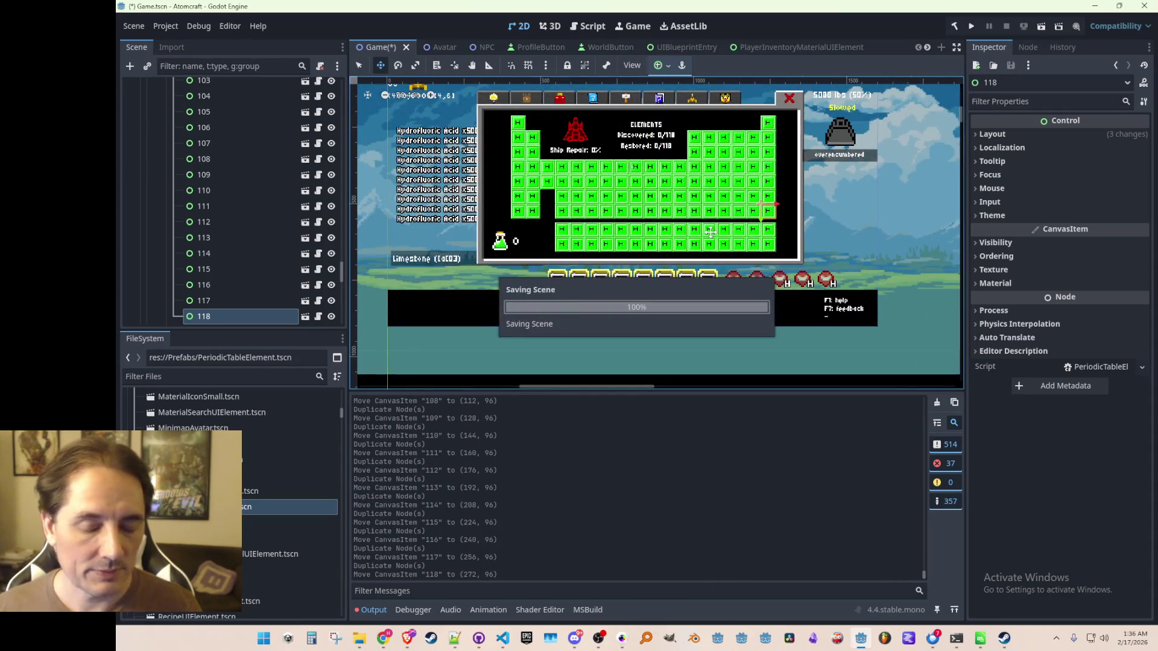
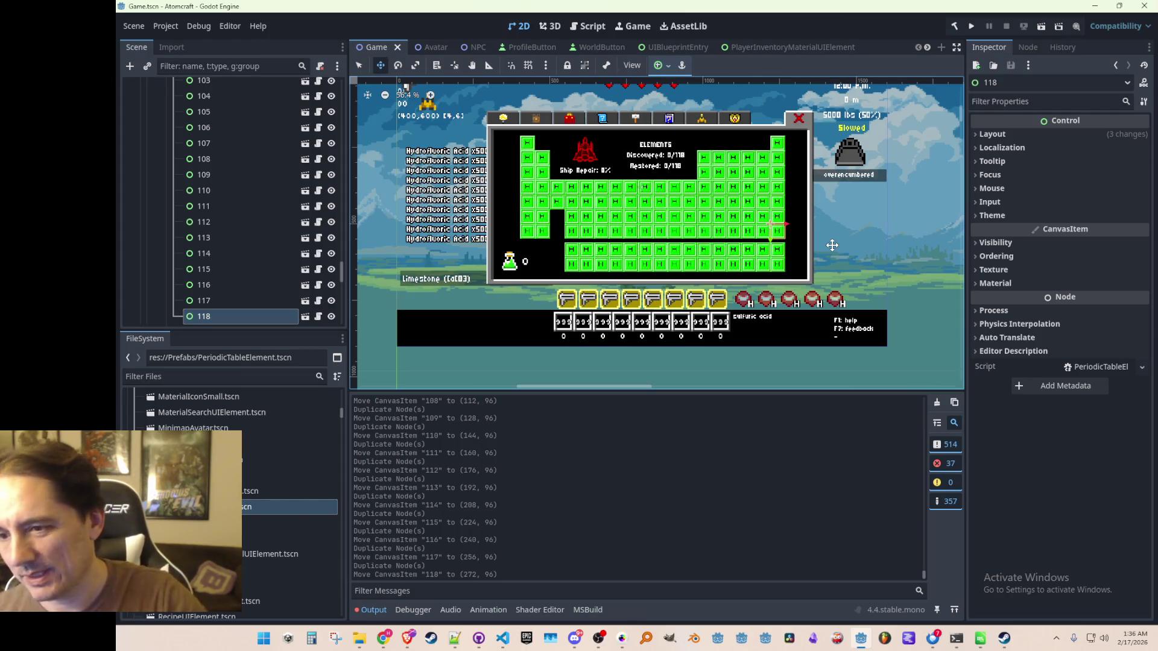
- Save Game.tscn and collapse the Elements node in the Scene dock
{"action": "scroll", "coordinate": [698, 213], "scroll_direction": "down", "scroll_amount": 1}
{"action": "scroll", "coordinate": [682, 242], "scroll_direction": "up", "scroll_amount": 2}
{"action": "key", "text": "ctrl+s"}
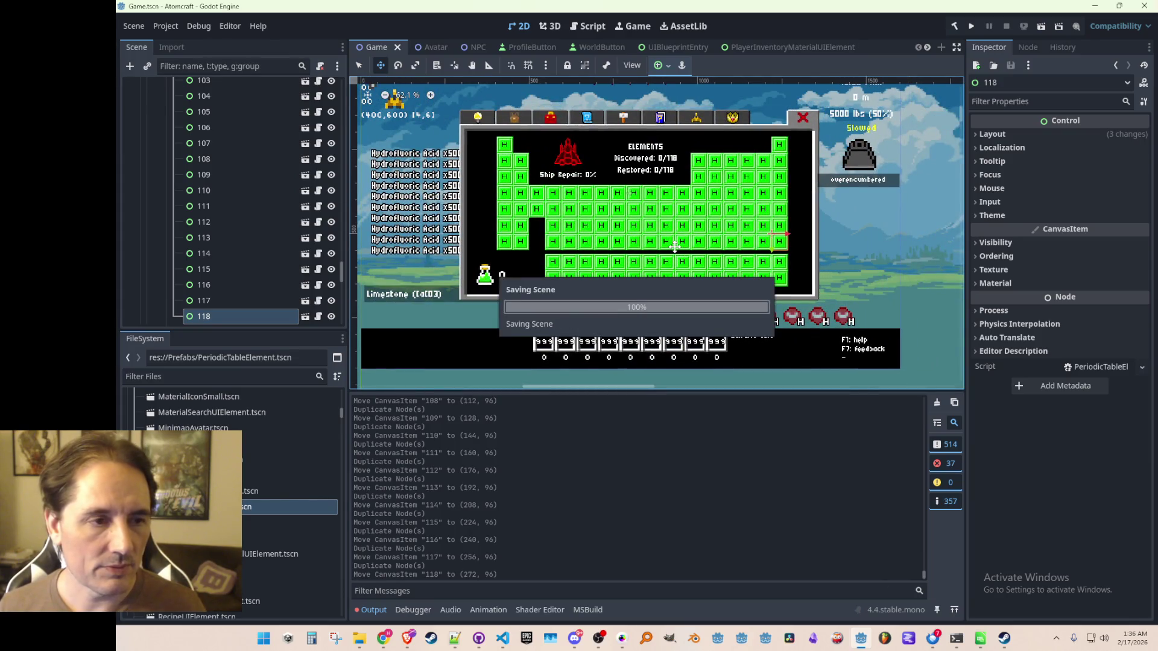
{"action": "scroll", "coordinate": [211, 229], "scroll_direction": "up", "scroll_amount": 15}
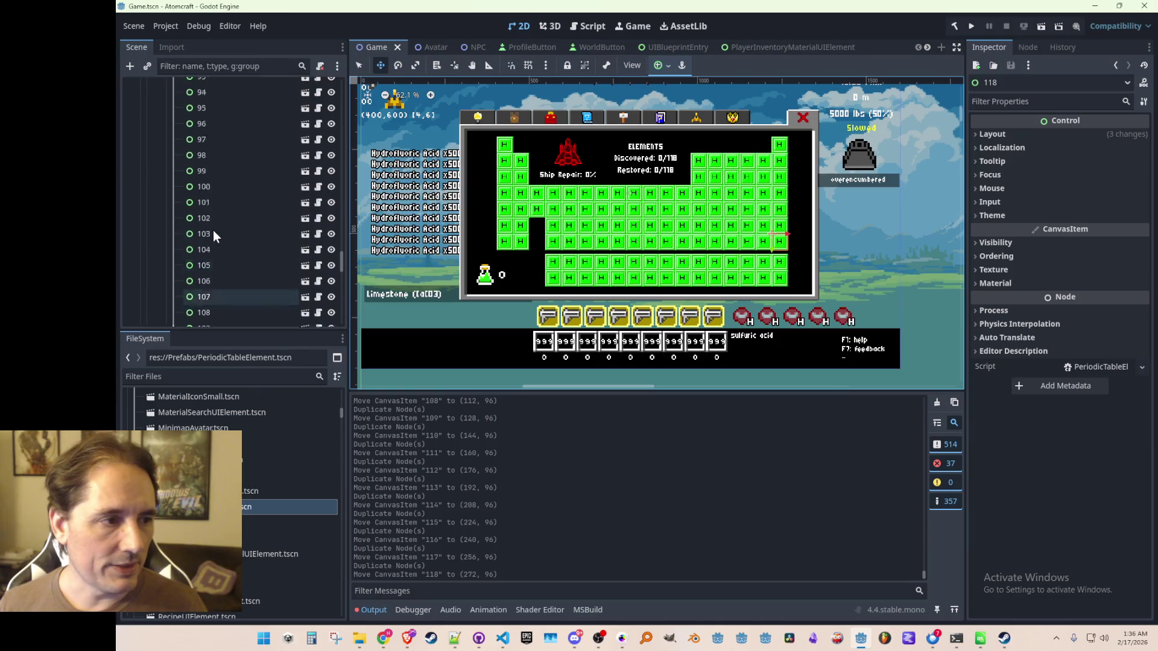
{"action": "scroll", "coordinate": [212, 232], "scroll_direction": "up", "scroll_amount": 12}
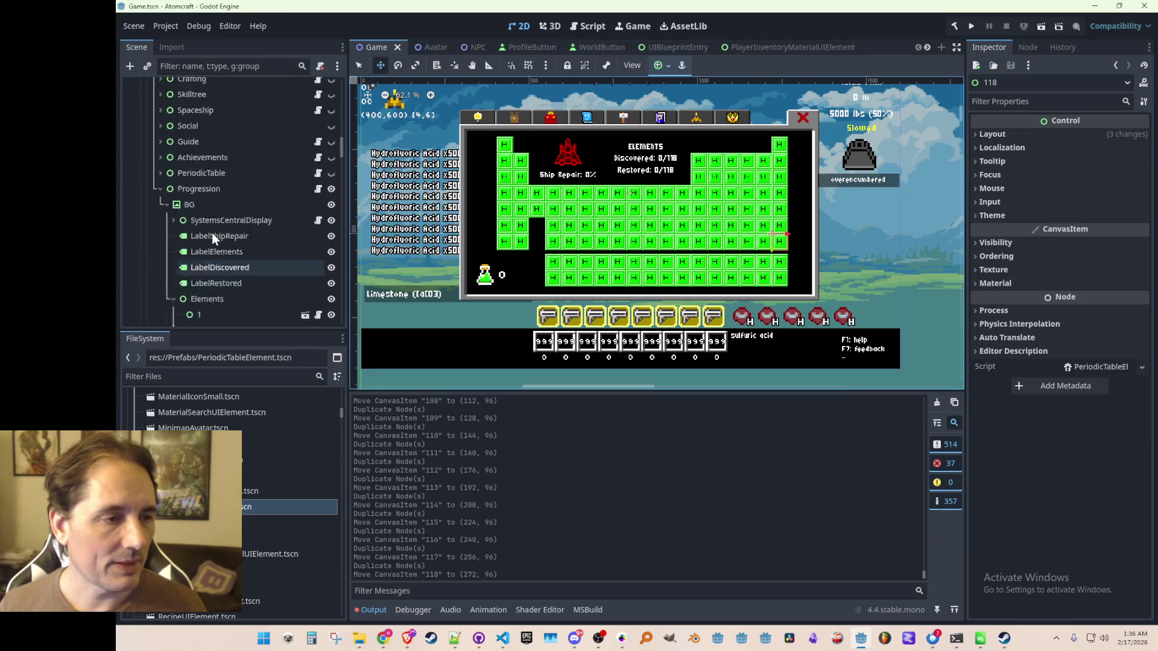
{"action": "left_click", "coordinate": [173, 269]}
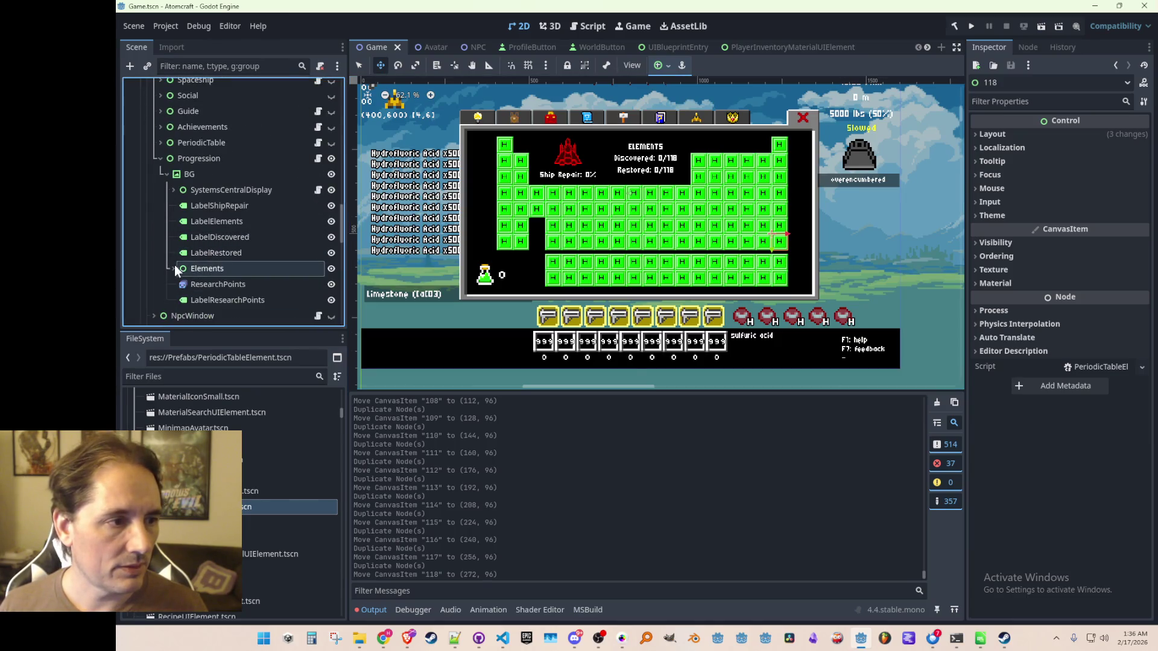
{"action": "scroll", "coordinate": [548, 194], "scroll_direction": "down", "scroll_amount": 1}
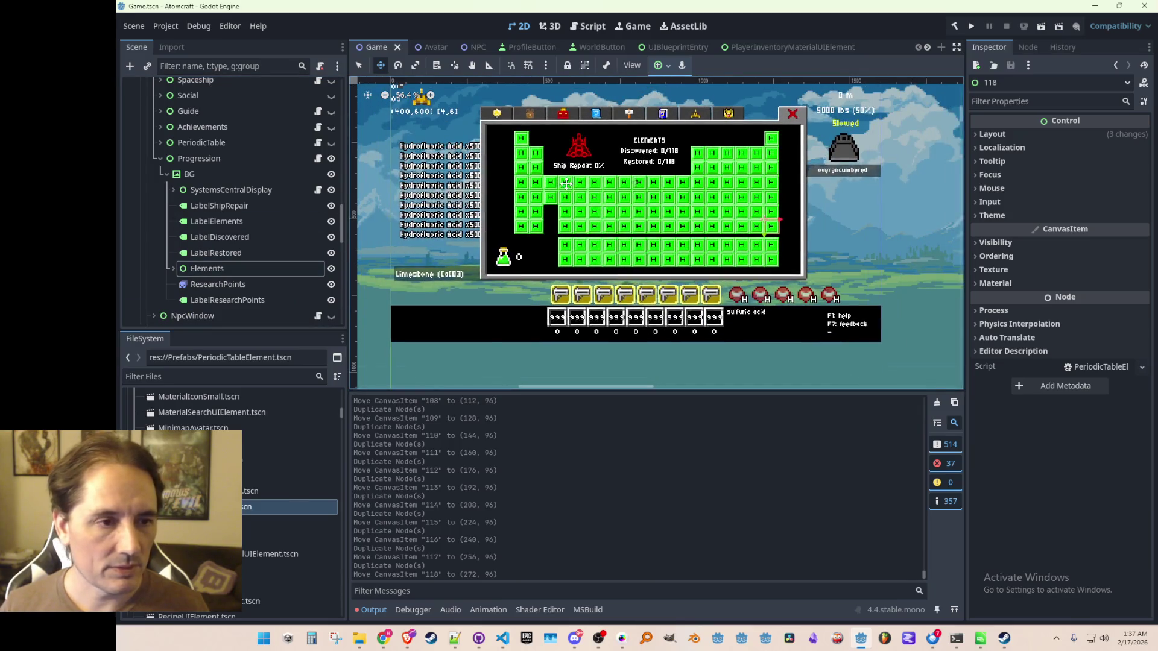
{"action": "key", "text": "ctrl+s"}
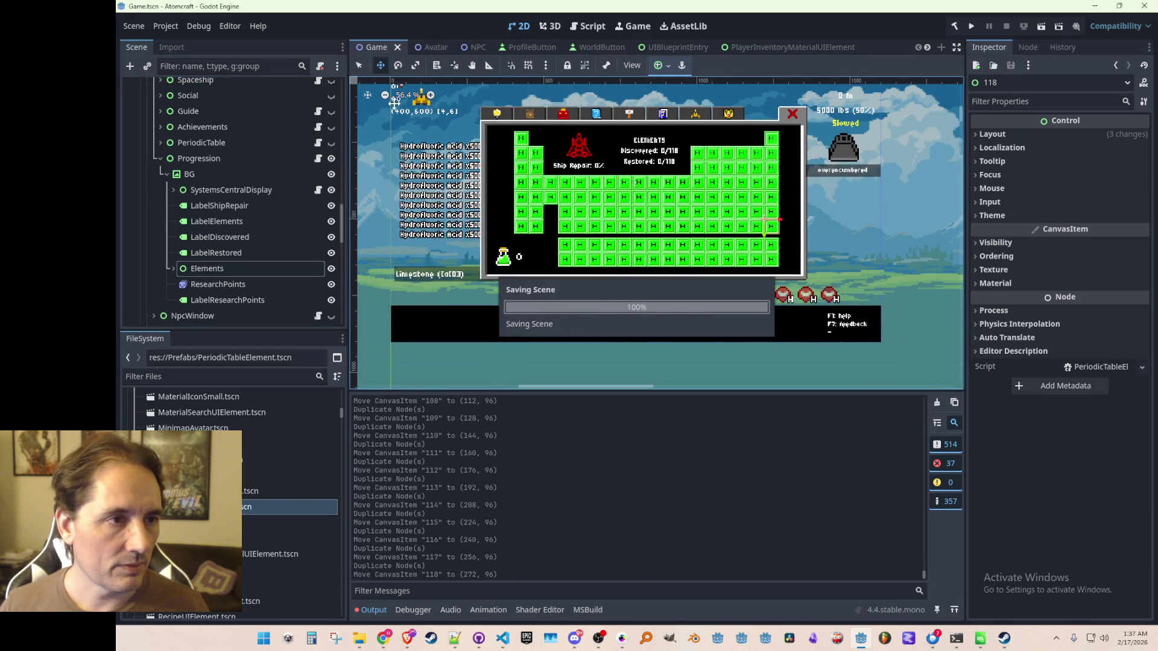
- Expand Elements again and open the first element's PeriodicTableElement scene in the editor
{"action": "scroll", "coordinate": [259, 241], "scroll_direction": "up", "scroll_amount": 1}
{"action": "scroll", "coordinate": [264, 248], "scroll_direction": "down", "scroll_amount": 1}
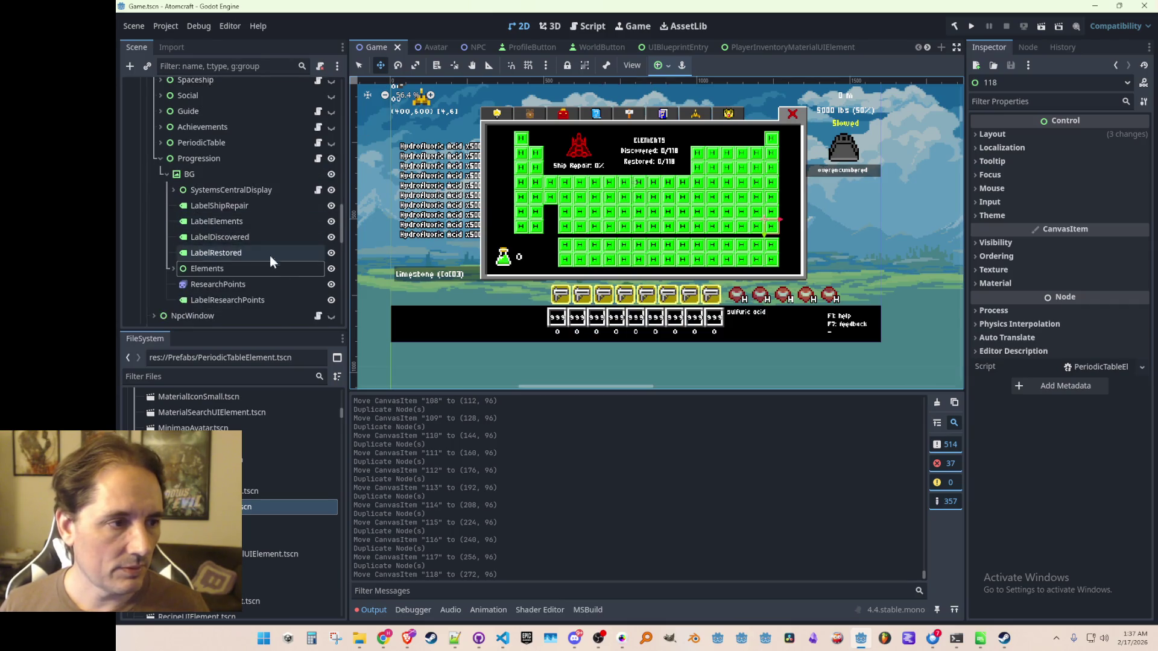
{"action": "left_click", "coordinate": [171, 269]}
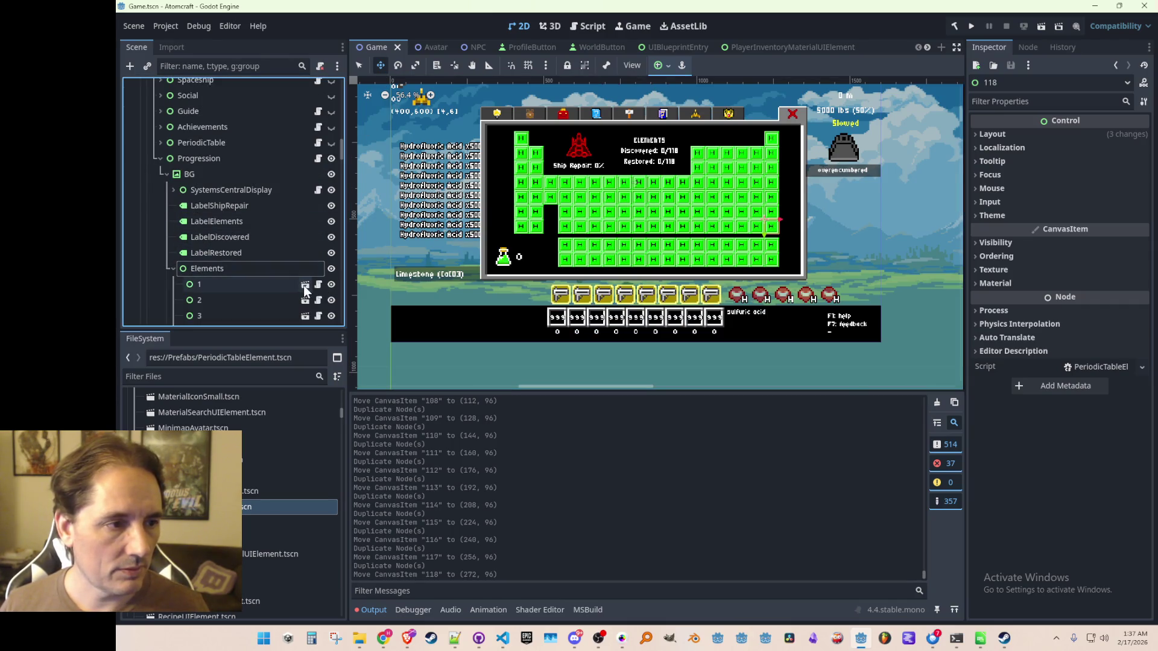
{"action": "left_click", "coordinate": [303, 285]}
{"action": "scroll", "coordinate": [520, 214], "scroll_direction": "up", "scroll_amount": 8}
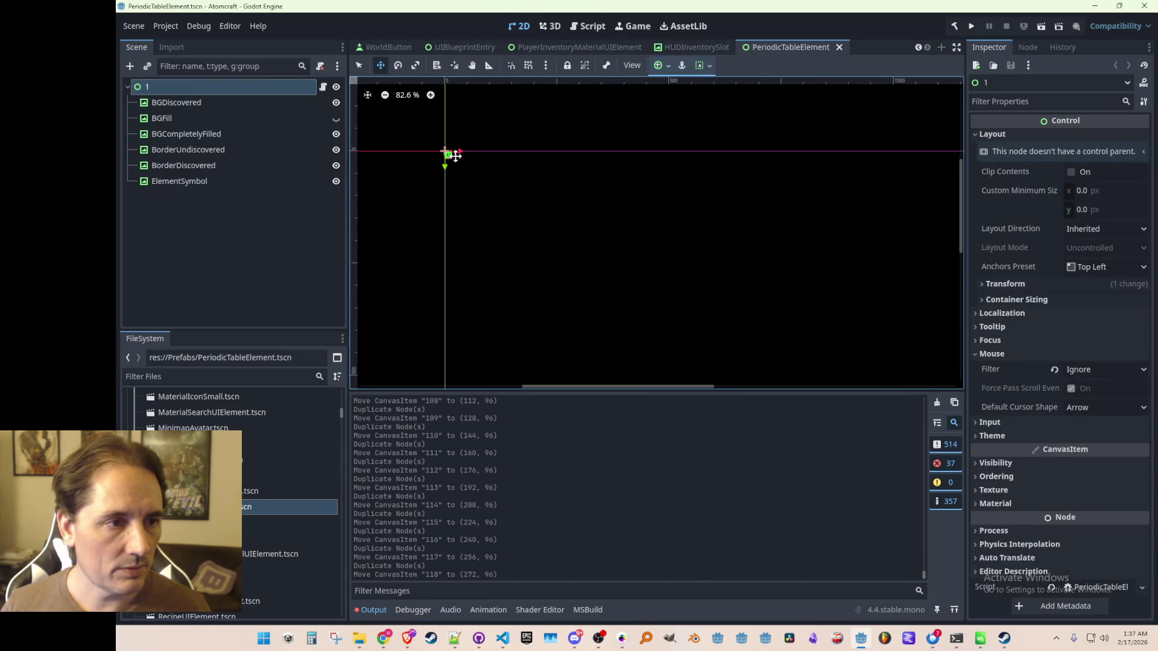
- Open PeriodicTableElement.cs in VS Code, finish the ElementSymbol TextureRect field, and save
{"action": "left_click", "coordinate": [323, 86]}
{"action": "type", "text": "TextureRect BGDiscovered, BGFill, BGCompletelyFilled, BorderUndiscovered, BorderDiscovered,"}
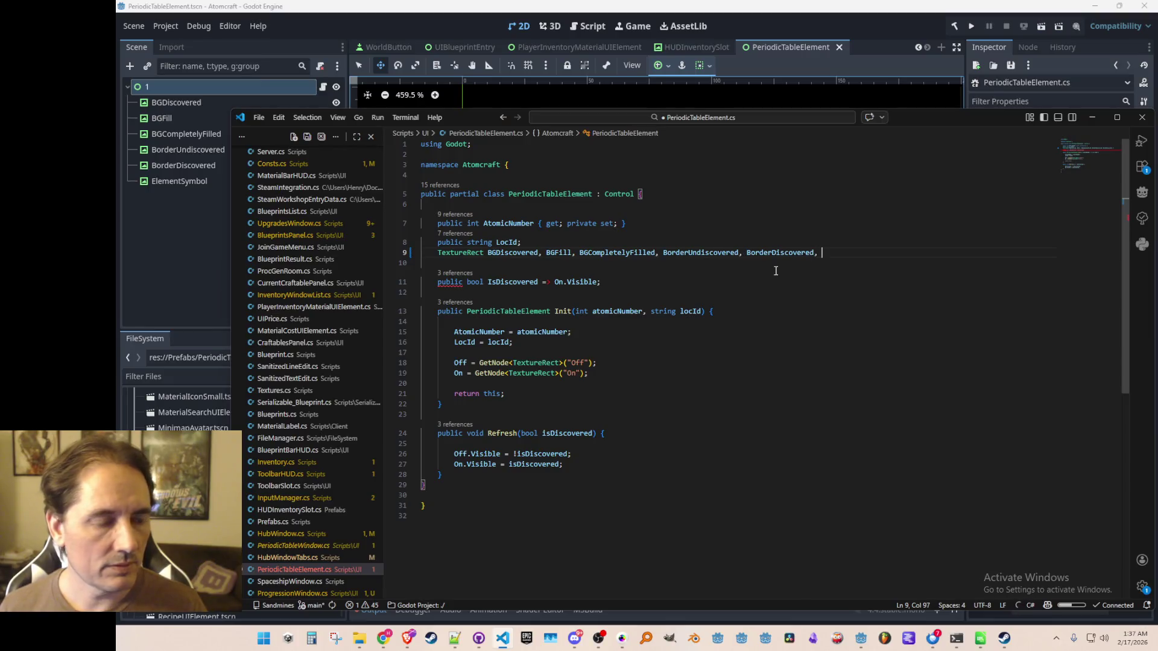
{"action": "type", "text": "ElementSy"}
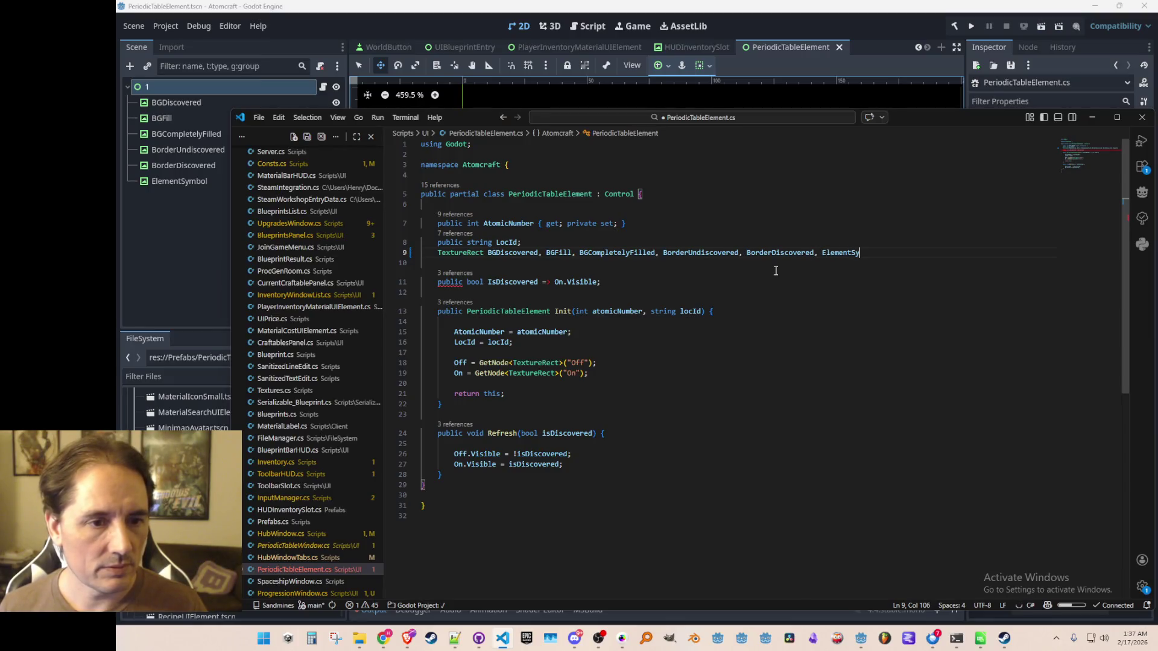
{"action": "key", "text": "Home"}
{"action": "key", "text": "Home"}
{"action": "key", "text": "ctrl+s"}
{"action": "key", "text": "Down"}
{"action": "key", "text": "Down"}
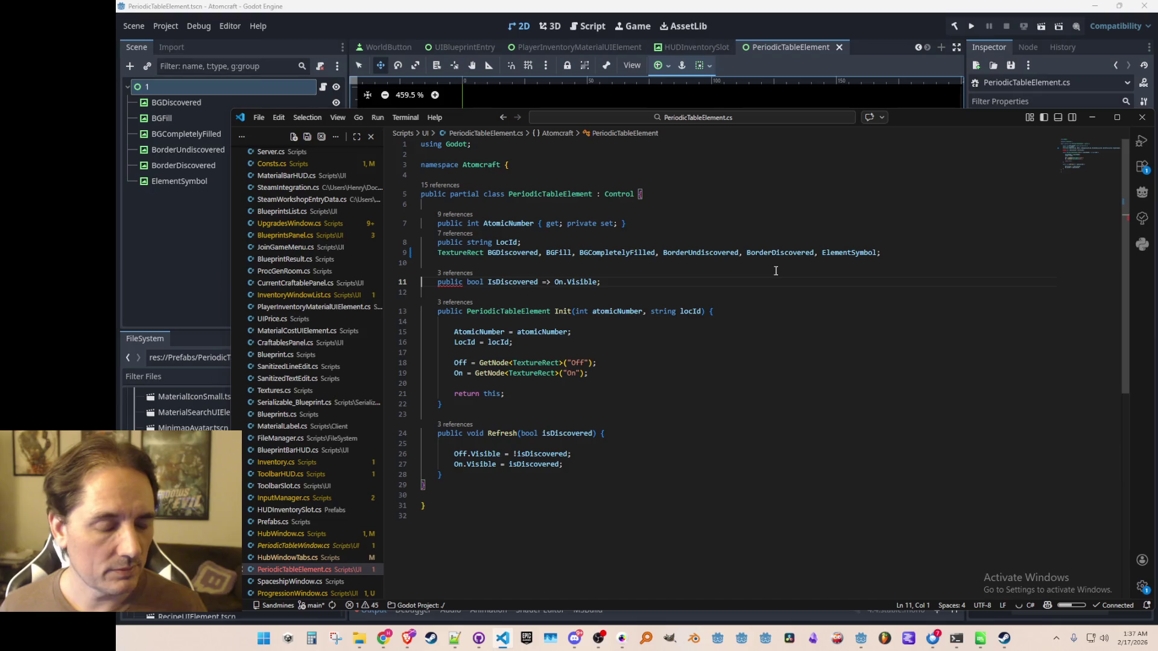
- Inspect the IsDiscovered property returning On.Visible, then save the script again
{"action": "key", "text": "End"}
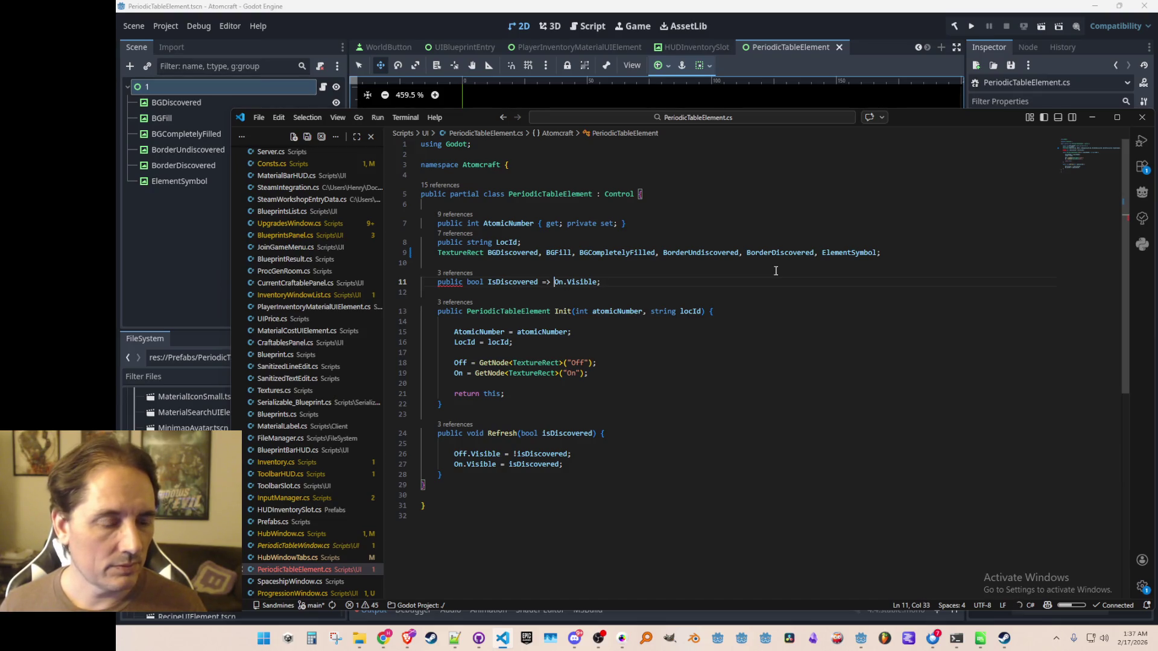
{"action": "key", "text": "ctrl+shift+Right"}
{"action": "key", "text": "ctrl+shift+Right"}
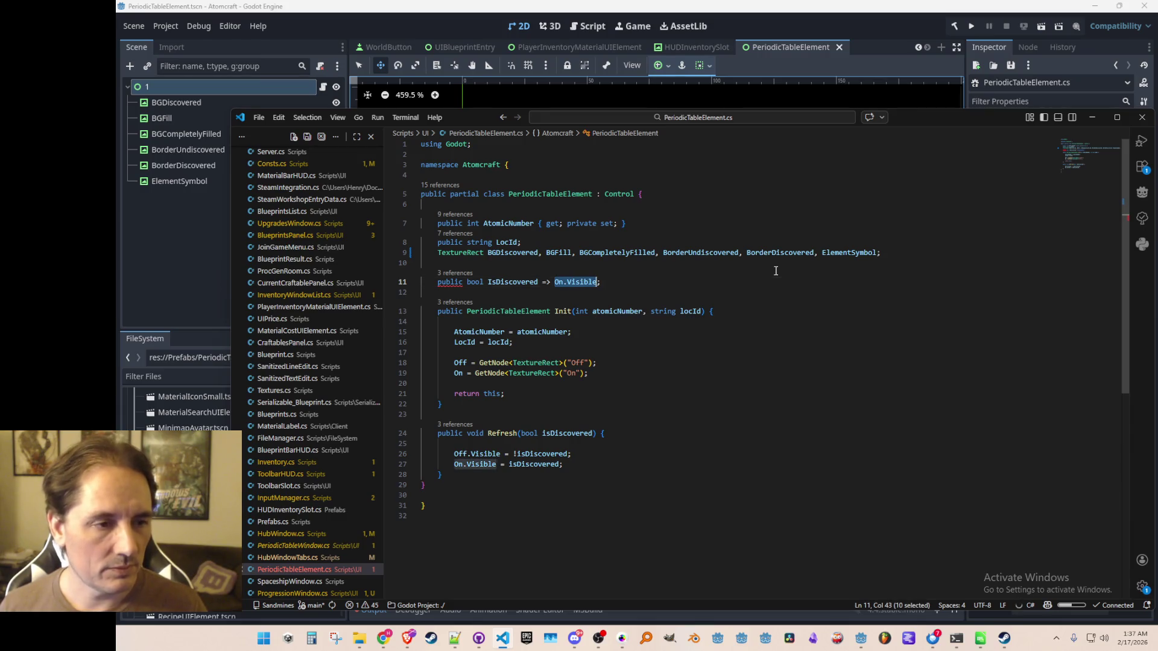
{"action": "key", "text": "Home"}
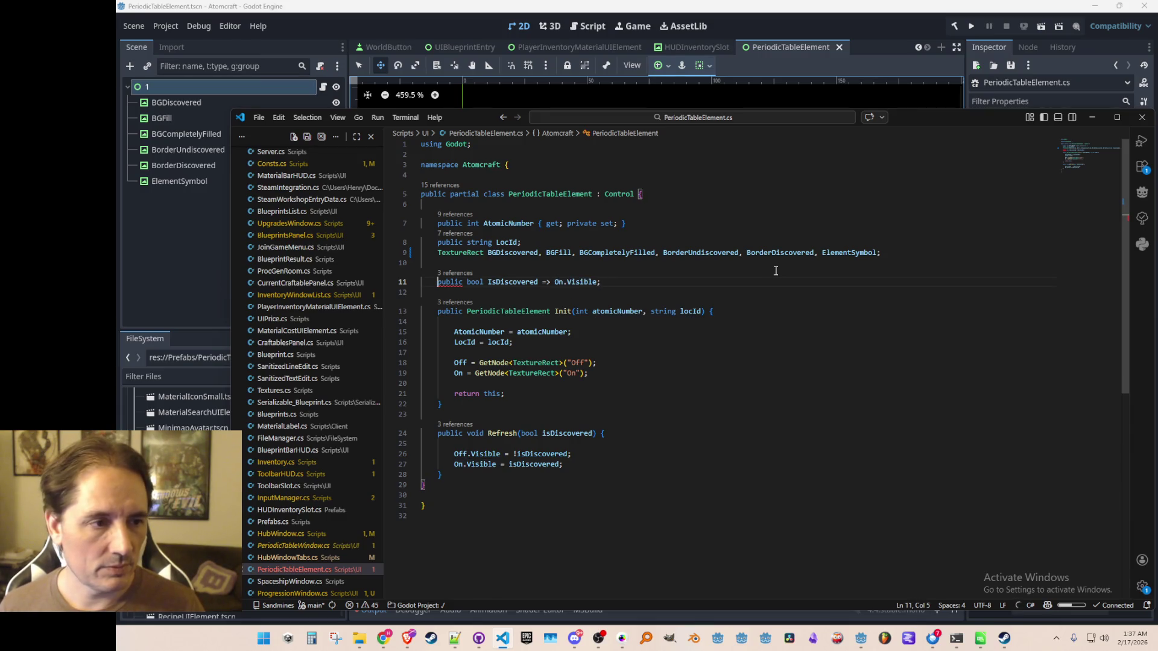
{"action": "type", "text": "/"}
{"action": "key", "text": "BackSpace"}
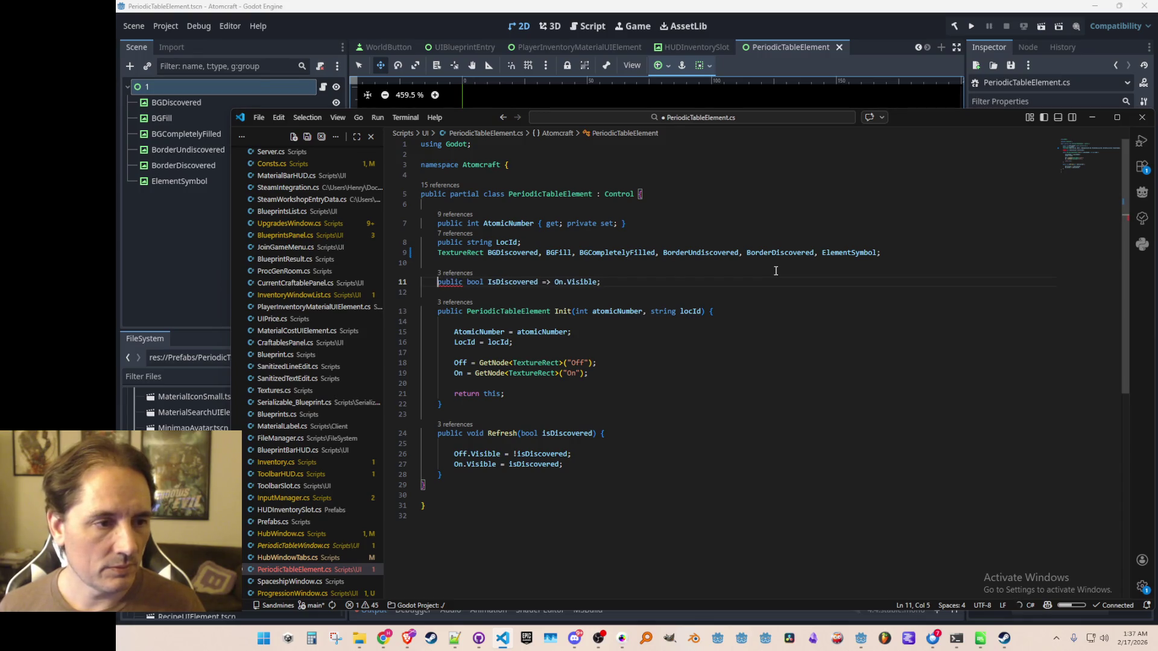
{"action": "key", "text": "ctrl+s"}
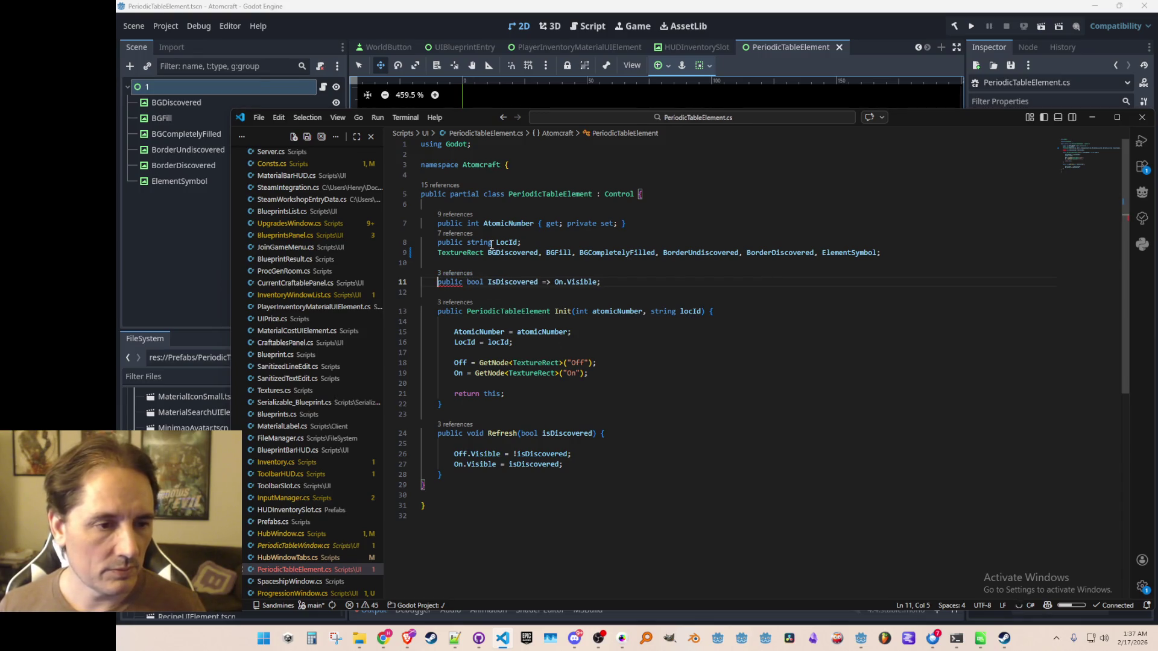
{"action": "left_click", "coordinate": [471, 264]}
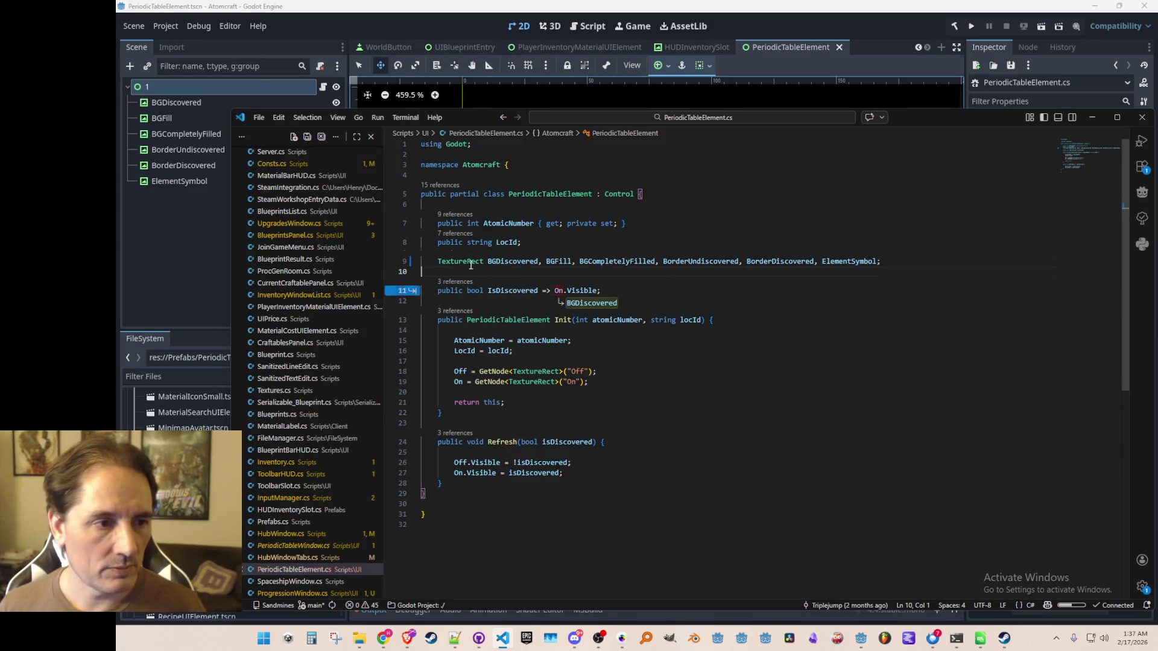
- Review the IsDiscovered references in ProgressionWindow.cs and PeriodicTableWindow.cs
{"action": "left_click", "coordinate": [496, 291], "text": "ctrl"}
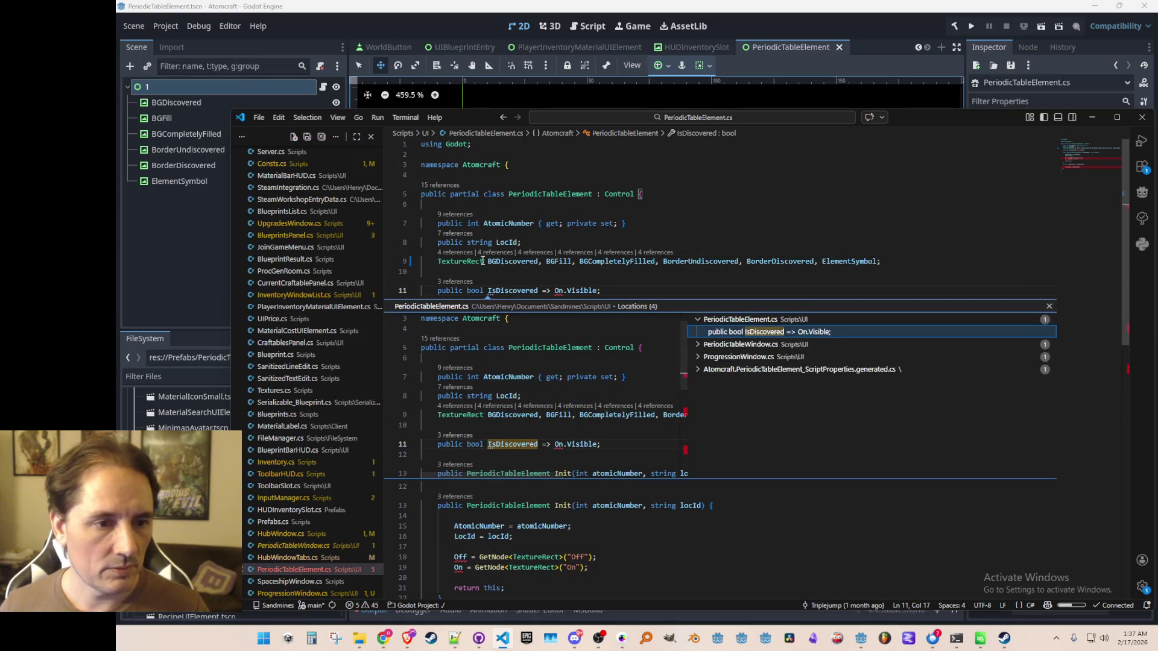
{"action": "left_click", "coordinate": [758, 359]}
{"action": "left_click", "coordinate": [759, 370]}
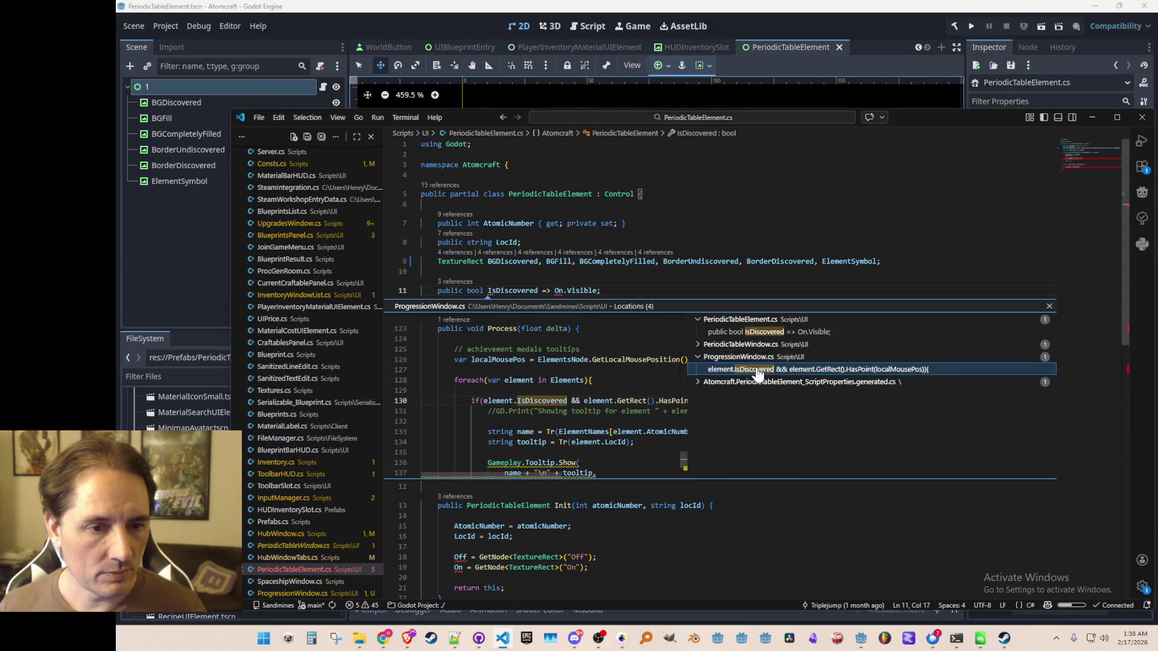
{"action": "left_click", "coordinate": [758, 345]}
{"action": "double_click", "coordinate": [763, 357]}
{"action": "key", "text": "Up"}
{"action": "key", "text": "Up"}
{"action": "key", "text": "ctrl+l"}
{"action": "key", "text": "ctrl+l"}
{"action": "key", "text": "ctrl+l"}
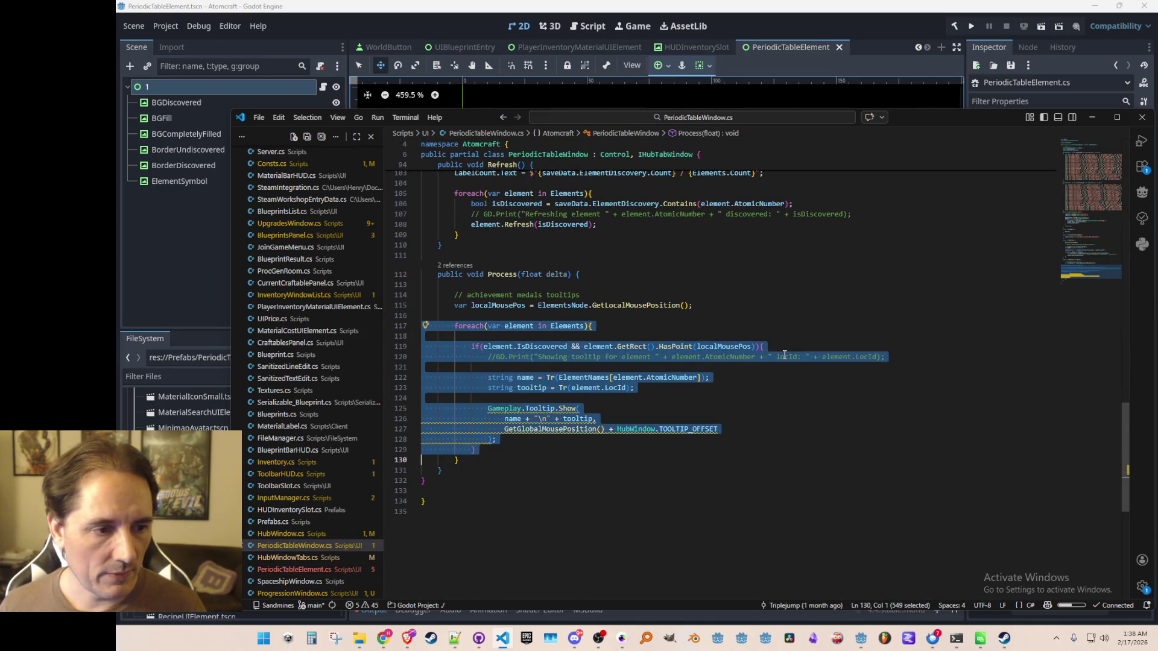
{"action": "key", "text": "alt+Left"}
{"action": "key", "text": "alt+Left"}
{"action": "key", "text": "alt+Left"}
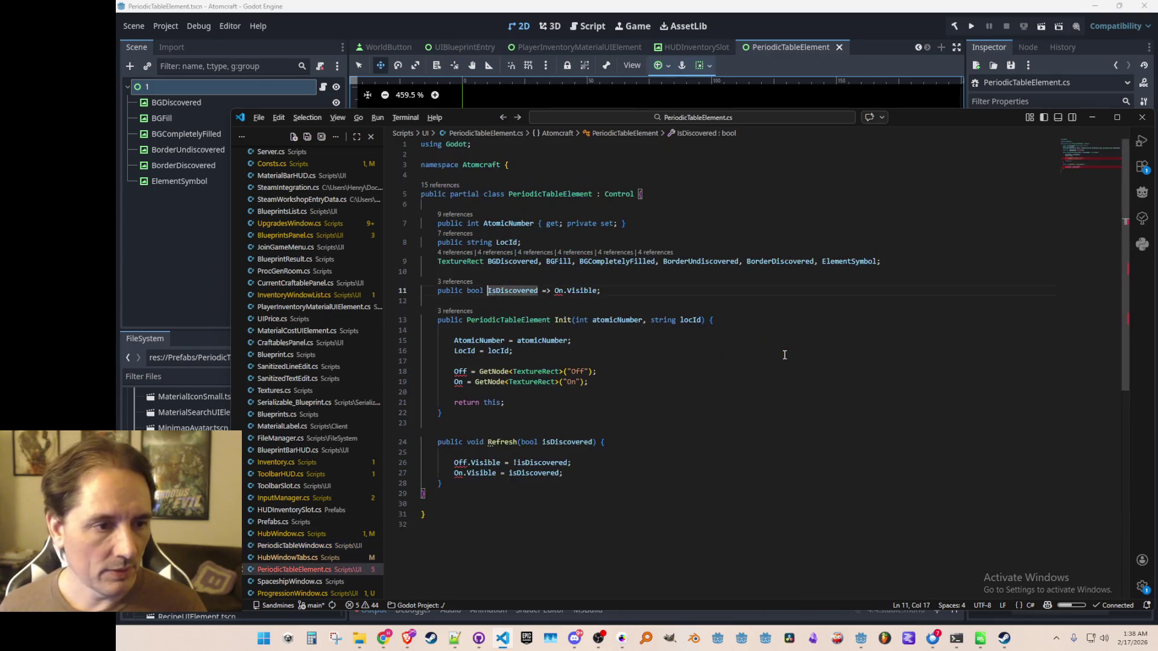
- Comment out the tooltip if-block using IsDiscovered in ProgressionWindow.cs
{"action": "left_click", "coordinate": [459, 290]}
{"action": "left_click", "coordinate": [462, 282]}
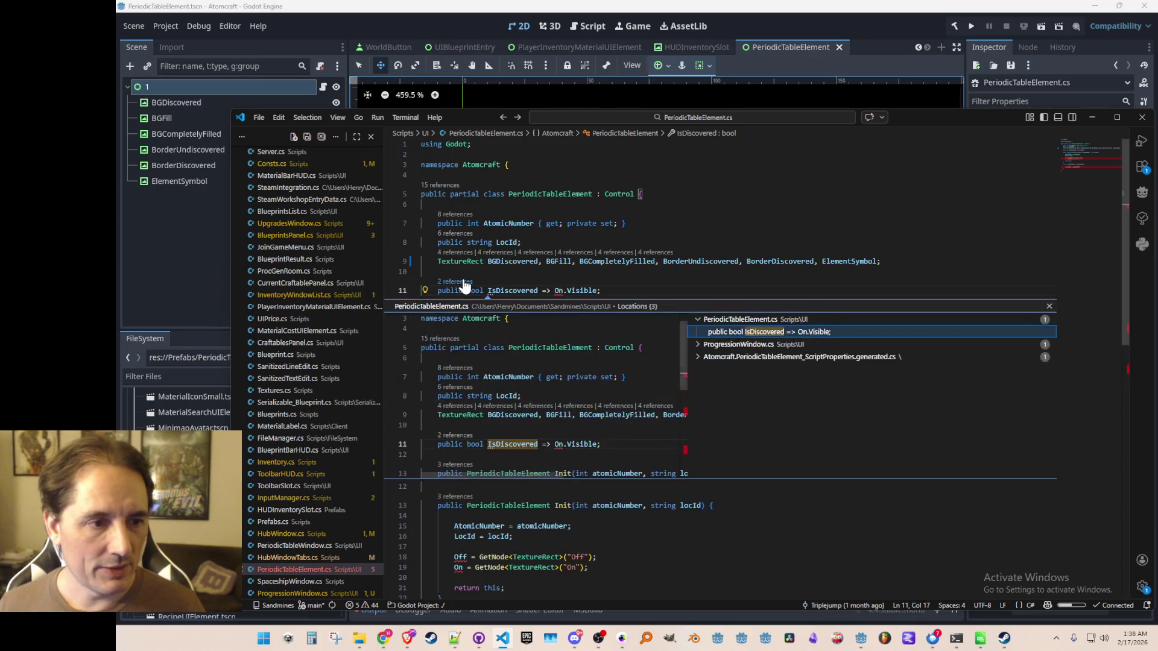
{"action": "left_click", "coordinate": [757, 344]}
{"action": "double_click", "coordinate": [755, 357]}
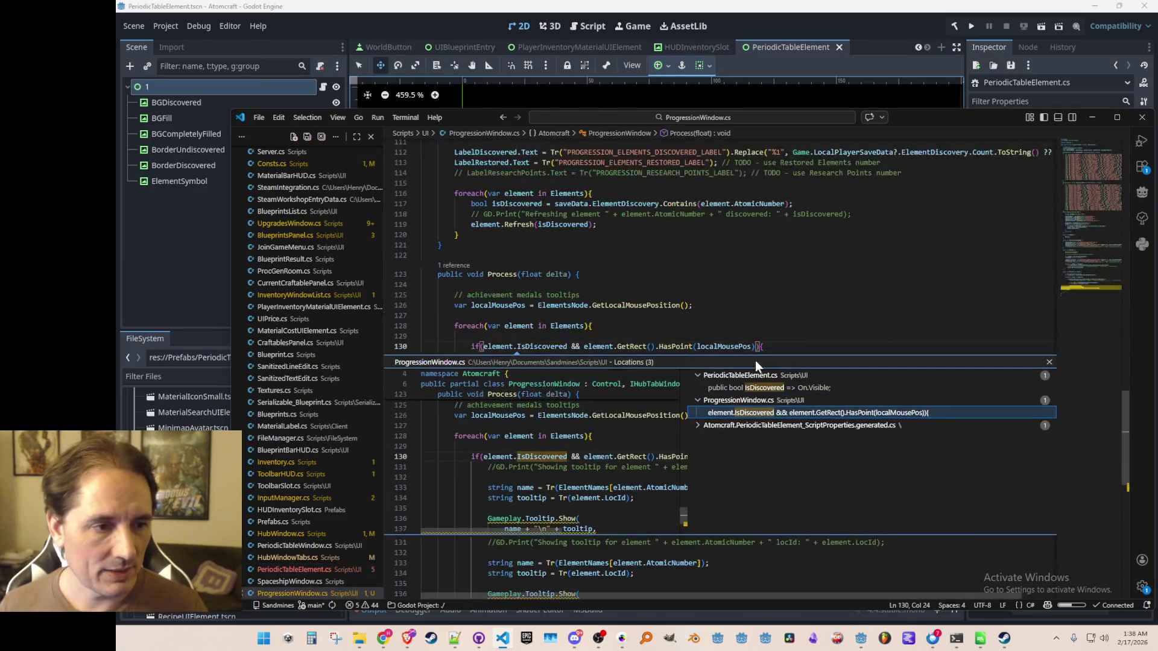
{"action": "key", "text": "Home"}
{"action": "key", "text": "Home"}
{"action": "key", "text": "shift+Down"}
{"action": "key", "text": "shift+Down"}
{"action": "key", "text": "shift+Down"}
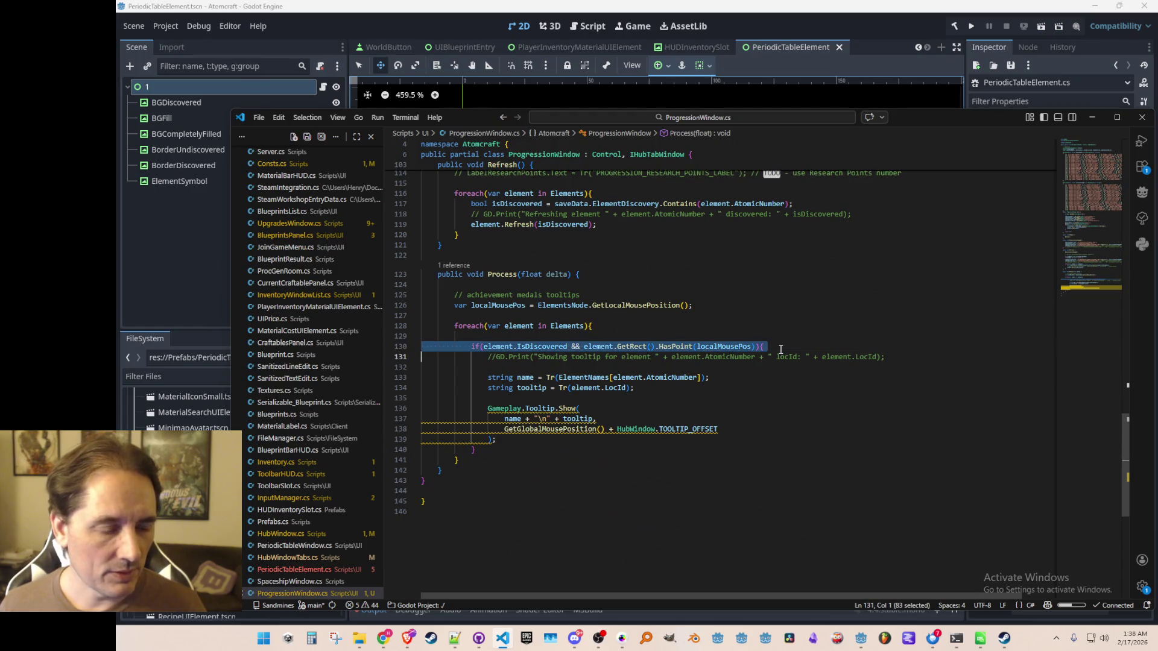
{"action": "key", "text": "ctrl+/"}
{"action": "key", "text": "Escape"}
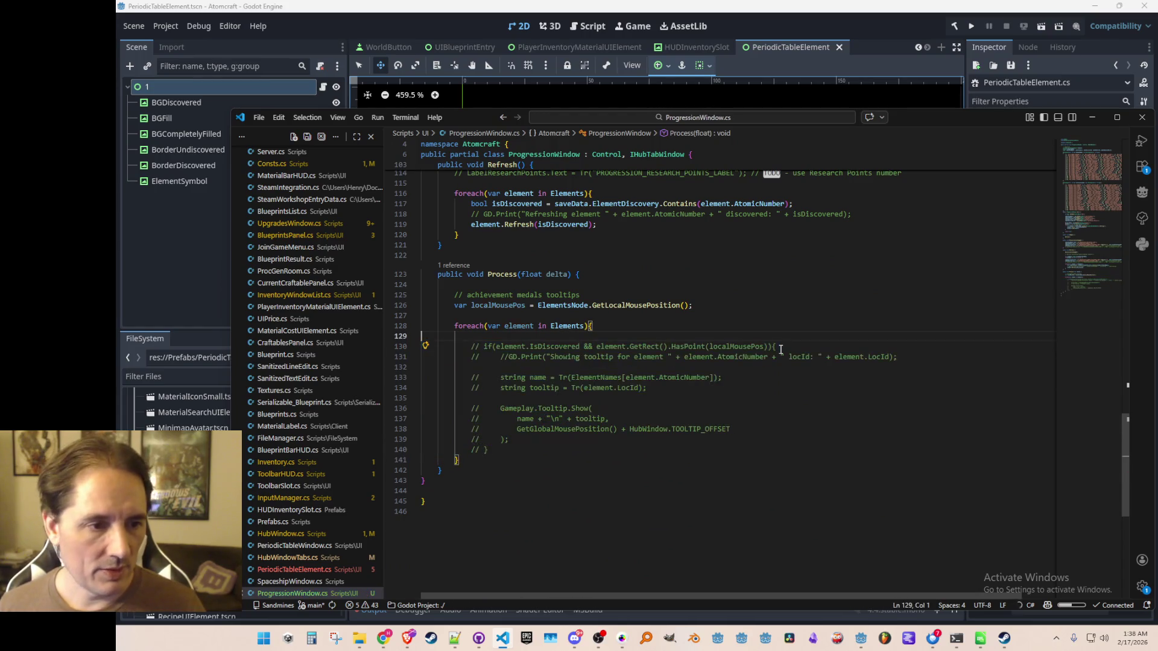
{"action": "key", "text": "alt+Left"}
- Delete and restore the IsDiscovered property line, then save PeriodicTableElement.cs
{"action": "key", "text": "Up"}
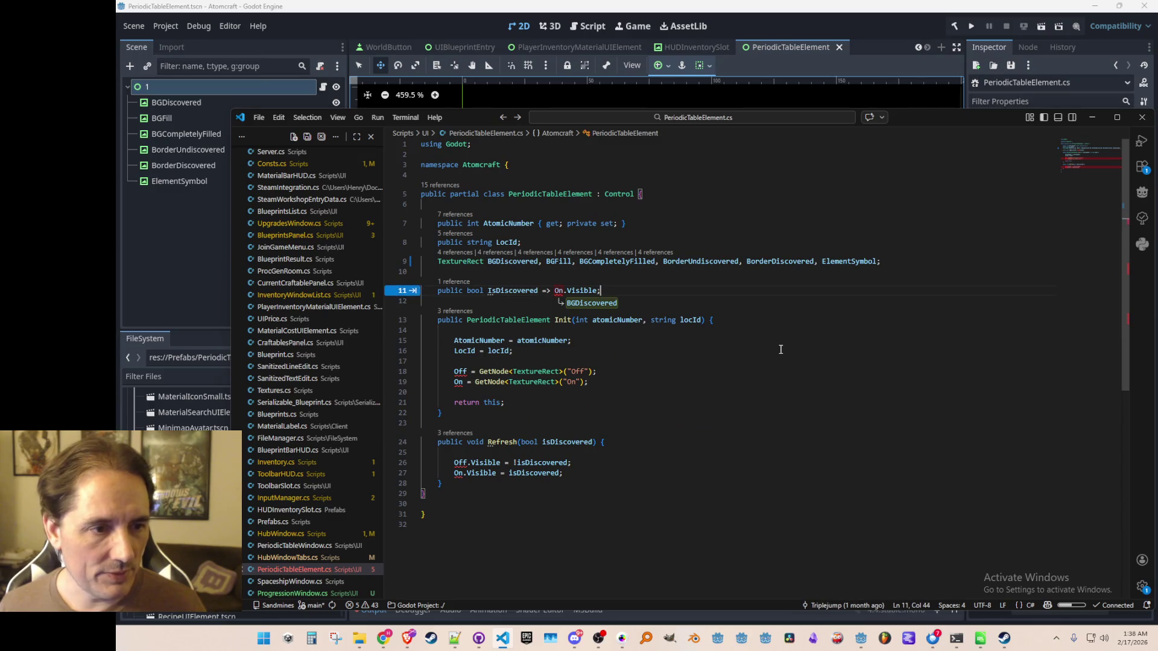
{"action": "key", "text": "ctrl+shift+k"}
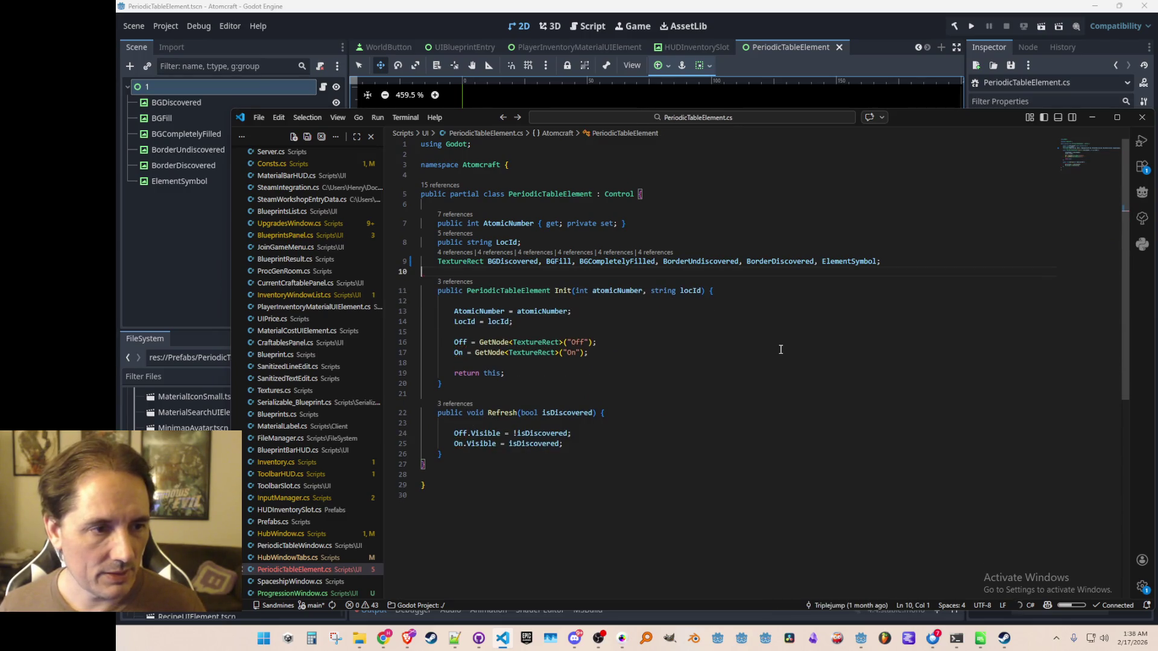
{"action": "key", "text": "ctrl+z"}
{"action": "key", "text": "ctrl+z"}
{"action": "key", "text": "ctrl+z"}
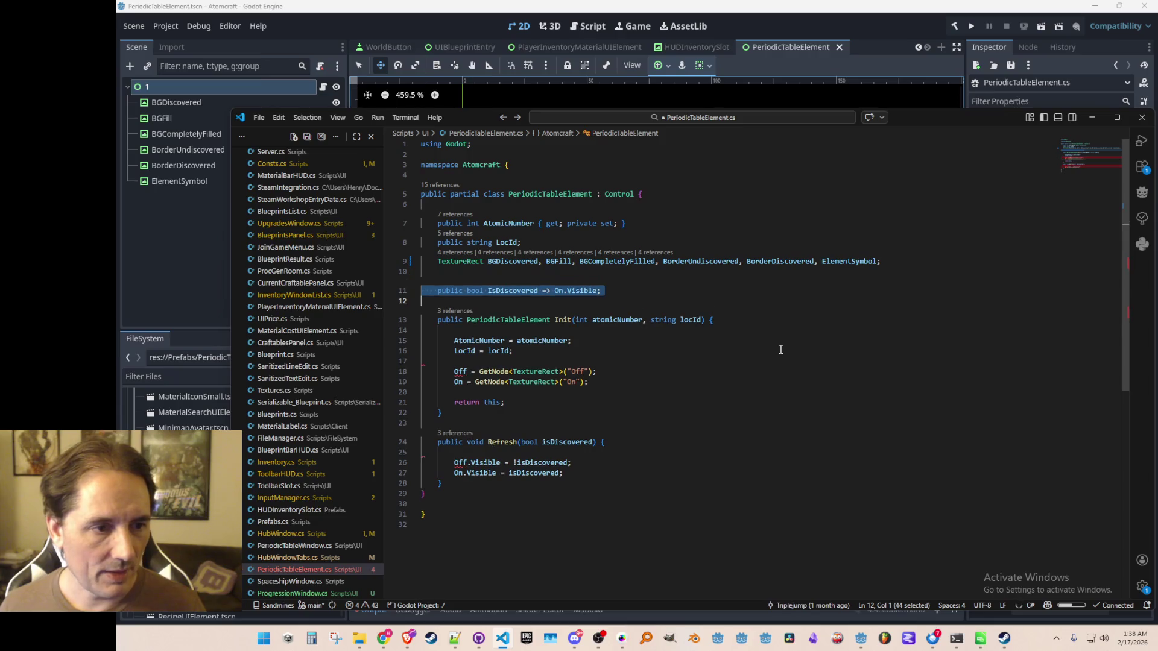
{"action": "key", "text": "ctrl+s"}
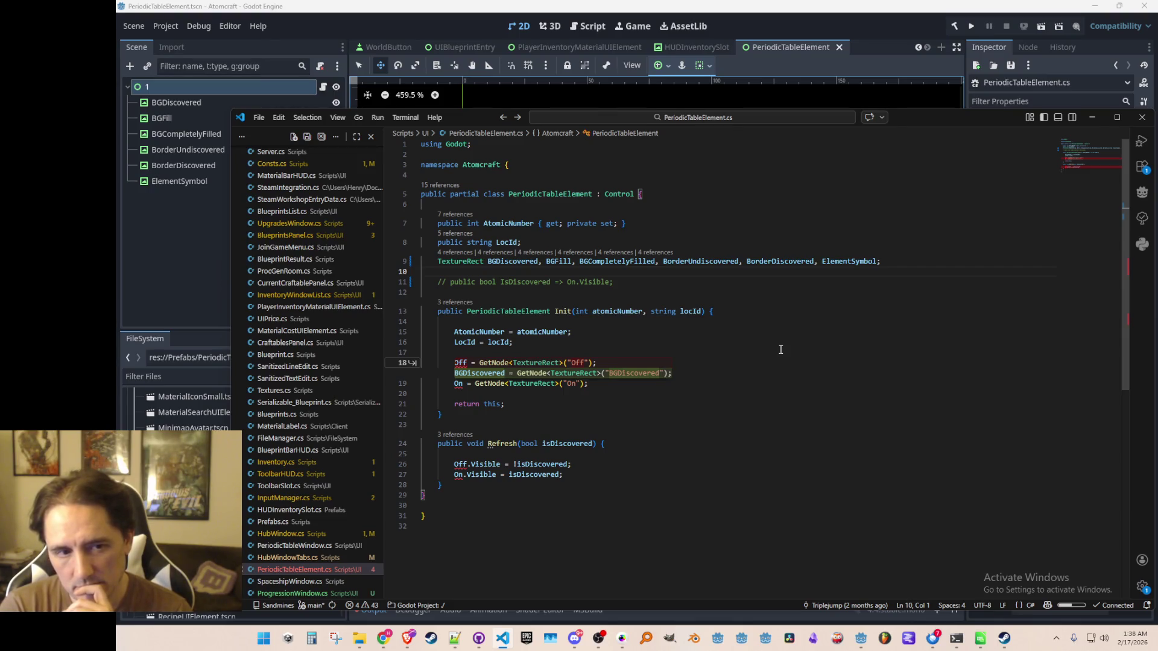
- Type 'public enum PeriodicTableElementStatus { Undiscovered, Discovered, Gathered }' under the namespace line
{"action": "key", "text": "Up"}
{"action": "key", "text": "Up"}
{"action": "key", "text": "Up"}
{"action": "key", "text": "Return"}
{"action": "key", "text": "Return"}
{"action": "key", "text": "Up"}
{"action": "type", "text": "public enum Peri"}
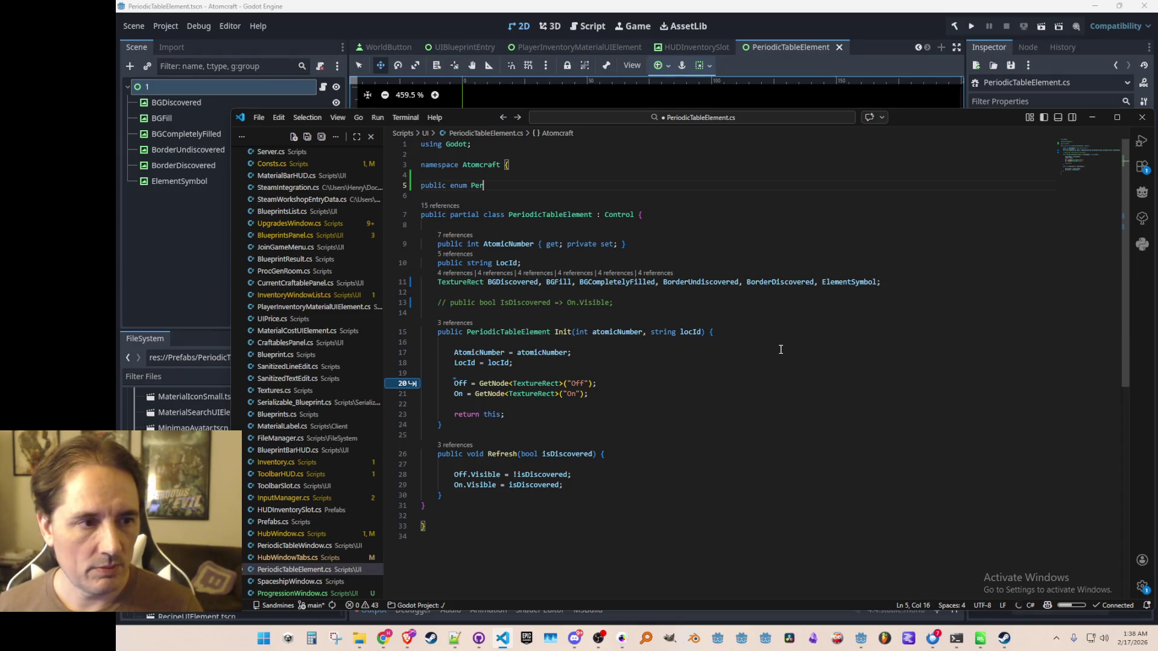
{"action": "type", "text": "odic"}
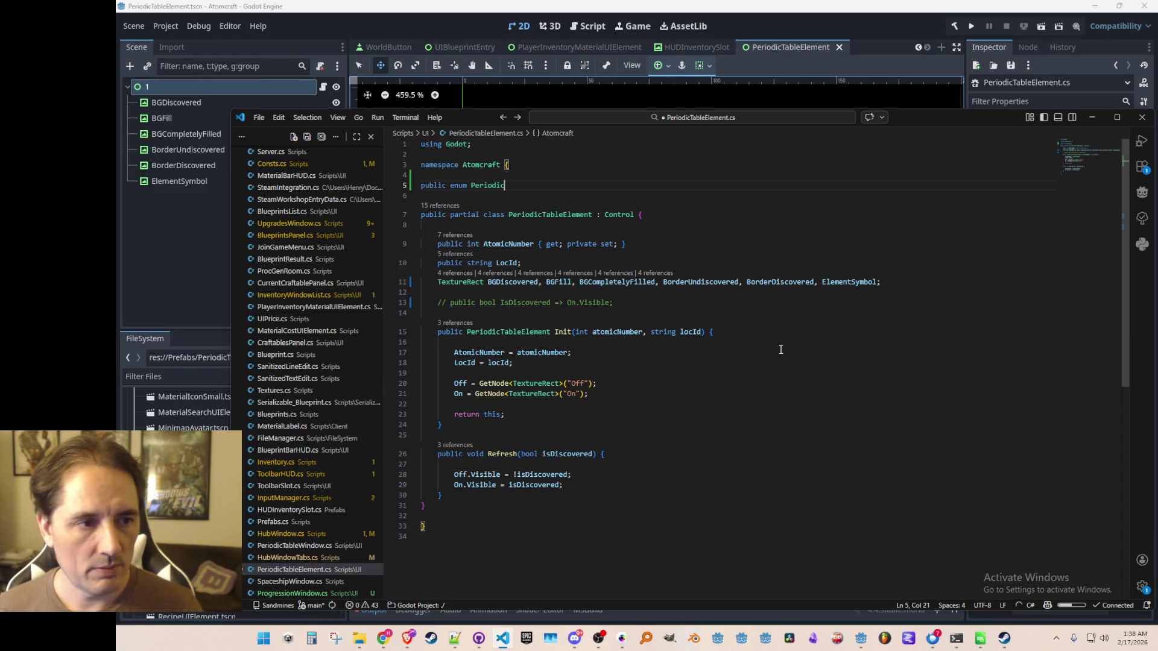
{"action": "type", "text": "TableElementStatus { Undiscovered, D"}
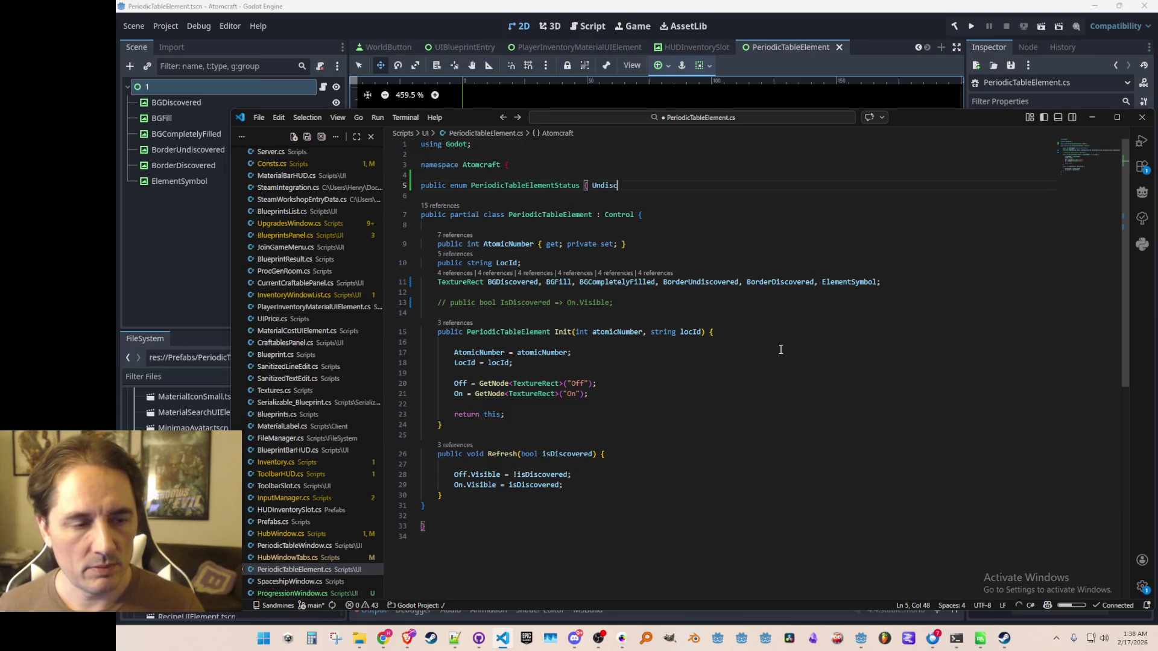
{"action": "type", "text": "iscover"}
{"action": "key", "text": "BackSpace"}
{"action": "key", "text": "BackSpace"}
{"action": "key", "text": "BackSpace"}
{"action": "type", "text": "covered Gather"}
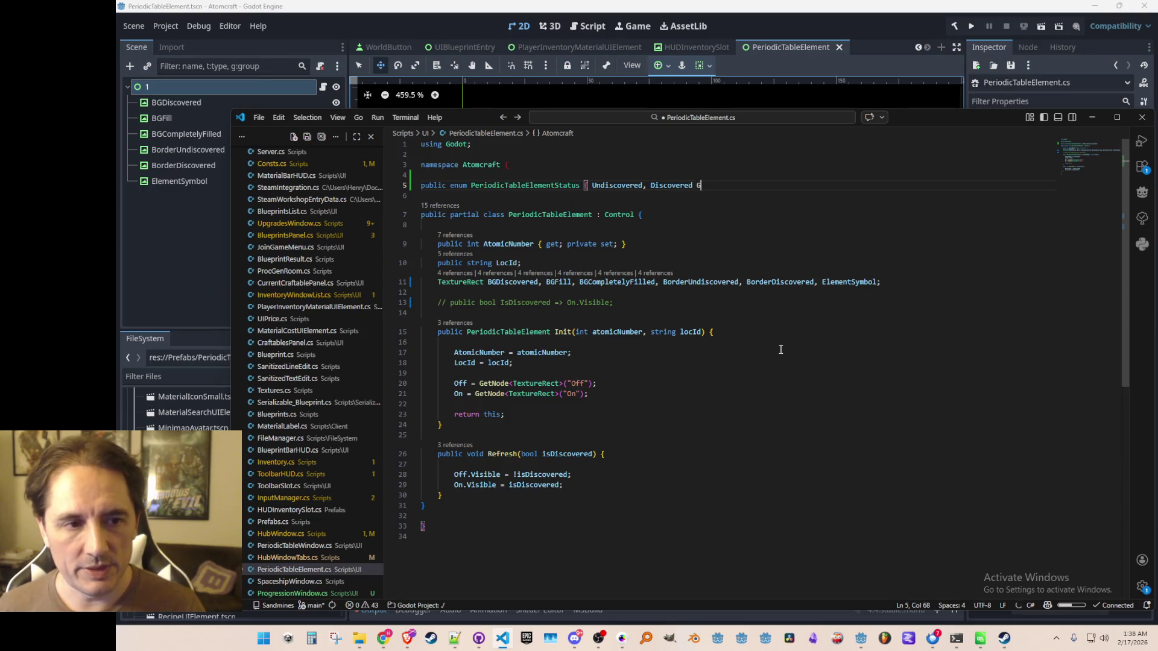
{"action": "key", "text": "BackSpace"}
{"action": "key", "text": "BackSpace"}
{"action": "key", "text": "BackSpace"}
{"action": "key", "text": "BackSpace"}
{"action": "key", "text": "BackSpace"}
{"action": "key", "text": "BackSpace"}
{"action": "type", "text": "Gathered }"}
- Save the enum and reject Copilot's suggested Status property below the fields
{"action": "key", "text": "Home"}
{"action": "key", "text": "ctrl+Right"}
{"action": "key", "text": "ctrl+Right"}
{"action": "key", "text": "ctrl+shift+Right"}
{"action": "key", "text": "ctrl+c"}
{"action": "key", "text": "Home"}
{"action": "key", "text": "ctrl+s"}
{"action": "key", "text": "Down"}
{"action": "key", "text": "Down"}
{"action": "key", "text": "Down"}
{"action": "key", "text": "Down"}
{"action": "key", "text": "Down"}
{"action": "key", "text": "Up"}
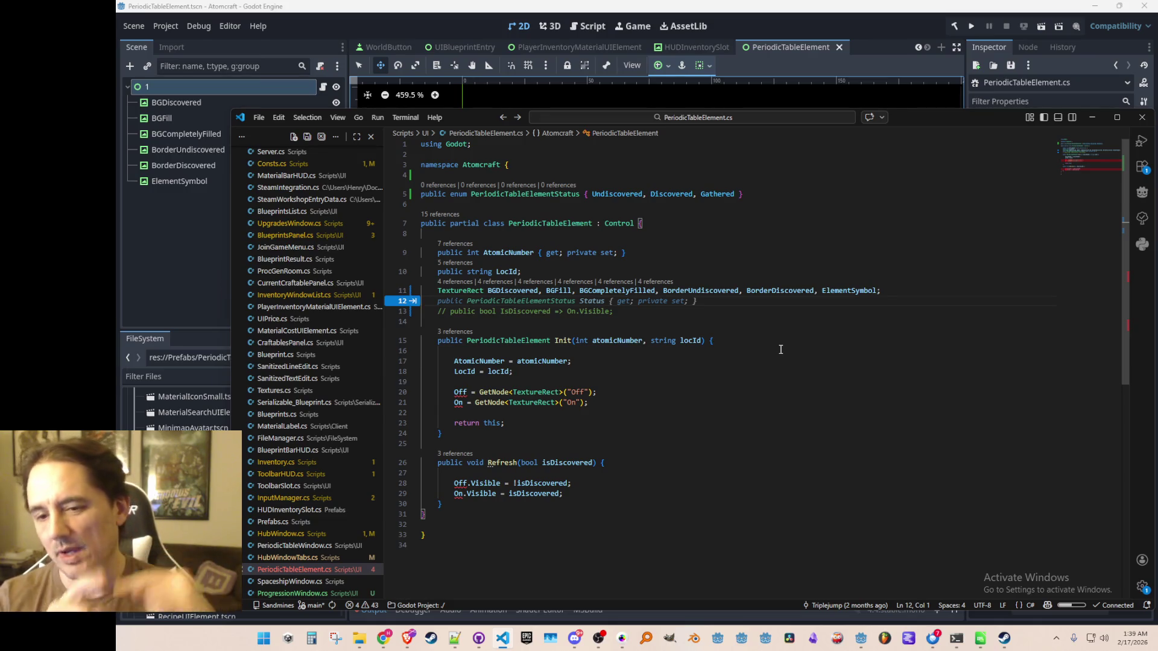
{"action": "key", "text": "Down"}
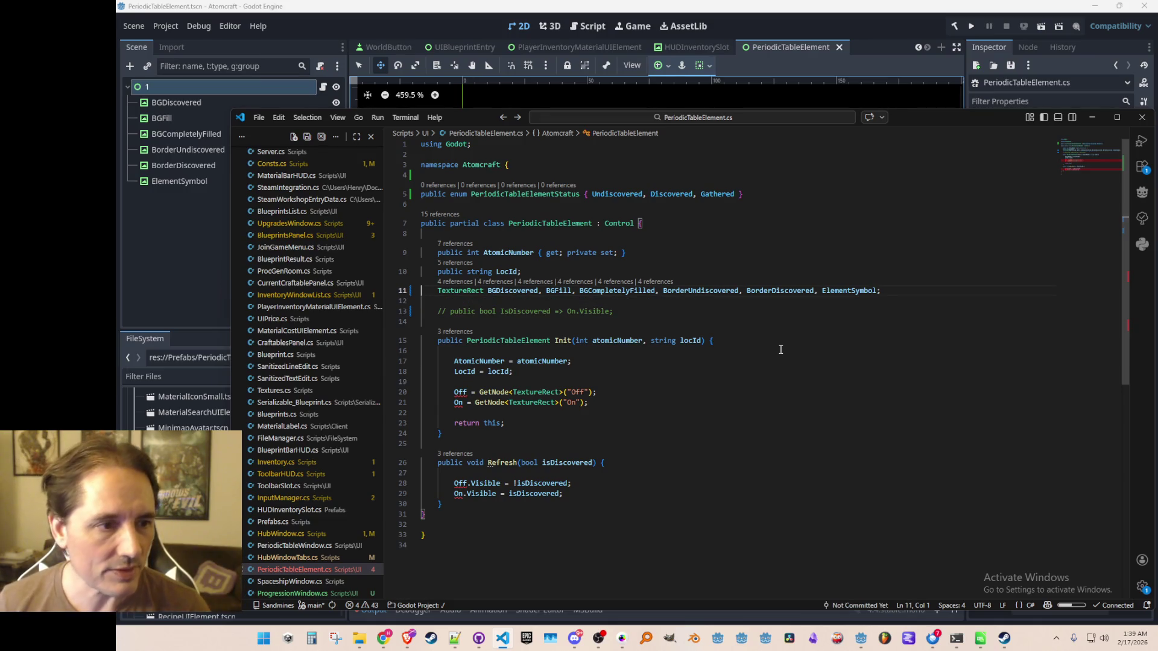
{"action": "key", "text": "Up"}
{"action": "key", "text": "Up"}
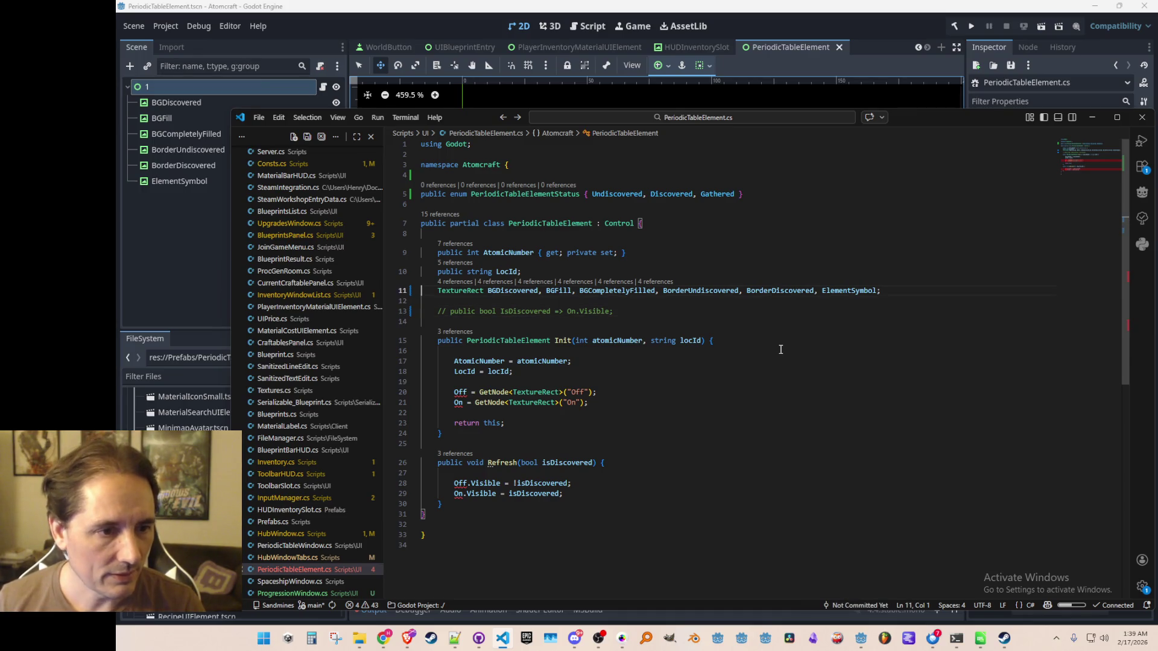
- Replace the Off and On lookups in Init with GetNode lookups for the six textures
{"action": "key", "text": "Down"}
{"action": "key", "text": "Down"}
{"action": "key", "text": "Down"}
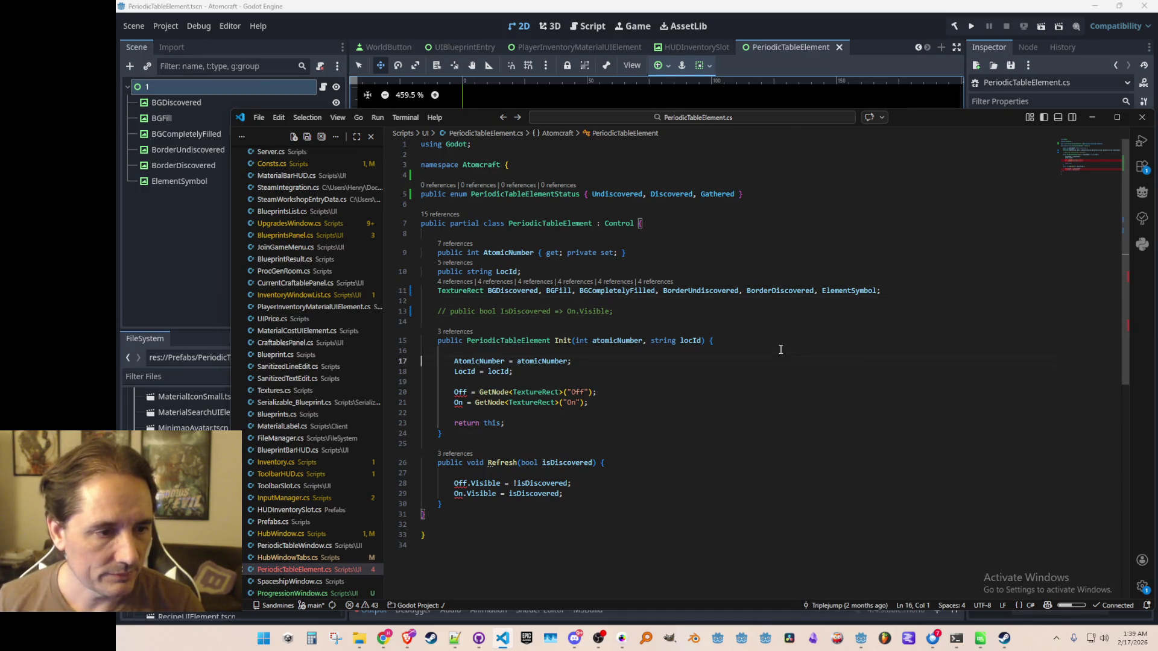
{"action": "key", "text": "shift+Down"}
{"action": "key", "text": "shift+End"}
{"action": "key", "text": "BackSpace"}
{"action": "key", "text": "Tab"}
{"action": "key", "text": "Tab"}
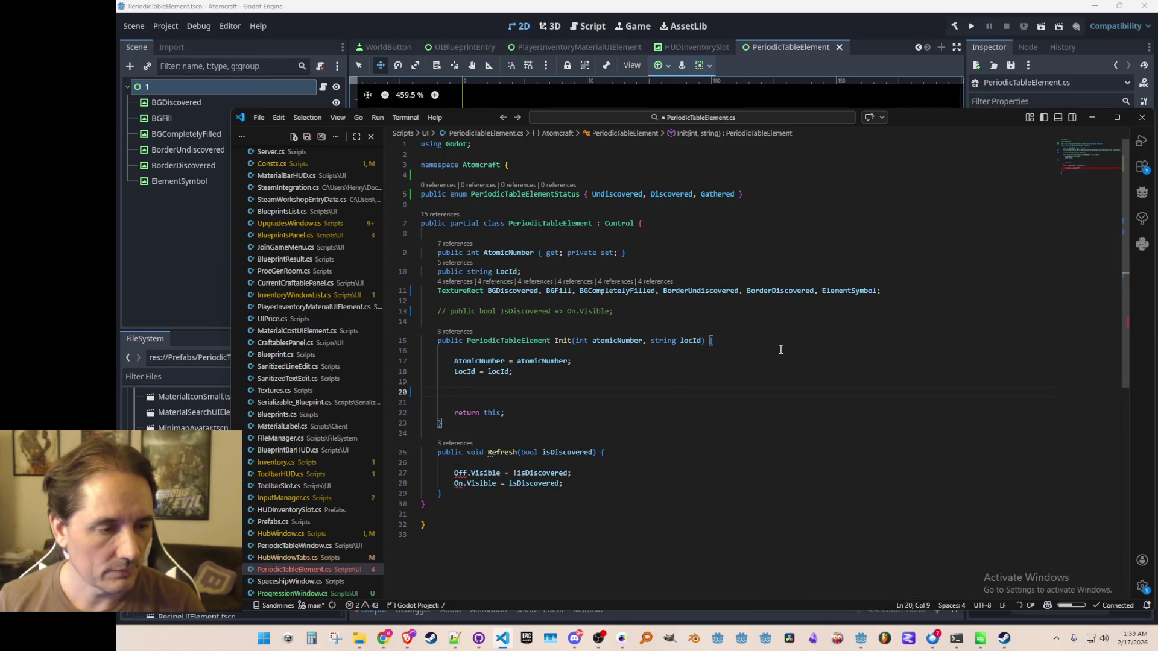
{"action": "key", "text": "Tab"}
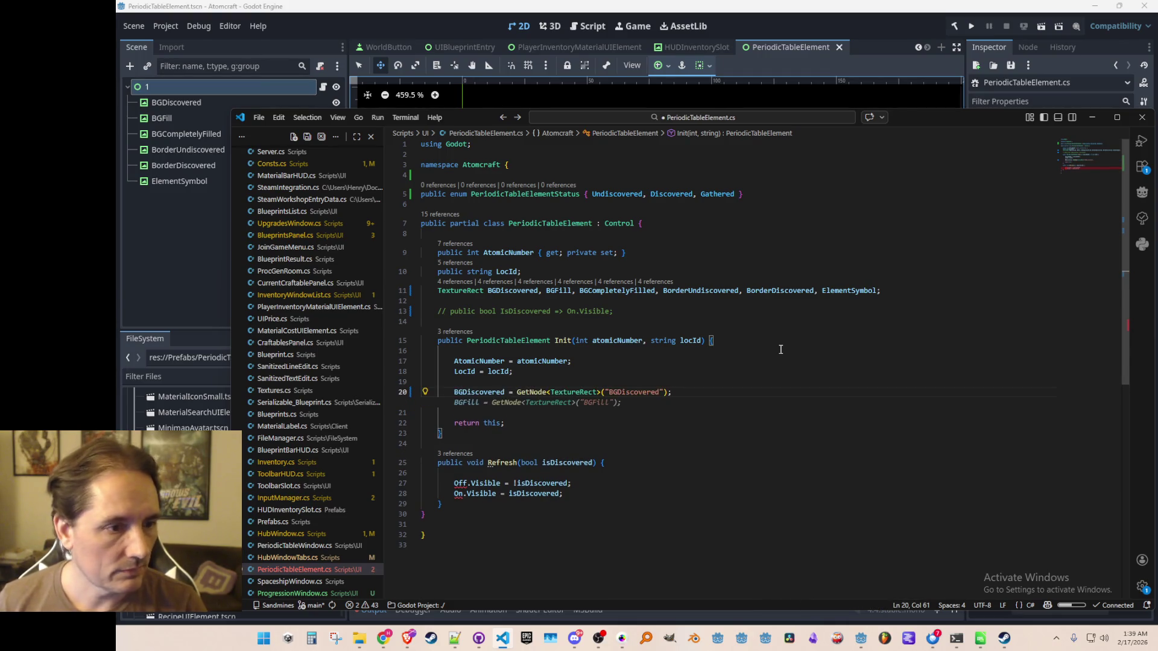
{"action": "key", "text": "Tab"}
{"action": "key", "text": "Tab"}
{"action": "key", "text": "Tab"}
{"action": "key", "text": "Tab"}
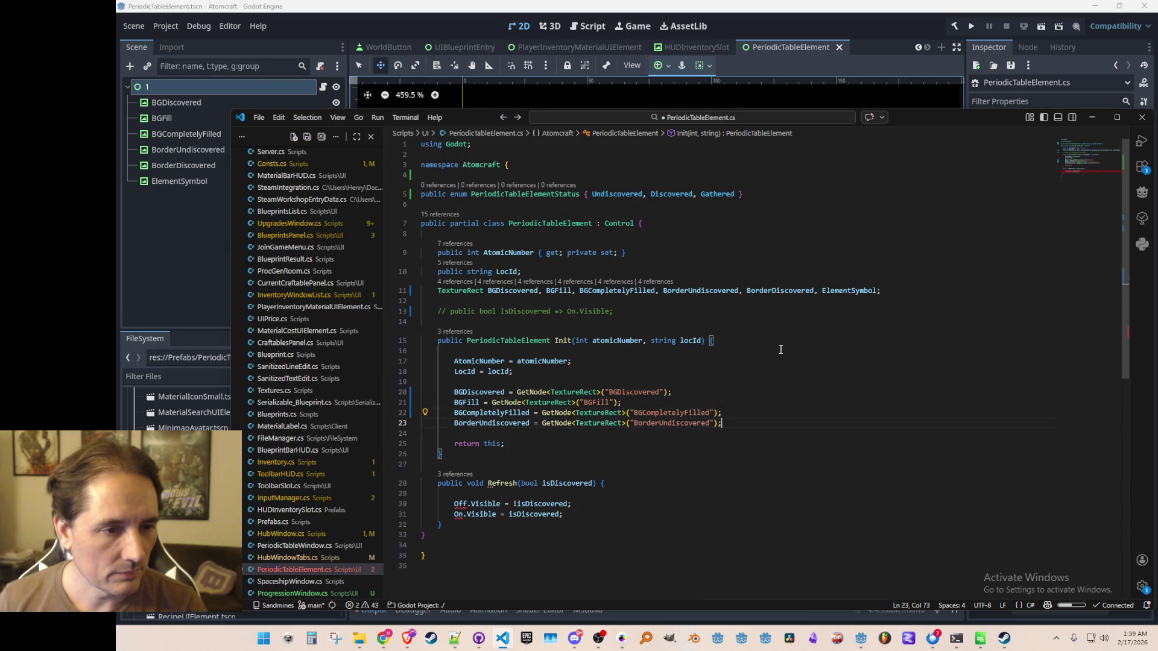
{"action": "key", "text": "Tab"}
{"action": "key", "text": "ctrl+s"}
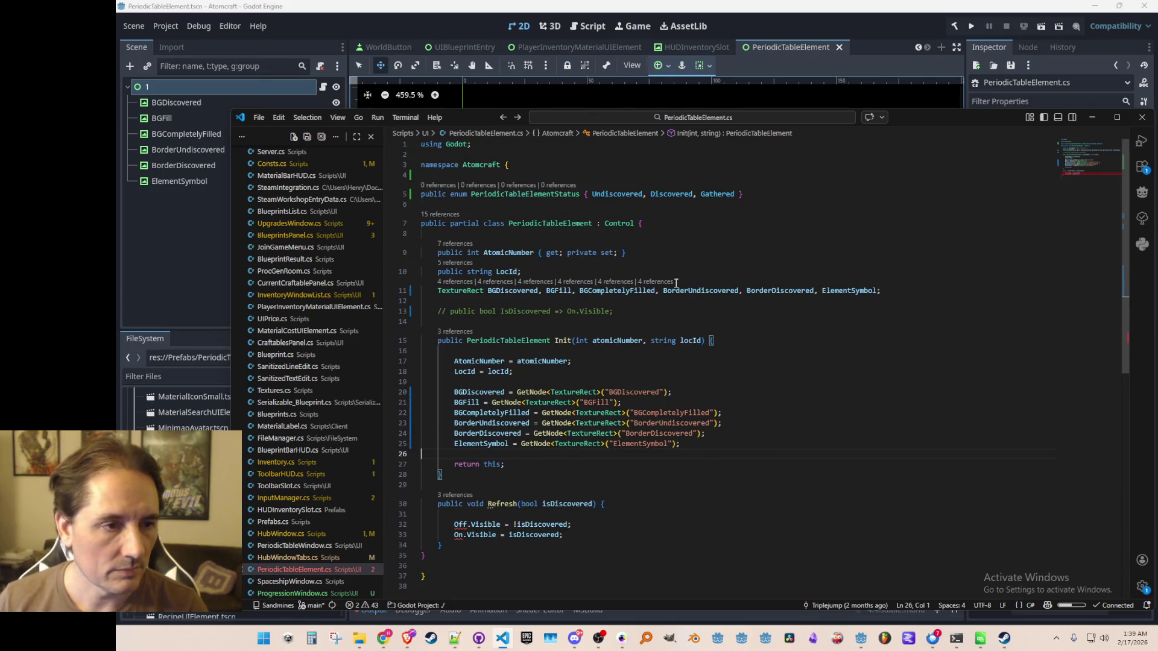
- Change Refresh's bool isDiscovered parameter to 'PeriodicTableElementStatus status' and save
{"action": "double_click", "coordinate": [543, 197]}
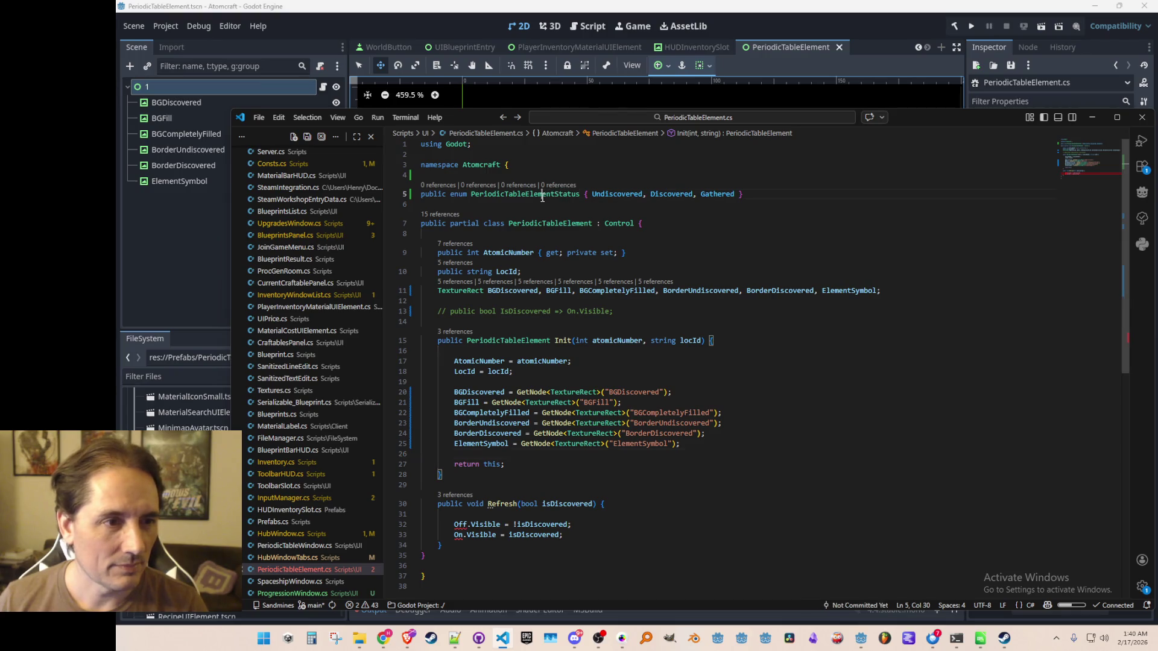
{"action": "scroll", "coordinate": [622, 500], "scroll_direction": "down", "scroll_amount": 2}
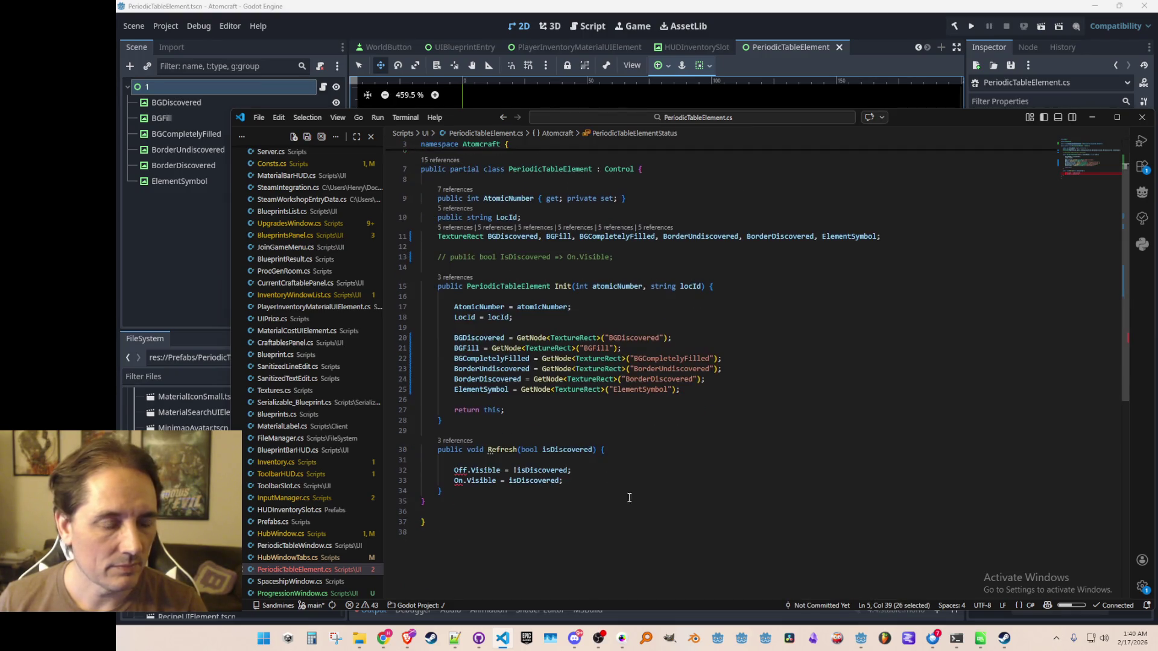
{"action": "left_click", "coordinate": [529, 450]}
{"action": "key", "text": "shift+alt+Right"}
{"action": "key", "text": "shift+alt+Right"}
{"action": "key", "text": "ctrl+v"}
{"action": "type", "text": "status"}
{"action": "key", "text": "ctrl+s"}
- Replace Refresh's old visibility lines with a switch over every status and save
{"action": "key", "text": "Down"}
{"action": "key", "text": "Down"}
{"action": "key", "text": "Down"}
{"action": "key", "text": "End"}
{"action": "key", "text": "shift+Up"}
{"action": "key", "text": "shift+Home"}
{"action": "key", "text": "BackSpace"}
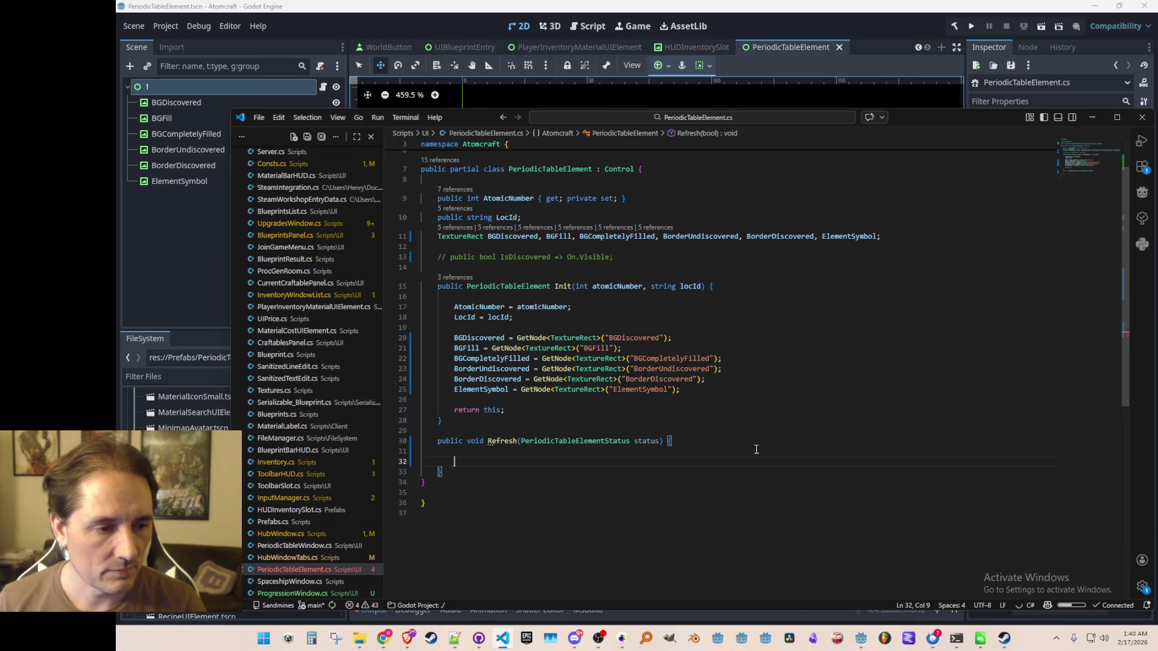
{"action": "type", "text": "switch(status) {"}
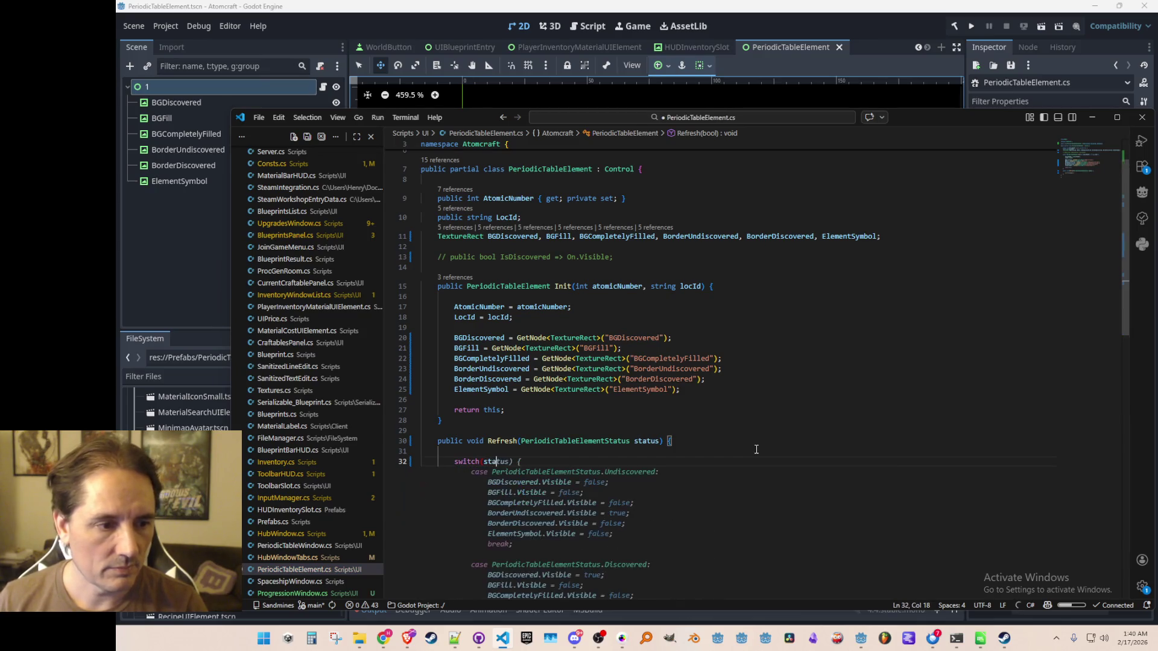
{"action": "key", "text": "Tab"}
{"action": "key", "text": "ctrl+s"}
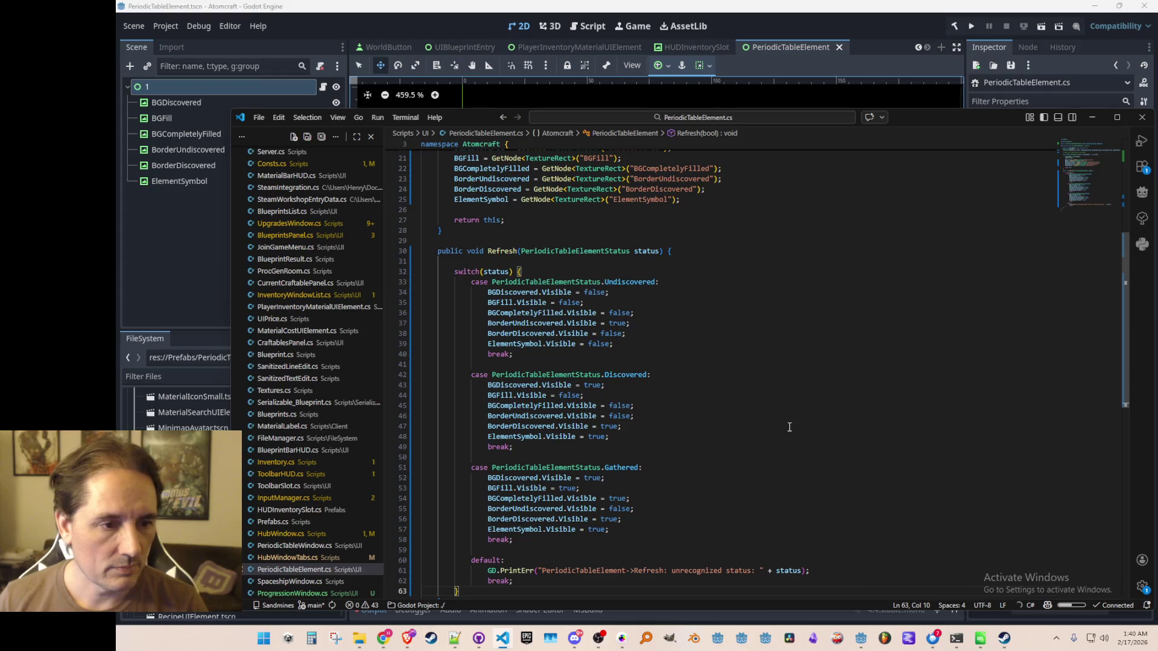
- Set ElementSymbol.Visible to true in the Undiscovered case
{"action": "scroll", "coordinate": [742, 385], "scroll_direction": "up", "scroll_amount": 1}
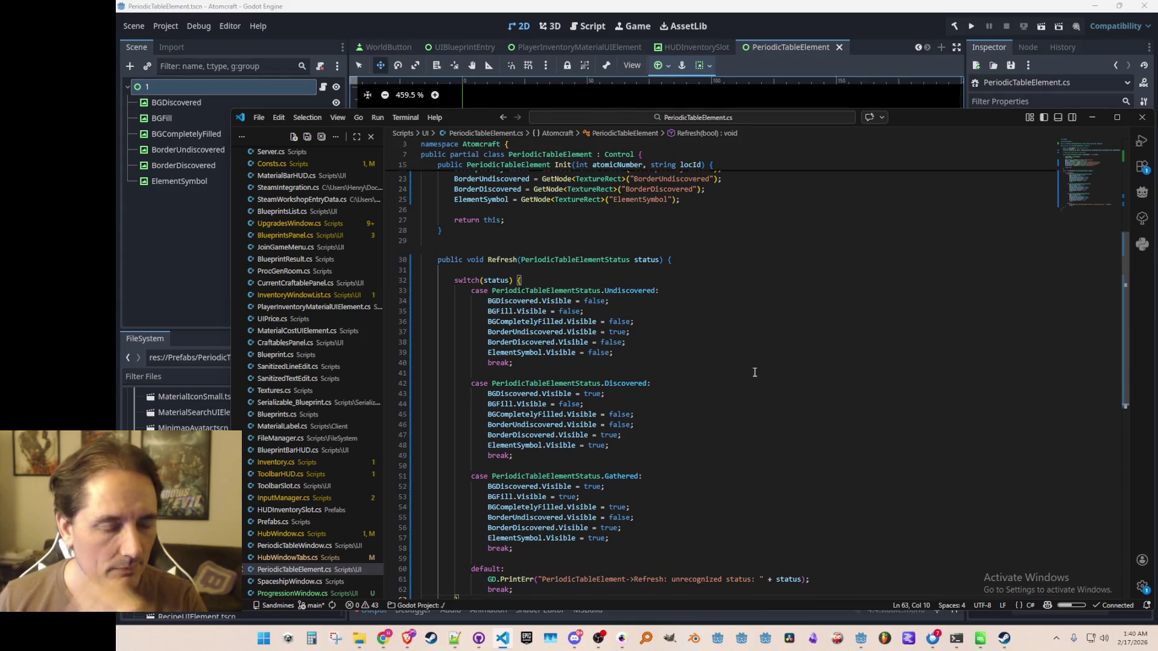
{"action": "scroll", "coordinate": [772, 338], "scroll_direction": "up", "scroll_amount": 1}
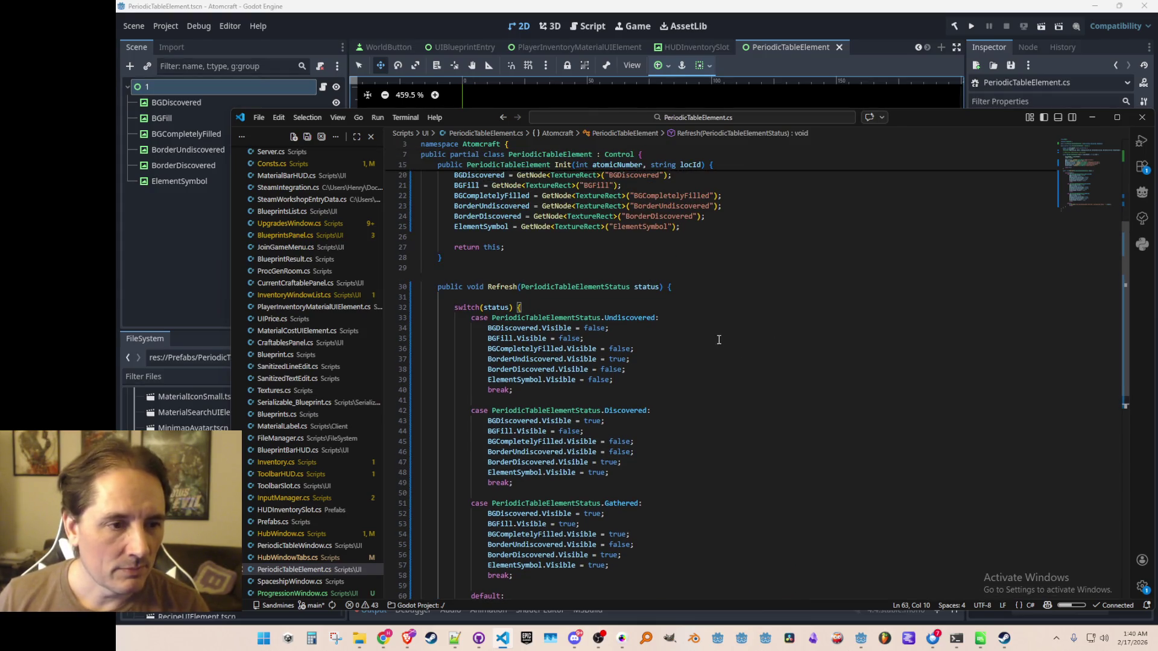
{"action": "scroll", "coordinate": [721, 338], "scroll_direction": "down", "scroll_amount": 2}
{"action": "left_click", "coordinate": [584, 304]}
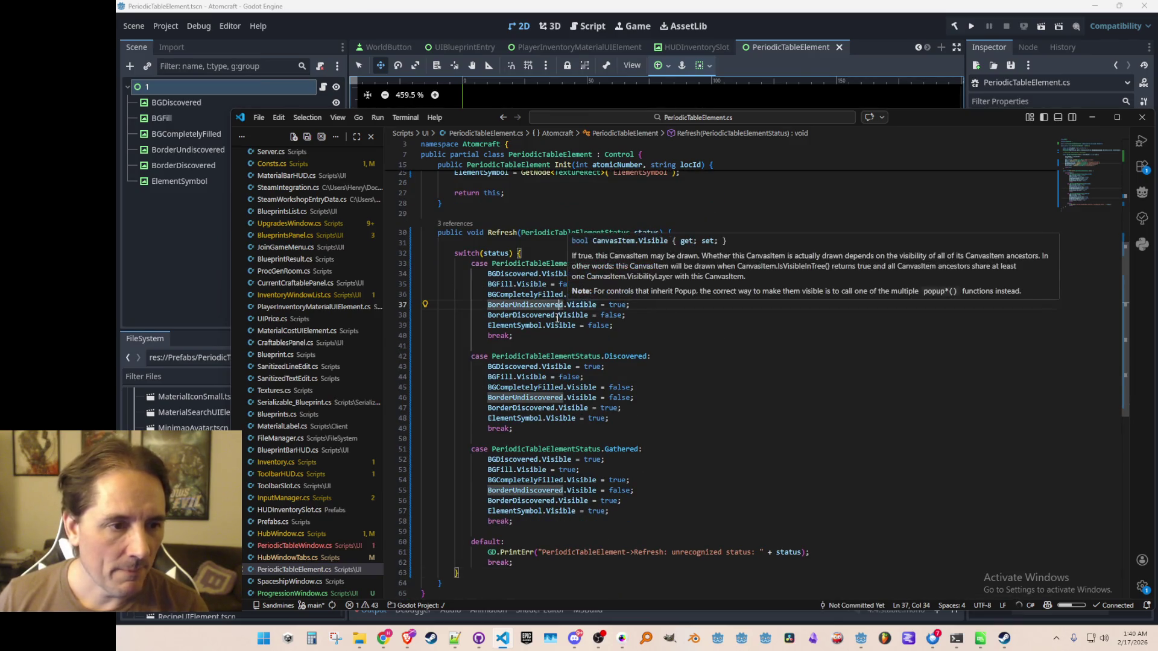
{"action": "double_click", "coordinate": [598, 326]}
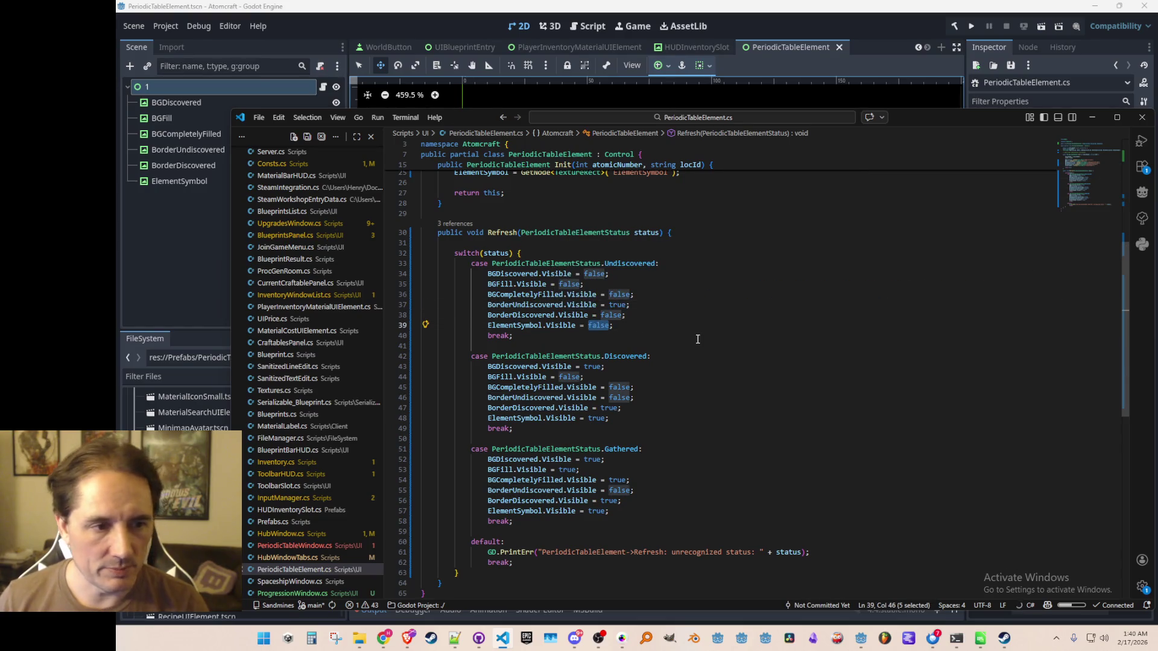
{"action": "type", "text": "true"}
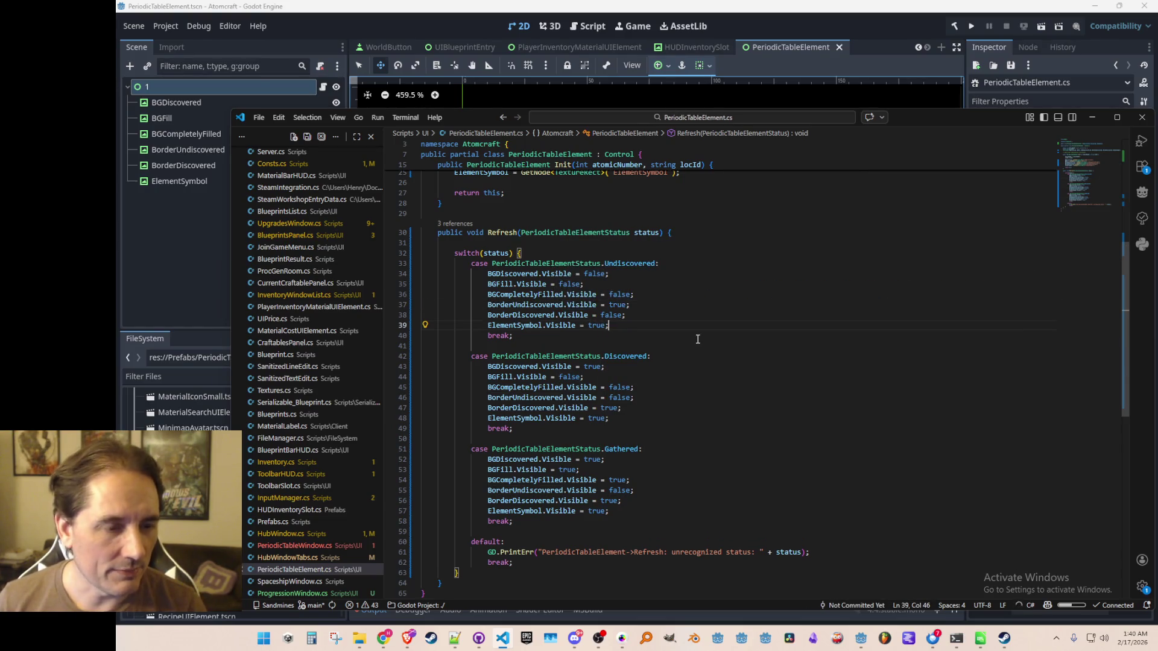
{"action": "key", "text": "Up"}
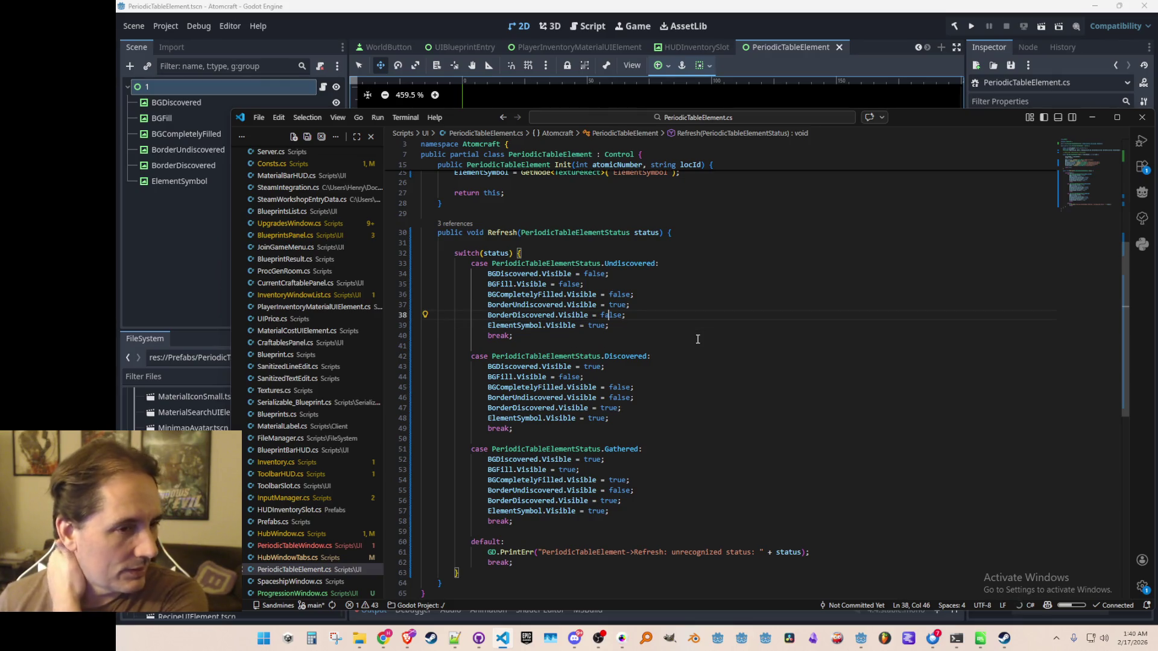
{"action": "key", "text": "Up"}
{"action": "key", "text": "Up"}
{"action": "key", "text": "Up"}
{"action": "key", "text": "Down"}
{"action": "key", "text": "Down"}
{"action": "key", "text": "Down"}
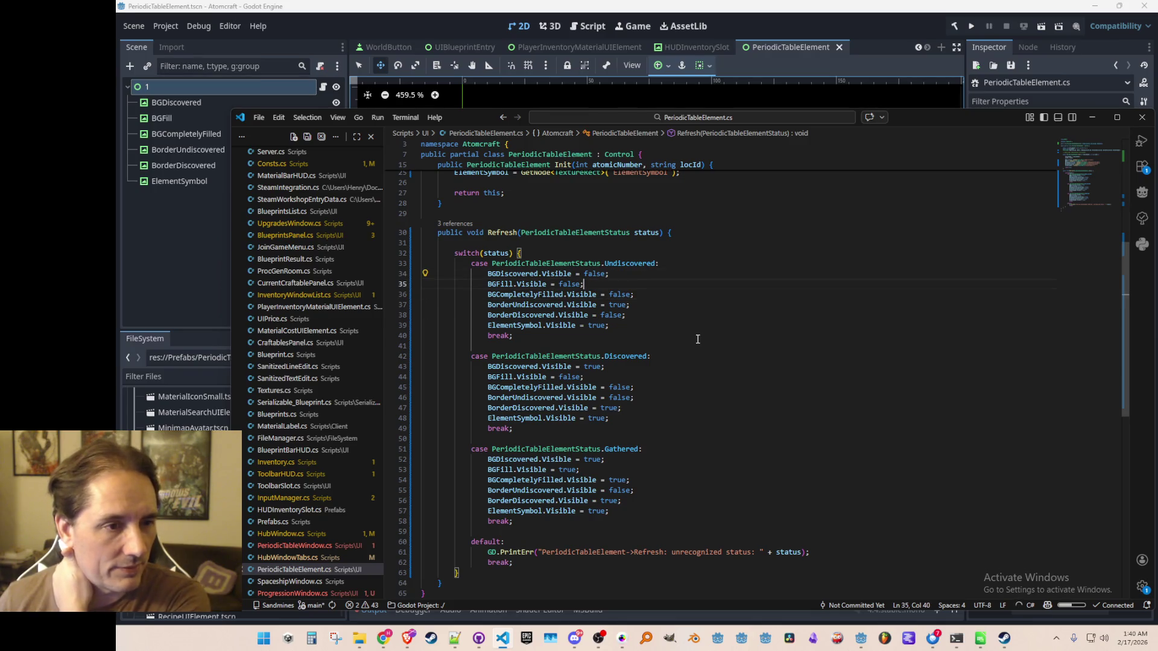
- Set BGFill.Visible to true in the Discovered case and check its other lines
{"action": "key", "text": "Down"}
{"action": "key", "text": "Down"}
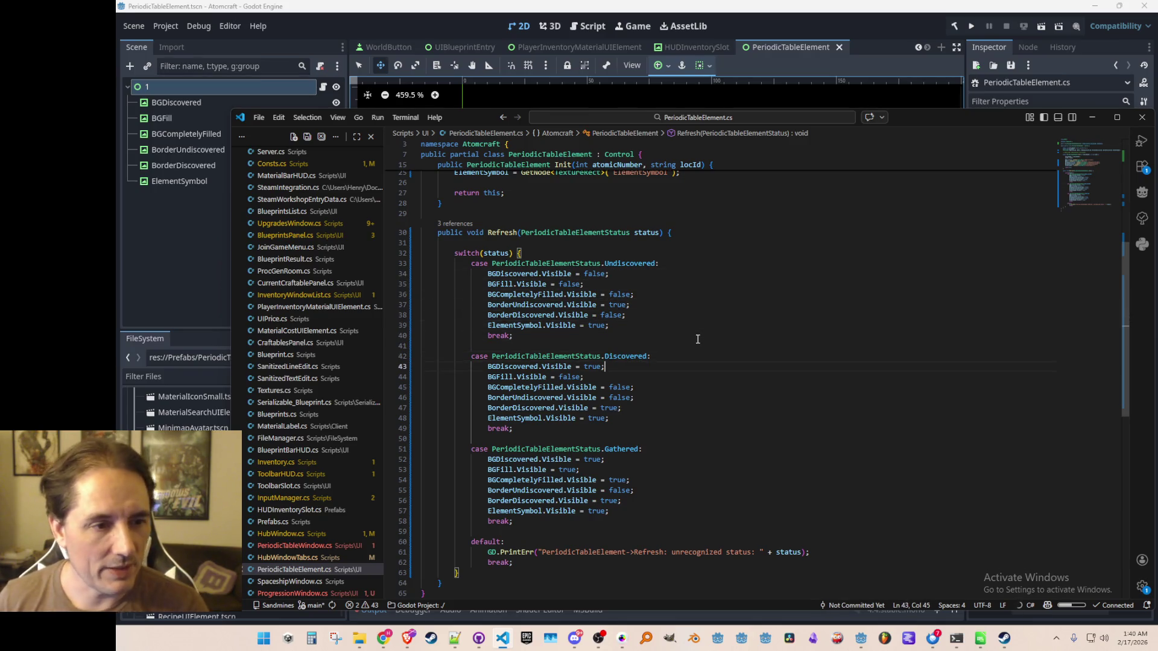
{"action": "key", "text": "Down"}
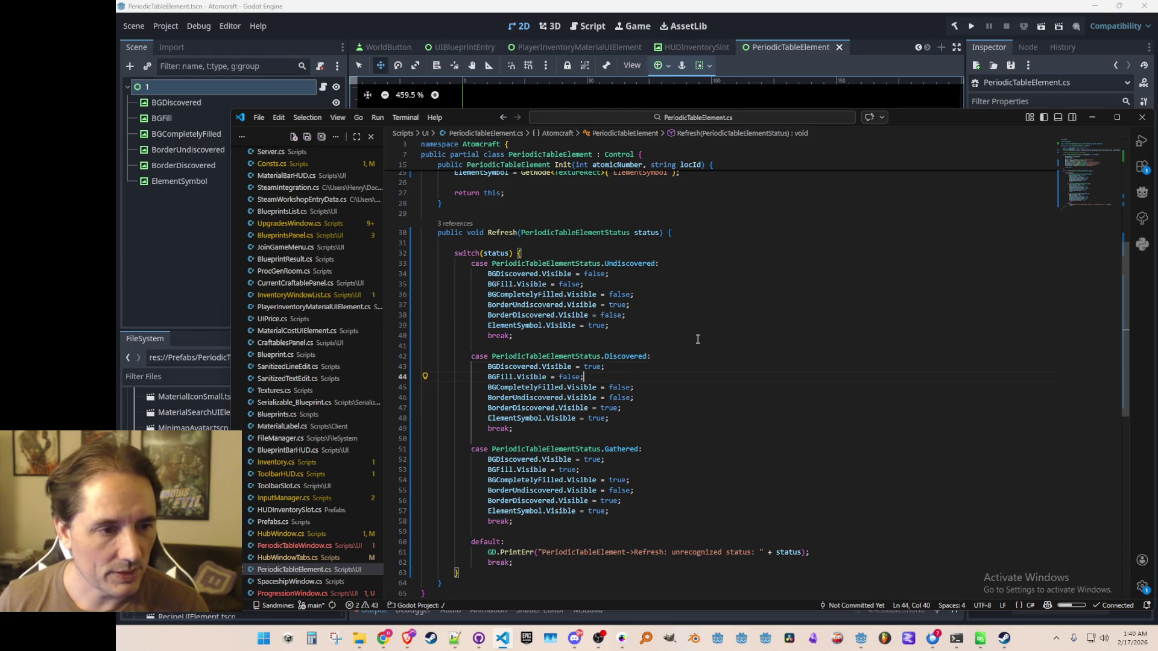
{"action": "key", "text": "Left"}
{"action": "key", "text": "BackSpace"}
{"action": "key", "text": "BackSpace"}
{"action": "key", "text": "BackSpace"}
{"action": "type", "text": "true"}
{"action": "key", "text": "Right"}
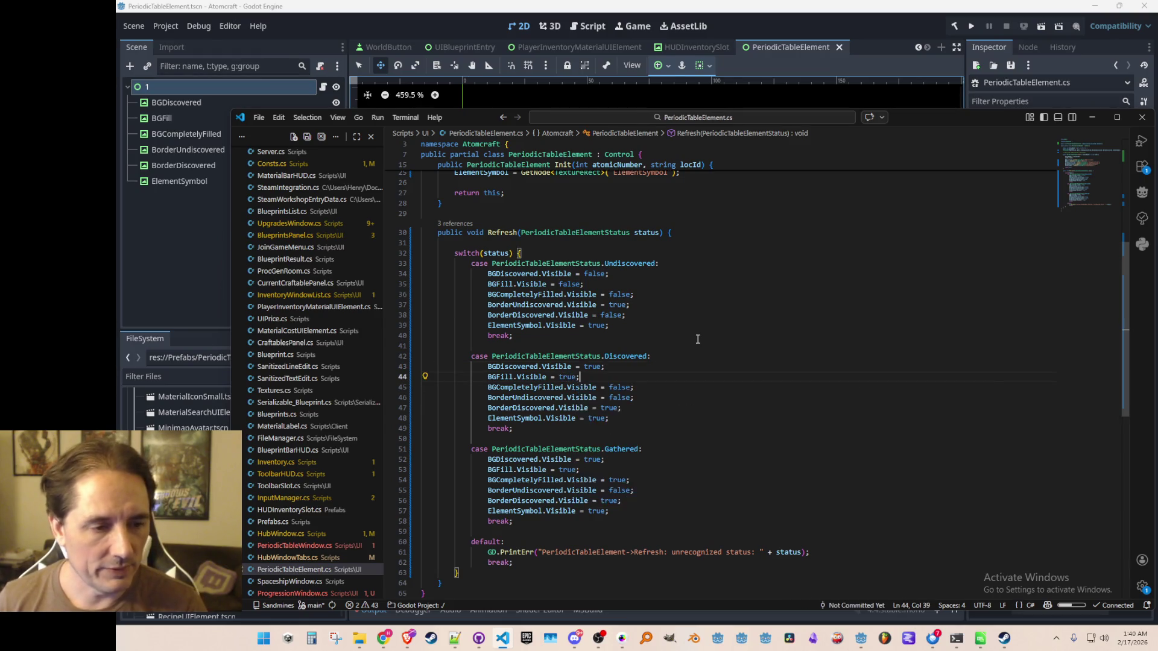
{"action": "key", "text": "Down"}
{"action": "key", "text": "End"}
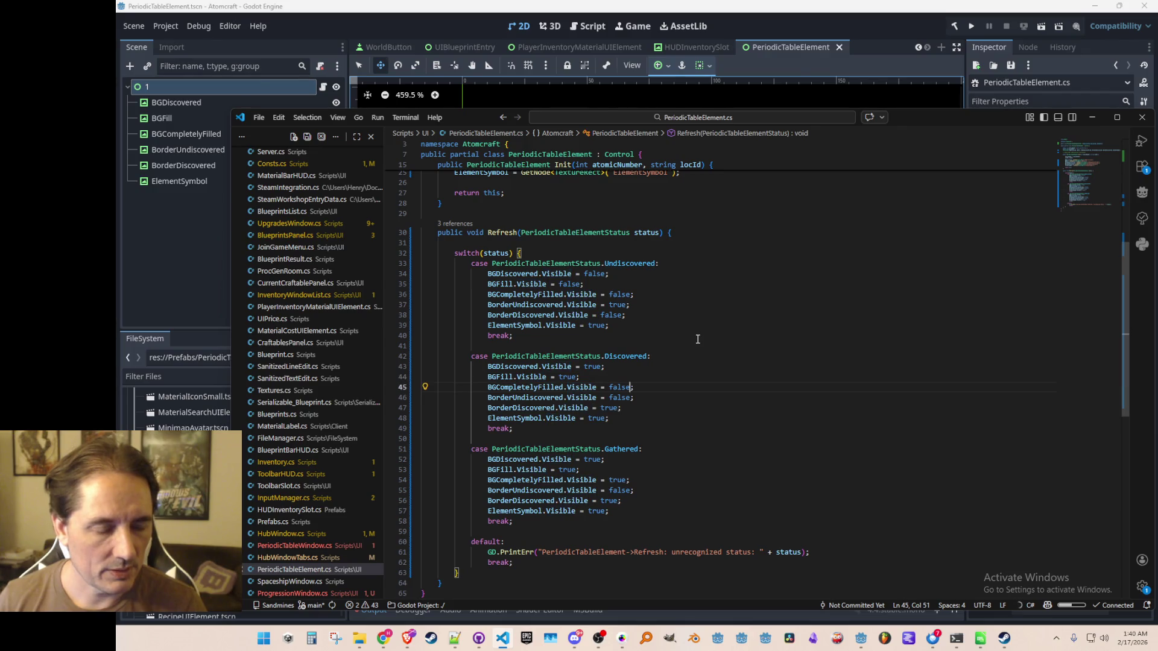
{"action": "key", "text": "Down"}
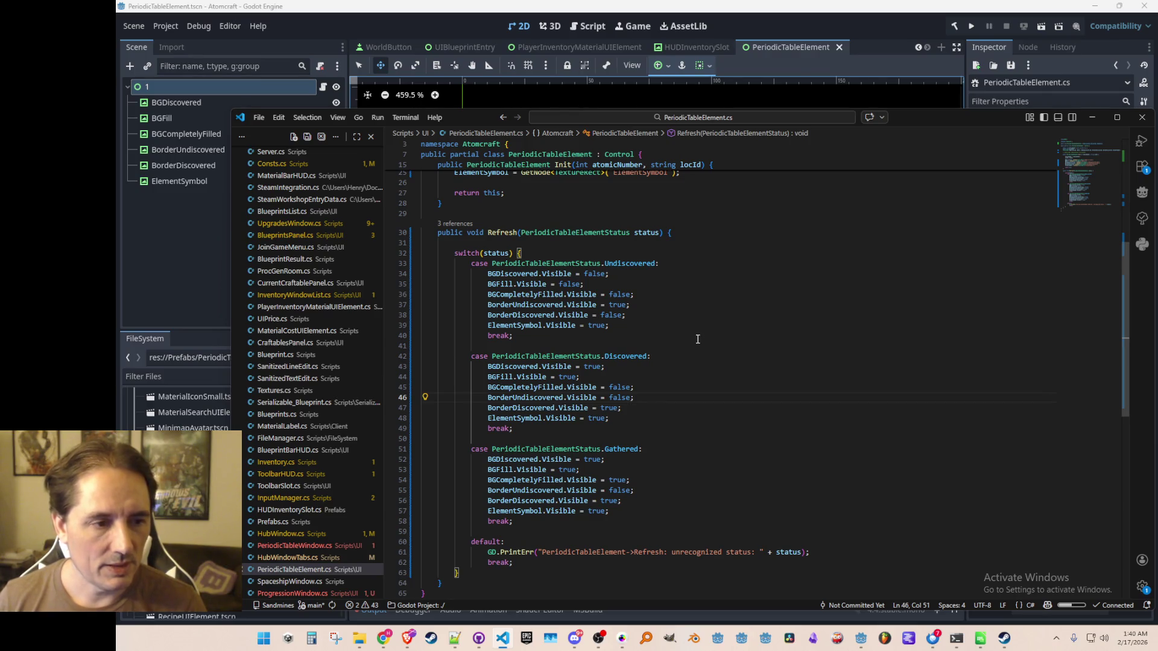
{"action": "key", "text": "Down"}
{"action": "key", "text": "Down"}
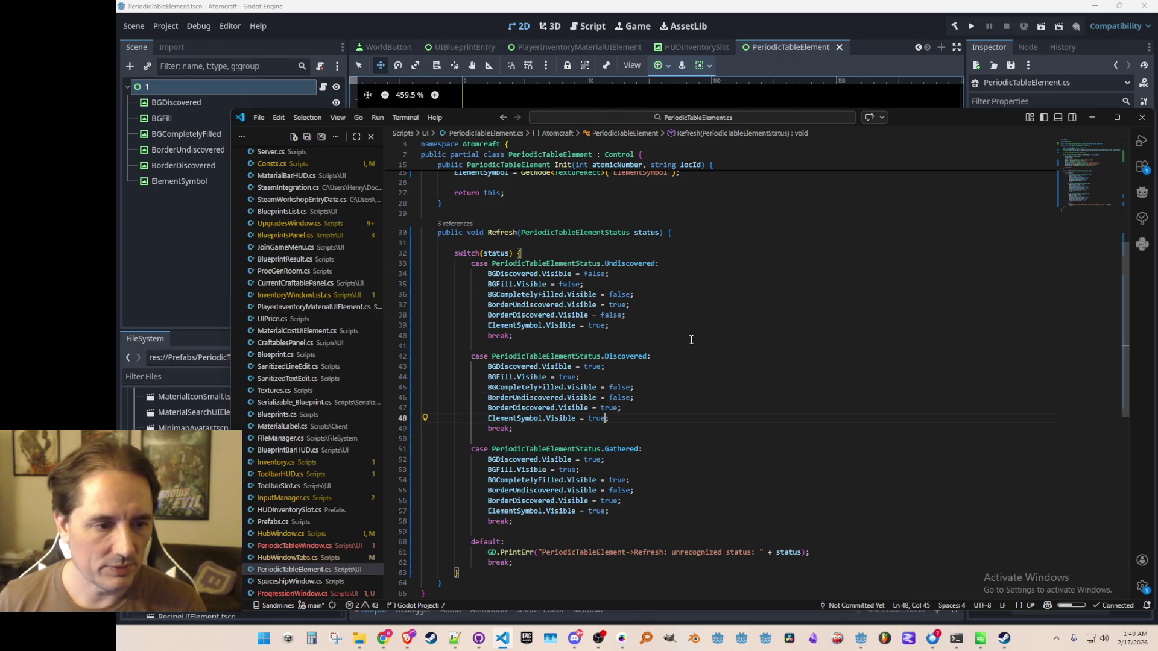
{"action": "scroll", "coordinate": [694, 337], "scroll_direction": "down", "scroll_amount": 3}
- Change BGDiscovered.Visible and BGFill.Visible to false in the Gathered case, then save
{"action": "left_click", "coordinate": [722, 369]}
{"action": "key", "text": "Down"}
{"action": "key", "text": "Left"}
{"action": "key", "text": "ctrl+shift+Left"}
{"action": "type", "text": "false"}
{"action": "key", "text": "Escape"}
{"action": "key", "text": "Down"}
{"action": "key", "text": "Left"}
{"action": "key", "text": "ctrl+shift+Left"}
{"action": "type", "text": "false"}
{"action": "key", "text": "Escape"}
{"action": "key", "text": "Down"}
{"action": "key", "text": "End"}
{"action": "key", "text": "Left"}
{"action": "key", "text": "Down"}
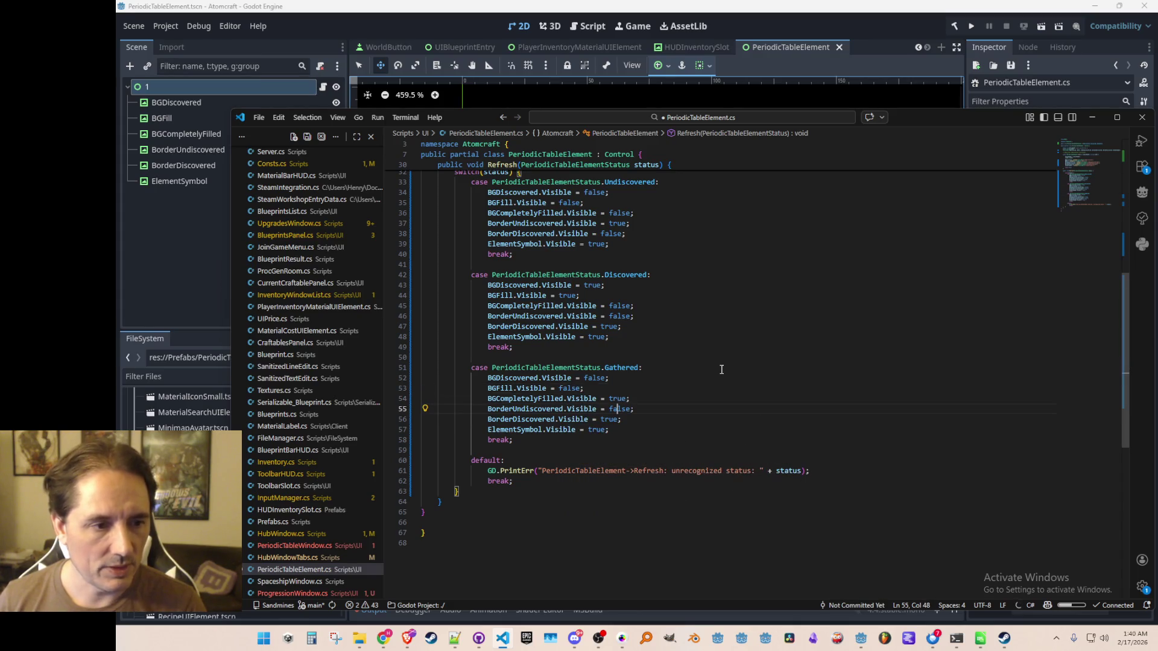
{"action": "key", "text": "Down"}
{"action": "key", "text": "Down"}
{"action": "key", "text": "Left"}
{"action": "key", "text": "Left"}
{"action": "key", "text": "ctrl+s"}
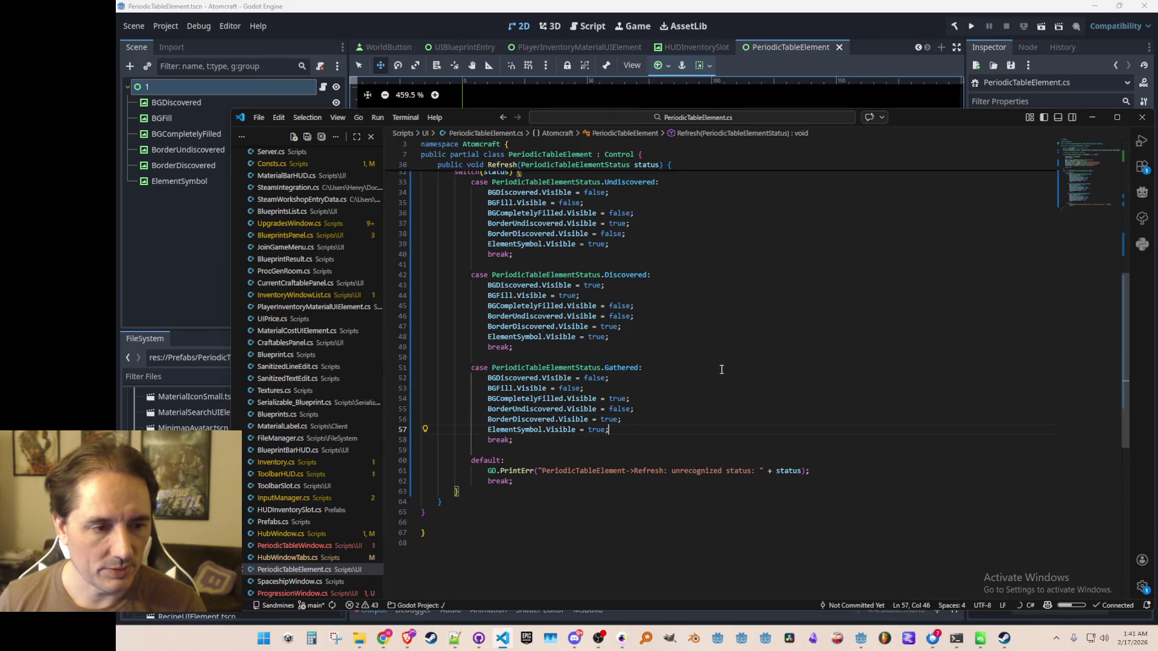
- Return to the end of the Undiscovered case's ElementSymbol line
{"action": "key", "text": "Up"}
{"action": "key", "text": "Home"}
{"action": "scroll", "coordinate": [794, 427], "scroll_direction": "up", "scroll_amount": 3}
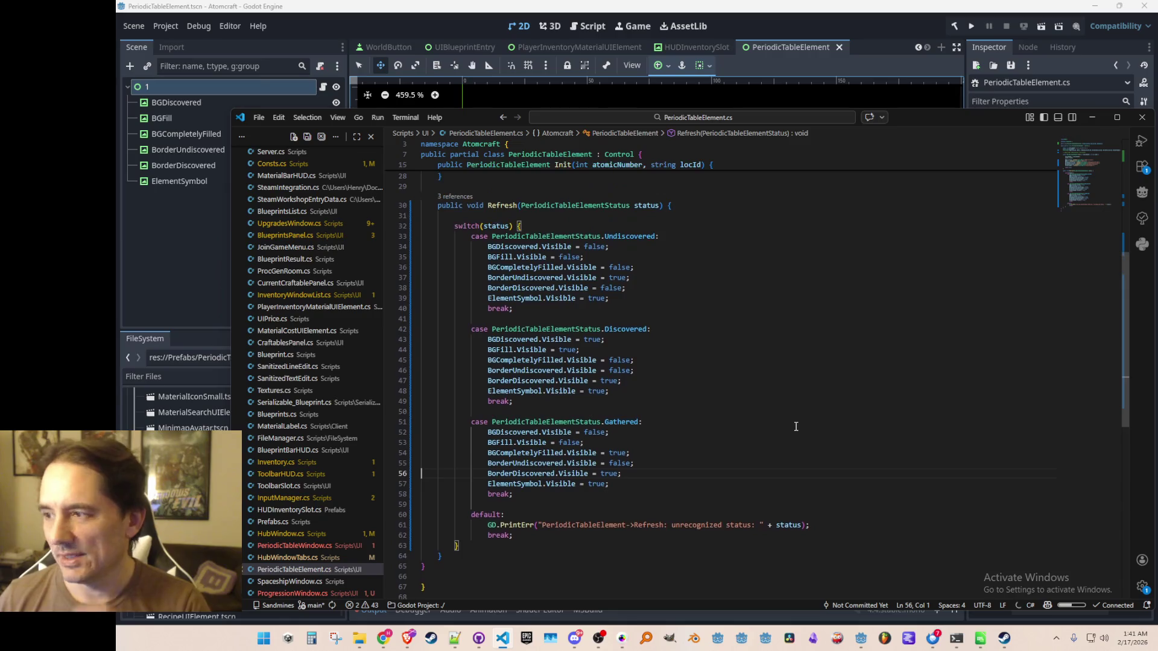
{"action": "scroll", "coordinate": [804, 425], "scroll_direction": "down", "scroll_amount": 1}
{"action": "left_click", "coordinate": [805, 296]}
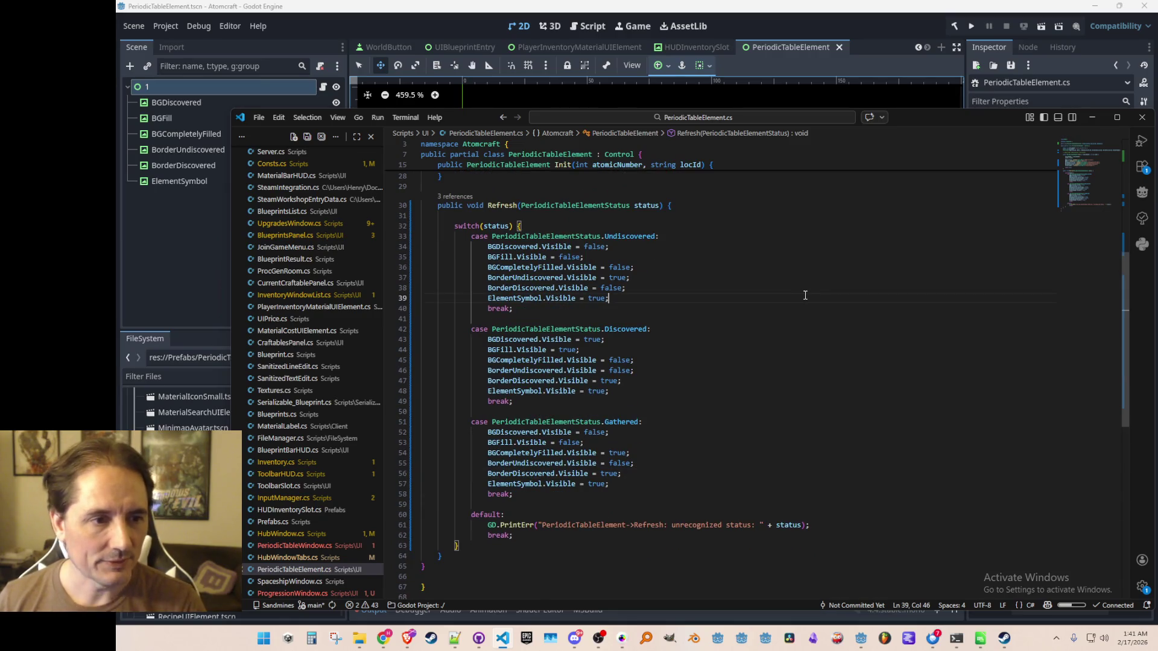
{"action": "key", "text": "Home"}
{"action": "key", "text": "ctrl+shift+Right"}
{"action": "key", "text": "ctrl+c"}
{"action": "key", "text": "End"}
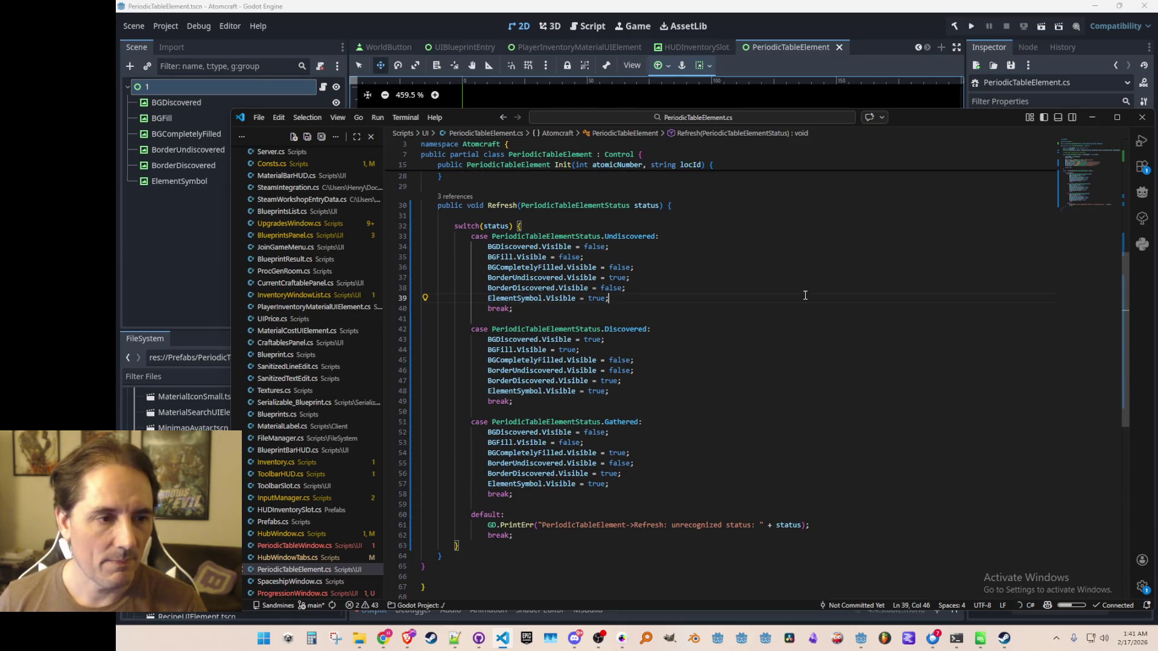
{"action": "key", "text": "Return"}
{"action": "key", "text": "Return"}
{"action": "key", "text": "ctrl+v"}
{"action": "type", "text": "."}
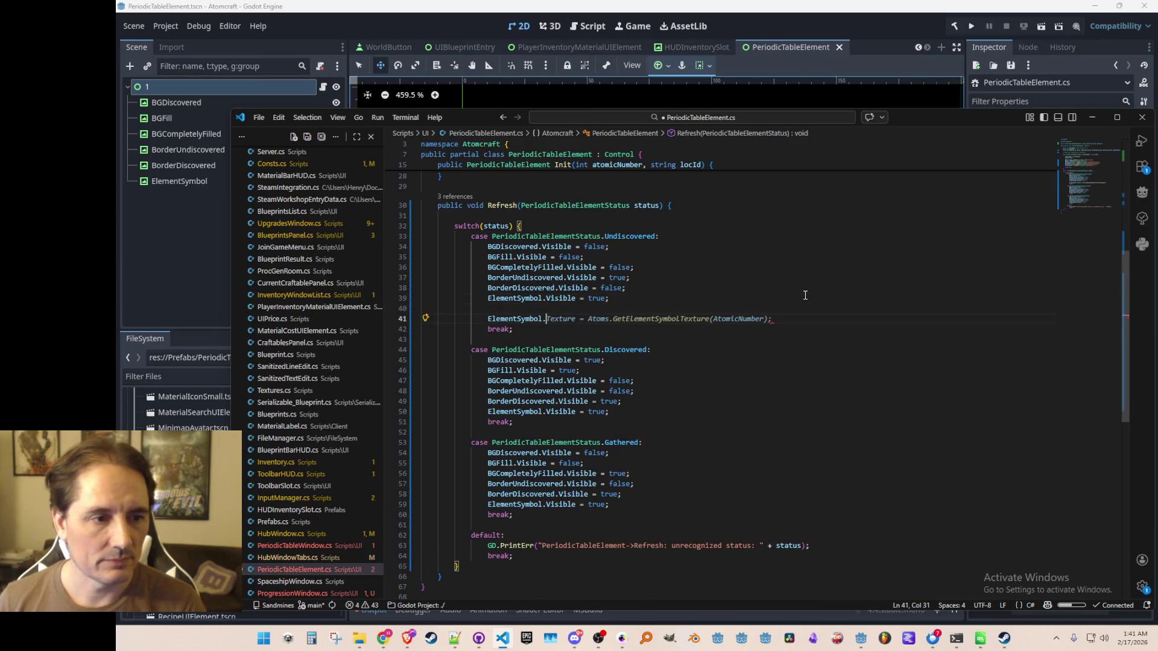
{"action": "type", "text": "Modulate"}
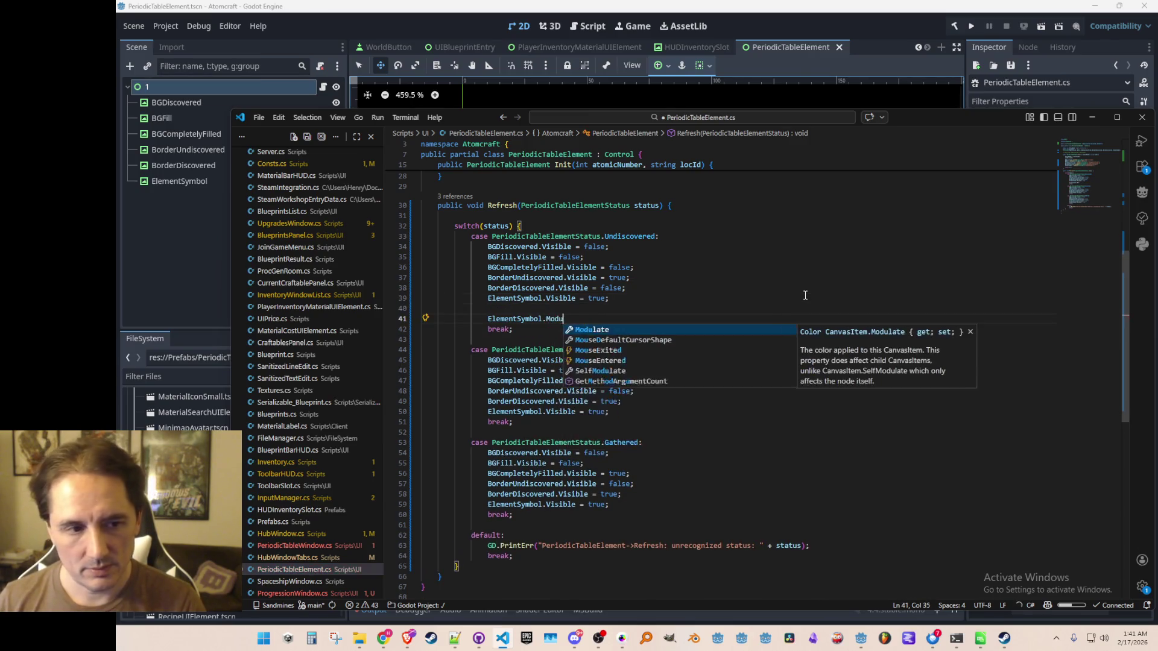
{"action": "key", "text": "Tab"}
{"action": "key", "text": "Home"}
{"action": "key", "text": "Home"}
{"action": "key", "text": "shift+Down"}
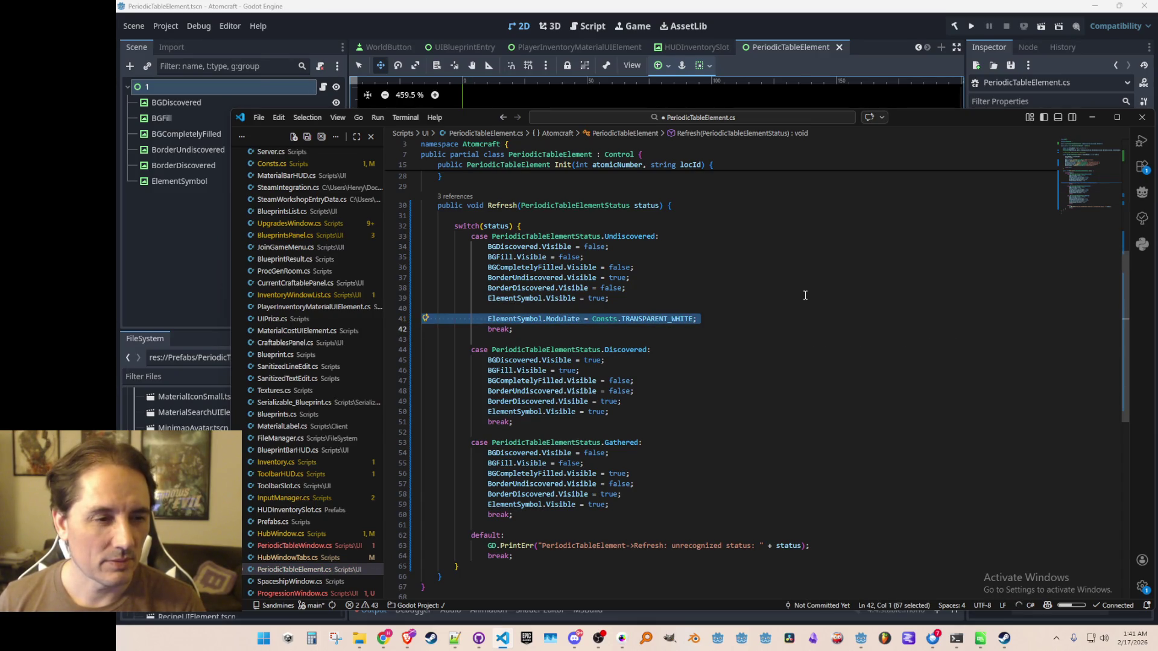
{"action": "key", "text": "ctrl+c"}
{"action": "key", "text": "Down"}
{"action": "key", "text": "Down"}
{"action": "key", "text": "Down"}
{"action": "key", "text": "Return"}
{"action": "key", "text": "ctrl+v"}
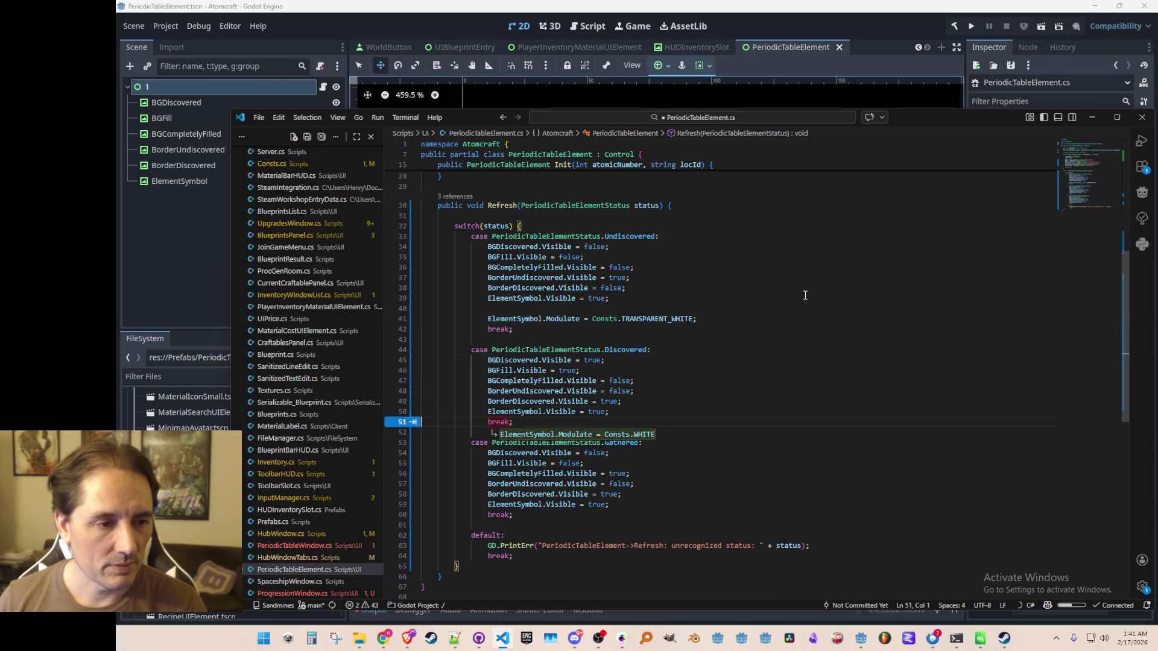
{"action": "key", "text": "ctrl+s"}
{"action": "key", "text": "Up"}
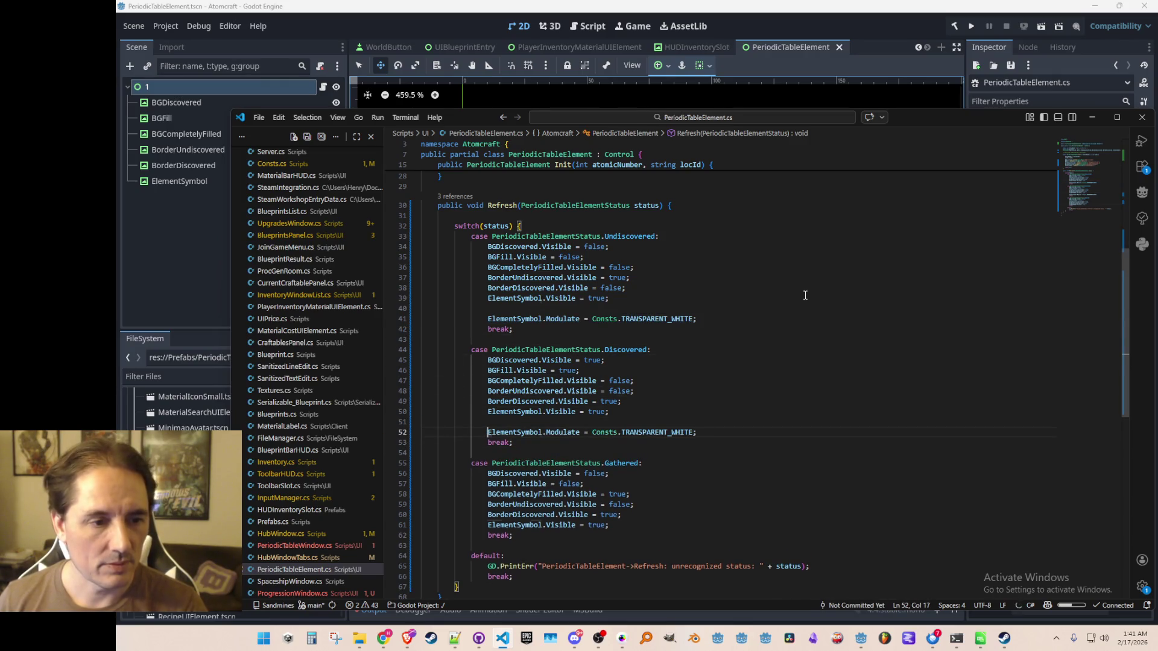
{"action": "scroll", "coordinate": [893, 431], "scroll_direction": "down", "scroll_amount": 3}
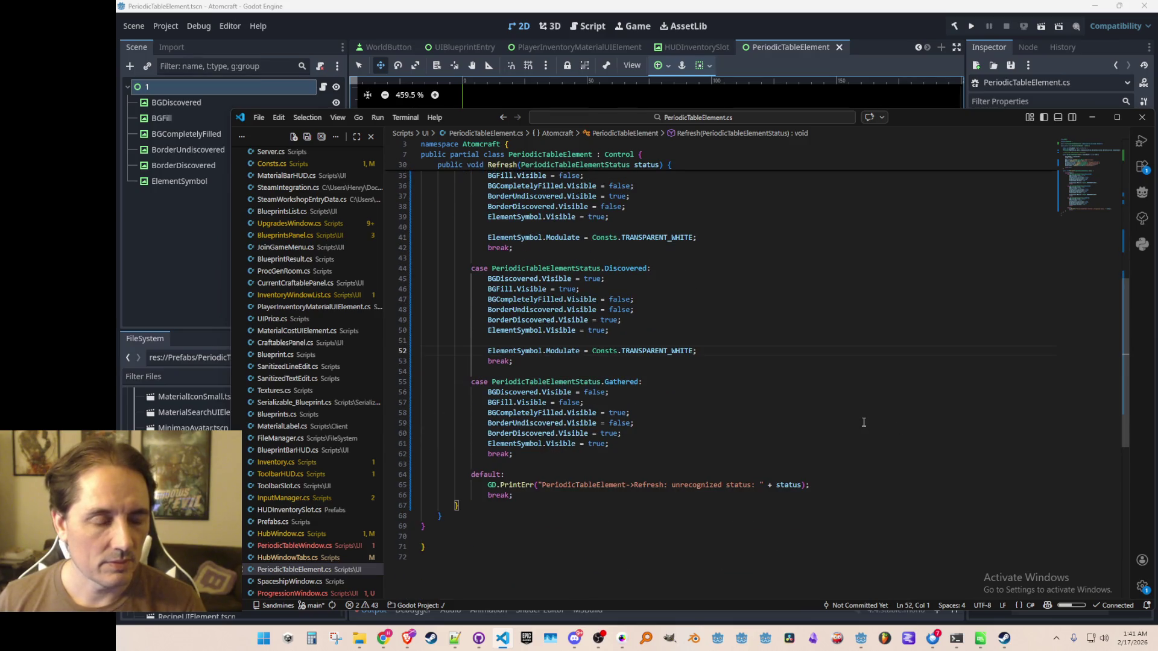
{"action": "scroll", "coordinate": [864, 422], "scroll_direction": "up", "scroll_amount": 1}
{"action": "left_click", "coordinate": [856, 269]}
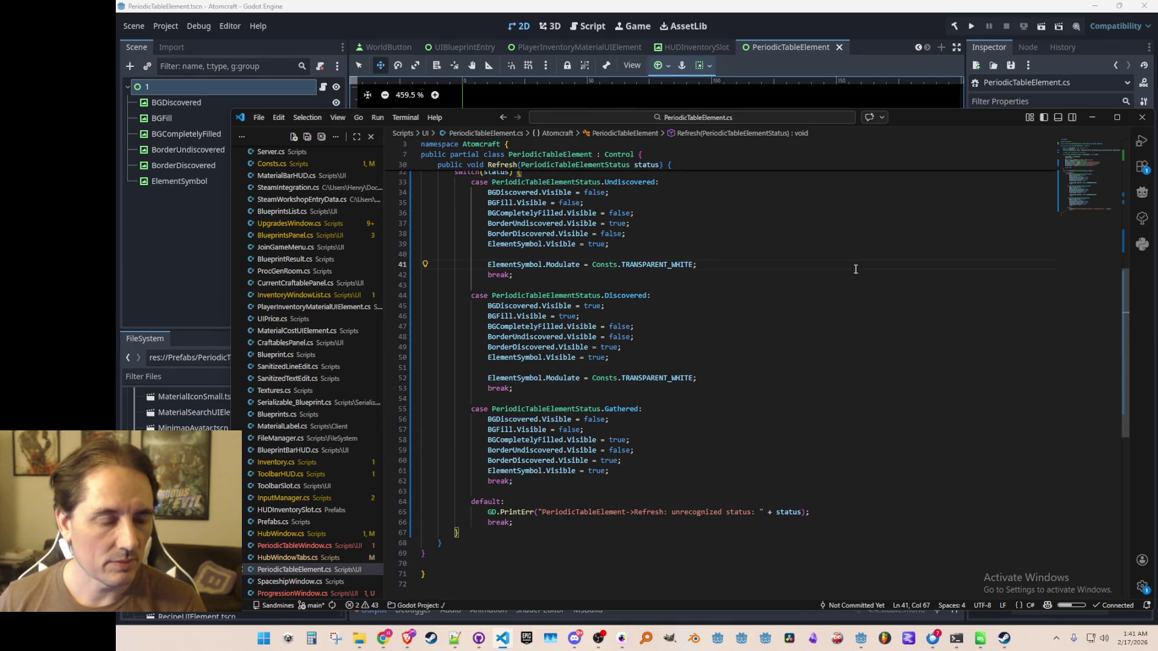
{"action": "key", "text": "shift+Up"}
{"action": "key", "text": "Delete"}
{"action": "key", "text": "Delete"}
{"action": "key", "text": "Down"}
{"action": "key", "text": "Down"}
{"action": "key", "text": "Down"}
{"action": "key", "text": "Down"}
{"action": "key", "text": "shift+Up"}
{"action": "key", "text": "shift+Up"}
{"action": "key", "text": "Delete"}
{"action": "key", "text": "ctrl+s"}
{"action": "key", "text": "Down"}
{"action": "key", "text": "Down"}
{"action": "key", "text": "Down"}
{"action": "scroll", "coordinate": [856, 269], "scroll_direction": "up", "scroll_amount": 5}
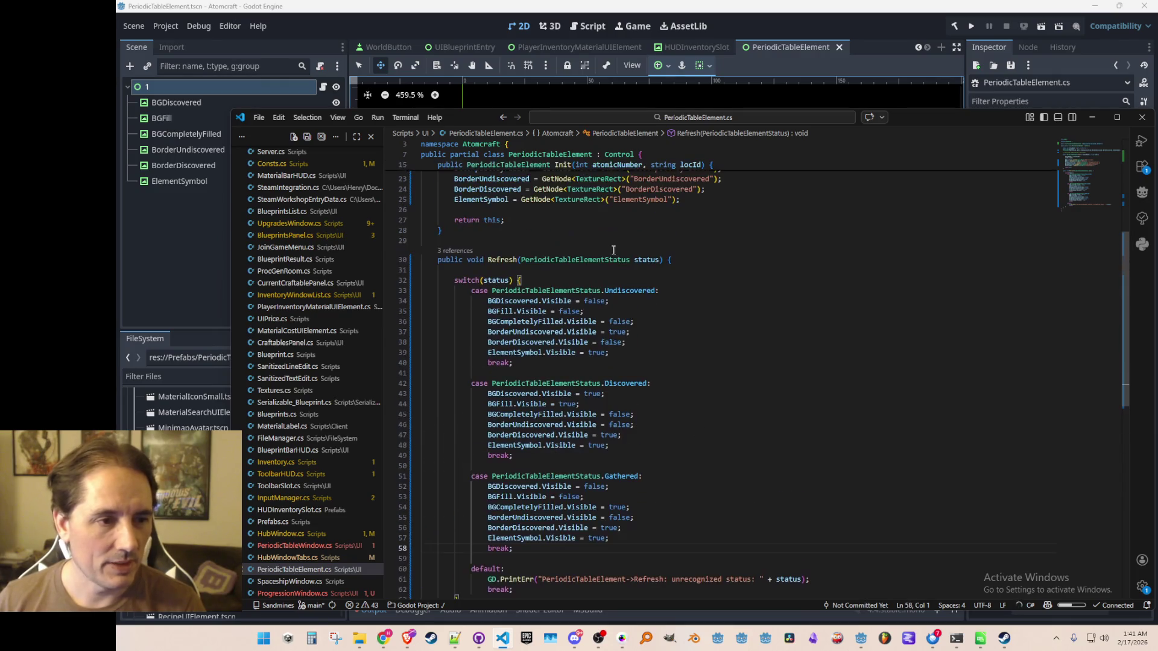
- Add a '// UI component visibility' comment line above the status switch in Refresh
{"action": "left_click", "coordinate": [811, 348]}
{"action": "key", "text": "Return"}
{"action": "type", "text": "// element visibility"}
{"action": "key", "text": "Home"}
{"action": "key", "text": "Right"}
{"action": "key", "text": "Right"}
{"action": "key", "text": "Right"}
{"action": "type", "text": "UI"}
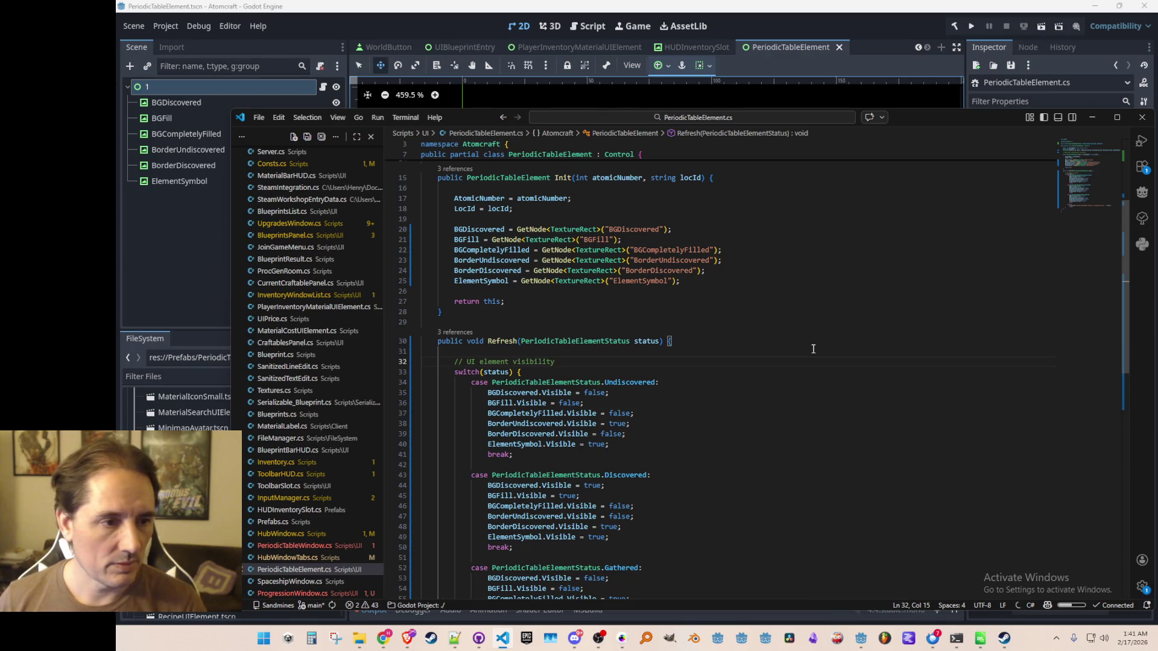
{"action": "key", "text": "ctrl+shift+Right"}
{"action": "type", "text": "component"}
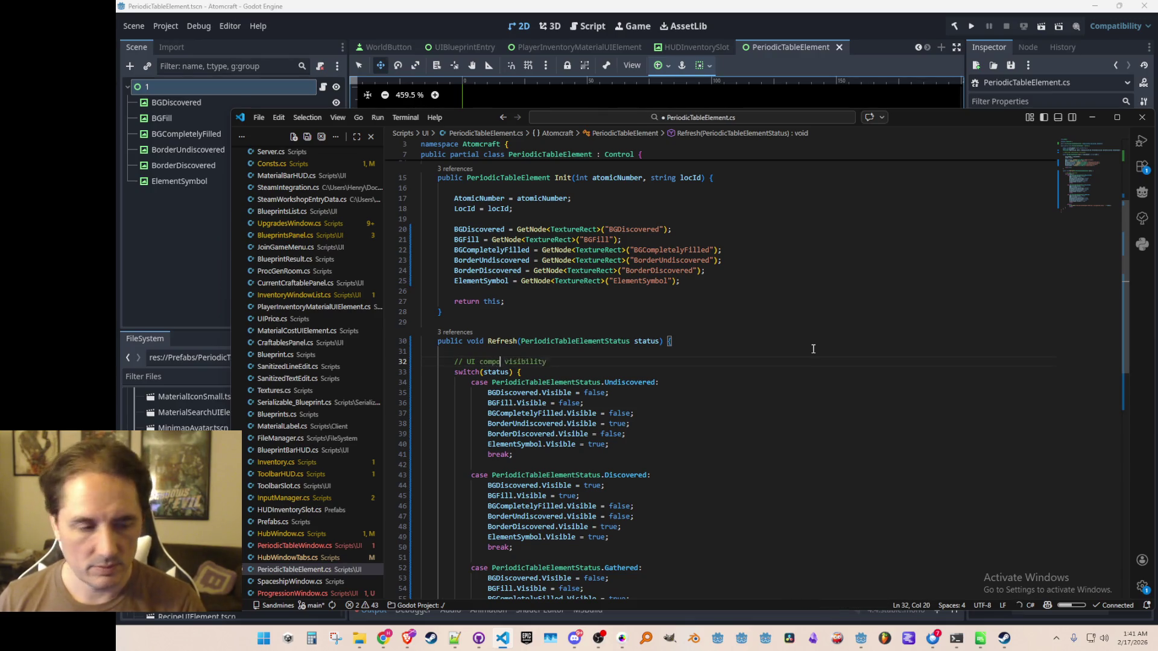
{"action": "key", "text": "Home"}
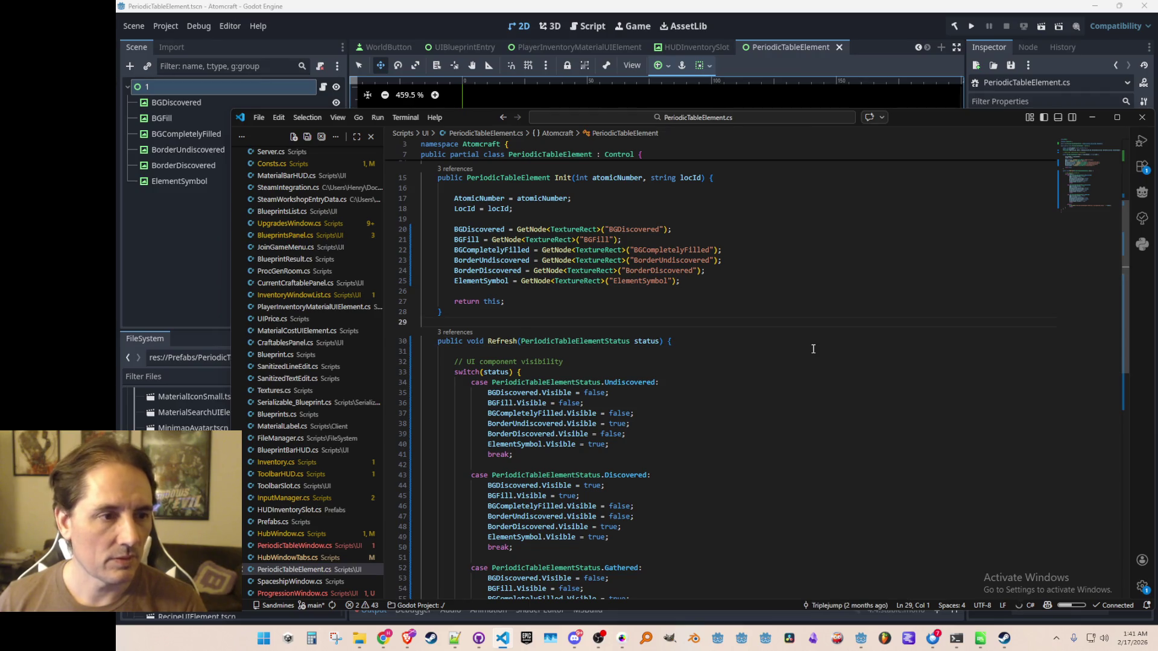
- Insert blank lines just after the Refresh method to make room for a new method
{"action": "scroll", "coordinate": [813, 349], "scroll_direction": "up", "scroll_amount": 2}
{"action": "scroll", "coordinate": [817, 362], "scroll_direction": "up", "scroll_amount": 2}
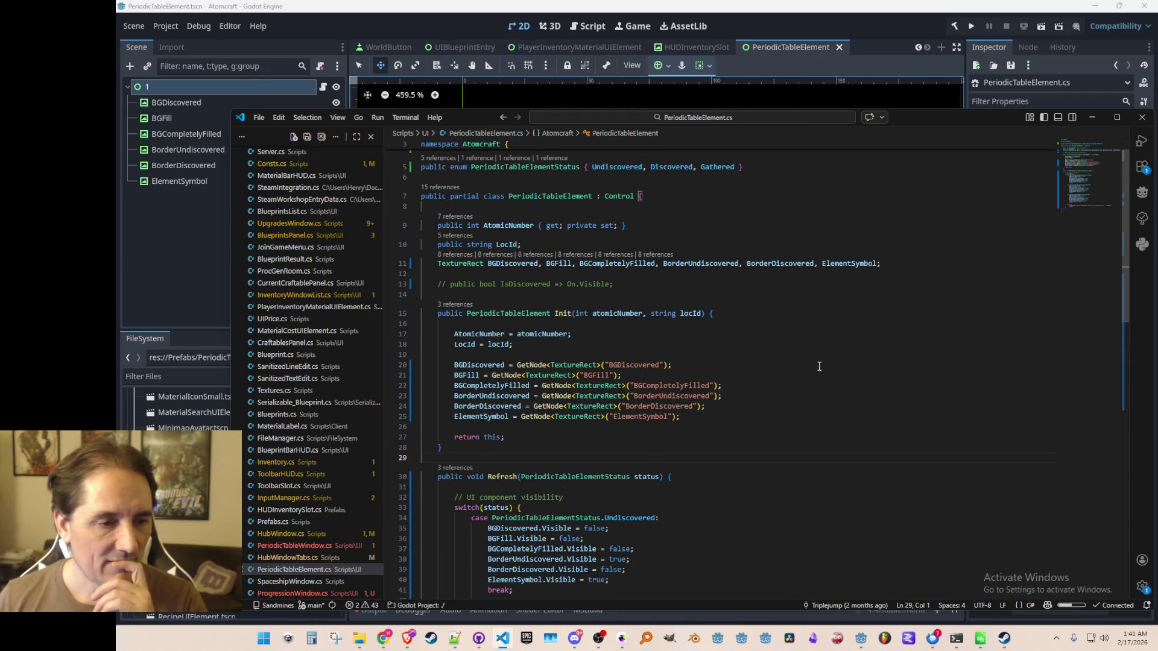
{"action": "scroll", "coordinate": [819, 366], "scroll_direction": "up", "scroll_amount": 1}
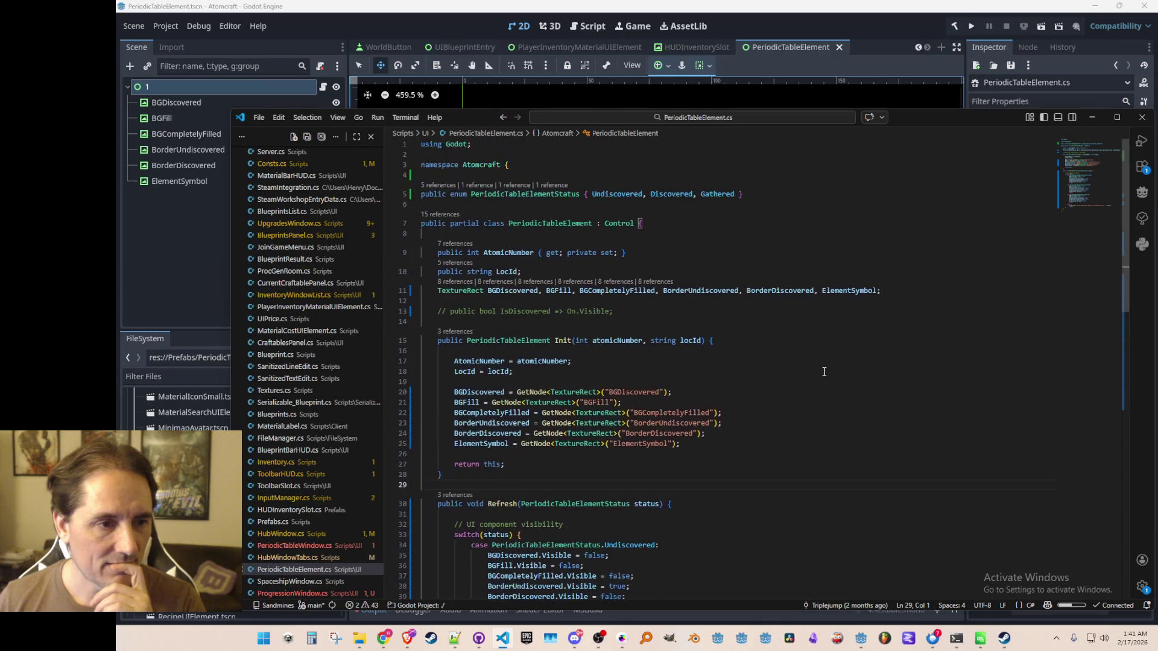
{"action": "scroll", "coordinate": [652, 425], "scroll_direction": "down", "scroll_amount": 10}
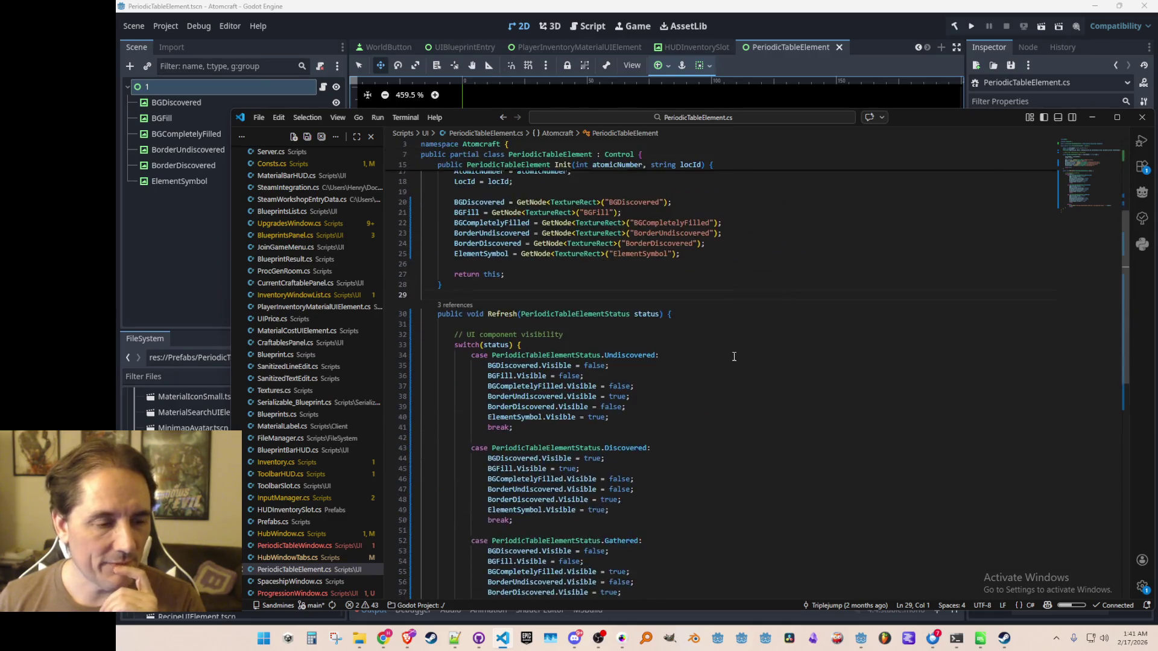
{"action": "scroll", "coordinate": [657, 426], "scroll_direction": "up", "scroll_amount": 8}
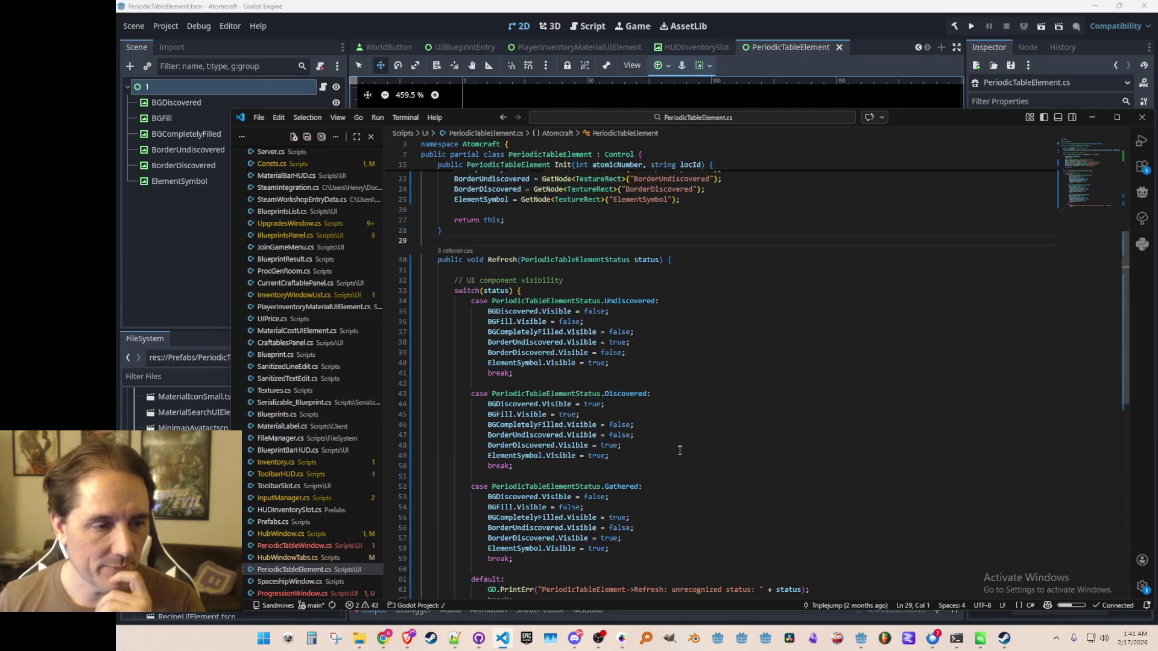
{"action": "scroll", "coordinate": [649, 446], "scroll_direction": "down", "scroll_amount": 7}
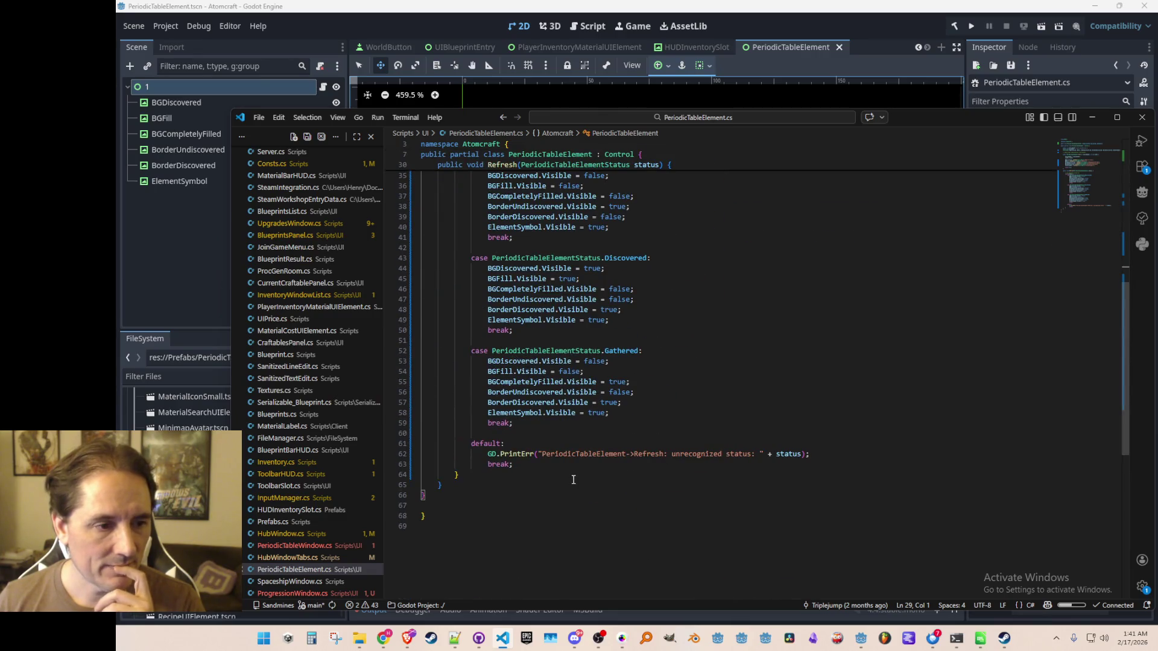
{"action": "left_click", "coordinate": [574, 480]}
{"action": "scroll", "coordinate": [603, 465], "scroll_direction": "up", "scroll_amount": 3}
{"action": "scroll", "coordinate": [658, 455], "scroll_direction": "down", "scroll_amount": 2}
{"action": "key", "text": "Return"}
{"action": "key", "text": "Return"}
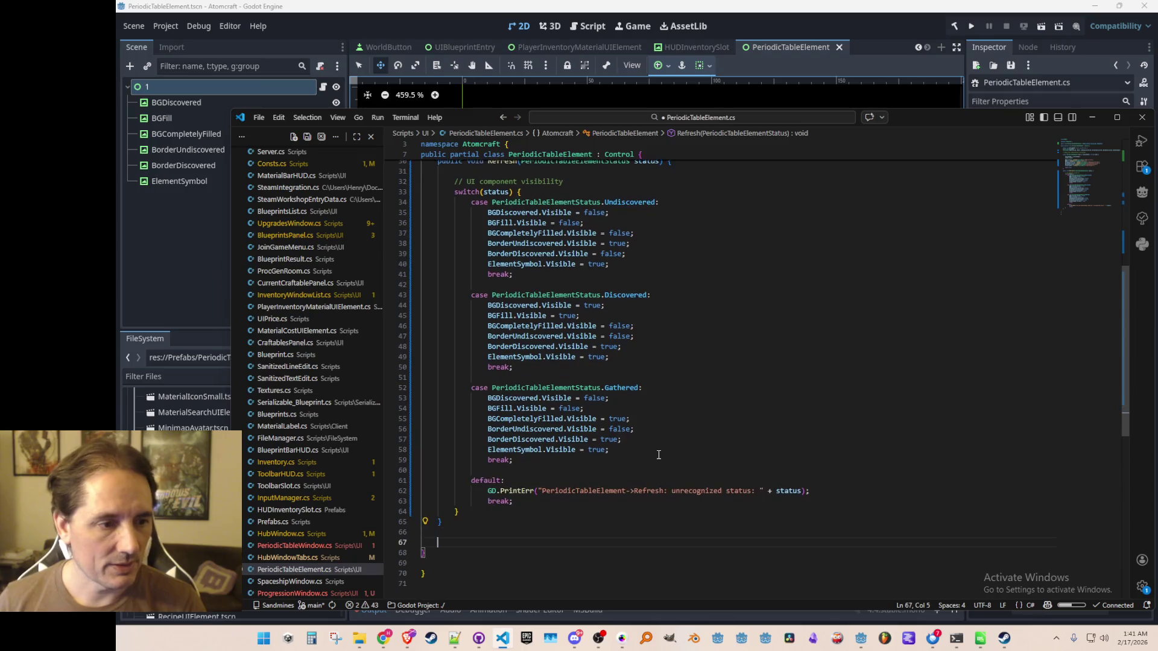
- Add a public void Process(float delta) method with its commented-out body removed
{"action": "type", "text": "public void Process"}
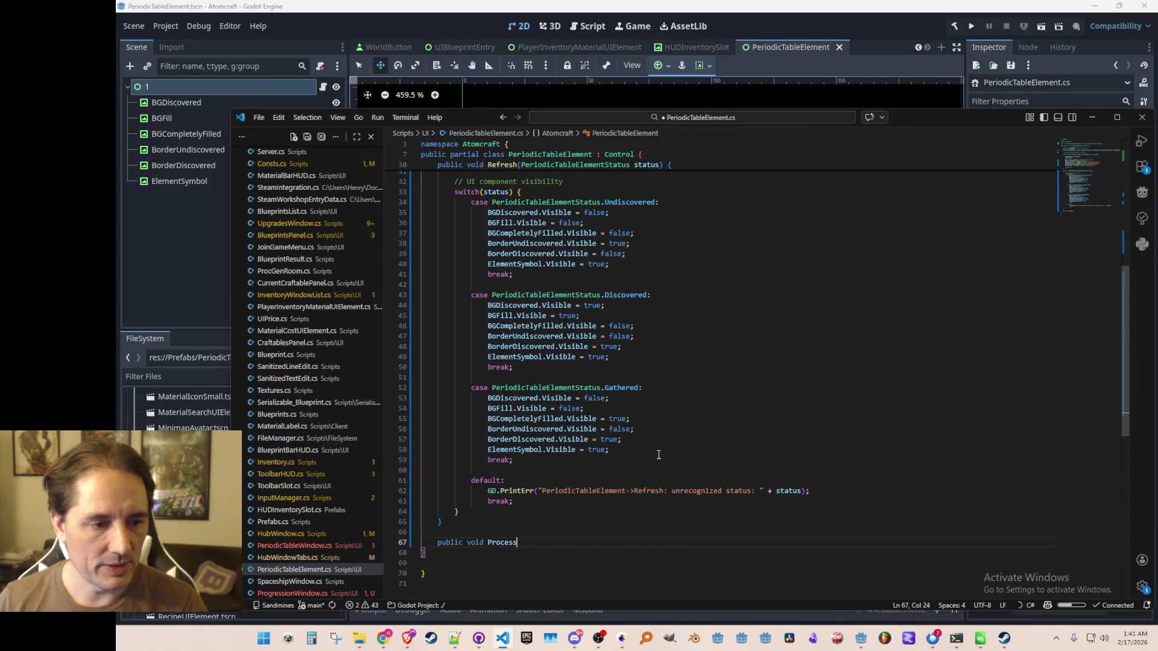
{"action": "type", "text": "(float delta) {"}
{"action": "key", "text": "Tab"}
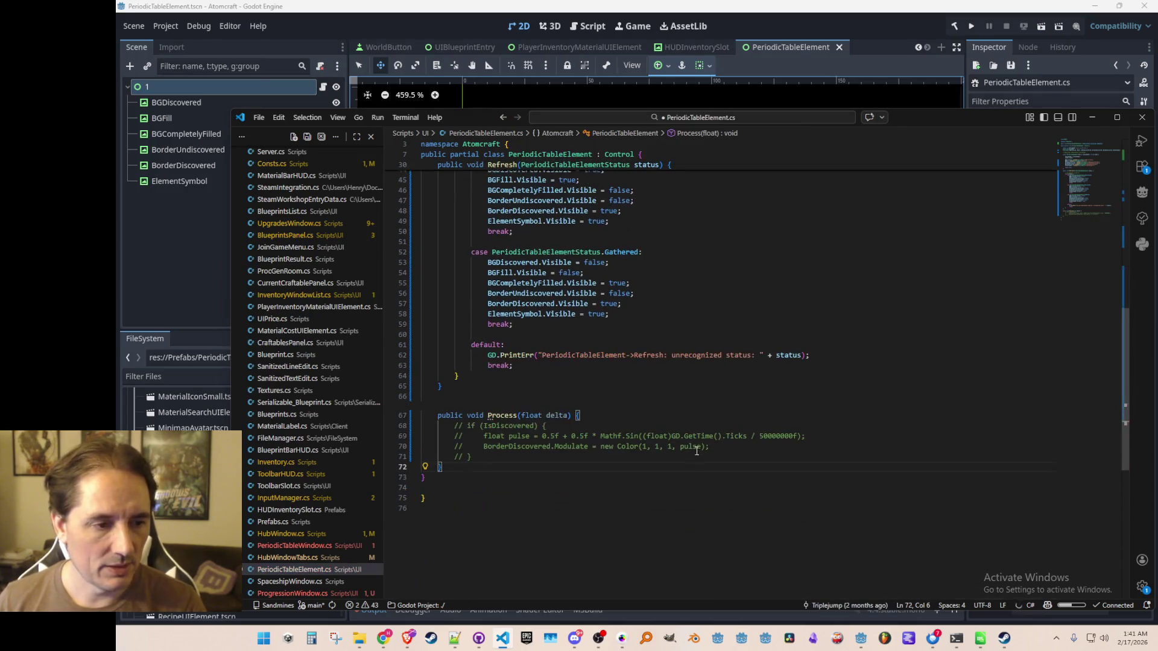
{"action": "key", "text": "Up"}
{"action": "key", "text": "Home"}
{"action": "key", "text": "Home"}
{"action": "key", "text": "shift+Up"}
{"action": "key", "text": "shift+Up"}
{"action": "key", "text": "shift+Up"}
{"action": "key", "text": "Delete"}
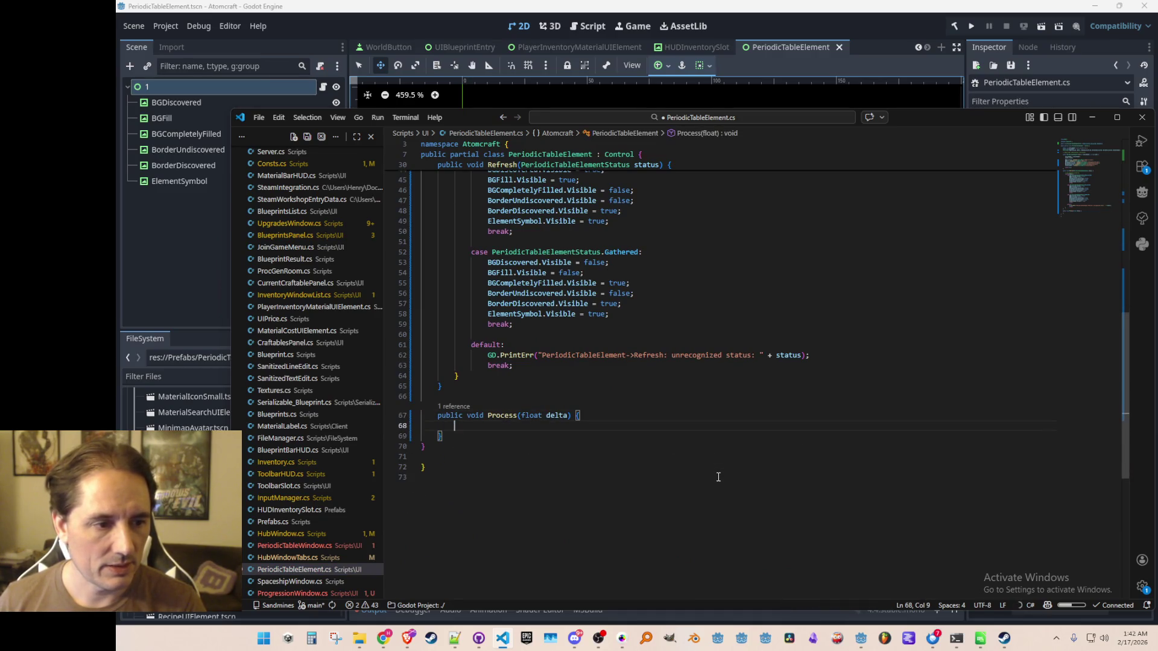
- Save PeriodicTableElement.cs and dismiss the inline code suggestion
{"action": "key", "text": "ctrl+s"}
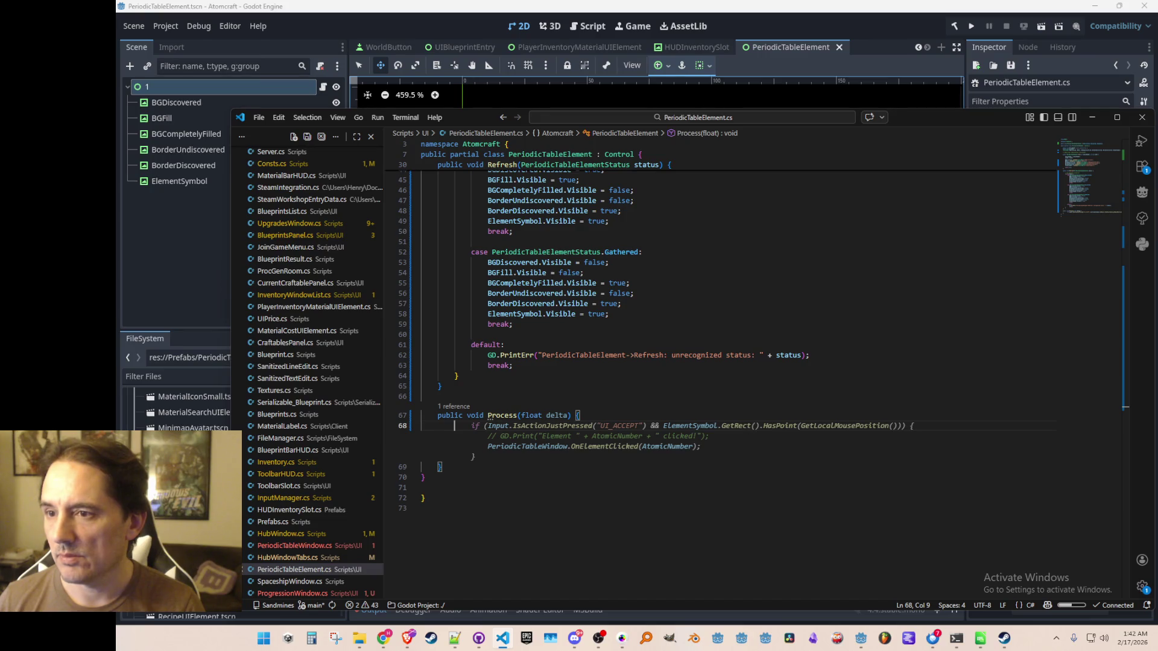
{"action": "key", "text": "Escape"}
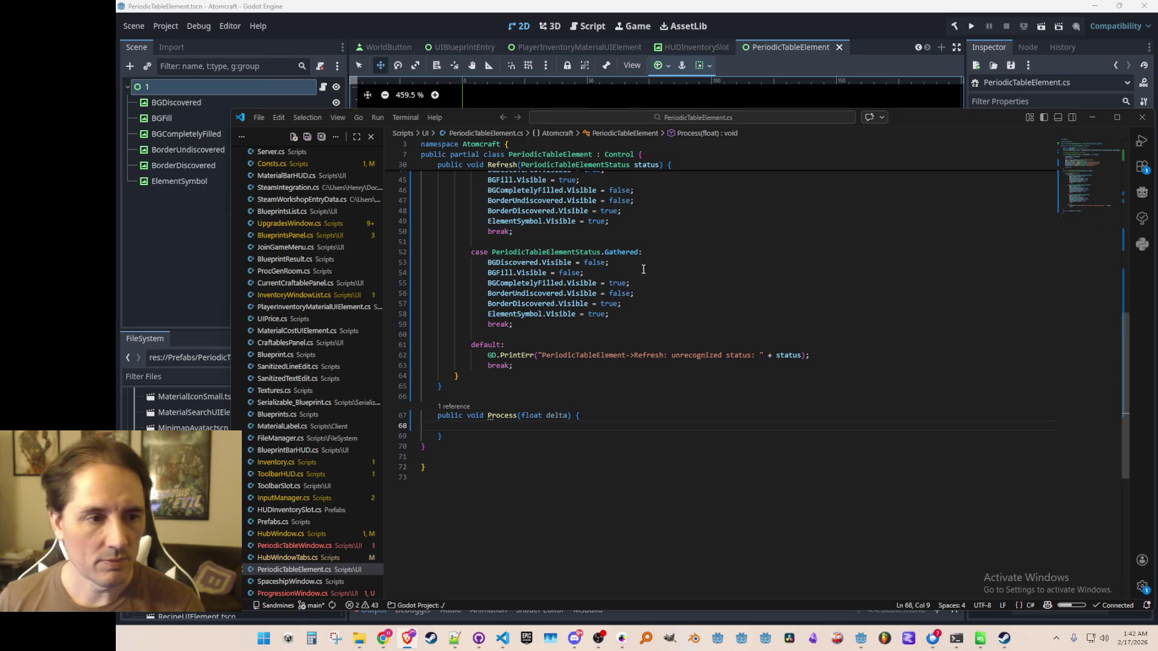
{"action": "left_click", "coordinate": [654, 285]}
- Replace the commented IsDiscovered line with 'public PeriodicTableElementStatus Status { get; private set; }'
{"action": "scroll", "coordinate": [702, 346], "scroll_direction": "up", "scroll_amount": 6}
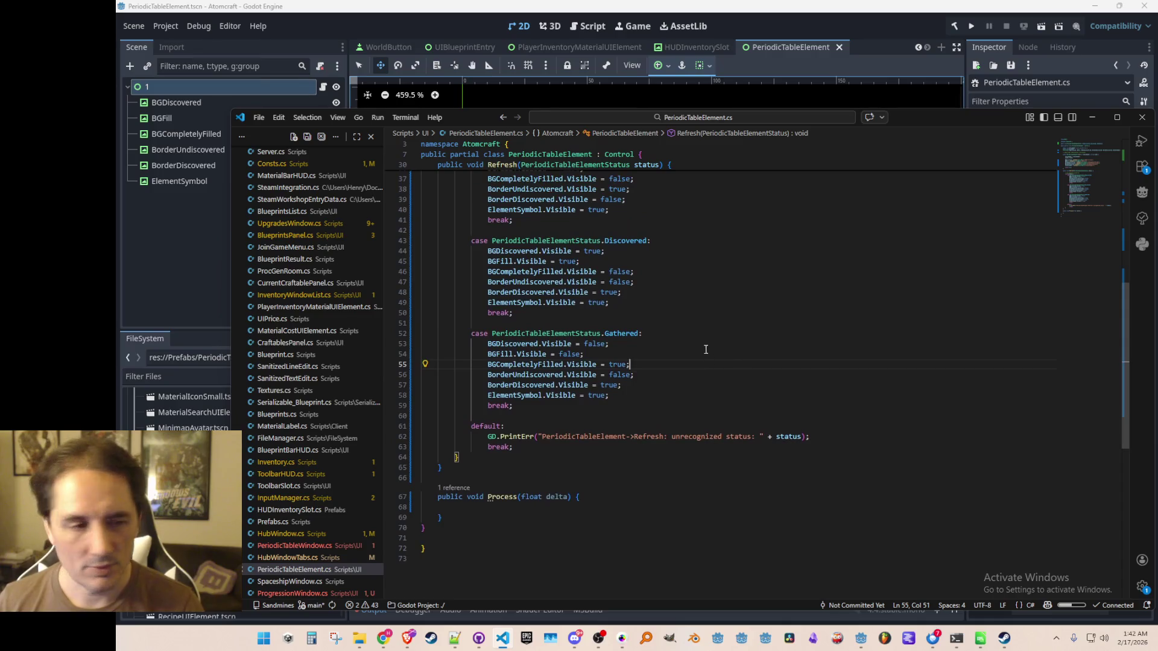
{"action": "scroll", "coordinate": [694, 355], "scroll_direction": "up", "scroll_amount": 6}
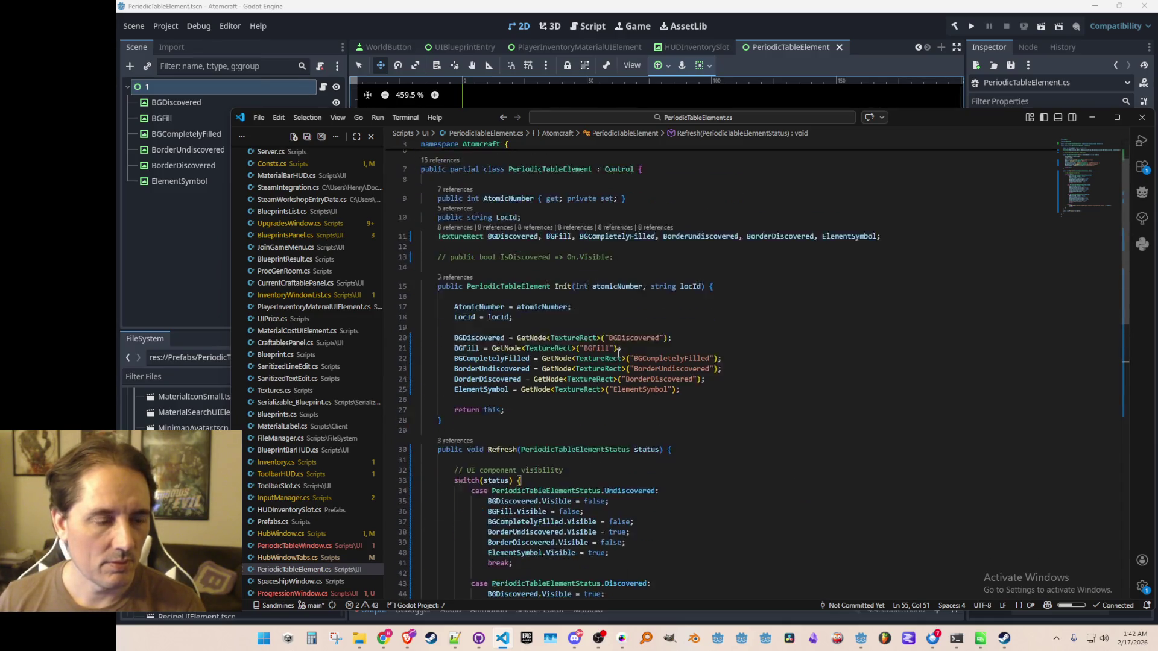
{"action": "scroll", "coordinate": [660, 275], "scroll_direction": "down", "scroll_amount": 4}
{"action": "scroll", "coordinate": [688, 320], "scroll_direction": "up", "scroll_amount": 7}
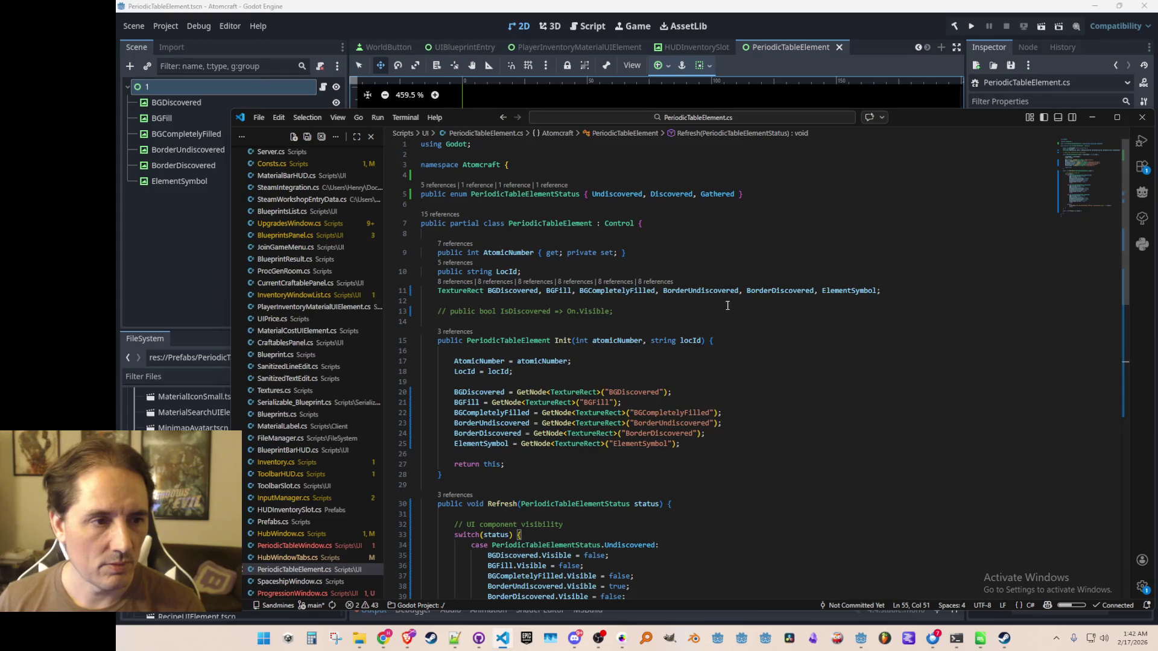
{"action": "double_click", "coordinate": [563, 195]}
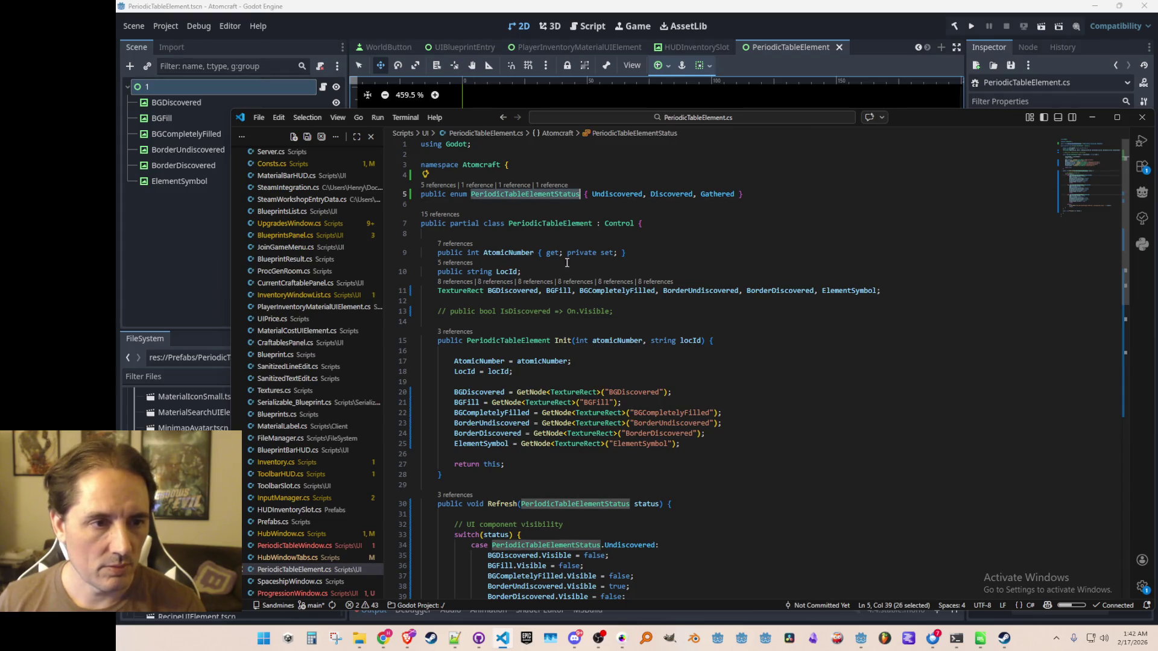
{"action": "left_click", "coordinate": [655, 311]}
{"action": "key", "text": "shift+Home"}
{"action": "type", "text": "public "}
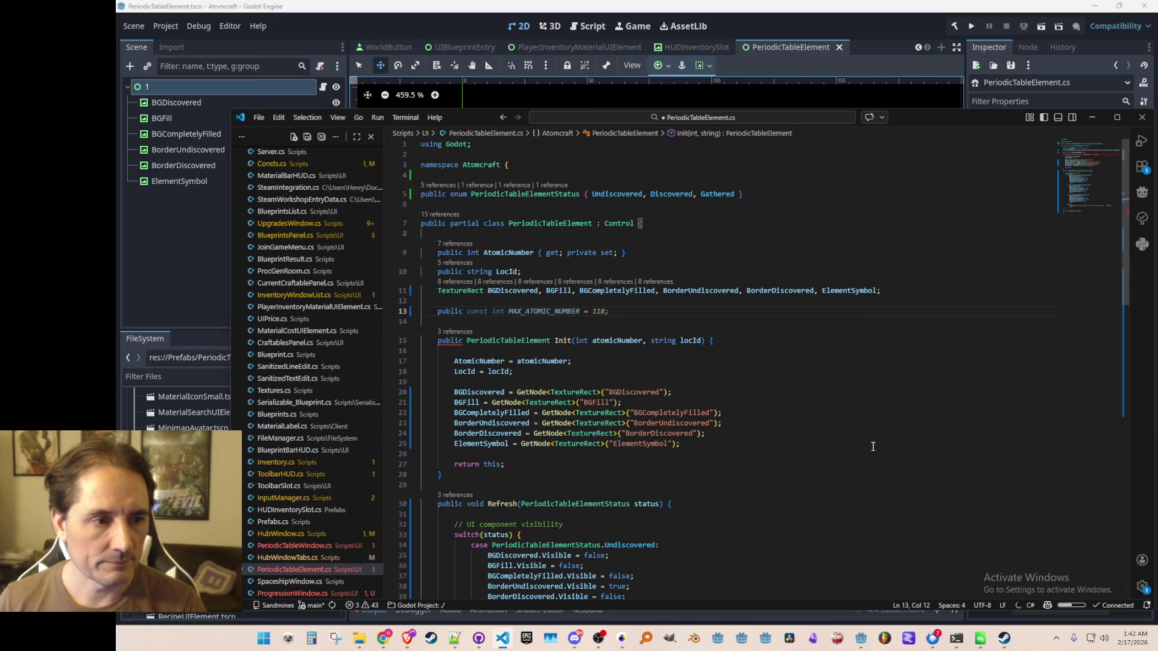
{"action": "type", "text": "PeriodicTableElementStatus St"}
{"action": "key", "text": "Tab"}
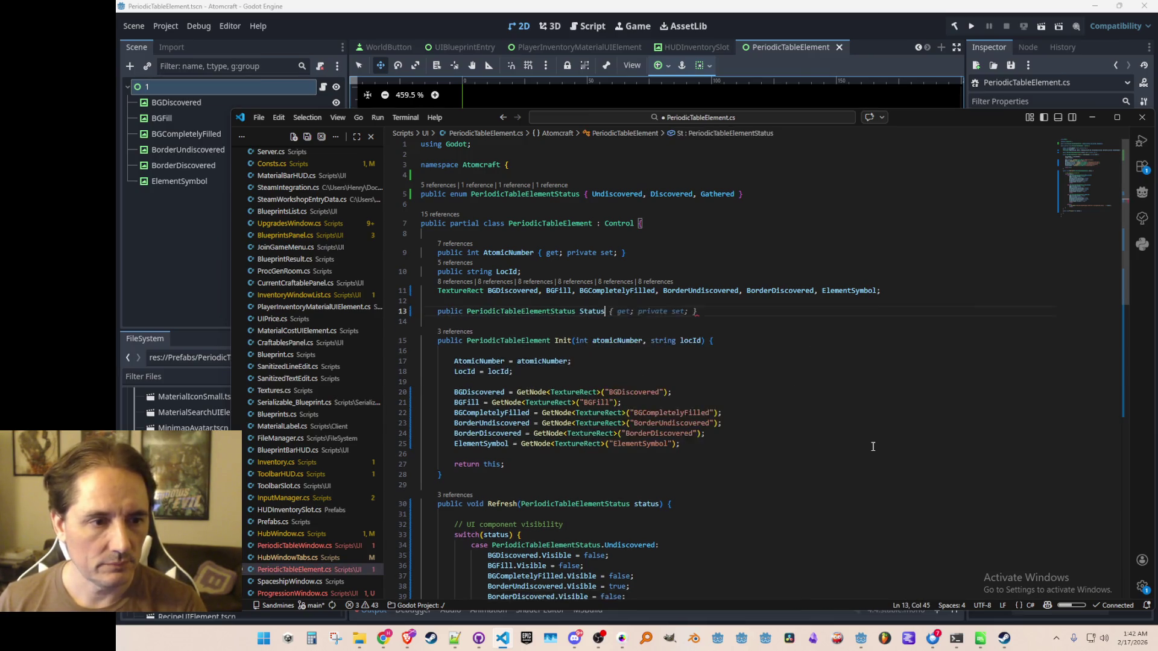
- Add a 'Status = status;' assignment at the start of Refresh
{"action": "key", "text": "Down"}
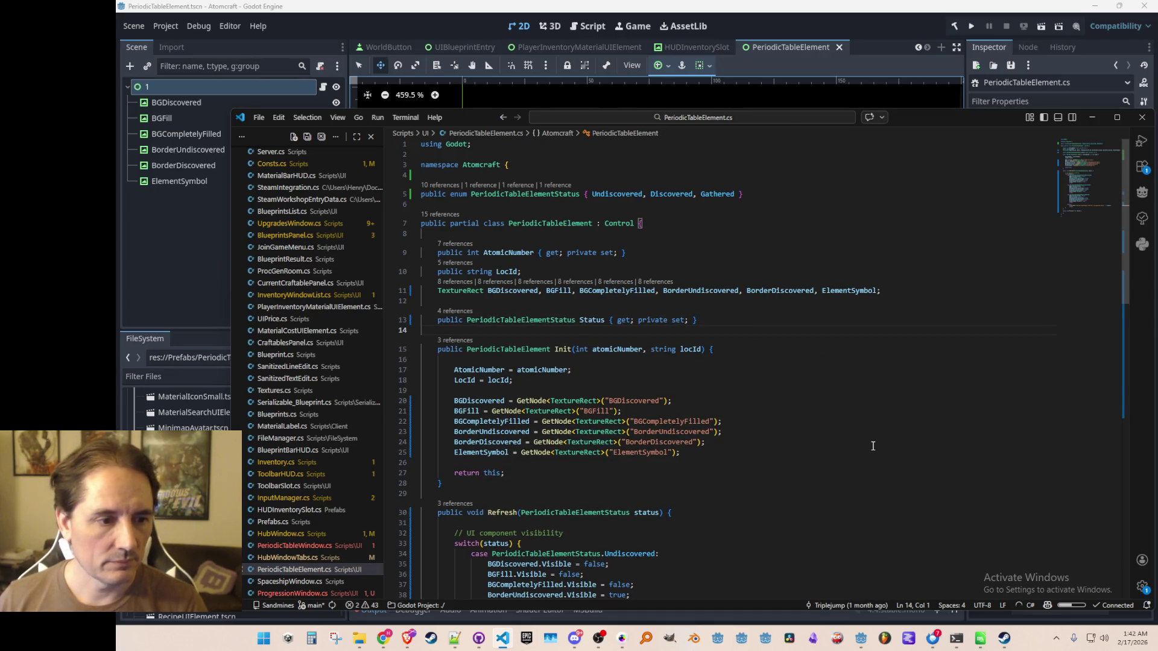
{"action": "scroll", "coordinate": [852, 363], "scroll_direction": "down", "scroll_amount": 5}
{"action": "key", "text": "Tab"}
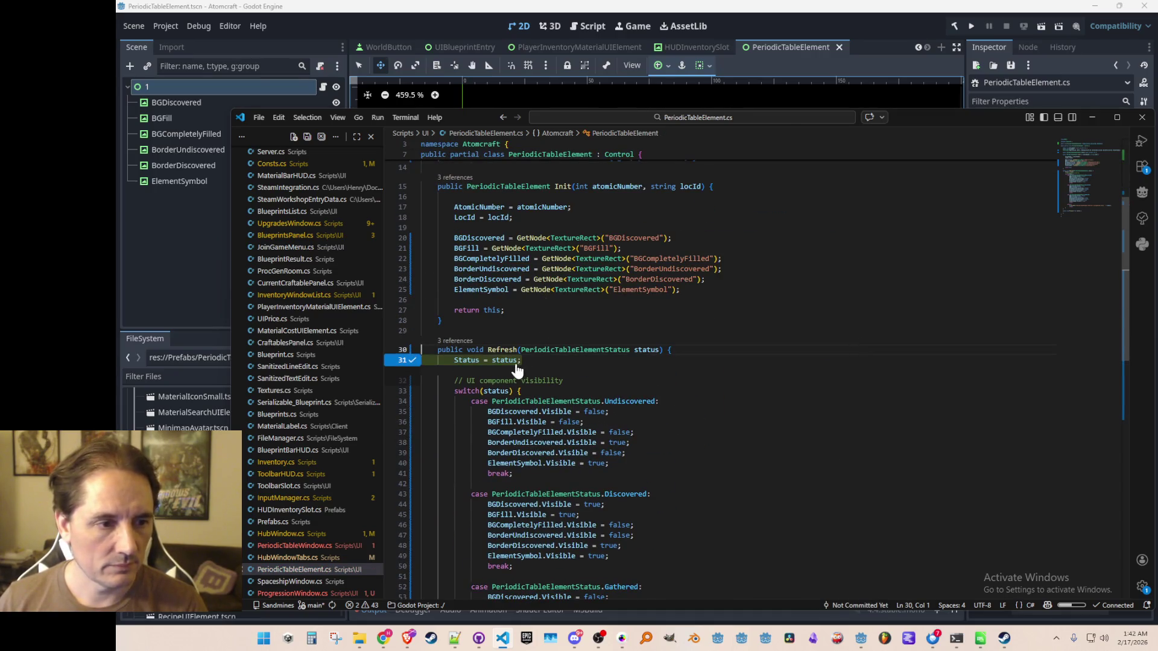
{"action": "key", "text": "Tab"}
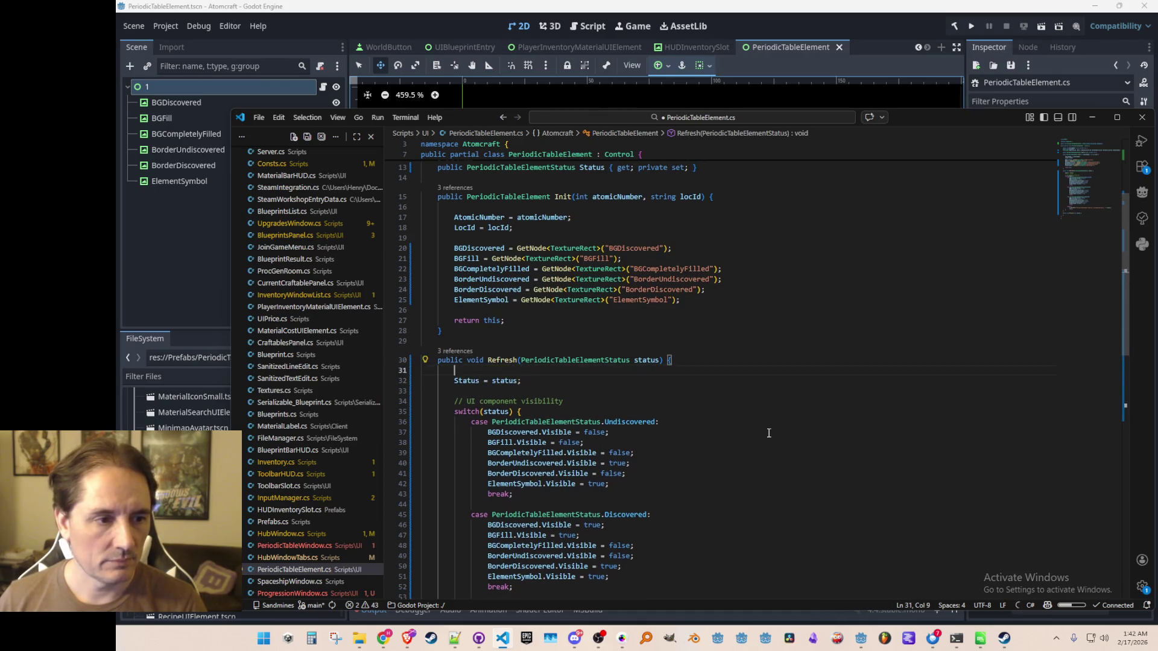
{"action": "key", "text": "Home"}
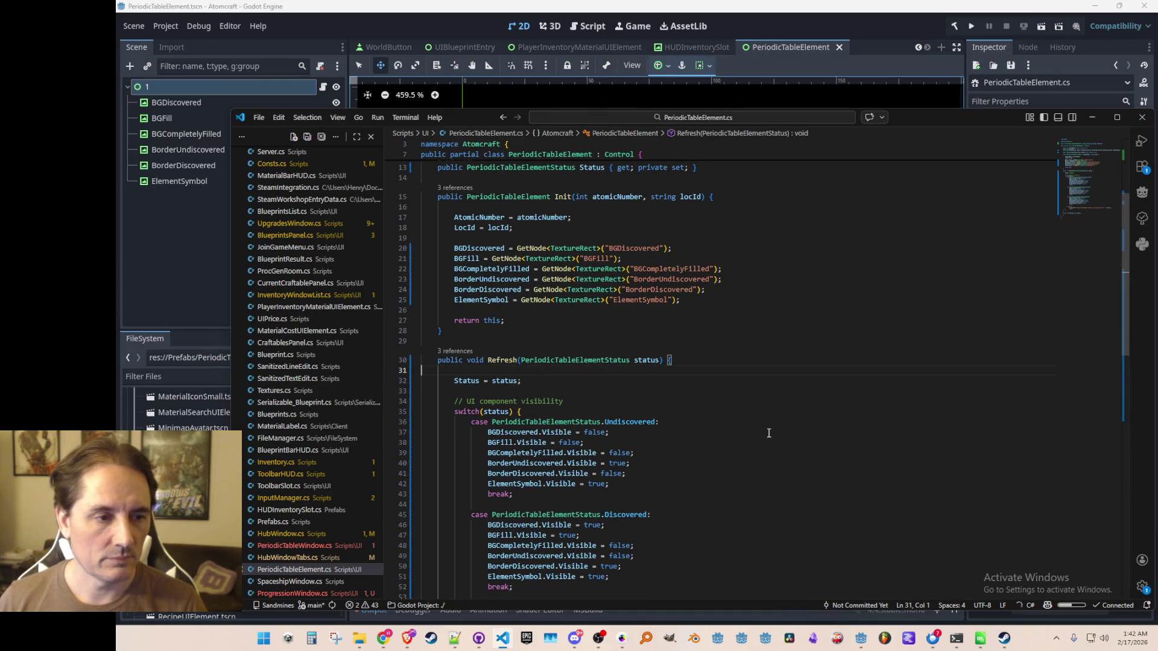
- Change switch(status) to switch(Status) in Refresh
{"action": "scroll", "coordinate": [725, 376], "scroll_direction": "down", "scroll_amount": 3}
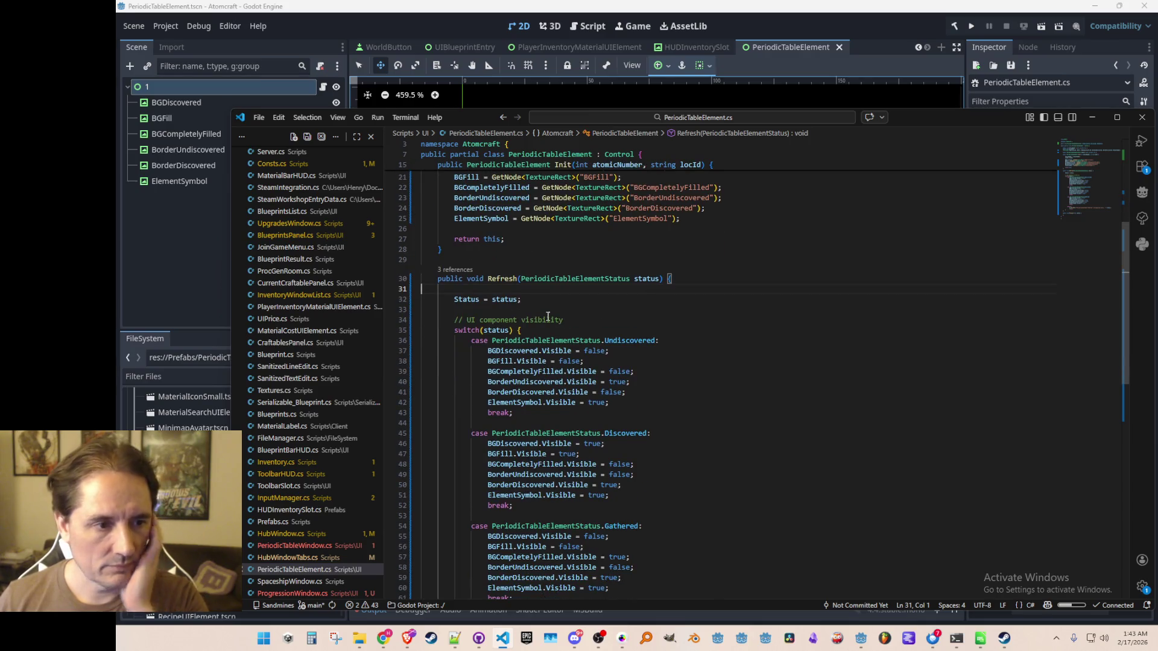
{"action": "left_click", "coordinate": [478, 299]}
{"action": "left_click", "coordinate": [498, 330]}
{"action": "double_click", "coordinate": [498, 330]}
{"action": "type", "text": "Status"}
- Review the end of the file and return to the Undiscovered case's visibility lines
{"action": "left_click", "coordinate": [650, 305]}
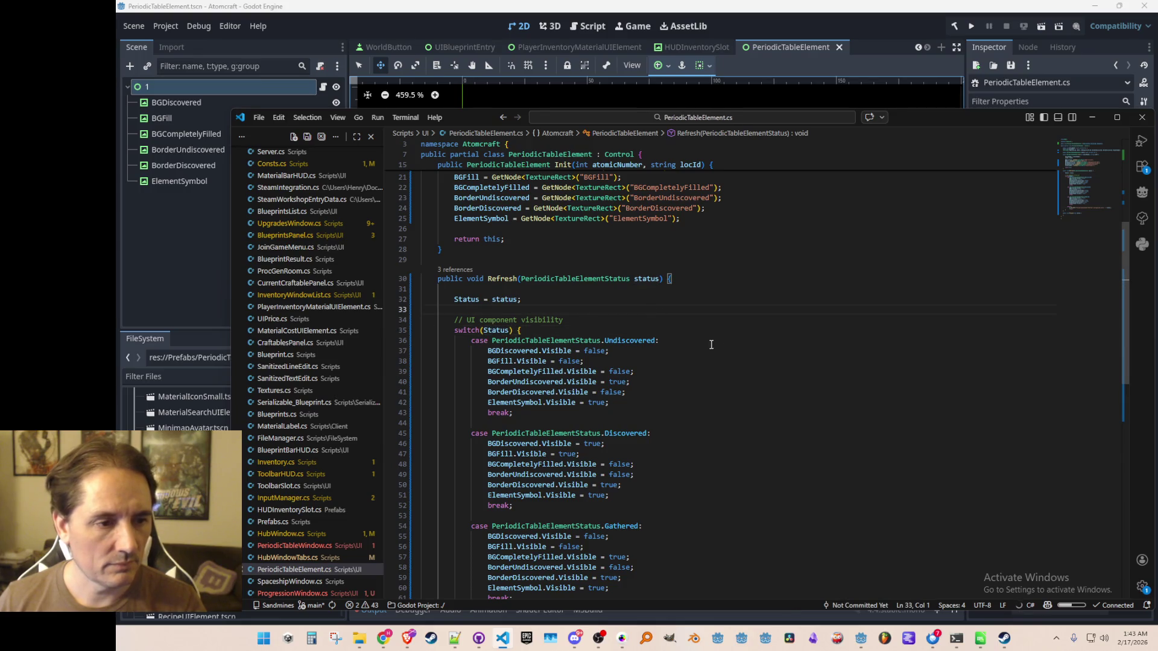
{"action": "scroll", "coordinate": [712, 345], "scroll_direction": "down", "scroll_amount": 5}
{"action": "left_click", "coordinate": [595, 554]}
{"action": "scroll", "coordinate": [652, 441], "scroll_direction": "up", "scroll_amount": 15}
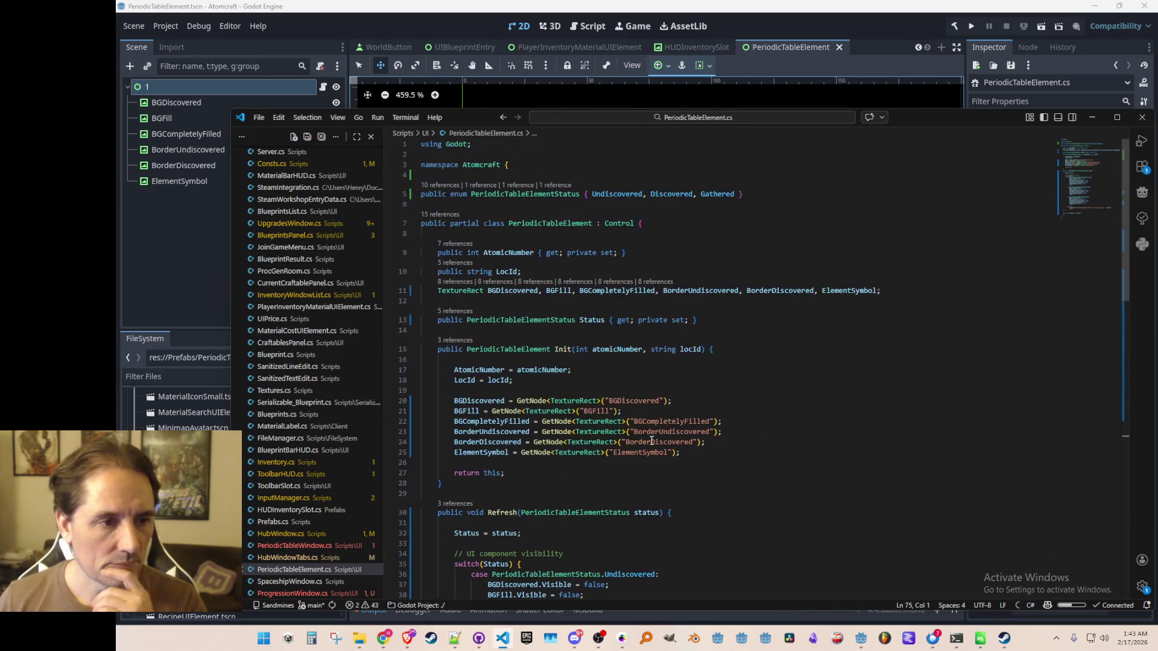
{"action": "scroll", "coordinate": [586, 344], "scroll_direction": "down", "scroll_amount": 5}
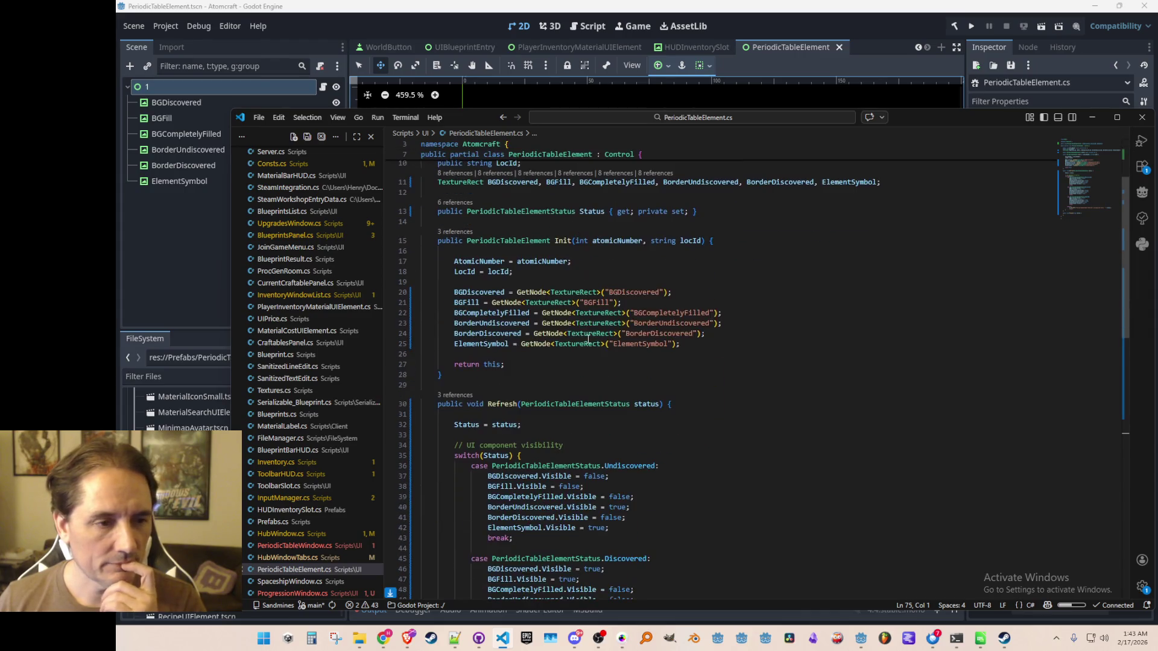
{"action": "scroll", "coordinate": [715, 394], "scroll_direction": "up", "scroll_amount": 5}
{"action": "scroll", "coordinate": [716, 394], "scroll_direction": "down", "scroll_amount": 10}
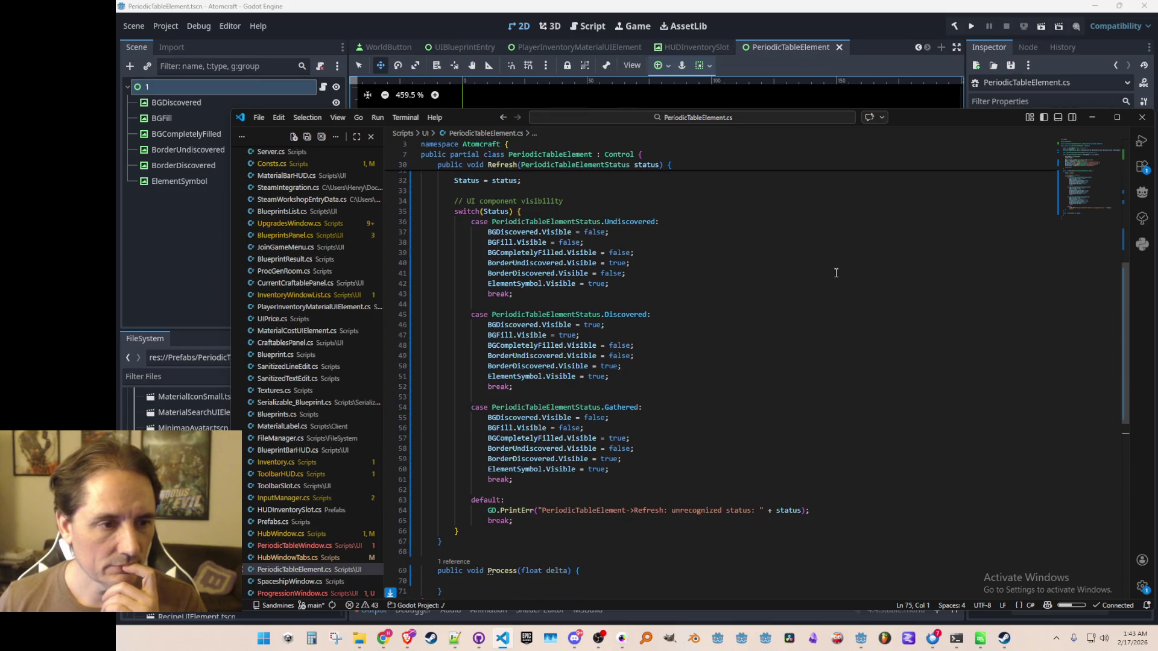
{"action": "left_click", "coordinate": [822, 285]}
- Add 'ElementSymbol.Modulate = Colors.Gray;' to the Undiscovered case
{"action": "key", "text": "Return"}
{"action": "key", "text": "Return"}
{"action": "type", "text": "ElementSymbol."}
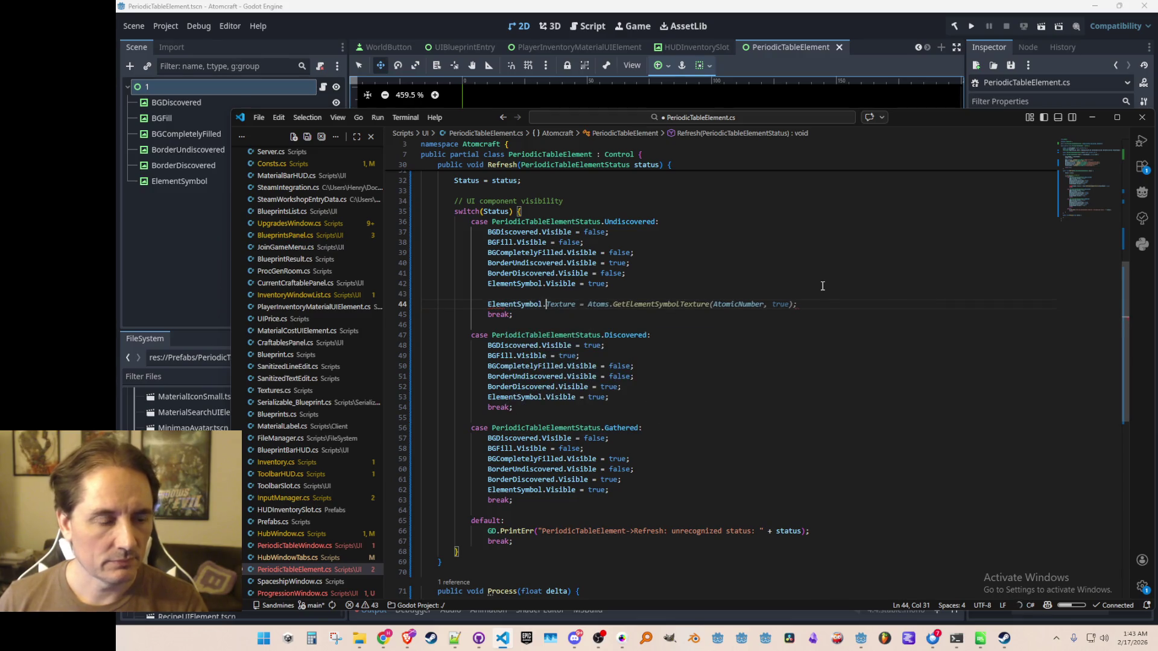
{"action": "type", "text": "Modulate = Consts.TRANSPARENT_WHITE;"}
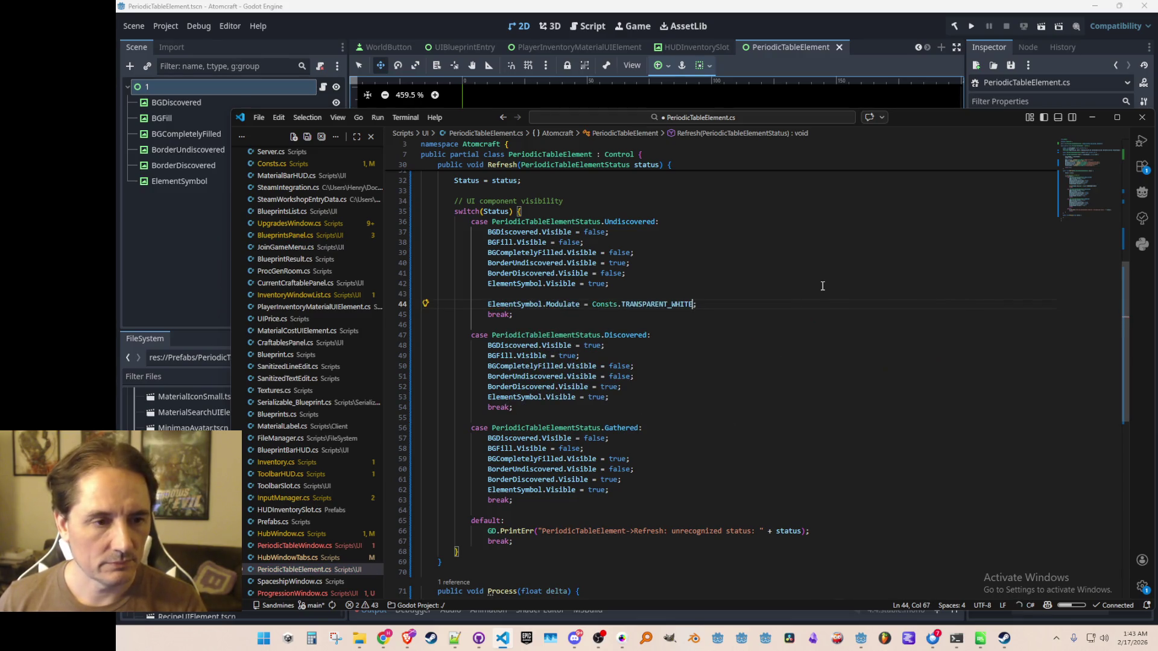
{"action": "key", "text": "Tab"}
{"action": "key", "text": "Left"}
{"action": "key", "text": "ctrl+shift+Left"}
{"action": "type", "text": "GRAY"}
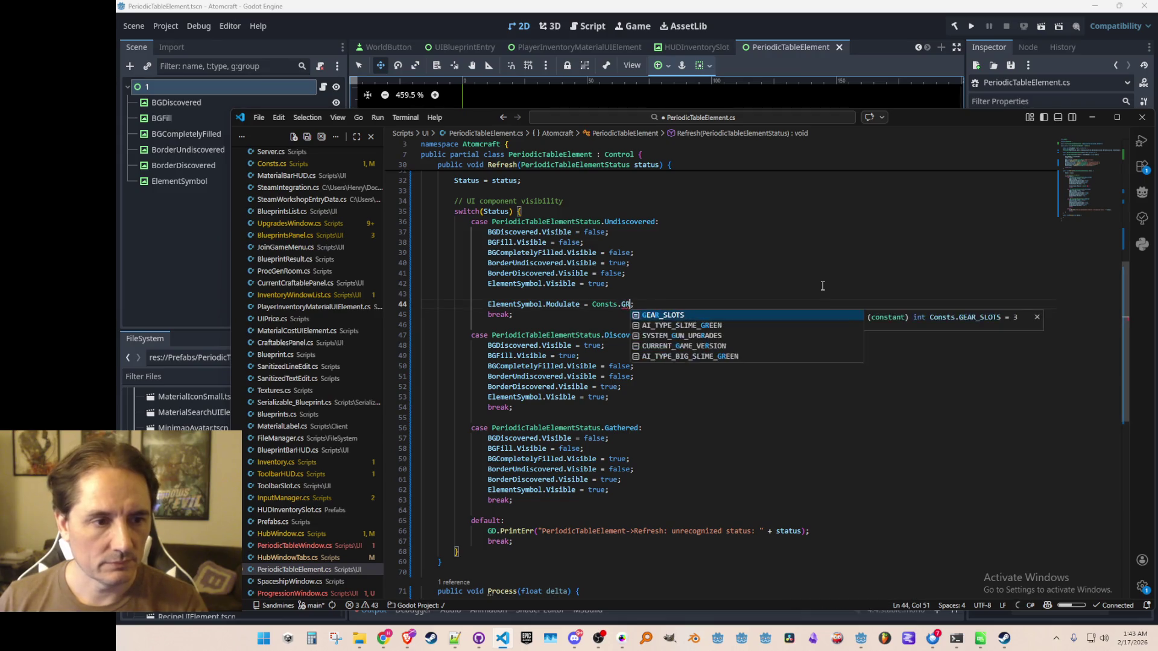
{"action": "key", "text": "ctrl+BackSpace"}
{"action": "key", "text": "ctrl+BackSpace"}
{"action": "key", "text": "ctrl+BackSpace"}
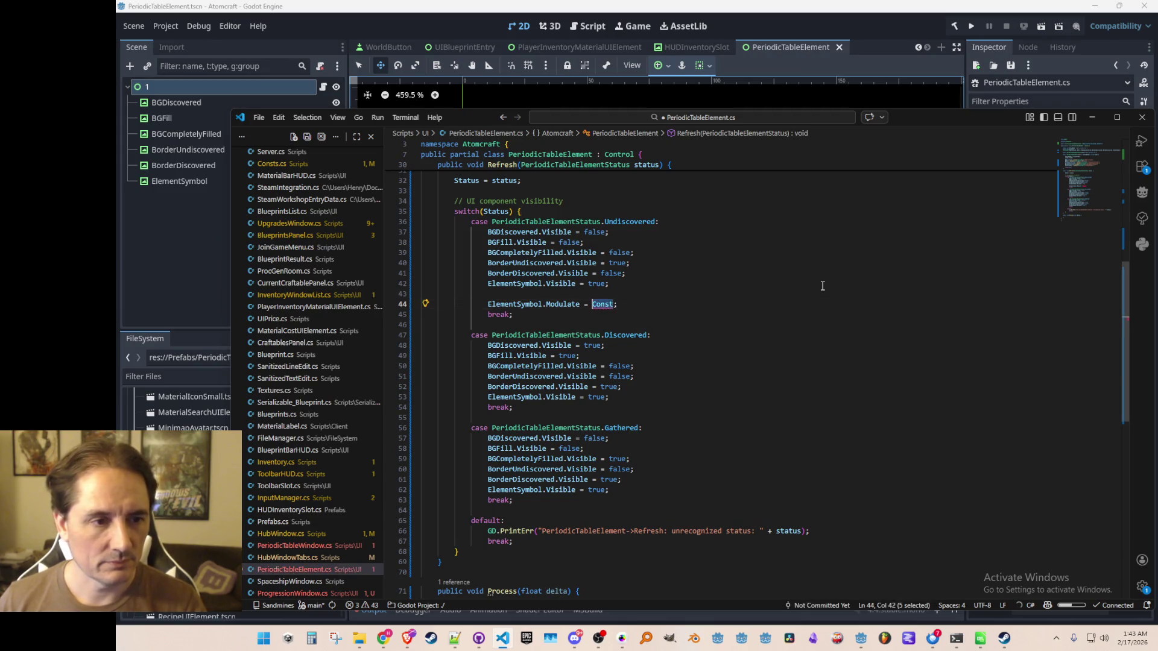
{"action": "type", "text": "Colors.Gray"}
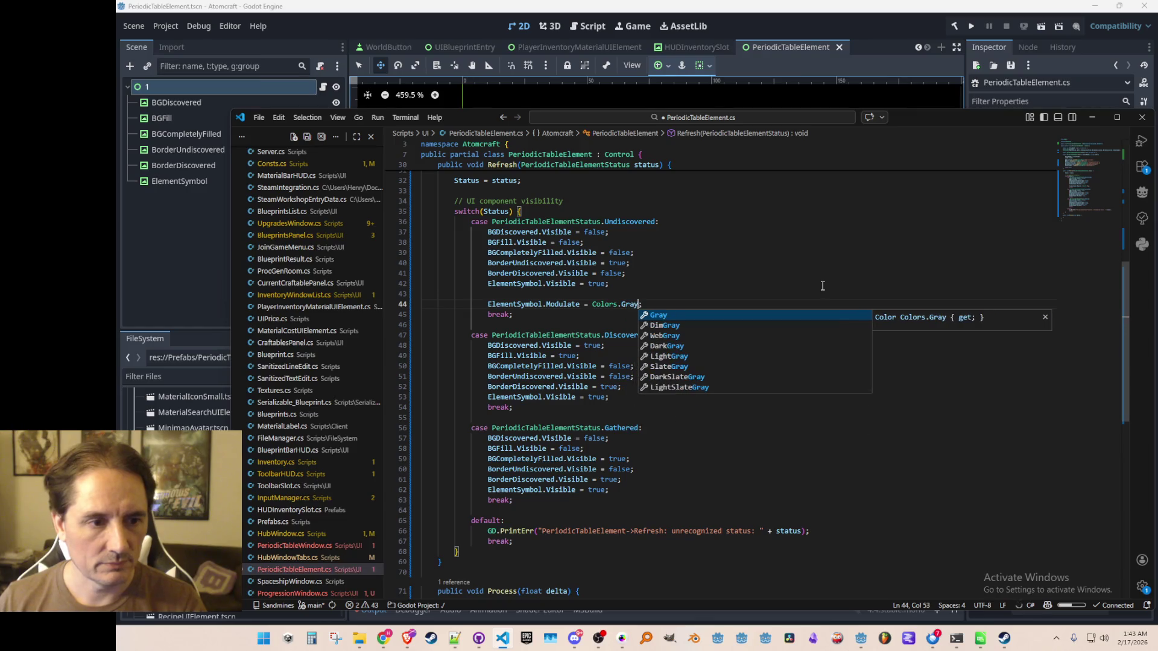
{"action": "key", "text": "Escape"}
- Give the Discovered case 'ElementSymbol.Modulate = Colors.White;' followed by a break
{"action": "key", "text": "Home"}
{"action": "key", "text": "Home"}
{"action": "key", "text": "shift+Down"}
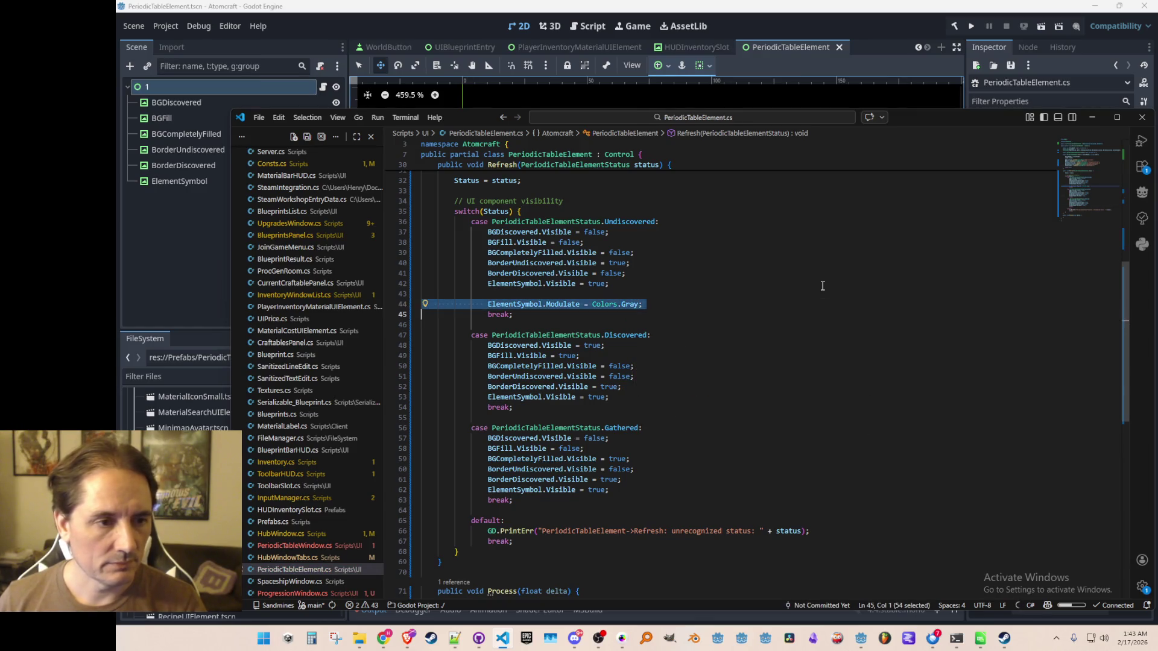
{"action": "key", "text": "ctrl+c"}
{"action": "key", "text": "Down"}
{"action": "key", "text": "Tab"}
{"action": "key", "text": "Tab"}
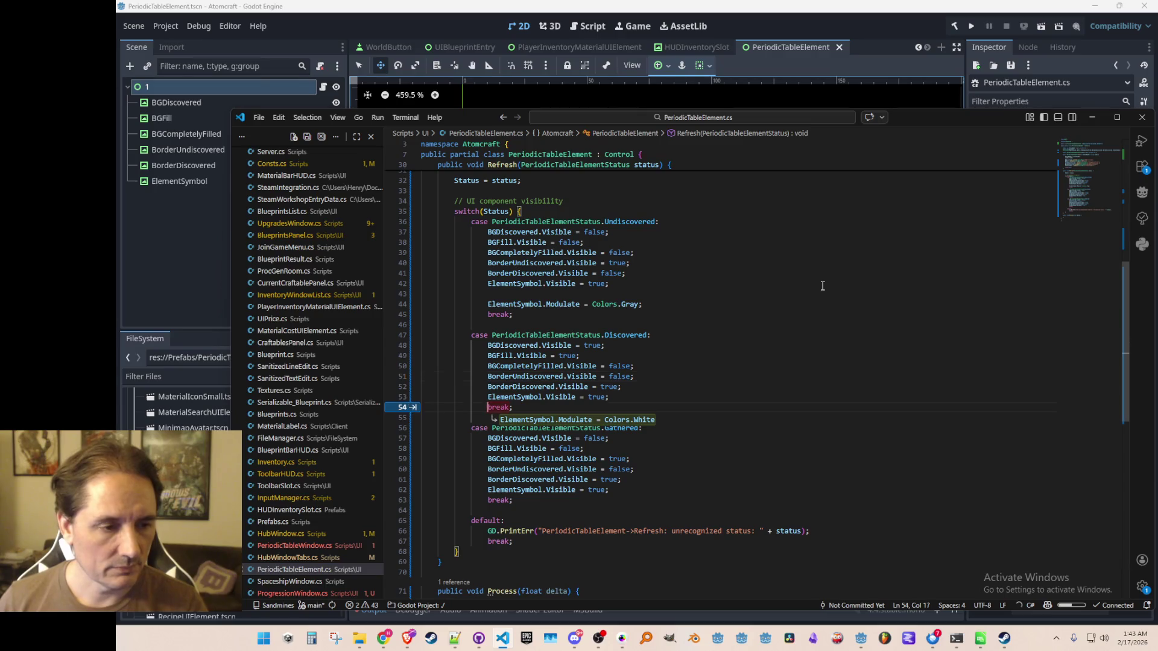
{"action": "key", "text": "Return"}
{"action": "type", "text": "break;"}
{"action": "key", "text": "Up"}
{"action": "key", "text": "Up"}
{"action": "key", "text": "End"}
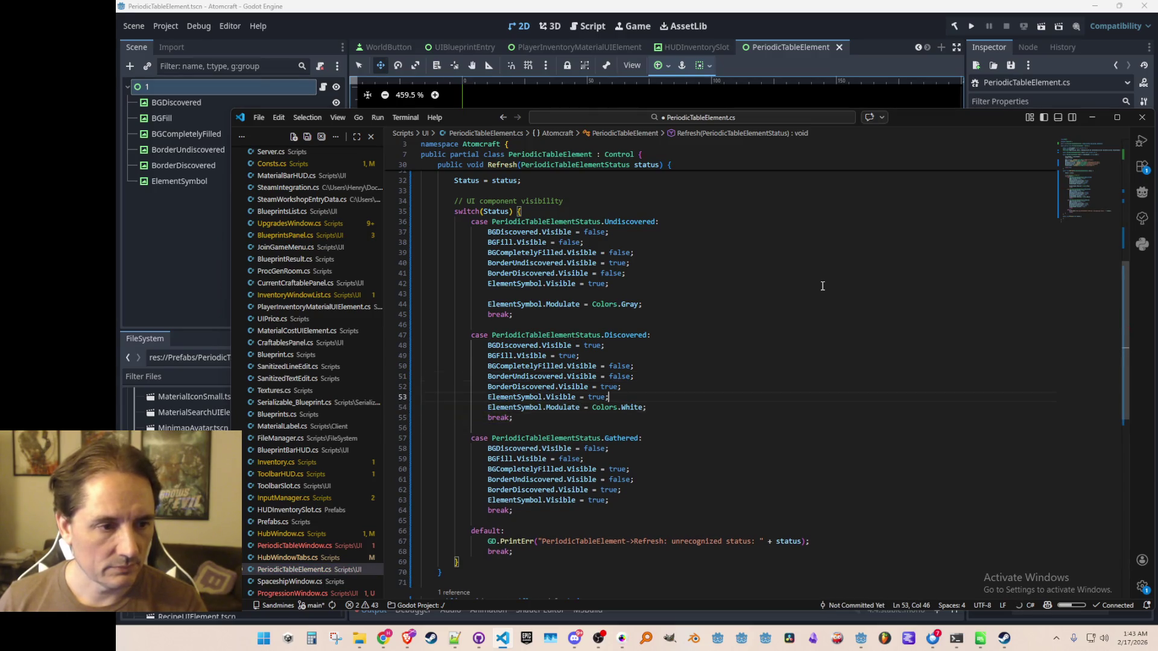
{"action": "key", "text": "Return"}
- Copy the tint and break lines into the Gathered case, removing the duplicate break
{"action": "key", "text": "Down"}
{"action": "key", "text": "Down"}
{"action": "key", "text": "Down"}
{"action": "key", "text": "Home"}
{"action": "key", "text": "Home"}
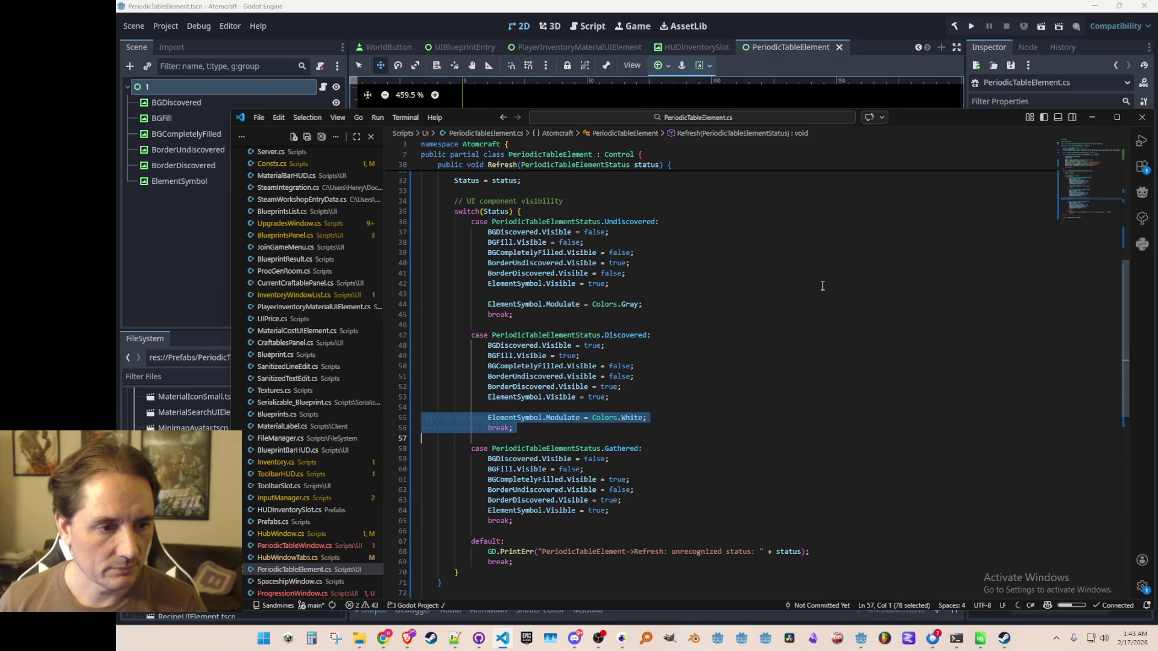
{"action": "key", "text": "Down"}
{"action": "key", "text": "Down"}
{"action": "key", "text": "Down"}
{"action": "key", "text": "shift+Down"}
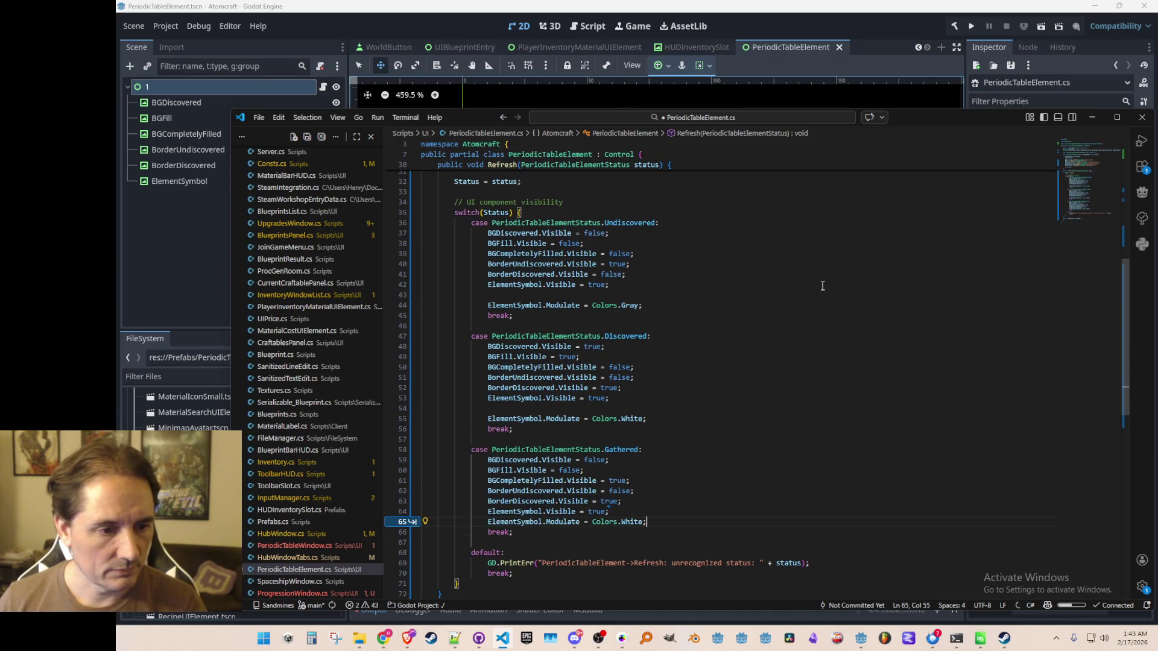
{"action": "scroll", "coordinate": [823, 286], "scroll_direction": "down", "scroll_amount": 1}
{"action": "scroll", "coordinate": [808, 344], "scroll_direction": "down", "scroll_amount": 3}
{"action": "key", "text": "Escape"}
{"action": "key", "text": "Left"}
{"action": "key", "text": "Home"}
{"action": "key", "text": "Home"}
{"action": "key", "text": "Return"}
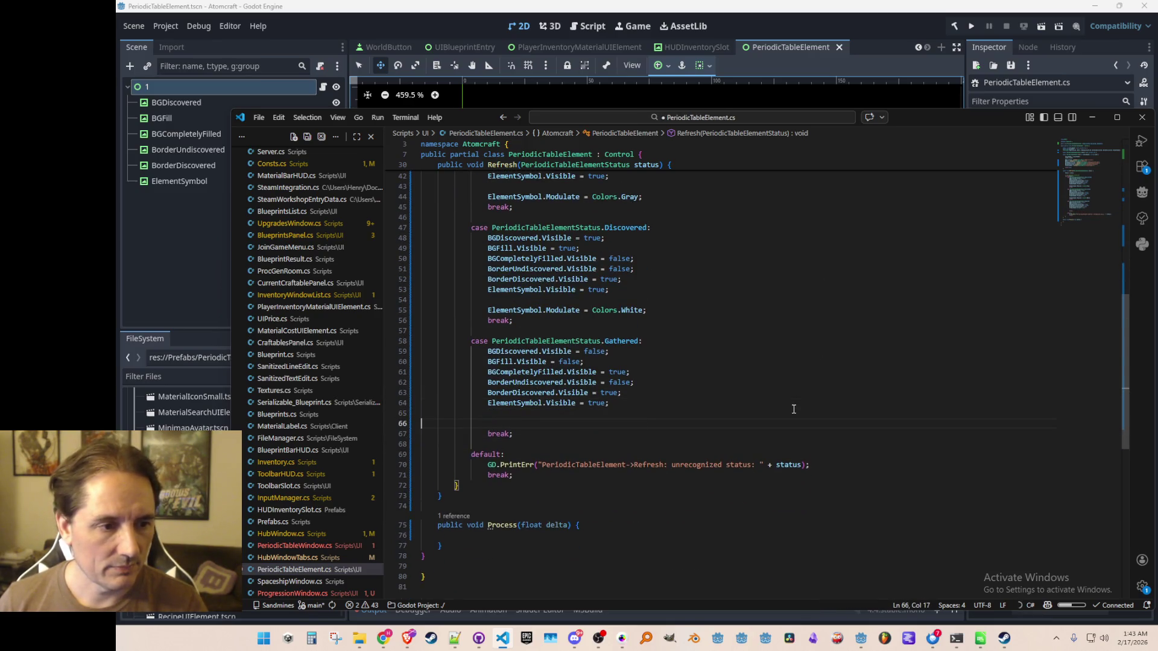
{"action": "key", "text": "Tab"}
{"action": "key", "text": "ctrl+shift+k"}
- Change the Gathered case tint from Colors.White to Colors.Black
{"action": "key", "text": "Up"}
{"action": "key", "text": "Up"}
{"action": "key", "text": "End"}
{"action": "key", "text": "Left"}
{"action": "key", "text": "ctrl+shift+Left"}
{"action": "type", "text": "Black"}
{"action": "key", "text": "Escape"}
{"action": "key", "text": "Up"}
{"action": "scroll", "coordinate": [772, 392], "scroll_direction": "up", "scroll_amount": 10}
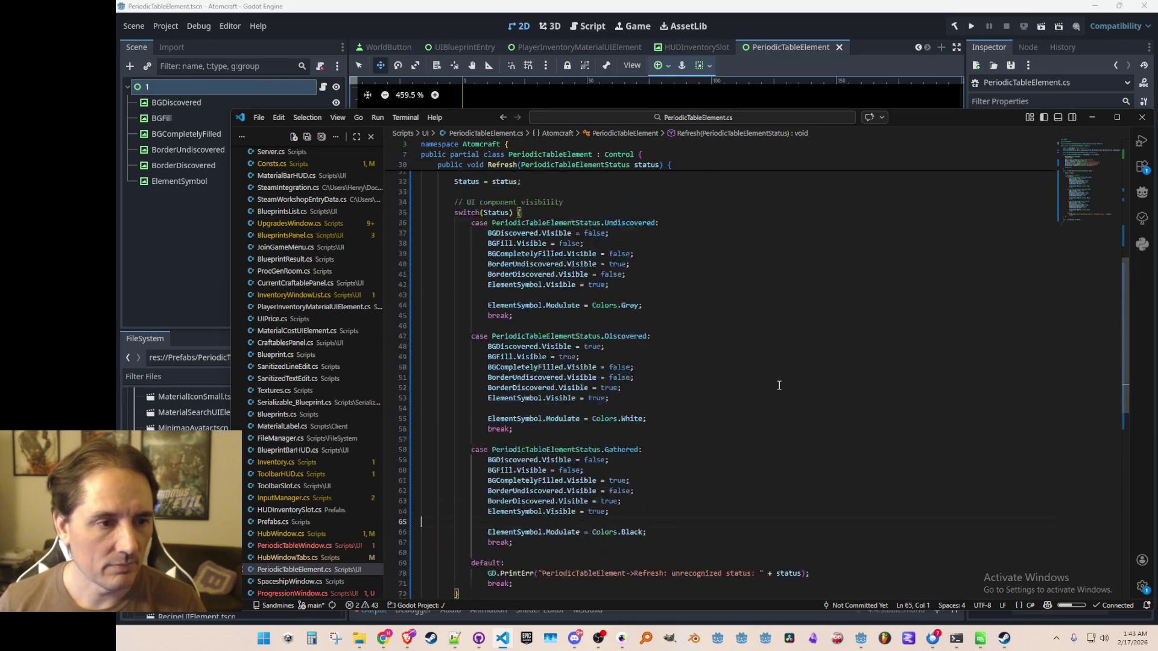
{"action": "scroll", "coordinate": [777, 386], "scroll_direction": "up", "scroll_amount": 1}
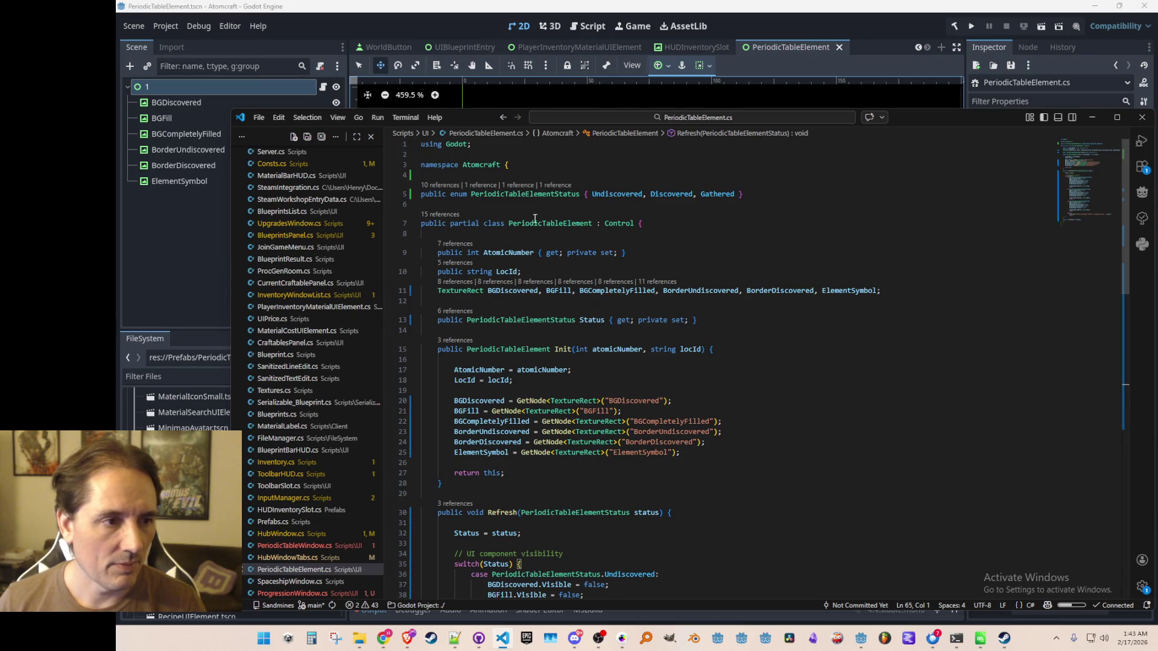
{"action": "left_click", "coordinate": [485, 204]}
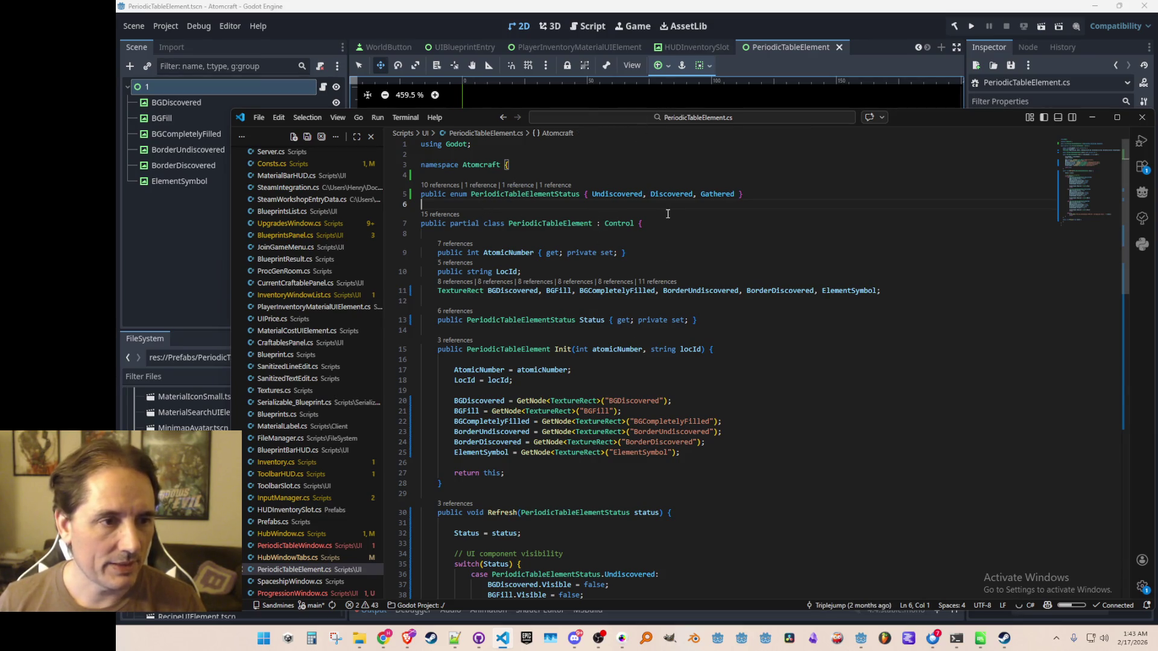
- Create a new C# script PeriodicTableElementSettings.cs in the res://Scripts folder
{"action": "left_click", "coordinate": [496, 28]}
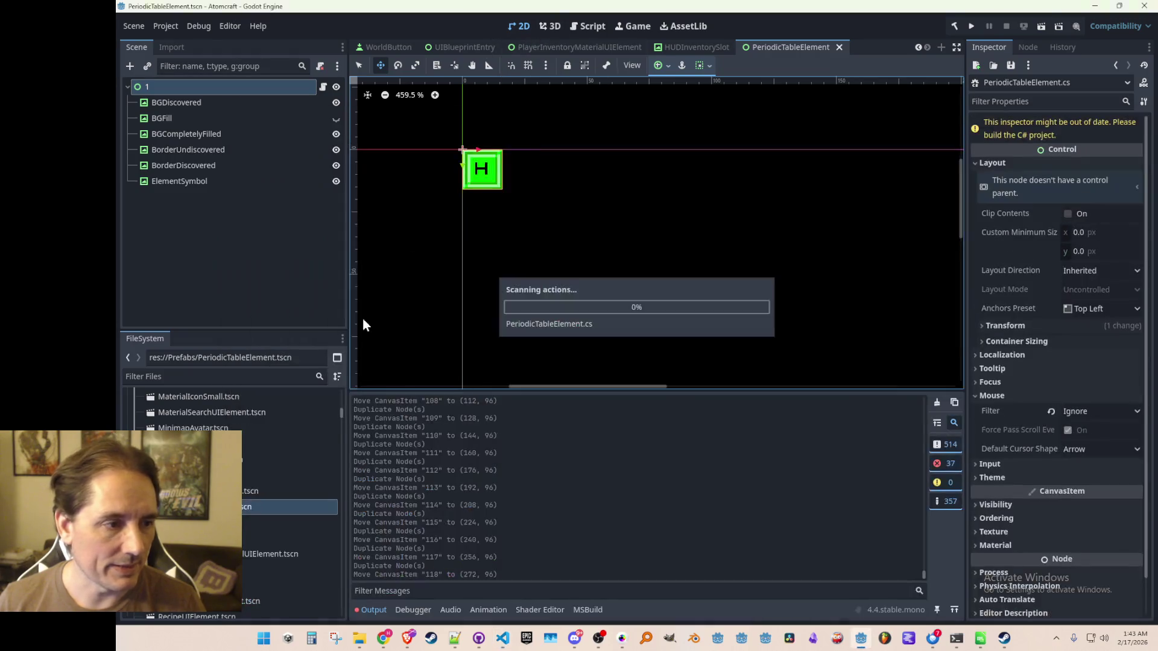
{"action": "scroll", "coordinate": [294, 507], "scroll_direction": "up", "scroll_amount": 10}
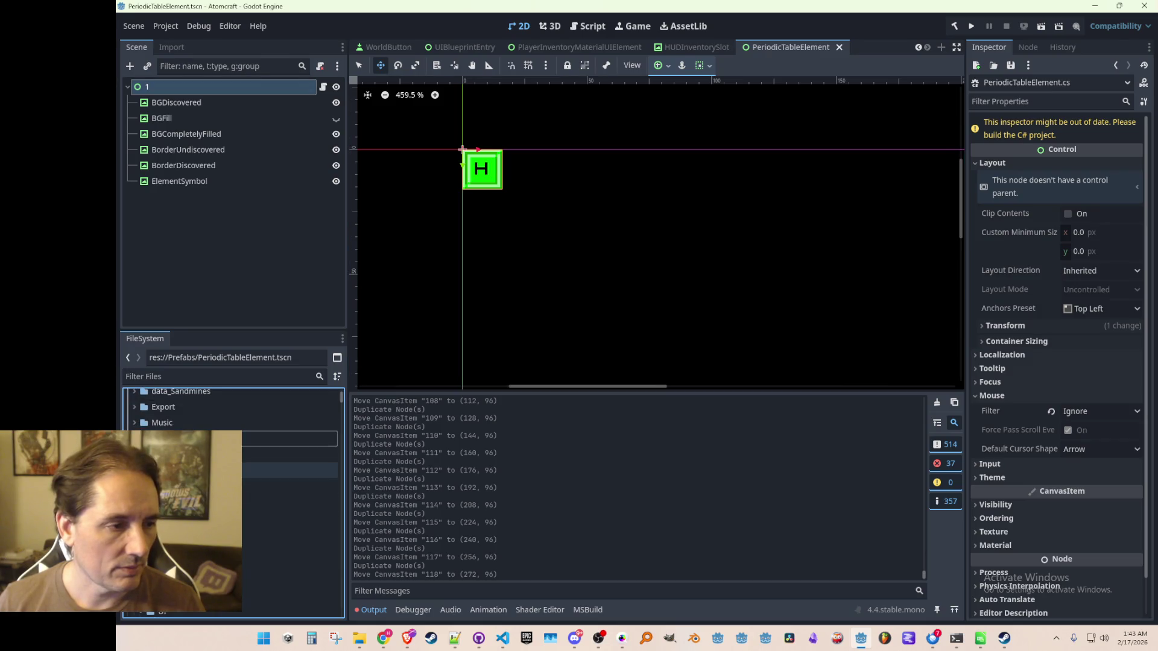
{"action": "right_click", "coordinate": [189, 446]}
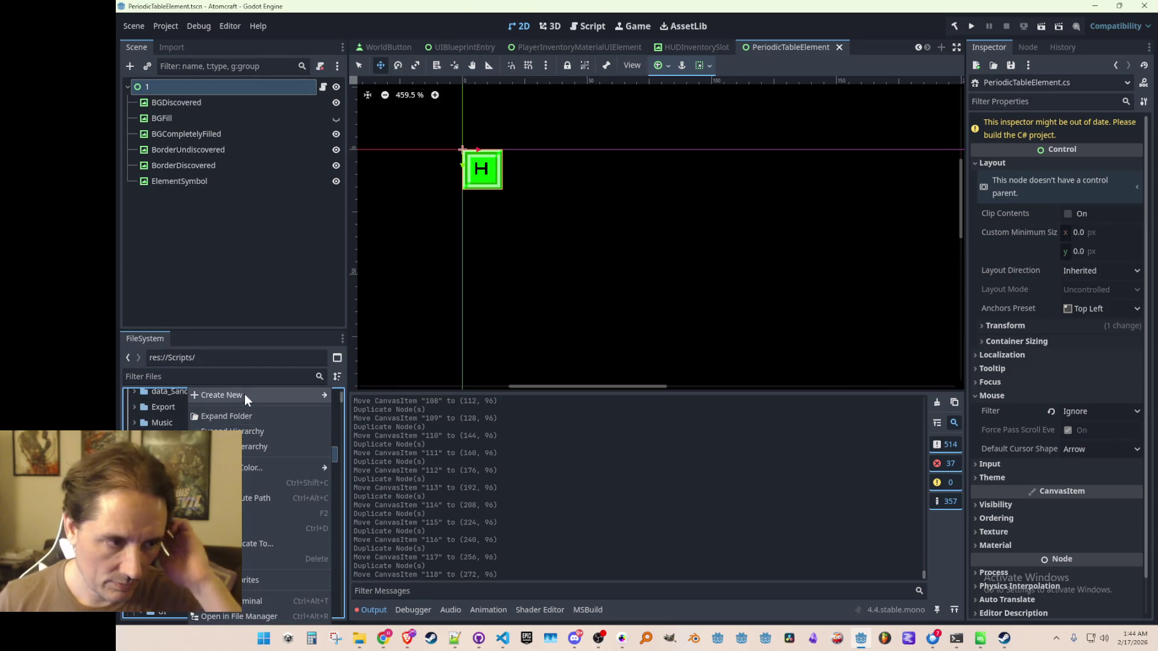
{"action": "mouse_move", "coordinate": [244, 394]}
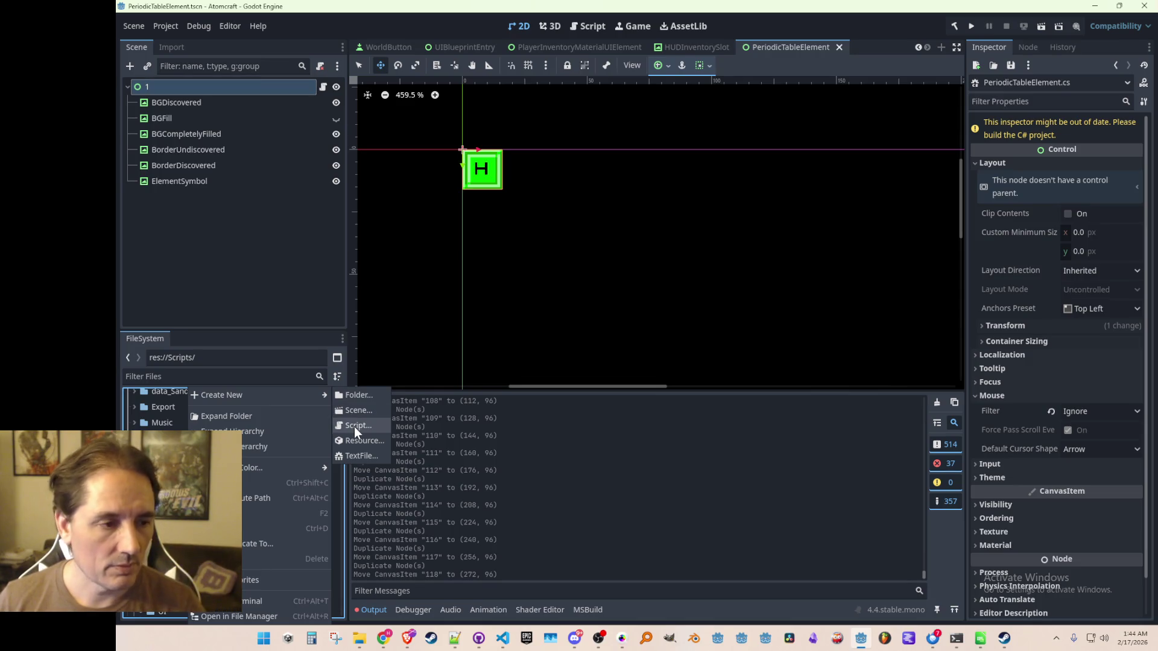
{"action": "left_click", "coordinate": [353, 425]}
{"action": "type", "text": "PeriodicTableEl"}
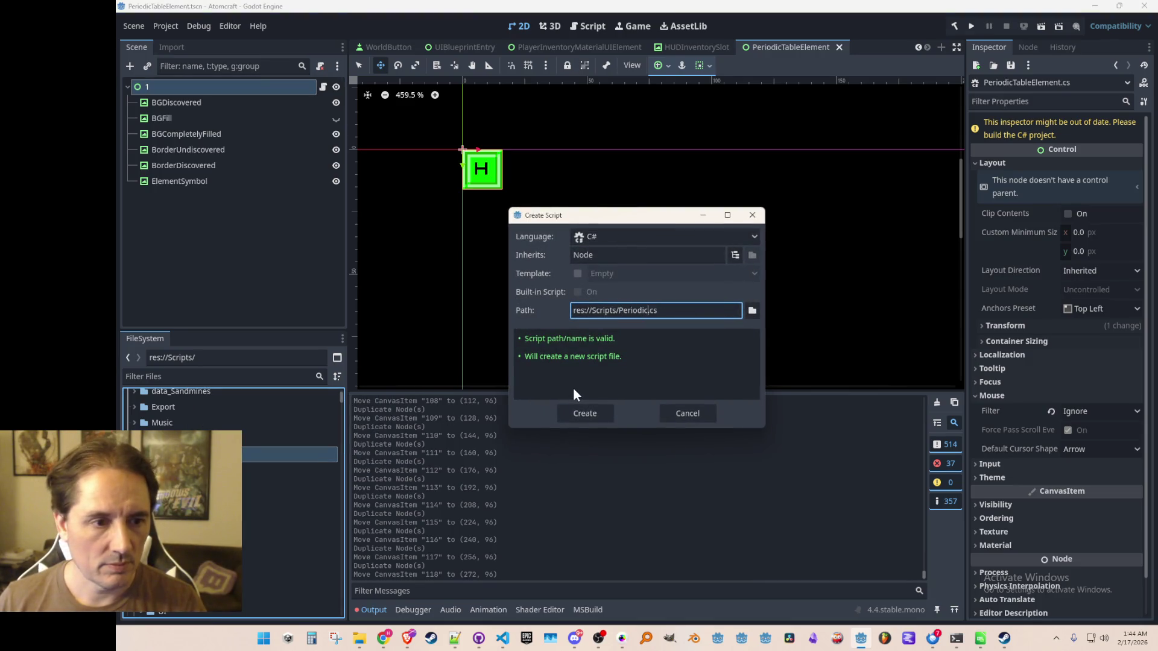
{"action": "type", "text": "ementSettings"}
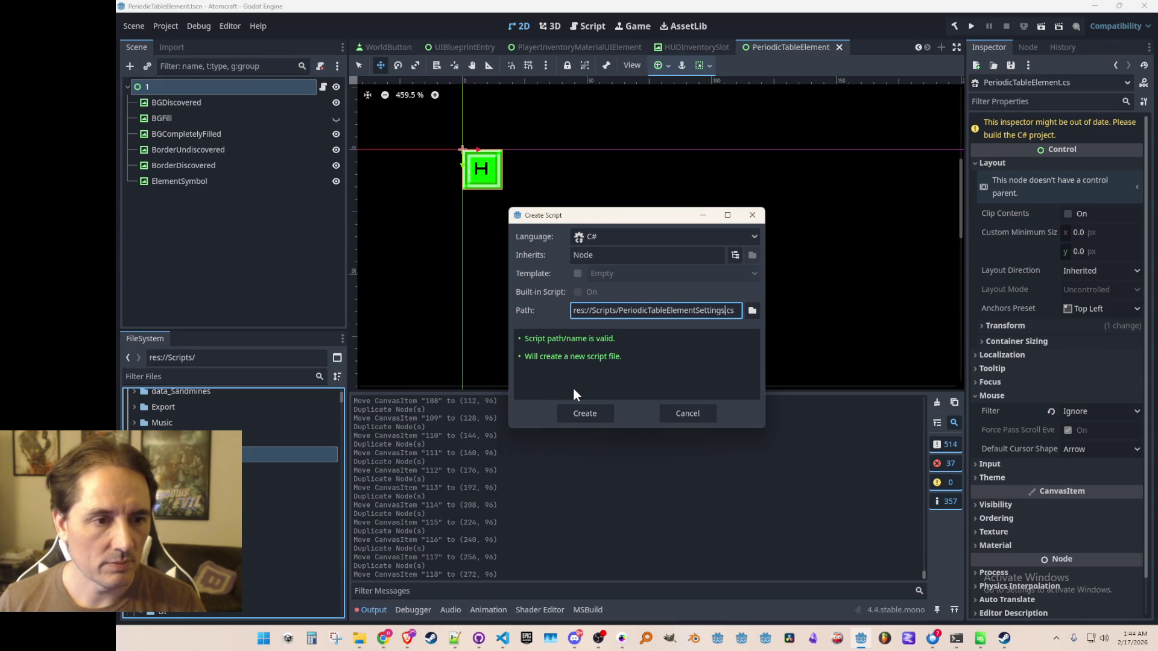
{"action": "key", "text": "Return"}
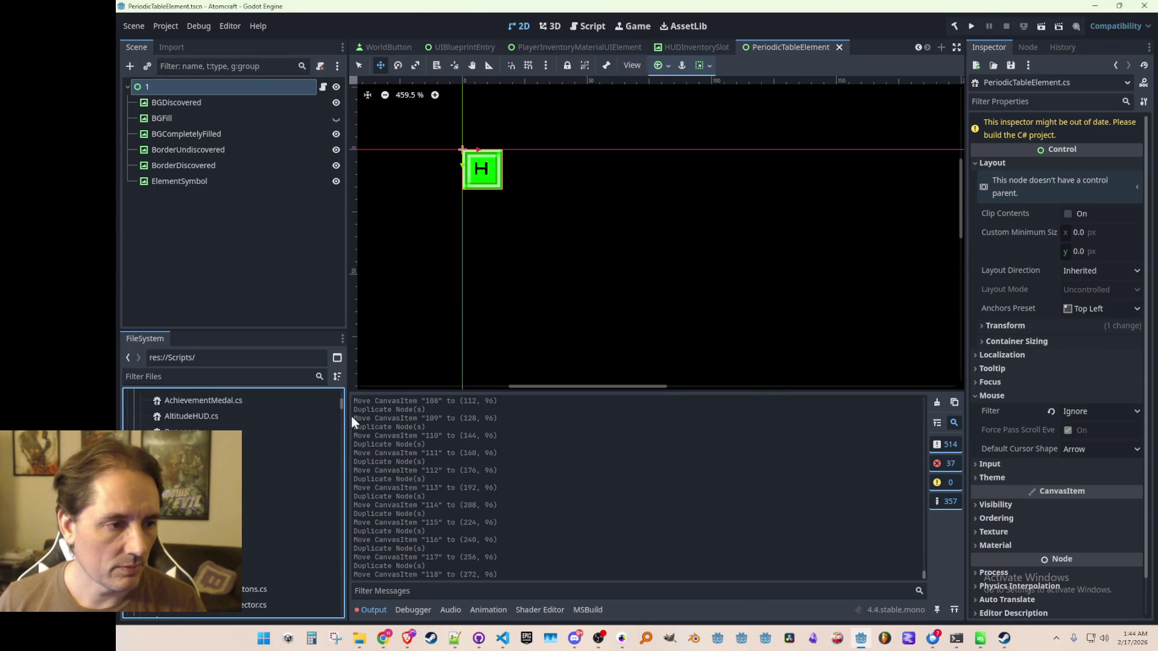
- Open PeriodicTableElementSettings.cs from the FileSystem dock in the code editor
{"action": "left_click_drag", "start_coordinate": [340, 405], "coordinate": [334, 559]}
{"action": "scroll", "coordinate": [256, 470], "scroll_direction": "up", "scroll_amount": 1}
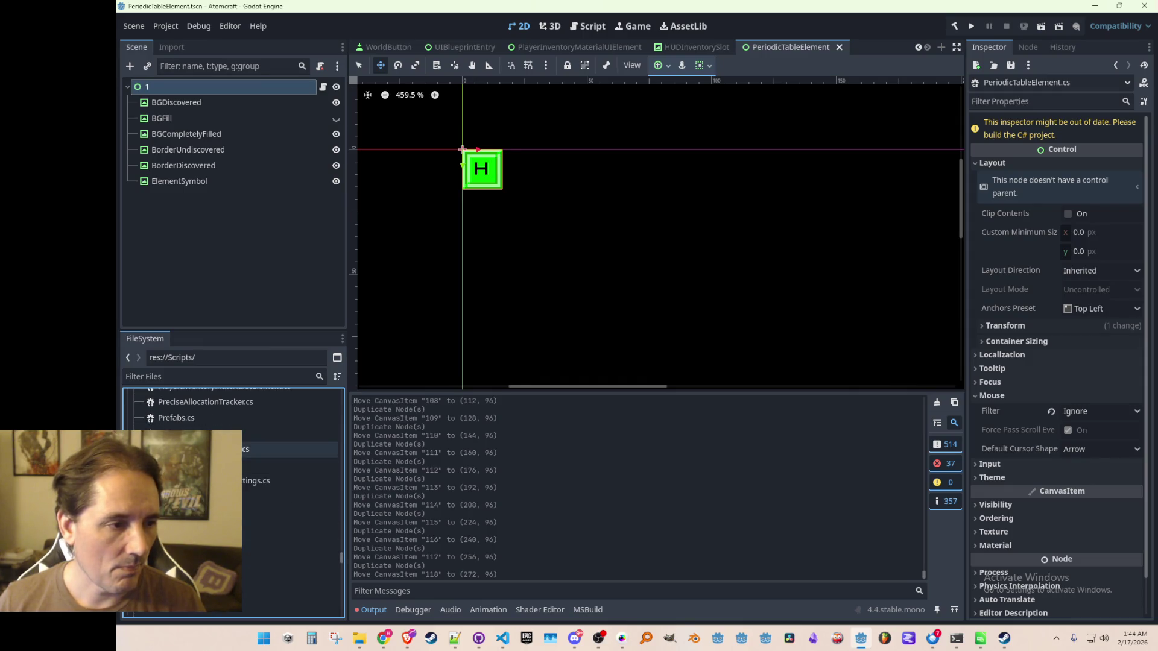
{"action": "scroll", "coordinate": [257, 471], "scroll_direction": "up", "scroll_amount": 5}
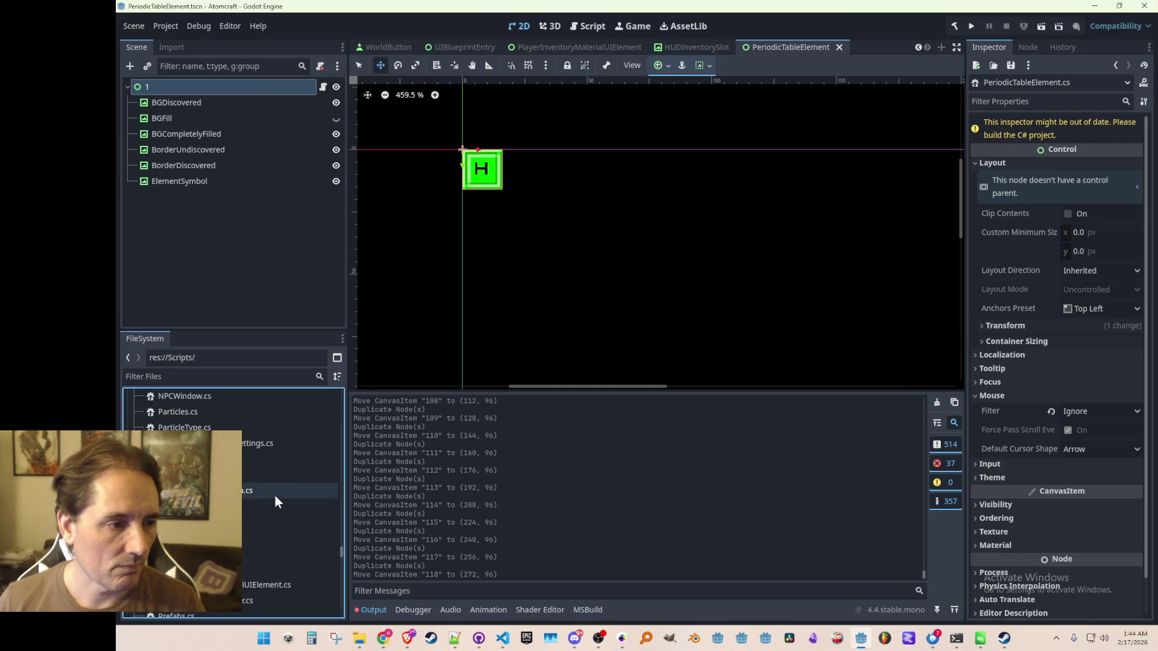
{"action": "double_click", "coordinate": [258, 469]}
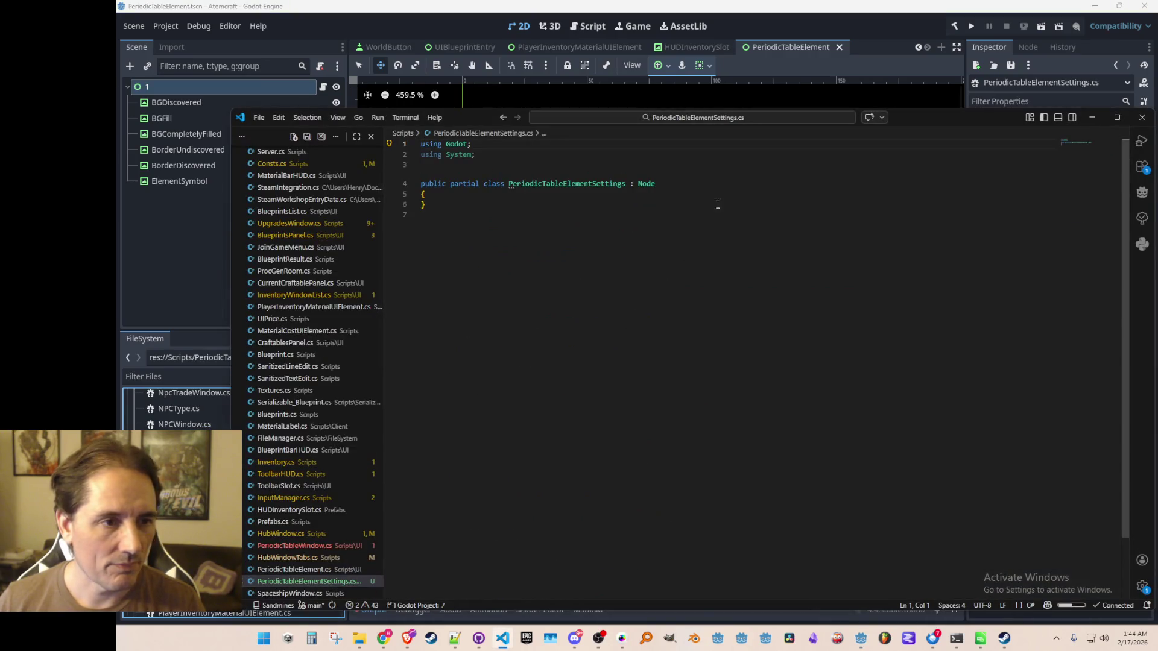
- Wrap the class in a namespace Atomcraft block with its closing brace at the file end
{"action": "left_click", "coordinate": [731, 169]}
{"action": "key", "text": "Return"}
{"action": "type", "text": "na"}
{"action": "key", "text": "Tab"}
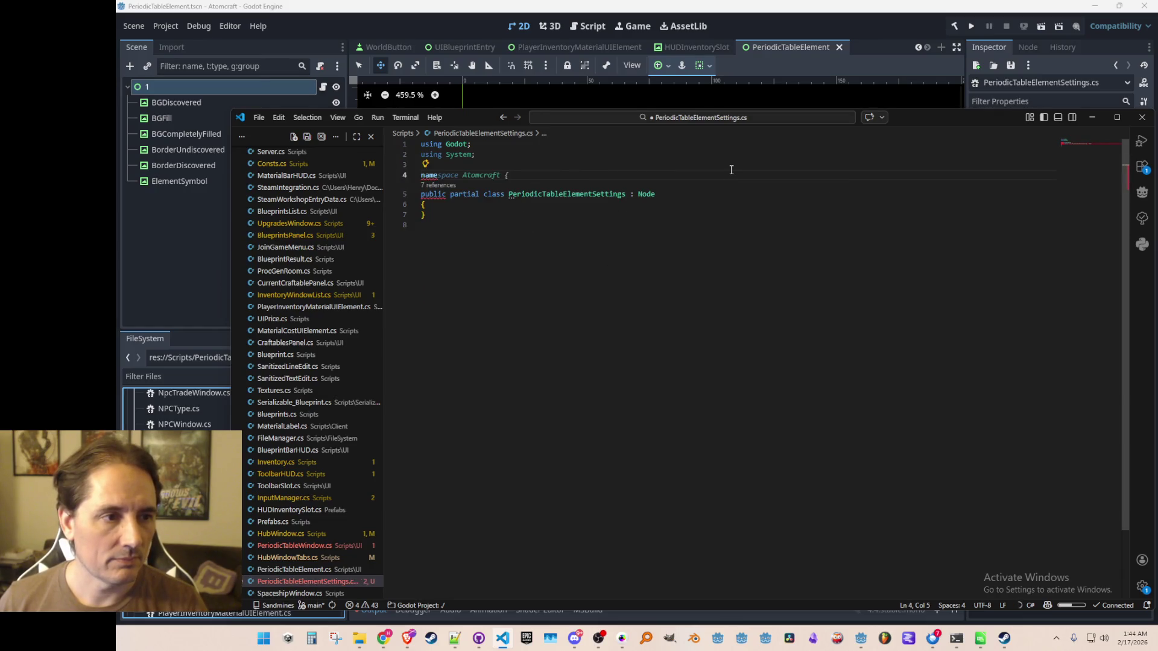
{"action": "key", "text": "Return"}
{"action": "key", "text": "ctrl+End"}
{"action": "key", "text": "Return"}
{"action": "type", "text": "}"}
{"action": "key", "text": "Return"}
- Replace the Node base type with Control and save the script
{"action": "key", "text": "Up"}
{"action": "key", "text": "Up"}
{"action": "key", "text": "Up"}
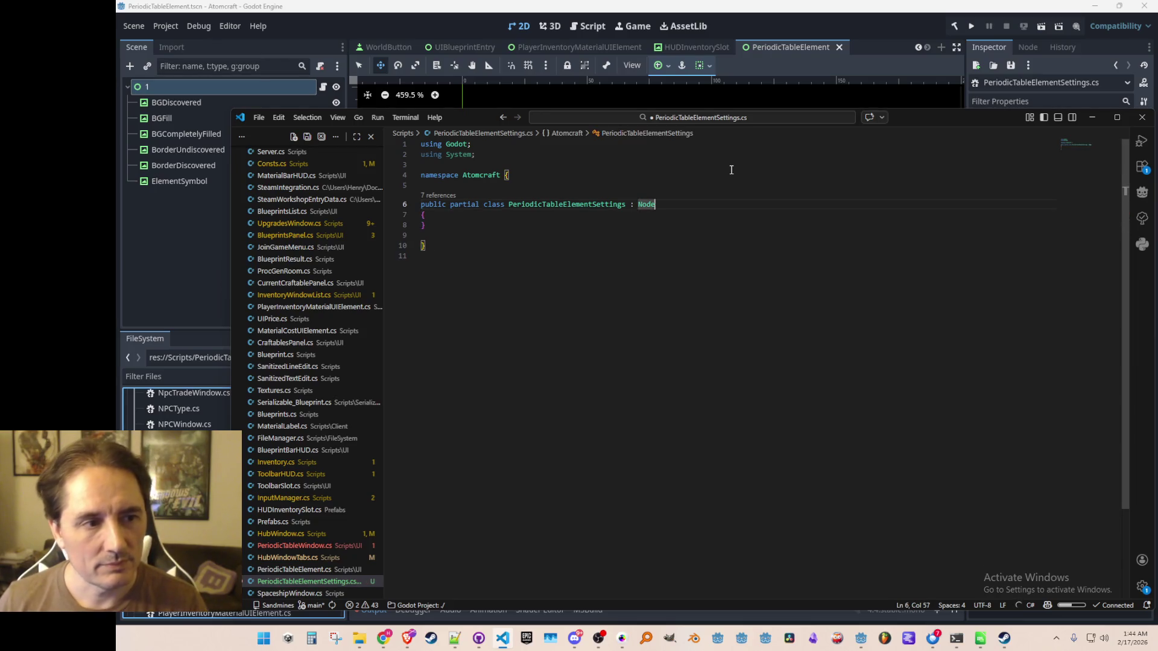
{"action": "key", "text": "ctrl+Right"}
{"action": "key", "text": "ctrl+Right"}
{"action": "key", "text": "ctrl+Right"}
{"action": "key", "text": "ctrl+shift+Left"}
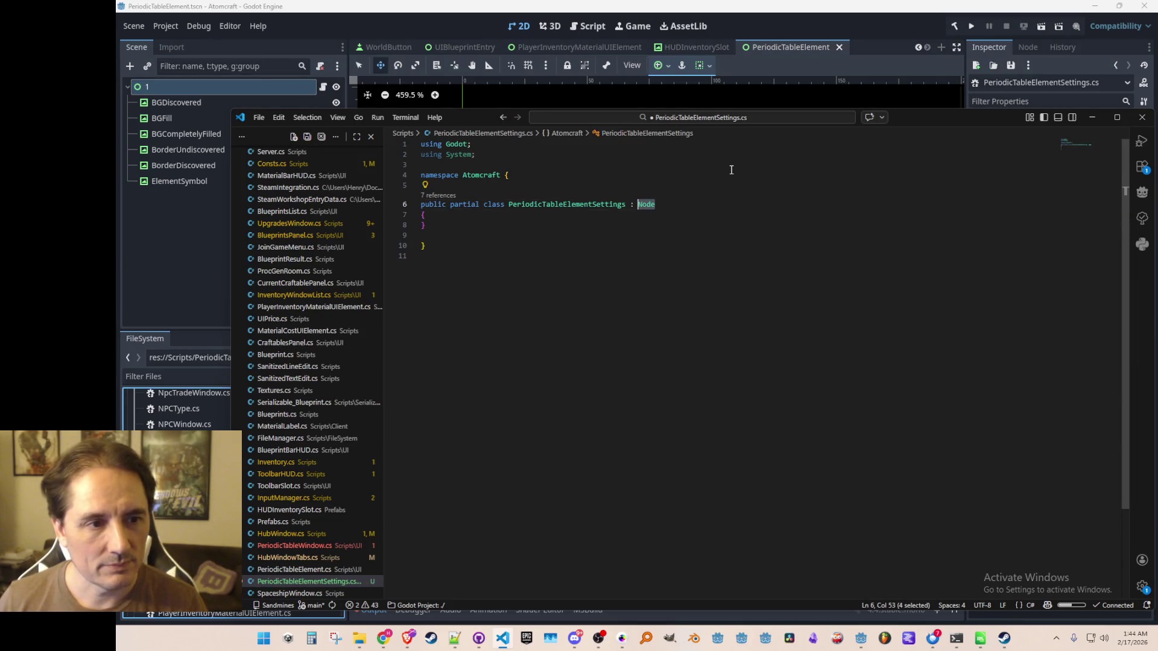
{"action": "key", "text": "ctrl+s"}
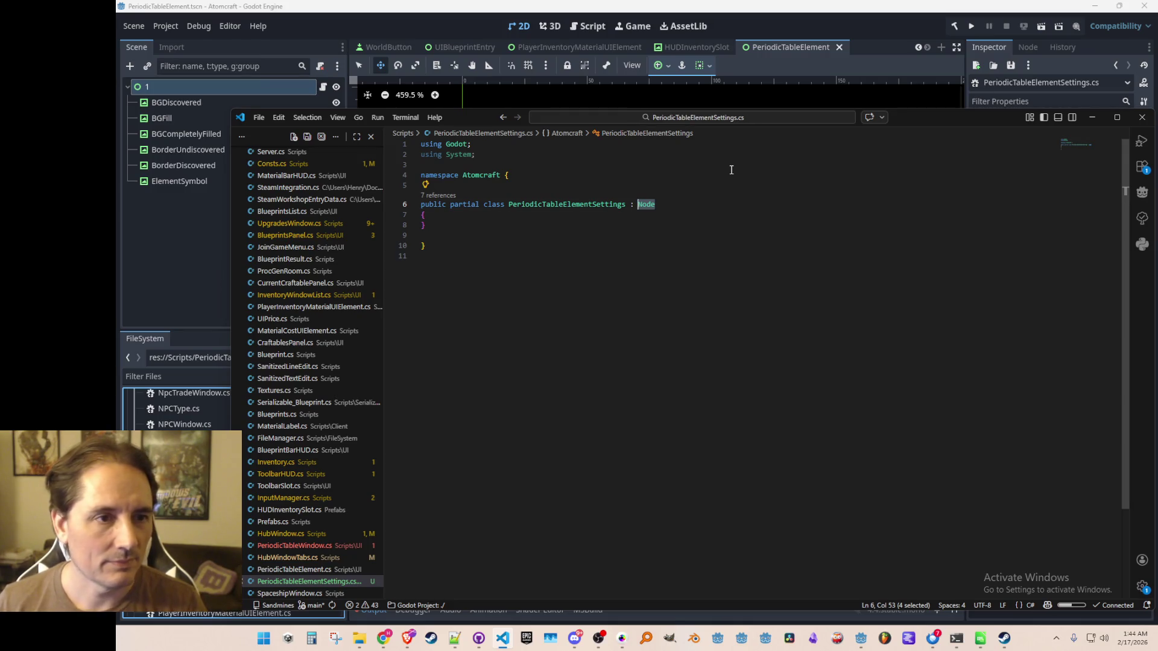
{"action": "type", "text": "Control"}
{"action": "key", "text": "Delete"}
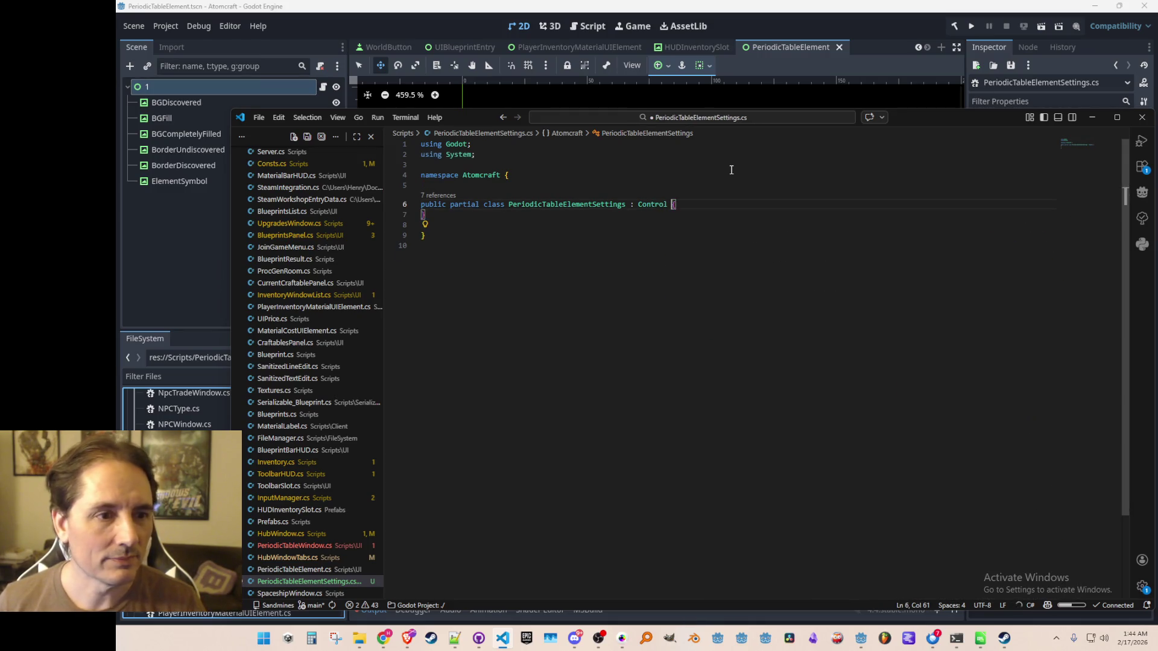
{"action": "key", "text": "Return"}
{"action": "key", "text": "ctrl+s"}
{"action": "key", "text": "Return"}
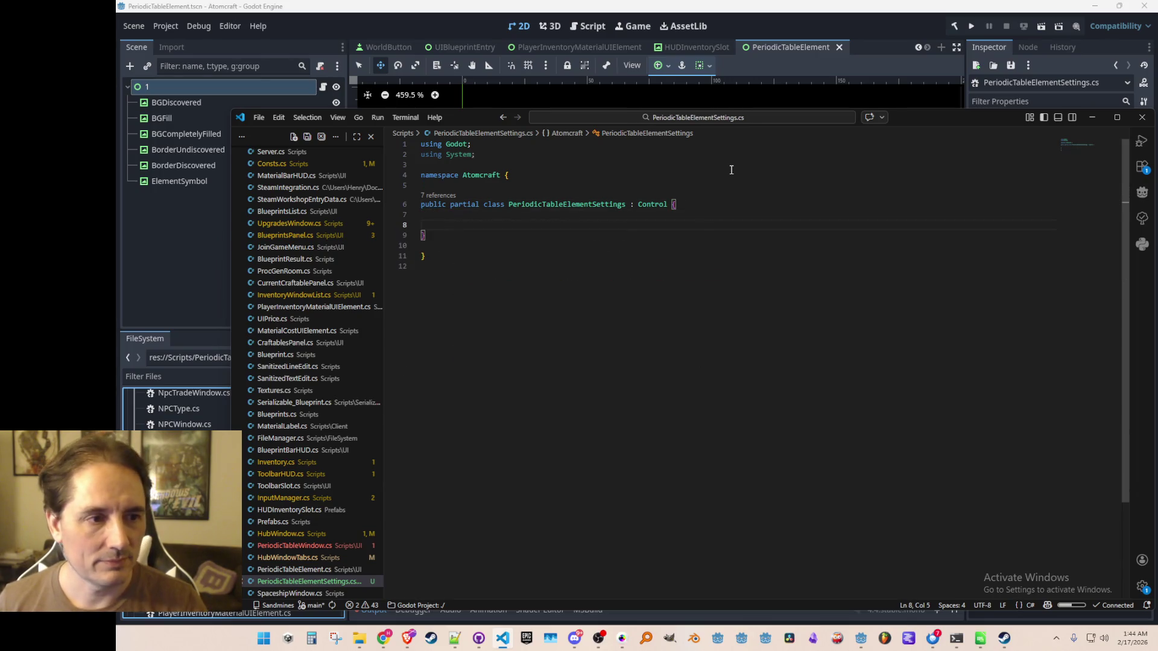
- Delete the partial keyword and the Control base type so it becomes a plain class, then save
{"action": "key", "text": "Up"}
{"action": "key", "text": "ctrl+Right"}
{"action": "key", "text": "ctrl+Right"}
{"action": "key", "text": "ctrl+shift+Left"}
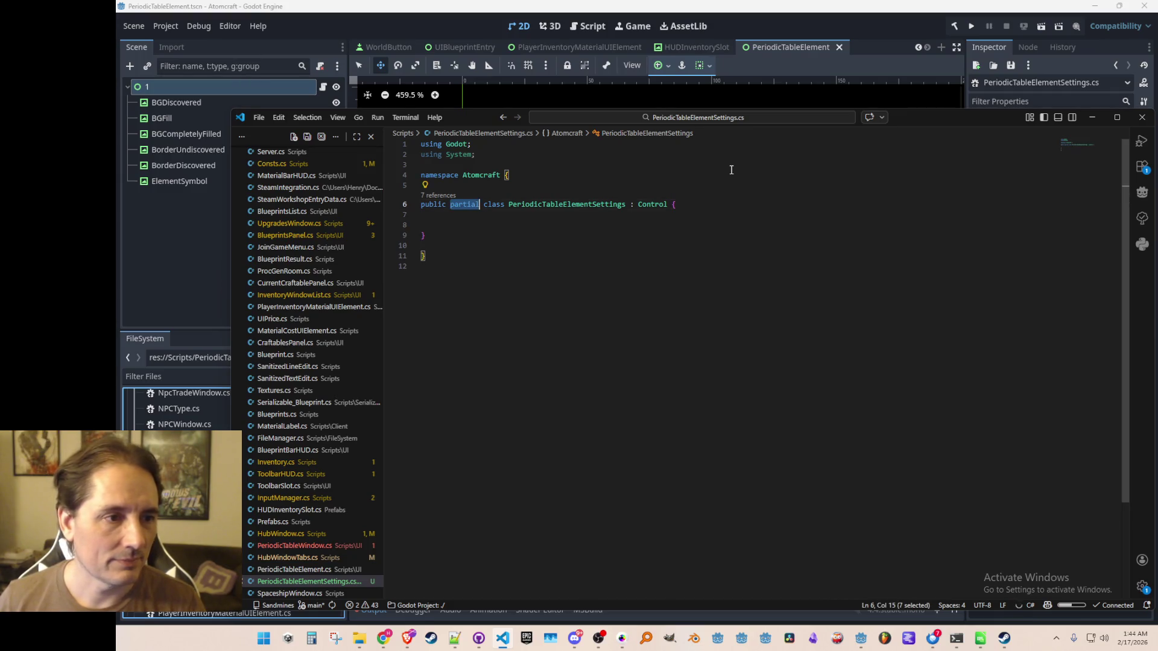
{"action": "key", "text": "Delete"}
{"action": "key", "text": "Delete"}
{"action": "key", "text": "Down"}
{"action": "key", "text": "Down"}
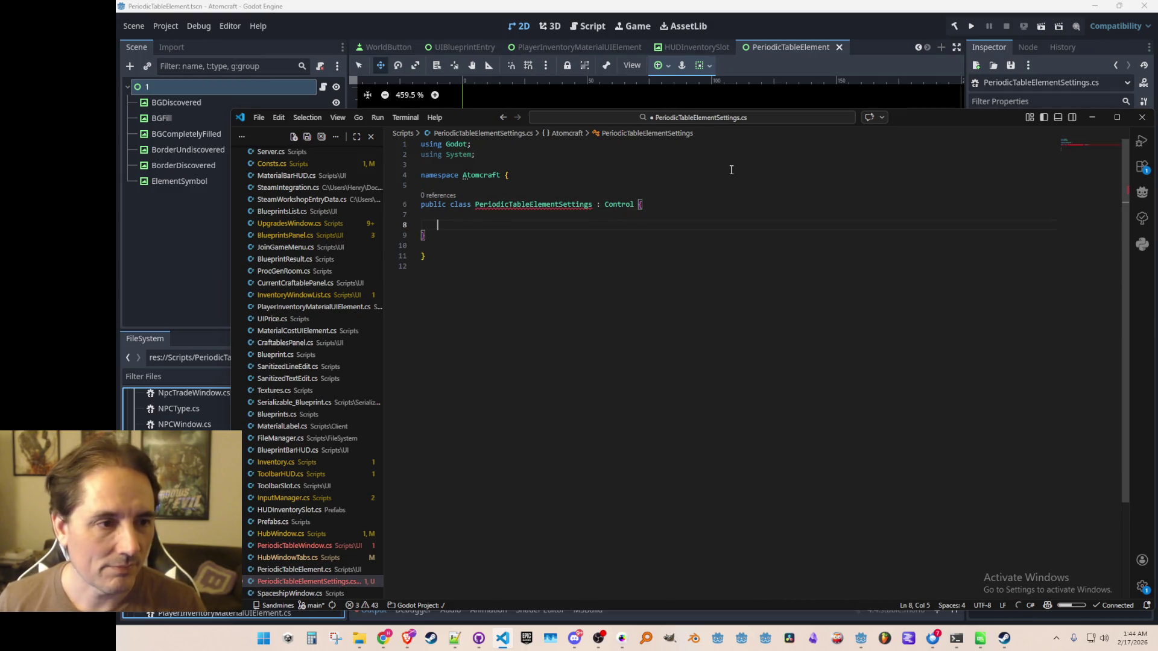
{"action": "key", "text": "Up"}
{"action": "key", "text": "Up"}
{"action": "key", "text": "ctrl+Right"}
{"action": "key", "text": "ctrl+Right"}
{"action": "key", "text": "ctrl+Right"}
{"action": "key", "text": "ctrl+shift+Left"}
{"action": "key", "text": "ctrl+shift+Left"}
{"action": "key", "text": "BackSpace"}
{"action": "key", "text": "Down"}
{"action": "key", "text": "Down"}
{"action": "key", "text": "ctrl+s"}
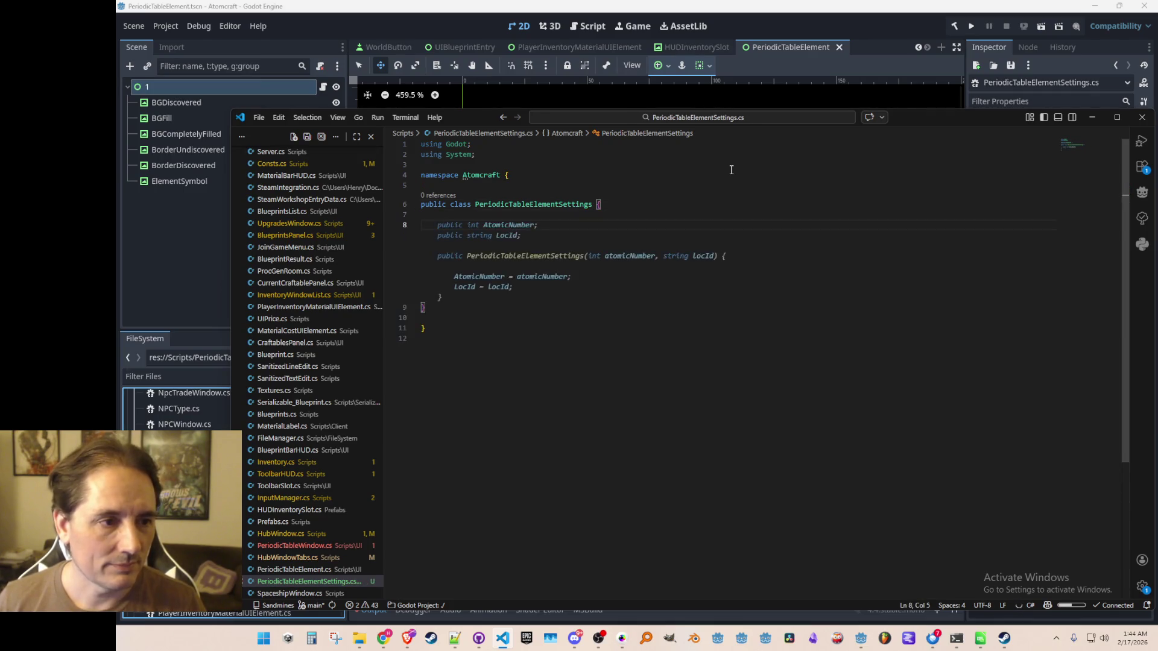
- Accept Copilot's public AtomicNumber and LocId fields, drop the suggested constructor, and save
{"action": "key", "text": "Tab"}
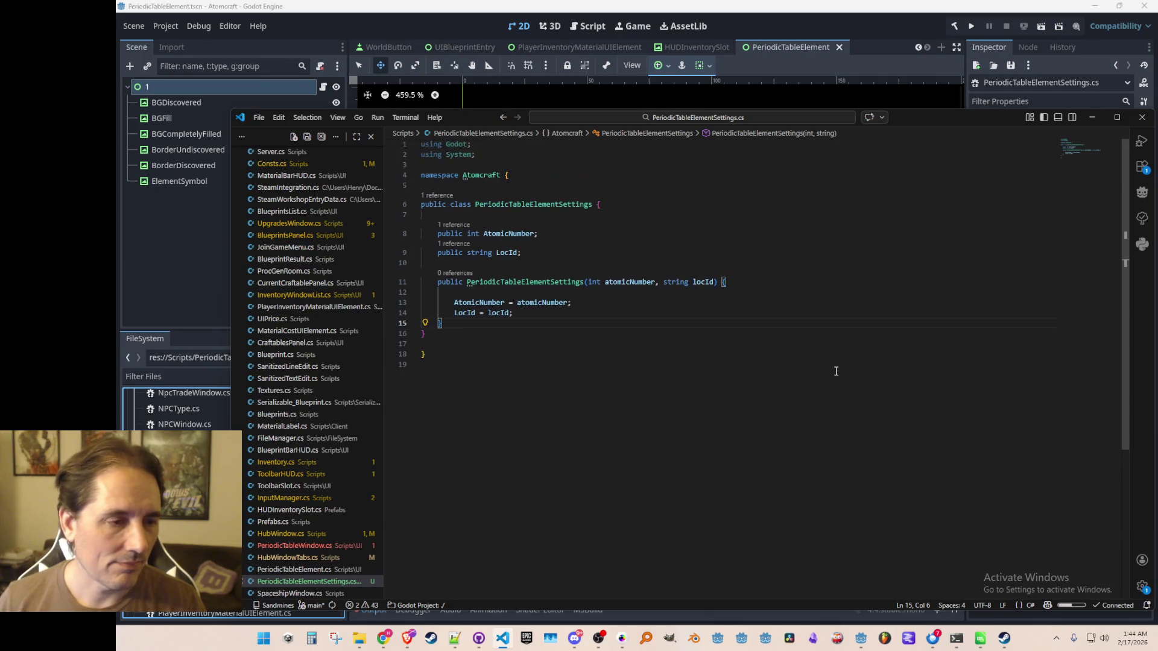
{"action": "key", "text": "shift+Up"}
{"action": "key", "text": "shift+Up"}
{"action": "key", "text": "shift+Up"}
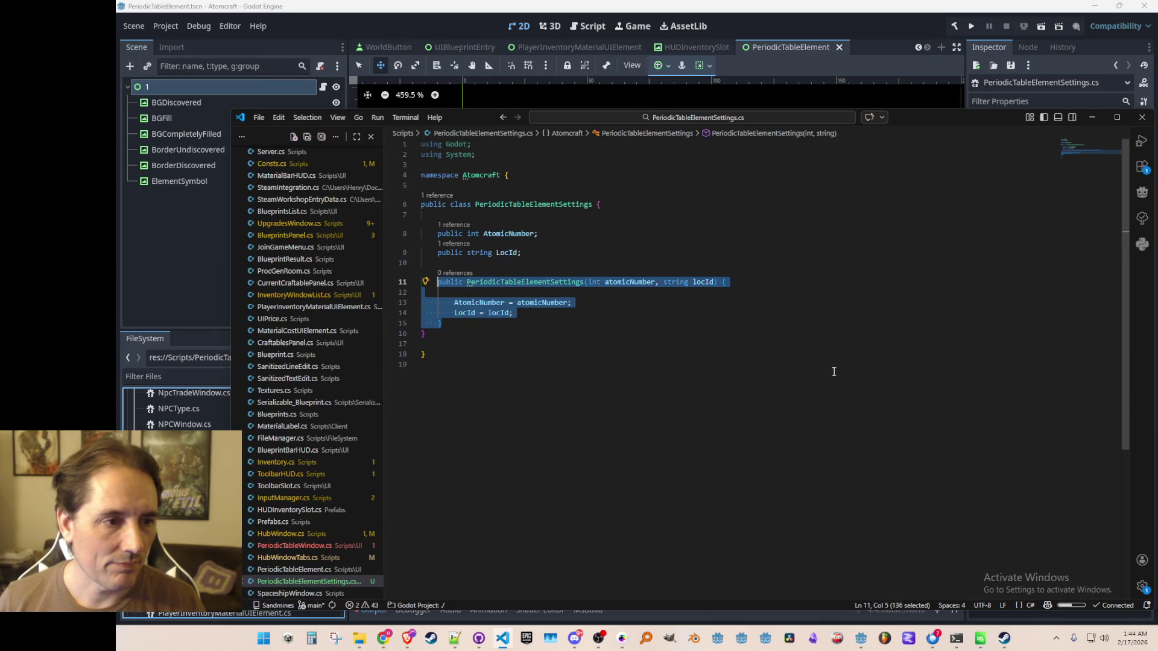
{"action": "key", "text": "shift+Home"}
{"action": "key", "text": "BackSpace"}
{"action": "key", "text": "Up"}
{"action": "key", "text": "Tab"}
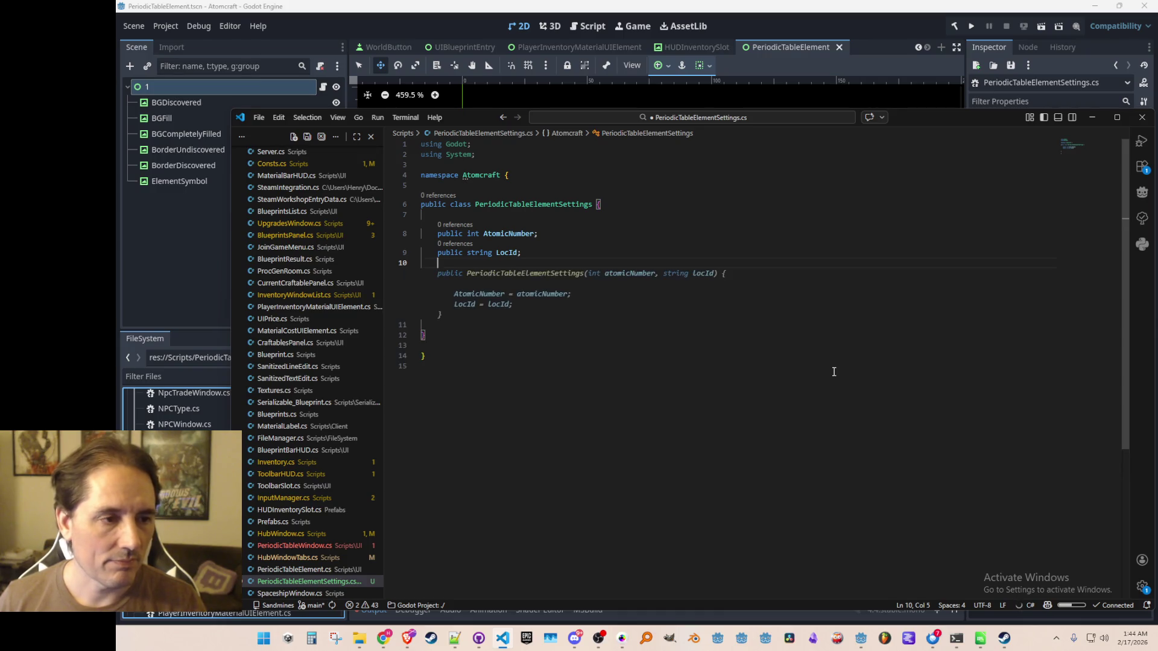
{"action": "key", "text": "Escape"}
{"action": "key", "text": "ctrl+s"}
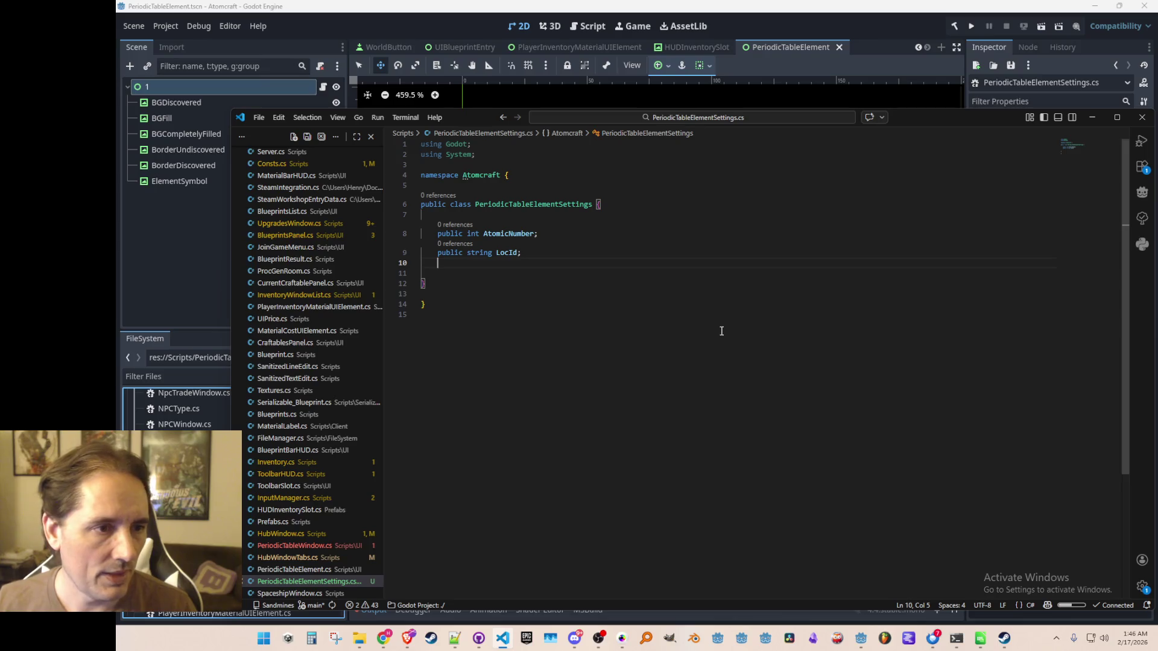
- Add public Texture2D fields ElementSymbol and BorderDiscovered to the class and save
{"action": "mouse_move", "coordinate": [231, 184]}
{"action": "left_mouse_down"}
{"action": "mouse_move", "coordinate": [788, 181]}
{"action": "mouse_move", "coordinate": [531, 207]}
{"action": "left_mouse_up"}
{"action": "type", "text": "public Texture"}
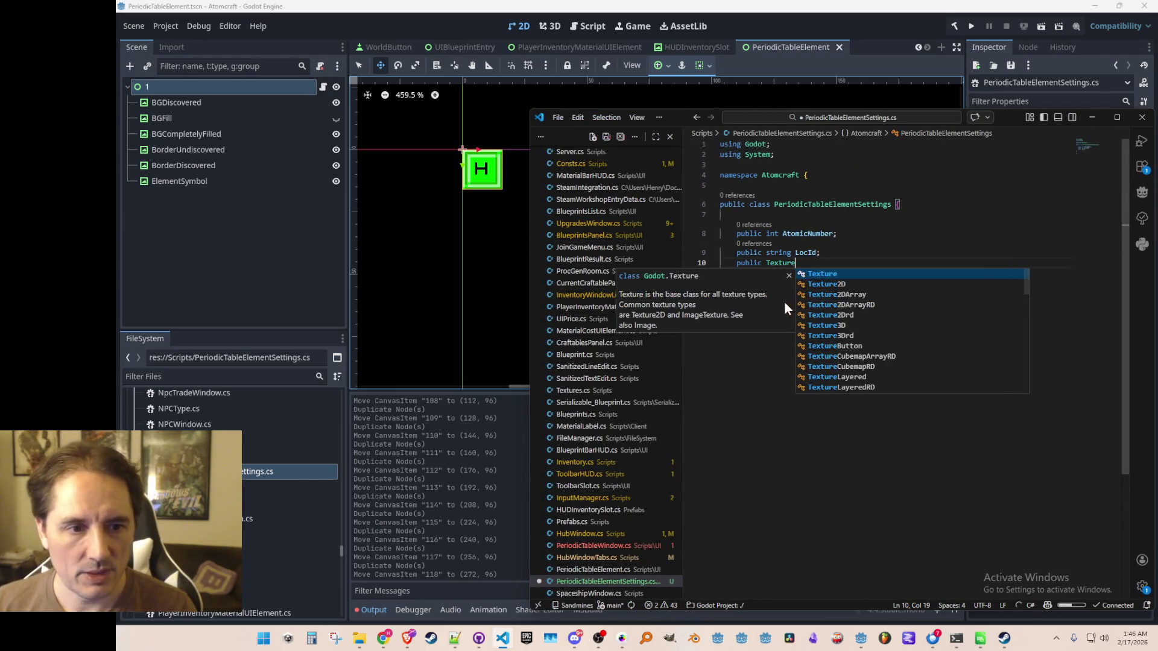
{"action": "type", "text": "2D ElementSymbol;"}
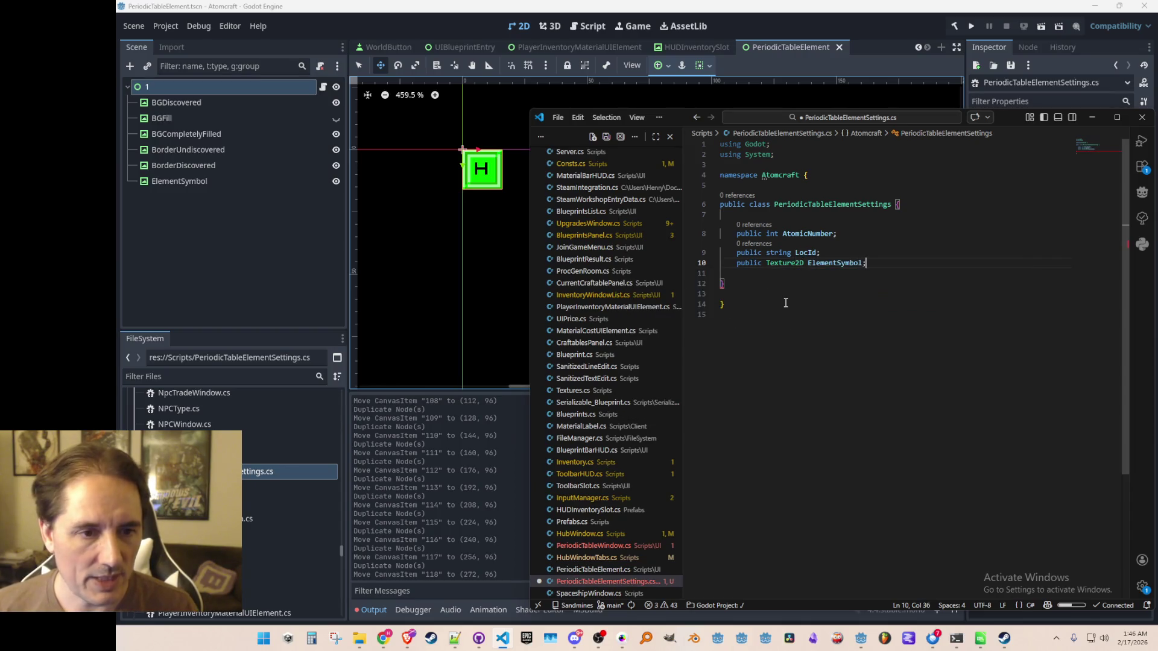
{"action": "key", "text": "ctrl+s"}
{"action": "key", "text": "Down"}
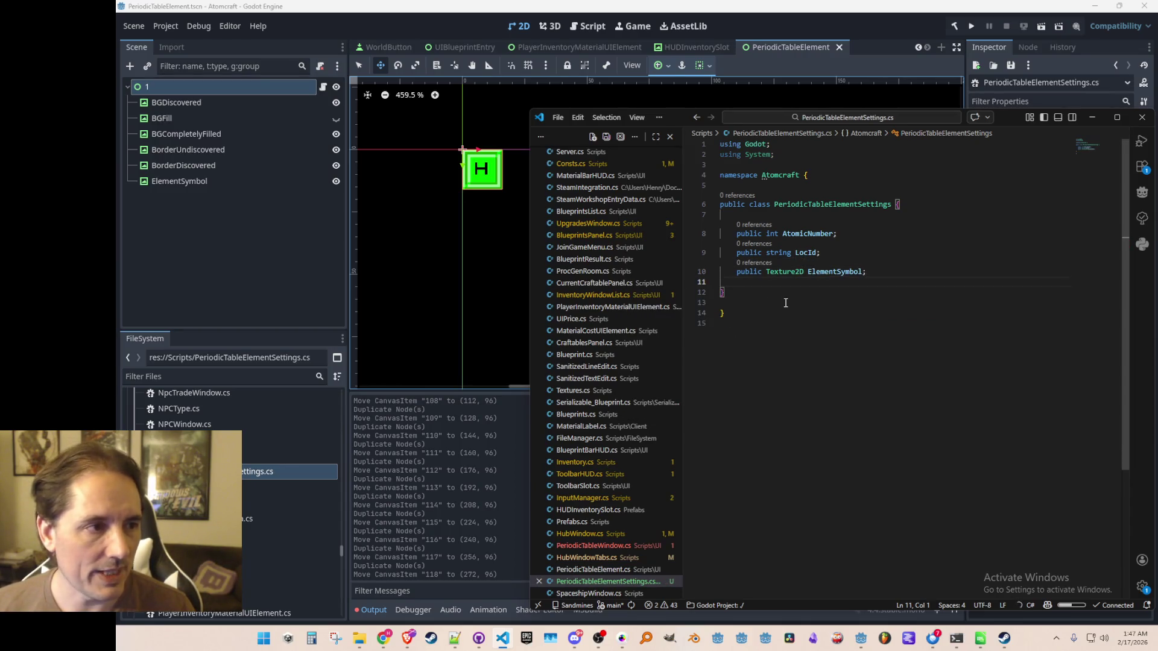
{"action": "key", "text": "Tab"}
{"action": "type", "text": "public"}
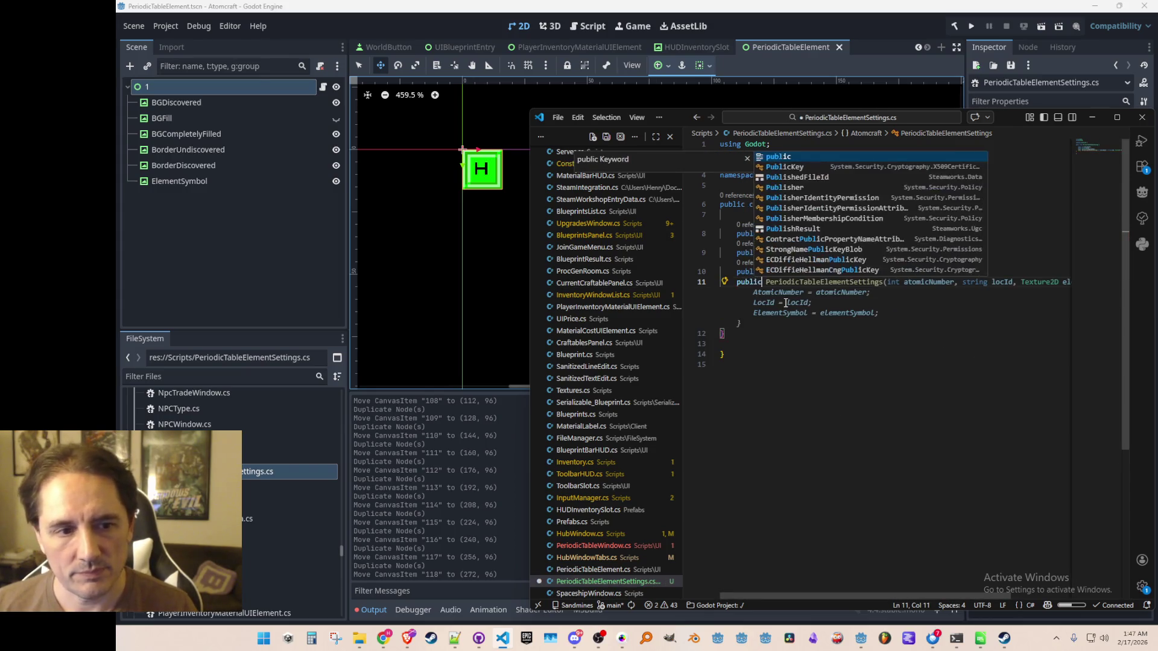
{"action": "type", "text": " Texture2D"}
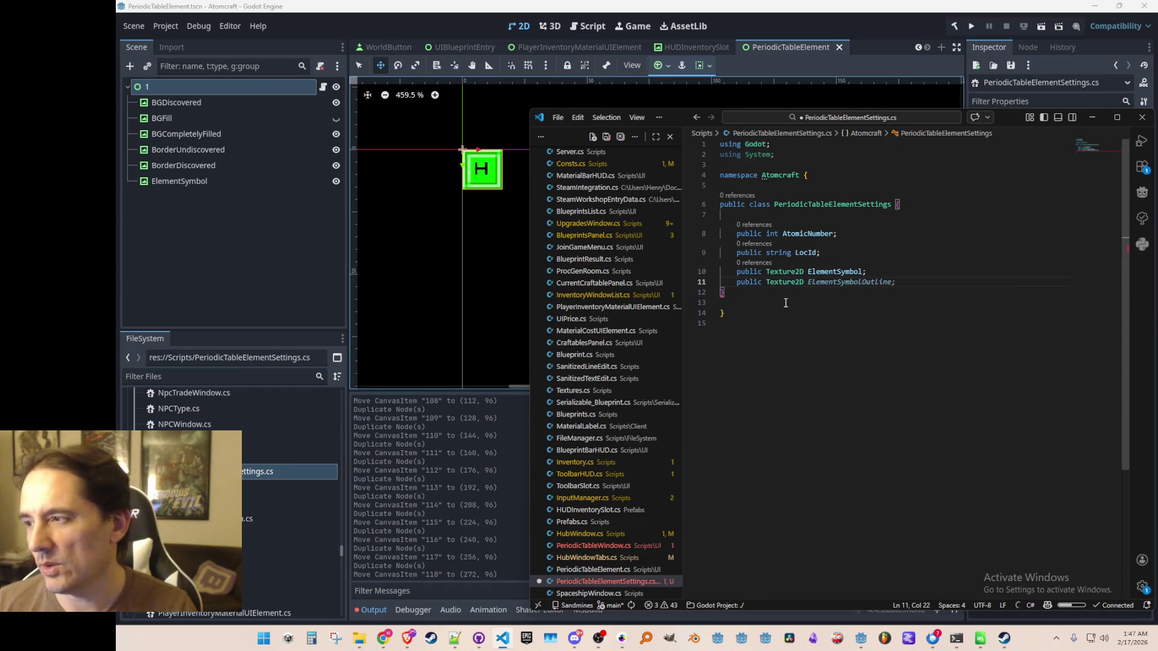
{"action": "type", "text": " D"}
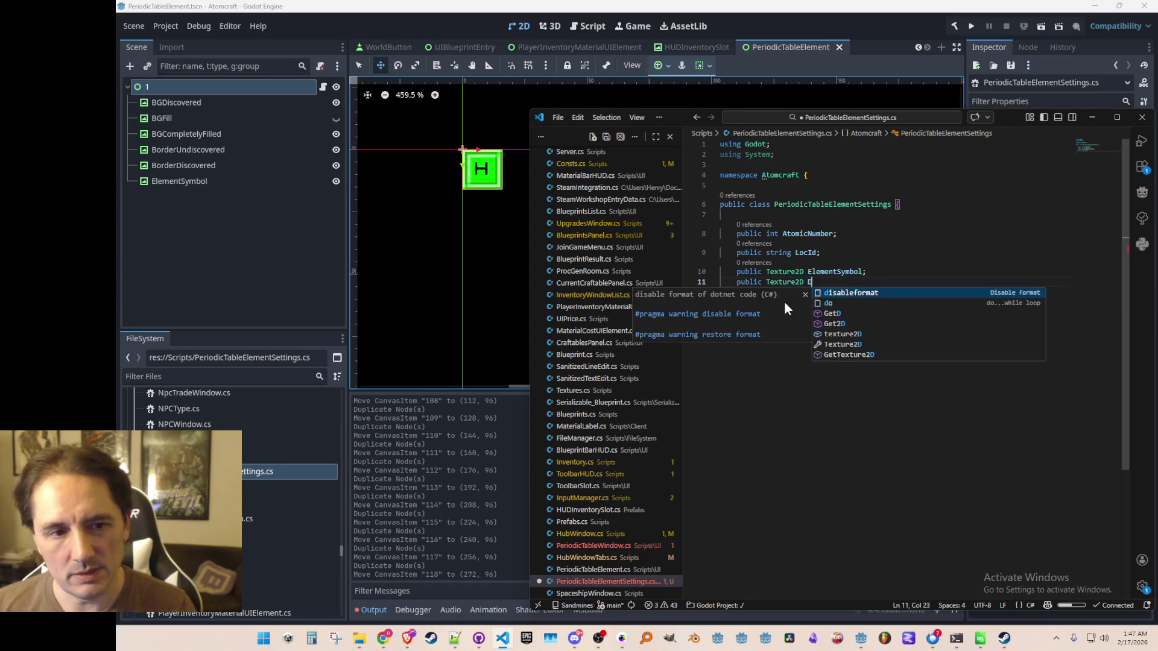
{"action": "type", "text": "iscoveredO"}
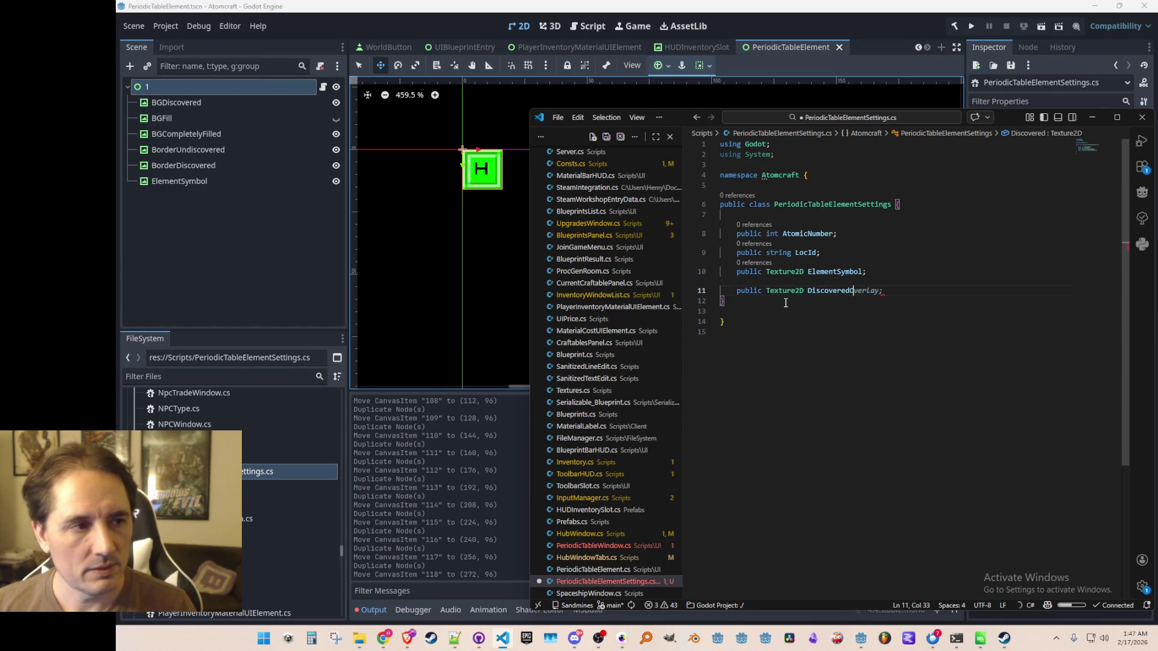
{"action": "key", "text": "BackSpace"}
{"action": "key", "text": "BackSpace"}
{"action": "key", "text": "BackSpace"}
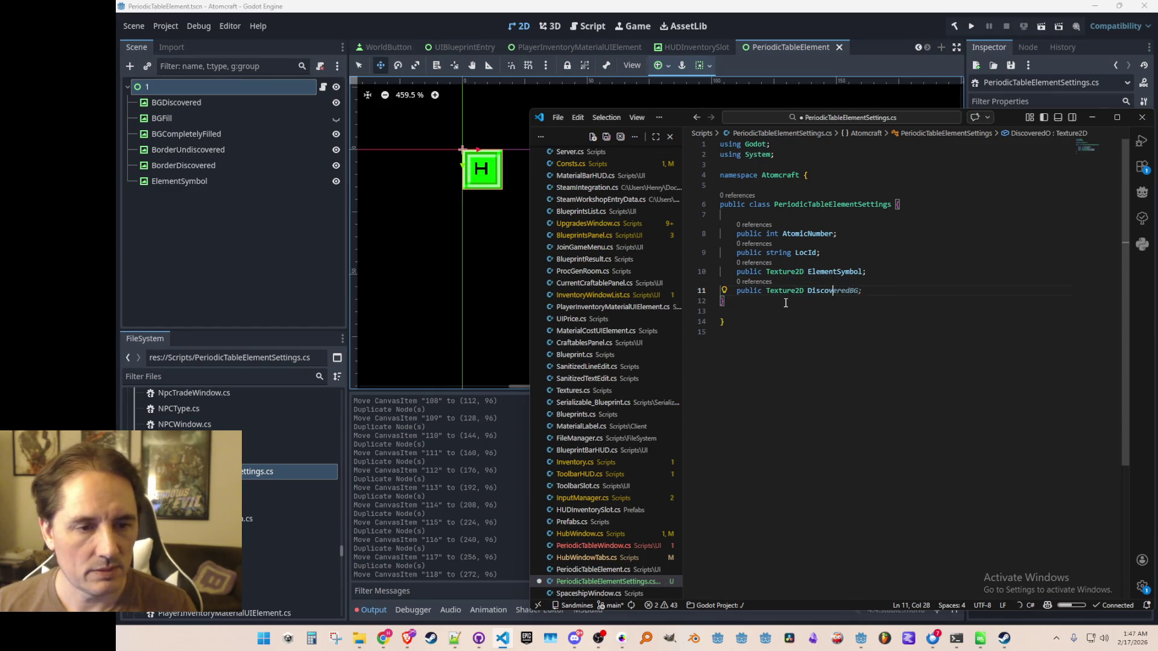
{"action": "type", "text": "Bo"}
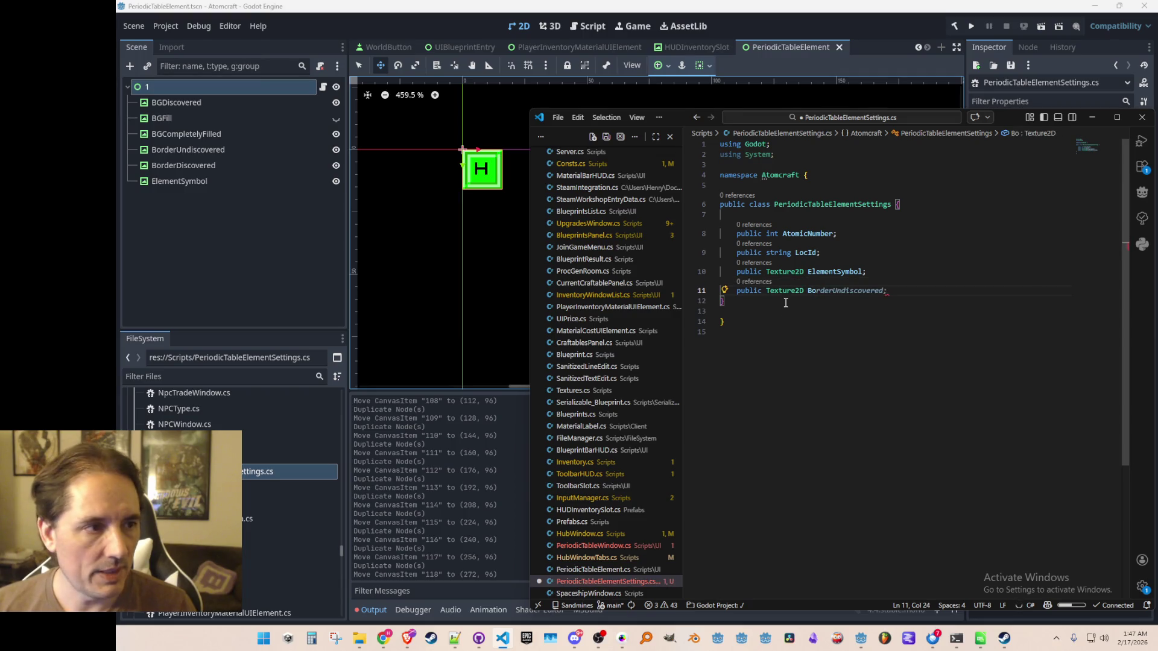
{"action": "type", "text": "rderUndiscovered;"}
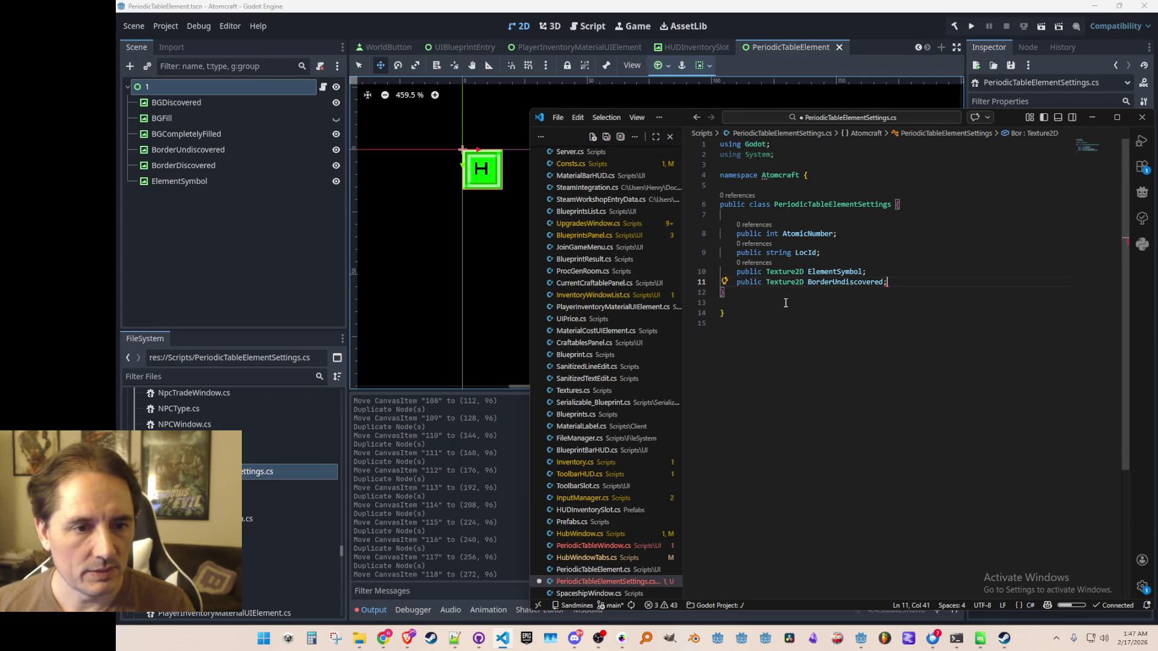
{"action": "key", "text": "BackSpace"}
{"action": "key", "text": "BackSpace"}
{"action": "key", "text": "BackSpace"}
{"action": "type", "text": "D"}
{"action": "key", "text": "End"}
{"action": "key", "text": "Return"}
{"action": "key", "text": "ctrl+s"}
- Add a public Texture2D BGCompletelyFilled field and save the file
{"action": "type", "text": "public Tex"}
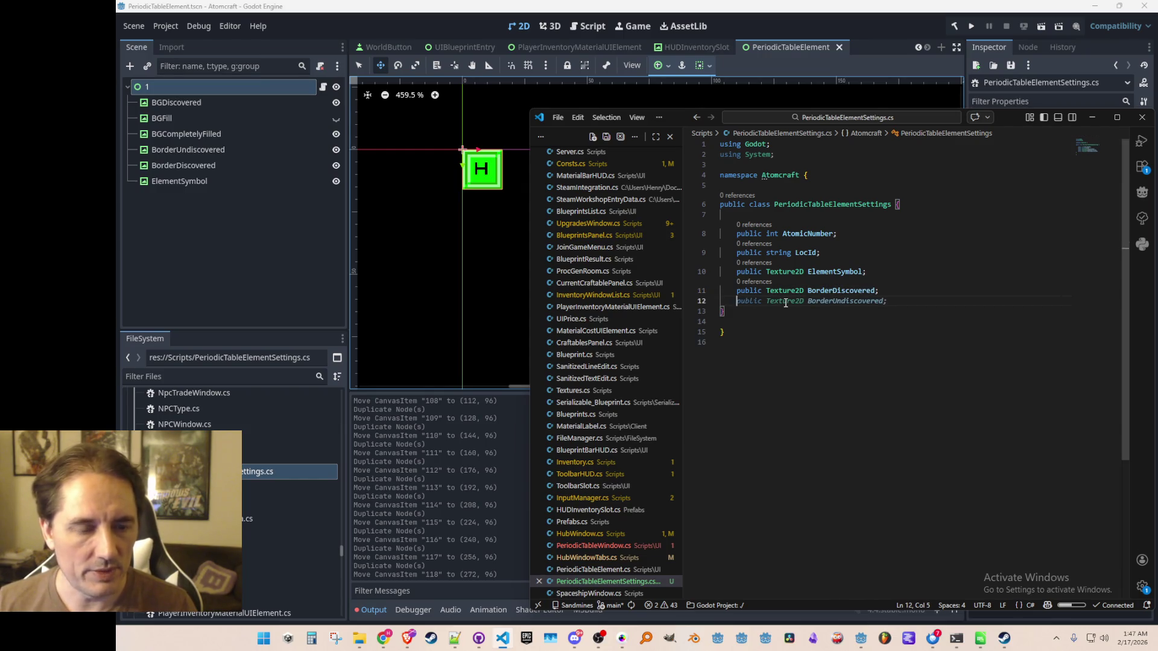
{"action": "type", "text": "ture2D"}
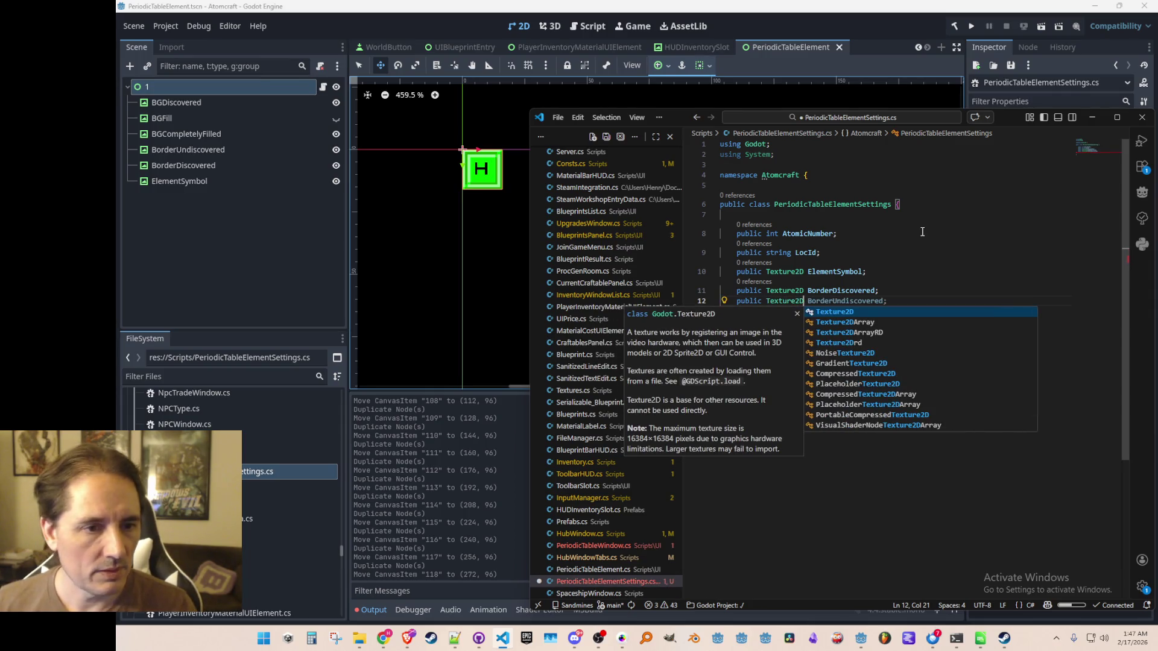
{"action": "type", "text": " BGCompletelyFilled;"}
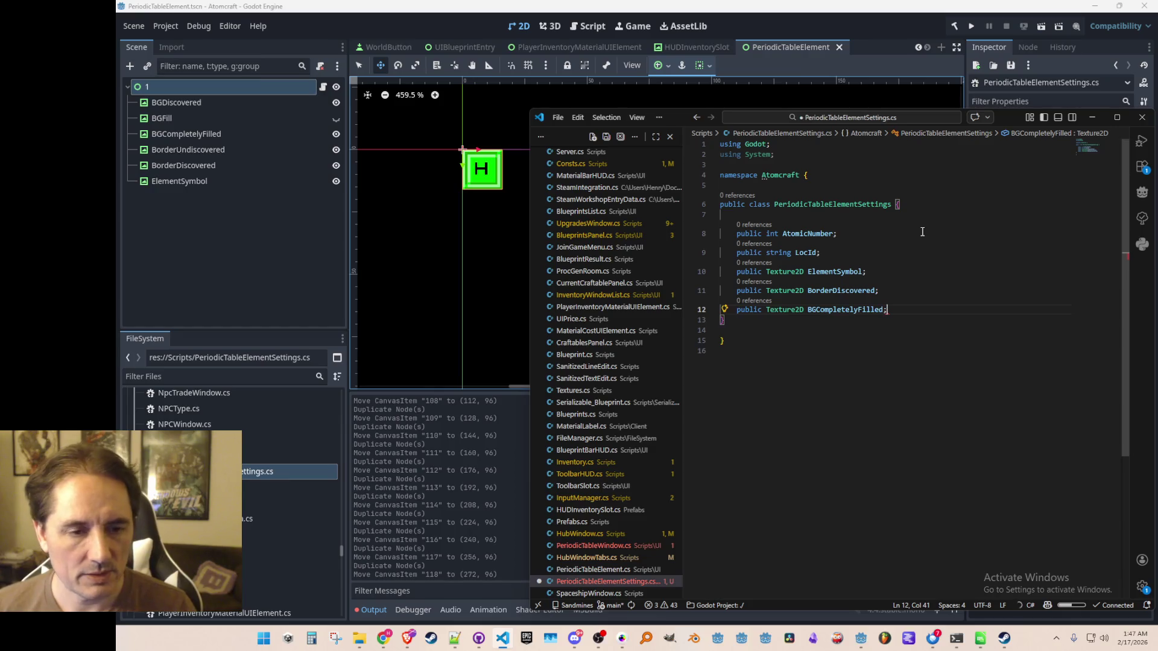
{"action": "key", "text": "ctrl+s"}
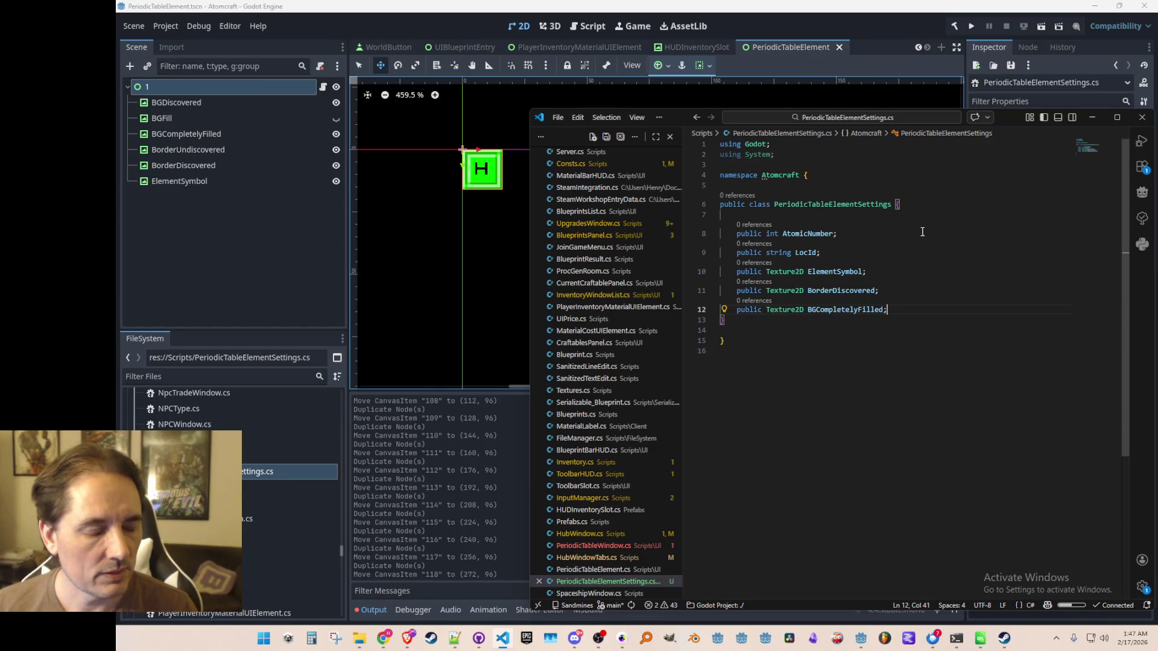
{"action": "left_click", "coordinate": [232, 118]}
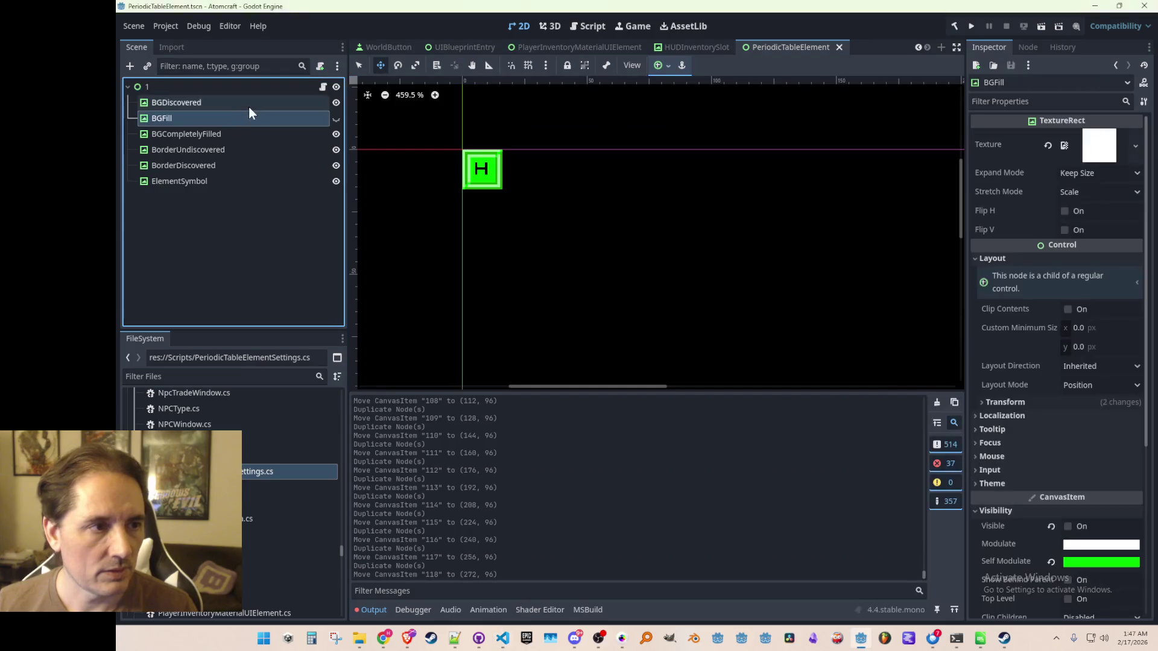
- After checking the BGDiscovered node name, add Color fields DiscoveredBGColor and DiscoveredFillColor and save
{"action": "left_click", "coordinate": [249, 107]}
{"action": "key", "text": "alt+Tab"}
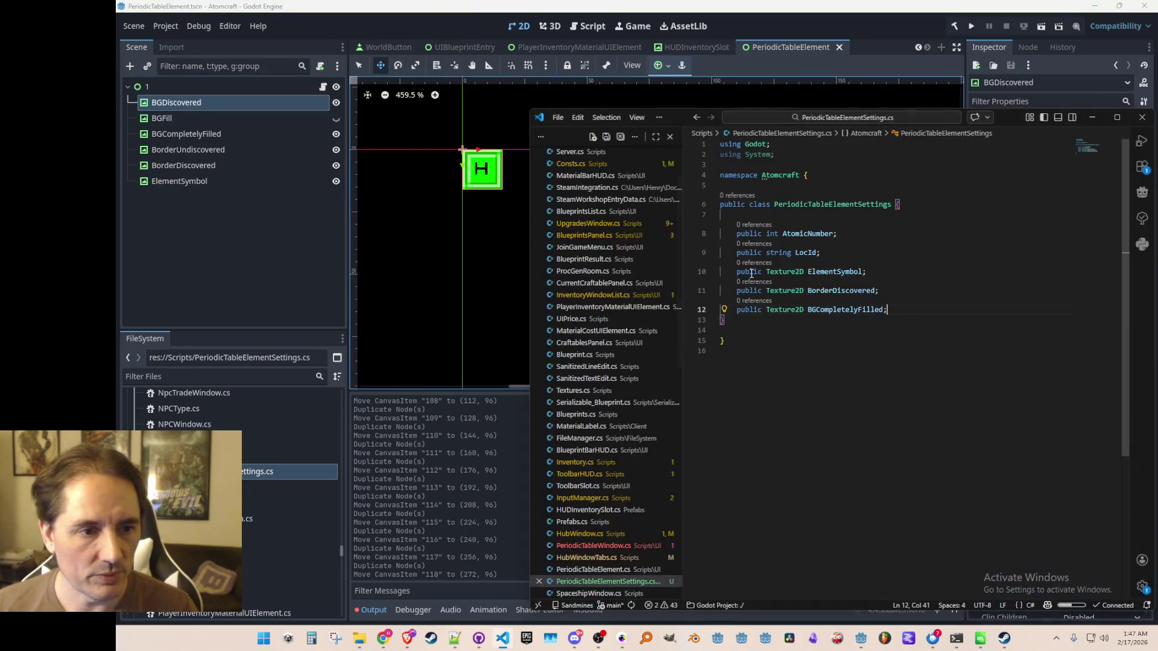
{"action": "key", "text": "Up"}
{"action": "key", "text": "Up"}
{"action": "key", "text": "Up"}
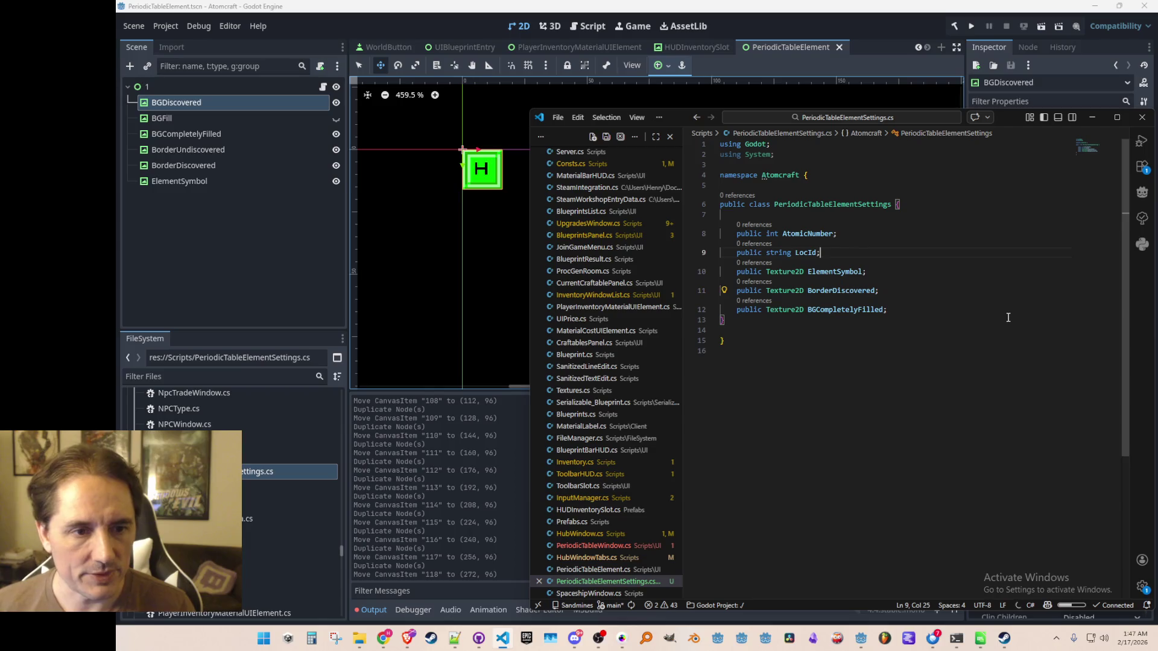
{"action": "key", "text": "Down"}
{"action": "key", "text": "Down"}
{"action": "key", "text": "Down"}
{"action": "key", "text": "Return"}
{"action": "type", "text": "public Color"}
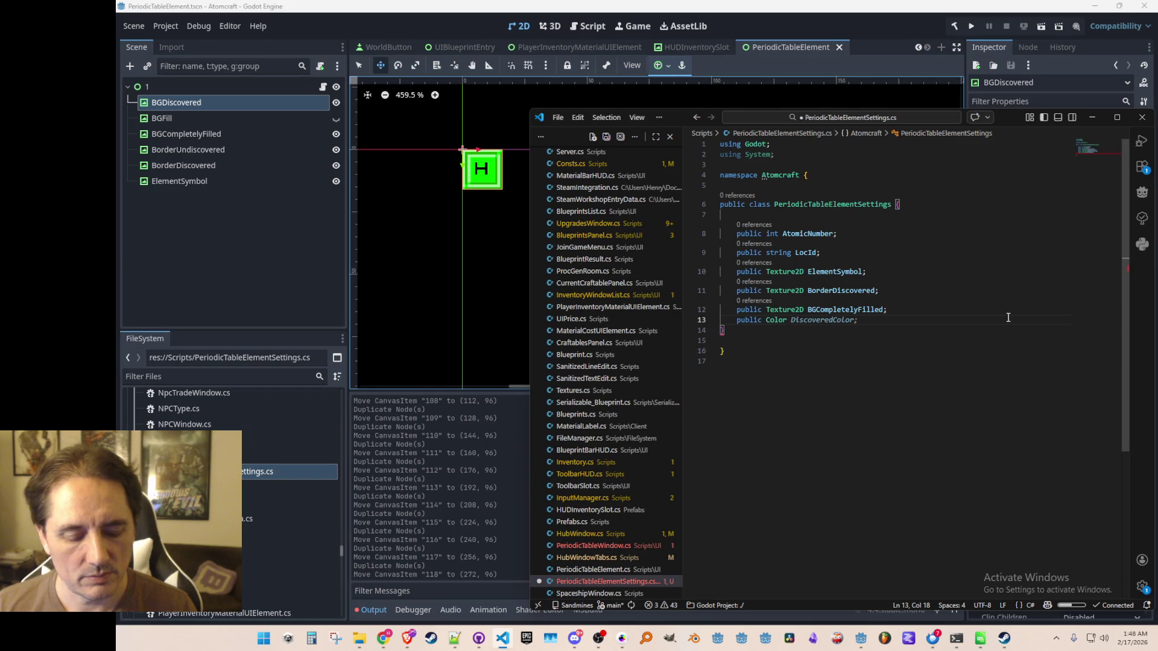
{"action": "type", "text": "DiscoveredBGColor;"}
{"action": "key", "text": "Return"}
{"action": "type", "text": "public Color DiscoveredFillColor;"}
{"action": "key", "text": "ctrl+s"}
- Rename the DiscoveredBGColor field to DiscoveredBackgroundColor
{"action": "key", "text": "Up"}
{"action": "key", "text": "Left"}
{"action": "key", "text": "Left"}
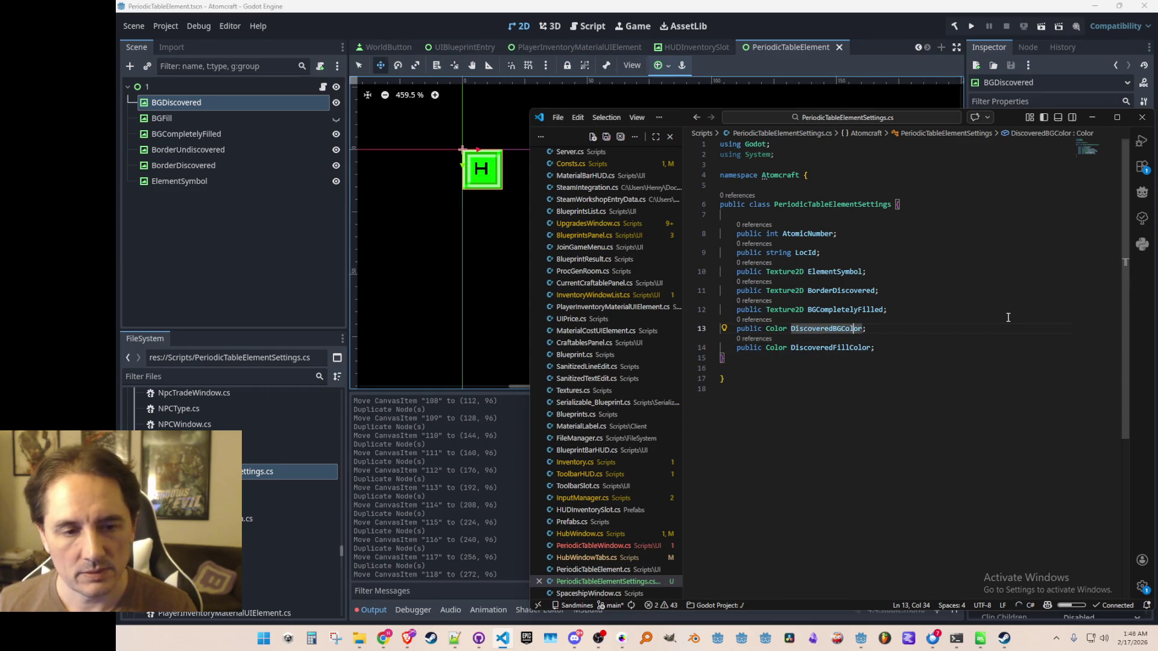
{"action": "key", "text": "Left"}
{"action": "key", "text": "BackSpace"}
{"action": "type", "text": "ackgroud"}
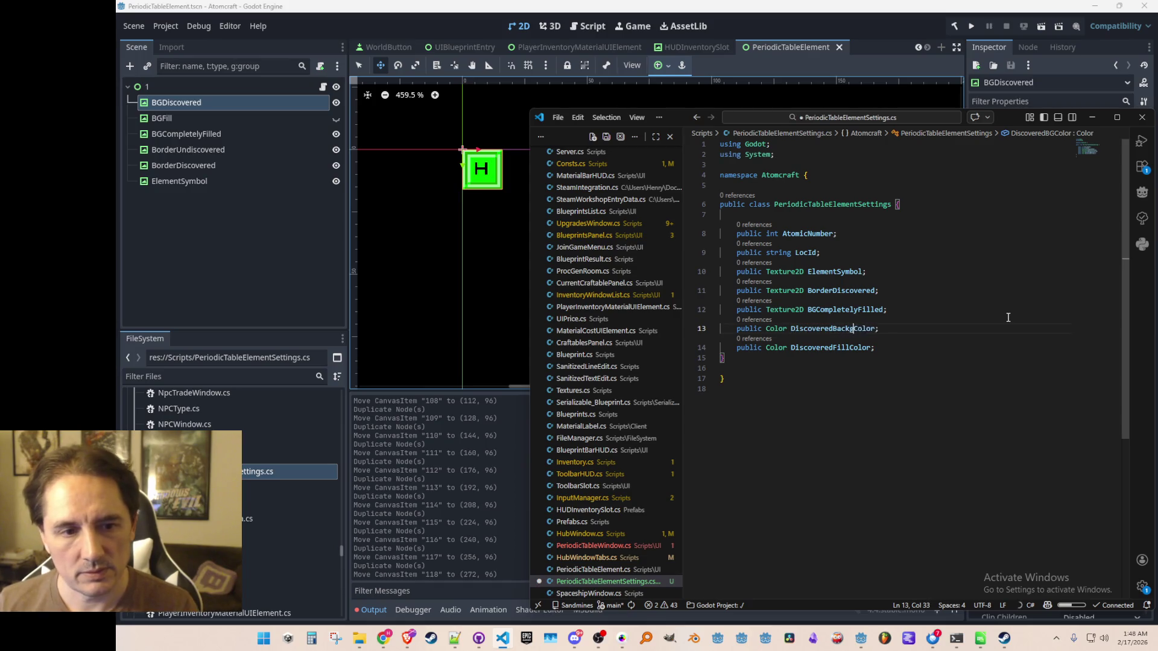
{"action": "key", "text": "Left"}
{"action": "type", "text": "n"}
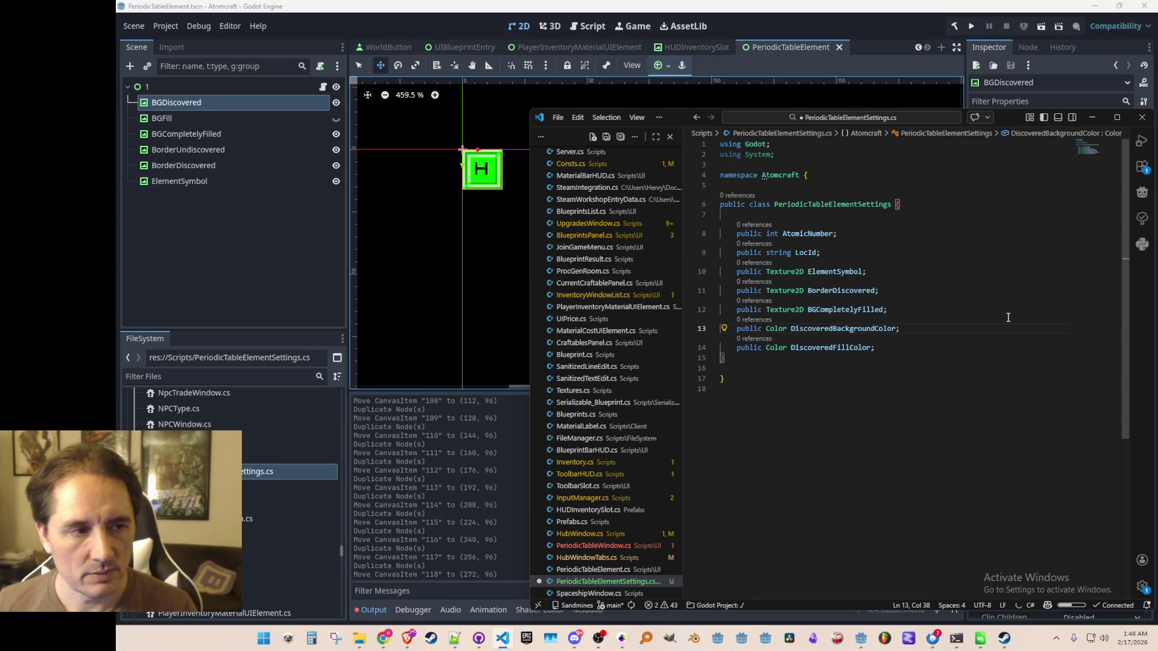
{"action": "key", "text": "Down"}
{"action": "key", "text": "End"}
{"action": "key", "text": "Up"}
{"action": "key", "text": "Down"}
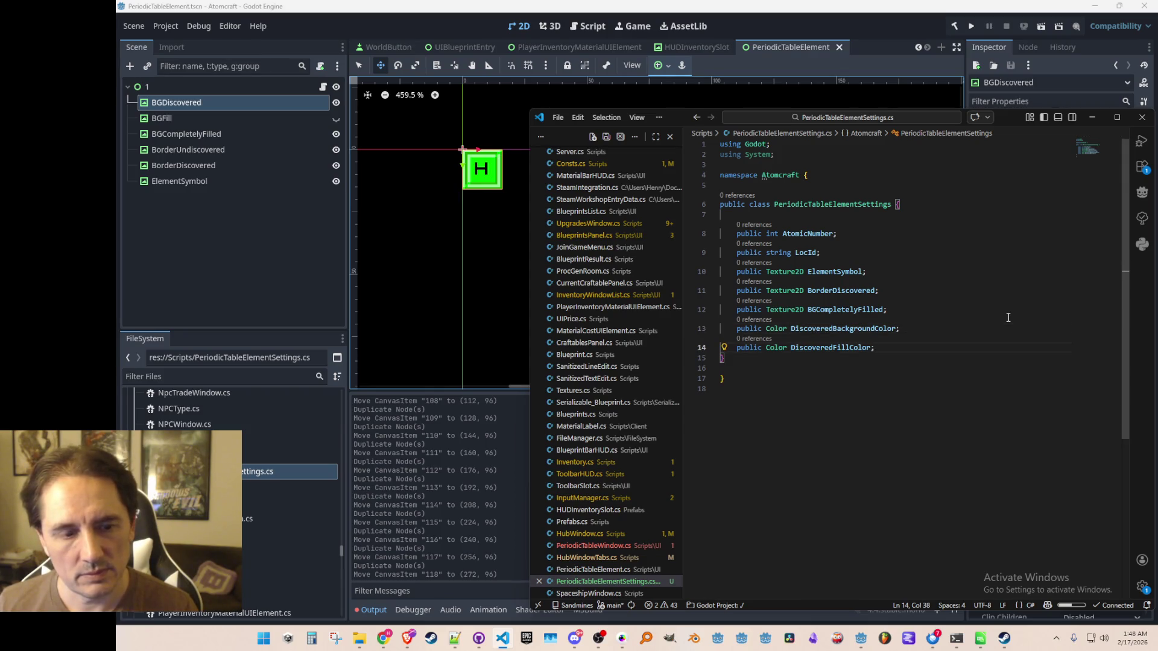
{"action": "key", "text": "Down"}
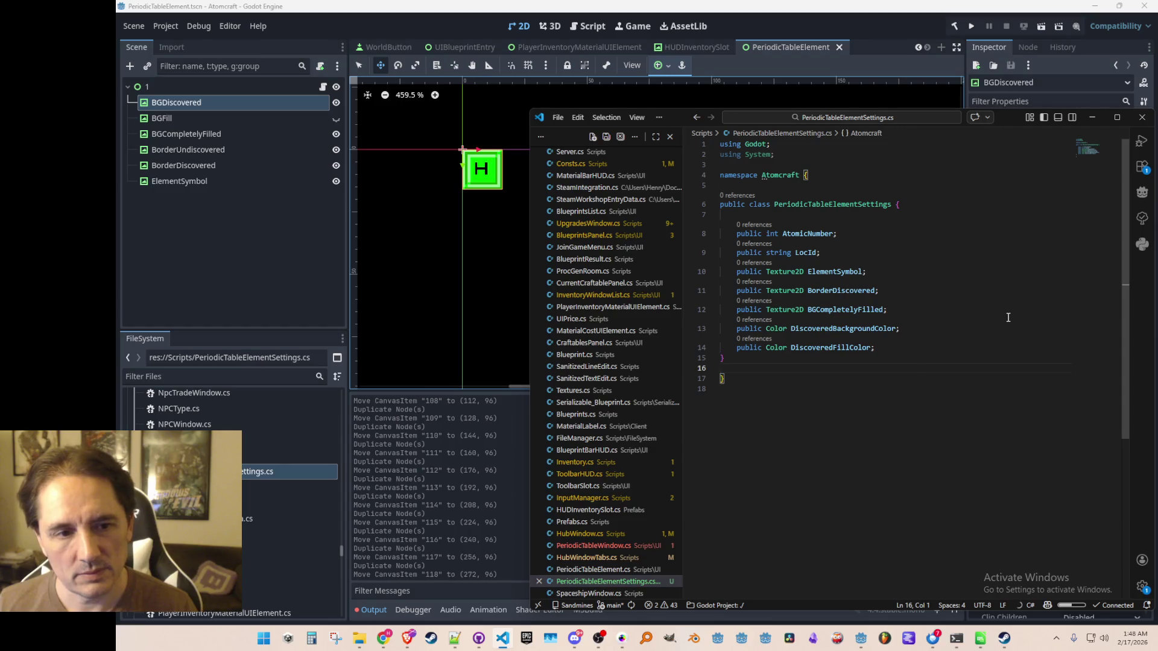
{"action": "key", "text": "Up"}
{"action": "key", "text": "Up"}
{"action": "key", "text": "Up"}
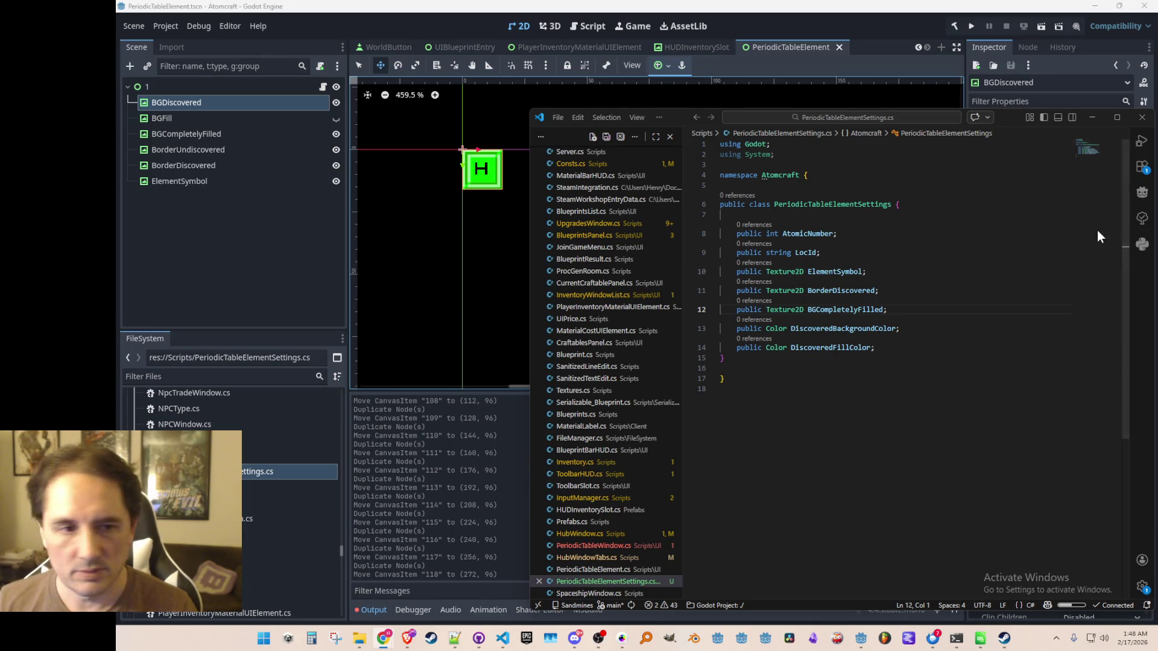
- Declare a public enum PeriodicTableSeries above the settings class inside the namespace
{"action": "left_click", "coordinate": [932, 391]}
{"action": "key", "text": "alt+Left"}
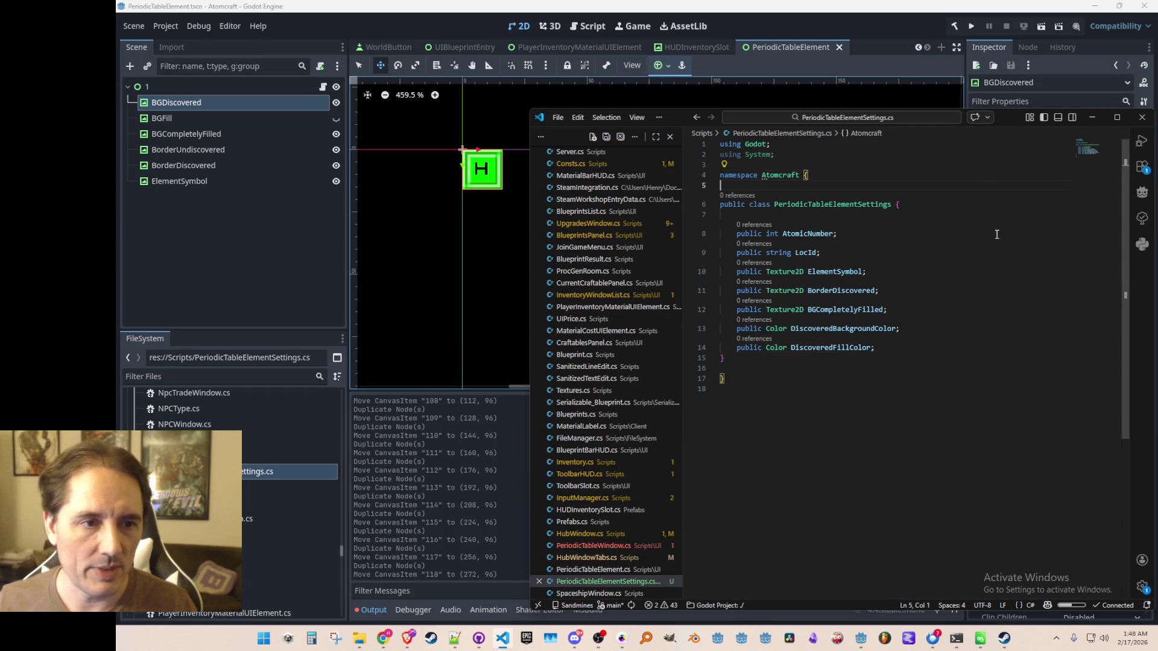
{"action": "key", "text": "Return"}
{"action": "key", "text": "Return"}
{"action": "type", "text": "public enum PeriodicTable"}
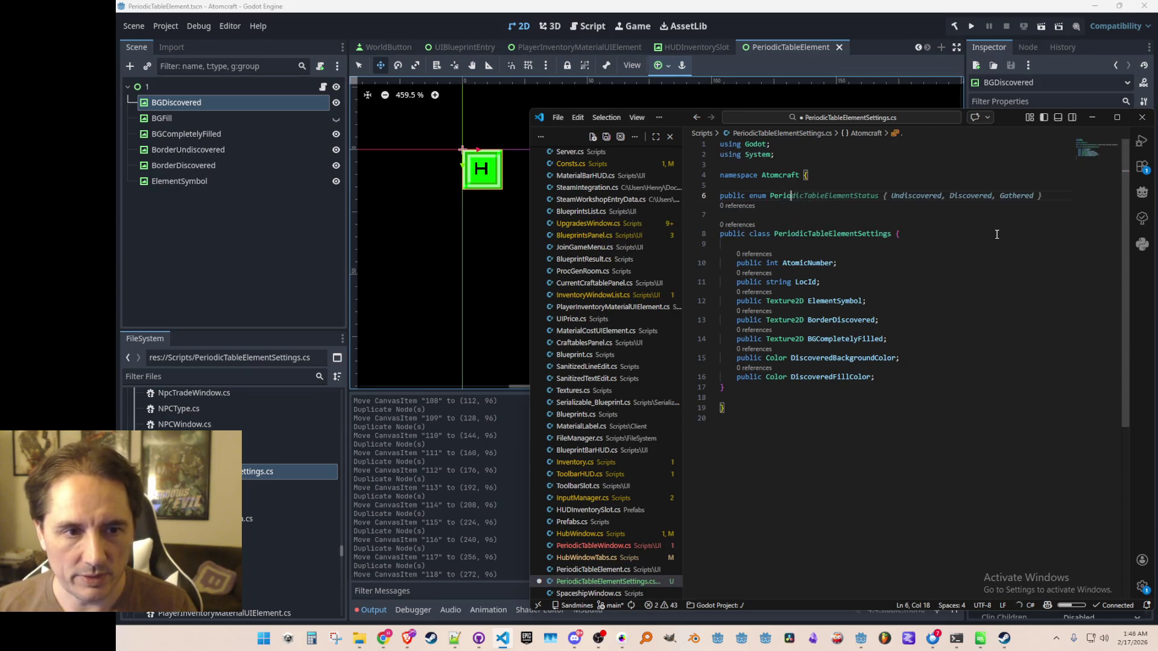
{"action": "type", "text": "Group"}
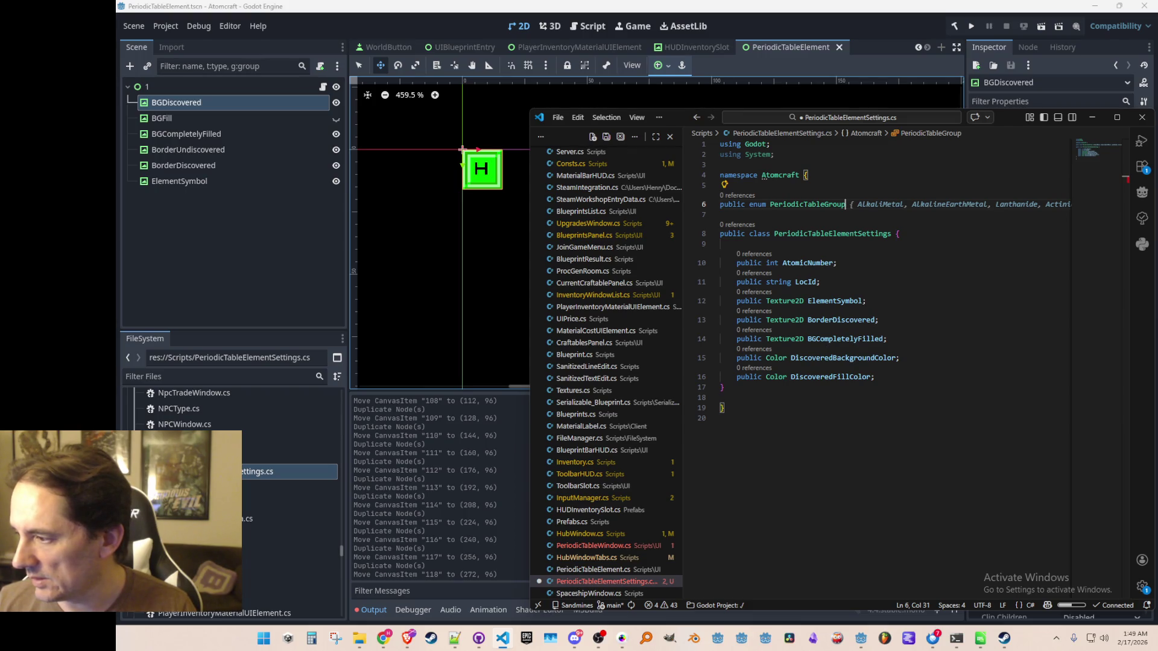
{"action": "key", "text": "Escape"}
{"action": "key", "text": "BackSpace"}
{"action": "key", "text": "BackSpace"}
{"action": "key", "text": "BackSpace"}
{"action": "type", "text": "Se"}
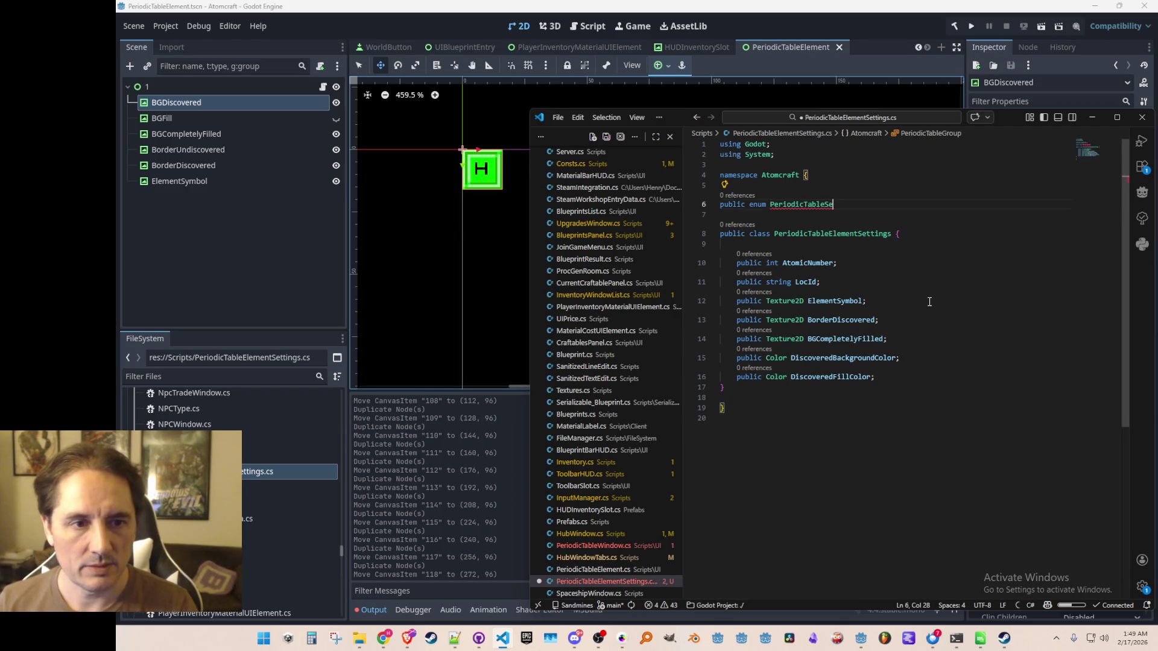
{"action": "type", "text": "ries {"}
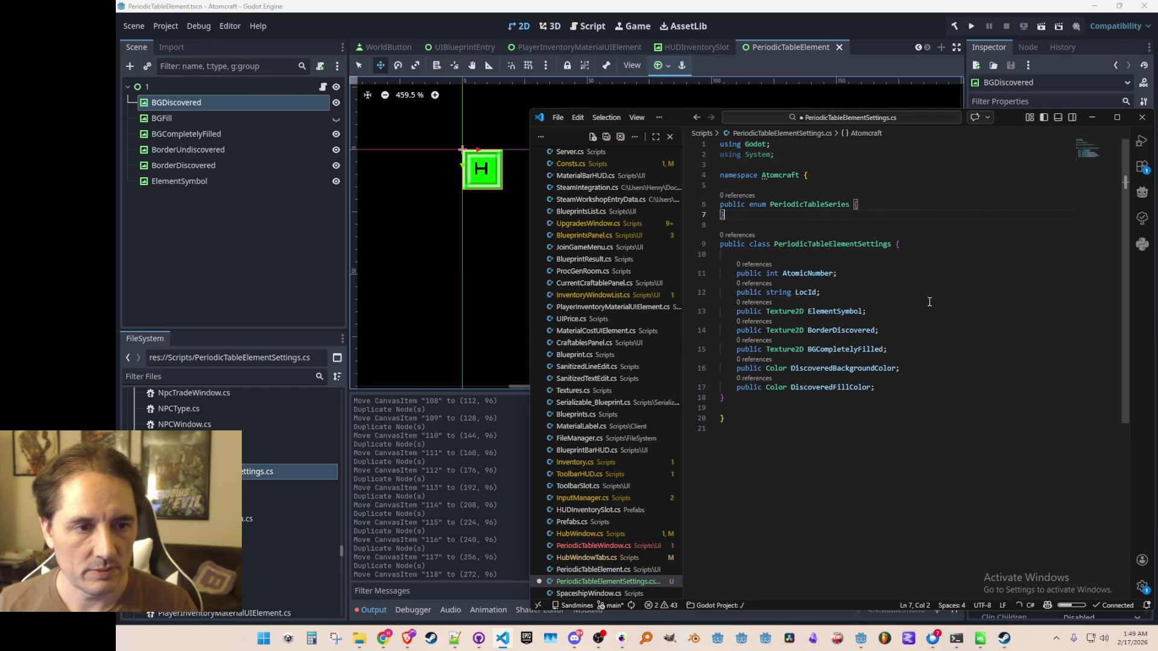
{"action": "key", "text": "Return"}
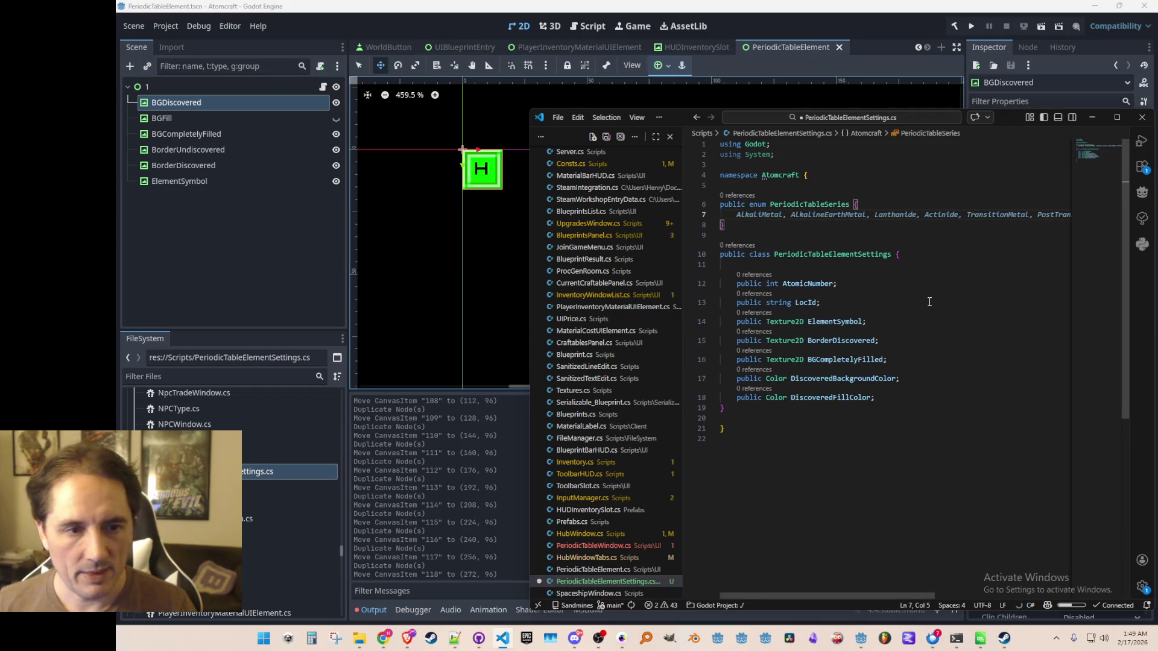
- Add TransitionMetals as the first enum entry and save the file
{"action": "key", "text": "ctrl+s"}
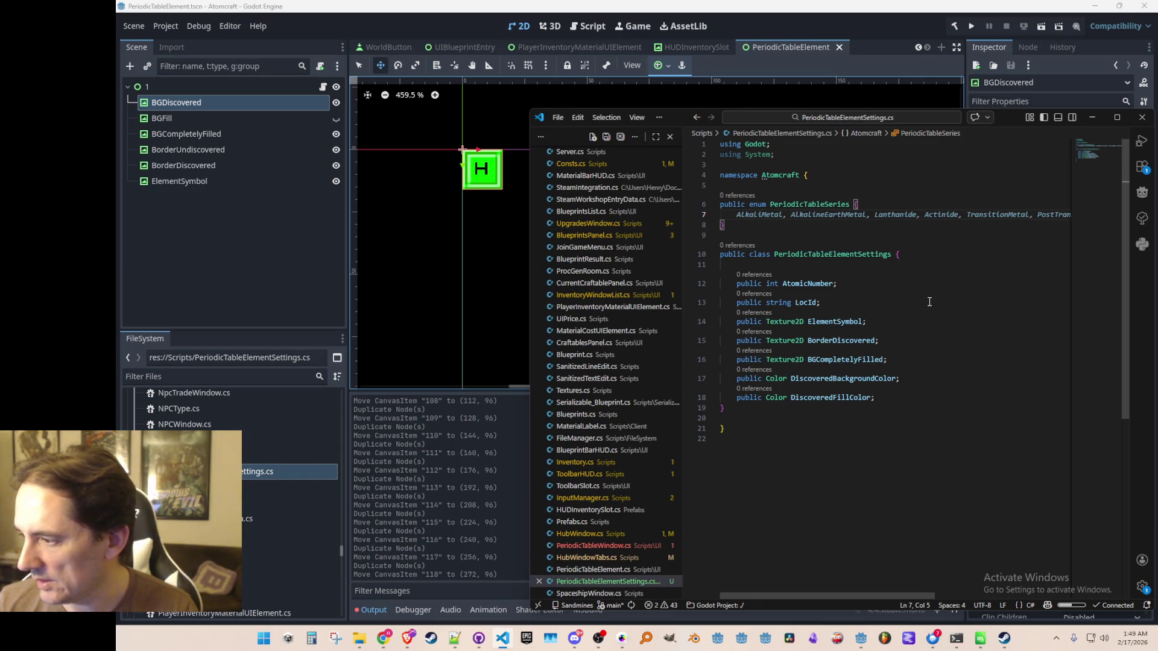
{"action": "type", "text": "Tr"}
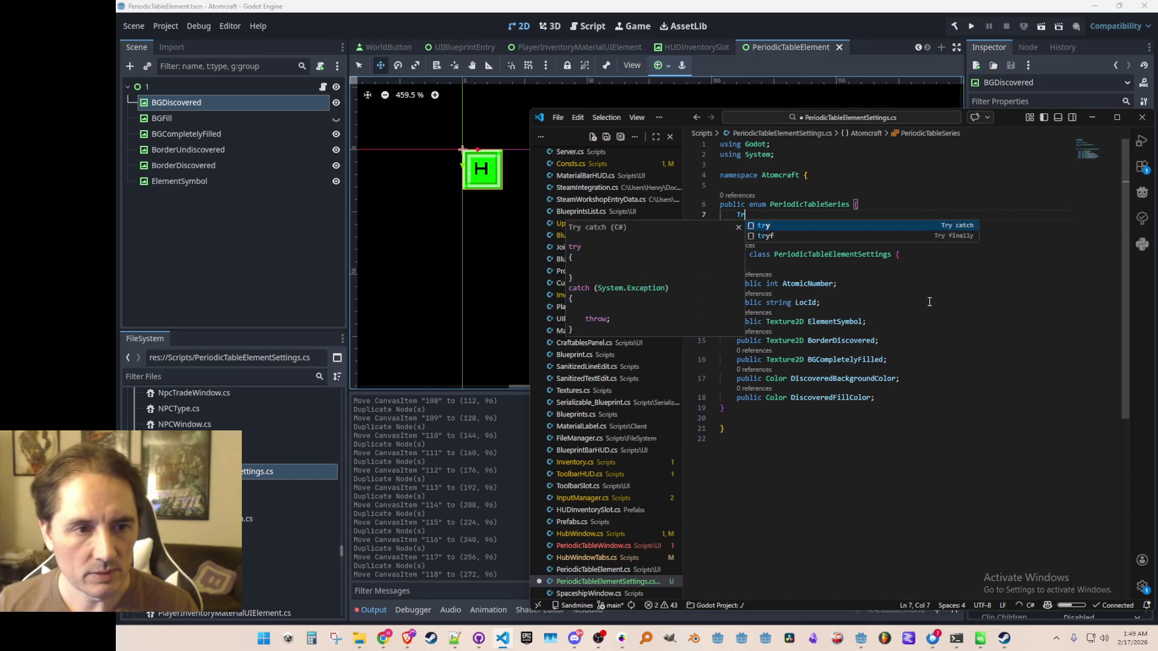
{"action": "type", "text": "ansitionMetals,"}
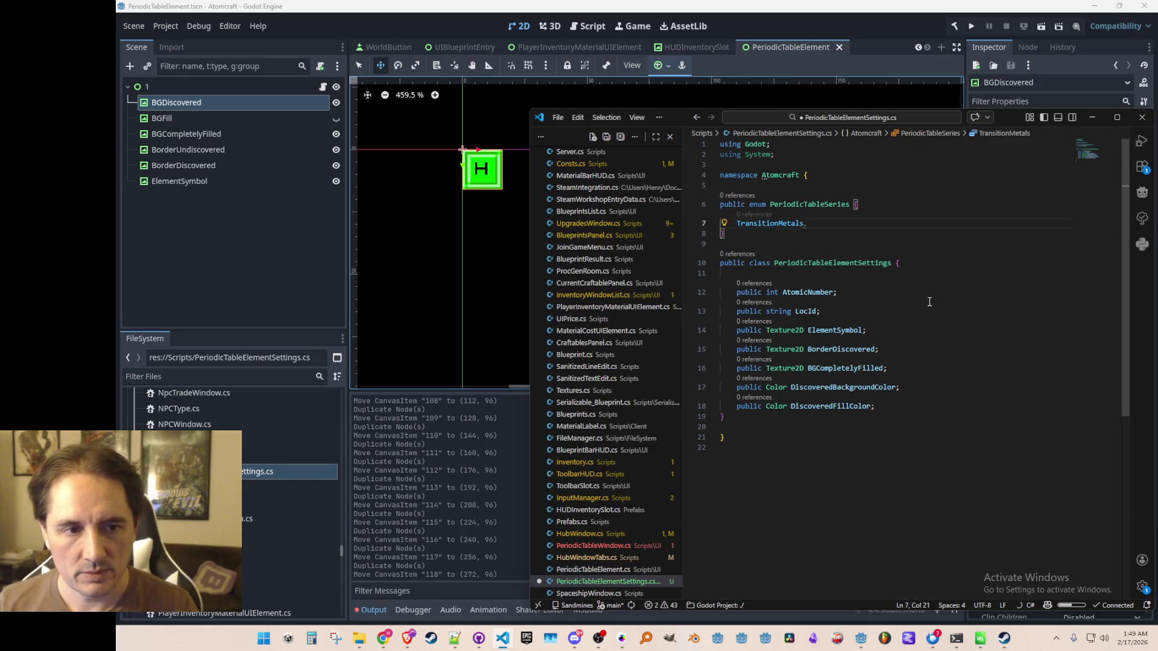
{"action": "key", "text": "Return"}
{"action": "key", "text": "ctrl+s"}
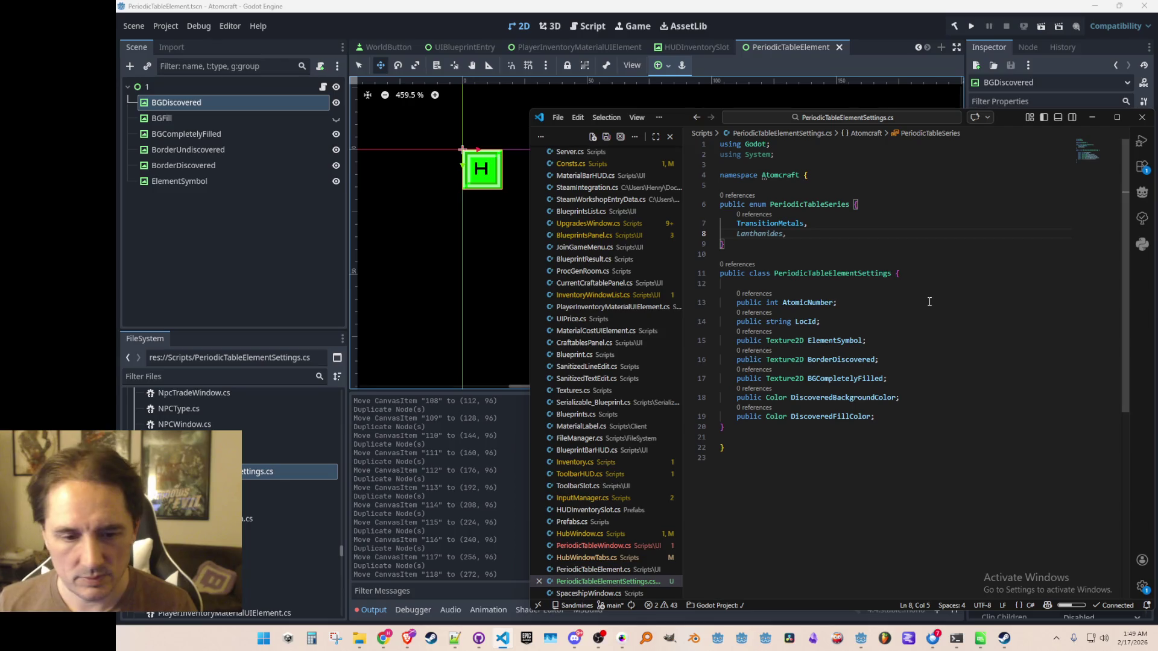
{"action": "left_click", "coordinate": [442, 22]}
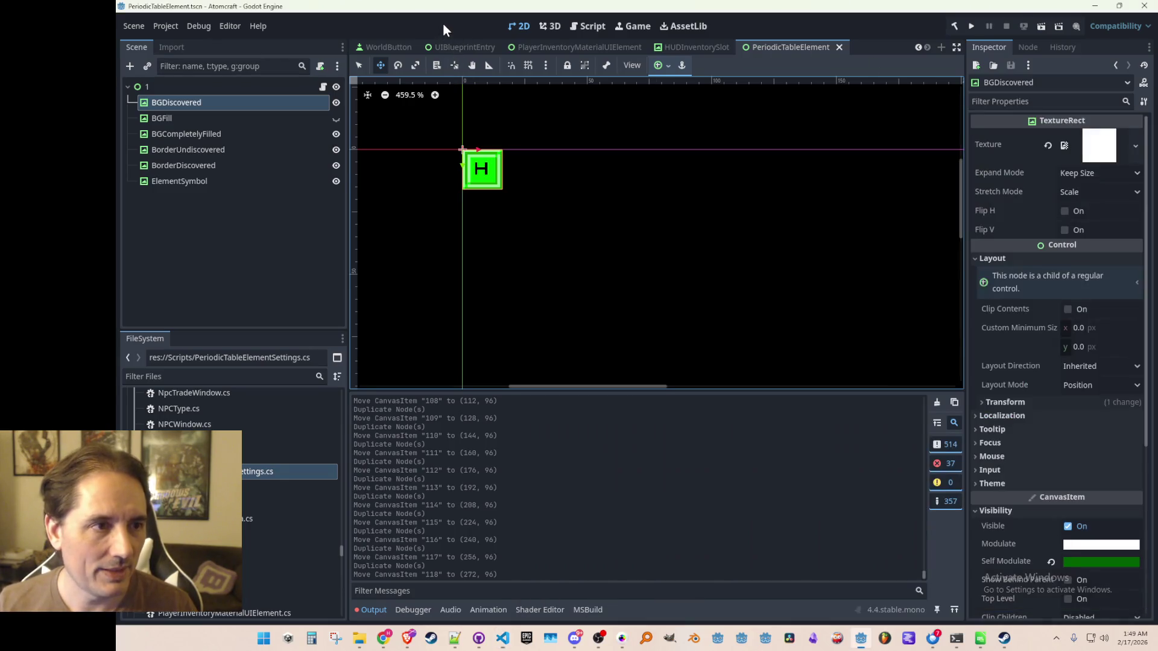
- In the Game scene, collapse Elements and Progression, hide the Progression panel, and save the scene
{"action": "scroll", "coordinate": [374, 47], "scroll_direction": "up", "scroll_amount": 4}
{"action": "left_click", "coordinate": [374, 47]}
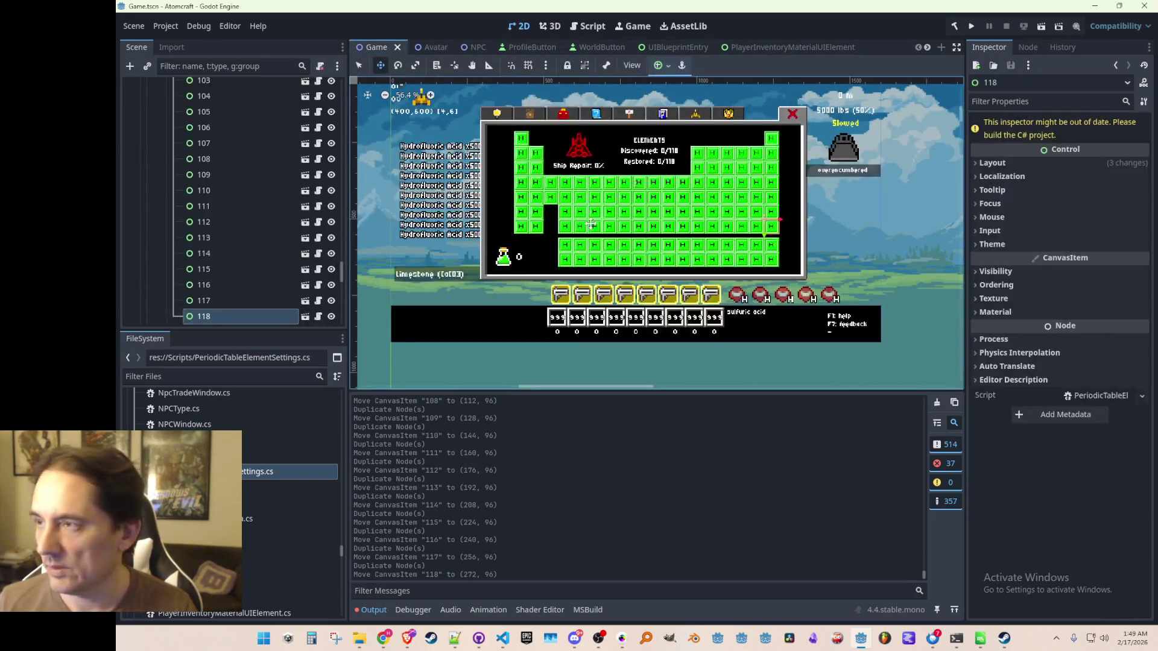
{"action": "scroll", "coordinate": [247, 197], "scroll_direction": "up", "scroll_amount": 10}
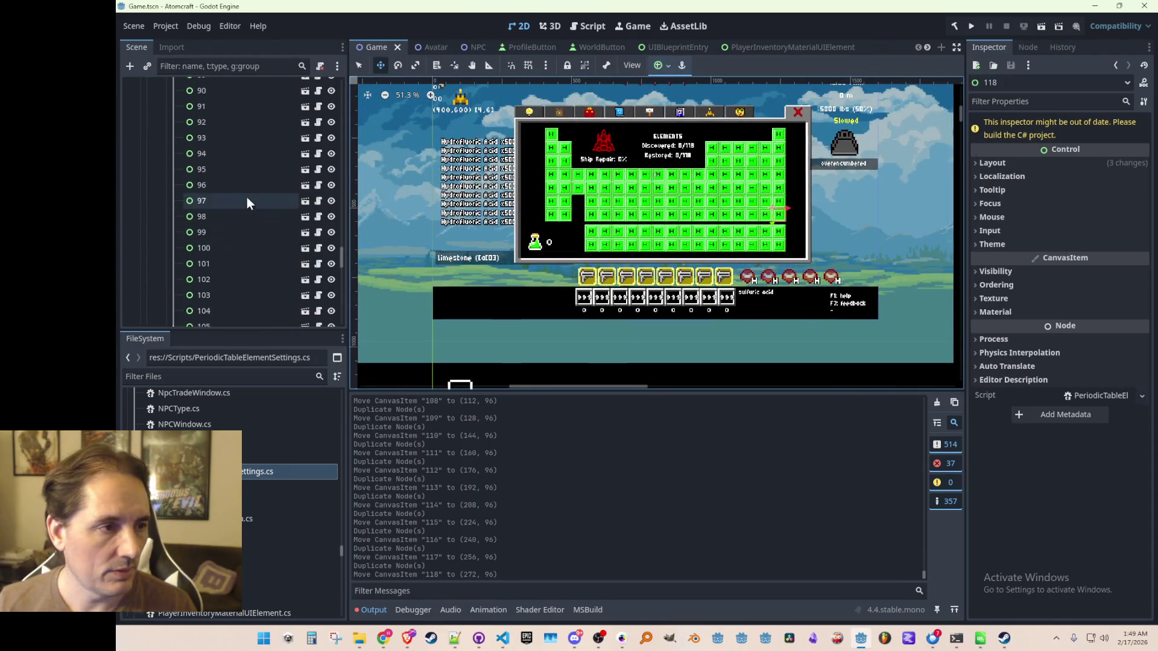
{"action": "left_click_drag", "start_coordinate": [343, 241], "coordinate": [332, 150]}
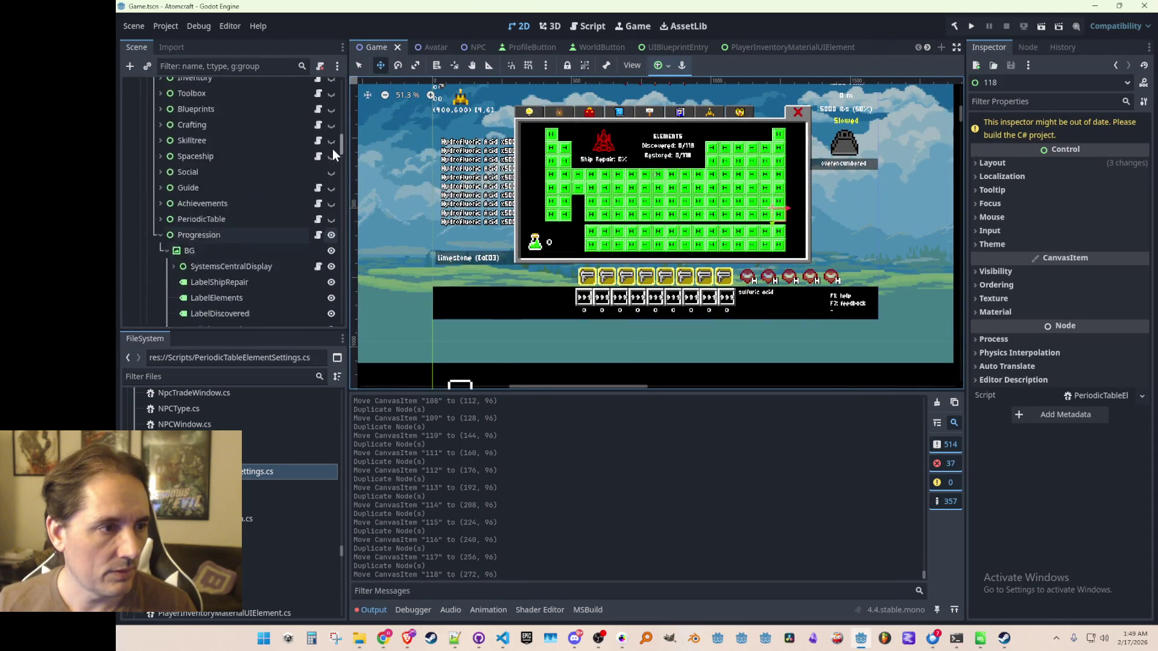
{"action": "left_click", "coordinate": [174, 193]}
{"action": "left_click", "coordinate": [158, 143]}
{"action": "scroll", "coordinate": [228, 189], "scroll_direction": "up", "scroll_amount": 1}
{"action": "left_click", "coordinate": [331, 236]}
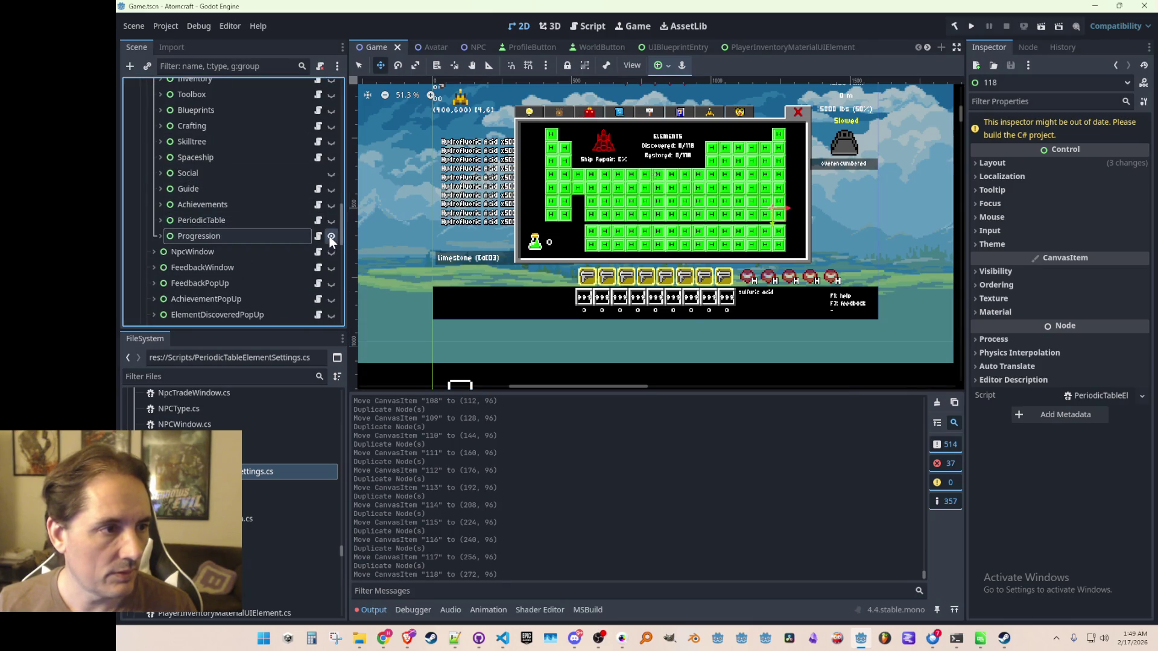
{"action": "key", "text": "ctrl+s"}
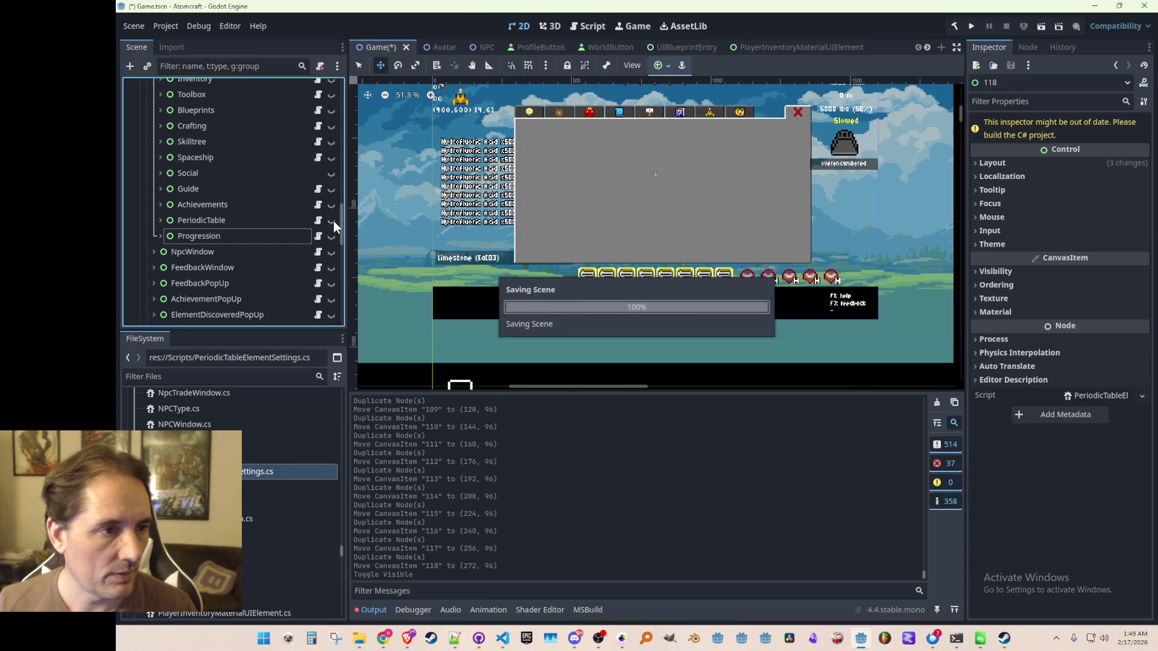
- Make the PeriodicTable node visible and pan the viewport to show the whole table
{"action": "left_click", "coordinate": [332, 221]}
{"action": "scroll", "coordinate": [654, 181], "scroll_direction": "up", "scroll_amount": 2}
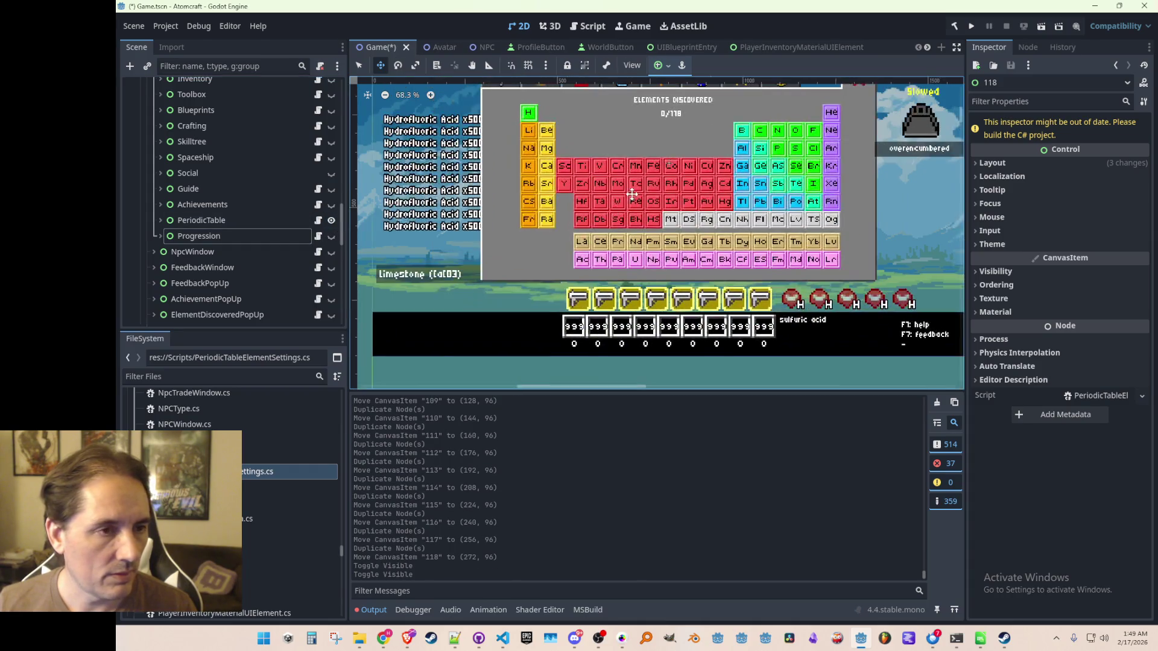
{"action": "left_click_drag", "start_coordinate": [654, 182], "coordinate": [610, 203]}
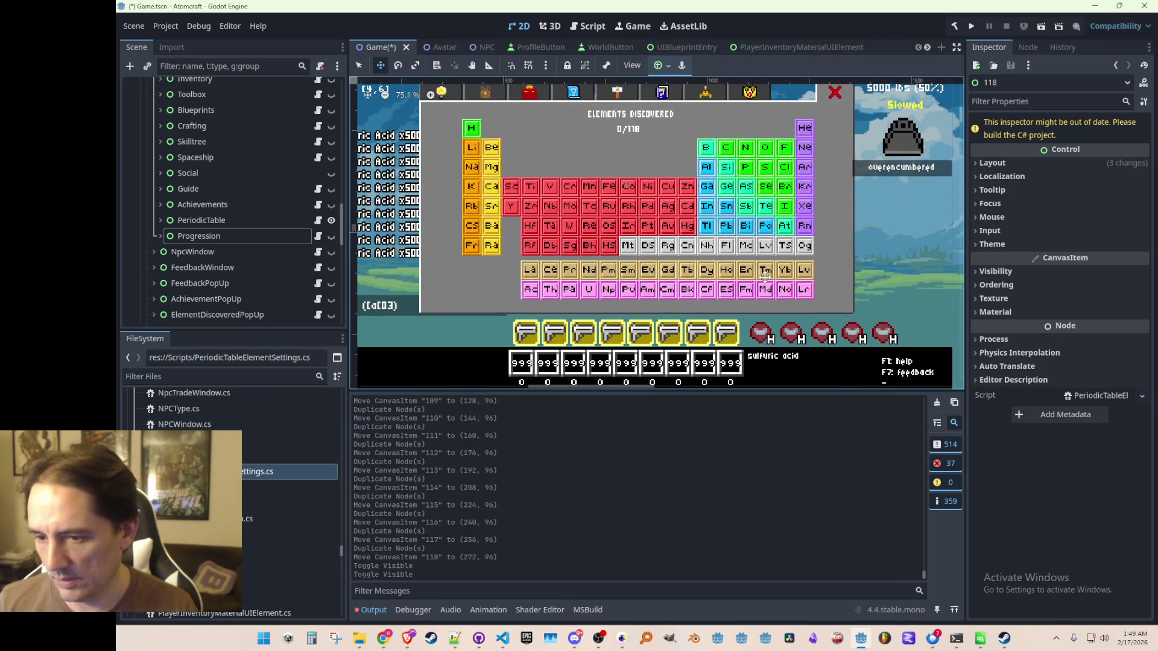
{"action": "left_click_drag", "start_coordinate": [634, 338], "coordinate": [560, 325]}
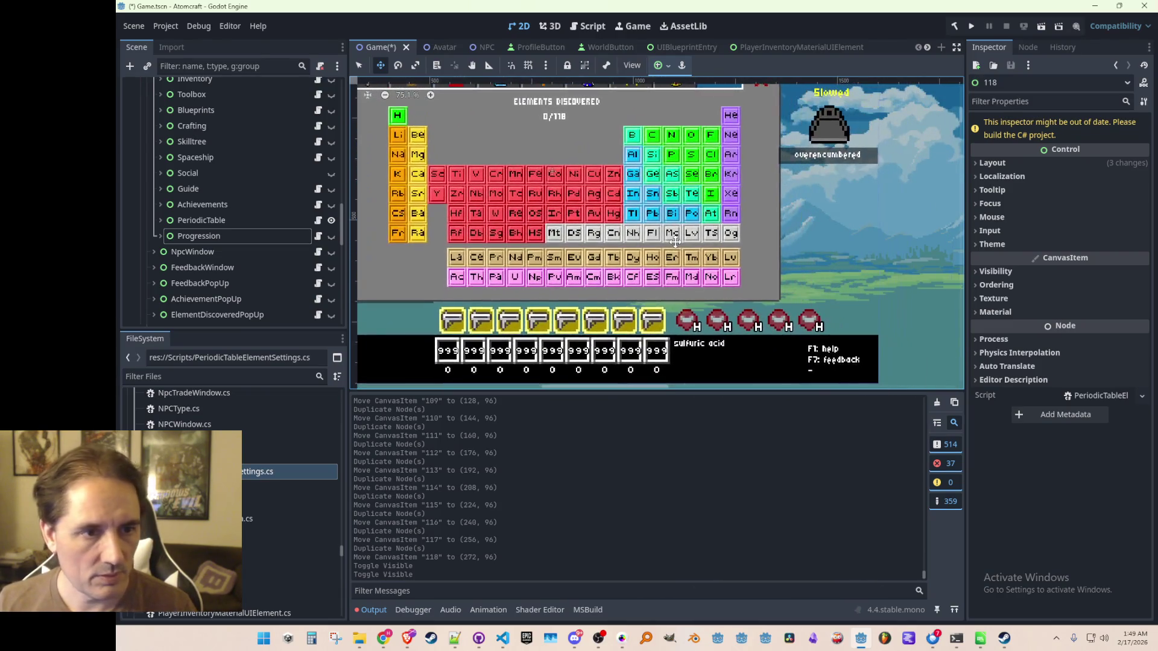
{"action": "left_click", "coordinate": [502, 638]}
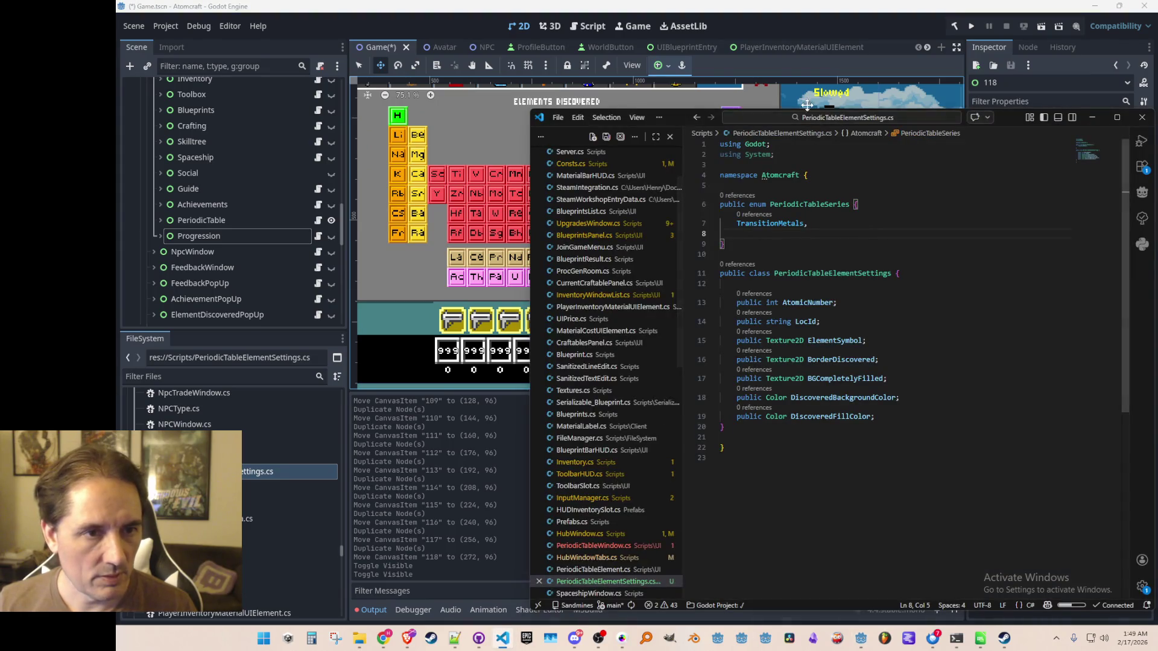
- Give the TransitionMetals entry a '// red' comment and save
{"action": "mouse_move", "coordinate": [1010, 110]}
{"action": "left_mouse_down"}
{"action": "mouse_move", "coordinate": [1007, 278]}
{"action": "mouse_move", "coordinate": [995, 250]}
{"action": "left_mouse_up"}
{"action": "left_click", "coordinate": [917, 366]}
{"action": "type", "text": ".."}
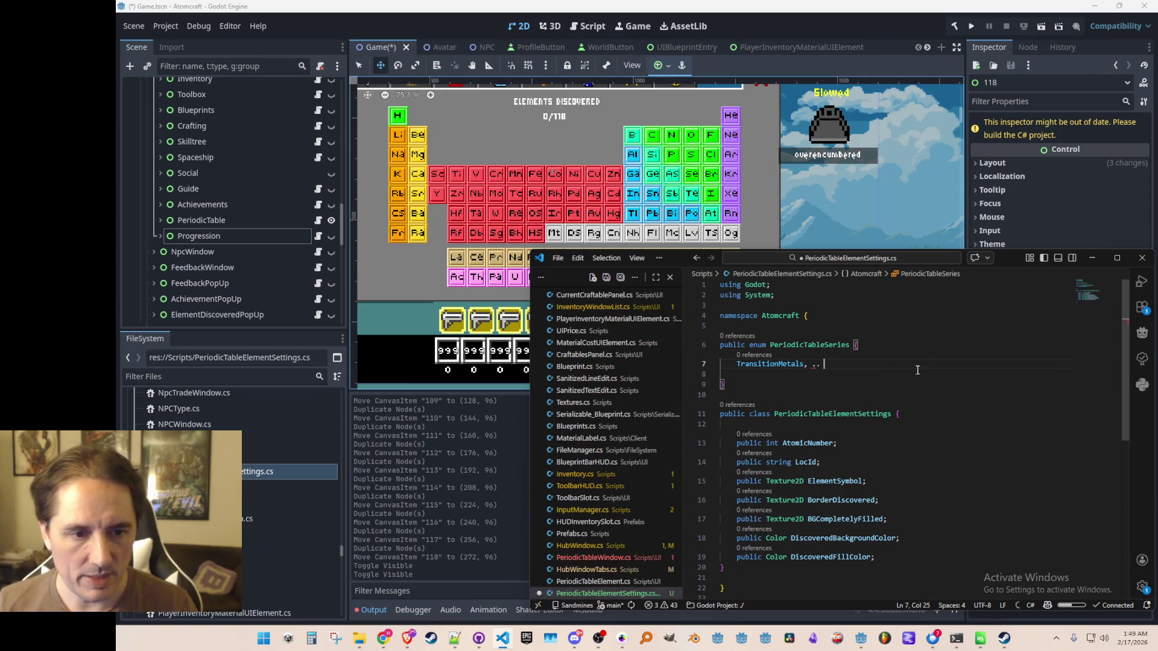
{"action": "key", "text": "BackSpace"}
{"action": "type", "text": "// red"}
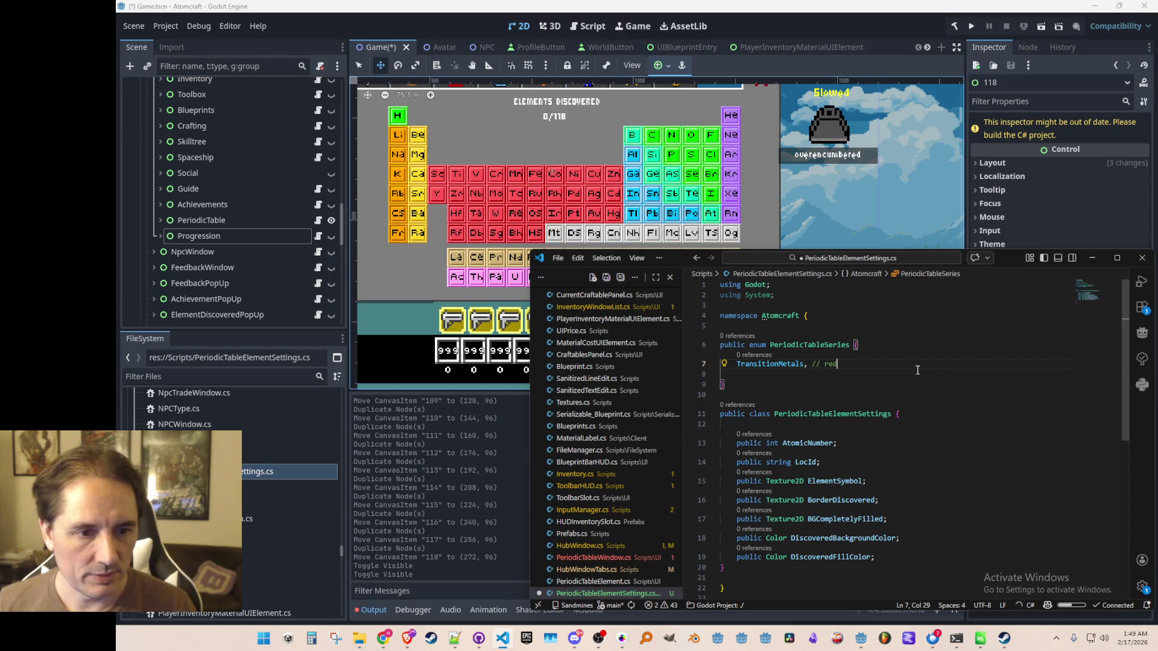
{"action": "key", "text": "Return"}
{"action": "key", "text": "ctrl+s"}
- Add AlkaliMetals (orange), AlkalineEarthMetals (yellow) and Metalloids (teal) to the enum
{"action": "type", "text": "AlkaliMetals, // orange"}
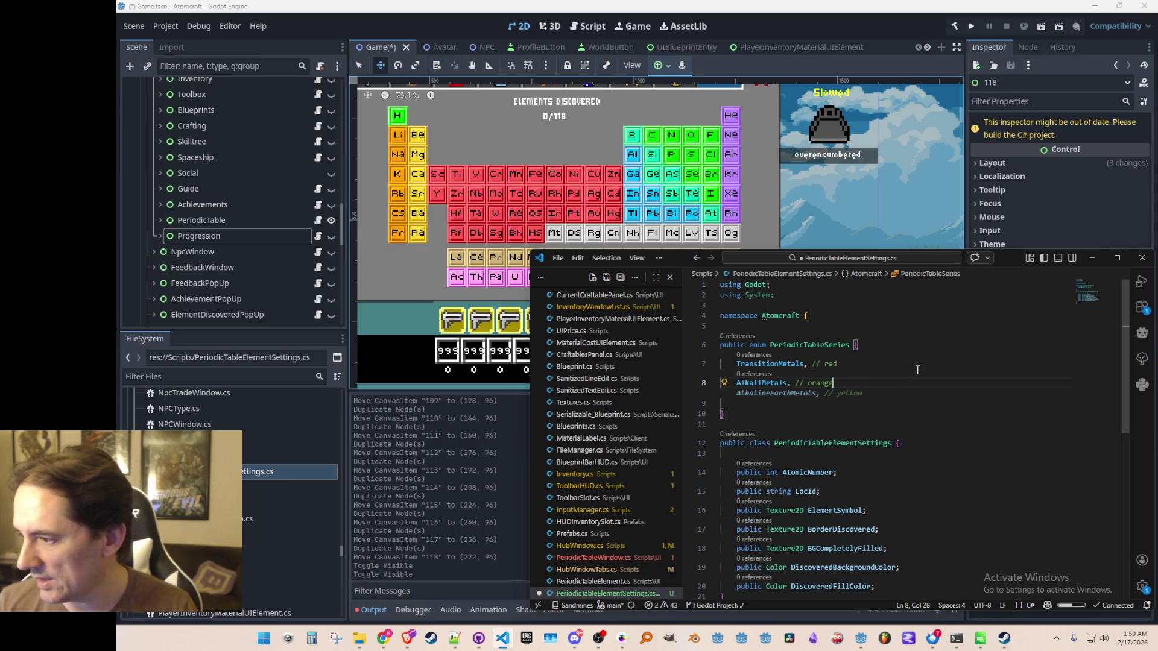
{"action": "key", "text": "Return"}
{"action": "key", "text": "Tab"}
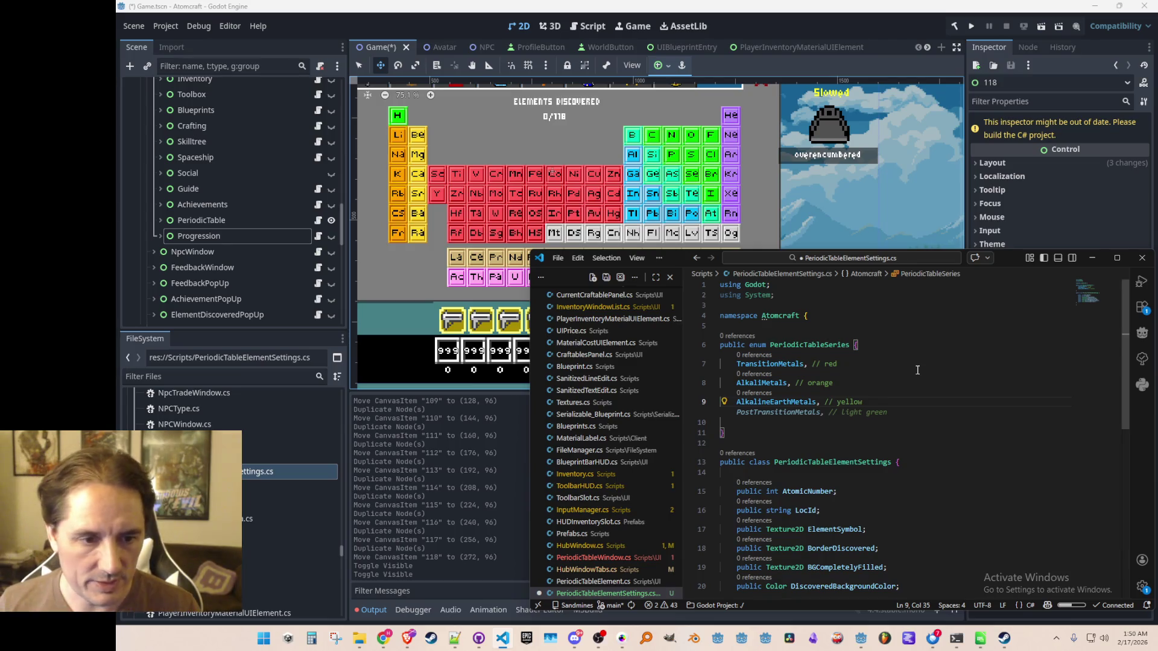
{"action": "key", "text": "Return"}
{"action": "type", "text": "Metallioids, // teal"}
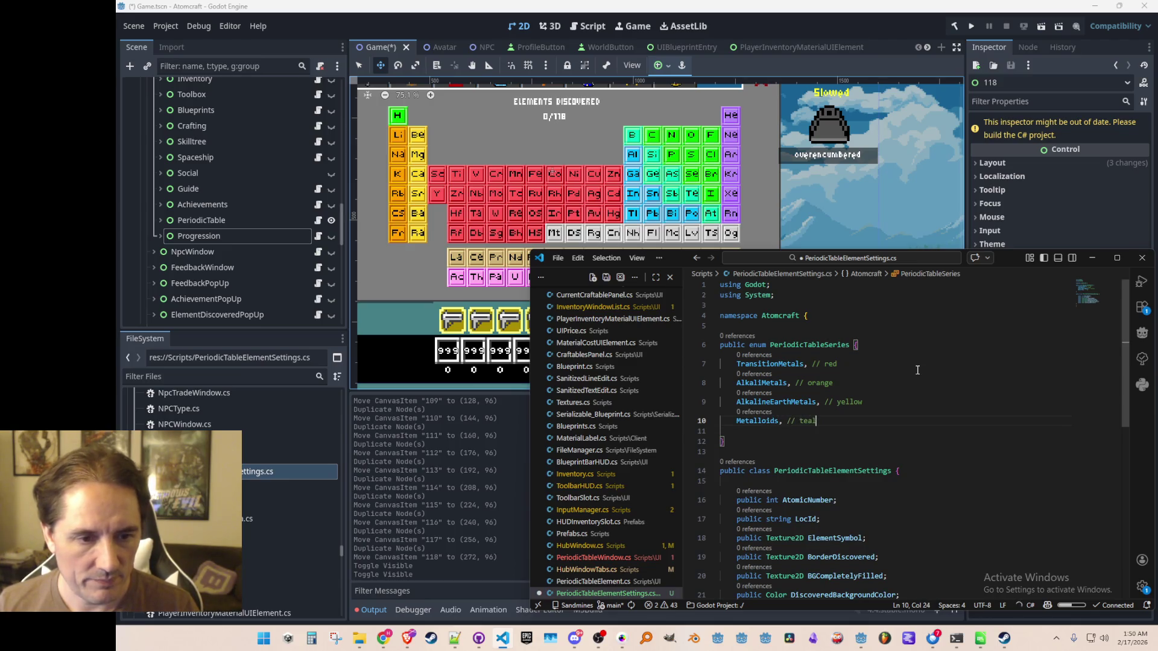
{"action": "key", "text": "Return"}
{"action": "key", "text": "ctrl+s"}
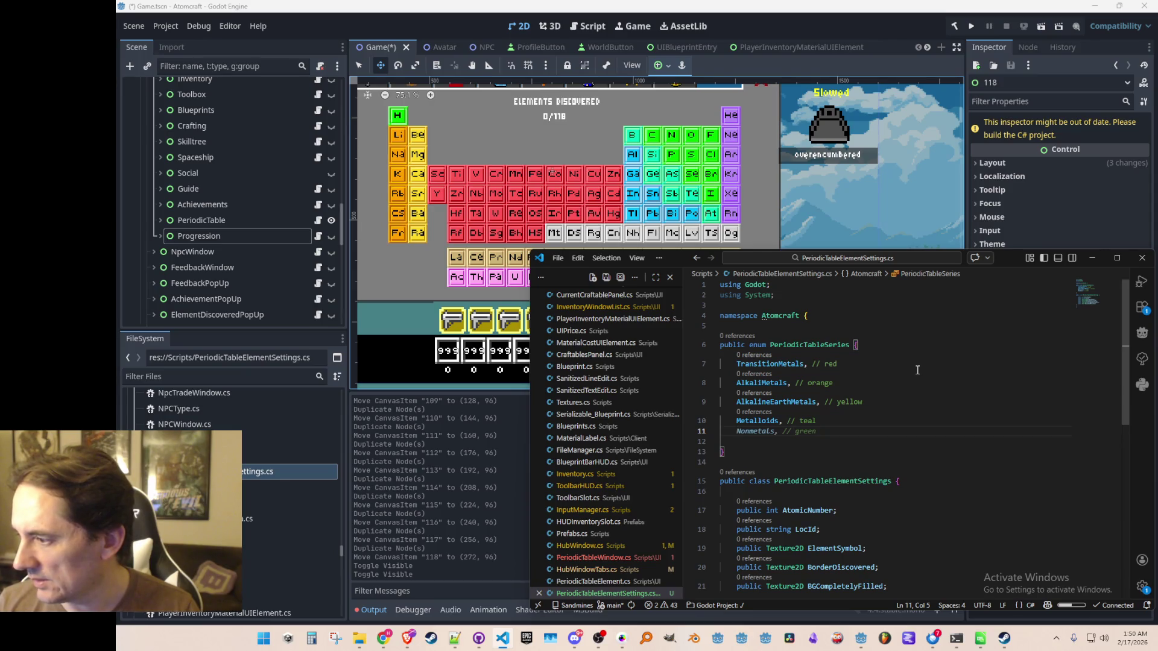
- Add ReactiveNonmetals (green) and PostTransitionMetals (blue) using Copilot completions
{"action": "type", "text": "Re"}
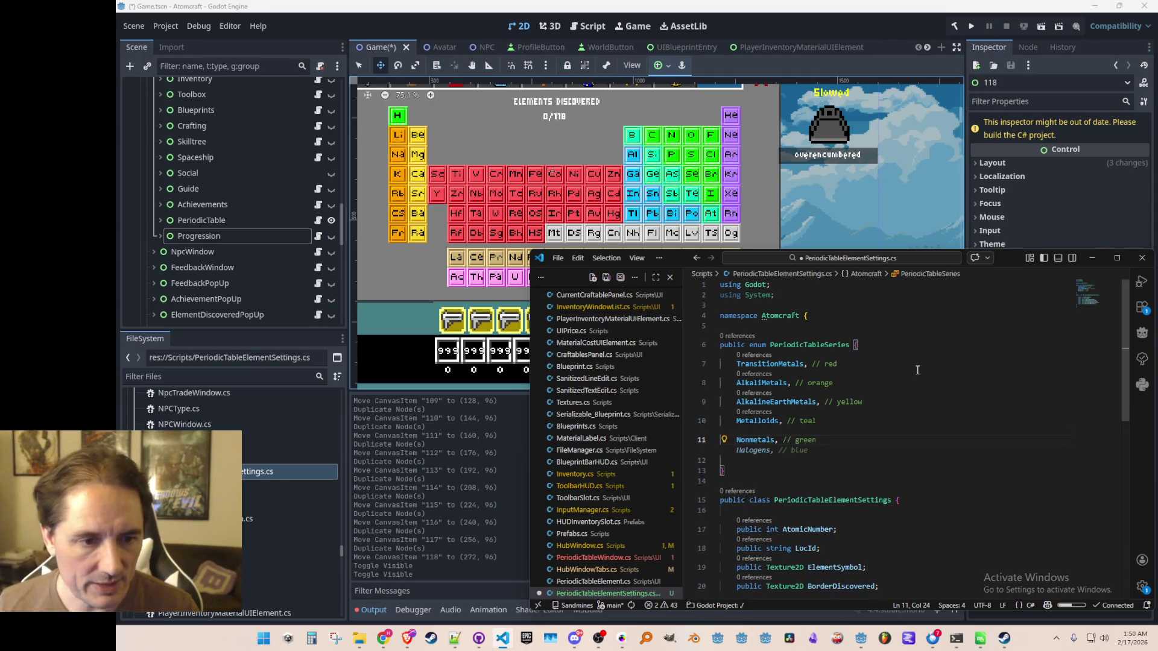
{"action": "type", "text": "active"}
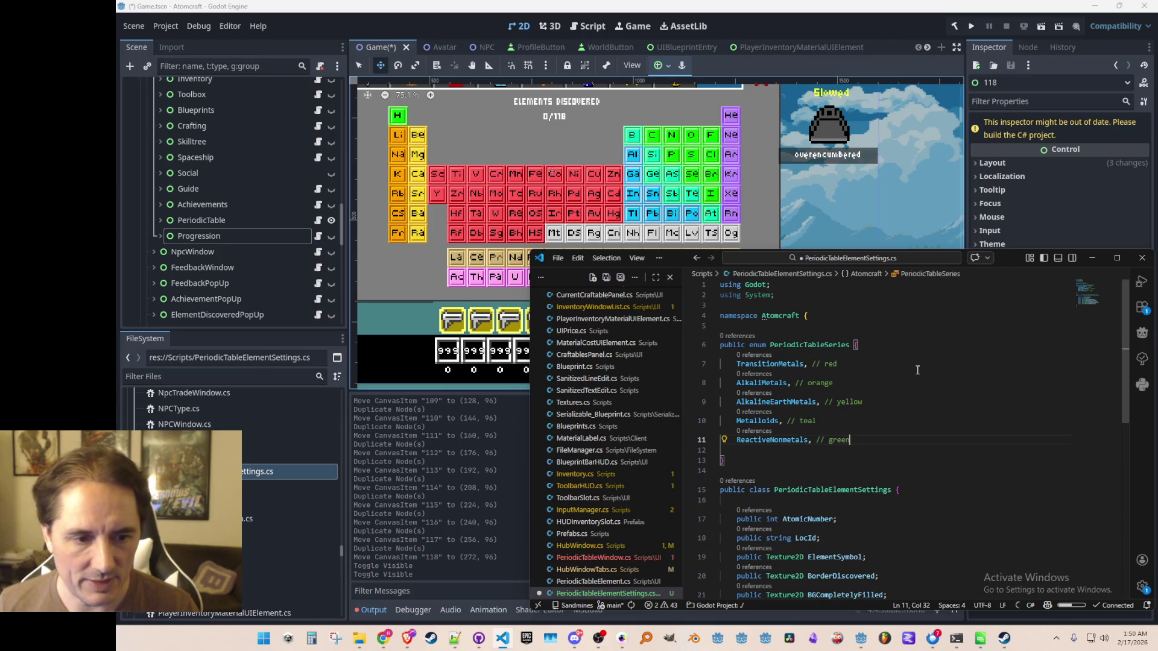
{"action": "key", "text": "Tab"}
{"action": "key", "text": "Return"}
{"action": "key", "text": "ctrl+s"}
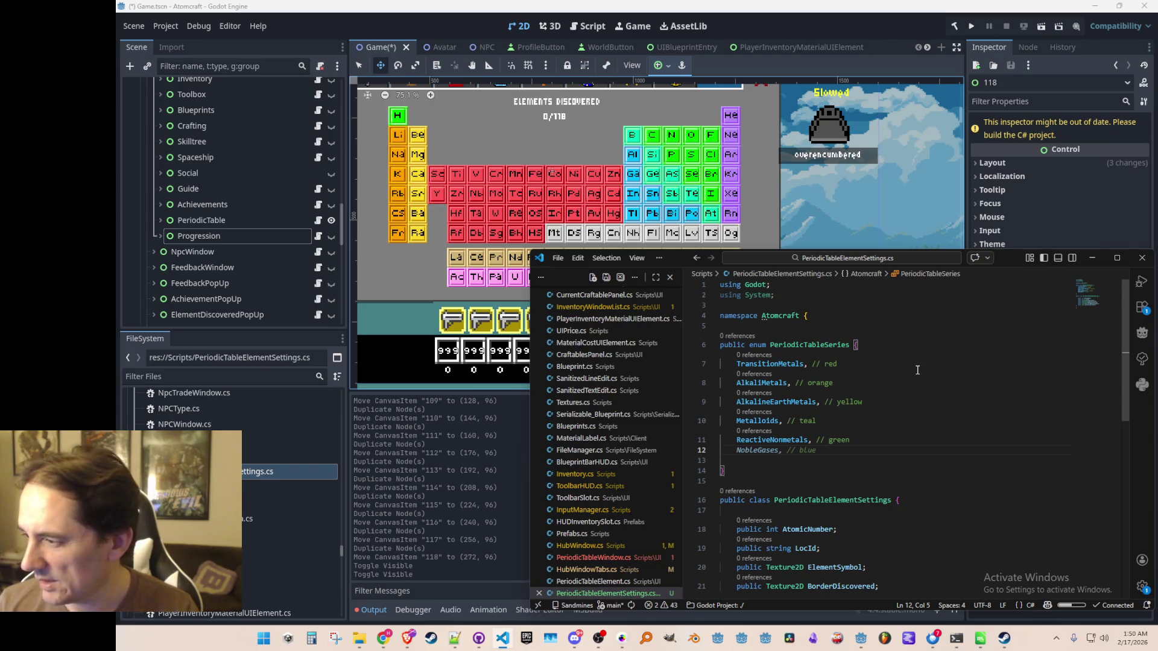
{"action": "type", "text": "PostTr"}
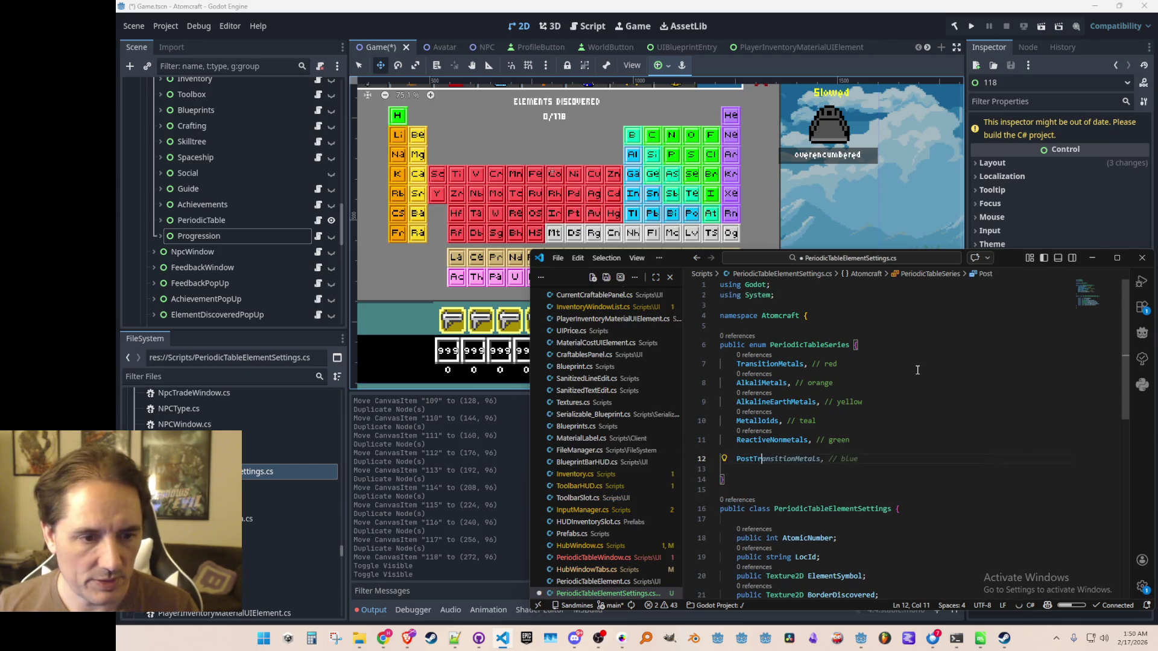
{"action": "key", "text": "Tab"}
{"action": "key", "text": "ctrl+s"}
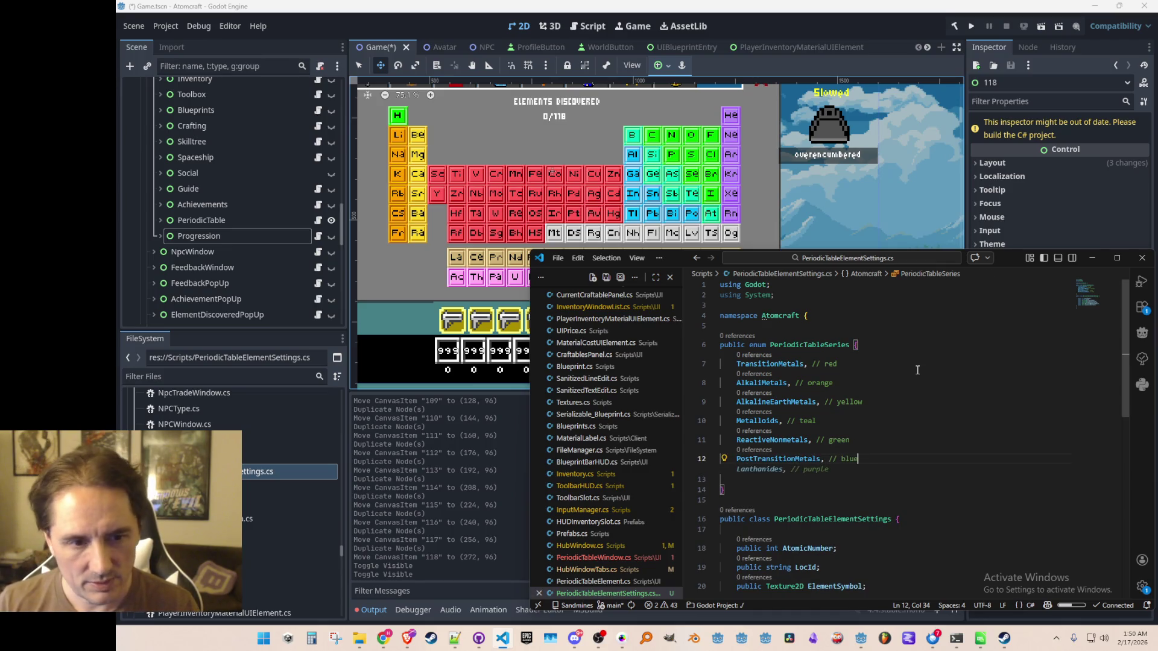
- Add NobleGases (purple) and Lanthanides, changing the Lanthanides colour comment to tan
{"action": "key", "text": "Return"}
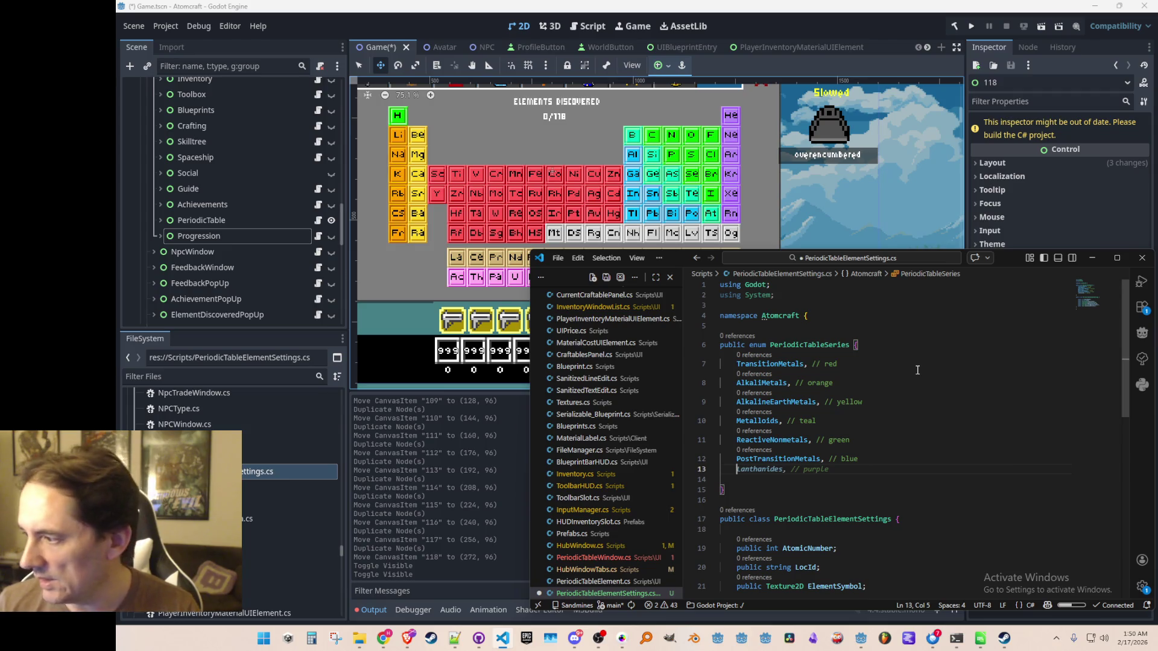
{"action": "type", "text": "NobleGas"}
{"action": "key", "text": "Tab"}
{"action": "key", "text": "ctrl+s"}
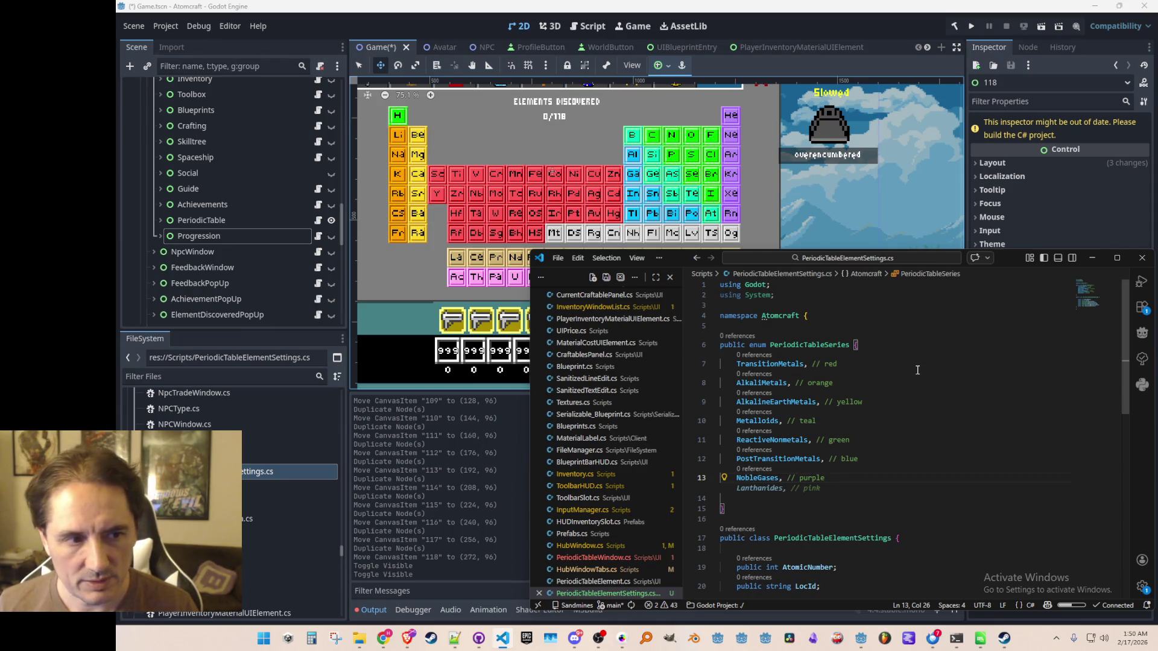
{"action": "key", "text": "Return"}
{"action": "key", "text": "Tab"}
{"action": "key", "text": "BackSpace"}
{"action": "key", "text": "BackSpace"}
{"action": "key", "text": "BackSpace"}
{"action": "type", "text": "tan"}
{"action": "key", "text": "ctrl+s"}
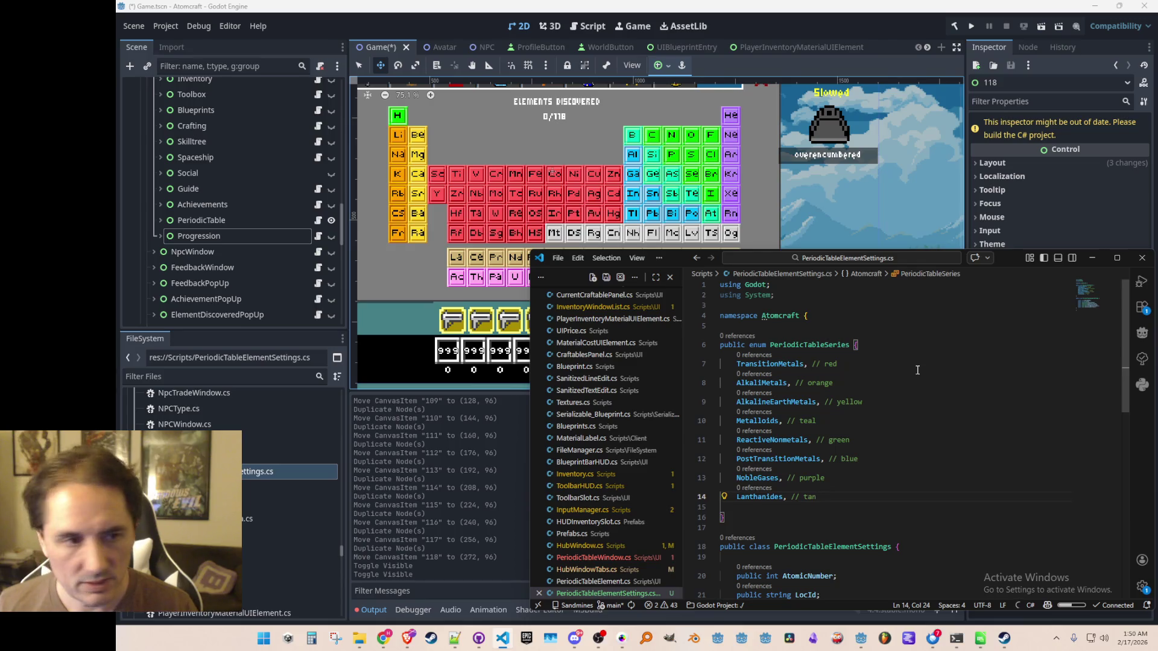
- Add Actinides (pink) and Unknown (white), remove the extra blank line, and save
{"action": "key", "text": "Return"}
{"action": "key", "text": "Tab"}
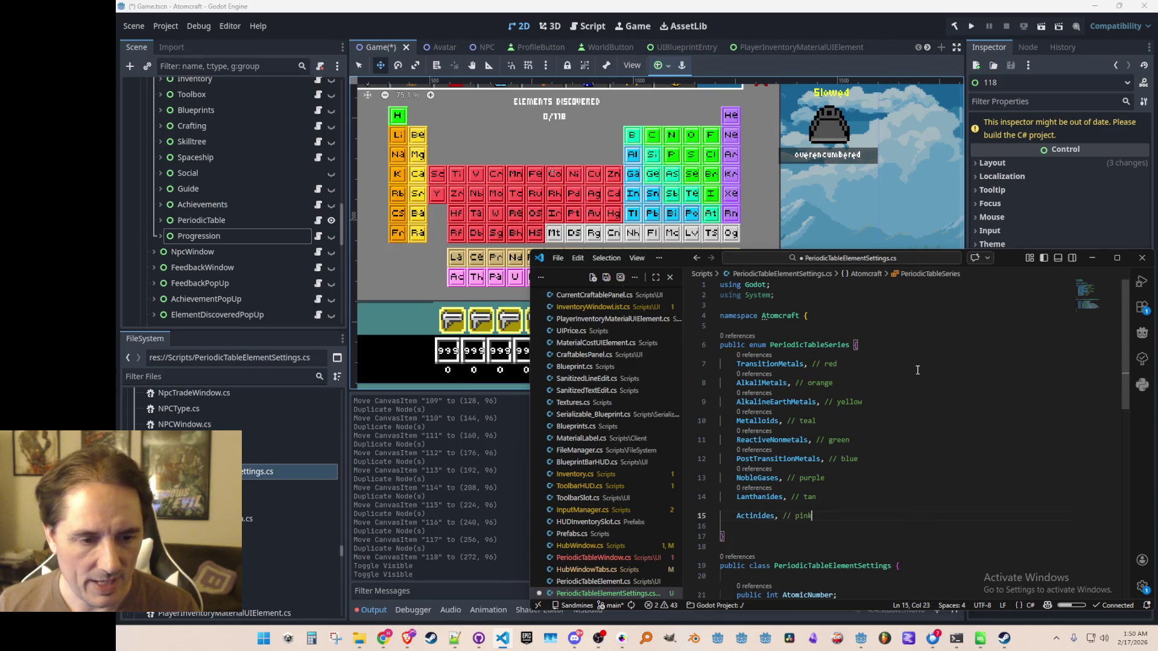
{"action": "key", "text": "Return"}
{"action": "key", "text": "ctrl+s"}
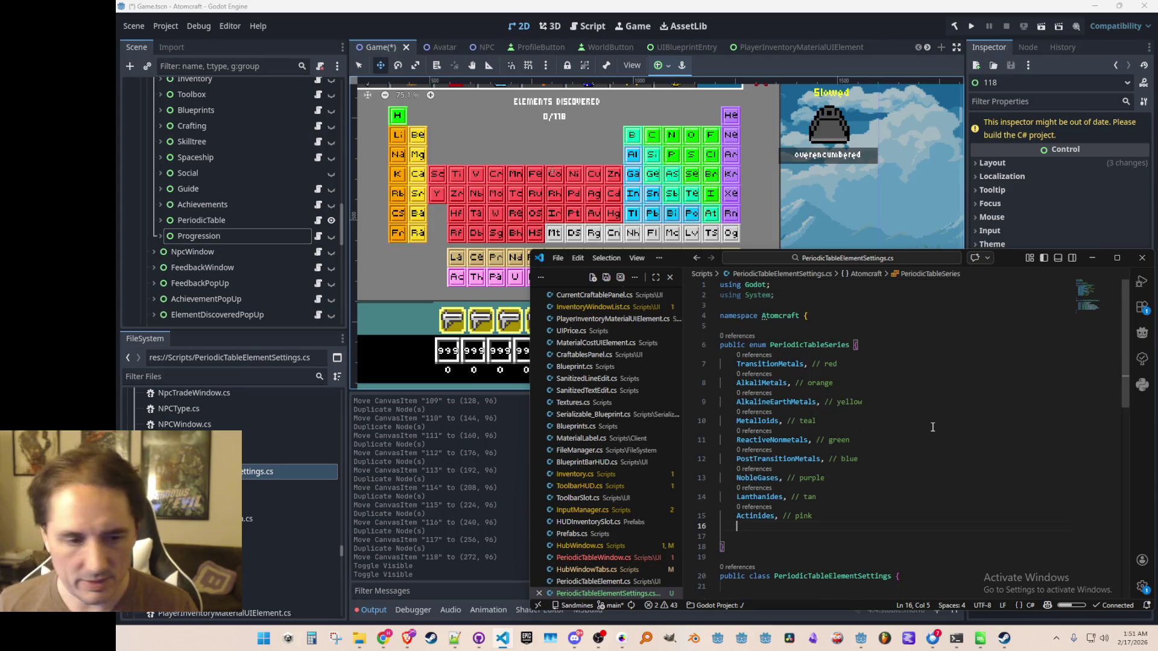
{"action": "key", "text": "Delete"}
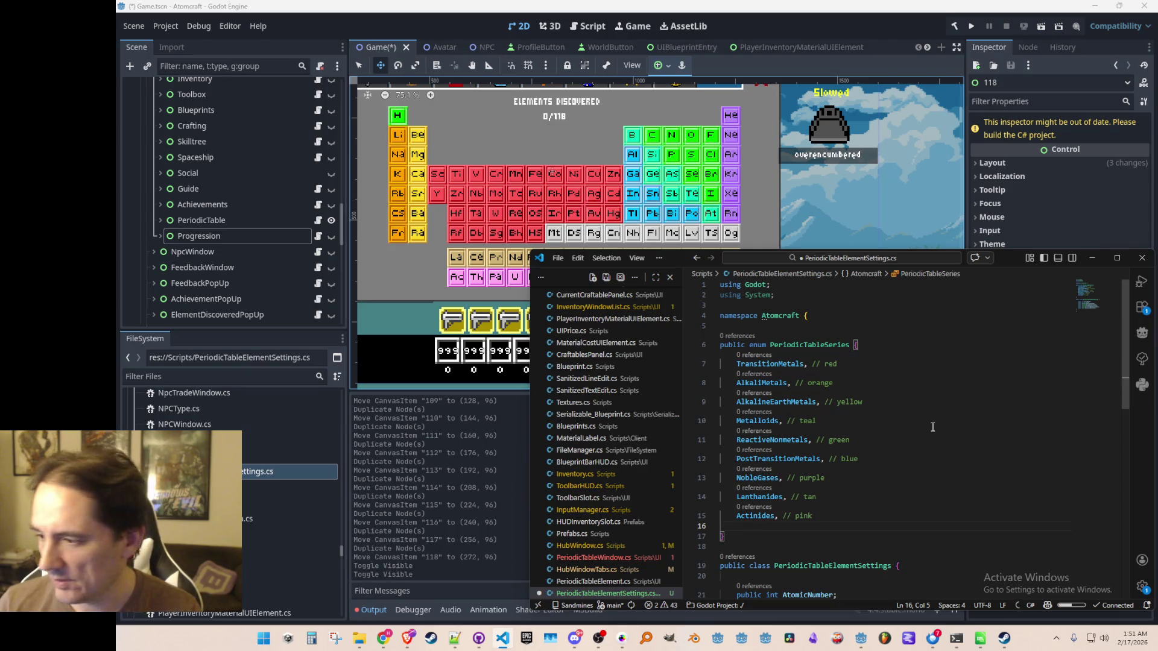
{"action": "type", "text": "Unknown // gray"}
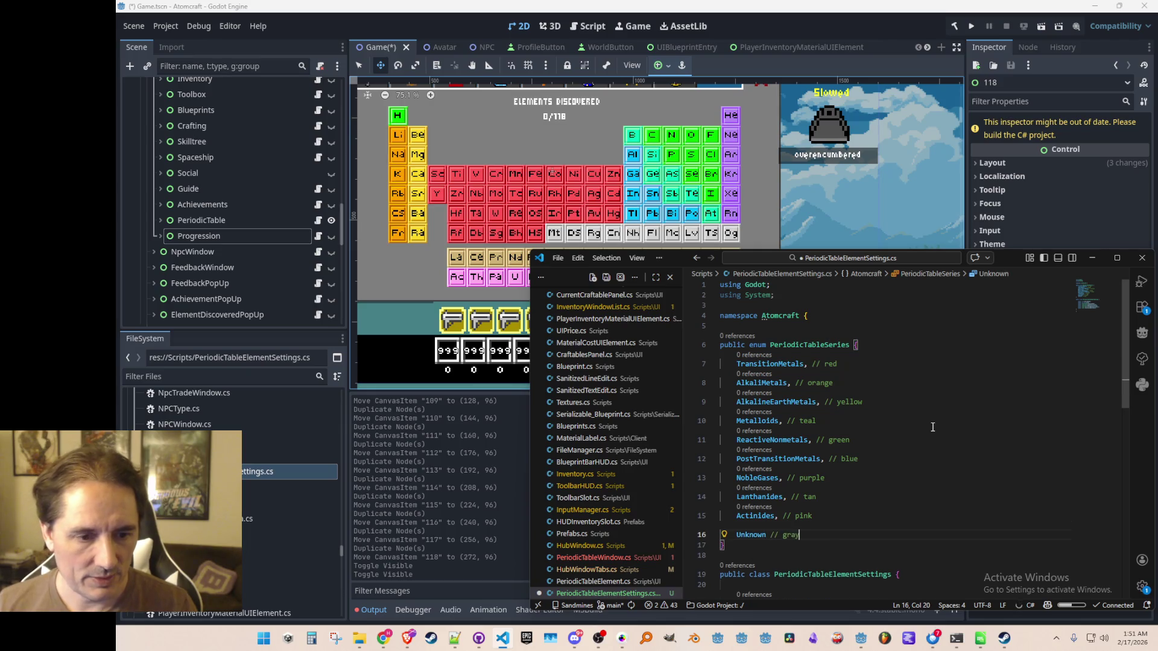
{"action": "key", "text": "Tab"}
{"action": "key", "text": "ctrl+shift+Left"}
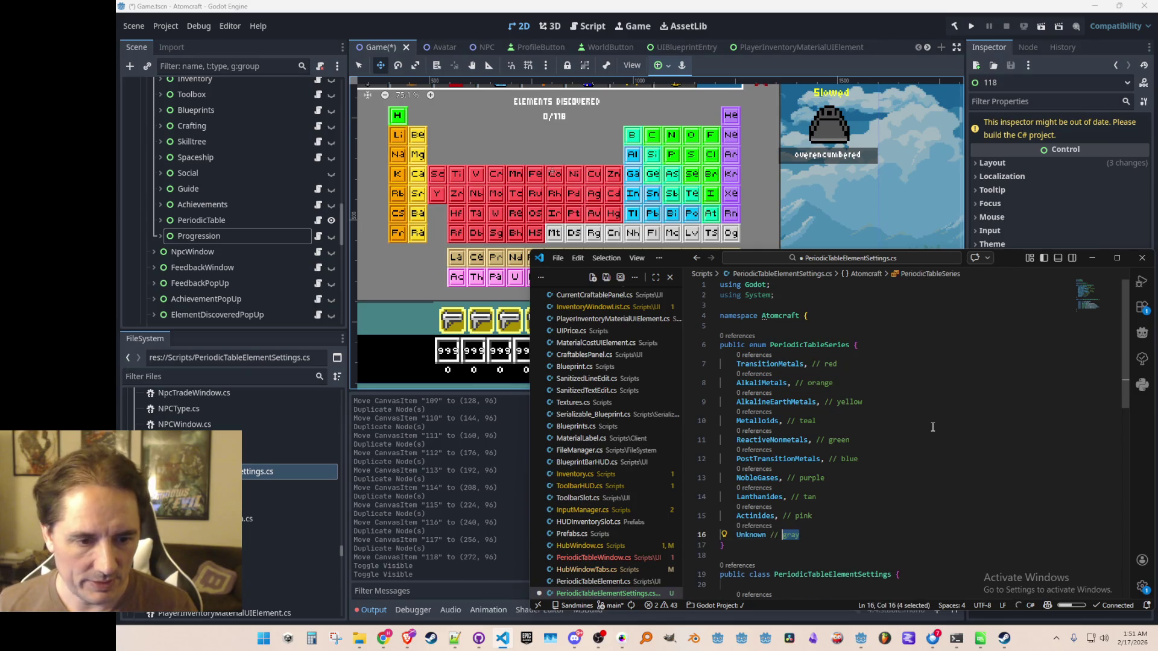
{"action": "type", "text": "white"}
{"action": "key", "text": "ctrl+s"}
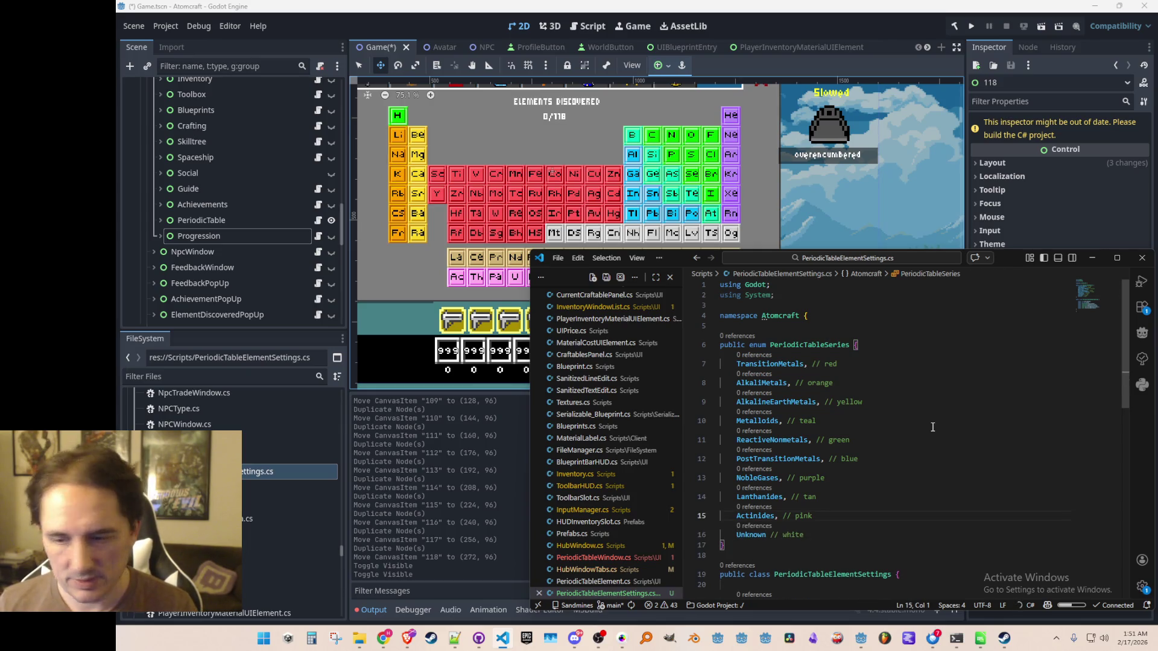
{"action": "key", "text": "Down"}
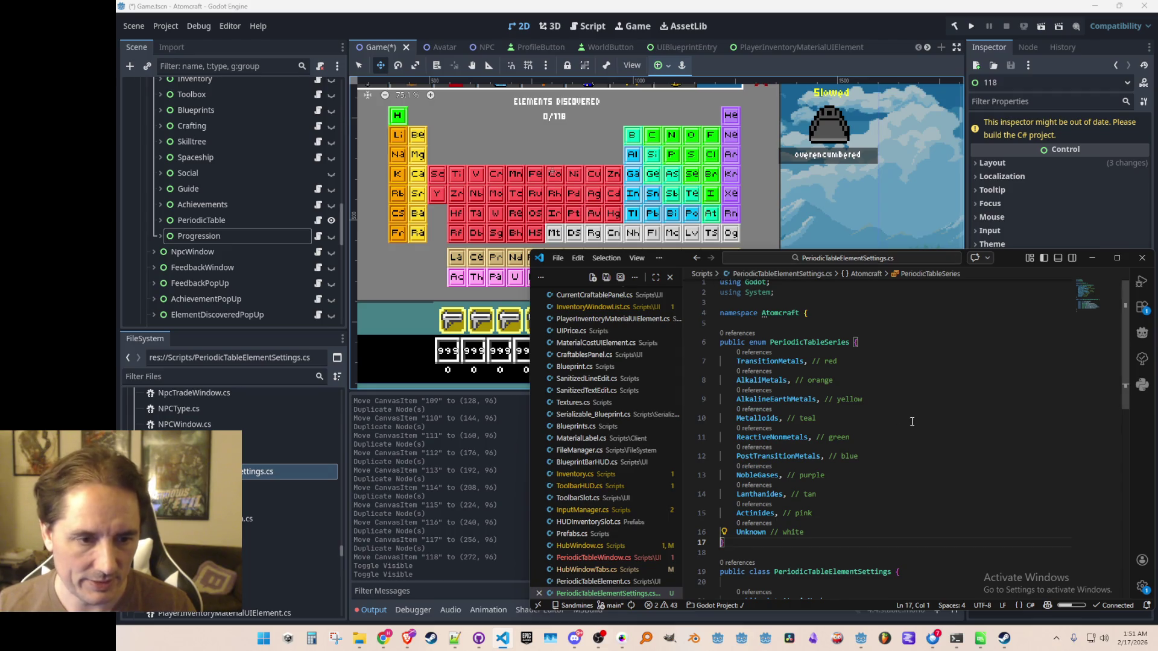
{"action": "left_click", "coordinate": [918, 325]}
- Insert the PeriodicTableElementSettings constructor and move the parameters from locId onward to a new line
{"action": "scroll", "coordinate": [884, 415], "scroll_direction": "down", "scroll_amount": 3}
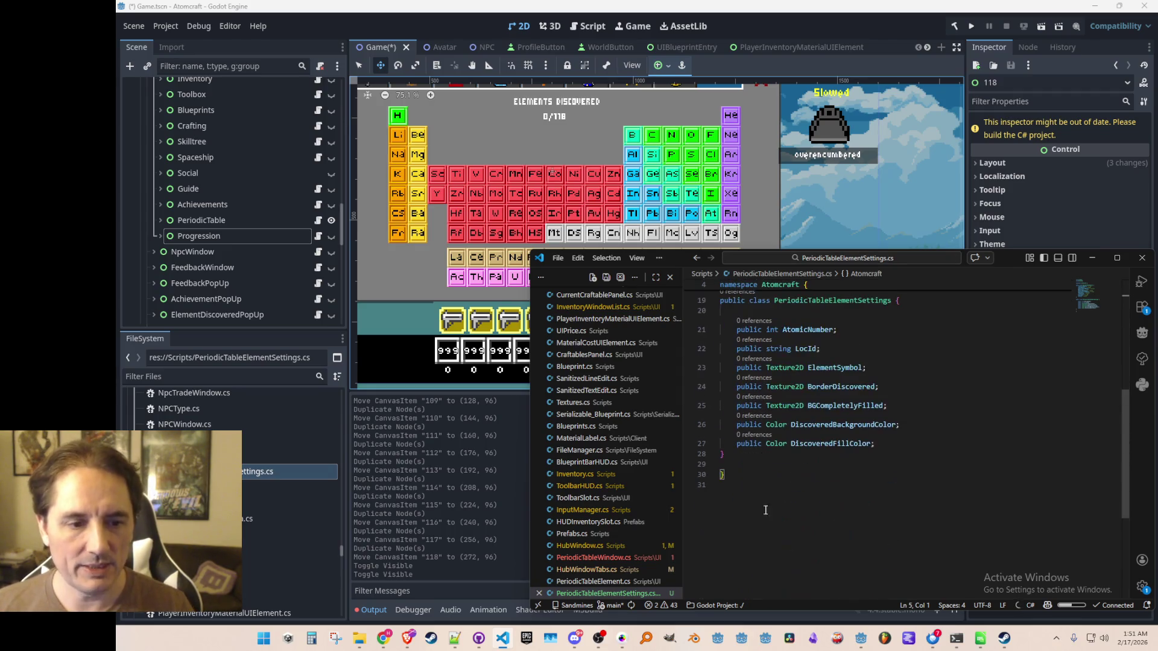
{"action": "scroll", "coordinate": [884, 415], "scroll_direction": "up", "scroll_amount": 3}
{"action": "scroll", "coordinate": [881, 416], "scroll_direction": "down", "scroll_amount": 3}
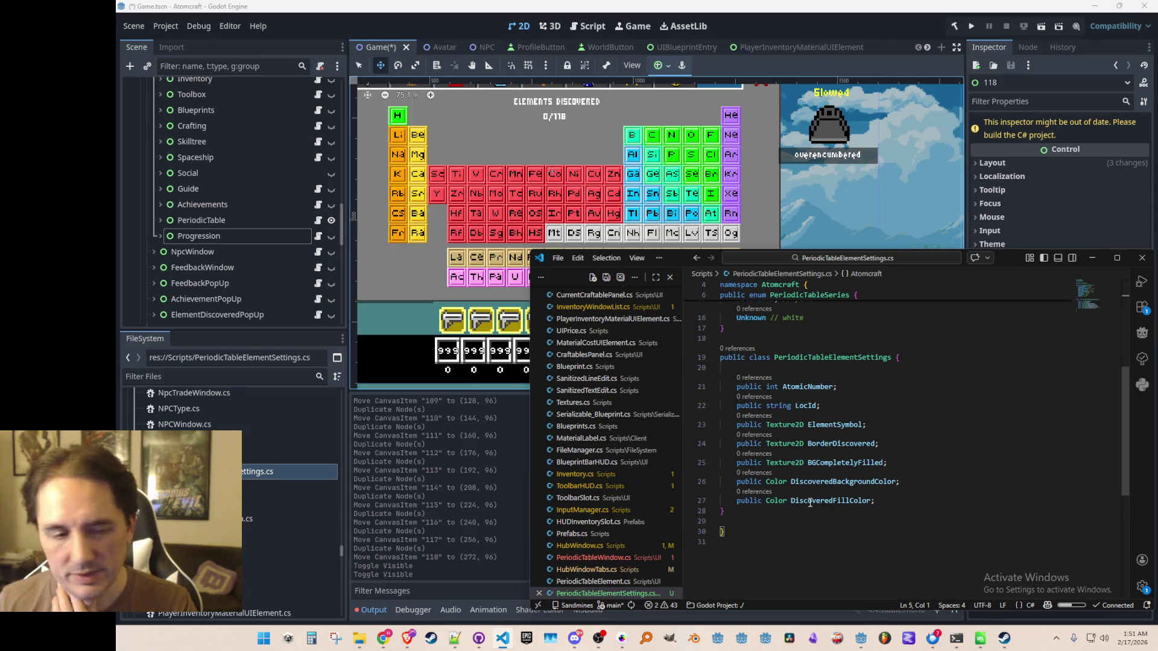
{"action": "scroll", "coordinate": [844, 432], "scroll_direction": "up", "scroll_amount": 1}
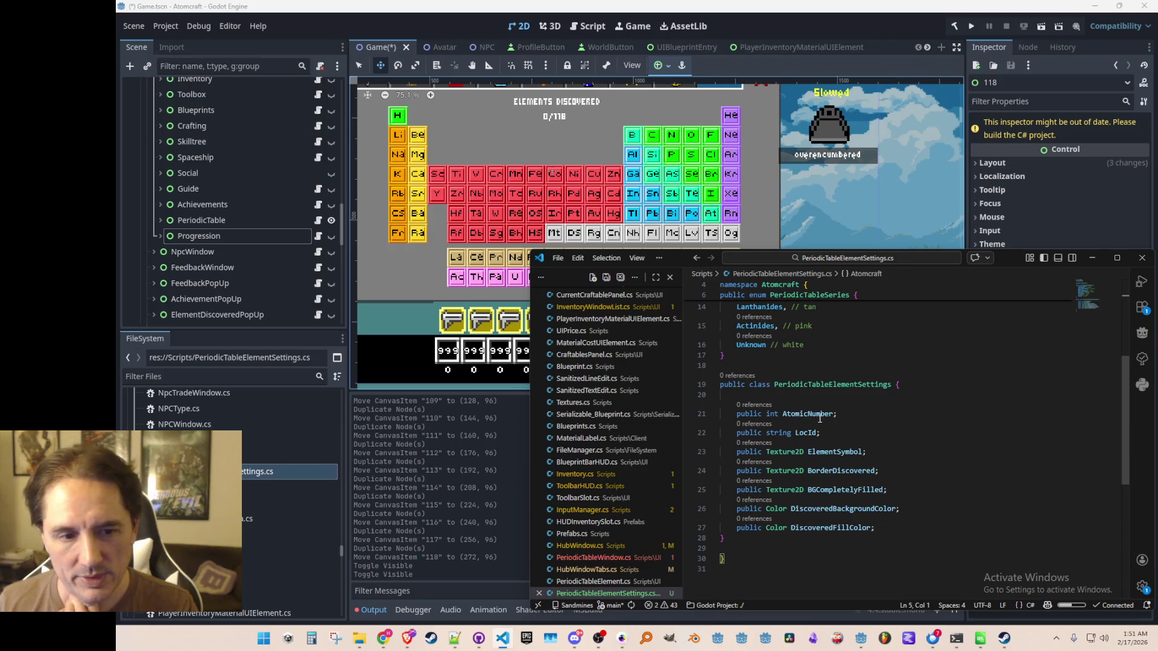
{"action": "type", "text": "public PeriodicTableElementSettings"}
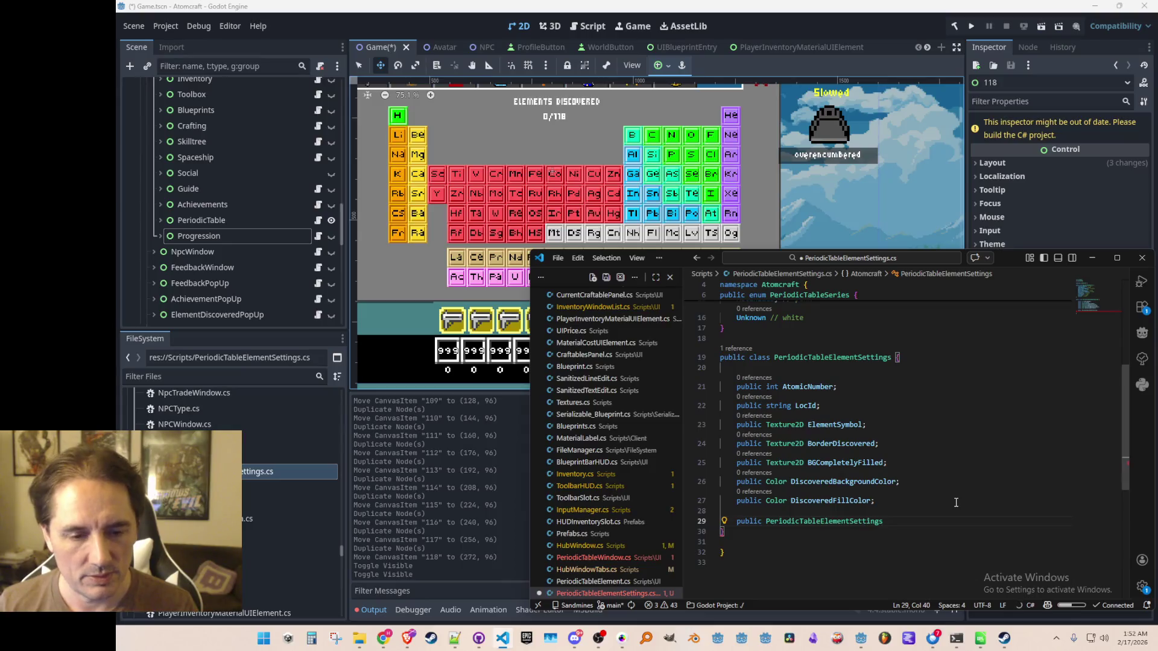
{"action": "key", "text": "Tab"}
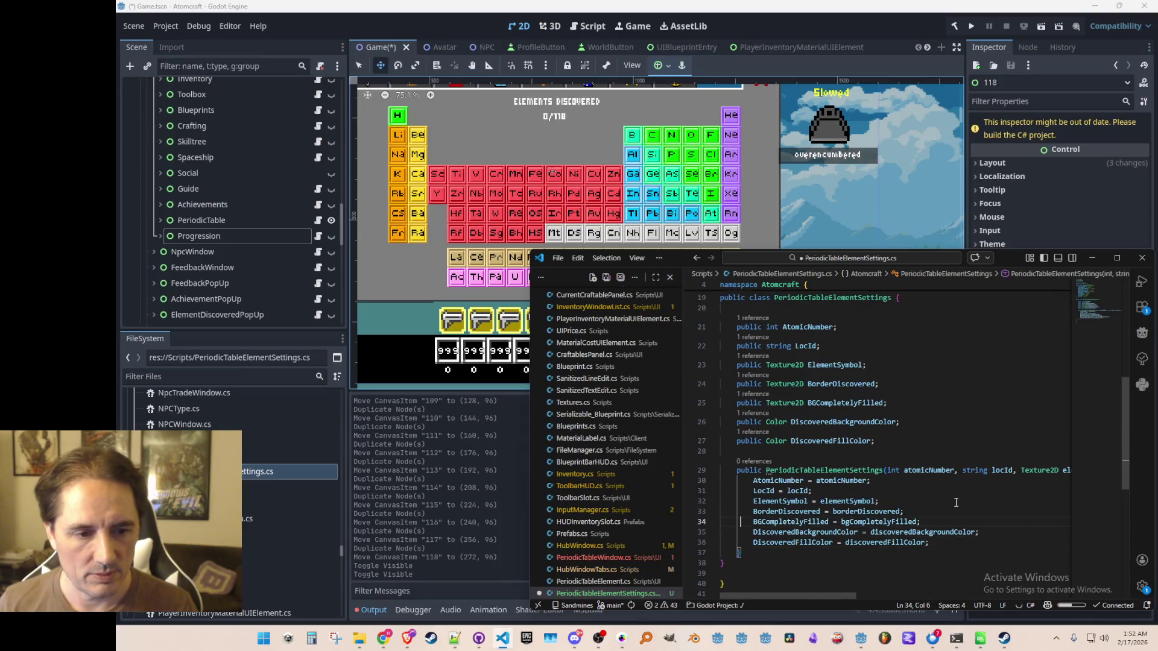
{"action": "key", "text": "Up"}
{"action": "key", "text": "Up"}
{"action": "key", "text": "Up"}
{"action": "key", "text": "End"}
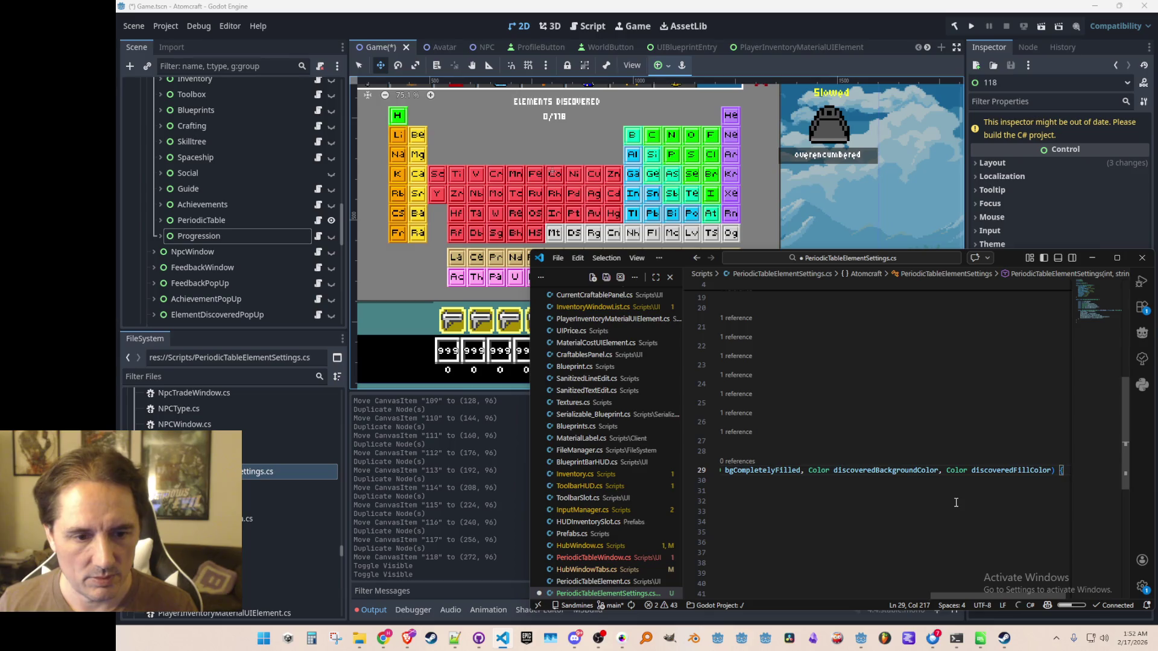
{"action": "key", "text": "Home"}
{"action": "key", "text": "ctrl+Right"}
{"action": "key", "text": "ctrl+Right"}
{"action": "key", "text": "ctrl+Right"}
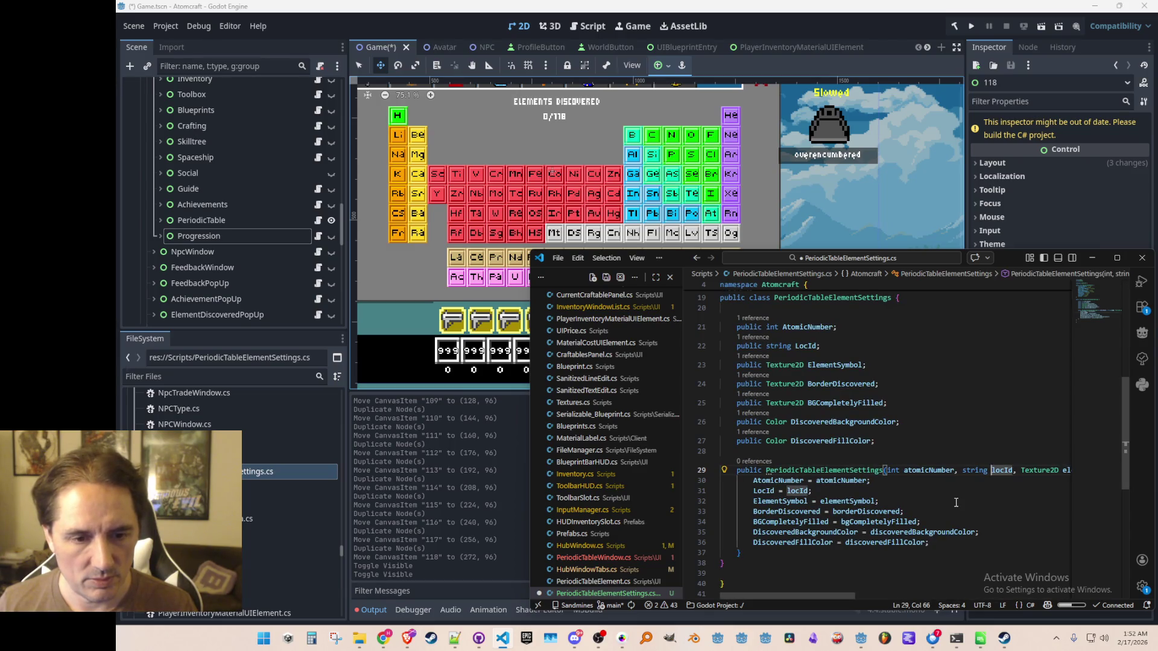
{"action": "key", "text": "ctrl+Left"}
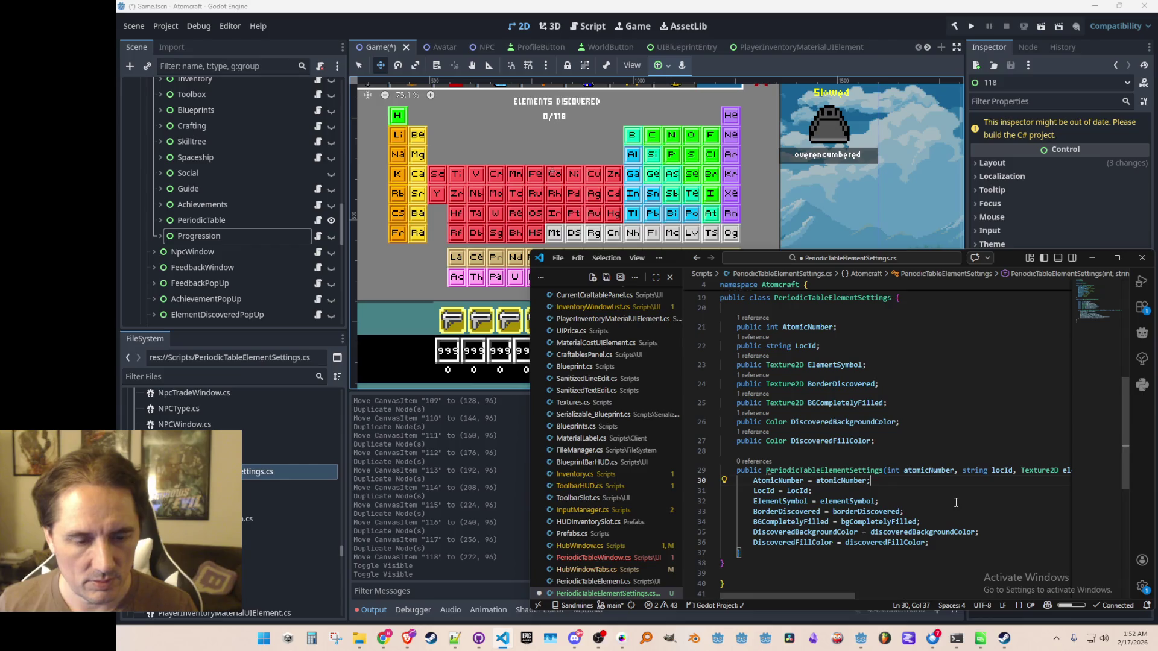
{"action": "key", "text": "BackSpace"}
{"action": "key", "text": "Return"}
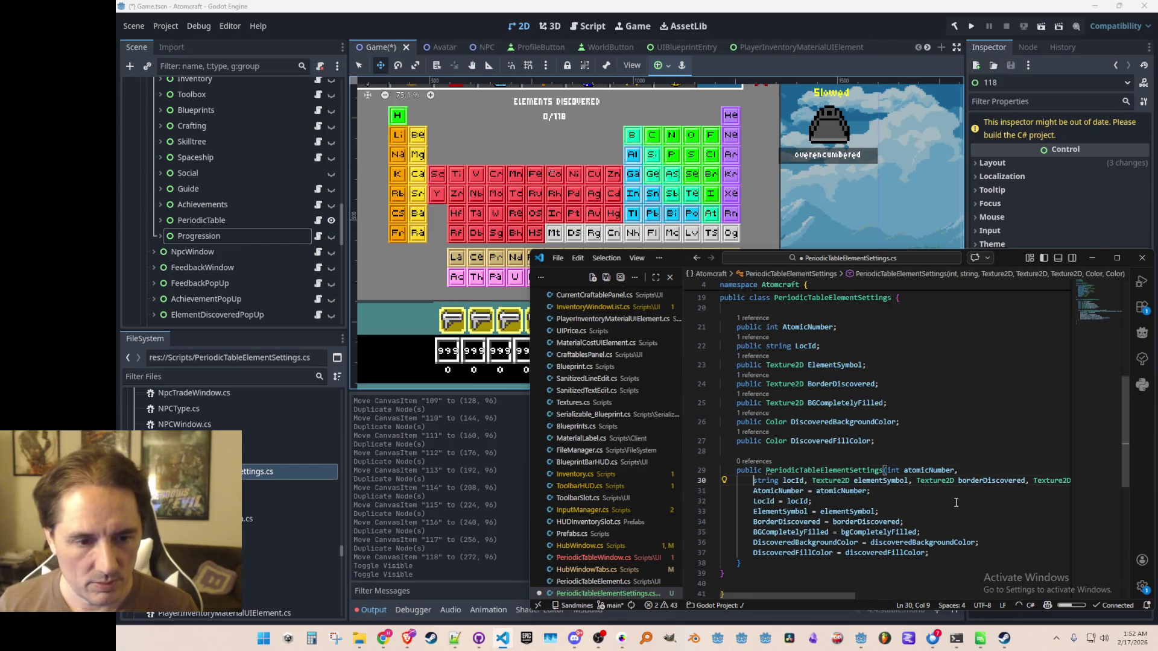
- Replace Texture2D elementSymbol with string elementSymbolTexturePath and delete the remaining texture and colour parameters
{"action": "key", "text": "ctrl+Right"}
{"action": "key", "text": "ctrl+Right"}
{"action": "key", "text": "ctrl+Right"}
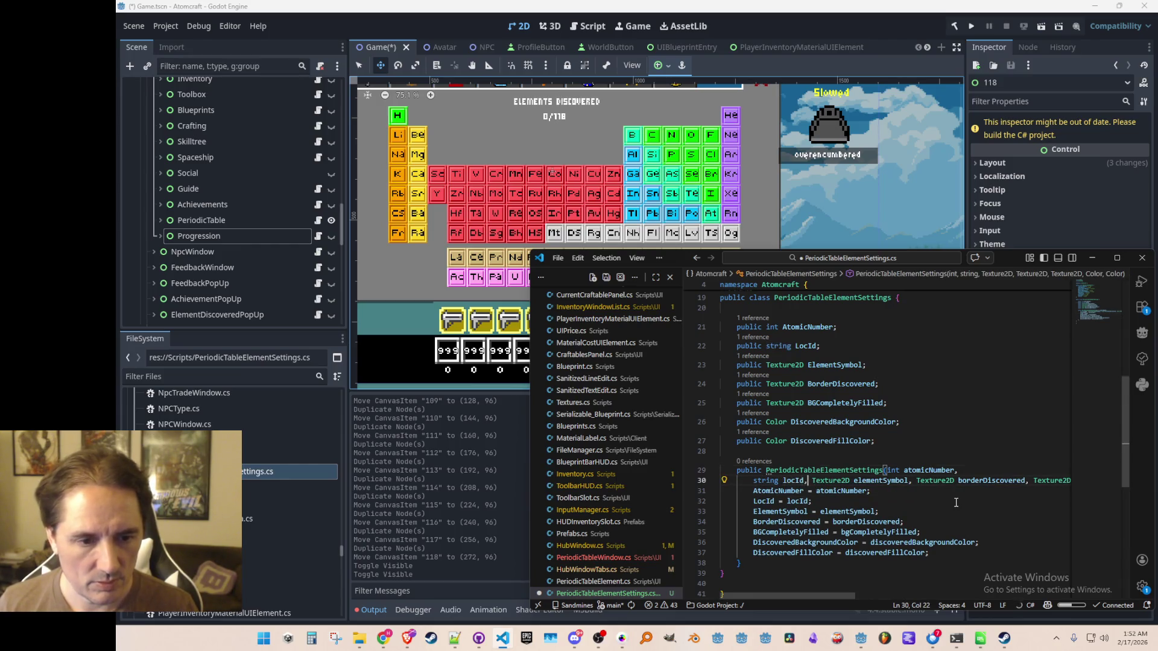
{"action": "key", "text": "ctrl+d"}
{"action": "key", "text": "ctrl+shift+Right"}
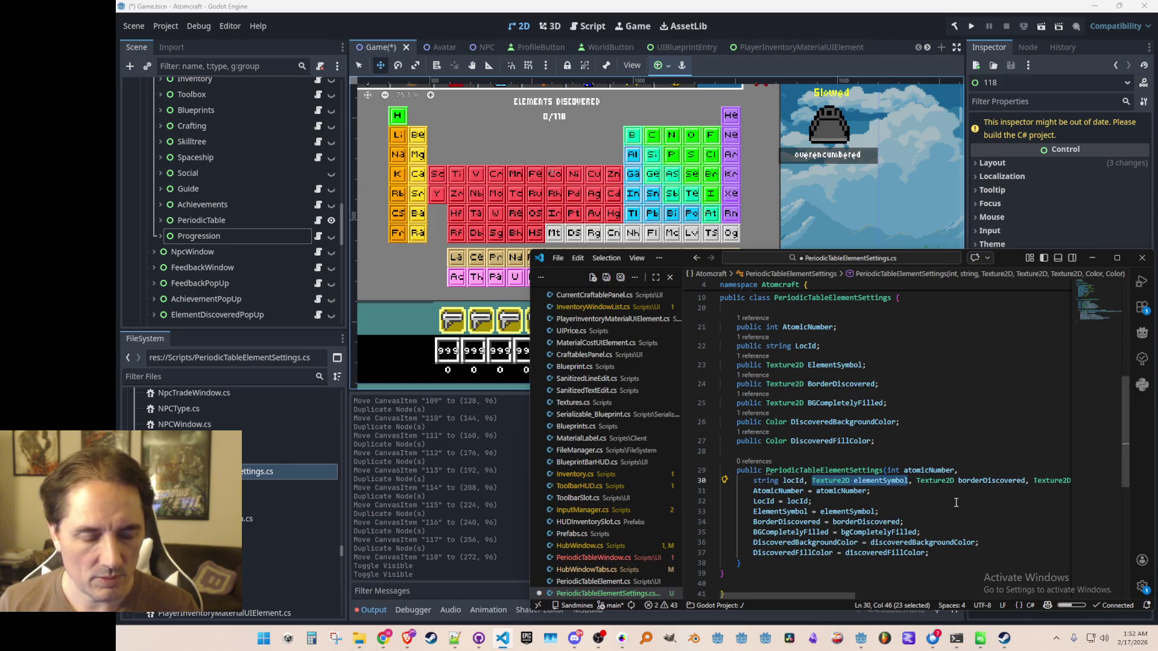
{"action": "type", "text": "string"}
{"action": "key", "text": "Tab"}
{"action": "type", "text": "TexturePath"}
{"action": "key", "text": "Right"}
{"action": "key", "text": "Right"}
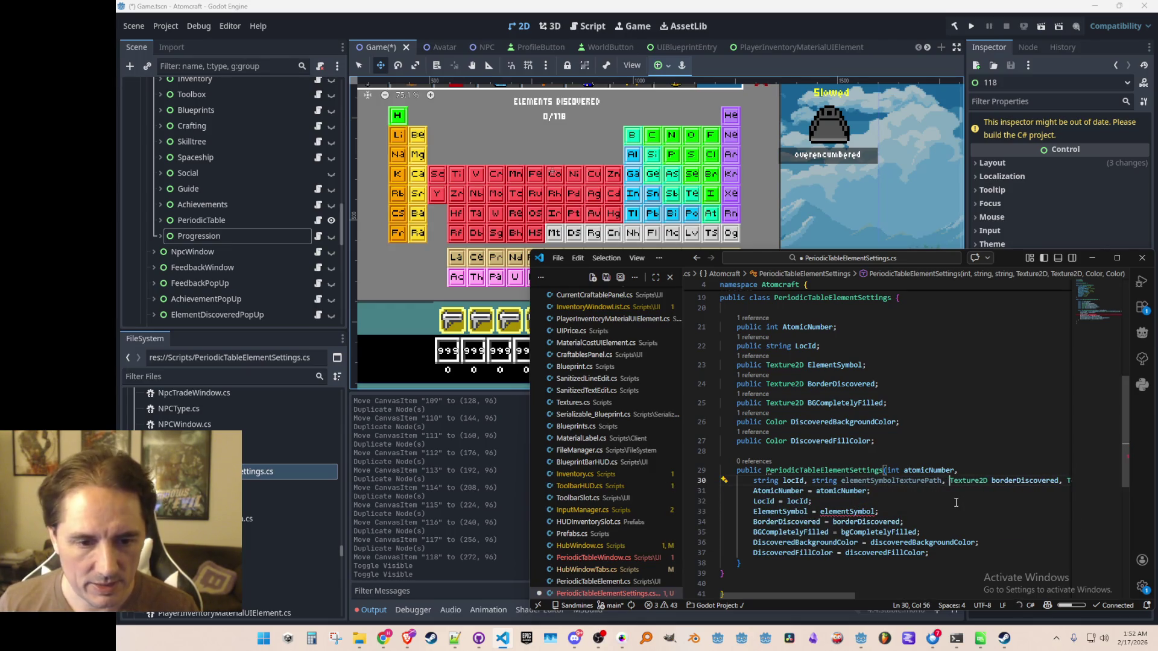
{"action": "key", "text": "shift+End"}
{"action": "key", "text": "shift+Left"}
{"action": "key", "text": "shift+Left"}
{"action": "key", "text": "shift+Left"}
{"action": "key", "text": "BackSpace"}
- Add a PeriodicTableSeries series parameter and delete the duplicate opening-brace line
{"action": "key", "text": "Escape"}
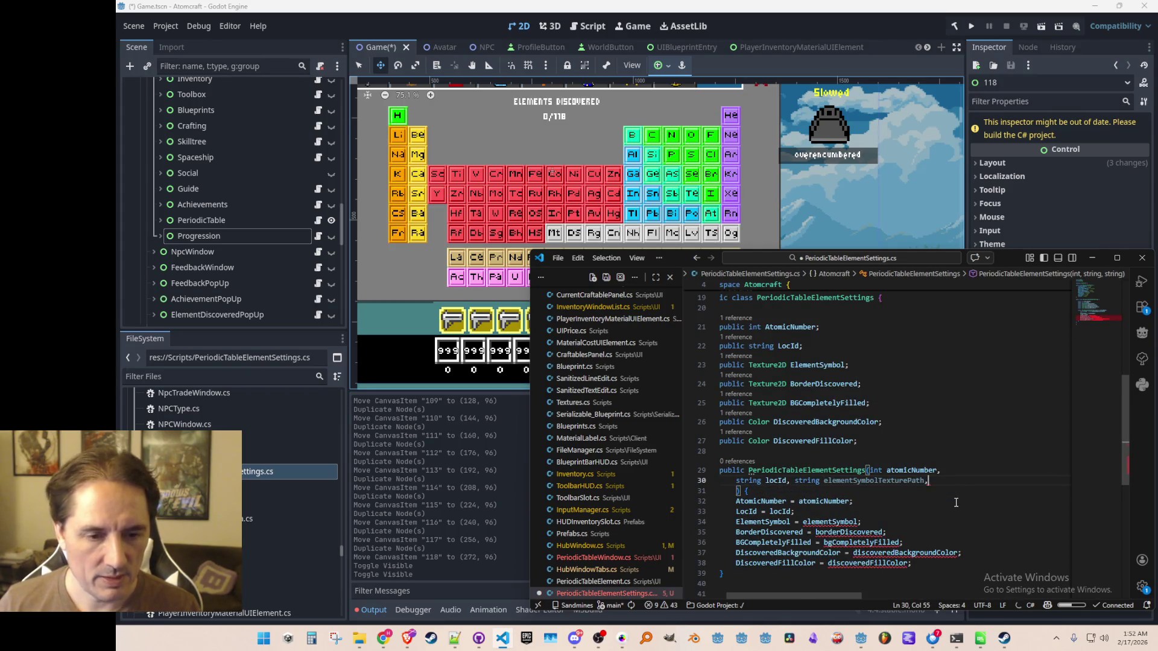
{"action": "key", "text": "Return"}
{"action": "type", "text": "Series"}
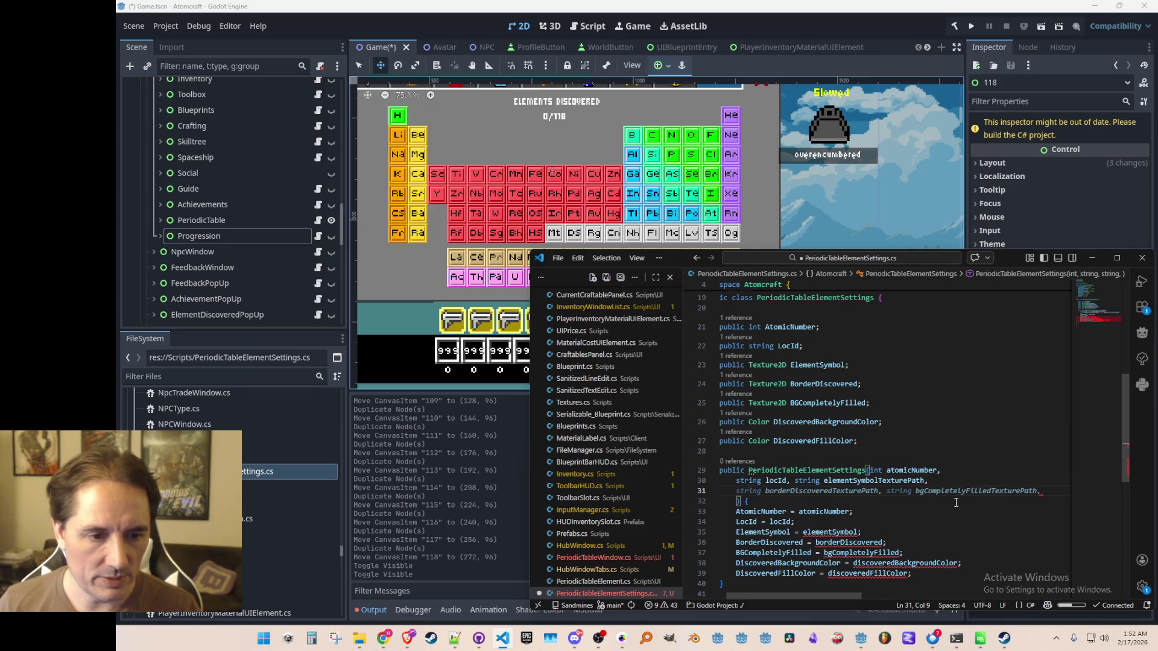
{"action": "key", "text": "Tab"}
{"action": "type", "text": "series) {"}
{"action": "key", "text": "Down"}
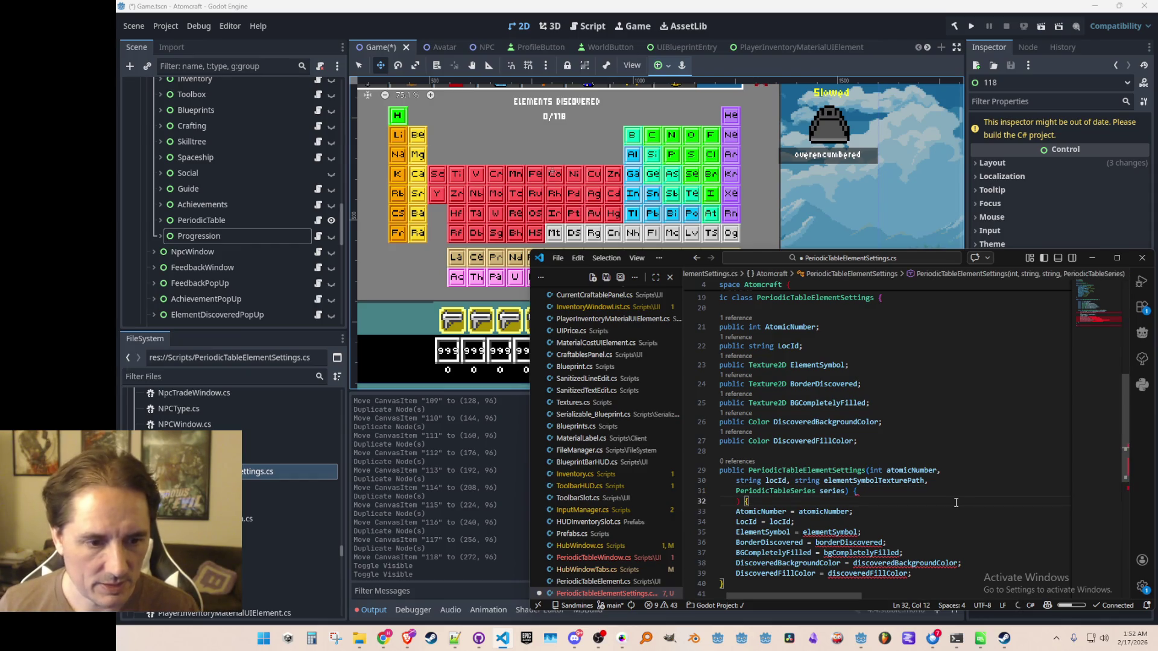
{"action": "key", "text": "BackSpace"}
{"action": "key", "text": "BackSpace"}
{"action": "key", "text": "Home"}
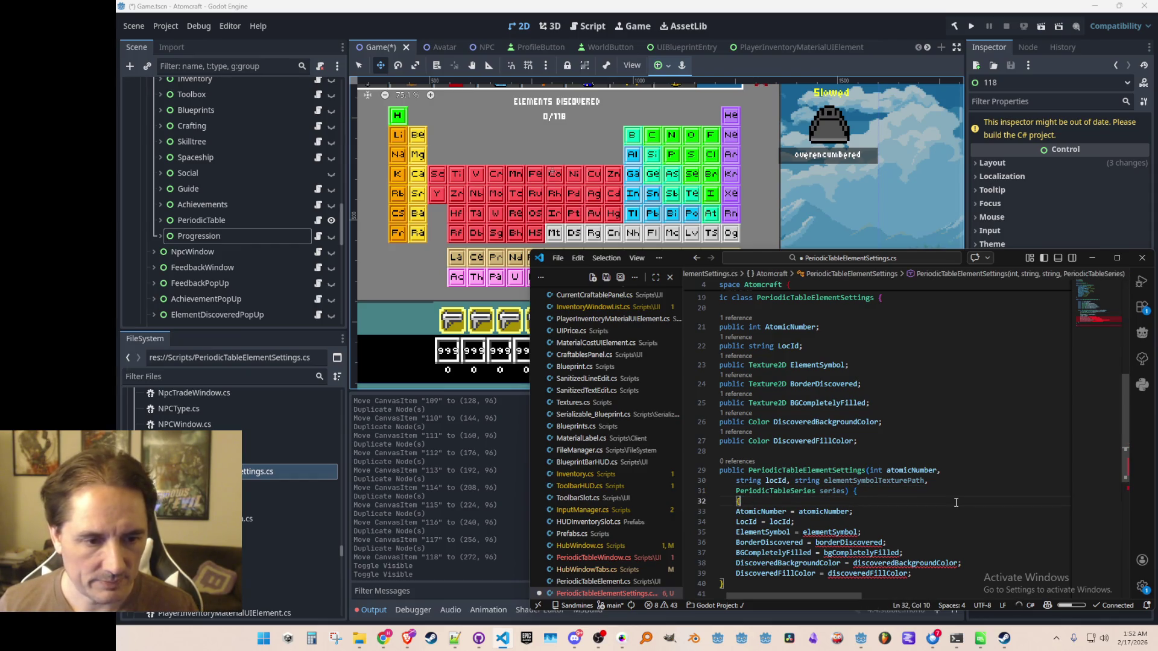
{"action": "key", "text": "shift+Down"}
{"action": "key", "text": "Delete"}
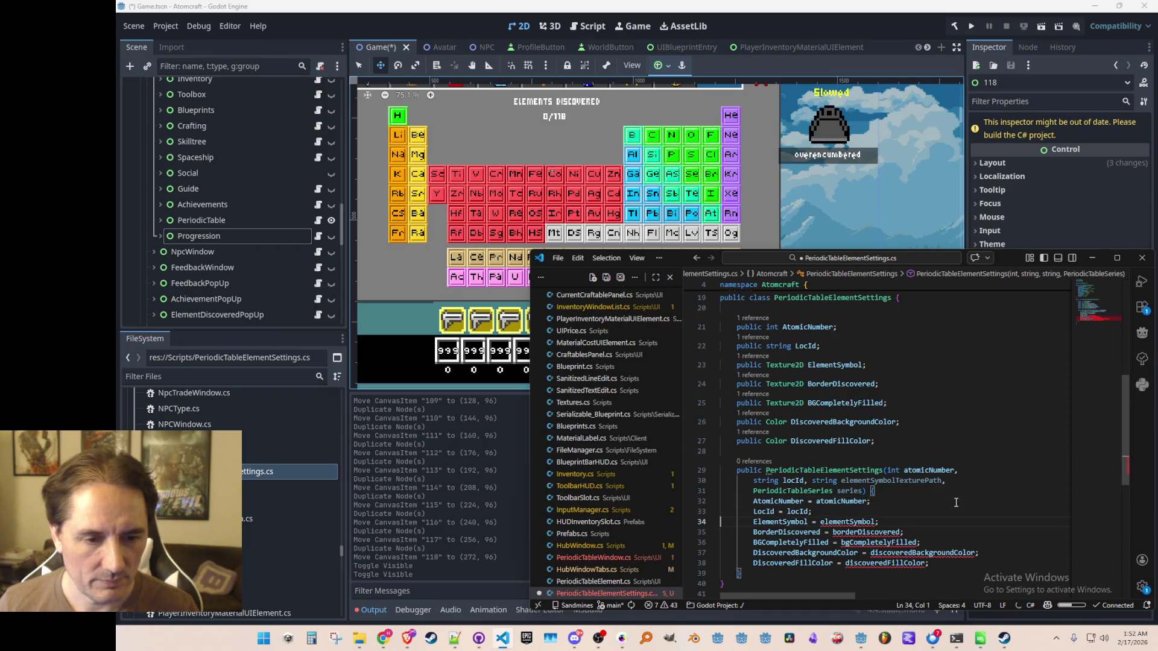
{"action": "scroll", "coordinate": [956, 502], "scroll_direction": "down", "scroll_amount": 1}
- Assign ElementSymbol = ResourceLoader.Load<Texture2D>(elementSymbolTexturePath) in the constructor and save
{"action": "left_click", "coordinate": [997, 468]}
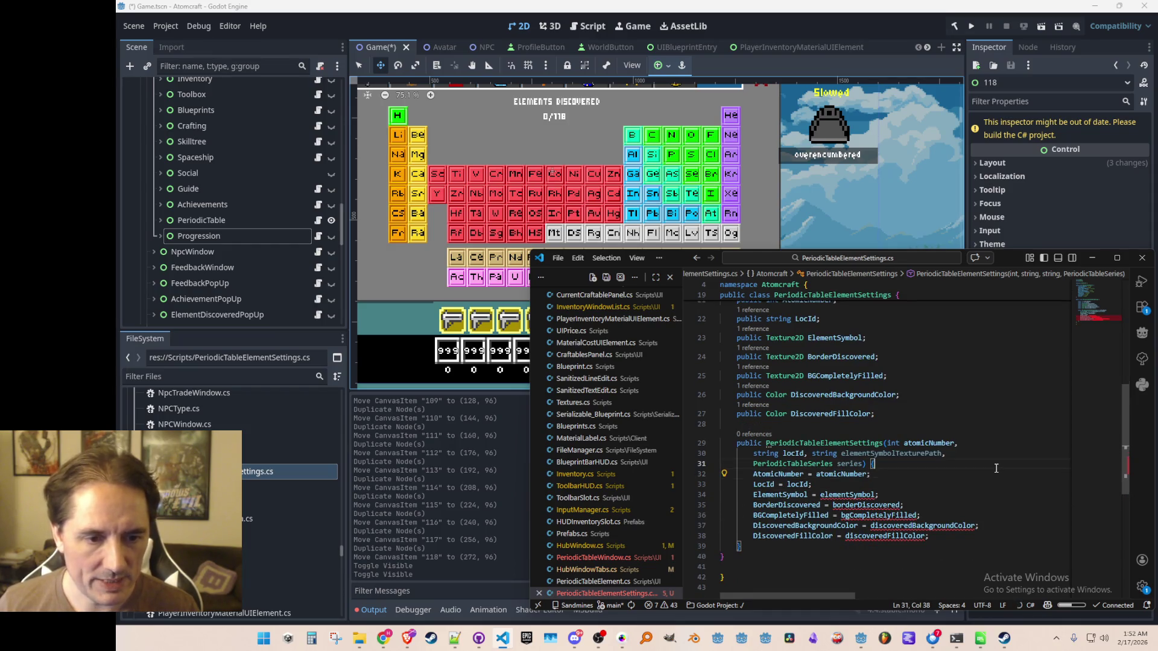
{"action": "key", "text": "Return"}
{"action": "key", "text": "ctrl+s"}
{"action": "key", "text": "Down"}
{"action": "key", "text": "Down"}
{"action": "key", "text": "End"}
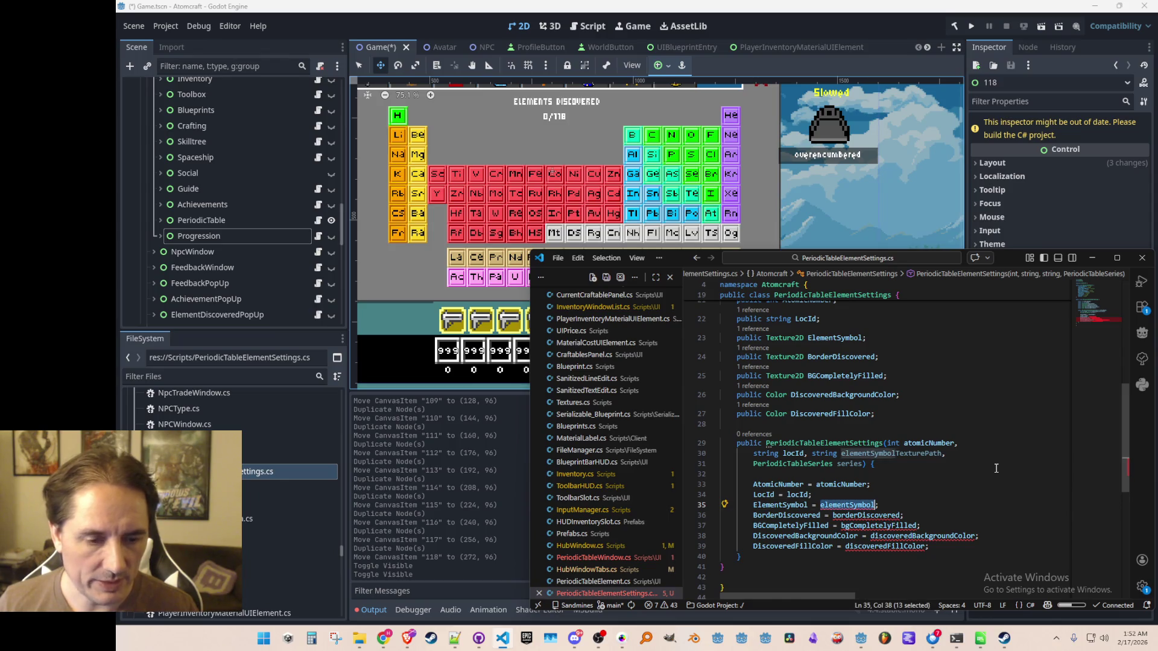
{"action": "key", "text": "ctrl+Delete"}
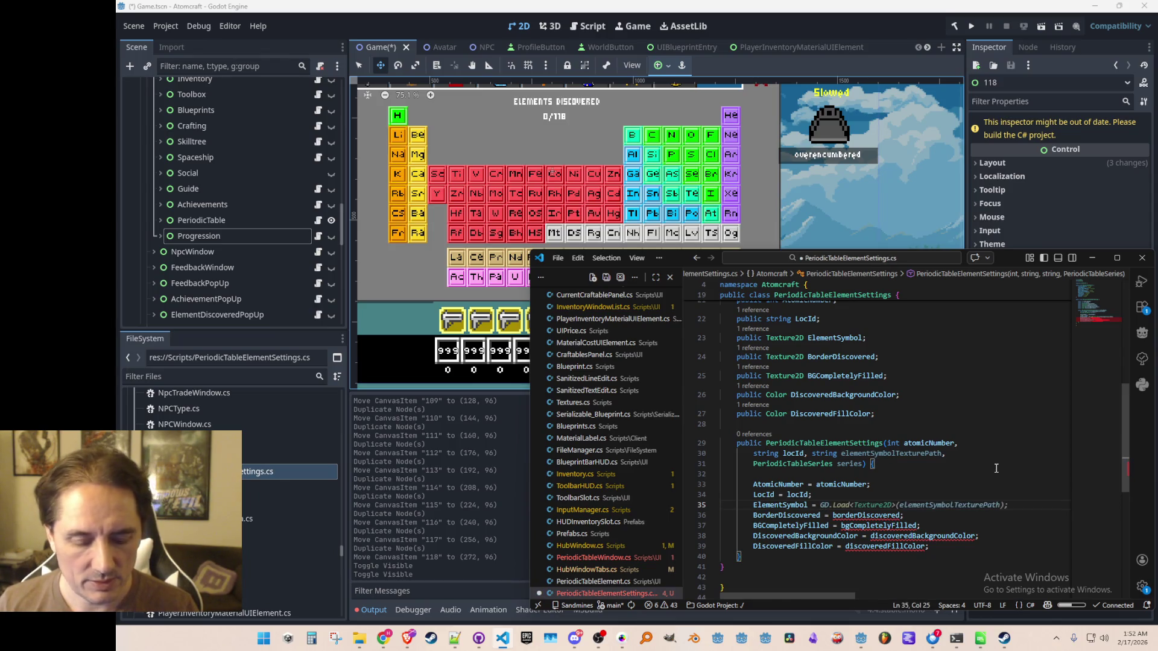
{"action": "type", "text": "GD.Re"}
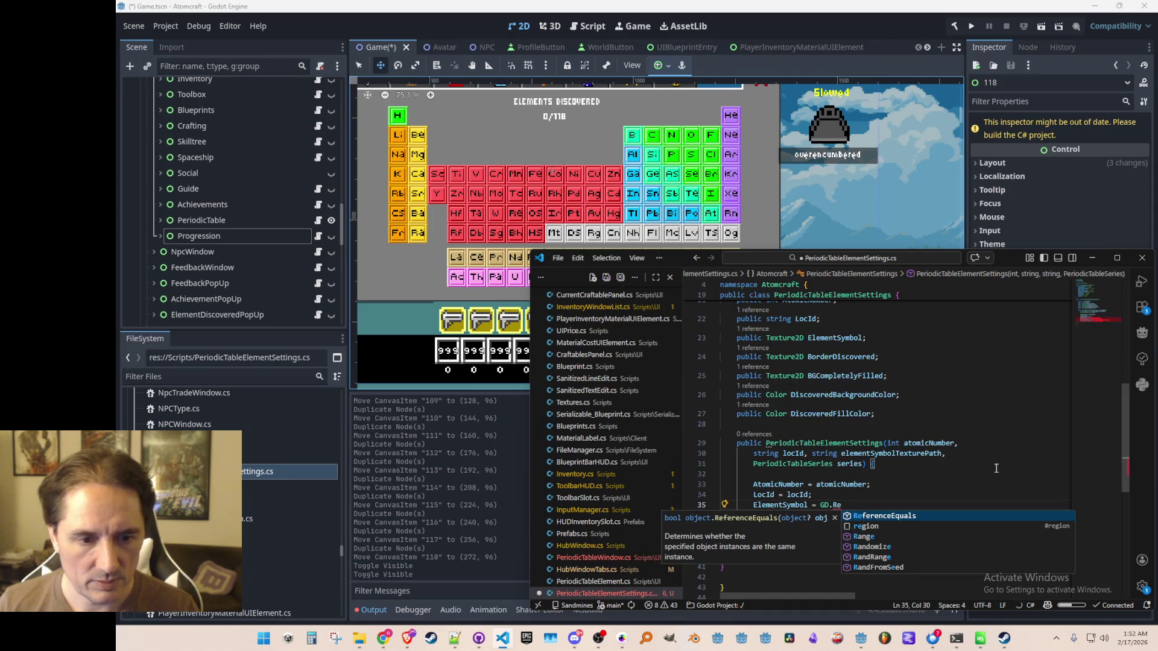
{"action": "key", "text": "BackSpace"}
{"action": "key", "text": "BackSpace"}
{"action": "type", "text": "Re"}
{"action": "key", "text": "ctrl+shift+Left"}
{"action": "key", "text": "ctrl+shift+Left"}
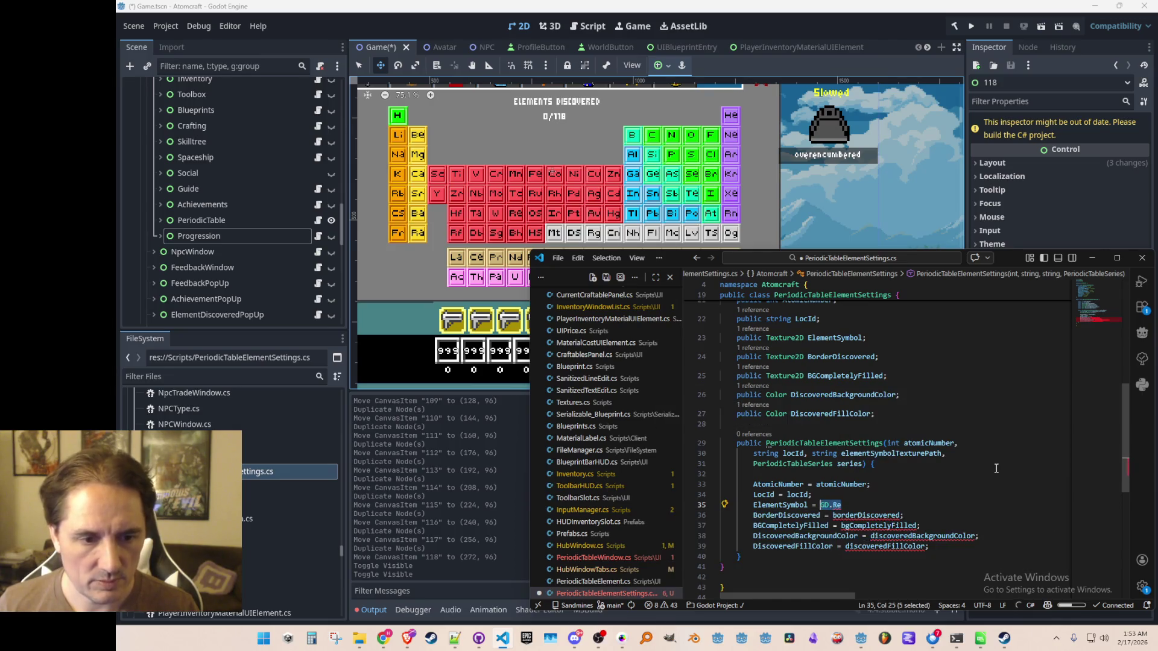
{"action": "type", "text": "Godot.Re"}
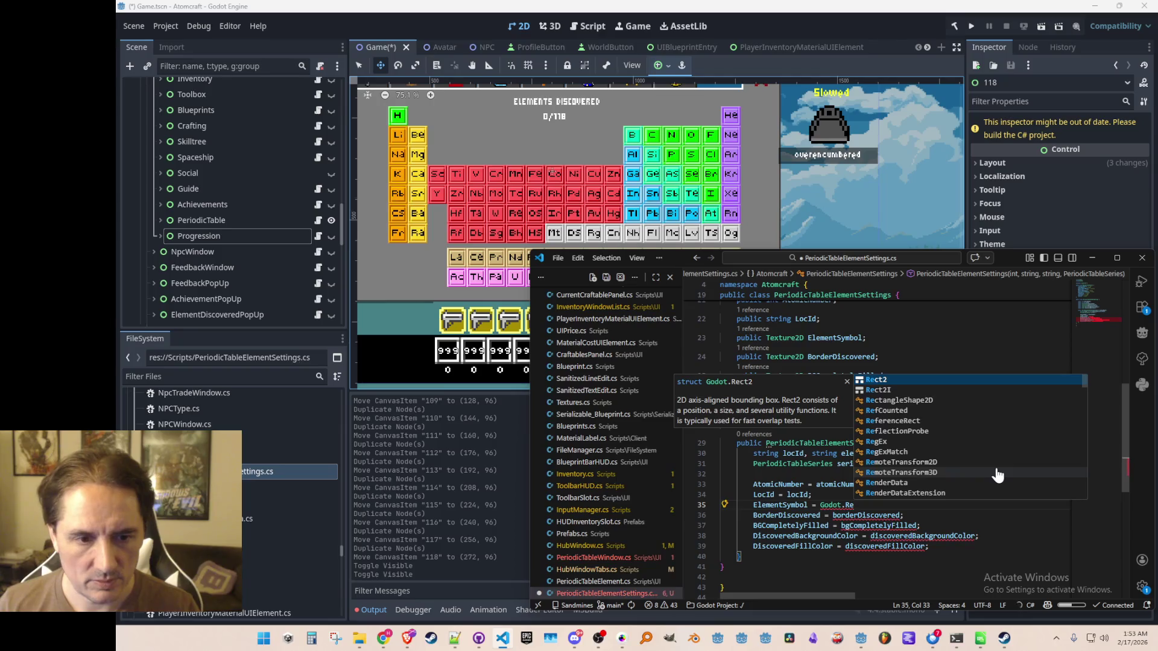
{"action": "key", "text": "ctrl+shift+Left"}
{"action": "key", "text": "ctrl+shift+Left"}
{"action": "type", "text": "Resour"}
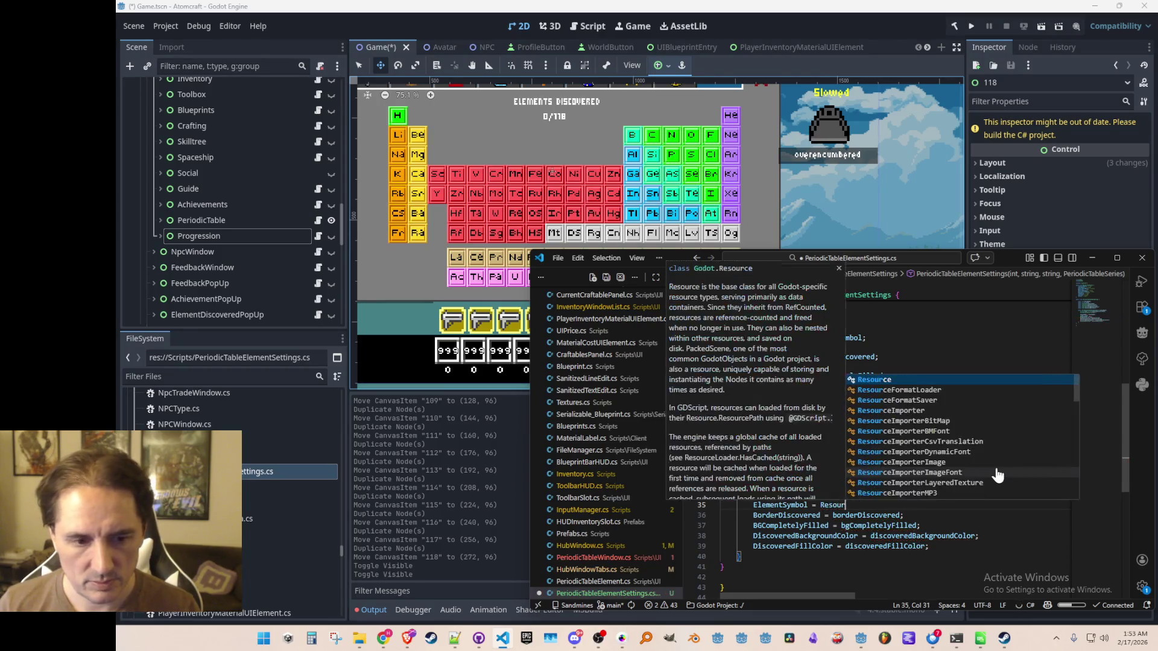
{"action": "type", "text": "ceLoader.Load<Texture2D>(elementSymbolTexturePath);"}
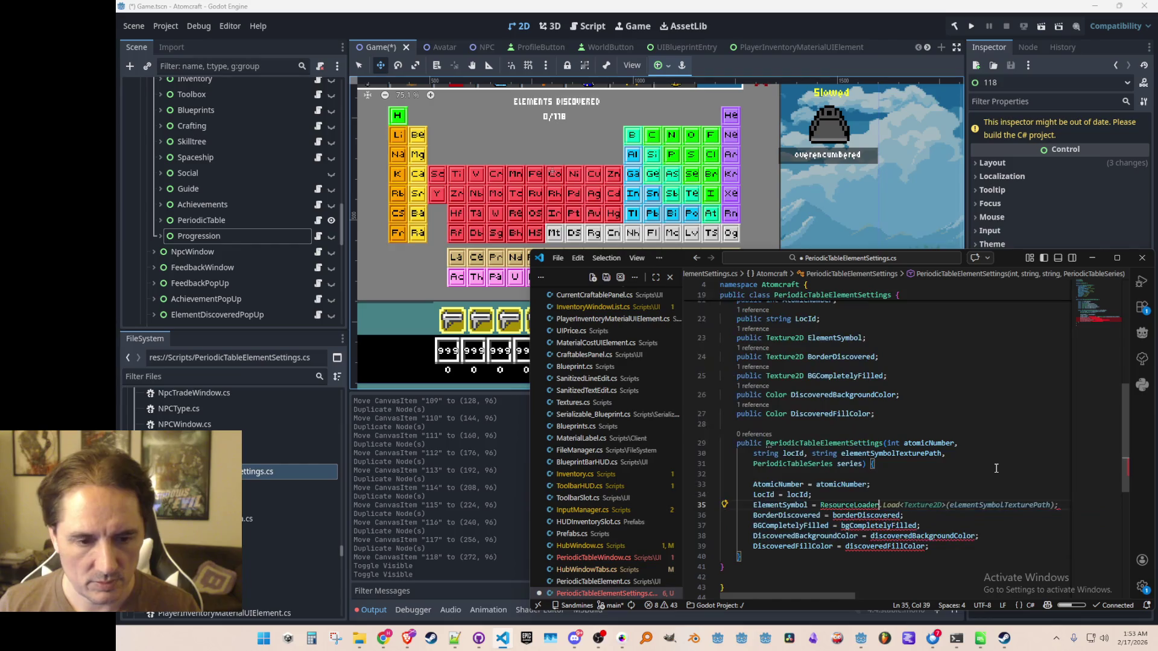
{"action": "key", "text": "ctrl+s"}
- Look over the PeriodicTableSeries enum values, then return to the constructor's assignments
{"action": "scroll", "coordinate": [930, 424], "scroll_direction": "down", "scroll_amount": 1}
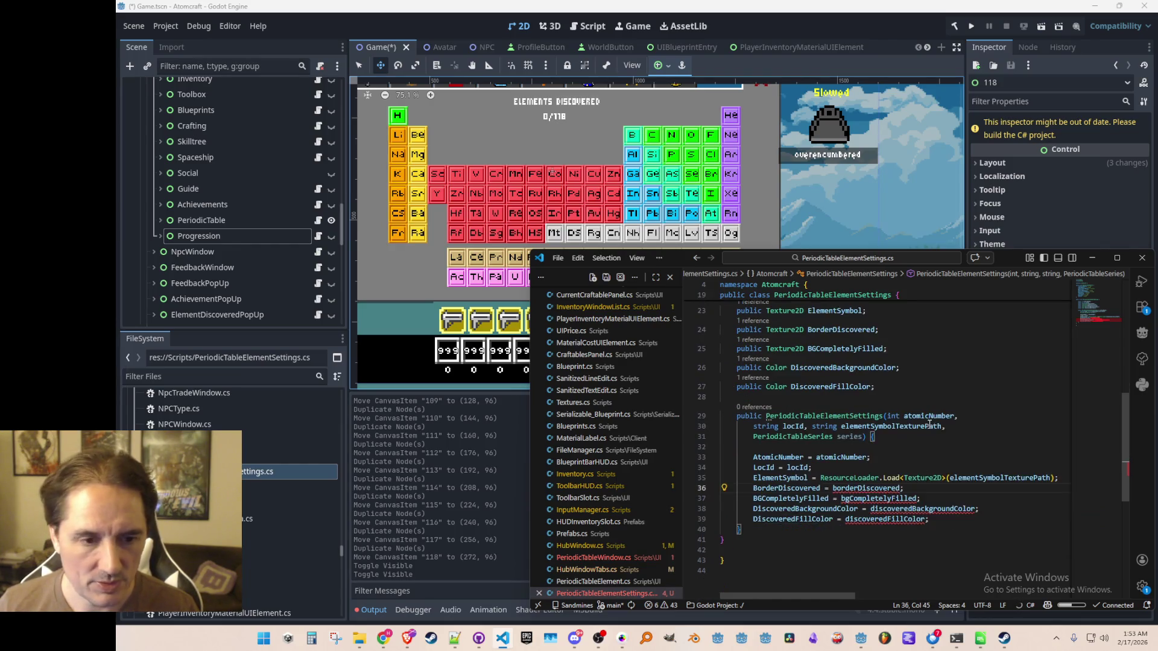
{"action": "scroll", "coordinate": [991, 432], "scroll_direction": "up", "scroll_amount": 10}
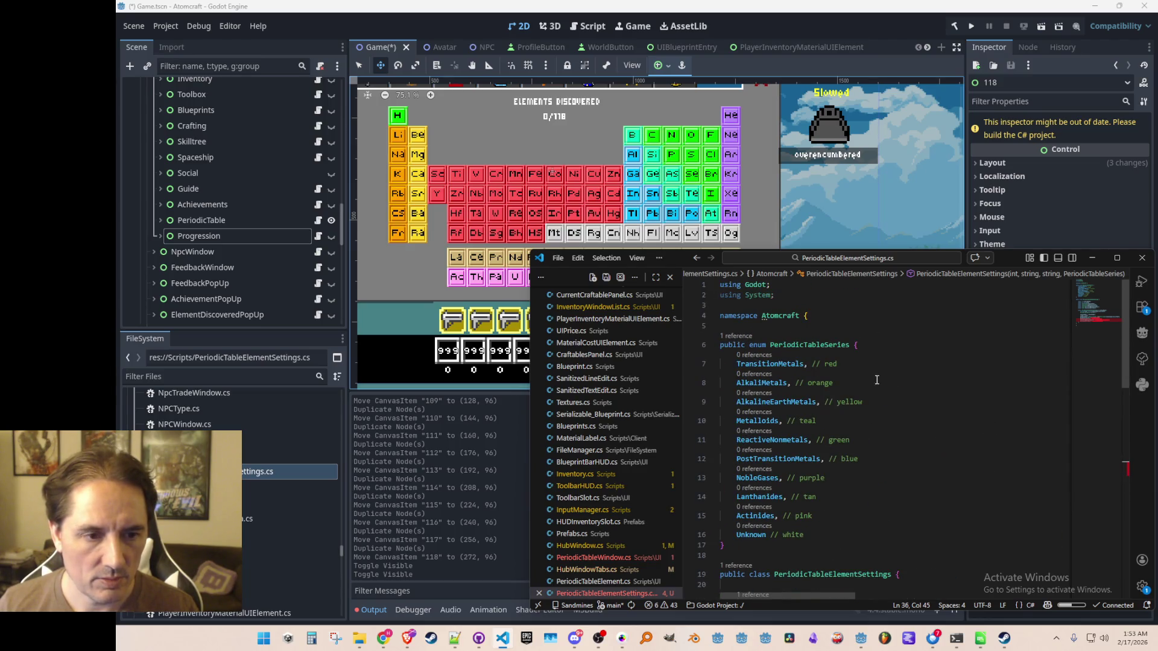
{"action": "left_click", "coordinate": [878, 458]}
{"action": "scroll", "coordinate": [878, 430], "scroll_direction": "down", "scroll_amount": 1}
{"action": "scroll", "coordinate": [878, 430], "scroll_direction": "down", "scroll_amount": 10}
{"action": "left_click", "coordinate": [995, 467]}
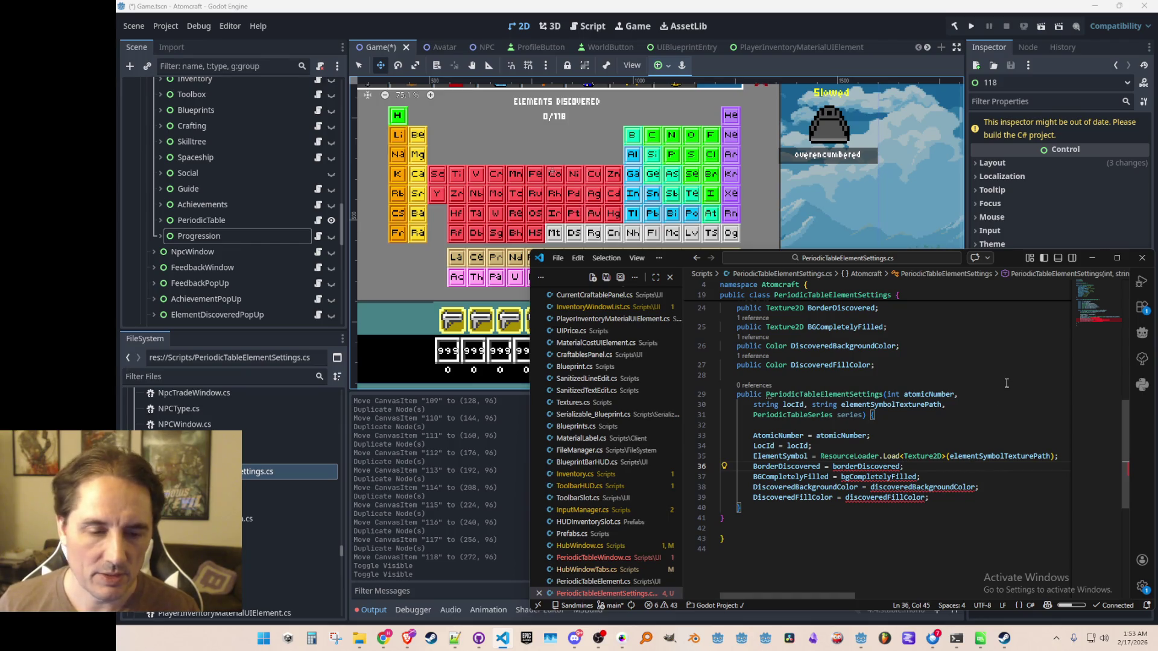
- Comment out the BorderDiscovered, BGCompletelyFilled and two colour assignments
{"action": "key", "text": "Down"}
{"action": "key", "text": "Down"}
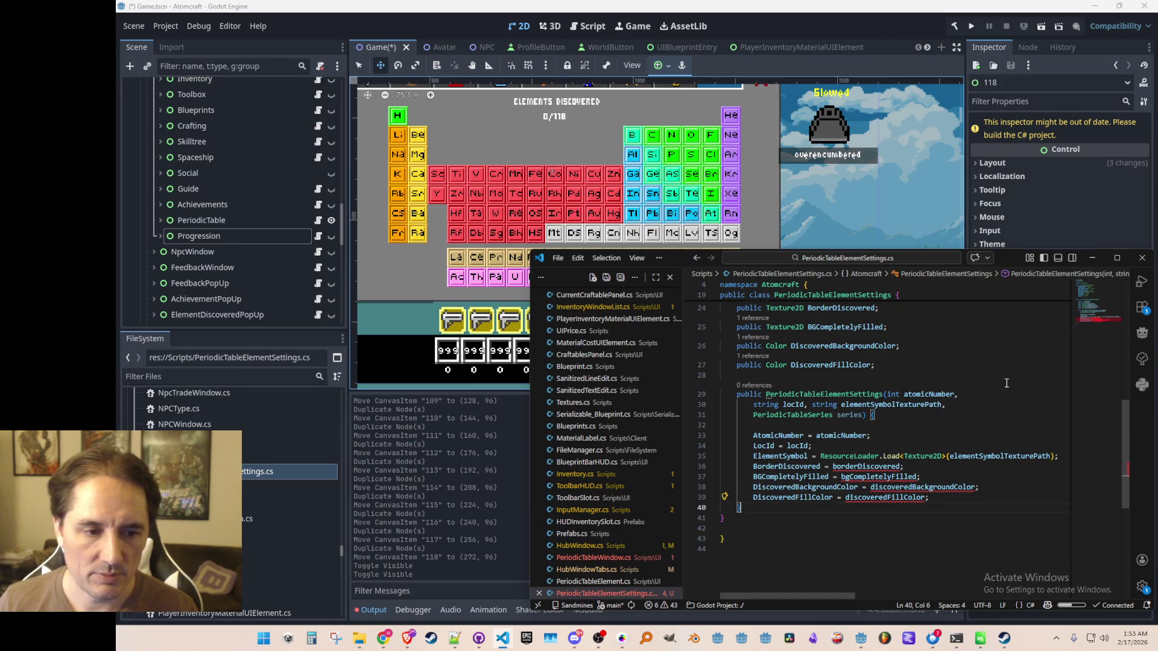
{"action": "key", "text": "Up"}
{"action": "key", "text": "Up"}
{"action": "key", "text": "Up"}
{"action": "key", "text": "Home"}
{"action": "key", "text": "Home"}
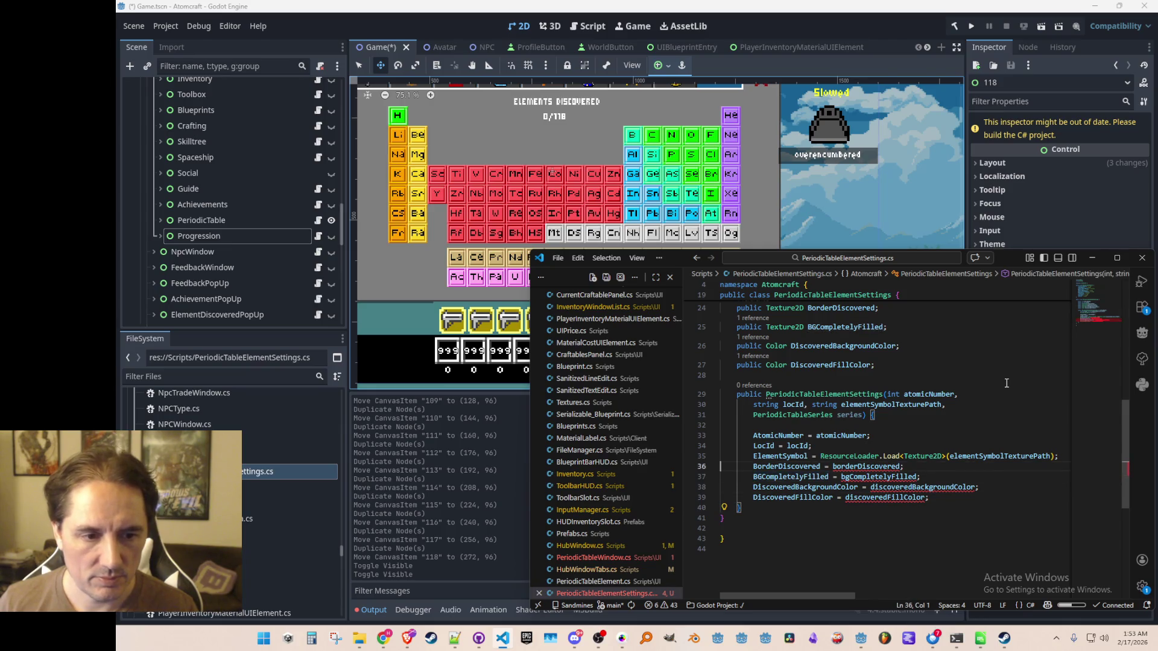
{"action": "key", "text": "shift+Down"}
{"action": "key", "text": "shift+Down"}
{"action": "key", "text": "shift+Down"}
{"action": "key", "text": "ctrl+slash"}
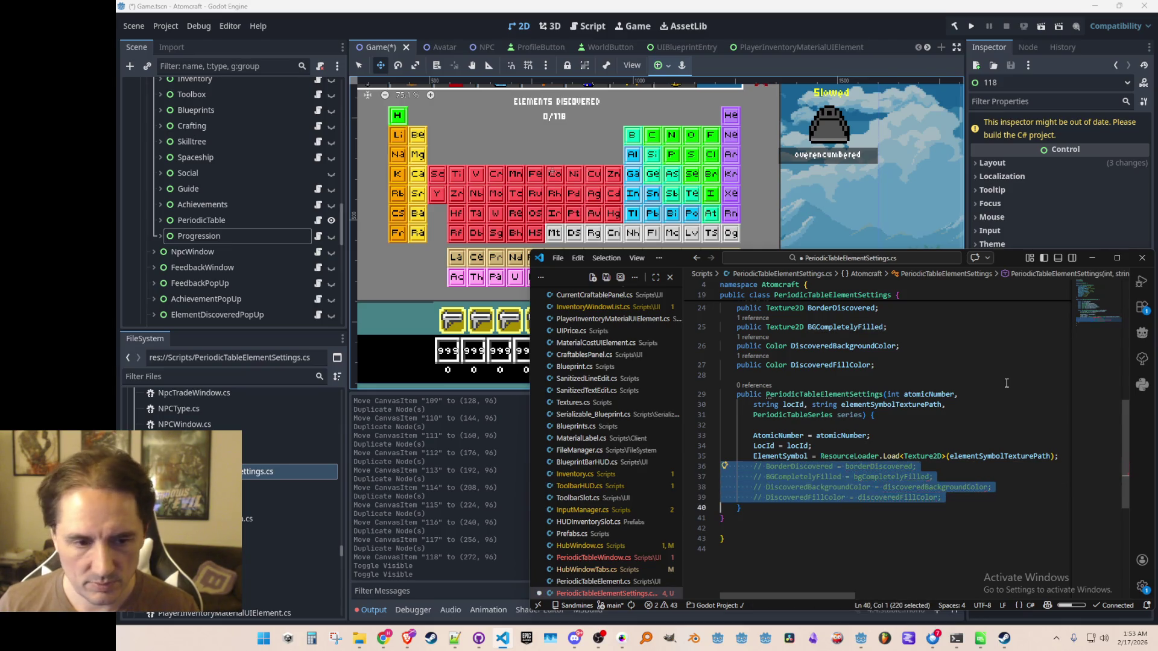
{"action": "key", "text": "Left"}
{"action": "key", "text": "Up"}
{"action": "key", "text": "Down"}
{"action": "key", "text": "Down"}
{"action": "key", "text": "Down"}
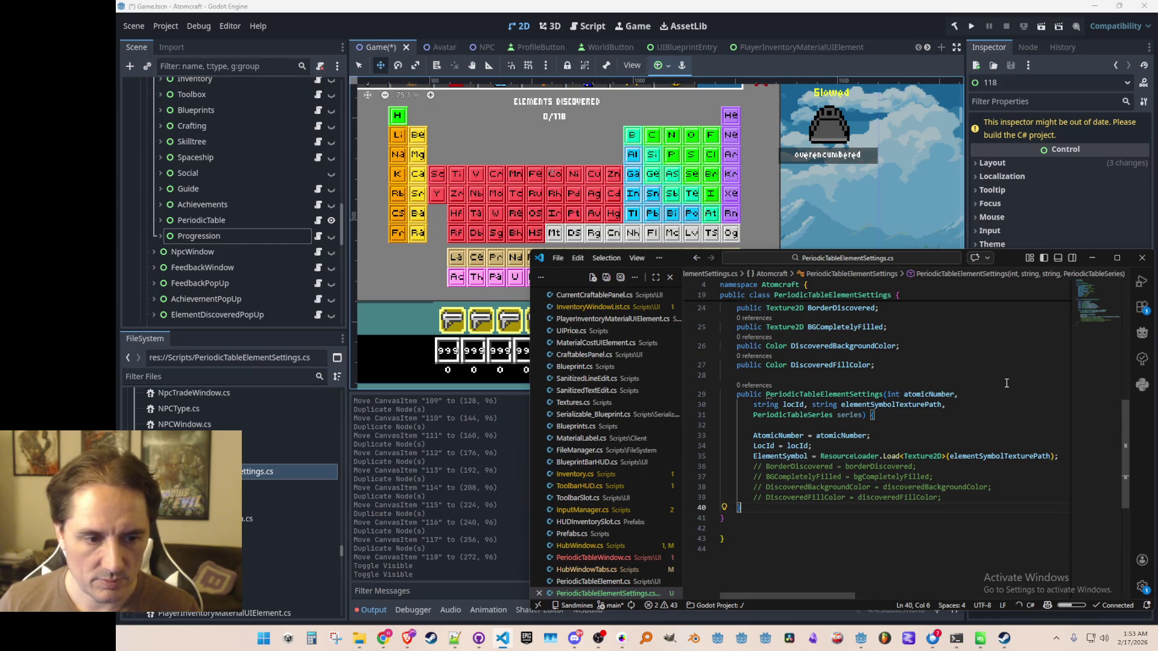
{"action": "key", "text": "ctrl+p"}
- Open Utils.cs and begin typing 'public sta' on a new line below GetRandomEnumValue
{"action": "type", "text": "Utils"}
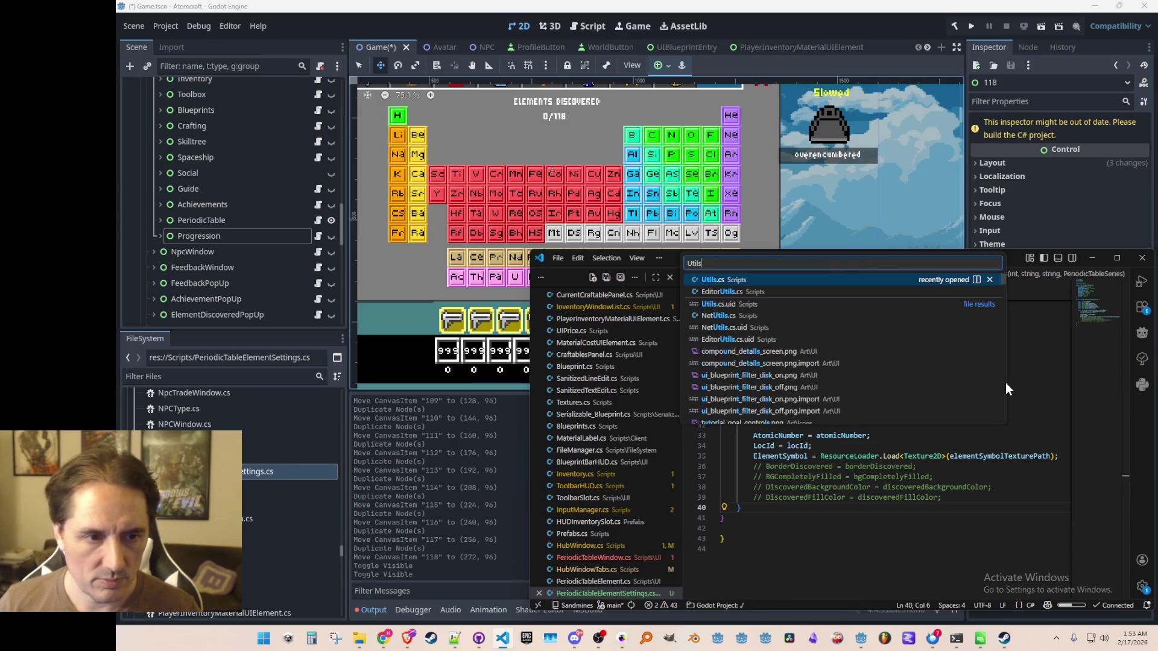
{"action": "left_click", "coordinate": [903, 281]}
{"action": "scroll", "coordinate": [1099, 505], "scroll_direction": "down", "scroll_amount": 5}
{"action": "mouse_move", "coordinate": [1099, 504]}
{"action": "left_mouse_down"}
{"action": "mouse_move", "coordinate": [1094, 559]}
{"action": "mouse_move", "coordinate": [1016, 524]}
{"action": "left_mouse_up"}
{"action": "scroll", "coordinate": [1016, 525], "scroll_direction": "down", "scroll_amount": 5}
{"action": "left_click", "coordinate": [994, 434]}
{"action": "key", "text": "Return"}
{"action": "key", "text": "Return"}
{"action": "type", "text": "lic static"}
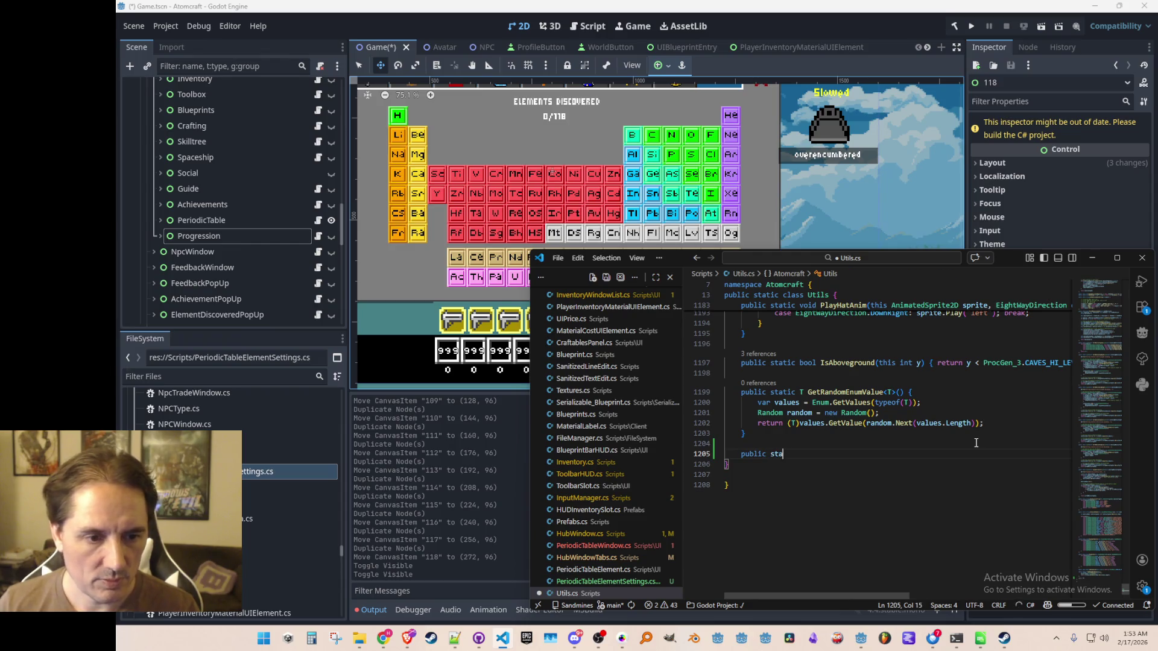
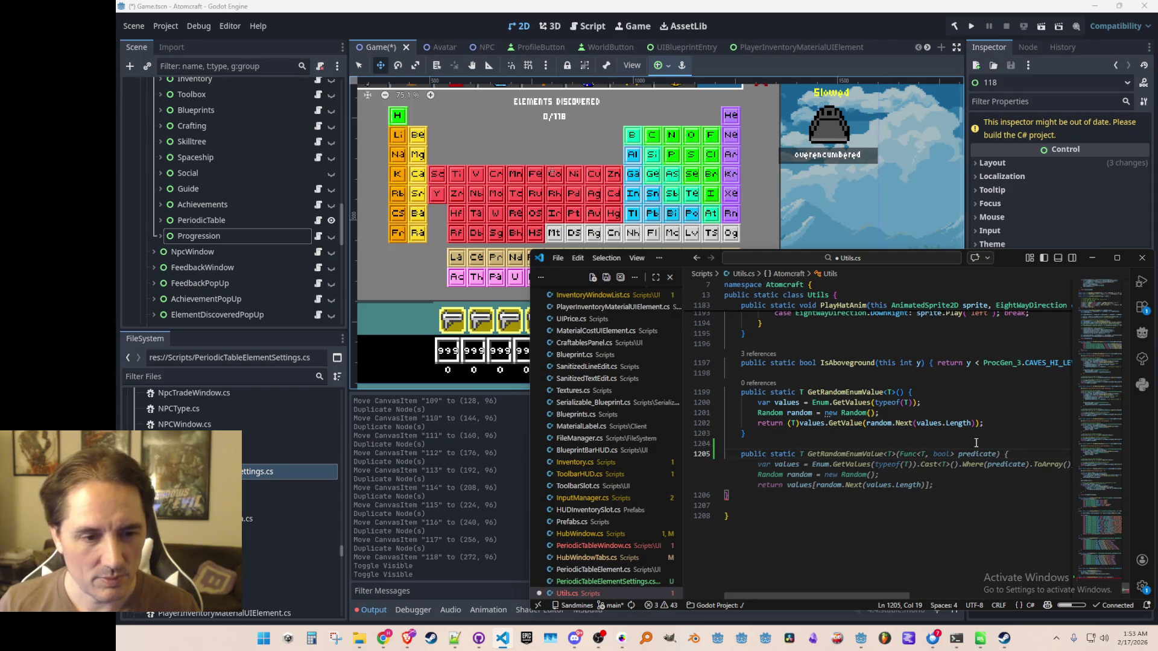
- Type the extension method signature Texture2D GetPeriodicTableDiscoveredBorder(this PeriodicTableSeries series) in Utils.cs
{"action": "type", "text": "Texture"}
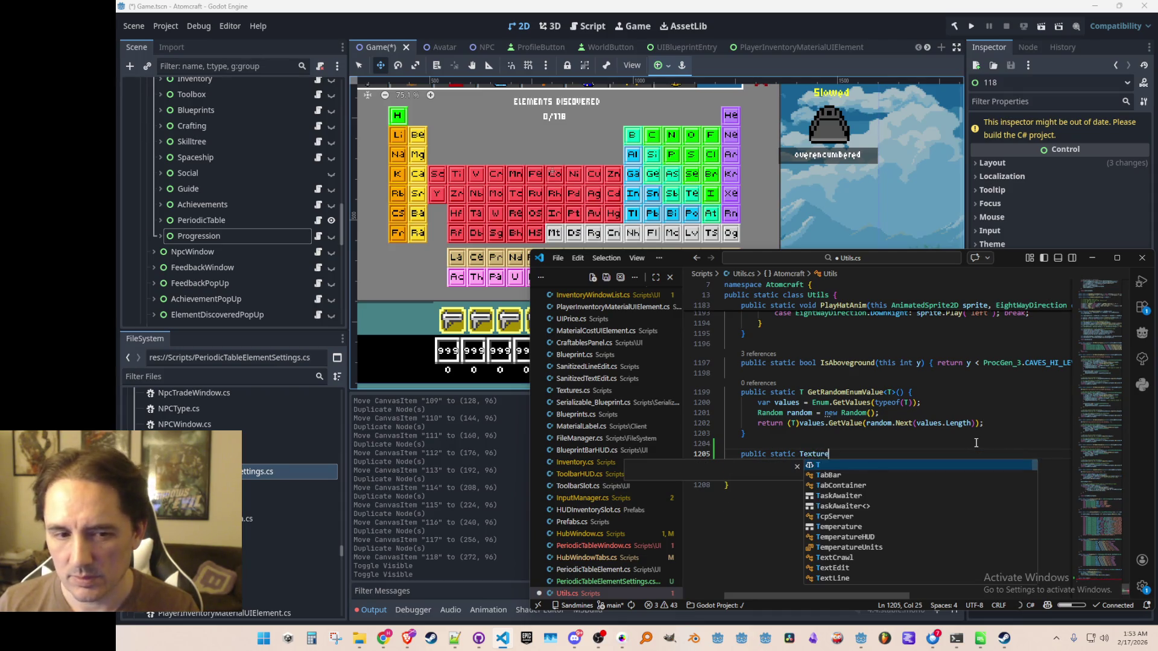
{"action": "key", "text": "Down"}
{"action": "key", "text": "Return"}
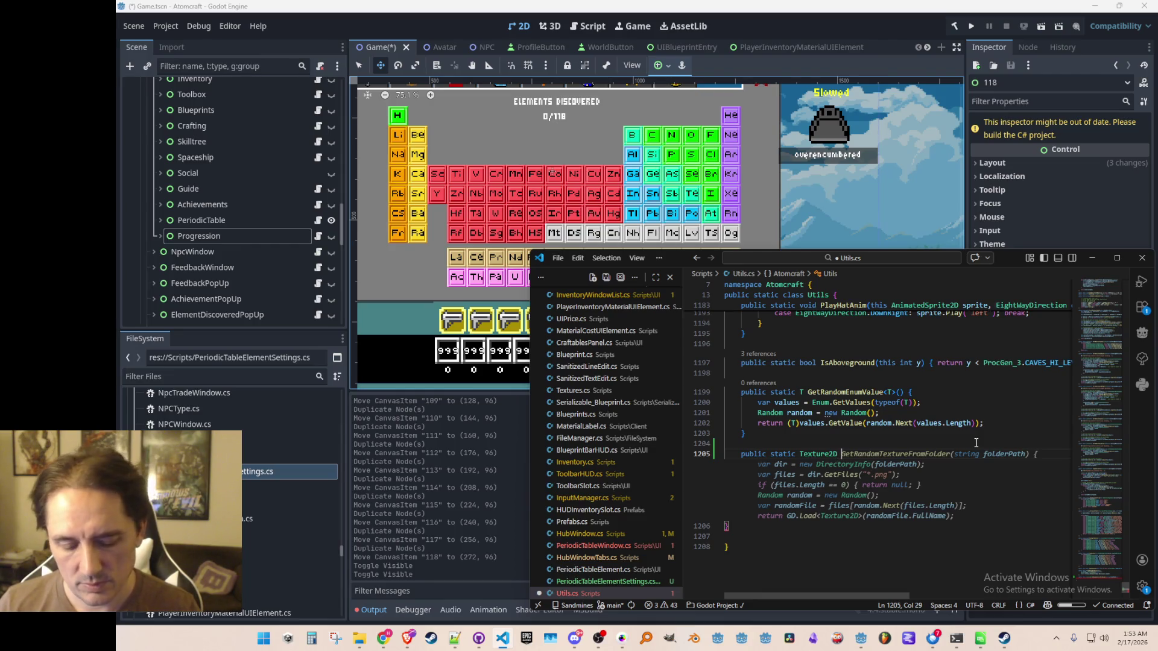
{"action": "type", "text": "etF"}
{"action": "type", "text": "icTable"}
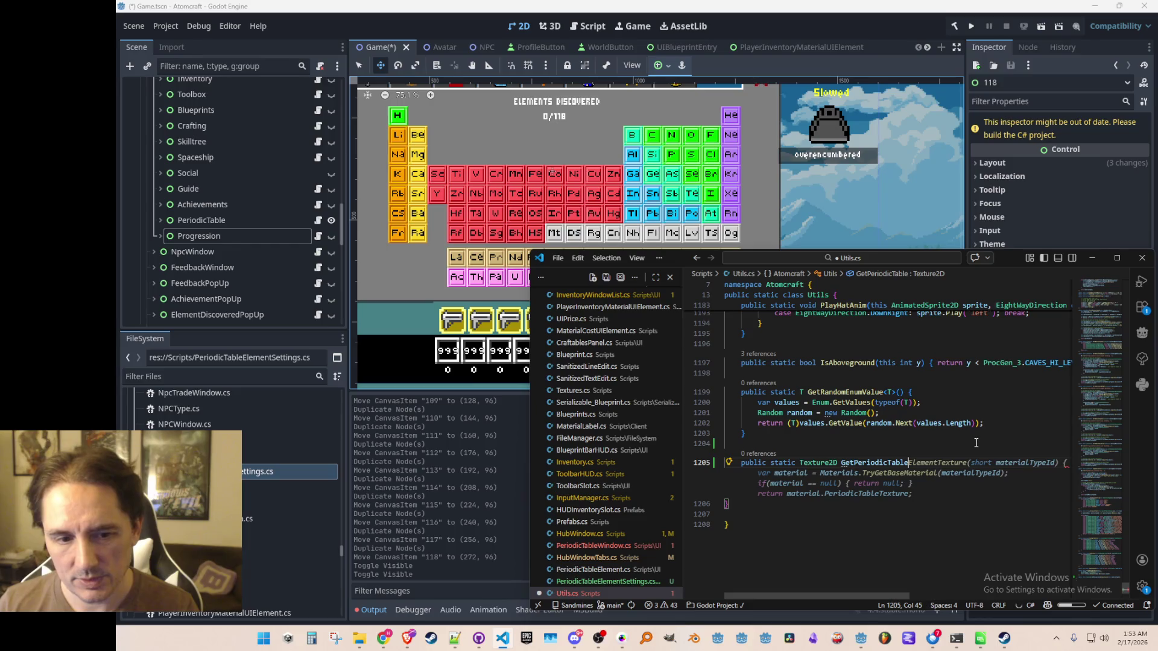
{"action": "type", "text": "DiscoveredBorder"}
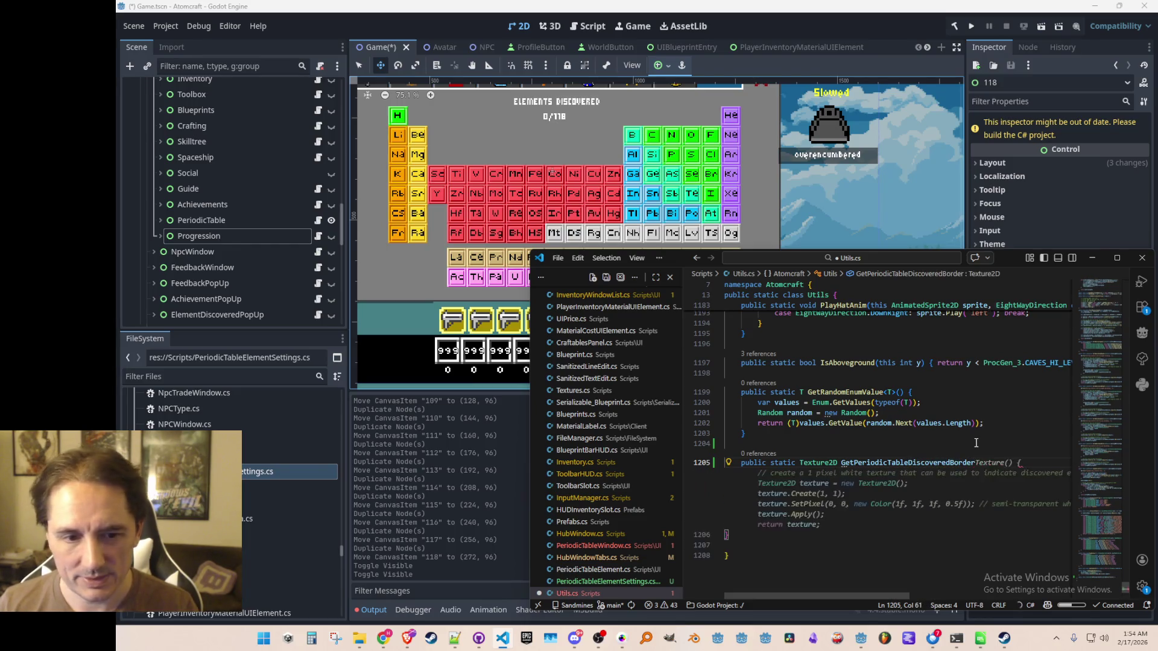
{"action": "type", "text": "("}
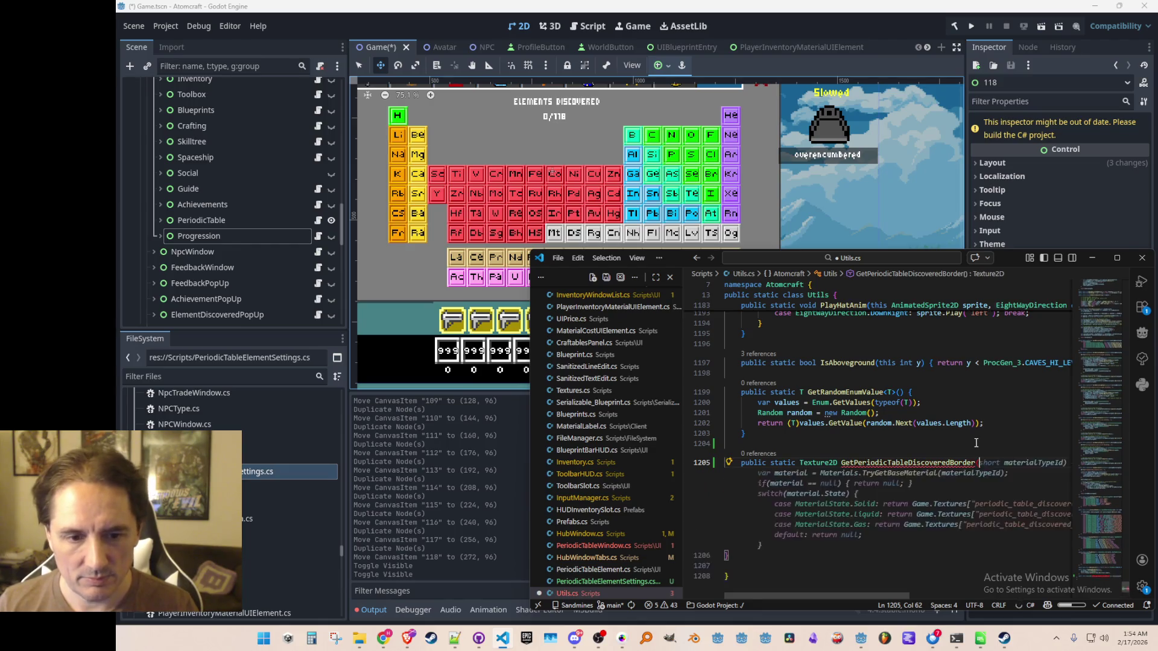
{"action": "type", "text": "this PeriodicTableSeries "}
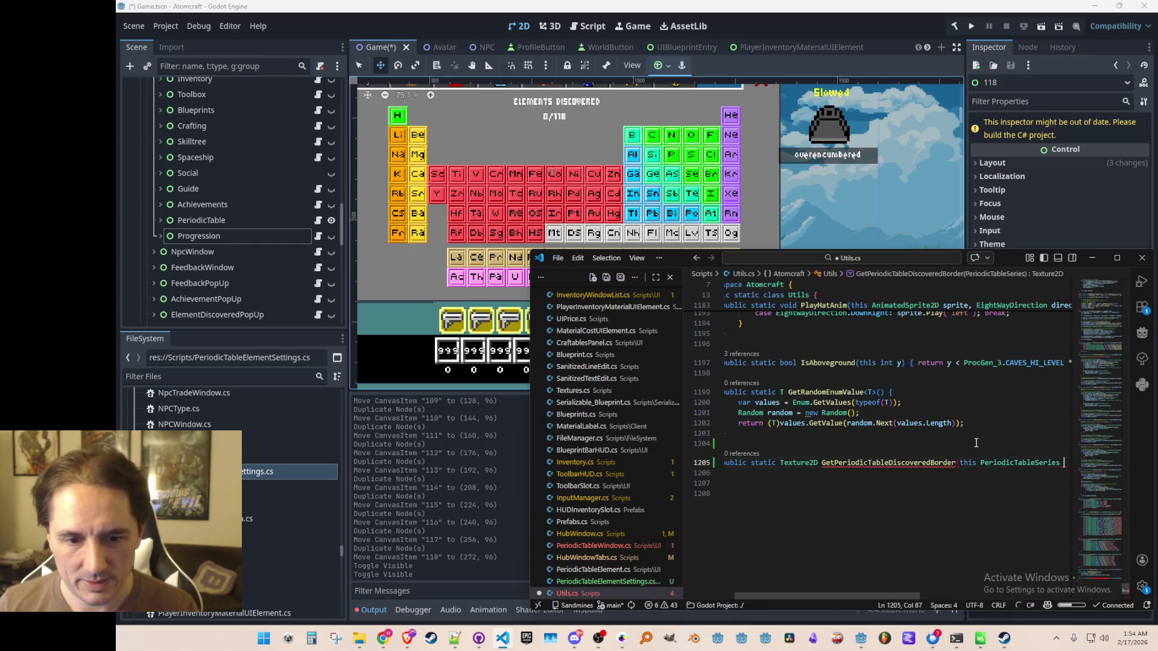
{"action": "type", "text": "series)"}
- Undo the auto-inserted braces so the signature stands alone, and widen the editor
{"action": "key", "text": "Return"}
{"action": "type", "text": "{"}
{"action": "key", "text": "Return"}
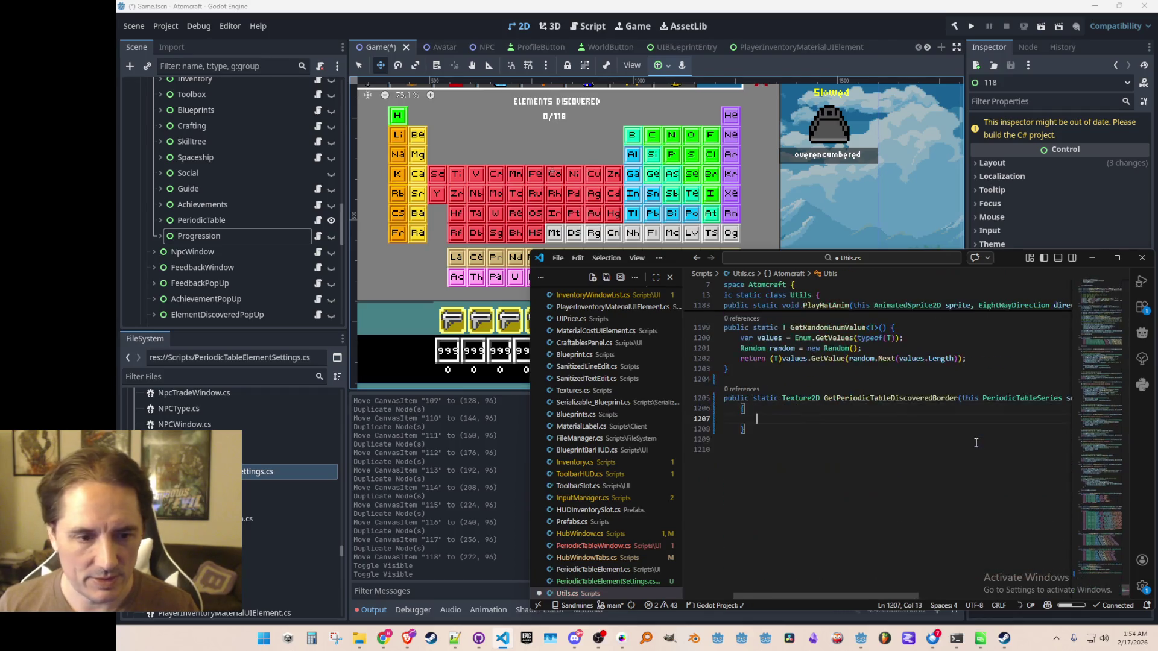
{"action": "key", "text": "ctrl+z"}
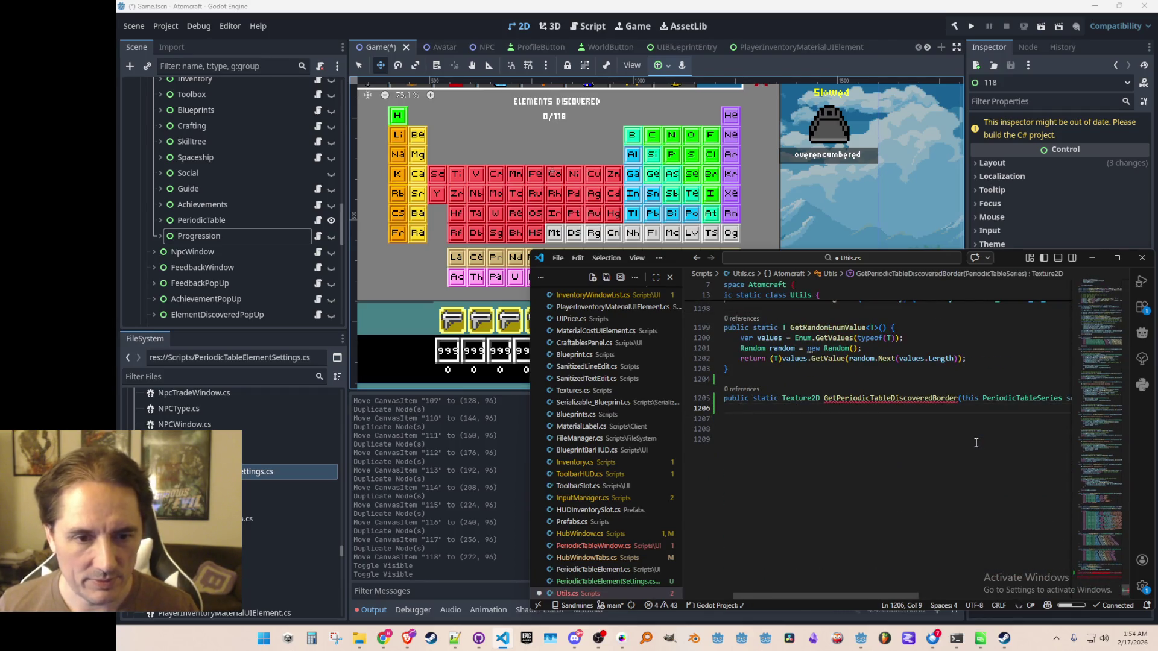
{"action": "key", "text": "ctrl+z"}
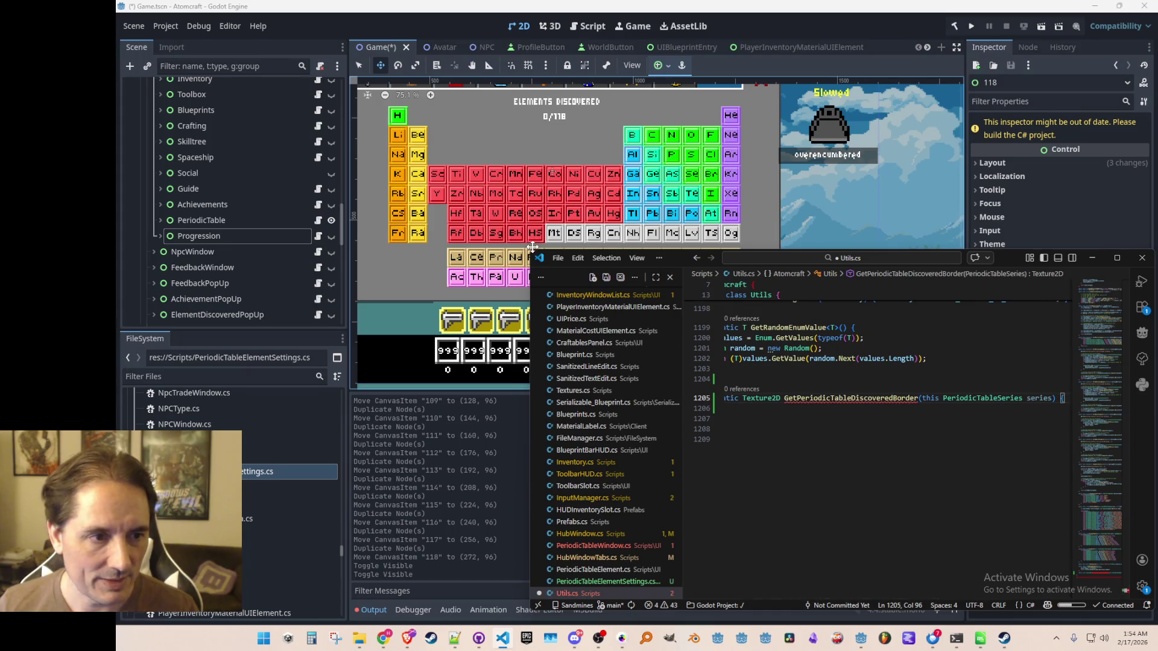
{"action": "left_click_drag", "start_coordinate": [532, 271], "coordinate": [340, 271]}
- Accept Copilot's series switch expression in the method body, close the method, and save Utils.cs
{"action": "left_click_drag", "start_coordinate": [964, 250], "coordinate": [963, 192]}
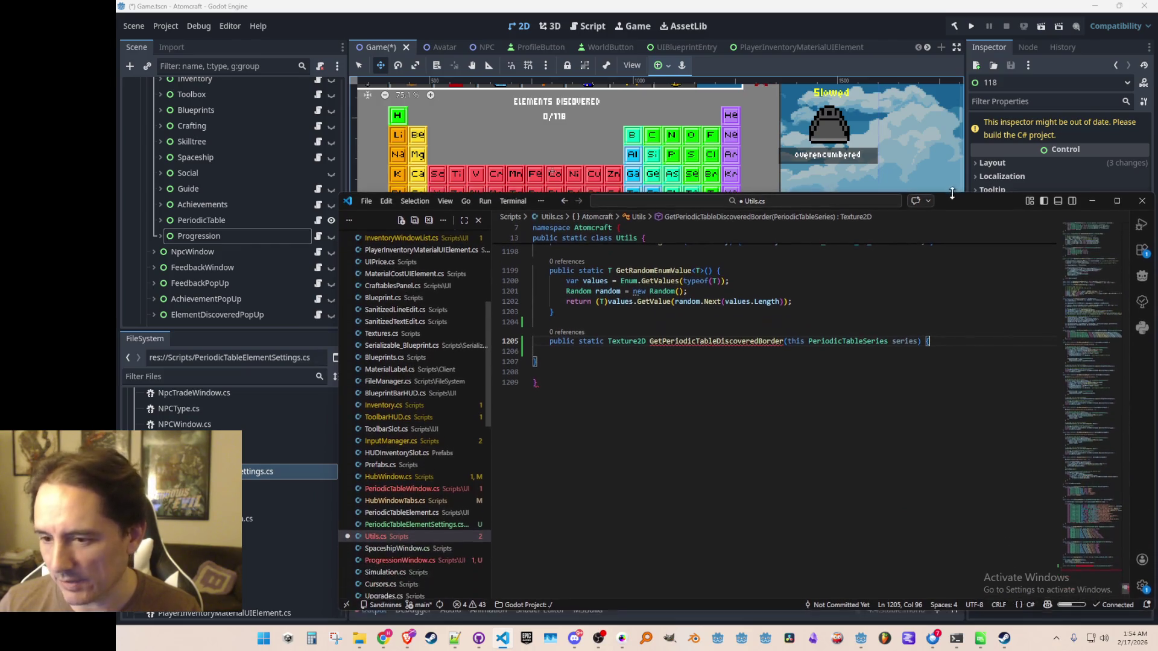
{"action": "key", "text": "Home"}
{"action": "key", "text": "Return"}
{"action": "key", "text": "Tab"}
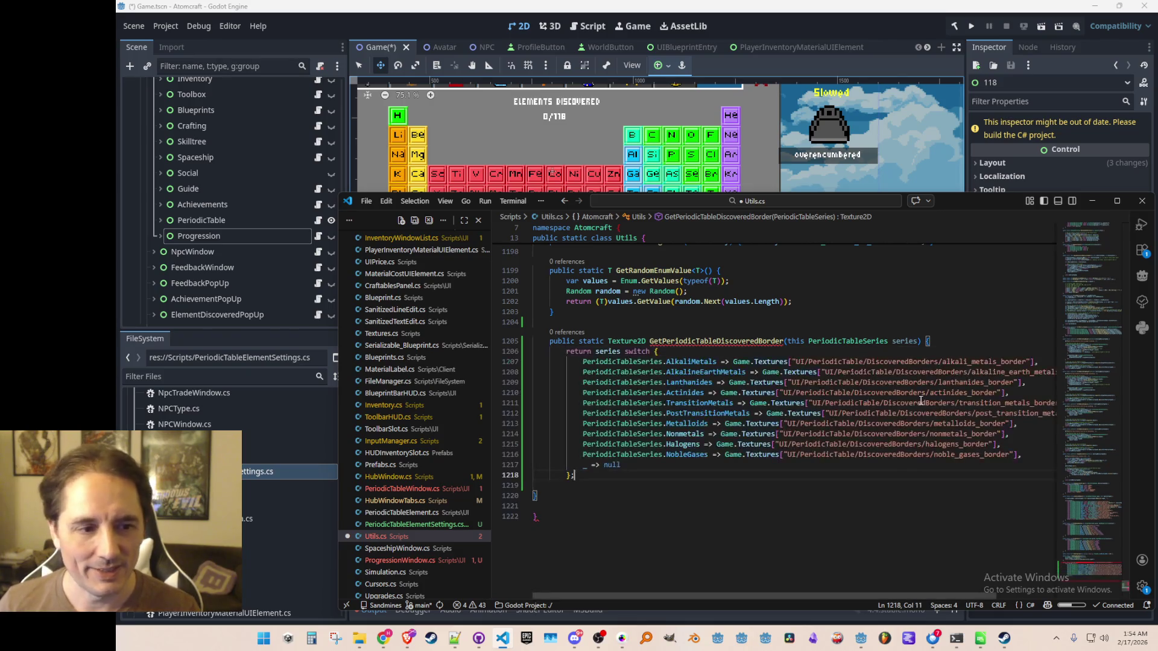
{"action": "key", "text": "Return"}
{"action": "type", "text": "}"}
{"action": "key", "text": "ctrl+s"}
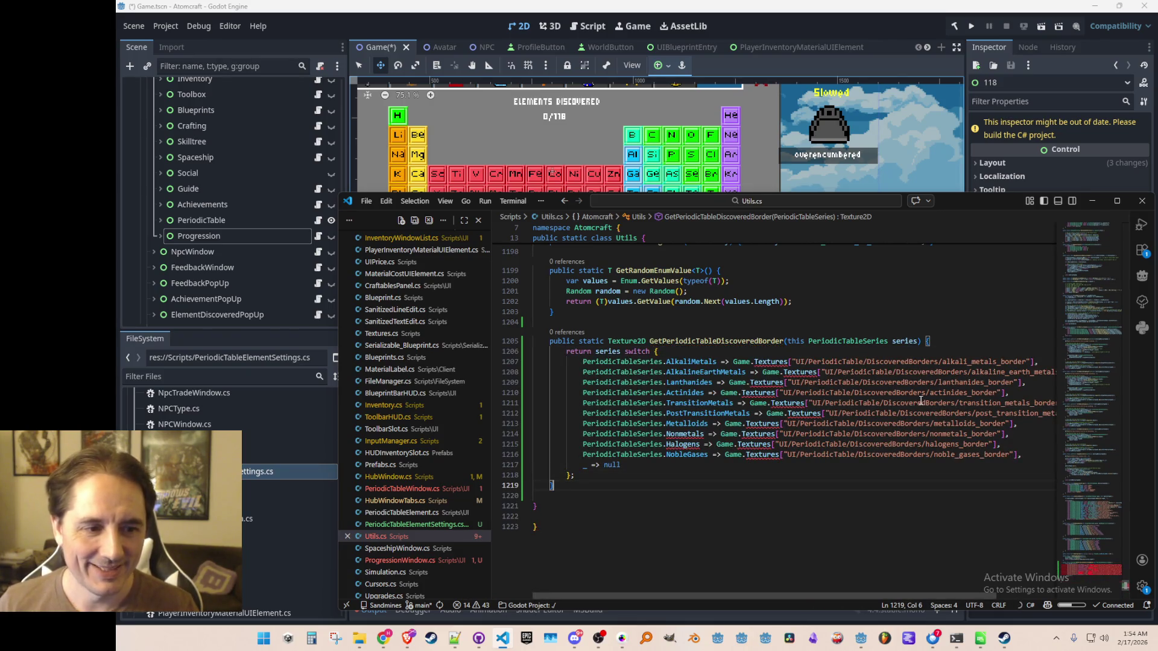
- Comment out the series-to-border-texture case lines inside the switch
{"action": "key", "text": "Up"}
{"action": "key", "text": "Up"}
{"action": "key", "text": "Up"}
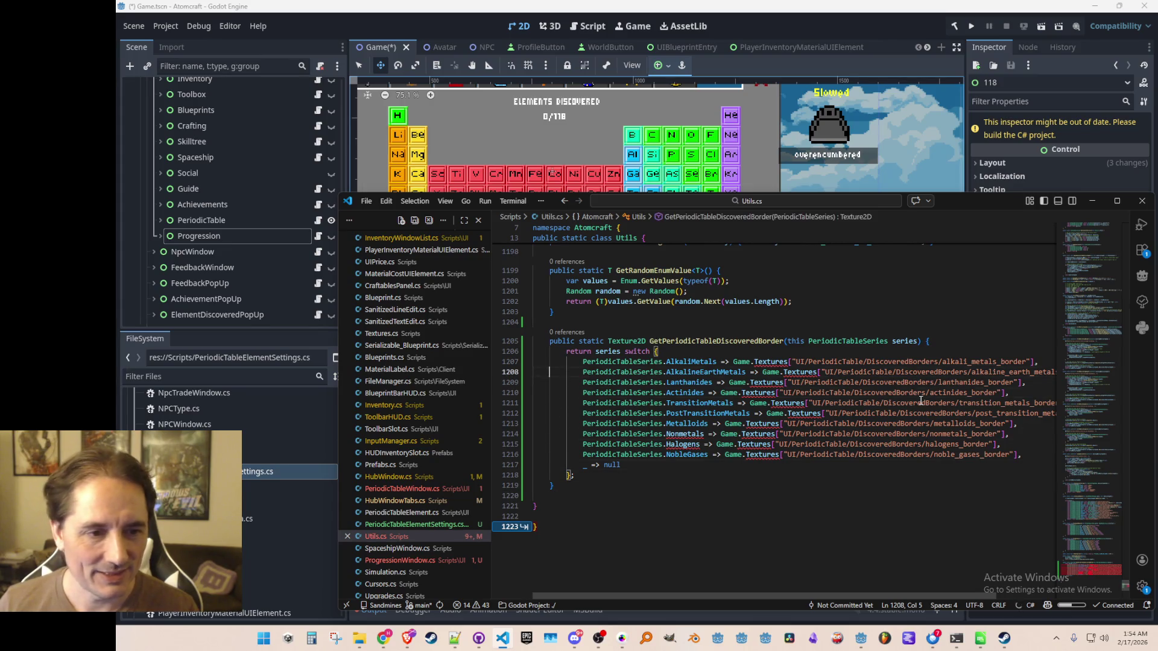
{"action": "key", "text": "ctrl+Right"}
{"action": "key", "text": "Up"}
{"action": "key", "text": "Down"}
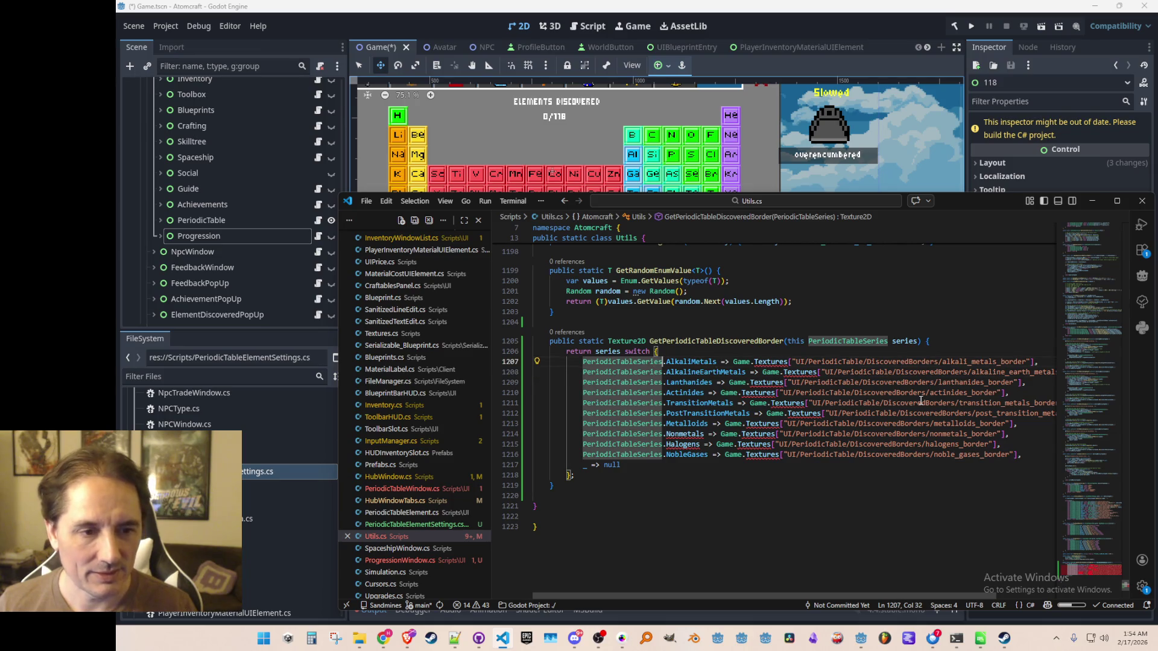
{"action": "key", "text": "Home"}
{"action": "key", "text": "Home"}
{"action": "key", "text": "shift+Down"}
{"action": "key", "text": "shift+Down"}
{"action": "key", "text": "shift+Down"}
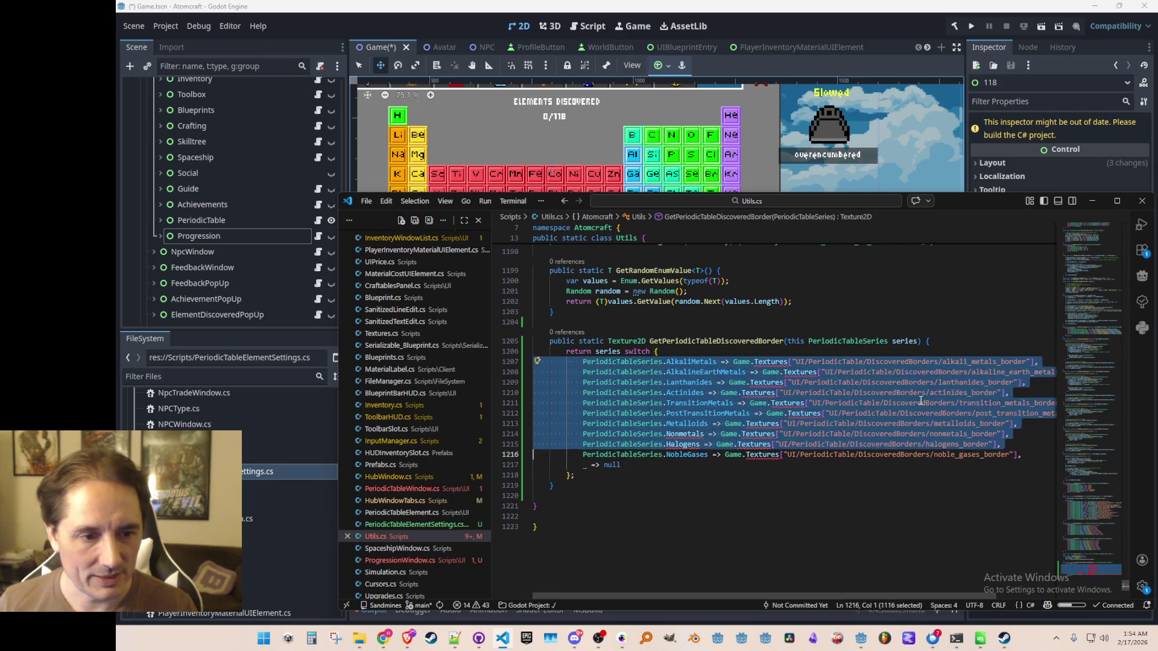
{"action": "key", "text": "shift+Down"}
{"action": "key", "text": "ctrl+slash"}
- Open Textures.cs through the quick file search
{"action": "key", "text": "ctrl+t"}
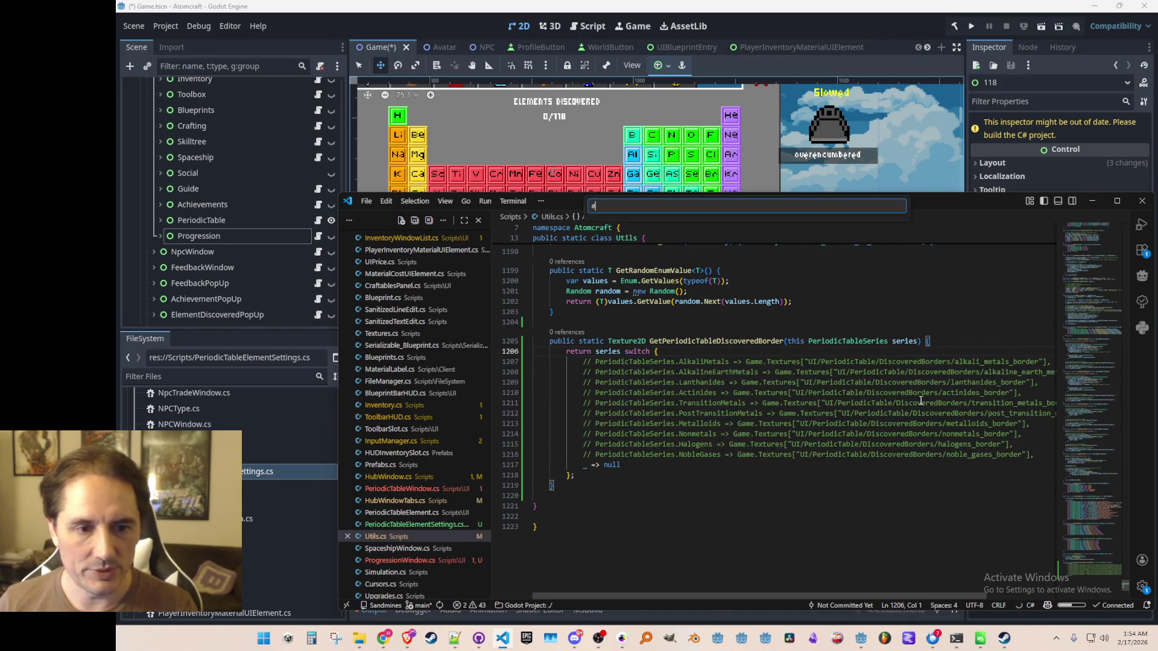
{"action": "type", "text": "Textures"}
{"action": "key", "text": "Home"}
{"action": "key", "text": "Delete"}
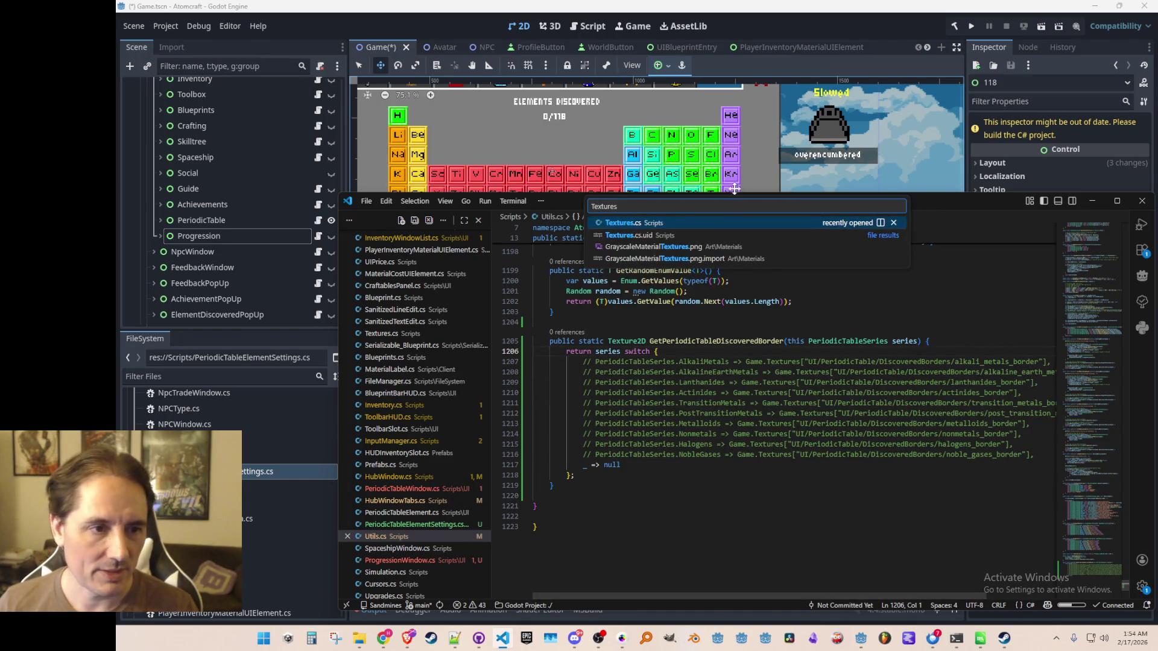
{"action": "left_click", "coordinate": [737, 225]}
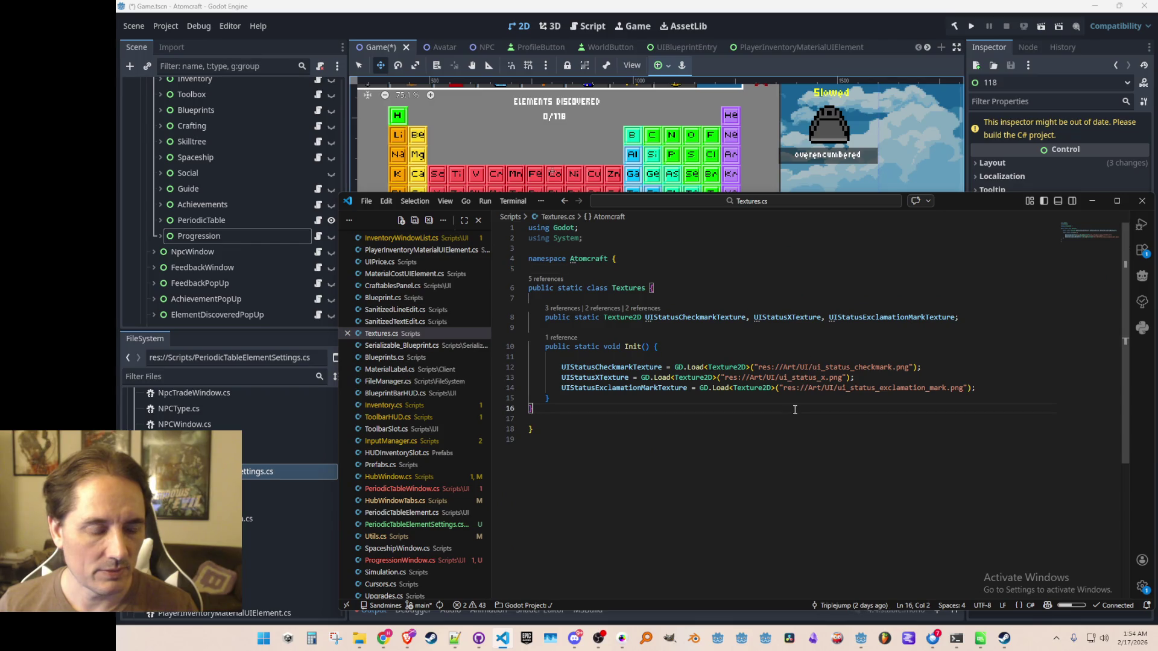
- Cut the GetPeriodicTableDiscoveredBorder method out of Utils.cs
{"action": "key", "text": "ctrl+Tab"}
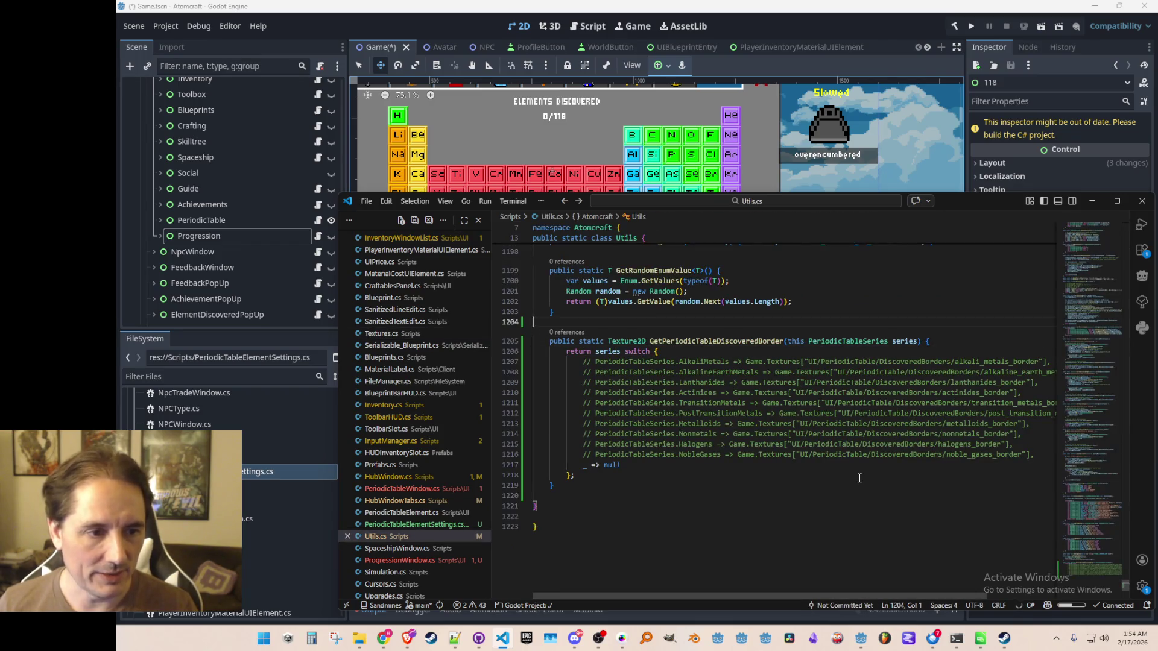
{"action": "key", "text": "Down"}
{"action": "key", "text": "shift+Down"}
{"action": "key", "text": "shift+Down"}
{"action": "key", "text": "shift+Down"}
{"action": "key", "text": "shift+Down"}
{"action": "key", "text": "shift+Down"}
{"action": "key", "text": "shift+Down"}
{"action": "key", "text": "Delete"}
{"action": "key", "text": "BackSpace"}
{"action": "key", "text": "BackSpace"}
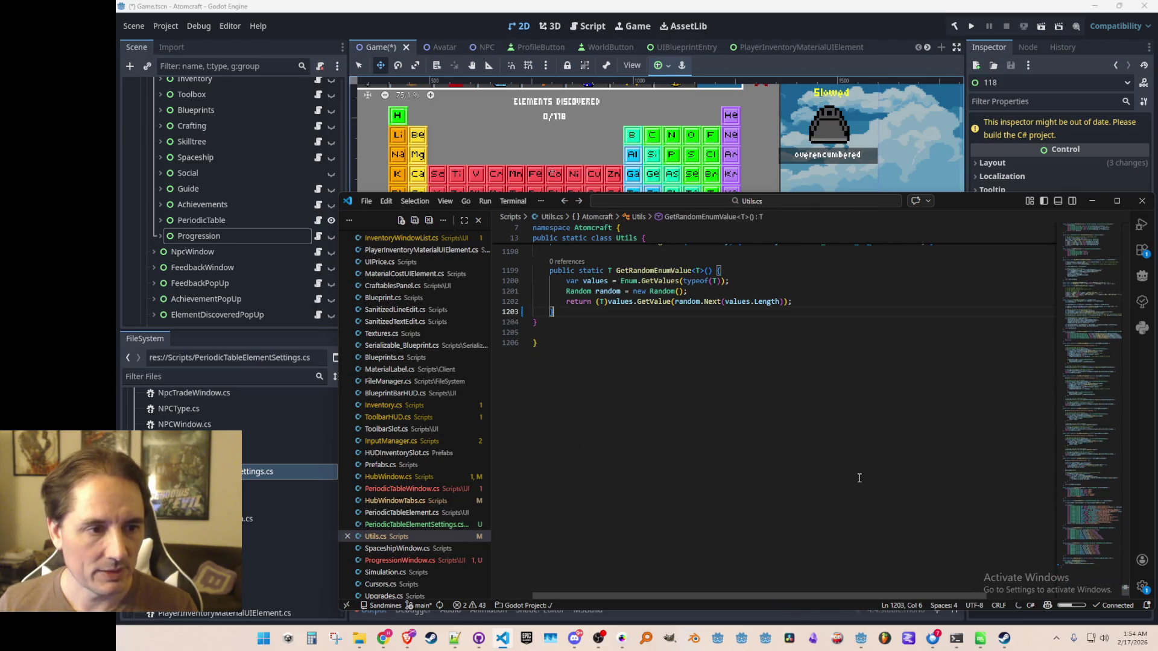
- Paste the discovered-border method before the end of the Textures class and save
{"action": "key", "text": "ctrl+Tab"}
{"action": "key", "text": "Down"}
{"action": "key", "text": "Up"}
{"action": "key", "text": "Return"}
{"action": "key", "text": "Return"}
{"action": "key", "text": "Up"}
{"action": "key", "text": "Tab"}
{"action": "key", "text": "shift+Home"}
{"action": "key", "text": "ctrl+v"}
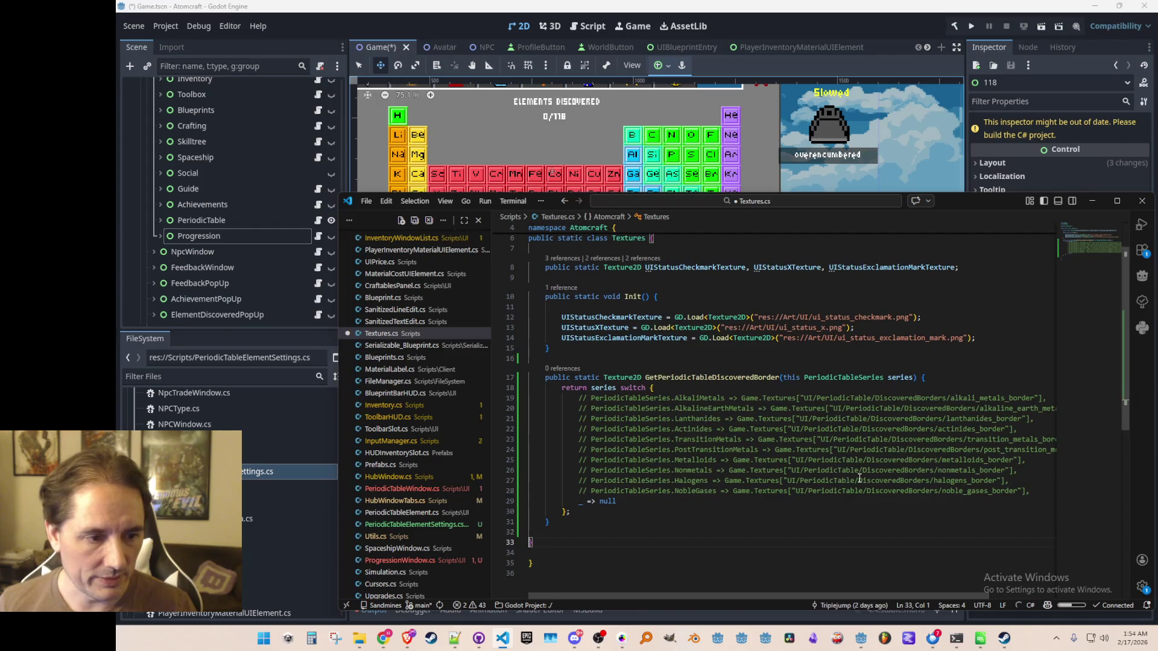
{"action": "key", "text": "ctrl+s"}
- Review the texture loads in Init and add a new line after the texture fields
{"action": "scroll", "coordinate": [746, 424], "scroll_direction": "up", "scroll_amount": 2}
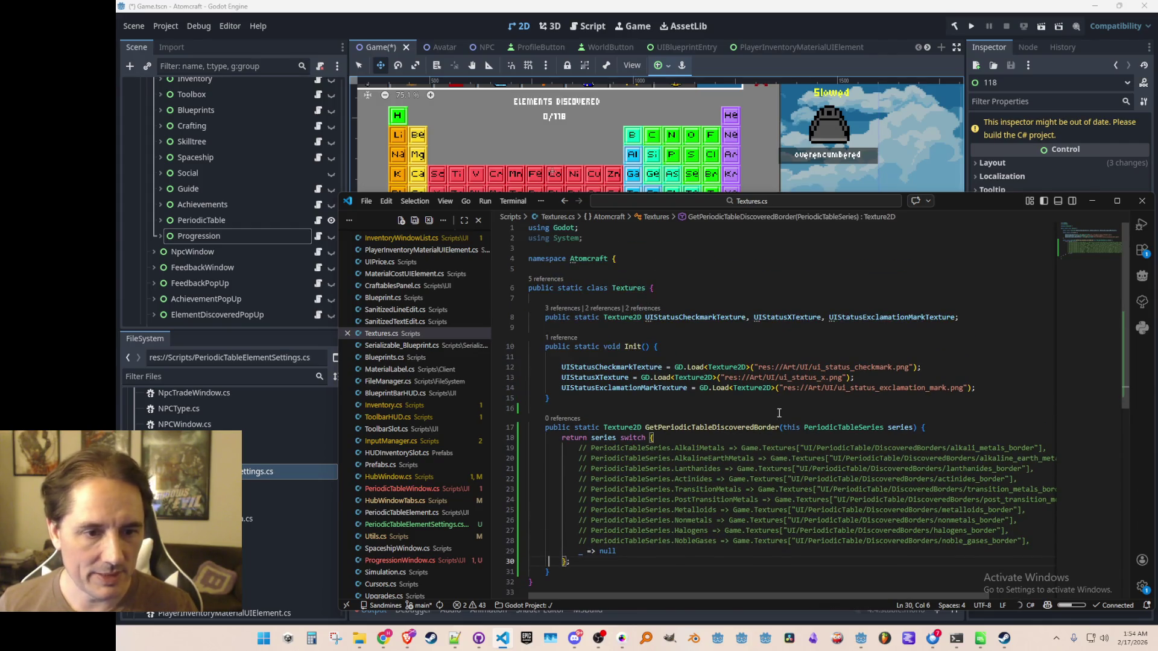
{"action": "left_click", "coordinate": [713, 391]}
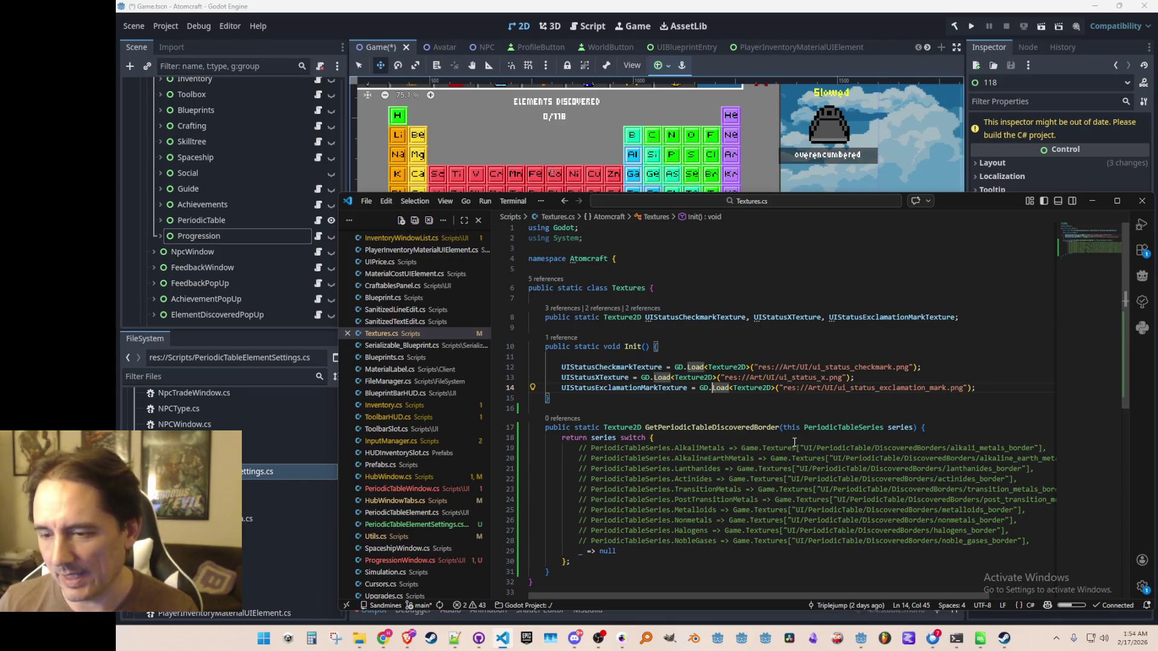
{"action": "scroll", "coordinate": [894, 403], "scroll_direction": "down", "scroll_amount": 1}
{"action": "left_click", "coordinate": [973, 298]}
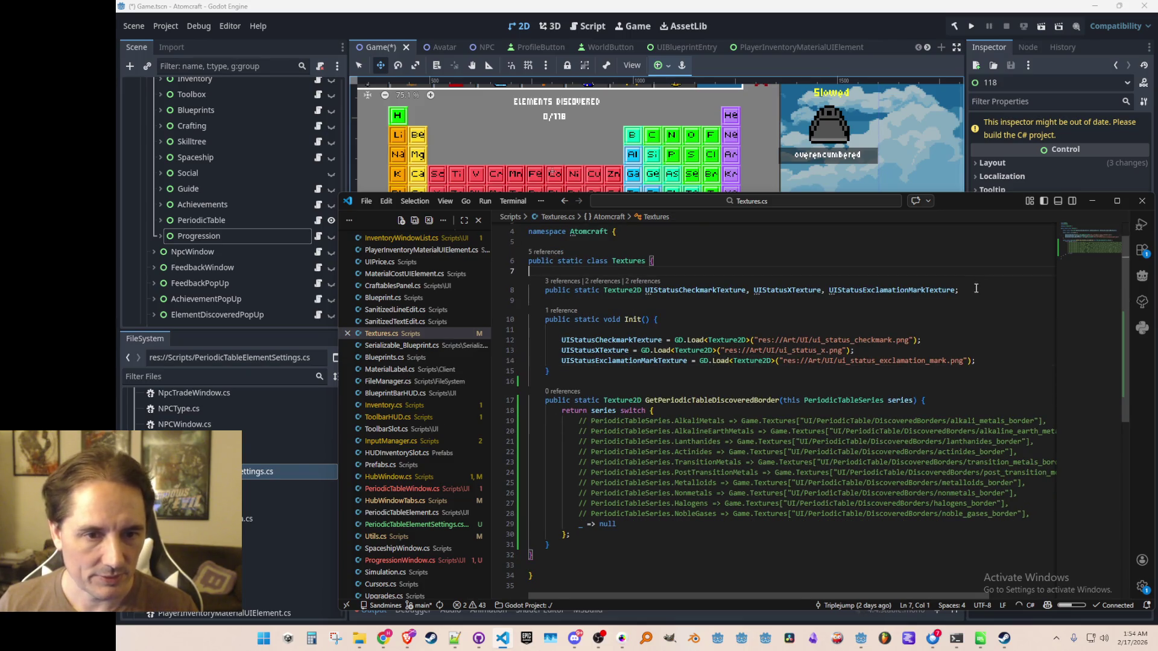
{"action": "key", "text": "Return"}
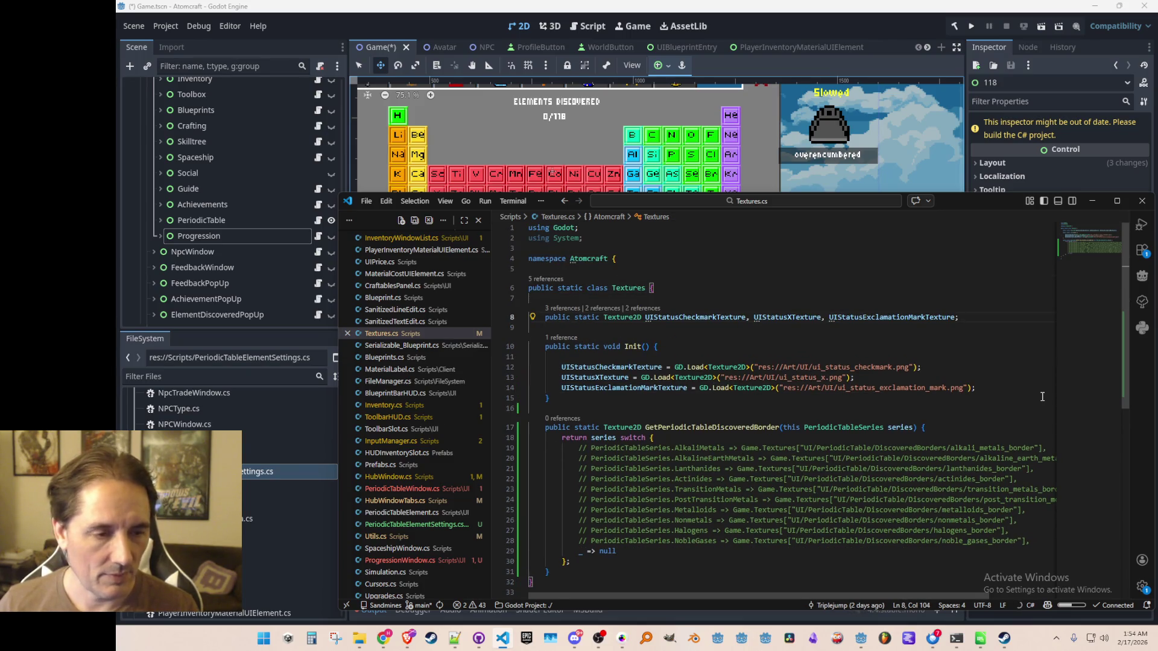
{"action": "scroll", "coordinate": [1042, 398], "scroll_direction": "up", "scroll_amount": 1}
{"action": "key", "text": "ctrl+s"}
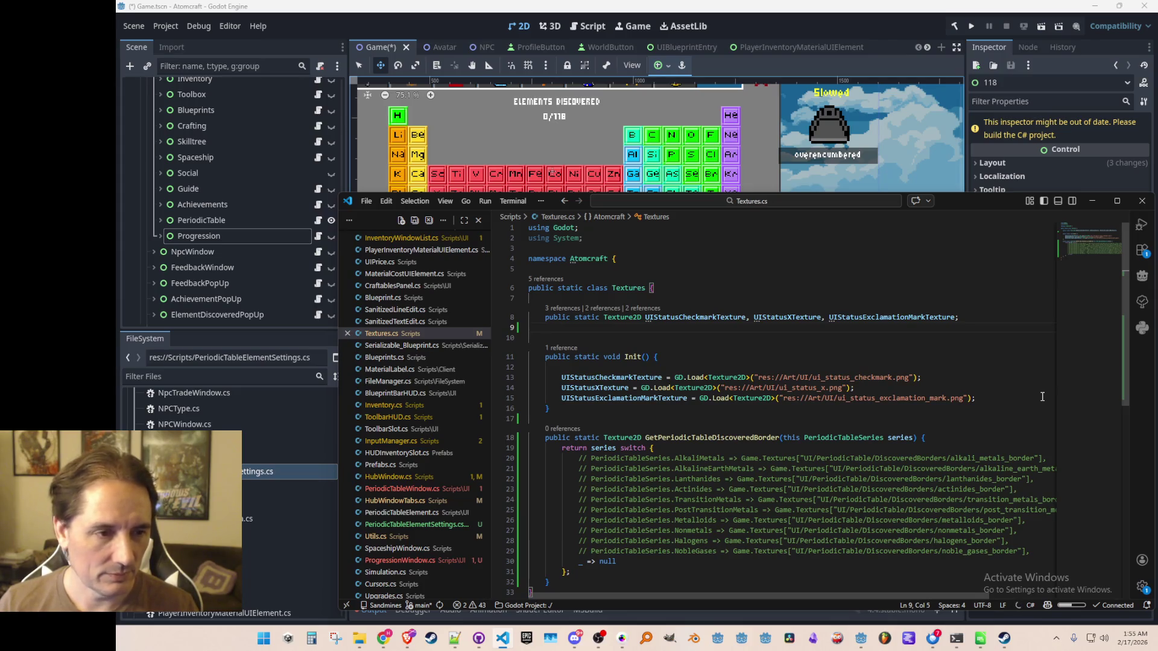
- Declare a public static PeriodicTableDiscoveredBorderTextures list field and save Textures.cs
{"action": "type", "text": "public st"}
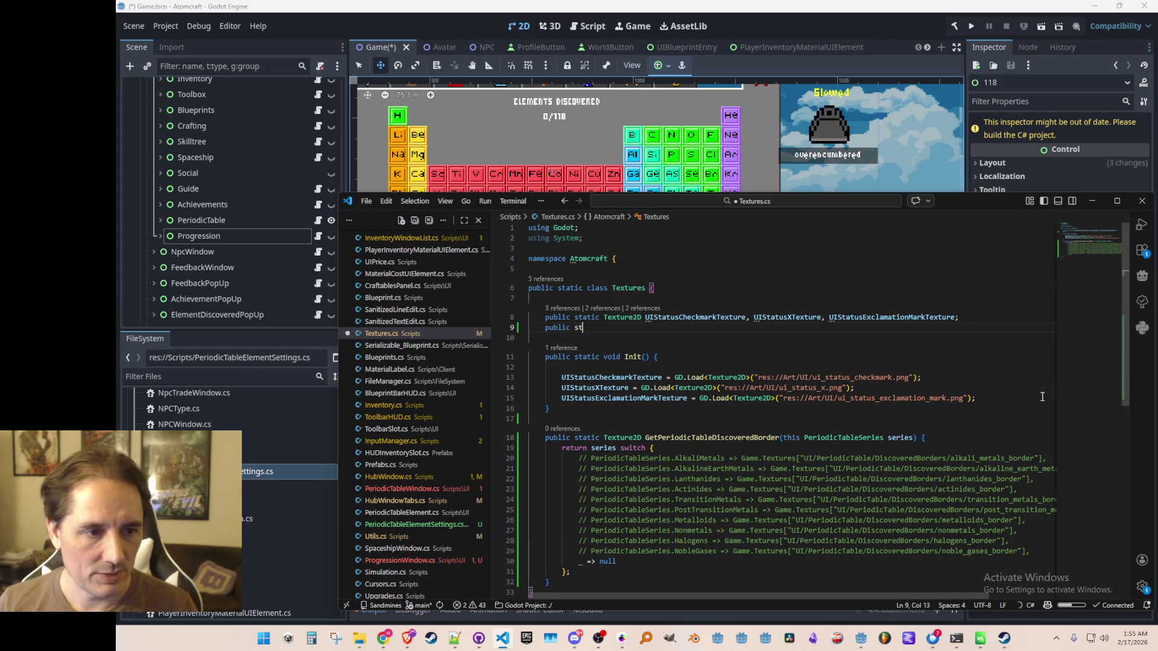
{"action": "key", "text": "ctrl+BackSpace"}
{"action": "key", "text": "ctrl+BackSpace"}
{"action": "type", "text": "static"}
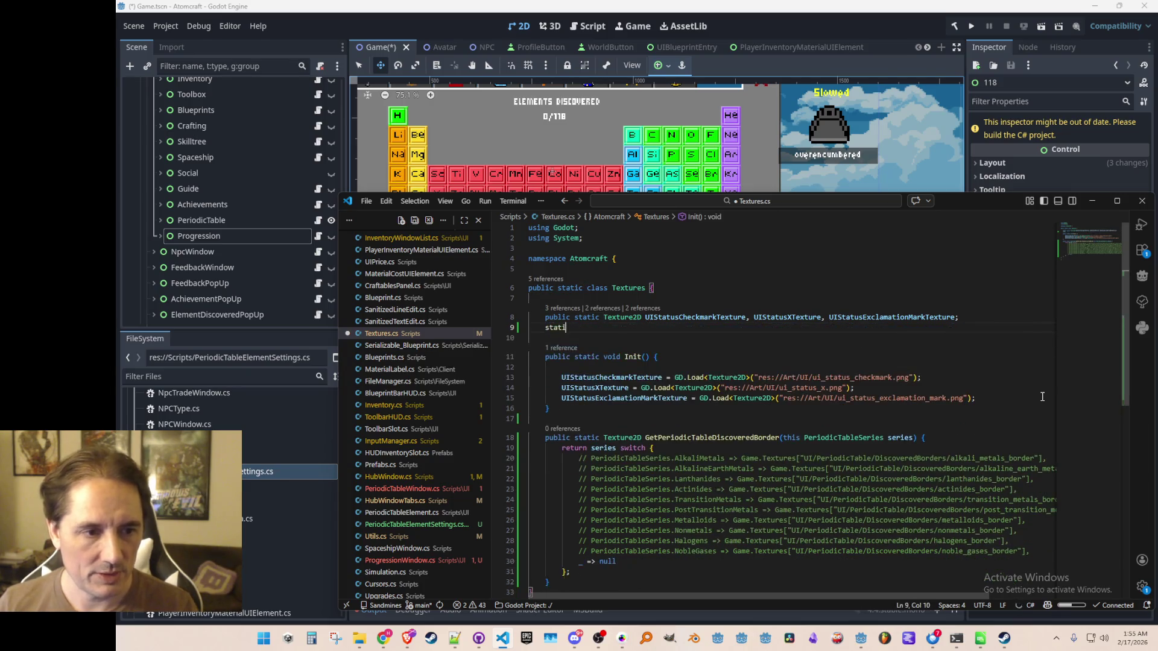
{"action": "key", "text": "Tab"}
{"action": "key", "text": "ctrl+Home"}
{"action": "key", "text": "Down"}
{"action": "key", "text": "End"}
{"action": "key", "text": "Left"}
{"action": "type", "text": ".Collections.Generic"}
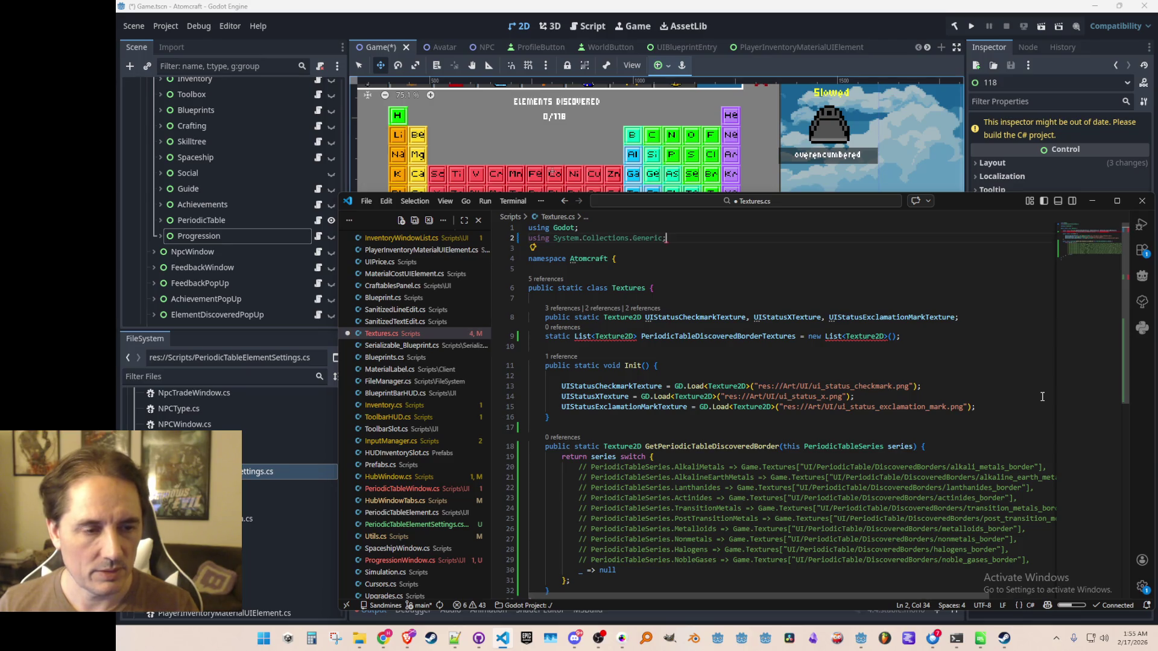
{"action": "key", "text": "ctrl+s"}
- In Init, assign PeriodicTableDiscoveredBorderTextures the suggested list of ten border texture loads and save
{"action": "left_click", "coordinate": [995, 406]}
{"action": "key", "text": "Return"}
{"action": "key", "text": "Return"}
{"action": "type", "text": "PeriodicTableDiscoveredBorderTextures"}
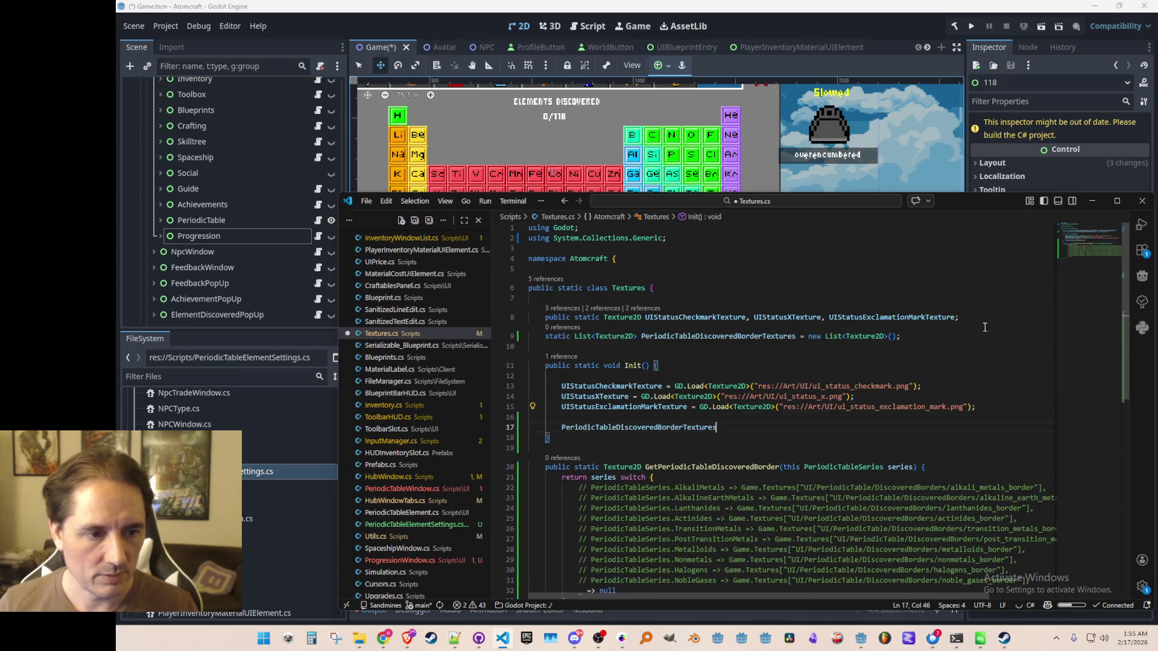
{"action": "type", "text": " = new"}
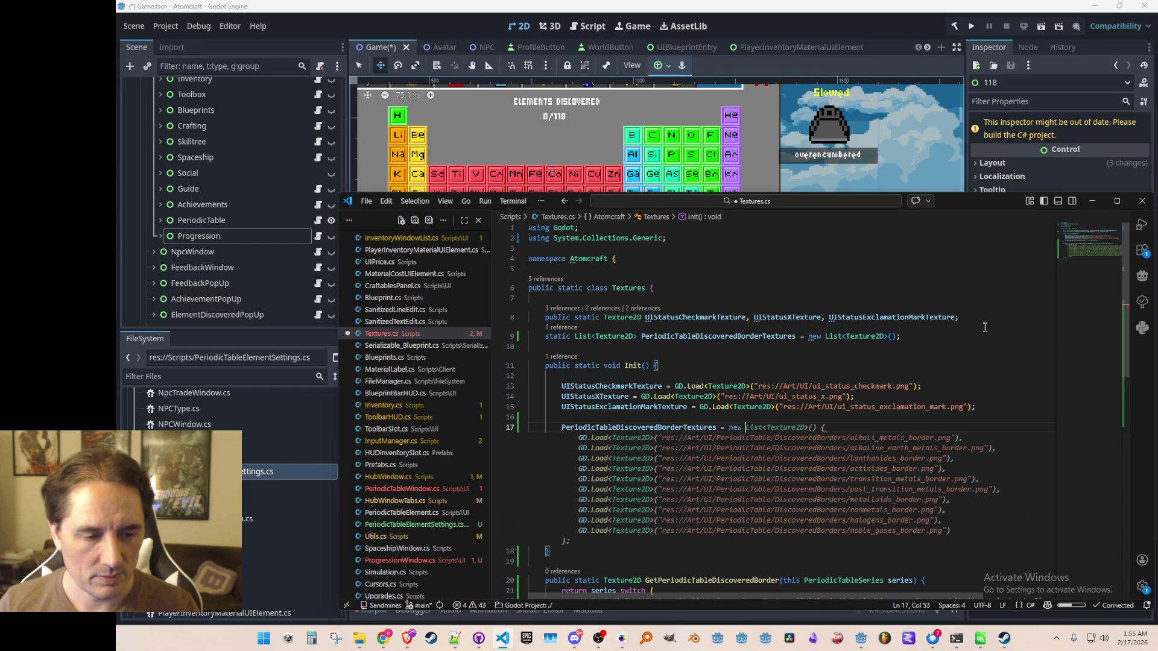
{"action": "key", "text": "Tab"}
{"action": "scroll", "coordinate": [965, 334], "scroll_direction": "down", "scroll_amount": 1}
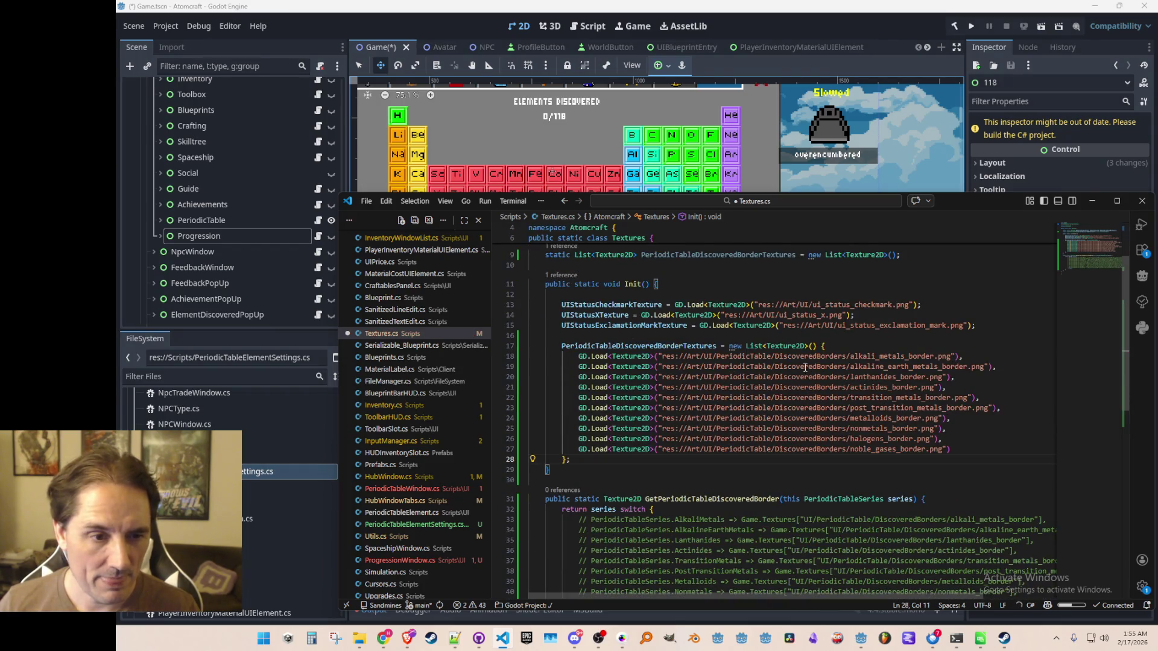
{"action": "key", "text": "ctrl+s"}
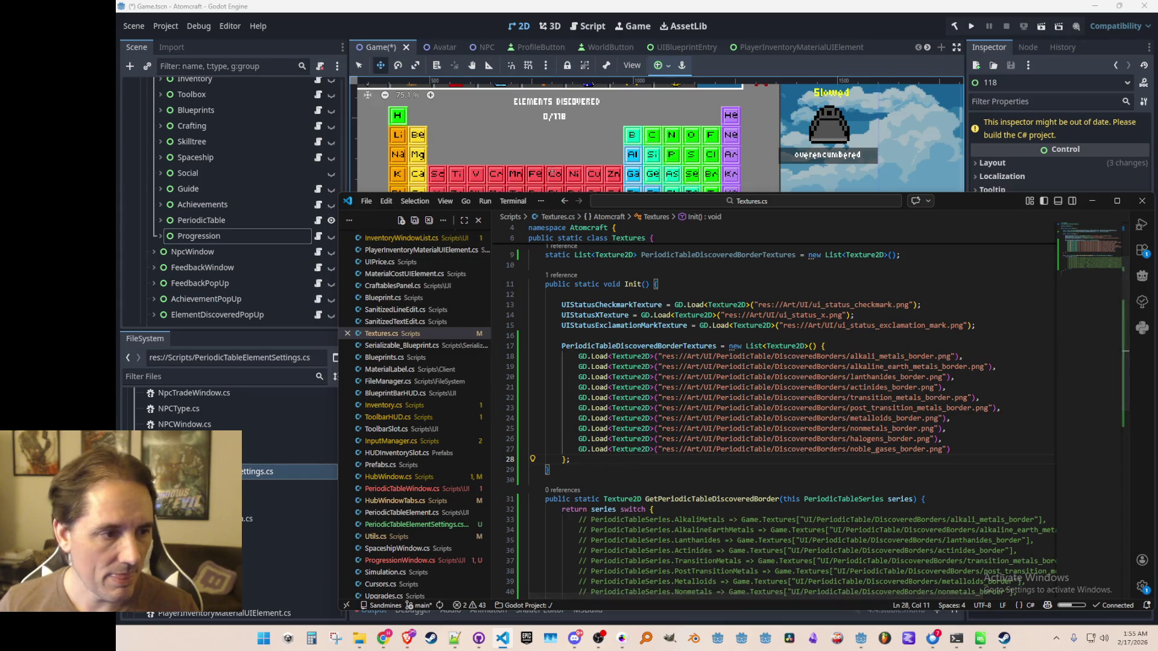
{"action": "left_click", "coordinate": [290, 457]}
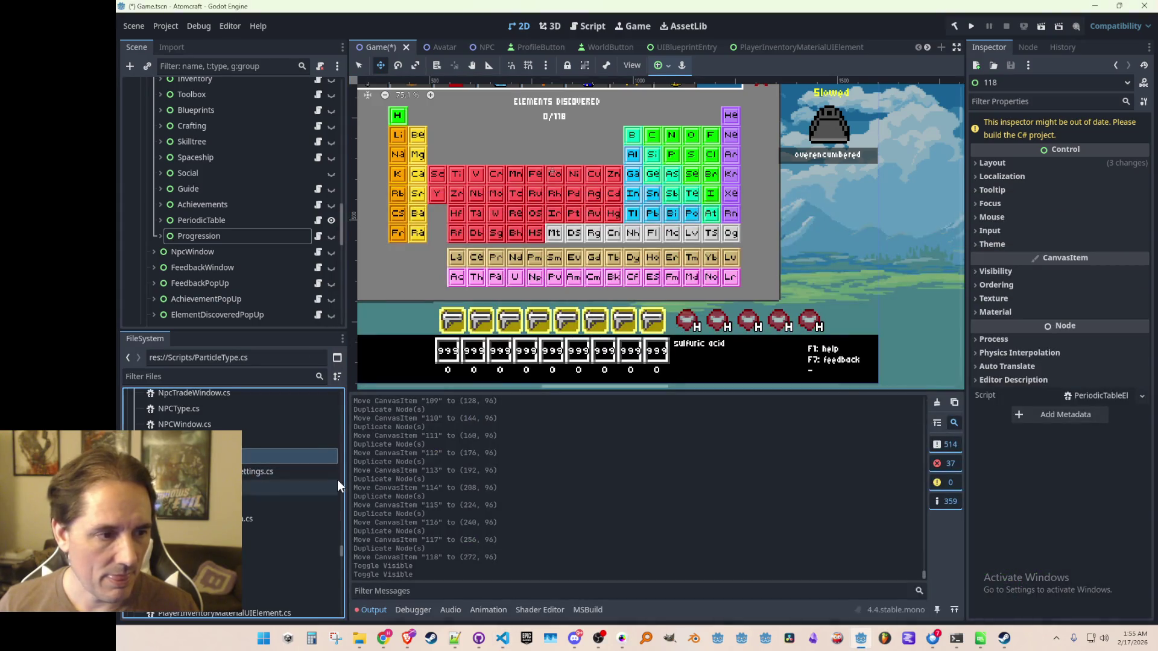
- Browse the FileSystem dock to res://Art/PeriodicTable and select element_border_discovered_blue.png
{"action": "left_click_drag", "start_coordinate": [341, 544], "coordinate": [342, 400]}
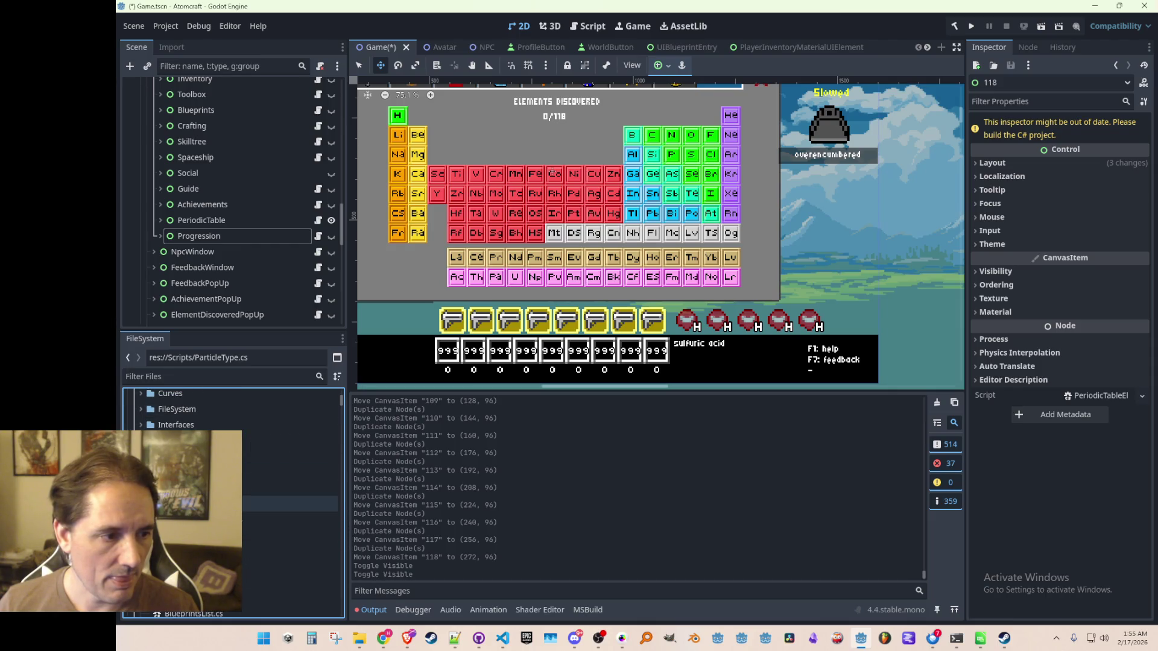
{"action": "scroll", "coordinate": [273, 441], "scroll_direction": "up", "scroll_amount": 3}
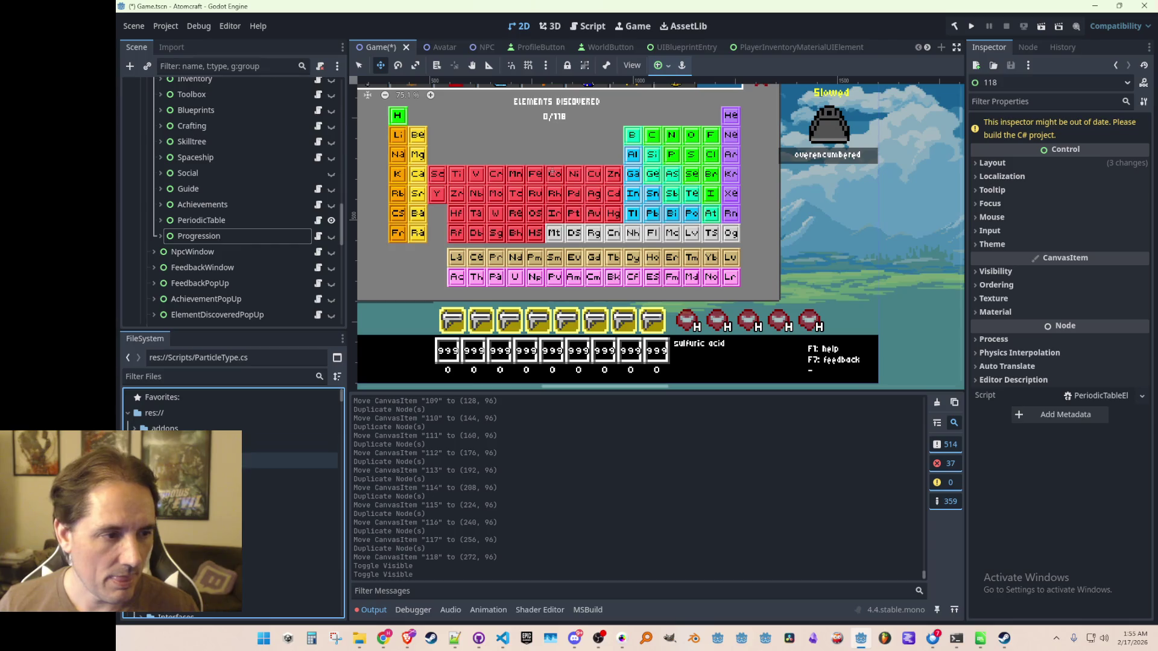
{"action": "left_click", "coordinate": [289, 445]}
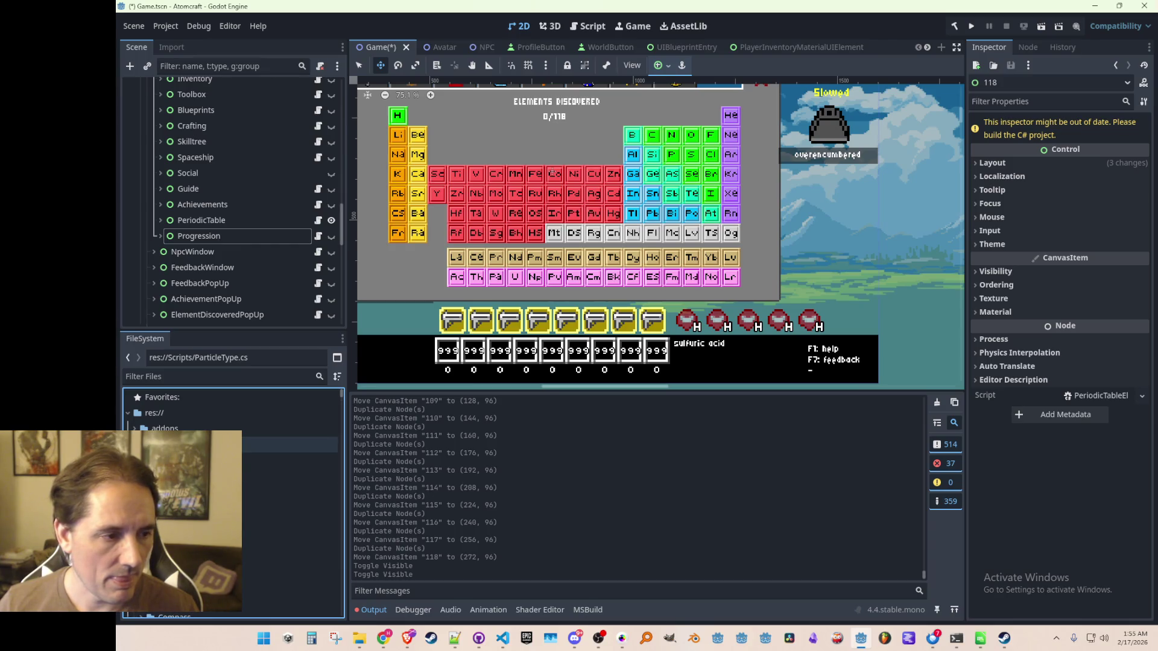
{"action": "scroll", "coordinate": [290, 479], "scroll_direction": "down", "scroll_amount": 5}
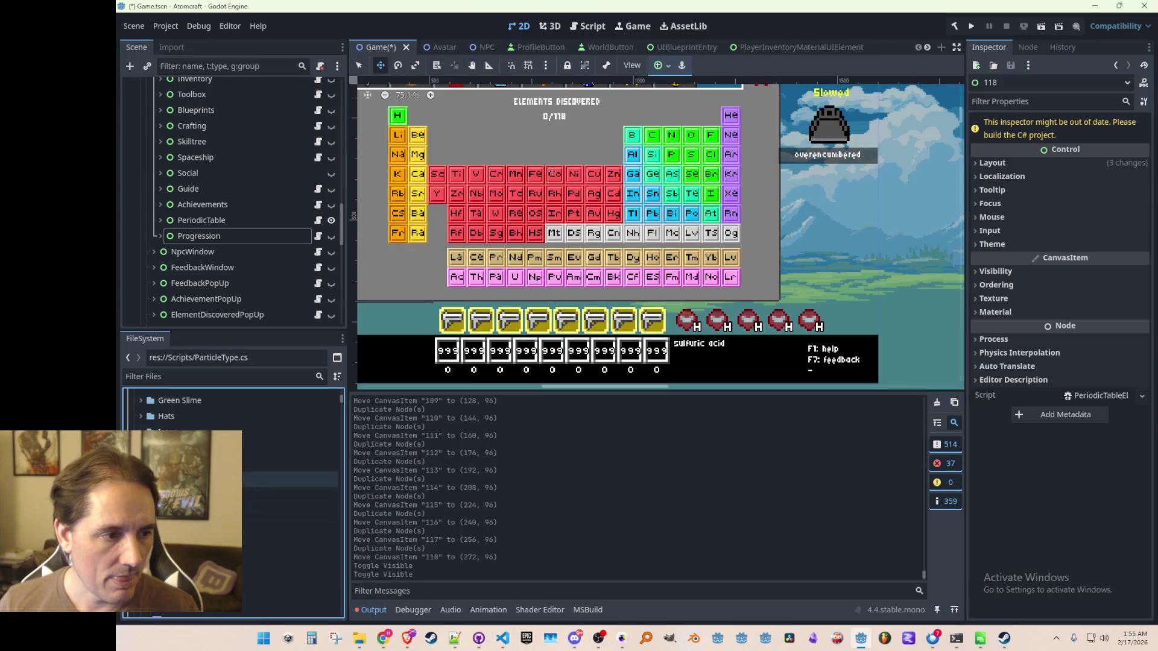
{"action": "double_click", "coordinate": [290, 465]}
{"action": "scroll", "coordinate": [290, 446], "scroll_direction": "down", "scroll_amount": 3}
{"action": "scroll", "coordinate": [243, 486], "scroll_direction": "down", "scroll_amount": 8}
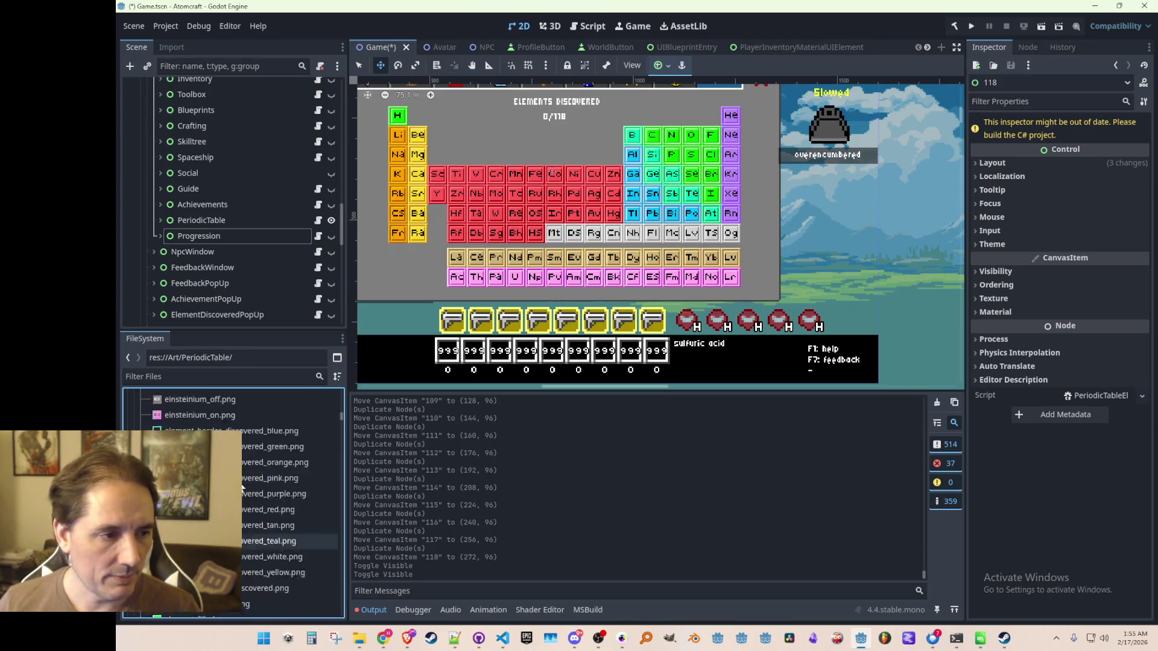
{"action": "left_click", "coordinate": [248, 434]}
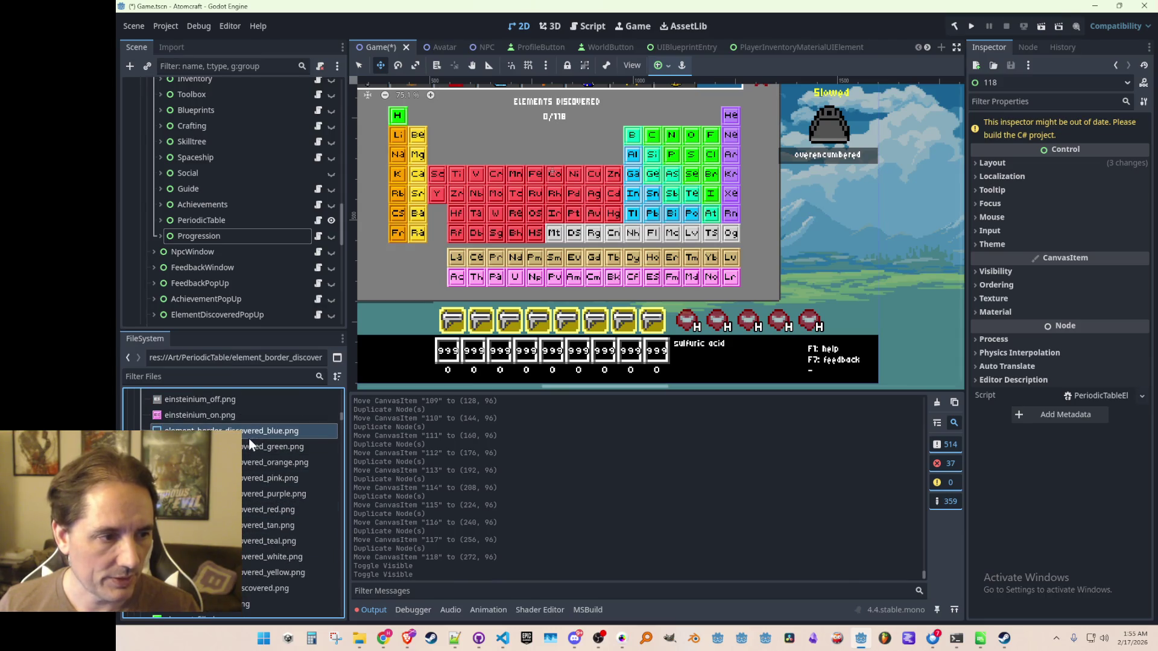
- Delete "UI/" from all ten border texture paths on lines 18–27 using multiple cursors
{"action": "key", "text": "alt+Tab"}
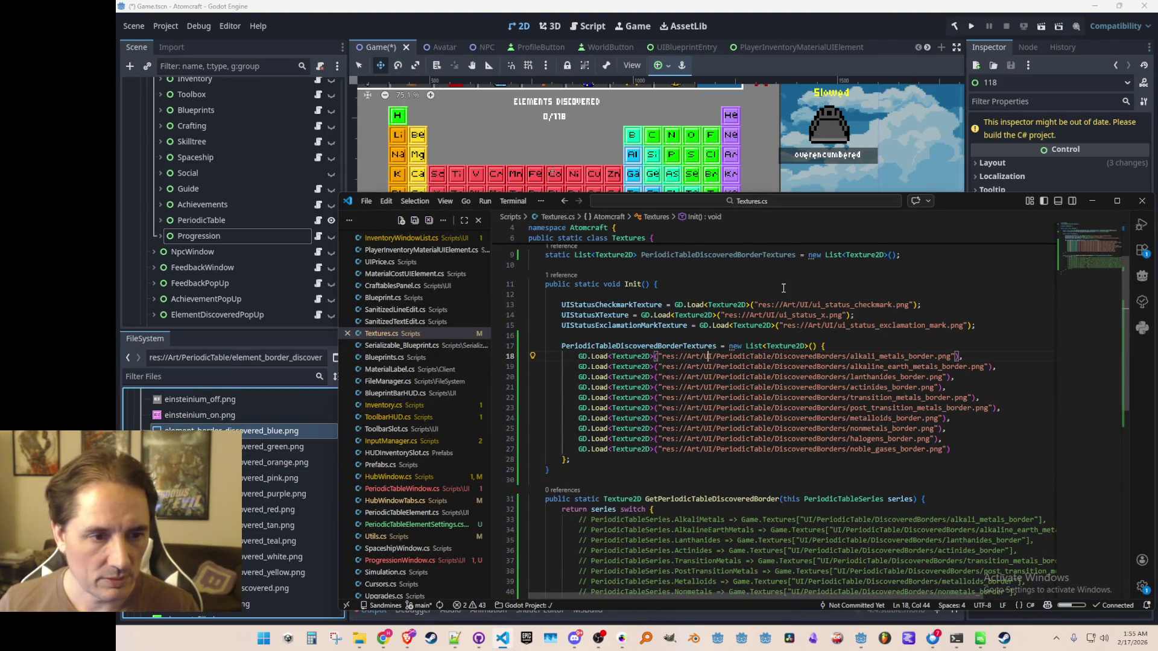
{"action": "key", "text": "BackSpace"}
{"action": "key", "text": "Delete"}
{"action": "key", "text": "Delete"}
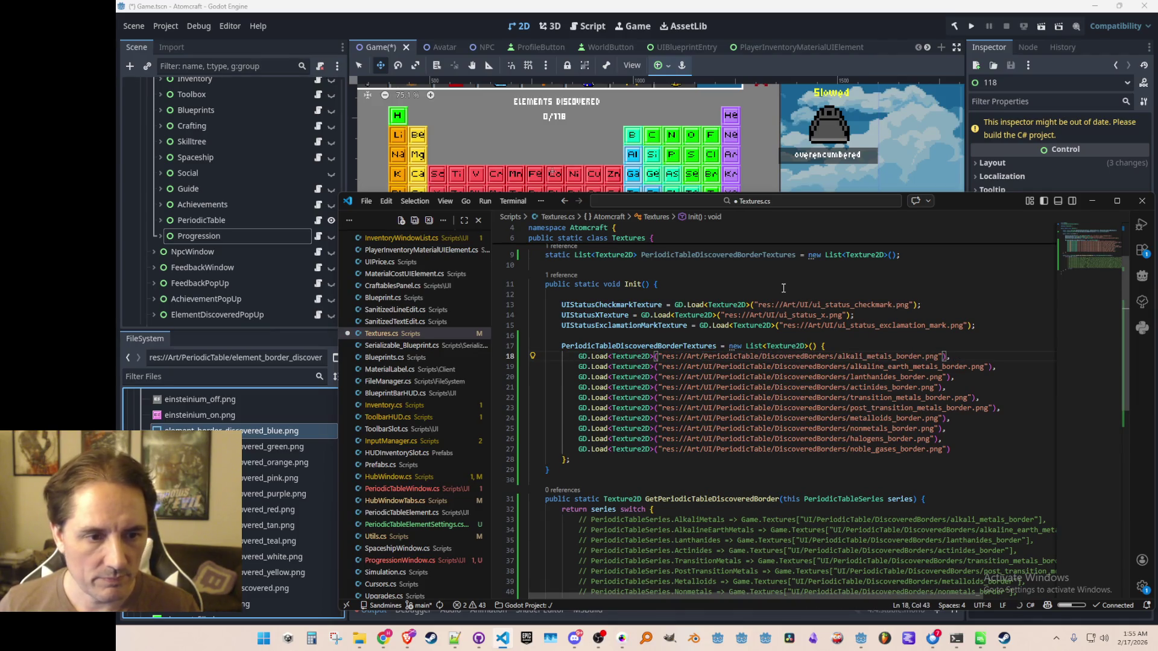
{"action": "key", "text": "Down"}
{"action": "key", "text": "ctrl+alt+Down"}
{"action": "key", "text": "ctrl+alt+Down"}
{"action": "key", "text": "ctrl+alt+Down"}
{"action": "key", "text": "Delete"}
{"action": "key", "text": "Delete"}
{"action": "key", "text": "Delete"}
{"action": "key", "text": "Escape"}
{"action": "key", "text": "Down"}
{"action": "key", "text": "ctrl+alt+Down"}
{"action": "key", "text": "ctrl+alt+Down"}
{"action": "key", "text": "ctrl+alt+Down"}
{"action": "key", "text": "Delete"}
{"action": "key", "text": "Delete"}
{"action": "key", "text": "Delete"}
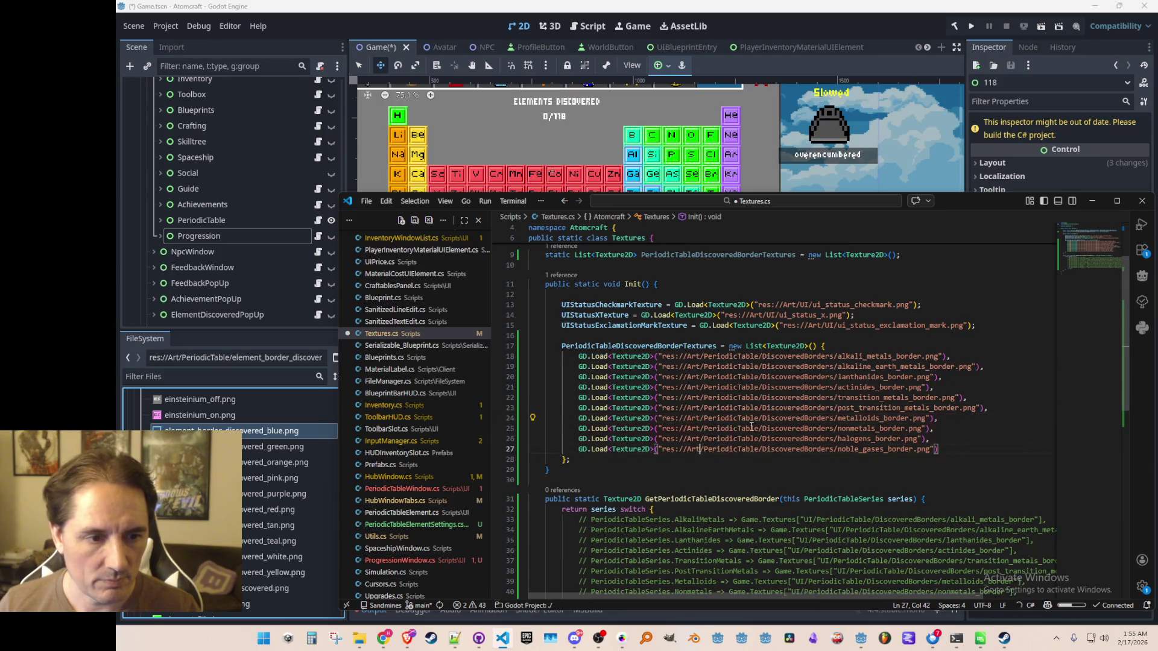
- Change the first border texture path's file name to element_border
{"action": "left_click", "coordinate": [781, 357]}
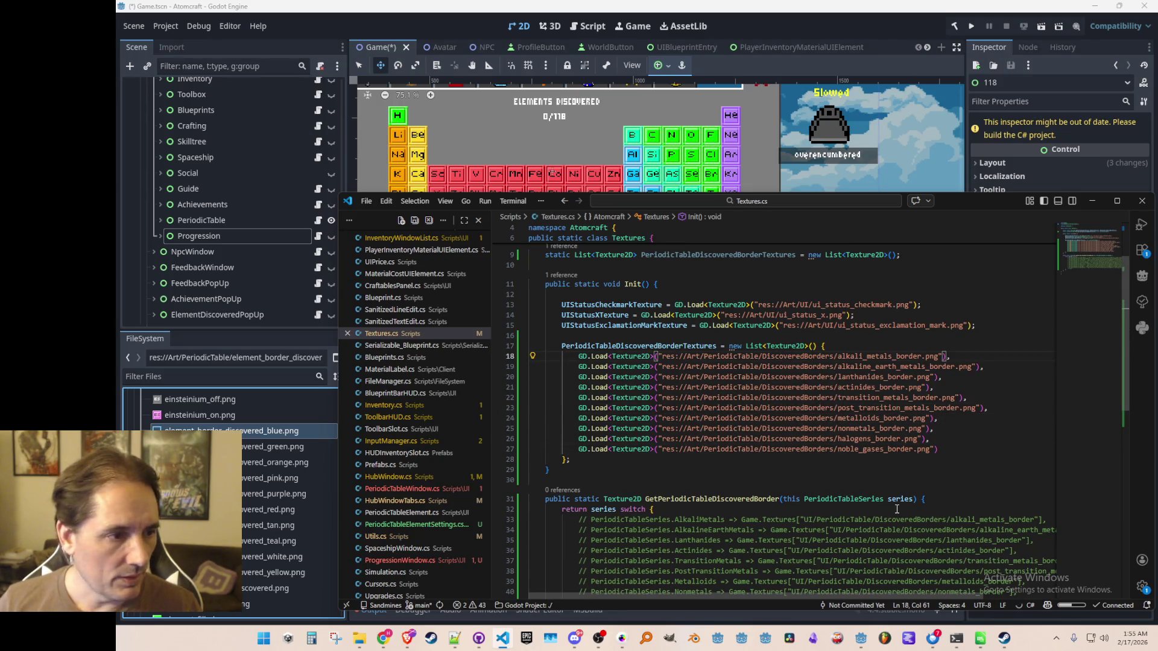
{"action": "key", "text": "ctrl+shift+Right"}
{"action": "key", "text": "ctrl+shift+Right"}
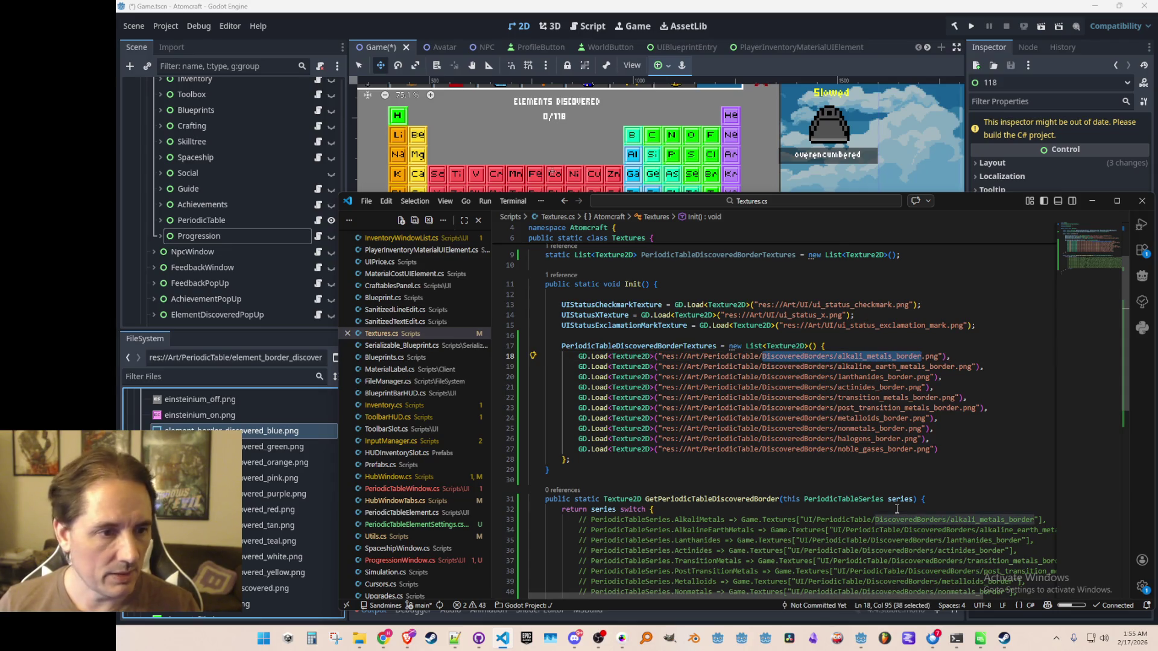
{"action": "type", "text": "element_bor"}
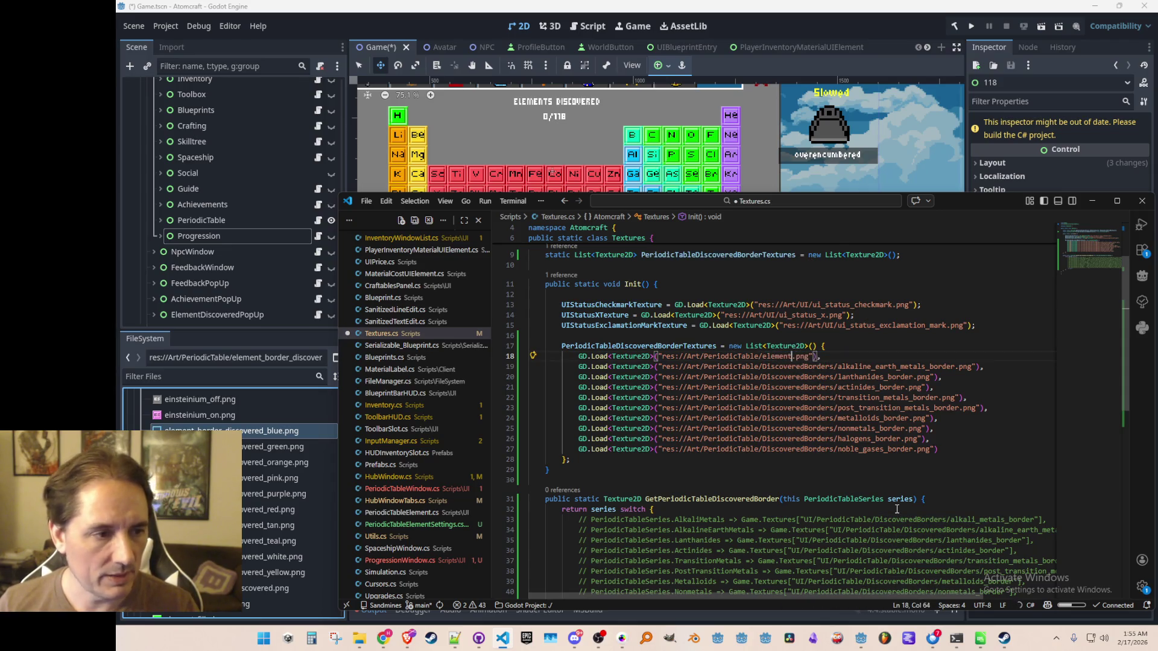
{"action": "type", "text": "der"}
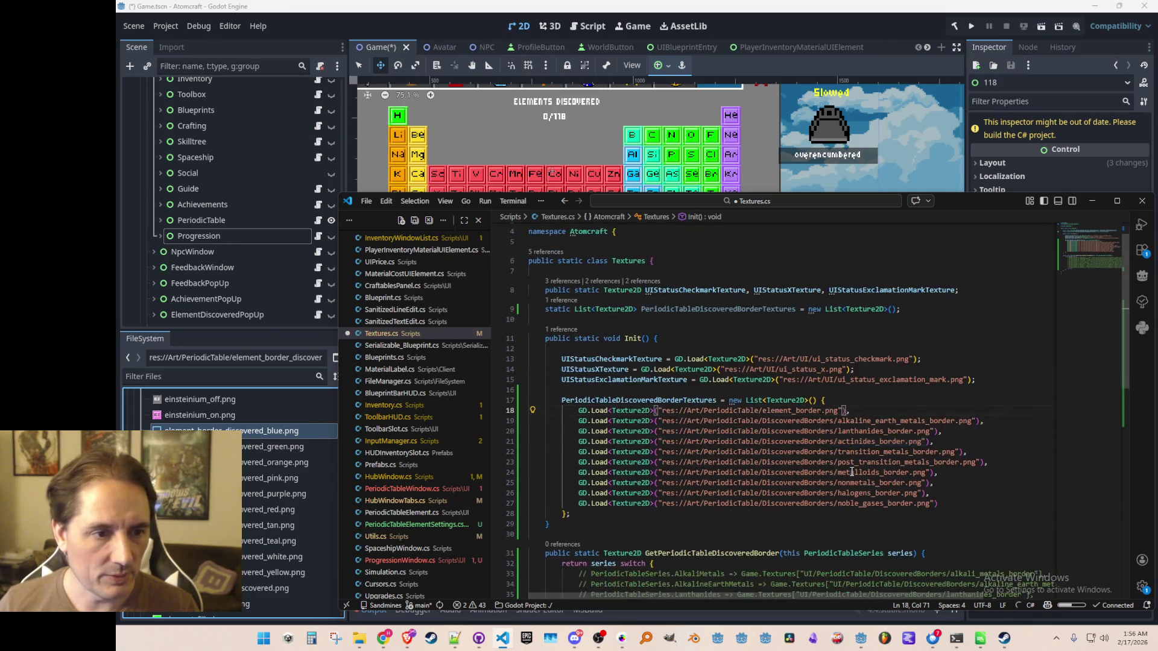
{"action": "scroll", "coordinate": [863, 474], "scroll_direction": "down", "scroll_amount": 3}
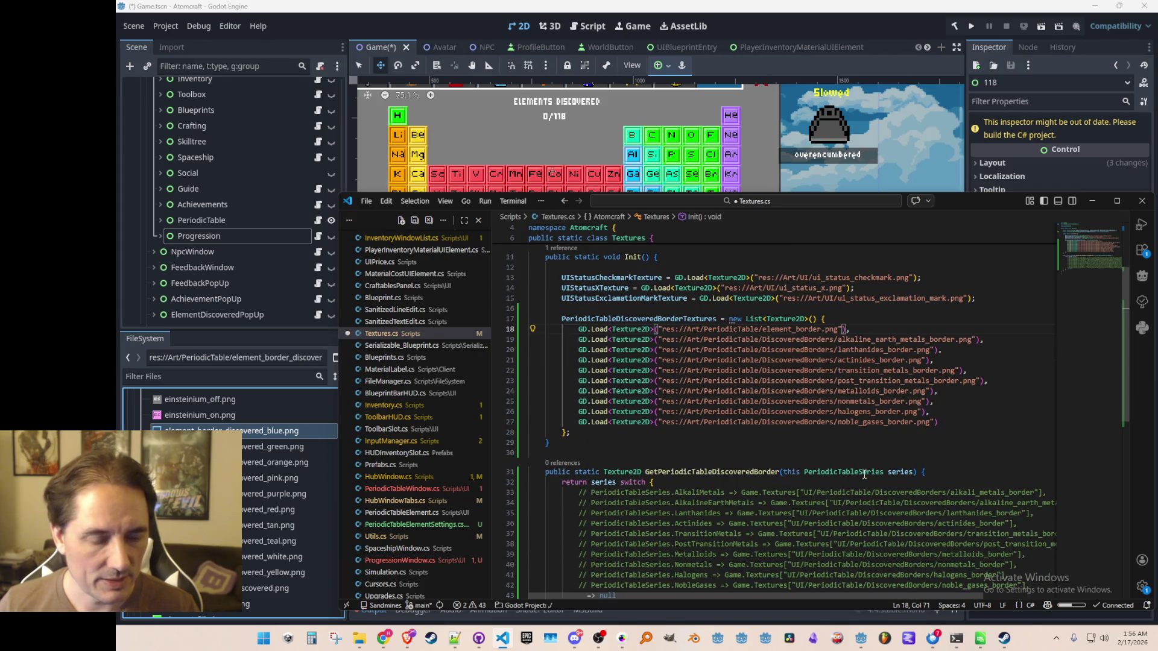
{"action": "scroll", "coordinate": [837, 413], "scroll_direction": "down", "scroll_amount": 4}
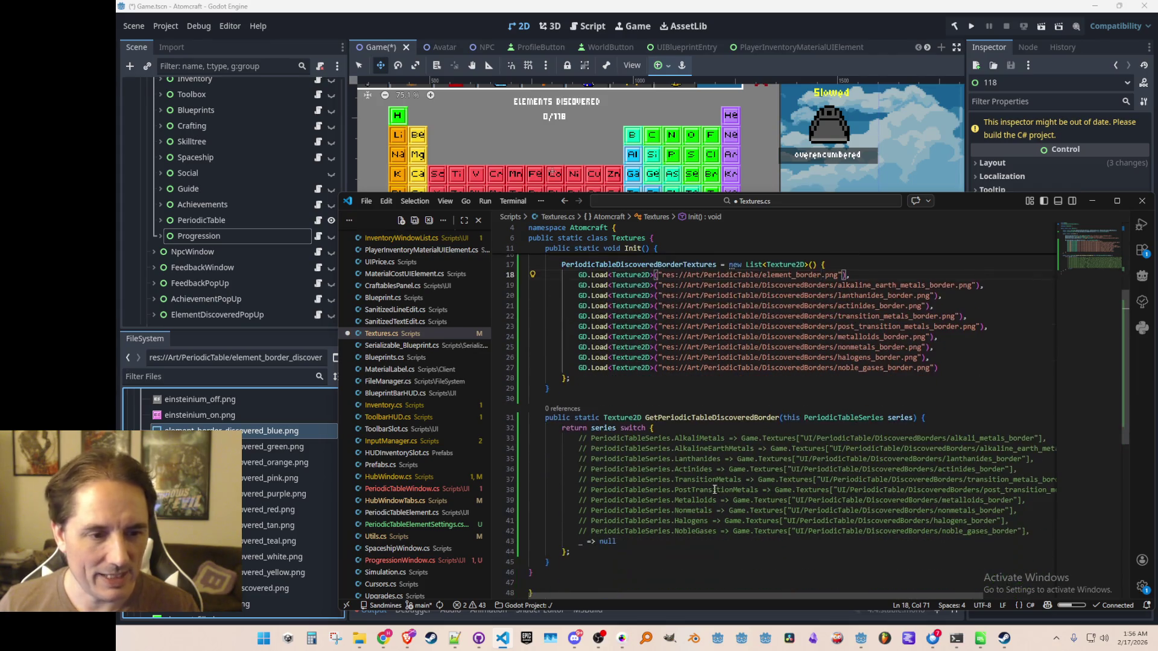
{"action": "scroll", "coordinate": [795, 440], "scroll_direction": "up", "scroll_amount": 2}
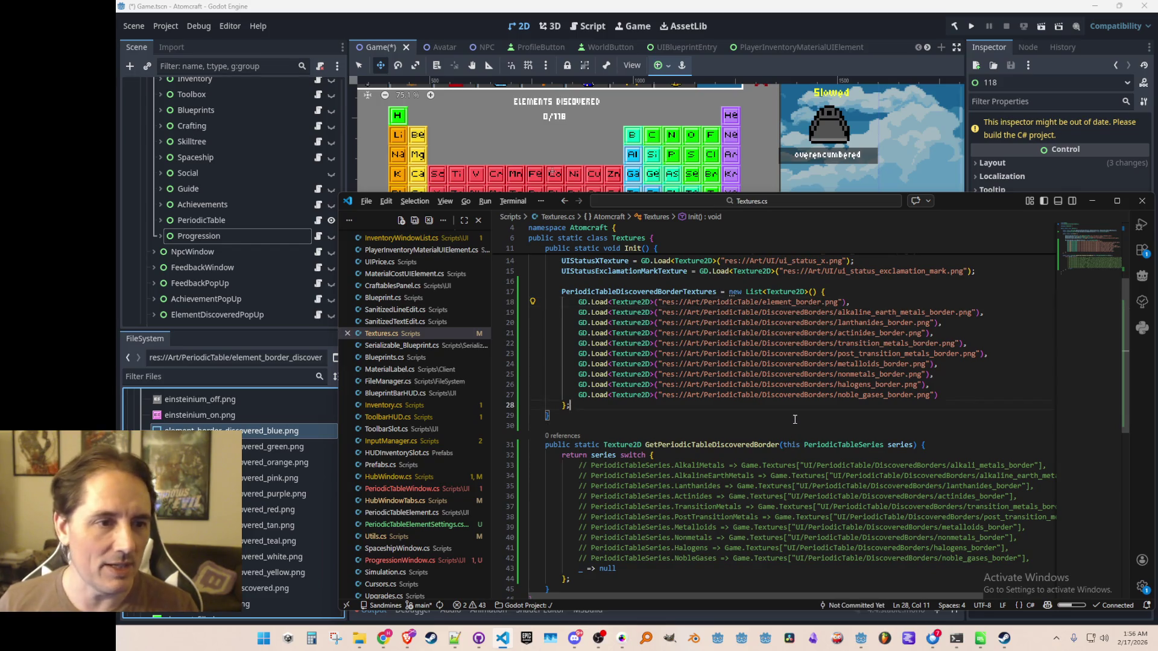
{"action": "key", "text": "ctrl+Tab"}
{"action": "key", "text": "ctrl+Tab"}
{"action": "key", "text": "ctrl+Tab"}
{"action": "key", "text": "ctrl+Tab"}
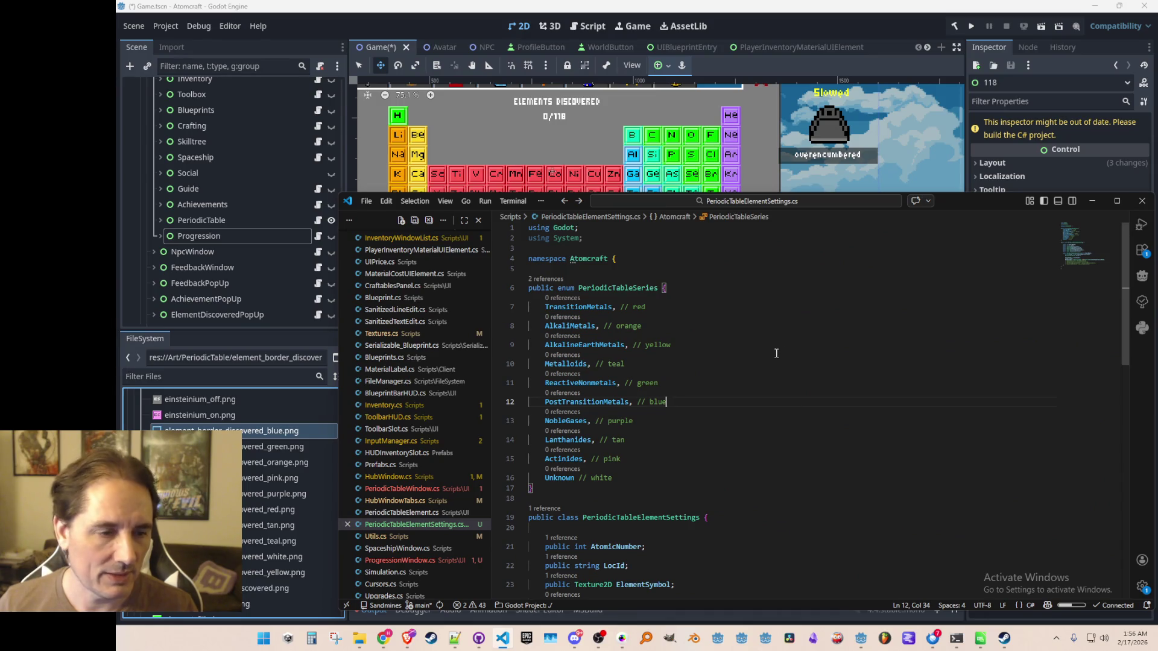
- Copy the PeriodicTableSeries enum with its border colour notes from PeriodicTableElementSettings.cs
{"action": "scroll", "coordinate": [810, 312], "scroll_direction": "down", "scroll_amount": 3}
{"action": "scroll", "coordinate": [822, 337], "scroll_direction": "up", "scroll_amount": 3}
{"action": "key", "text": "Home"}
{"action": "key", "text": "shift+Down"}
{"action": "key", "text": "shift+Down"}
{"action": "key", "text": "shift+Down"}
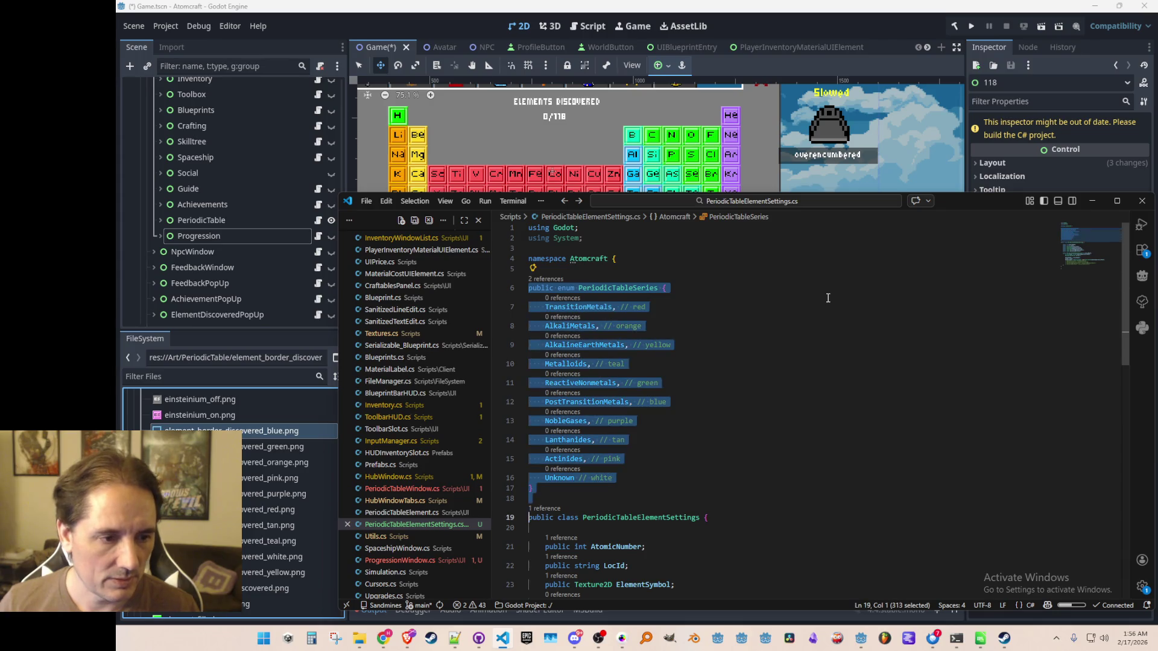
{"action": "key", "text": "ctrl+x"}
{"action": "key", "text": "ctrl+z"}
{"action": "key", "text": "Up"}
- Paste the enum at line 16 of Textures.cs and comment it out
{"action": "key", "text": "alt+Left"}
{"action": "key", "text": "alt+Left"}
{"action": "key", "text": "alt+Left"}
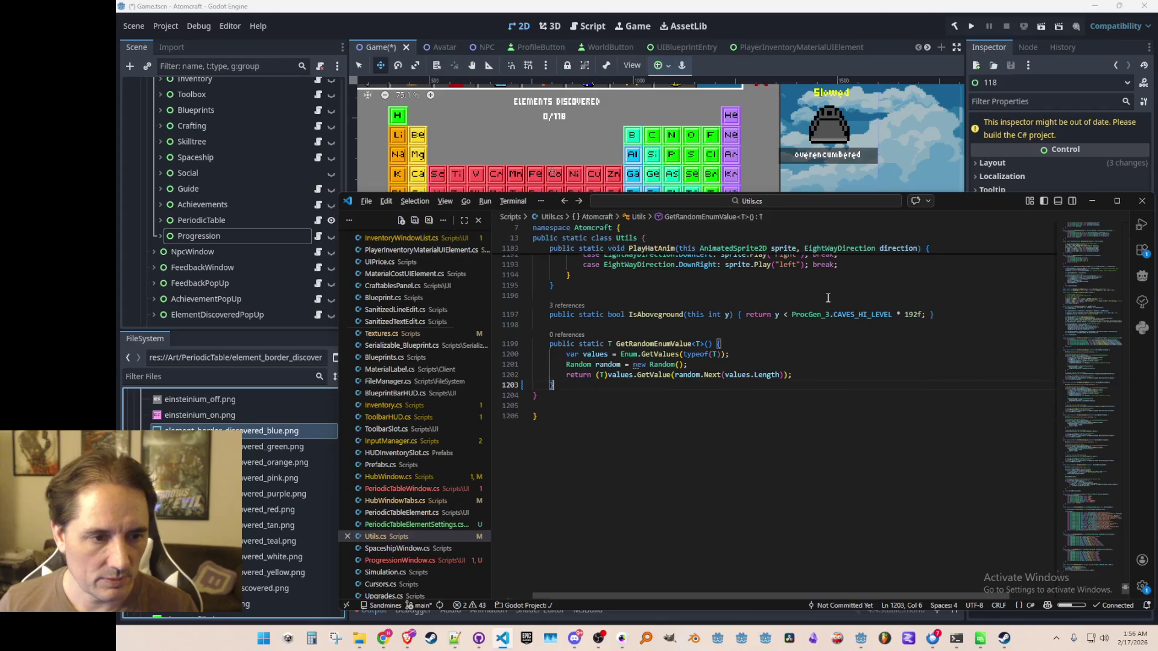
{"action": "scroll", "coordinate": [736, 331], "scroll_direction": "up", "scroll_amount": 2}
{"action": "left_click", "coordinate": [998, 329]}
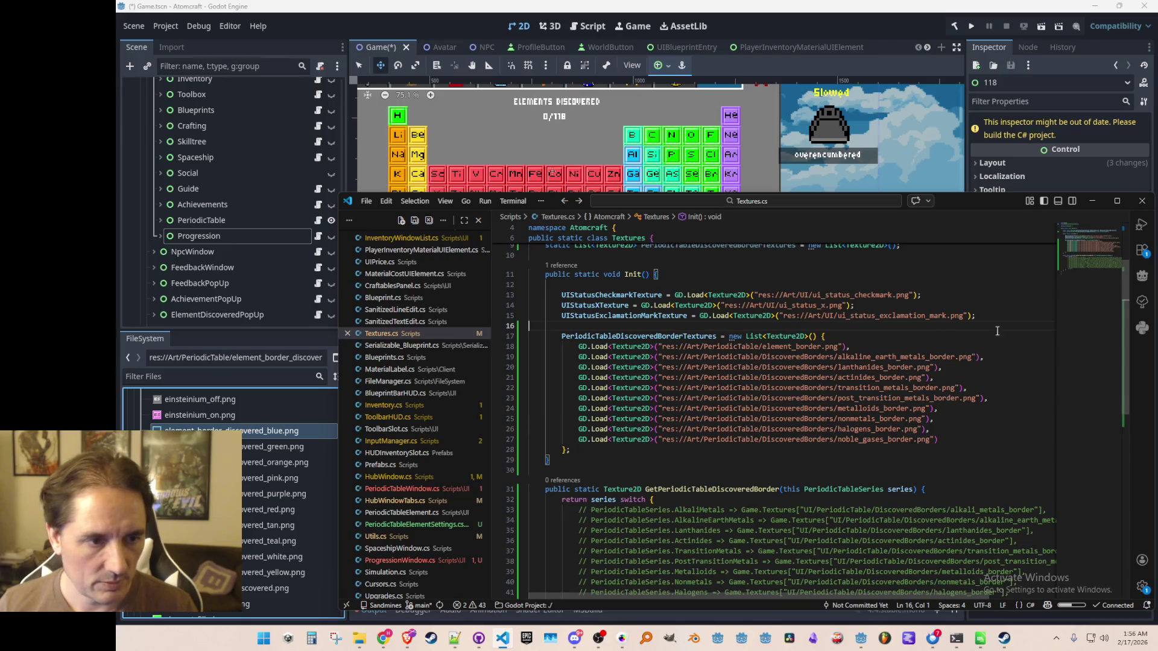
{"action": "key", "text": "ctrl+v"}
{"action": "key", "text": "shift+Up"}
{"action": "key", "text": "shift+Up"}
{"action": "key", "text": "shift+Up"}
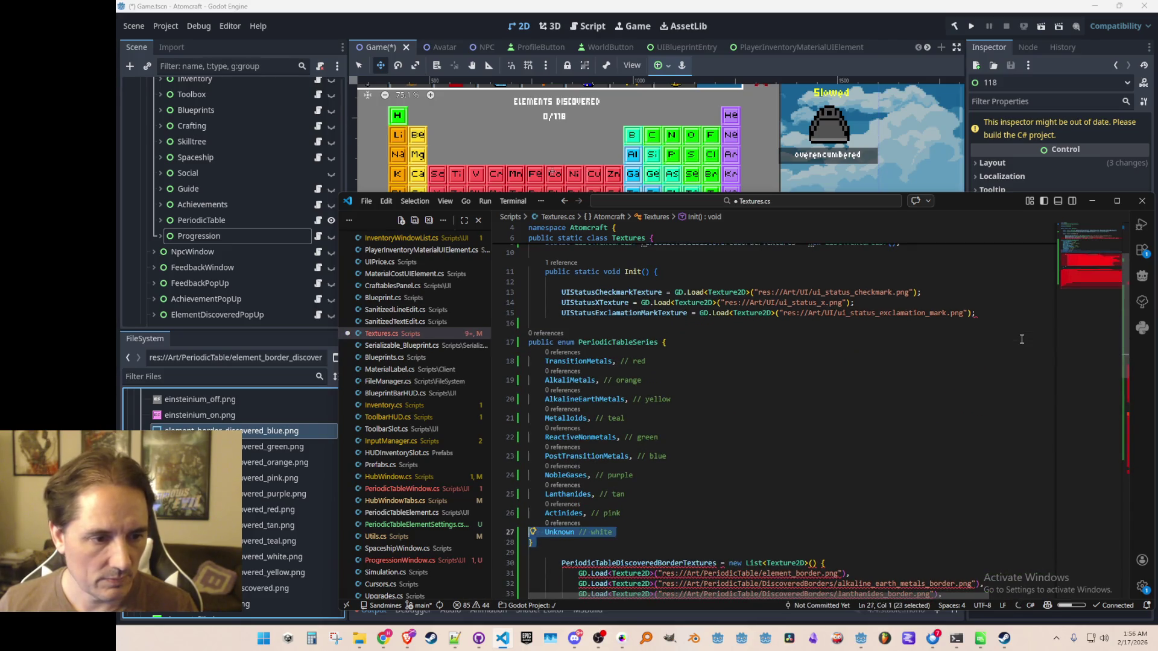
{"action": "key", "text": "shift+Down"}
{"action": "key", "text": "shift+Down"}
{"action": "key", "text": "shift+Down"}
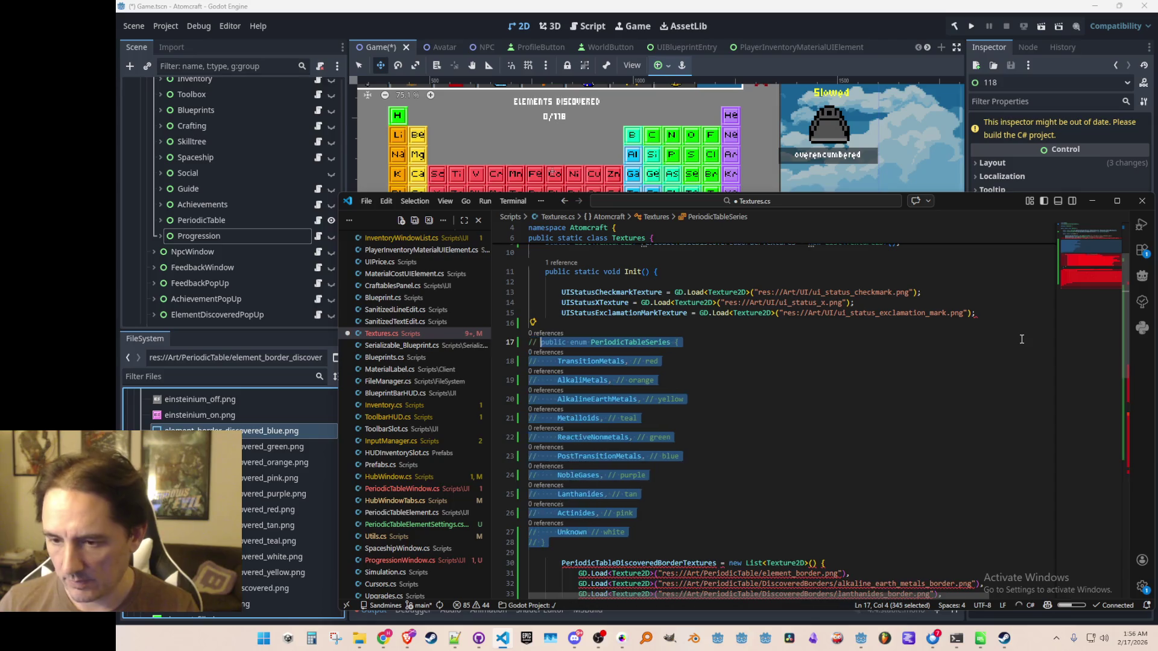
{"action": "key", "text": "ctrl+slash"}
{"action": "key", "text": "Right"}
{"action": "scroll", "coordinate": [1049, 354], "scroll_direction": "down", "scroll_amount": 1}
{"action": "scroll", "coordinate": [959, 409], "scroll_direction": "down", "scroll_amount": 4}
{"action": "scroll", "coordinate": [958, 409], "scroll_direction": "up", "scroll_amount": 4}
{"action": "scroll", "coordinate": [959, 409], "scroll_direction": "down", "scroll_amount": 1}
- Point the first discovered-border entries, through lanthanides, at element_border_discovered_red.png
{"action": "left_click", "coordinate": [778, 424]}
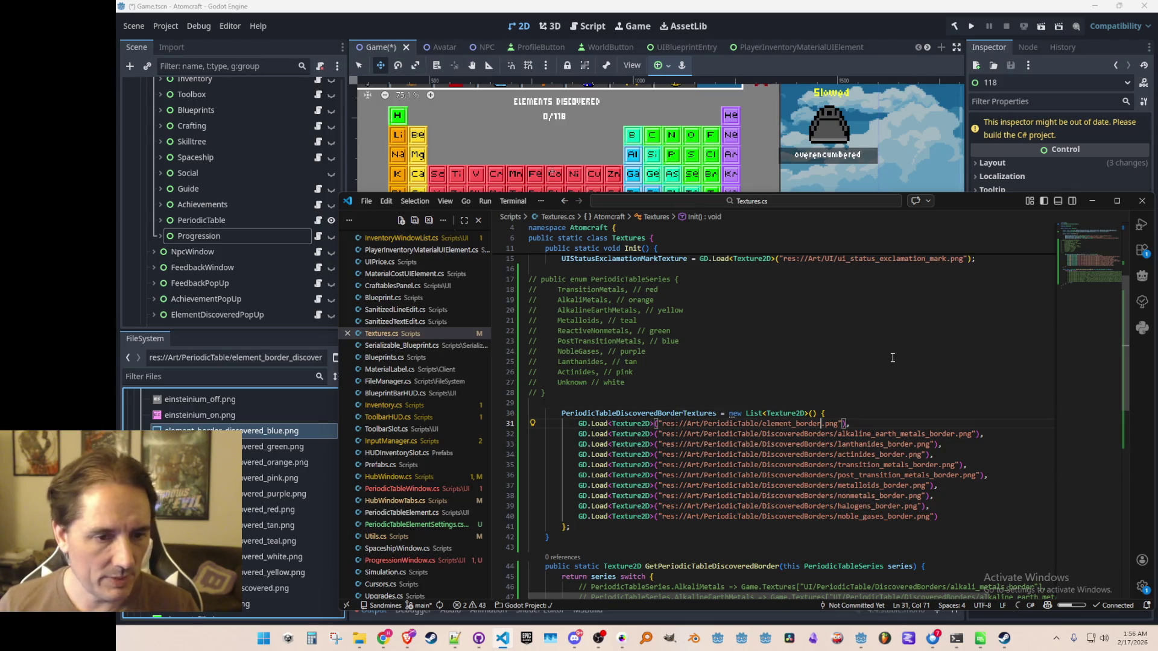
{"action": "type", "text": "_d"}
{"action": "type", "text": "iscovered"}
{"action": "type", "text": "_red"}
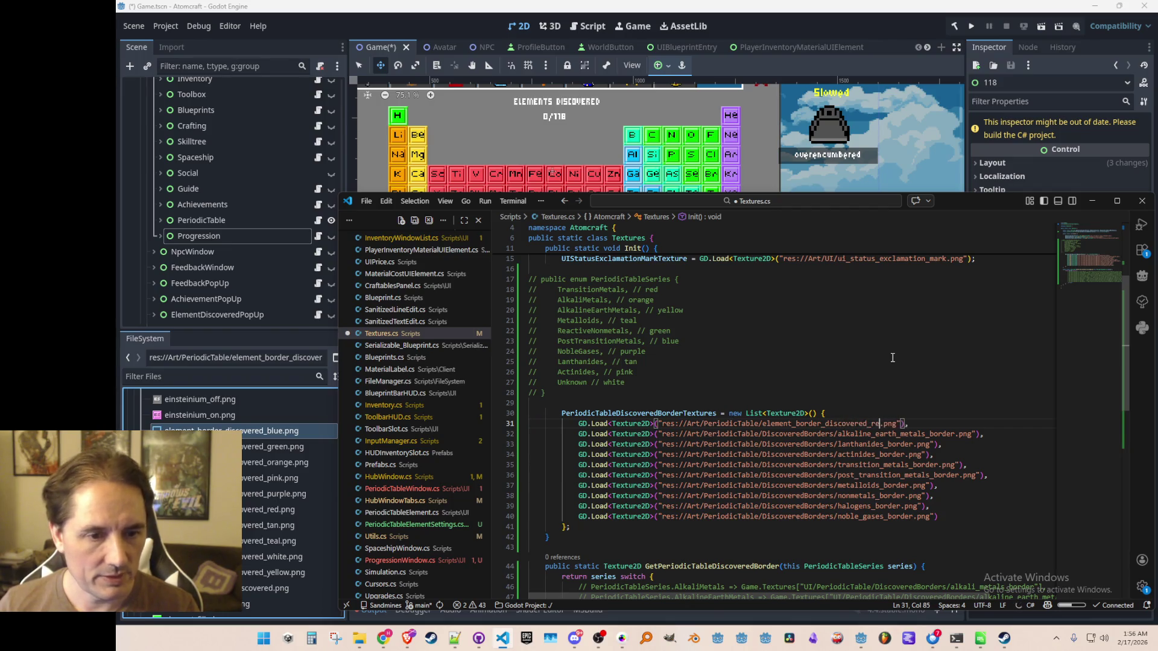
{"action": "key", "text": "ctrl+shift+Left"}
{"action": "key", "text": "Down"}
{"action": "key", "text": "shift+End"}
{"action": "key", "text": "shift+Left"}
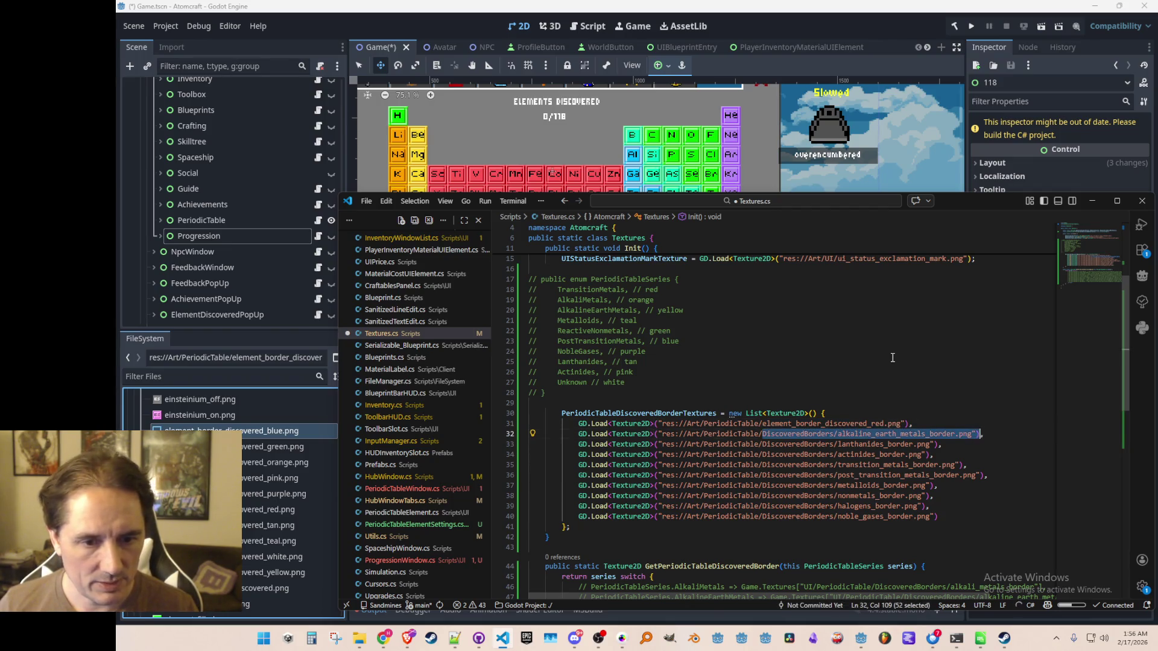
{"action": "key", "text": "shift+Left"}
{"action": "key", "text": "shift+Left"}
{"action": "key", "text": "shift+Left"}
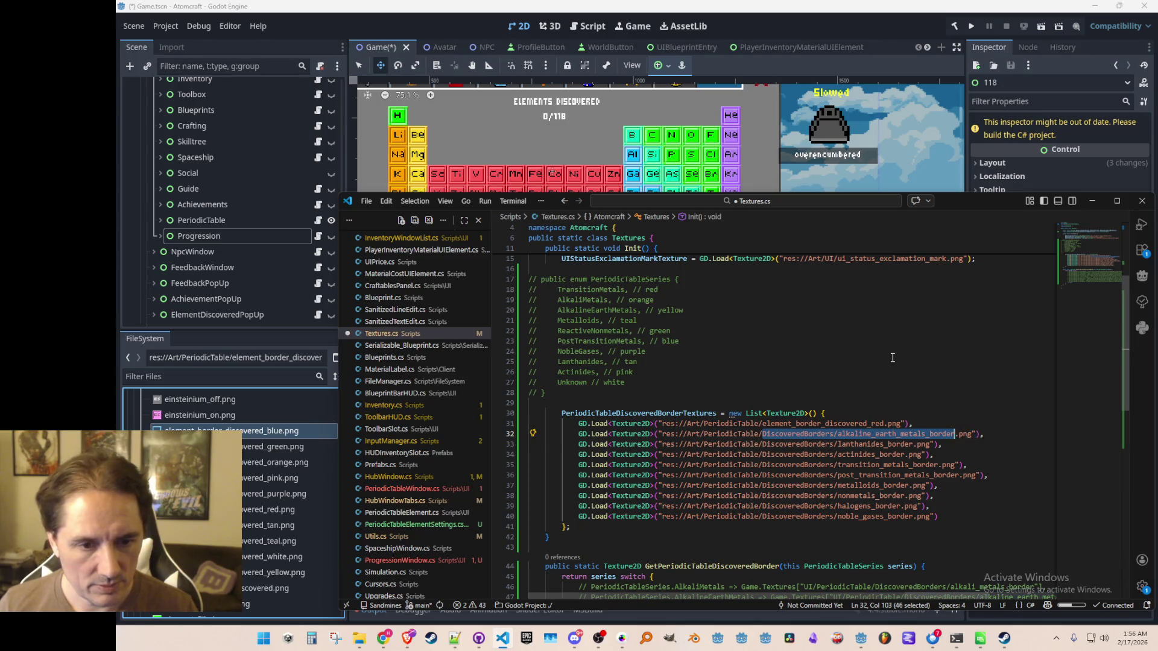
{"action": "key", "text": "ctrl+v"}
{"action": "key", "text": "Down"}
{"action": "key", "text": "ctrl+Left"}
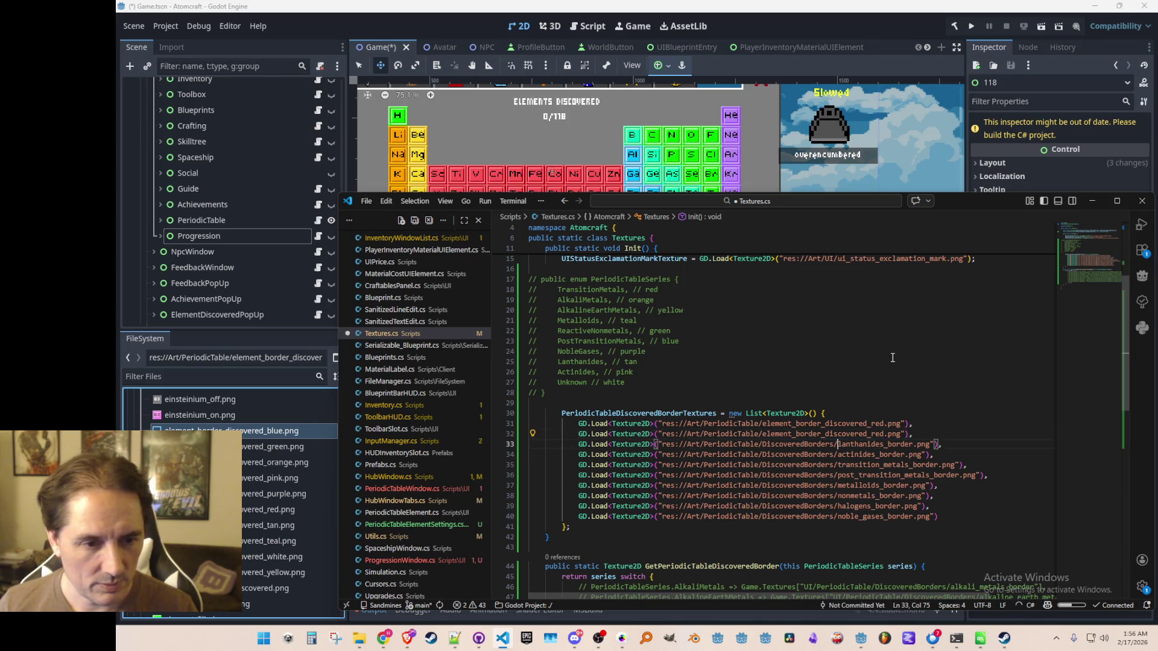
{"action": "key", "text": "shift+End"}
{"action": "key", "text": "shift+Left"}
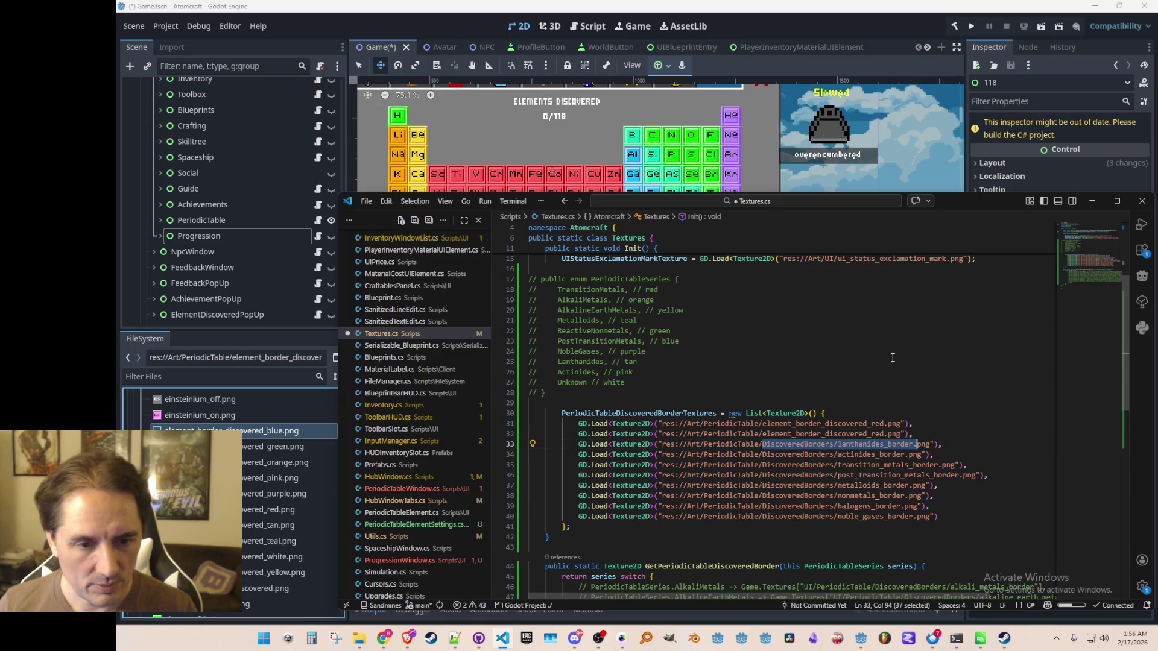
{"action": "key", "text": "ctrl+v"}
- Point the actinides, transition metals and remaining discovered-border entries at the red border file too
{"action": "left_click", "coordinate": [794, 456]}
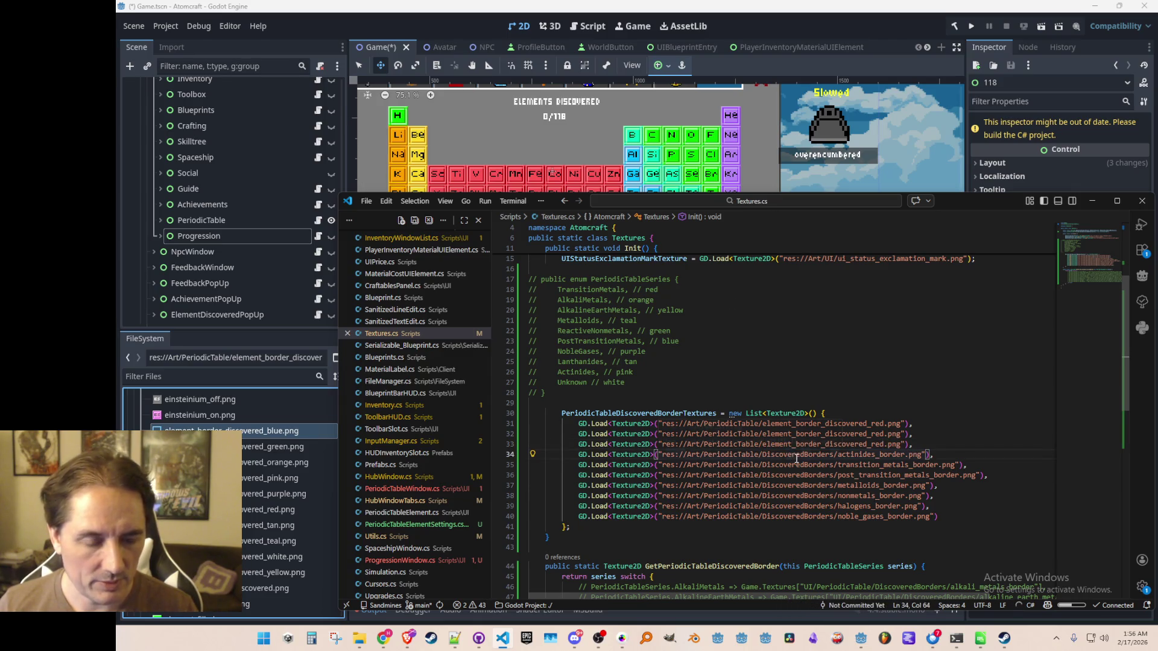
{"action": "key", "text": "shift+End"}
{"action": "key", "text": "shift+Left"}
{"action": "key", "text": "shift+Left"}
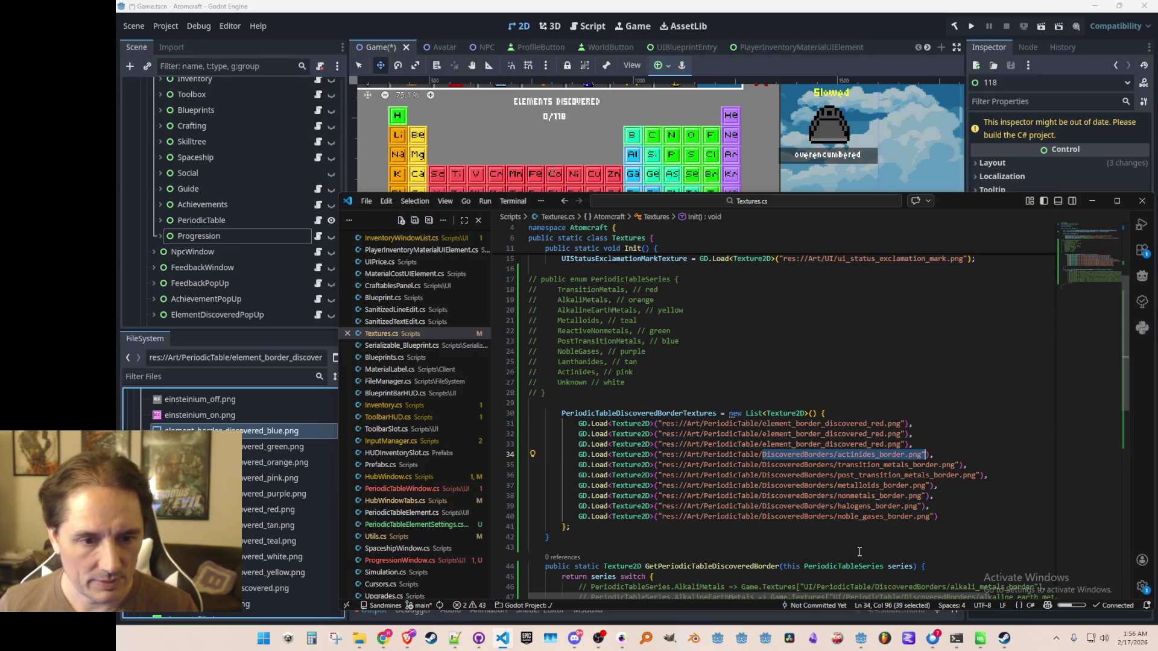
{"action": "key", "text": "ctrl+v"}
{"action": "key", "text": "Down"}
{"action": "key", "text": "ctrl+Left"}
{"action": "key", "text": "shift+End"}
{"action": "key", "text": "shift+Left"}
{"action": "key", "text": "shift+Left"}
{"action": "key", "text": "ctrl+v"}
{"action": "key", "text": "Down"}
{"action": "key", "text": "ctrl+Right"}
{"action": "key", "text": "ctrl+shift+Left"}
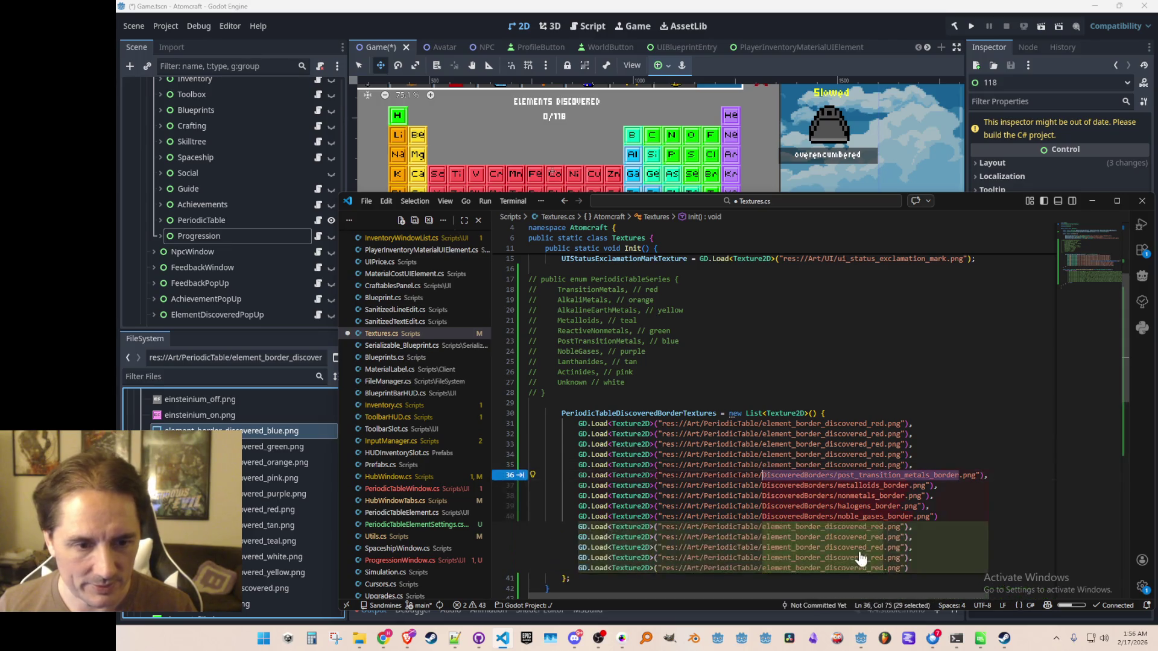
{"action": "key", "text": "Tab"}
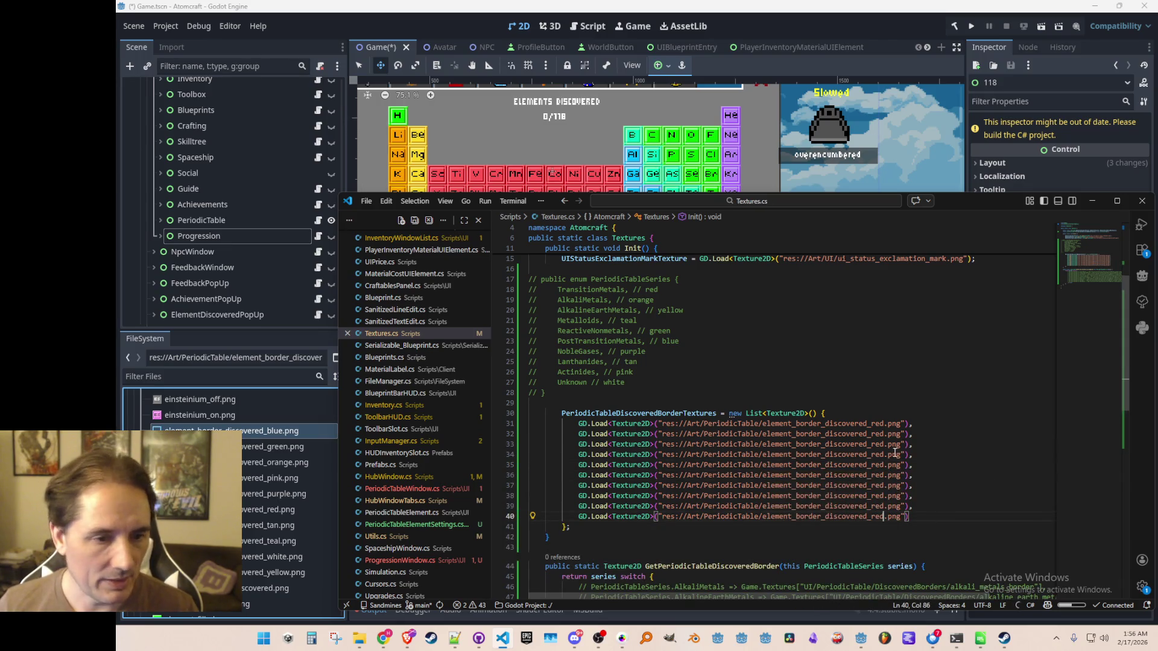
- Change the entry colours to orange onward, finishing with pink and white, and save
{"action": "left_click", "coordinate": [872, 434]}
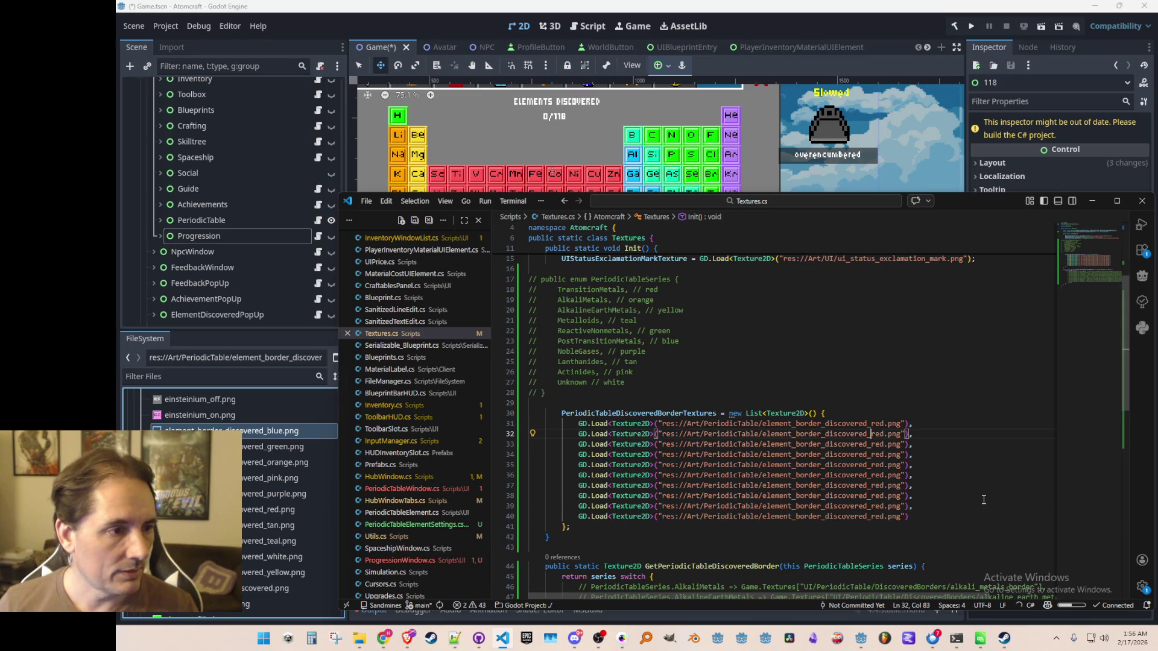
{"action": "key", "text": "ctrl+shift+Right"}
{"action": "type", "text": "orange"}
{"action": "key", "text": "Tab"}
{"action": "key", "text": "Tab"}
{"action": "key", "text": "Tab"}
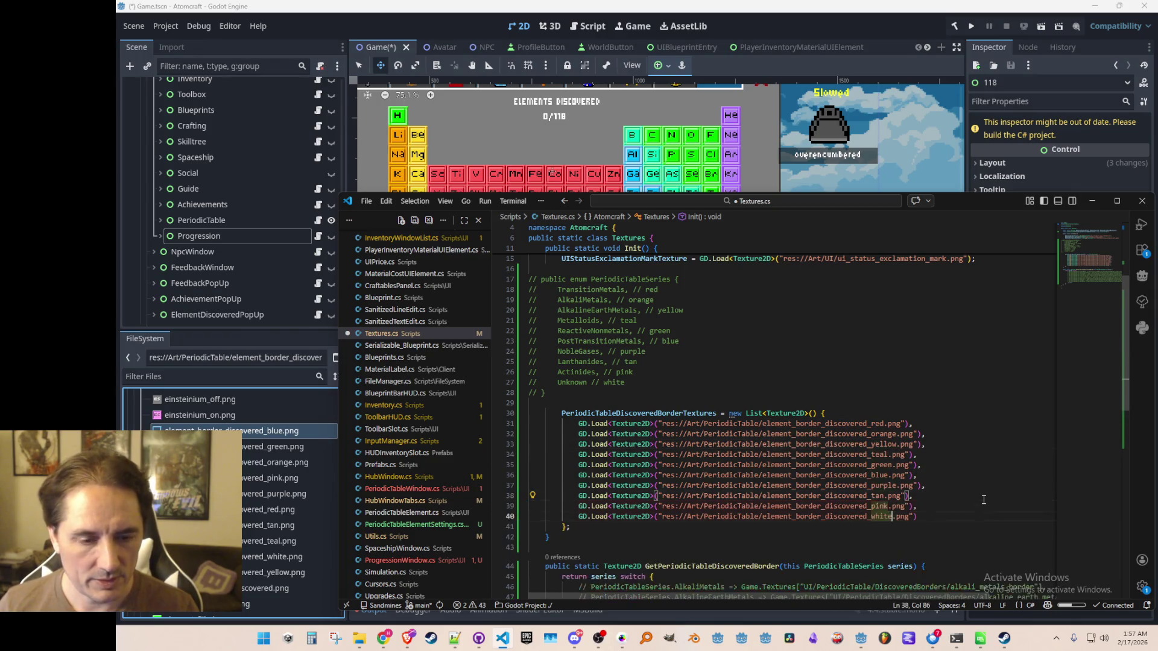
{"action": "key", "text": "ctrl+s"}
- Delete the commented-out PeriodicTableSeries enum block
{"action": "left_click", "coordinate": [808, 289]}
{"action": "key", "text": "Up"}
{"action": "key", "text": "Home"}
{"action": "key", "text": "shift+Down"}
{"action": "key", "text": "shift+Down"}
{"action": "key", "text": "shift+Down"}
{"action": "key", "text": "shift+Down"}
{"action": "key", "text": "shift+Down"}
{"action": "key", "text": "shift+Down"}
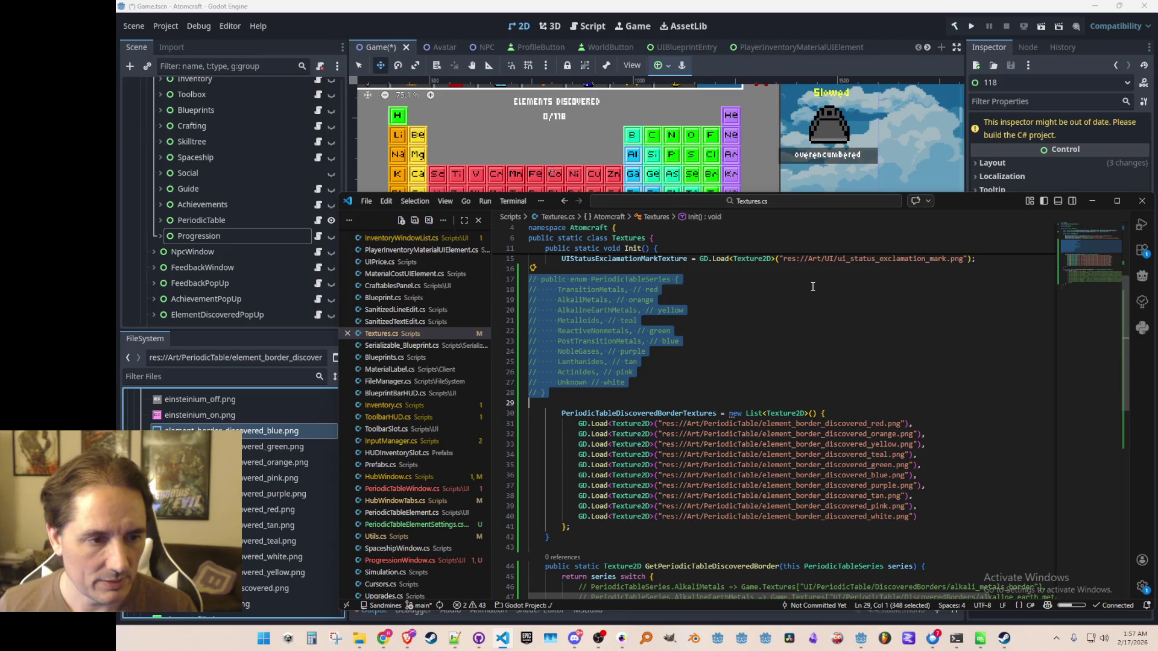
{"action": "key", "text": "BackSpace"}
{"action": "key", "text": "BackSpace"}
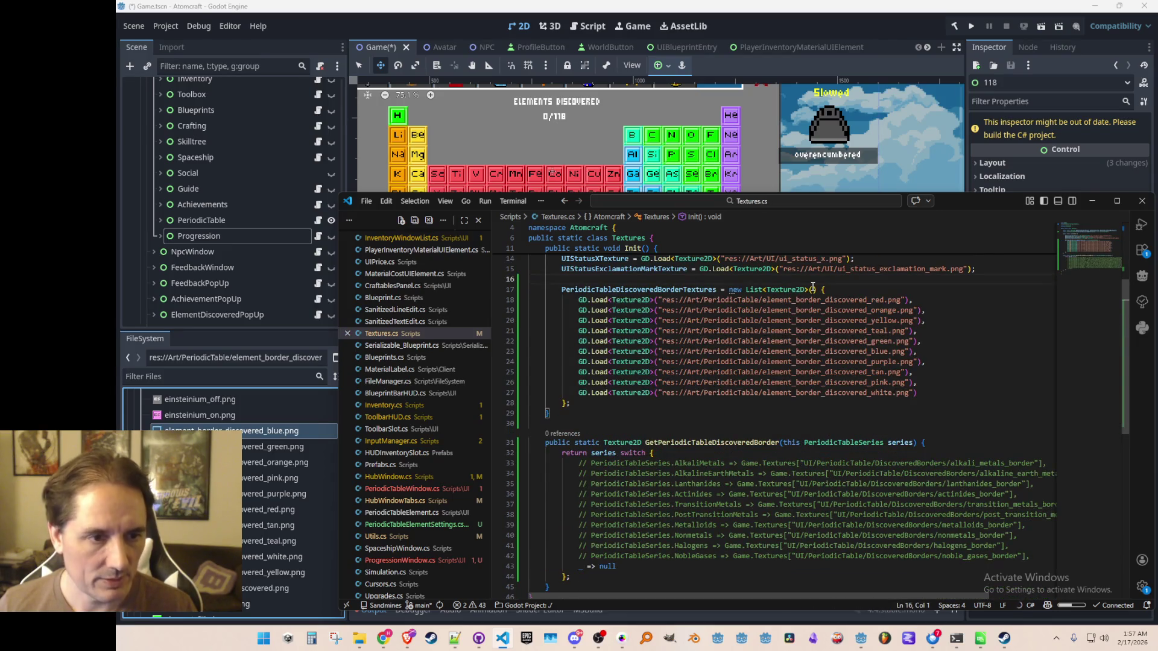
{"action": "key", "text": "Down"}
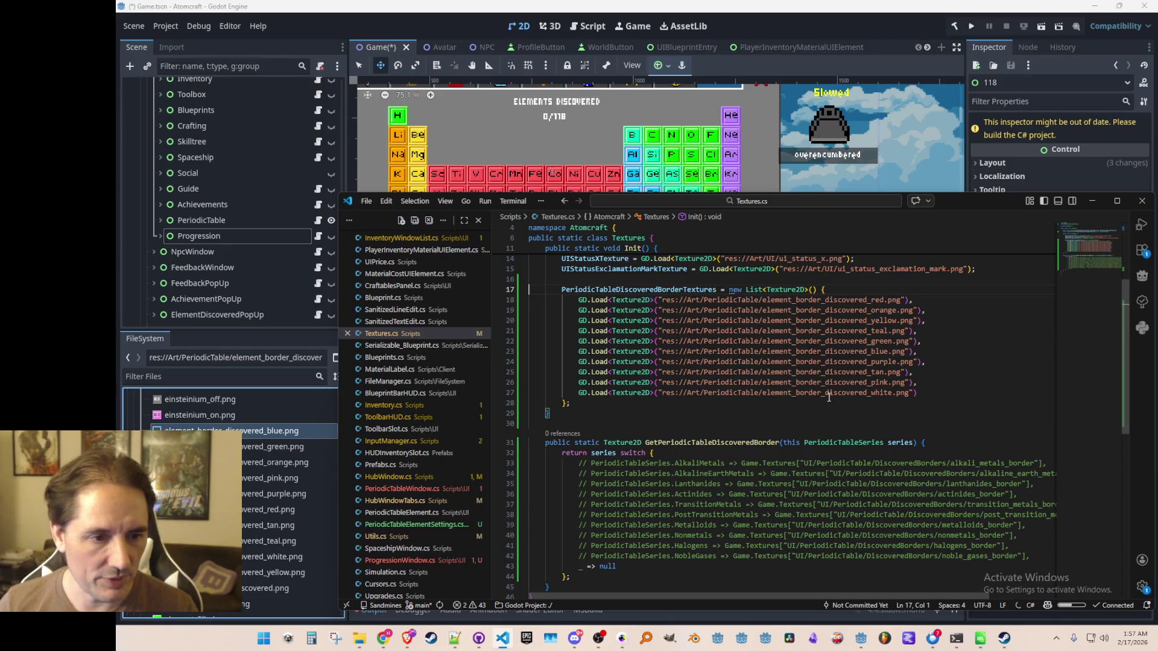
- Replace the getter's old commented switch cases with suggested series-to-texture cases
{"action": "scroll", "coordinate": [829, 396], "scroll_direction": "down", "scroll_amount": 1}
{"action": "left_click", "coordinate": [813, 435]}
{"action": "key", "text": "Home"}
{"action": "key", "text": "shift+Down"}
{"action": "key", "text": "shift+Down"}
{"action": "key", "text": "shift+Down"}
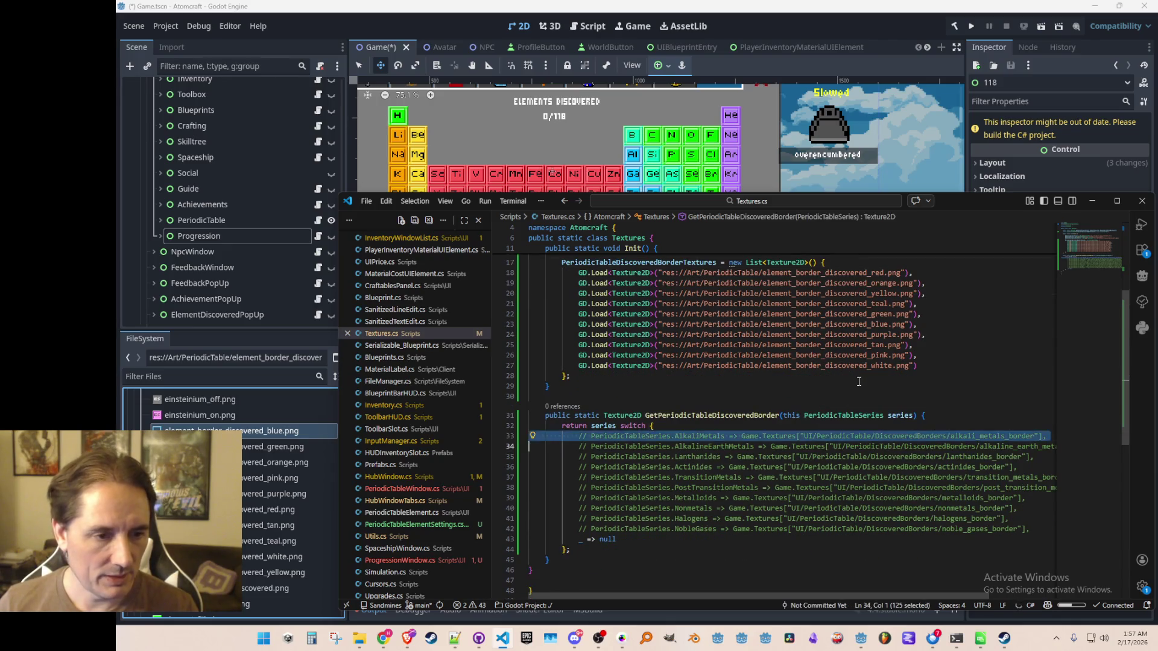
{"action": "key", "text": "Delete"}
{"action": "key", "text": "End"}
{"action": "key", "text": "Return"}
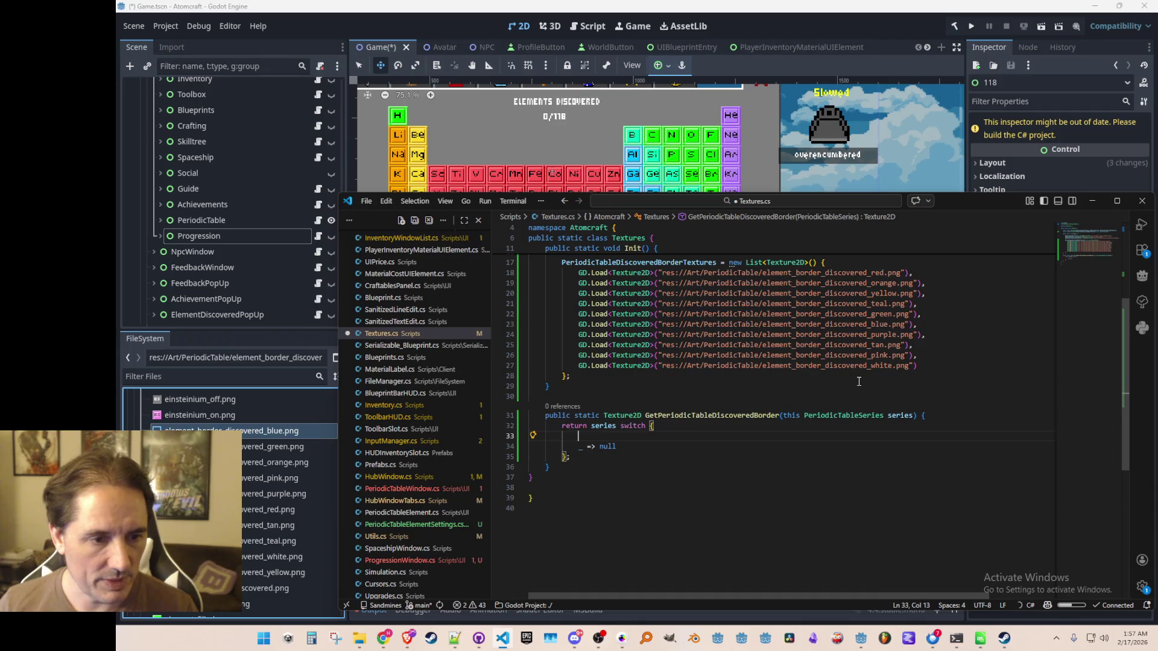
{"action": "key", "text": "Tab"}
{"action": "key", "text": "Tab"}
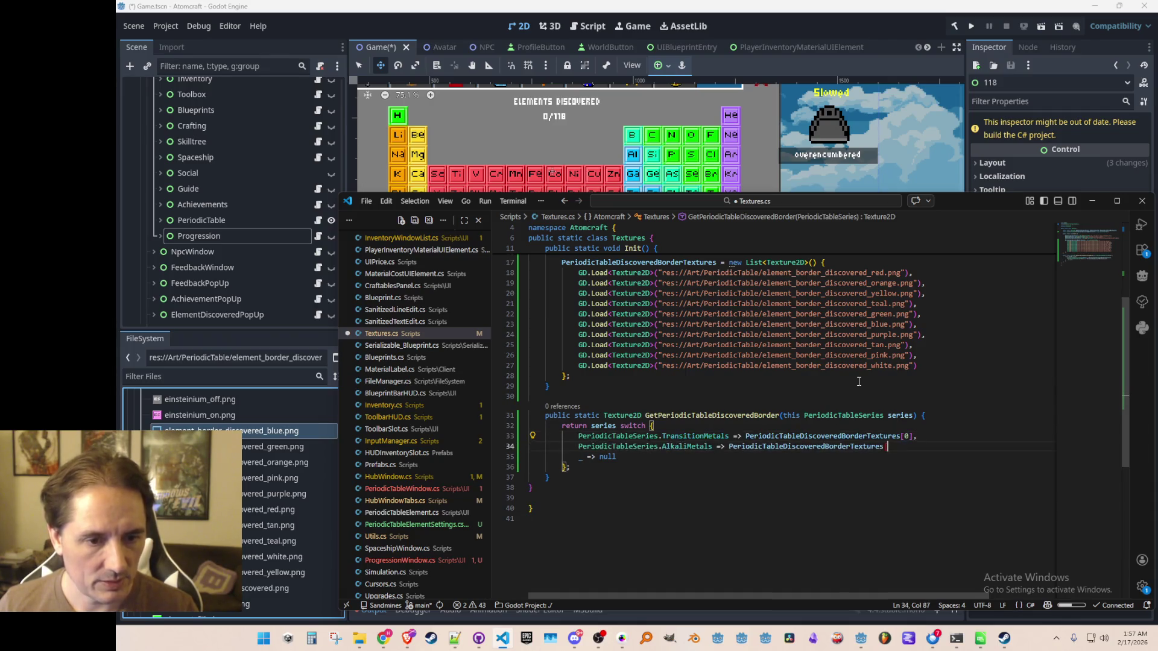
{"action": "key", "text": "Tab"}
{"action": "key", "text": "Tab"}
{"action": "key", "text": "Tab"}
{"action": "key", "text": "Tab"}
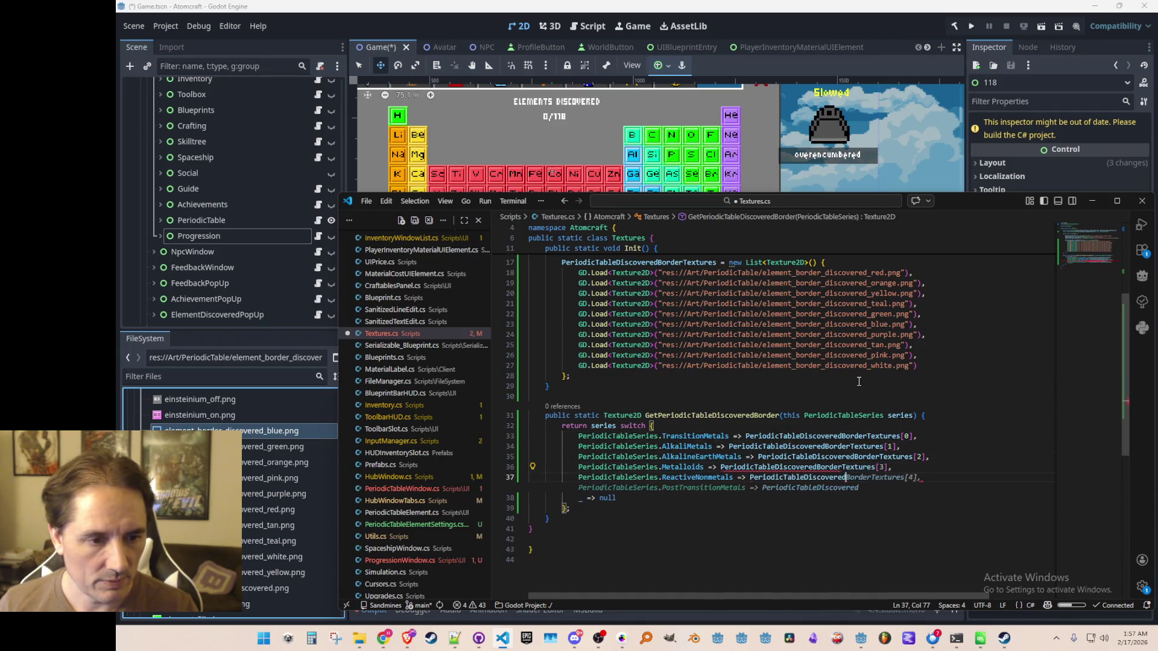
{"action": "key", "text": "Tab"}
{"action": "key", "text": "Tab"}
{"action": "key", "text": "Tab"}
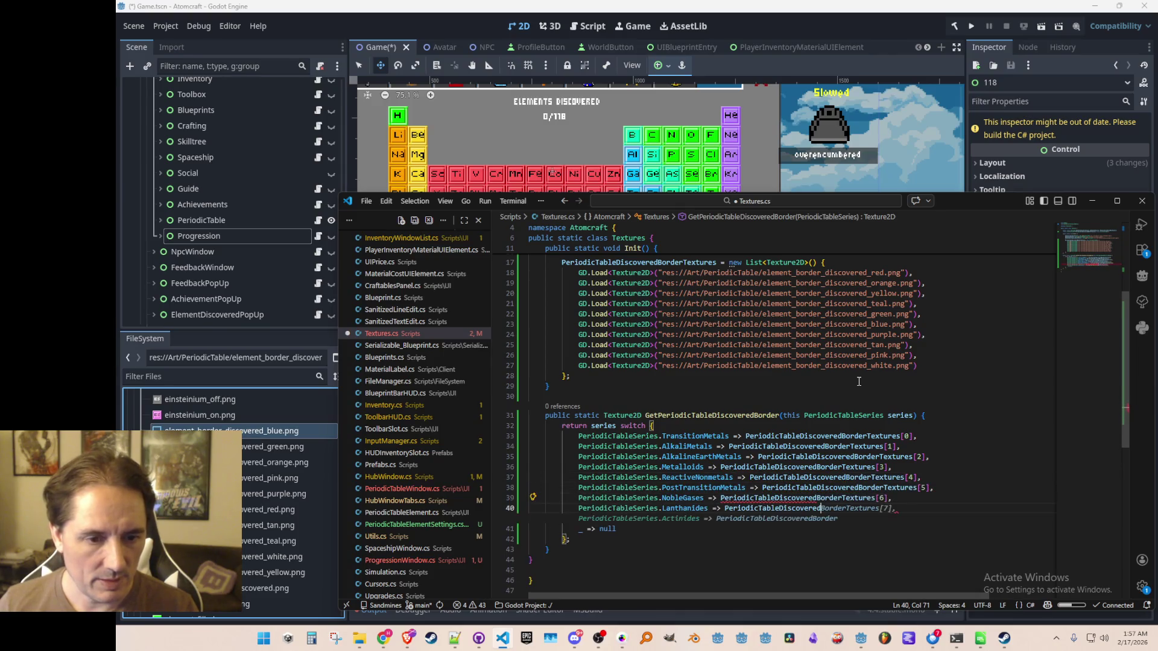
{"action": "key", "text": "Tab"}
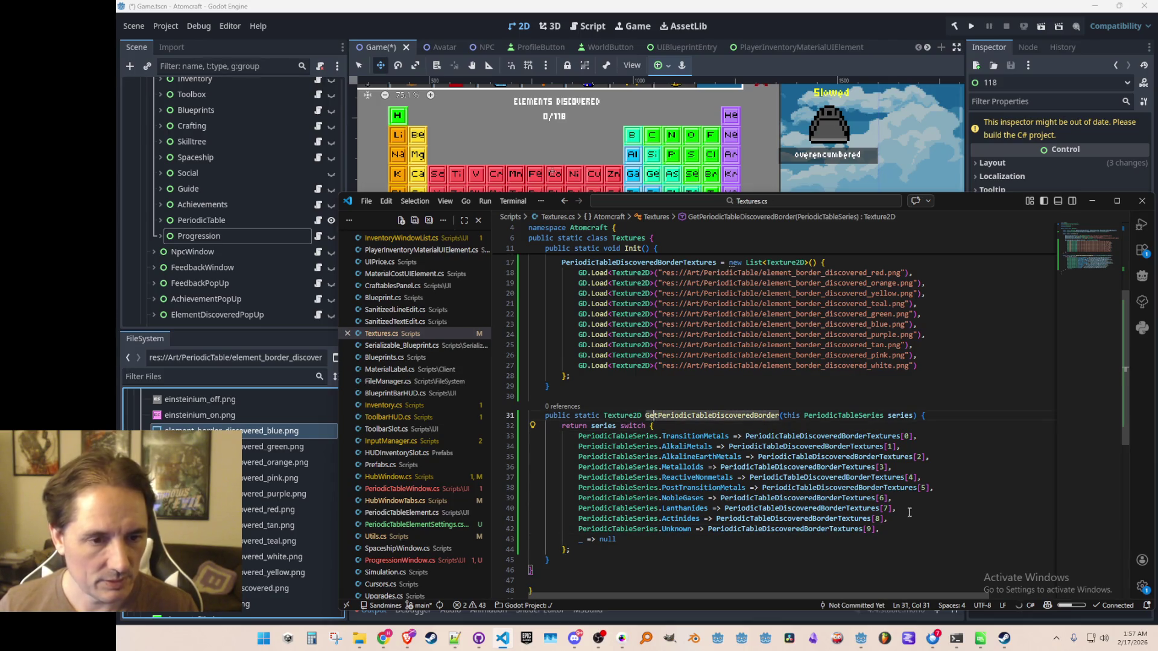
- Make the getter directly return PeriodicTableDiscoveredBorderTextures and delete the redundant switch block
{"action": "left_click", "coordinate": [929, 415]}
{"action": "key", "text": "Return"}
{"action": "type", "text": "return"}
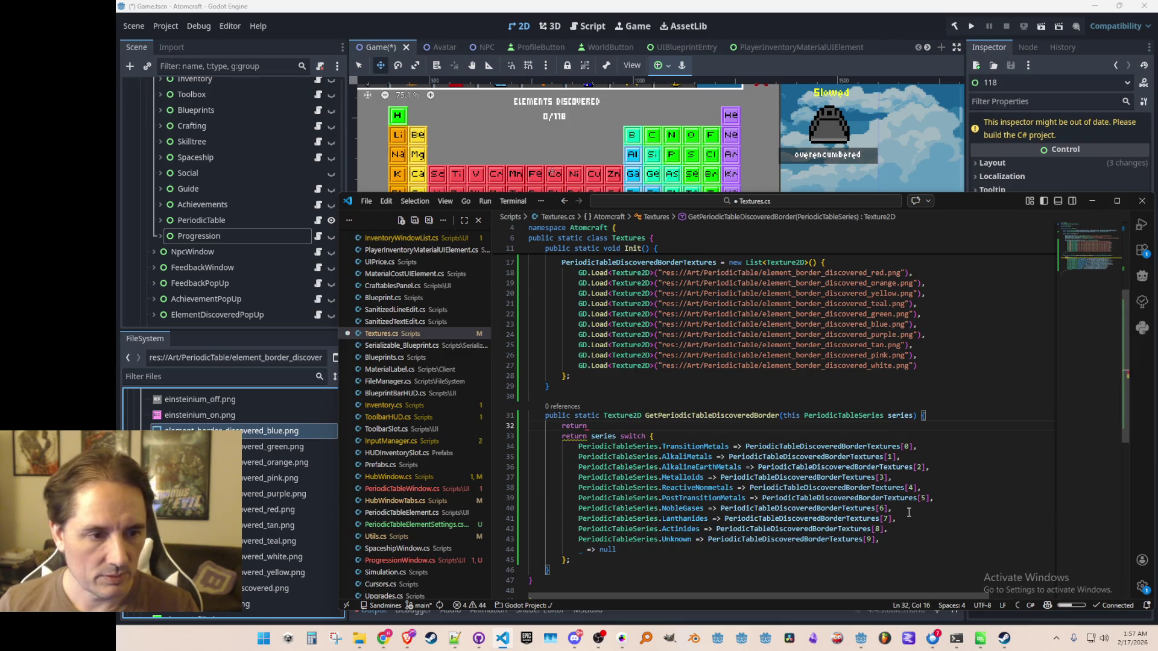
{"action": "key", "text": "Escape"}
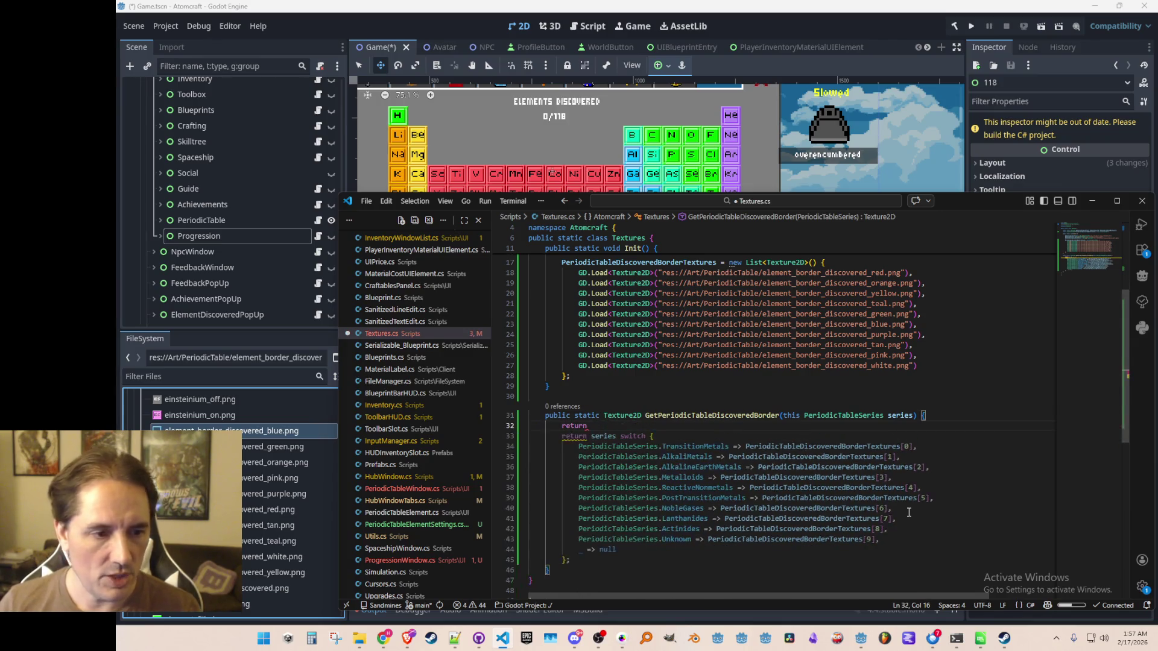
{"action": "type", "text": "Period"}
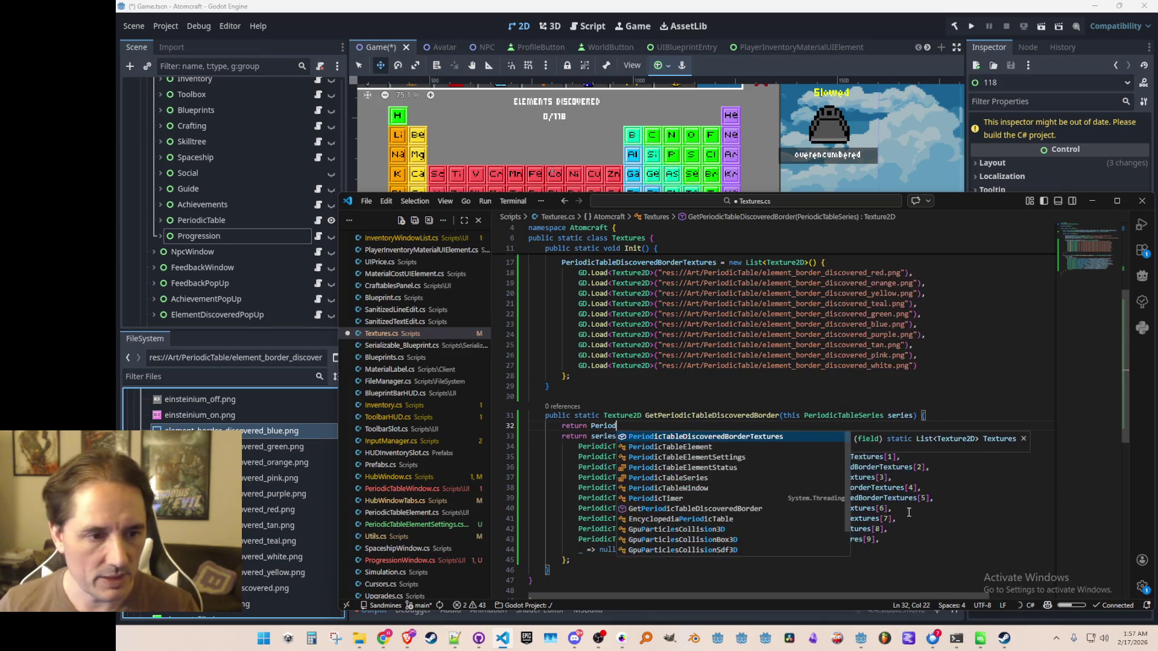
{"action": "key", "text": "Tab"}
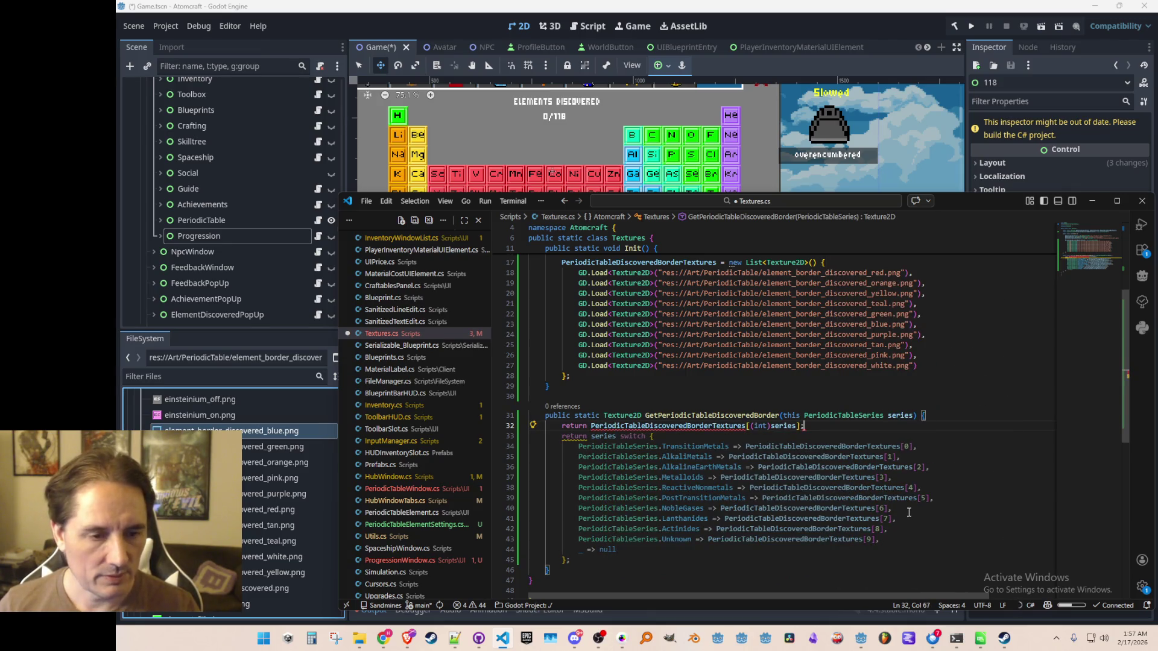
{"action": "key", "text": "Down"}
{"action": "key", "text": "Home"}
{"action": "key", "text": "Home"}
{"action": "key", "text": "shift+Down"}
{"action": "key", "text": "shift+Down"}
{"action": "key", "text": "shift+Down"}
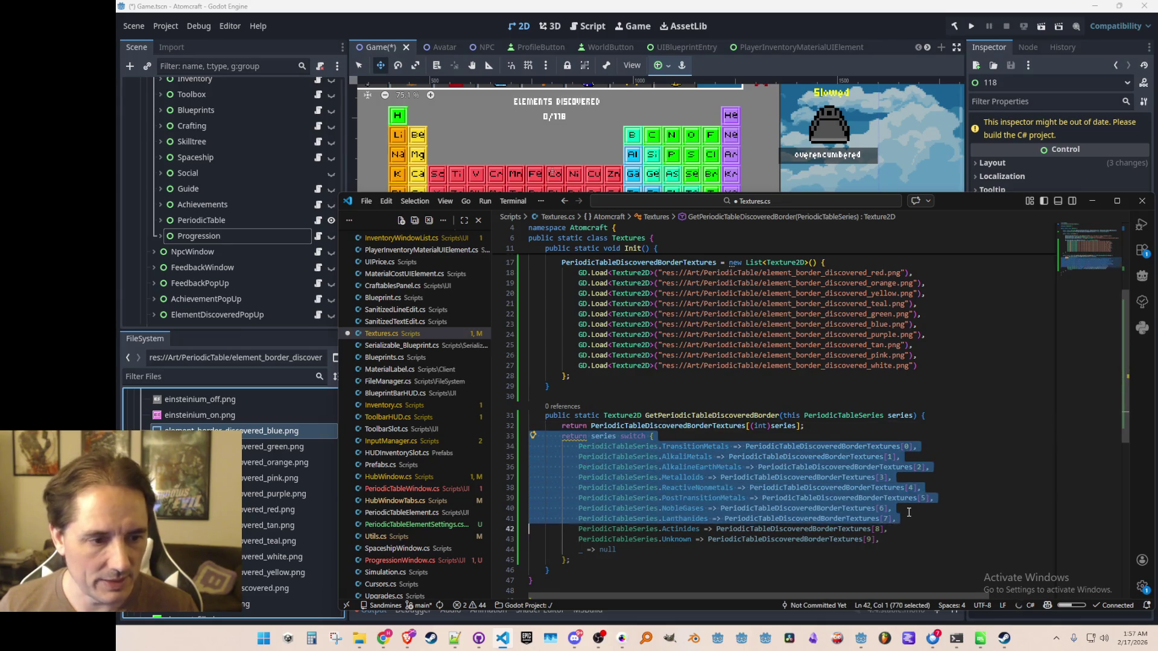
{"action": "key", "text": "shift+Down"}
{"action": "key", "text": "shift+Down"}
{"action": "key", "text": "shift+Down"}
{"action": "key", "text": "Delete"}
{"action": "key", "text": "Up"}
{"action": "key", "text": "Up"}
{"action": "key", "text": "Up"}
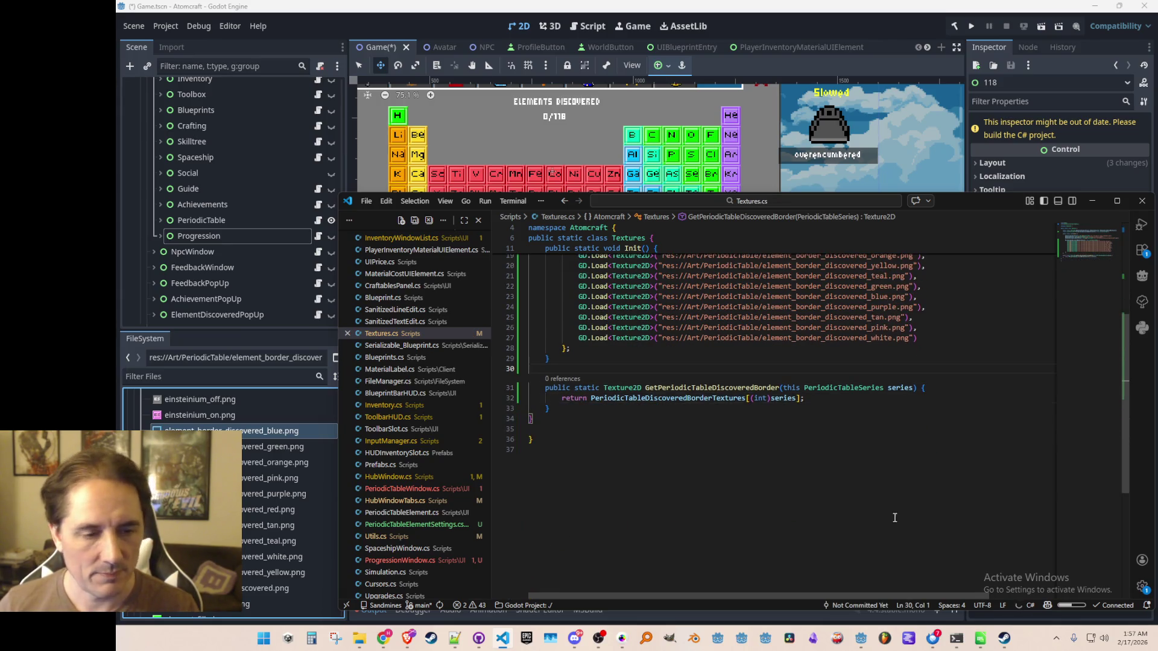
- Select the PeriodicTableDiscoveredBorderTextures block for review, then switch to ProgressionWindow.cs
{"action": "scroll", "coordinate": [878, 453], "scroll_direction": "up", "scroll_amount": 5}
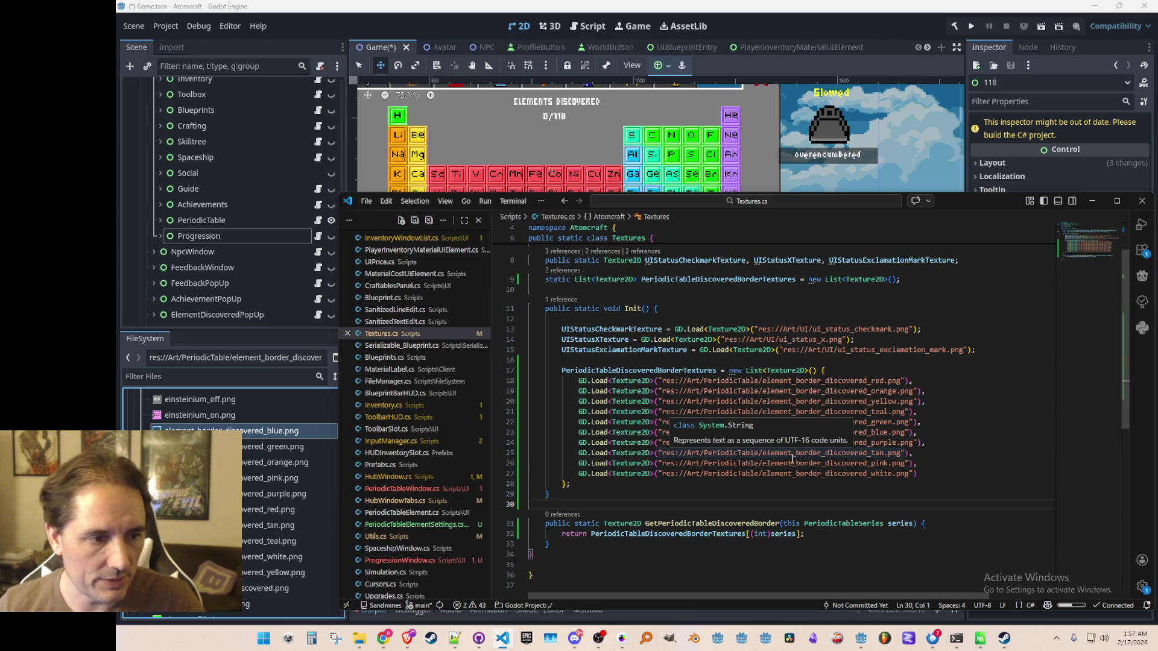
{"action": "scroll", "coordinate": [770, 433], "scroll_direction": "down", "scroll_amount": 2}
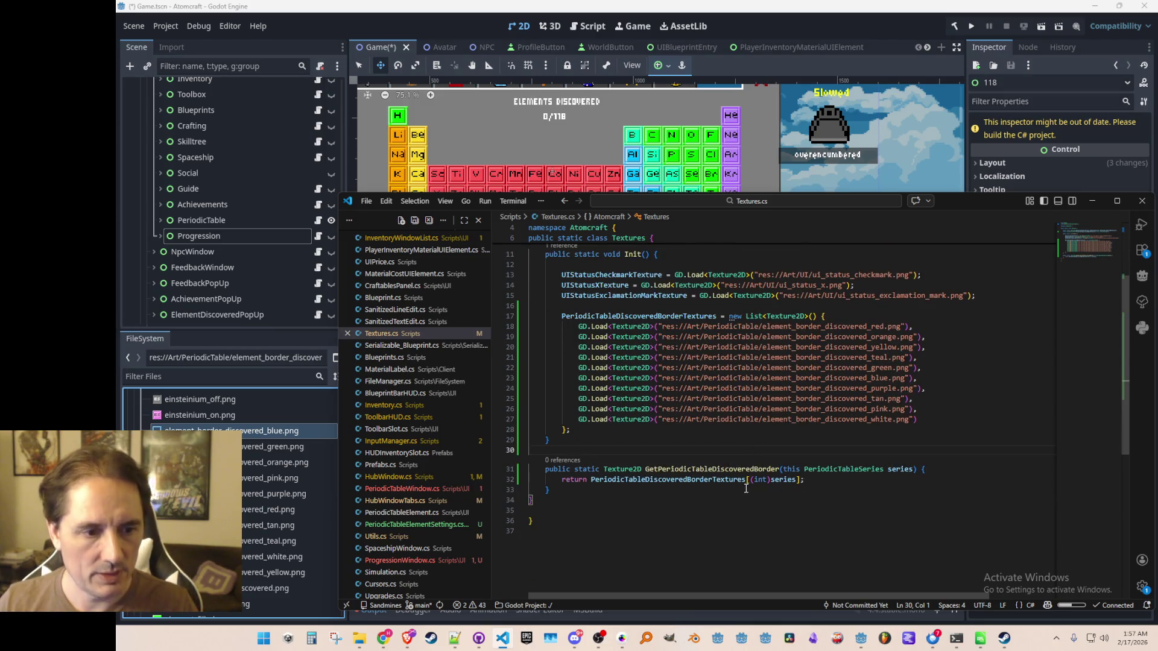
{"action": "left_click", "coordinate": [746, 489]}
{"action": "scroll", "coordinate": [815, 538], "scroll_direction": "down", "scroll_amount": 1}
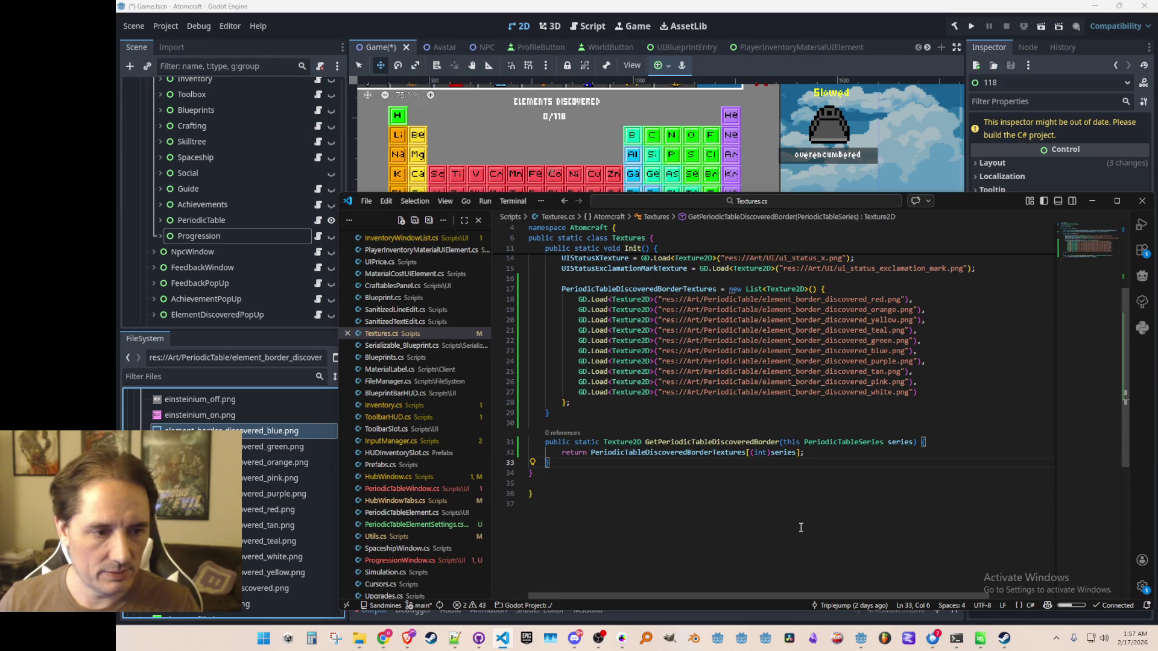
{"action": "key", "text": "ctrl+z"}
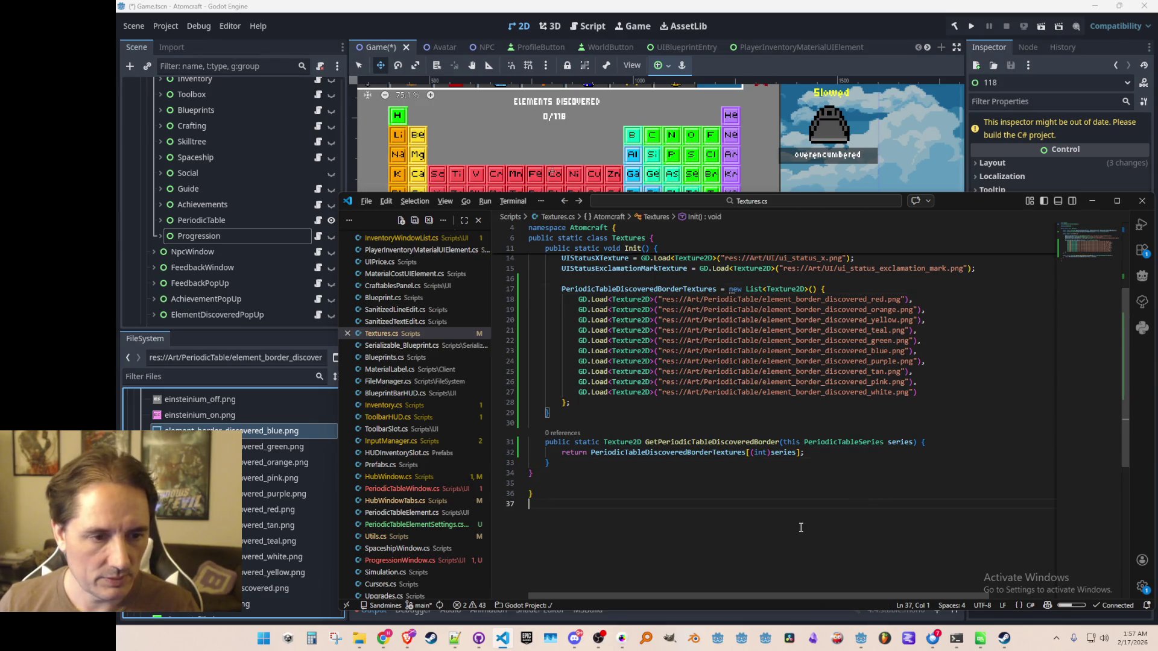
{"action": "key", "text": "shift+Down"}
{"action": "key", "text": "shift+Down"}
{"action": "key", "text": "shift+Down"}
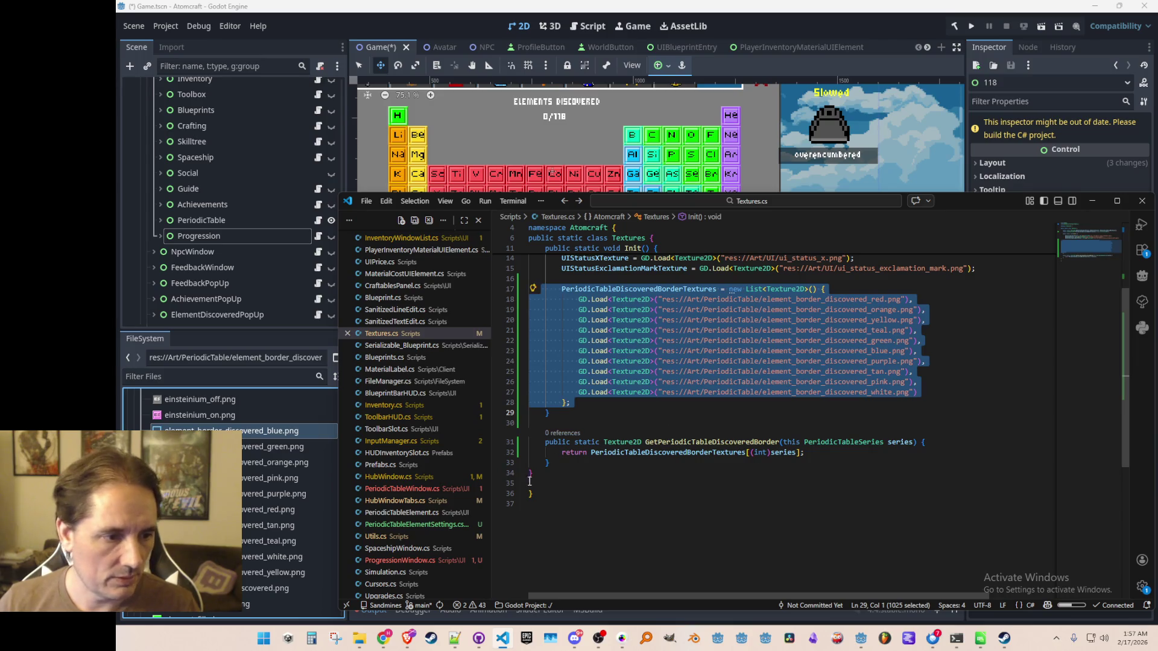
{"action": "left_click", "coordinate": [402, 560]}
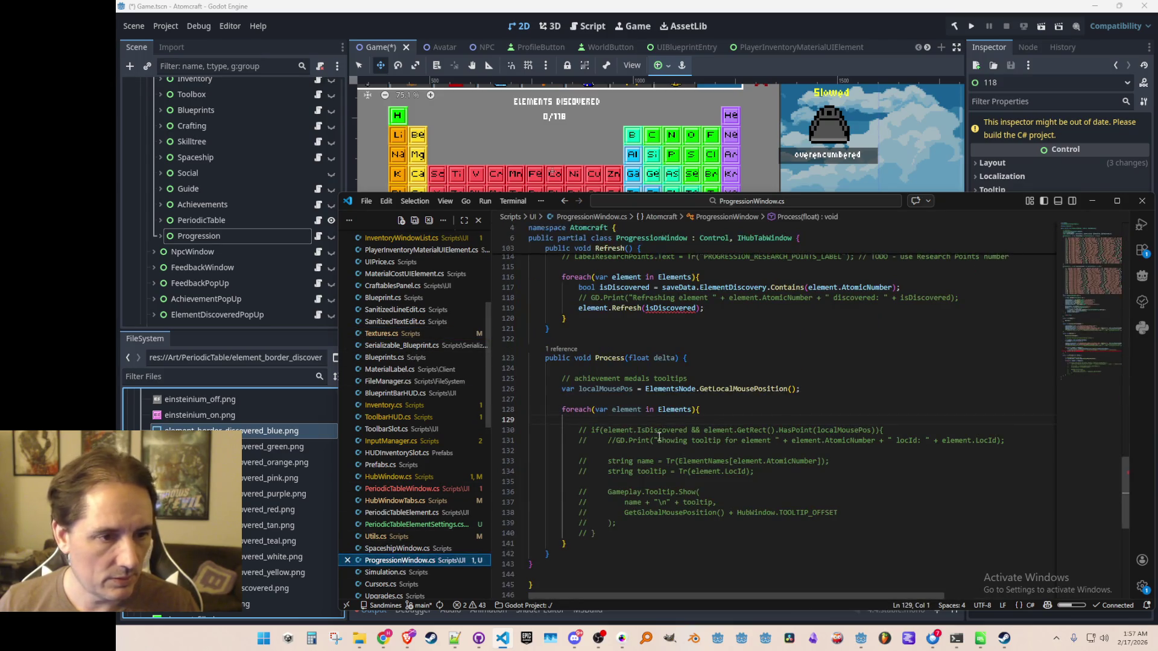
- Try commenting out the element refresh call in ProgressionWindow.cs, then undo it
{"action": "scroll", "coordinate": [693, 437], "scroll_direction": "up", "scroll_amount": 4}
{"action": "left_click", "coordinate": [723, 443]}
{"action": "key", "text": "Home"}
{"action": "type", "text": "//"}
{"action": "key", "text": "ctrl+z"}
- In PeriodicTableWindow.cs, select the foreach loop containing the element refresh call
{"action": "left_click", "coordinate": [410, 489]}
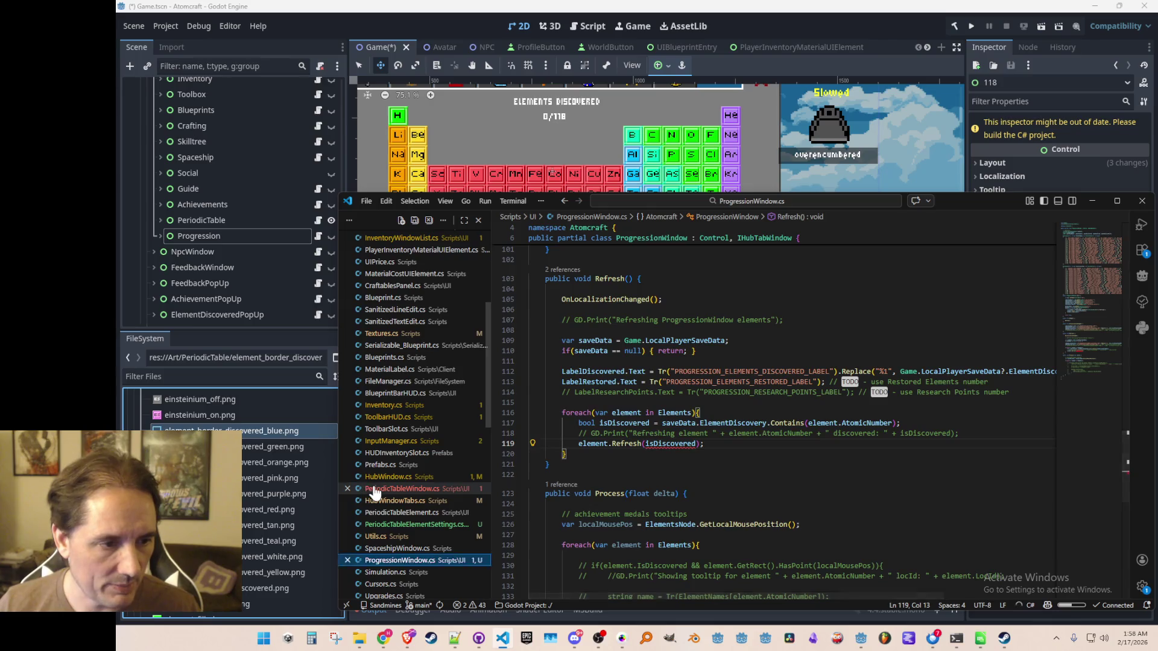
{"action": "left_click", "coordinate": [757, 424]}
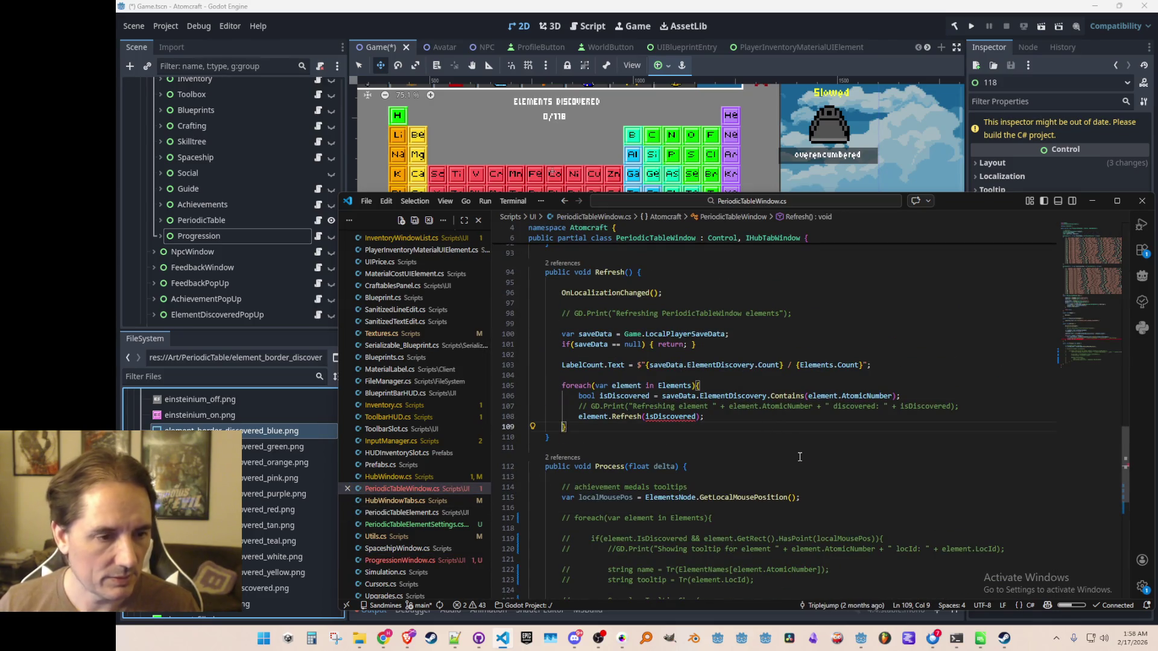
{"action": "key", "text": "shift+Up"}
{"action": "key", "text": "shift+Home"}
{"action": "key", "text": "shift+Home"}
{"action": "key", "text": "shift+Up"}
{"action": "key", "text": "shift+Up"}
{"action": "key", "text": "shift+Up"}
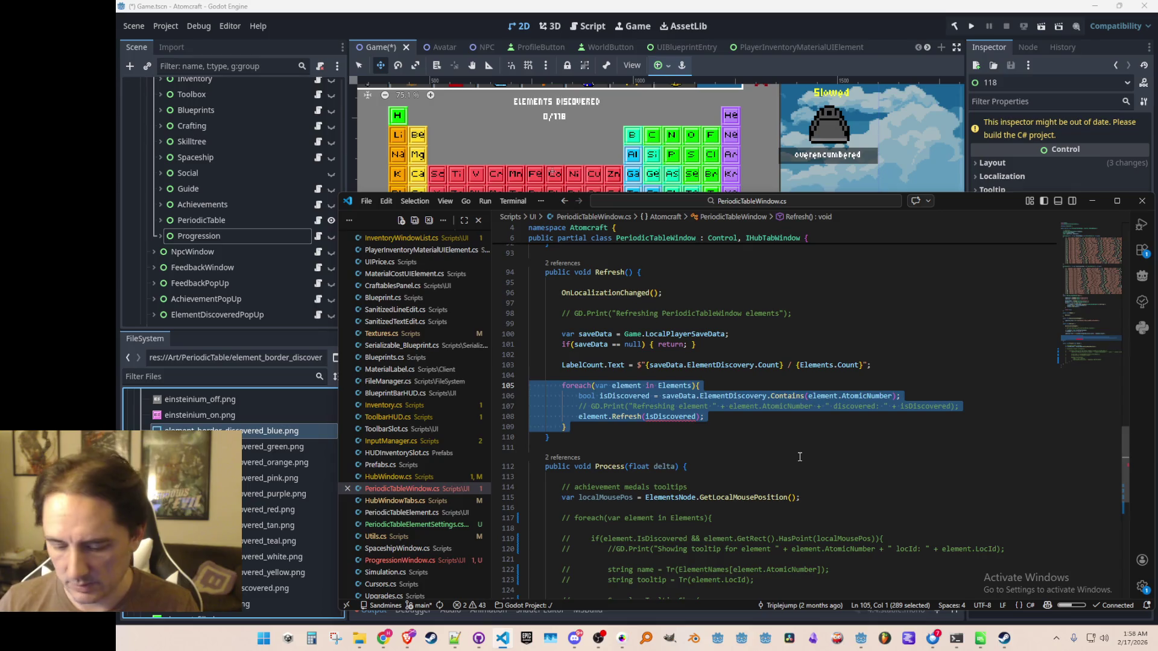
- Return to ProgressionWindow.cs and open PeriodicTableElement.cs through a quick search for 'Element'
{"action": "key", "text": "ctrl+Tab"}
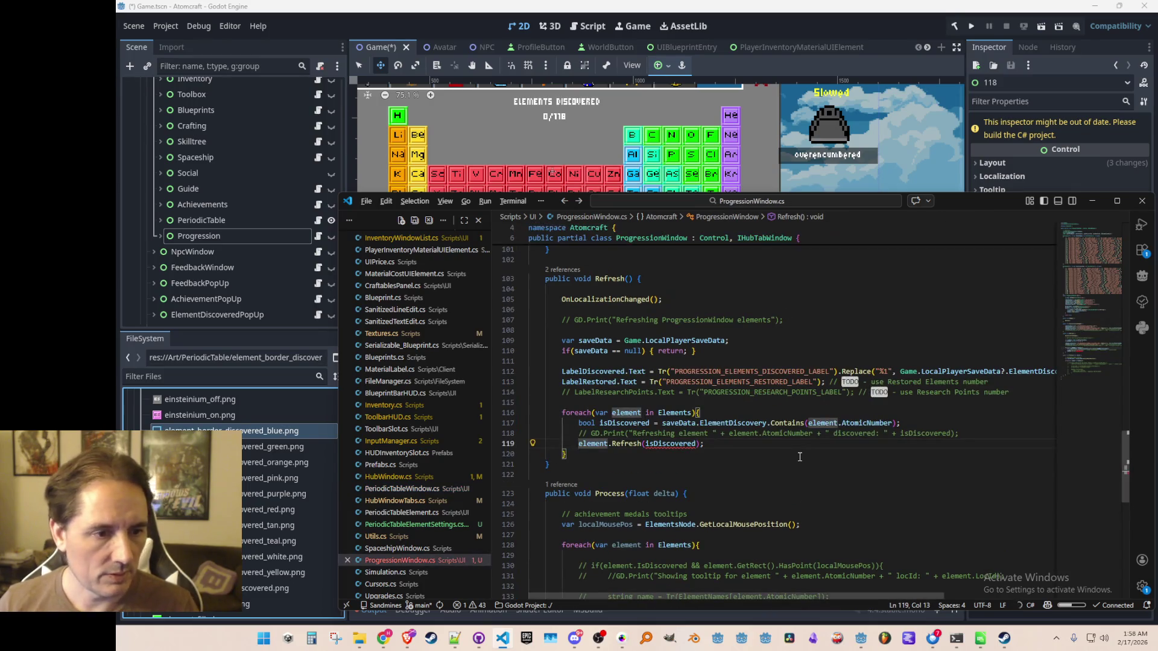
{"action": "scroll", "coordinate": [800, 457], "scroll_direction": "down", "scroll_amount": 5}
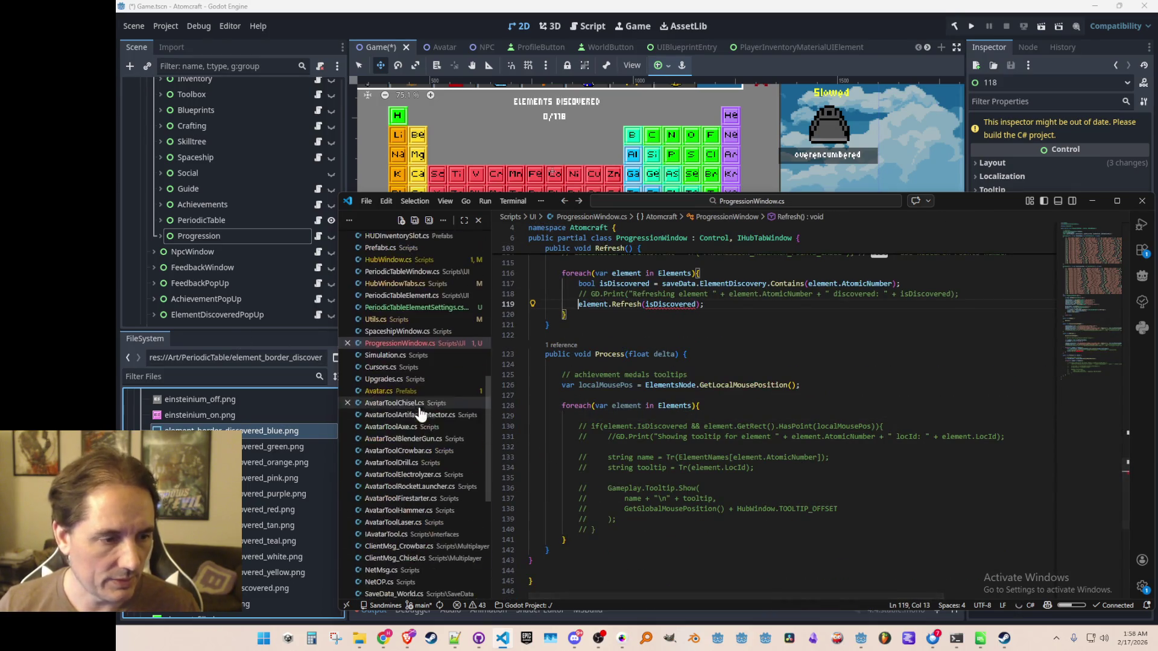
{"action": "scroll", "coordinate": [454, 425], "scroll_direction": "down", "scroll_amount": 3}
{"action": "scroll", "coordinate": [453, 422], "scroll_direction": "down", "scroll_amount": 2}
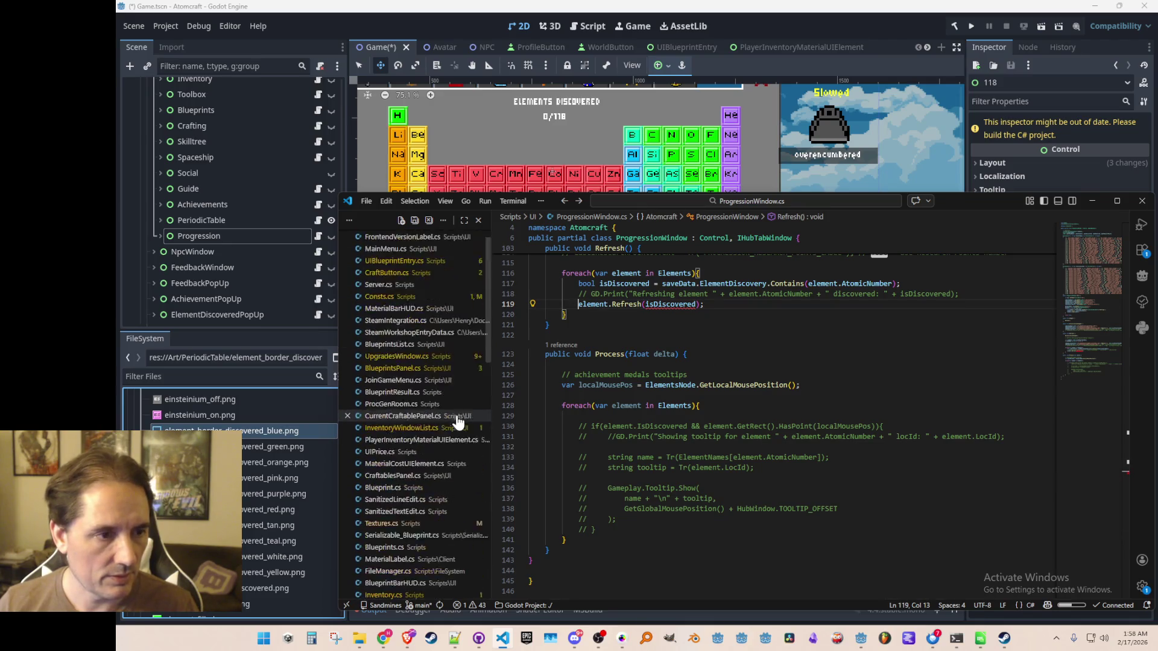
{"action": "scroll", "coordinate": [620, 338], "scroll_direction": "up", "scroll_amount": 6}
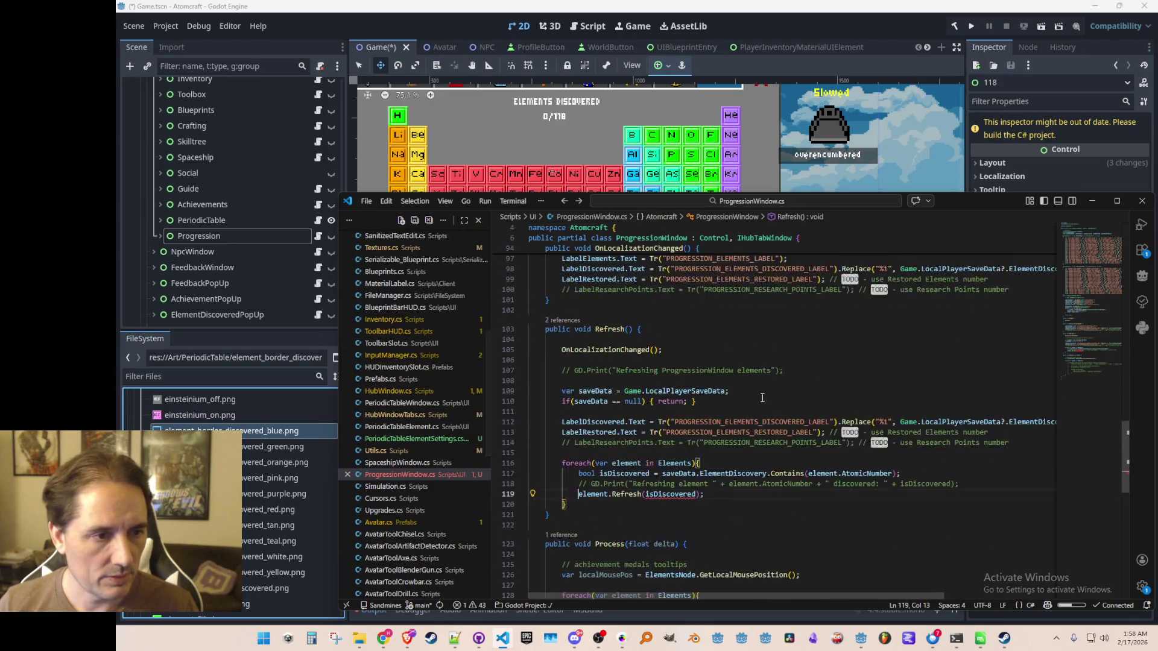
{"action": "left_click", "coordinate": [812, 381]}
{"action": "key", "text": "ctrl+p"}
{"action": "type", "text": "Element"}
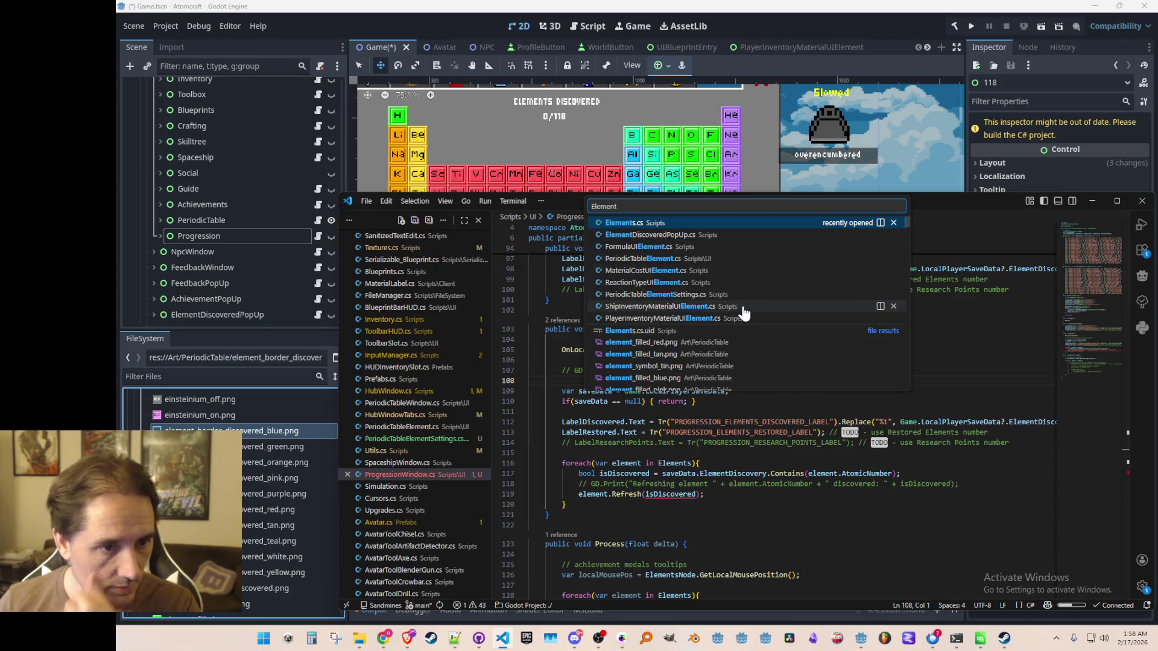
{"action": "left_click", "coordinate": [699, 260]}
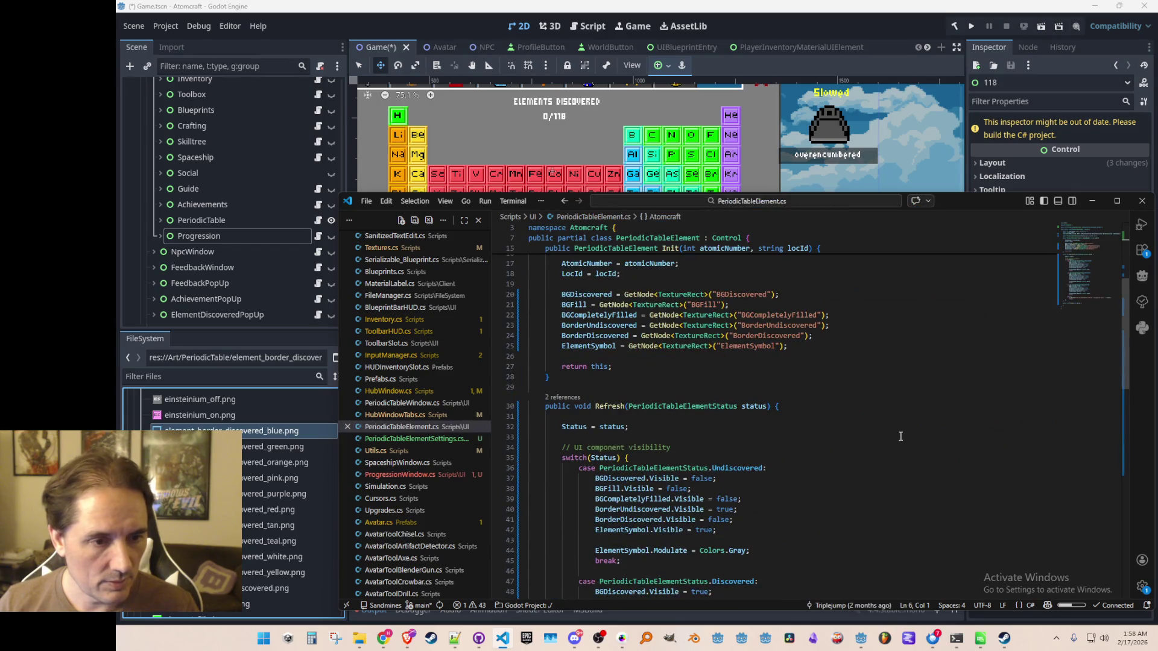
- Look over Init and Refresh, select the BGCompletelyFilled field, then navigate back to Textures.cs
{"action": "scroll", "coordinate": [901, 436], "scroll_direction": "down", "scroll_amount": 10}
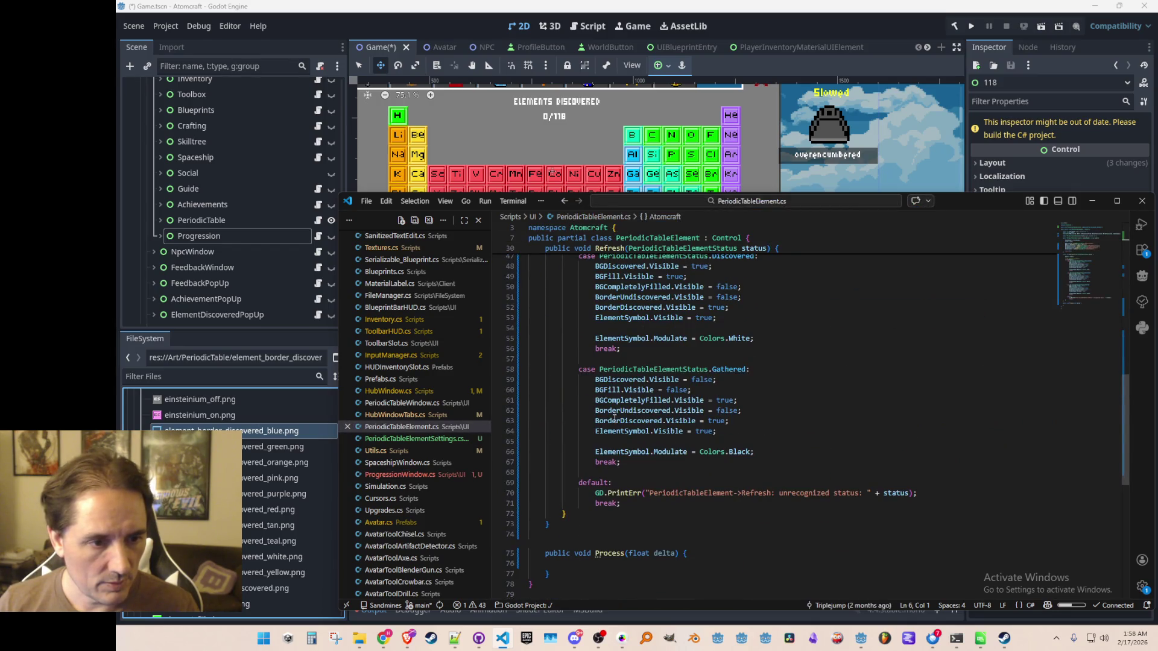
{"action": "scroll", "coordinate": [693, 428], "scroll_direction": "up", "scroll_amount": 12}
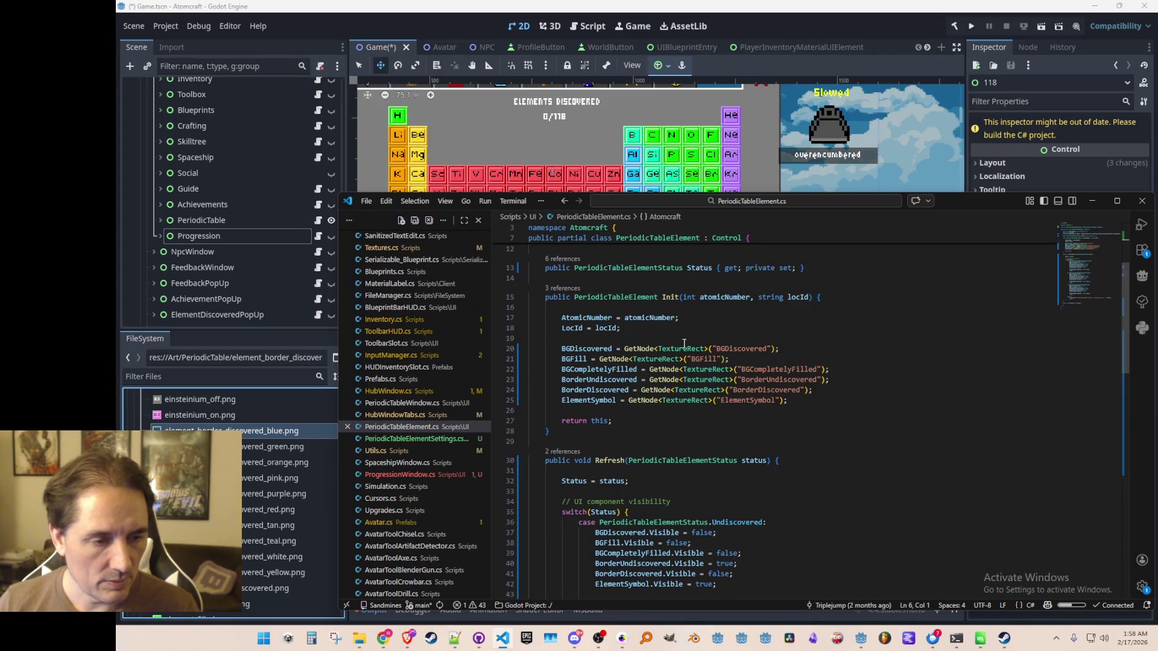
{"action": "scroll", "coordinate": [641, 402], "scroll_direction": "up", "scroll_amount": 1}
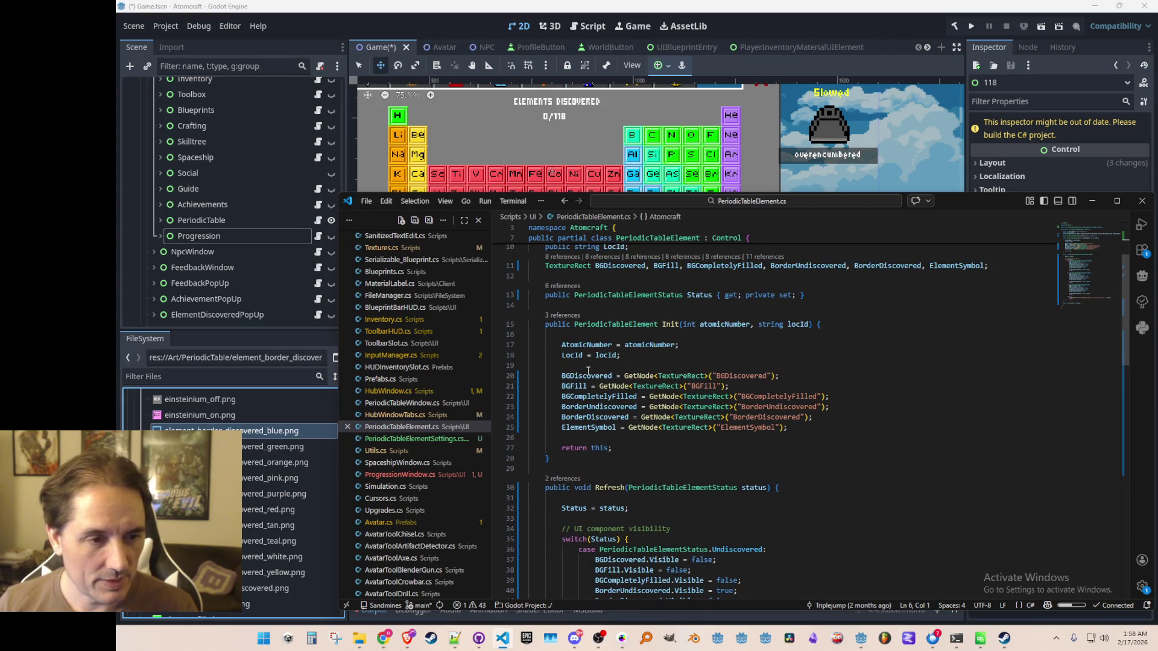
{"action": "double_click", "coordinate": [617, 397]}
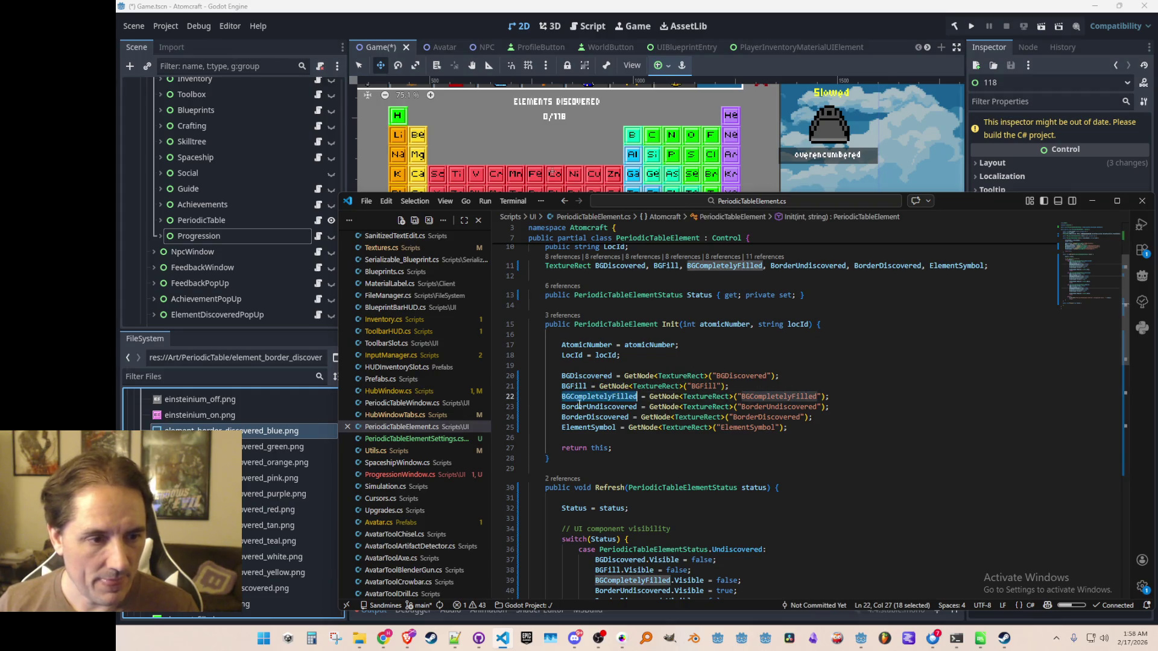
{"action": "key", "text": "alt+Left"}
{"action": "key", "text": "alt+Left"}
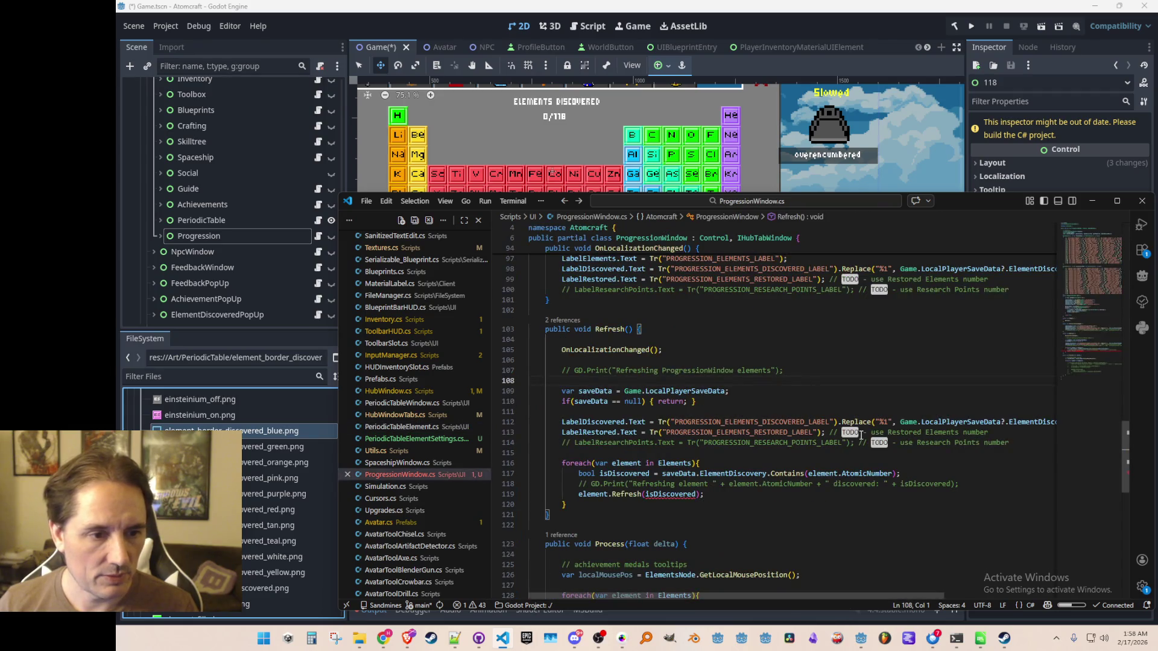
{"action": "key", "text": "alt+Left"}
{"action": "key", "text": "alt+Left"}
{"action": "key", "text": "alt+Left"}
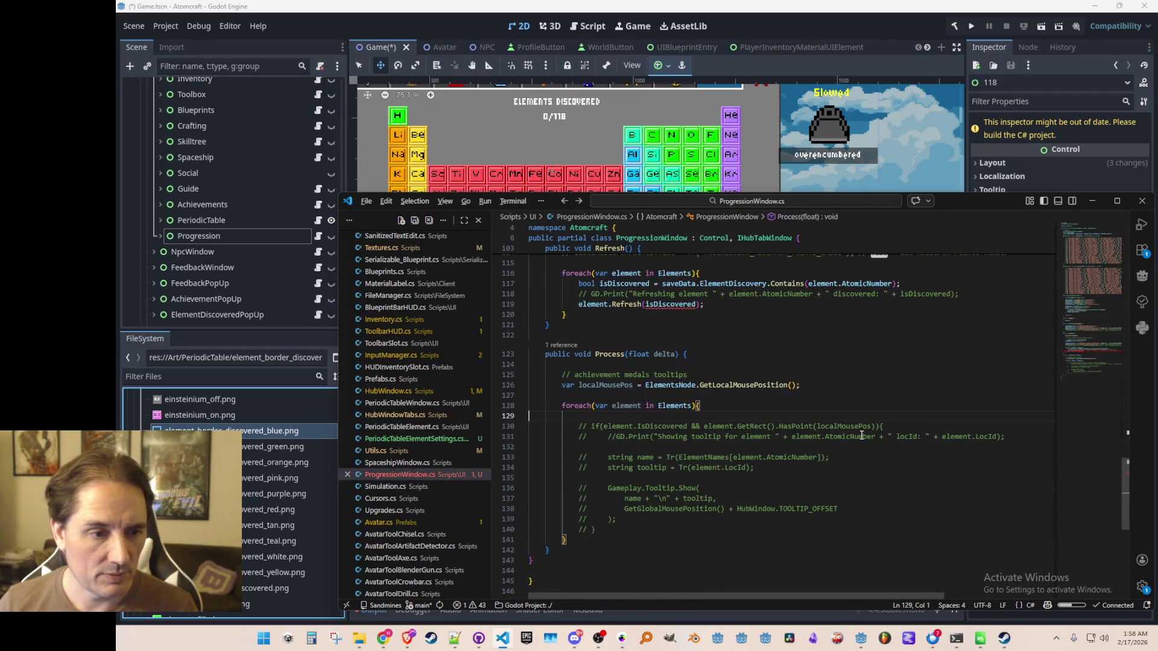
{"action": "scroll", "coordinate": [861, 434], "scroll_direction": "up", "scroll_amount": 3}
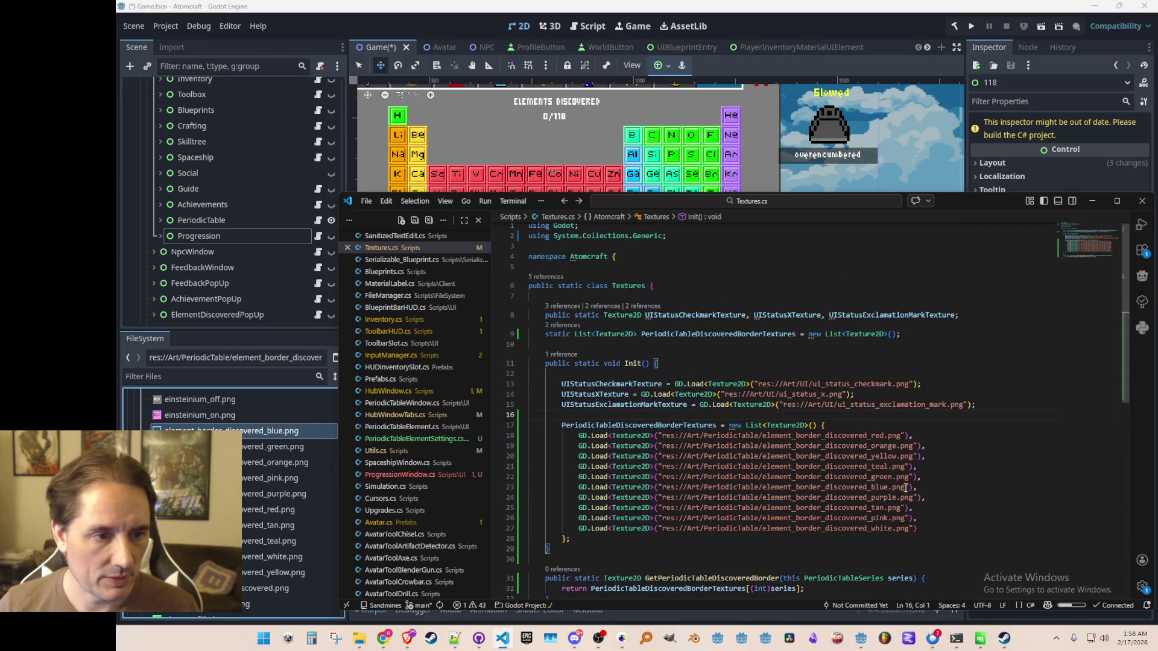
- Declare a static List<Texture2D> field for completely-filled textures and save
{"action": "left_click", "coordinate": [963, 315]}
{"action": "key", "text": "Return"}
{"action": "key", "text": "Up"}
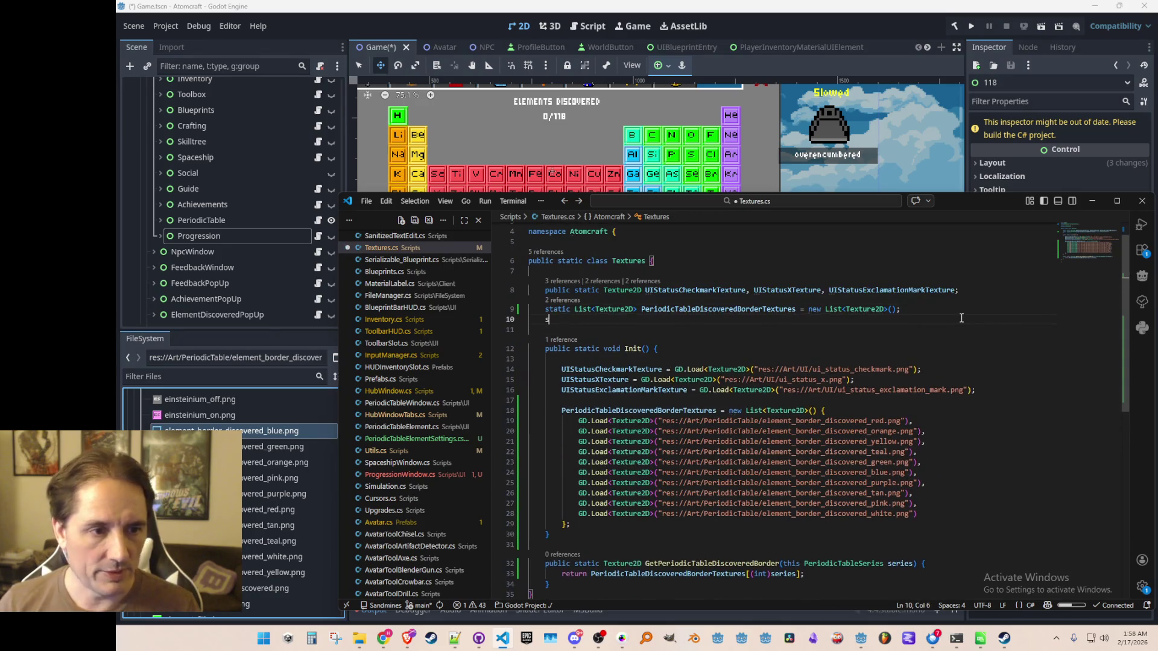
{"action": "type", "text": "static List<Texture2D>"}
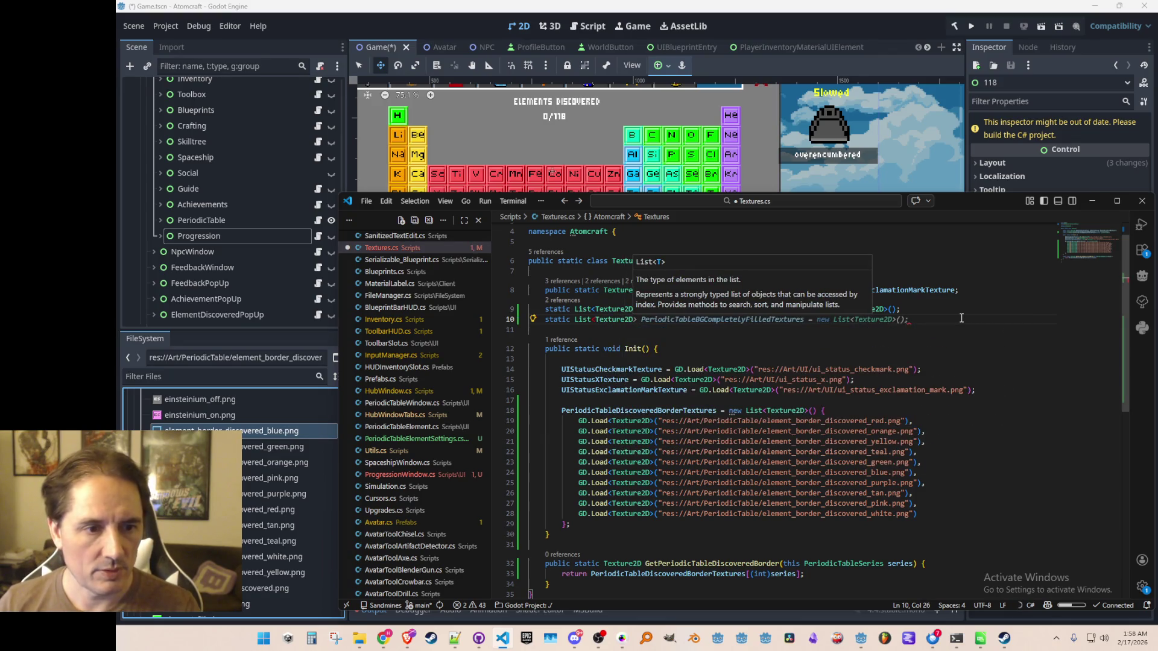
{"action": "key", "text": "Tab"}
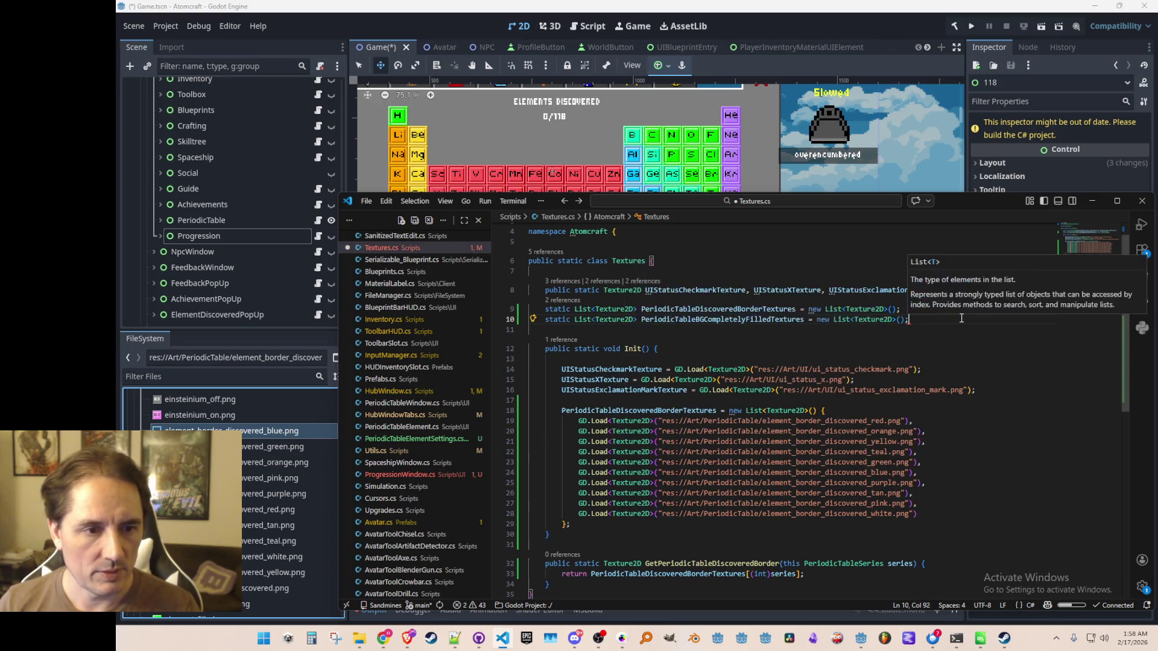
{"action": "key", "text": "ctrl+s"}
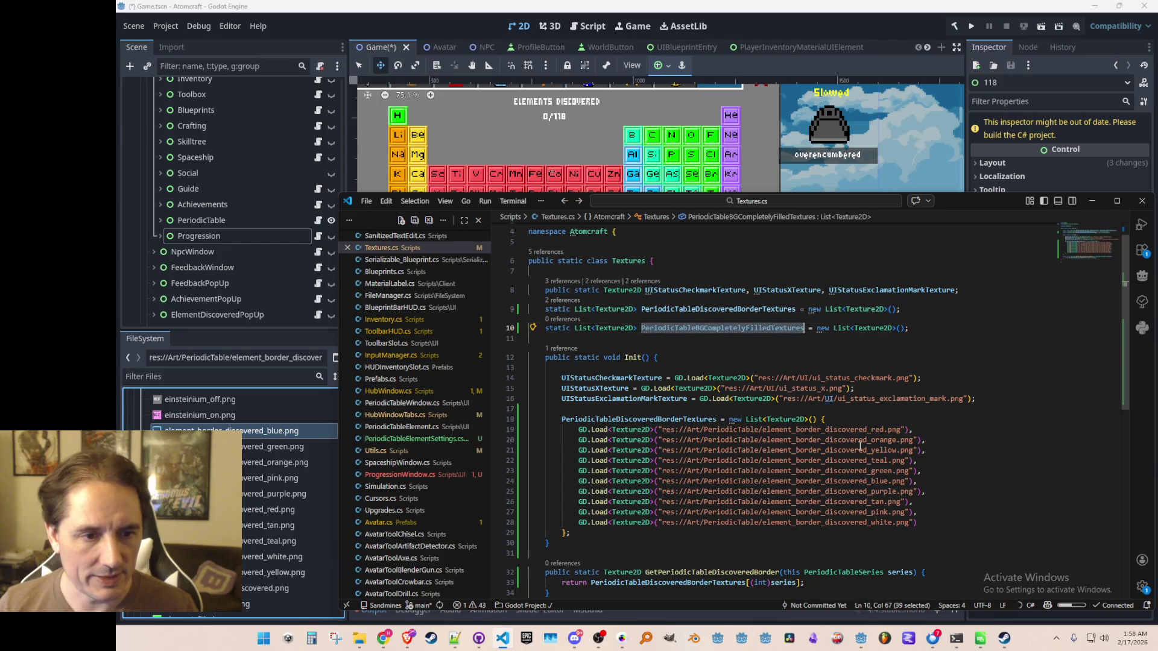
- Fill PeriodicTableBGCompletelyFilledTextures with ten suggested filled texture loads and save
{"action": "scroll", "coordinate": [781, 329], "scroll_direction": "down", "scroll_amount": 4}
{"action": "left_click", "coordinate": [774, 397]}
{"action": "key", "text": "Return"}
{"action": "key", "text": "Return"}
{"action": "type", "text": "PeriodicTableBGCompletelyFilledTextures ="}
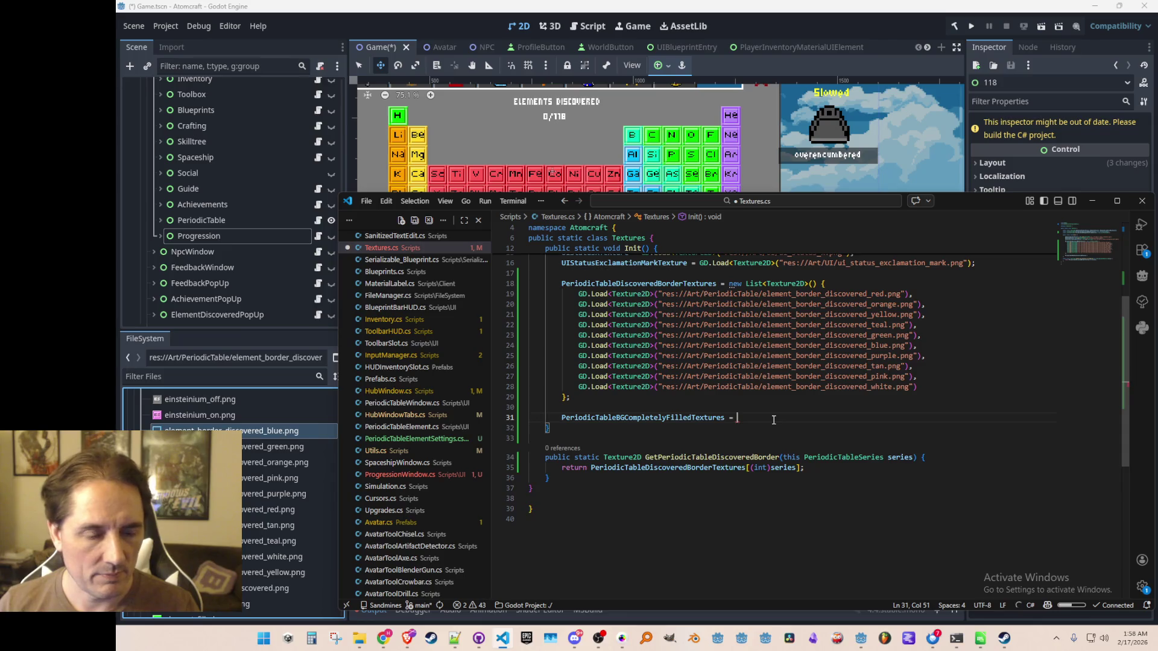
{"action": "key", "text": "Tab"}
{"action": "key", "text": "ctrl+s"}
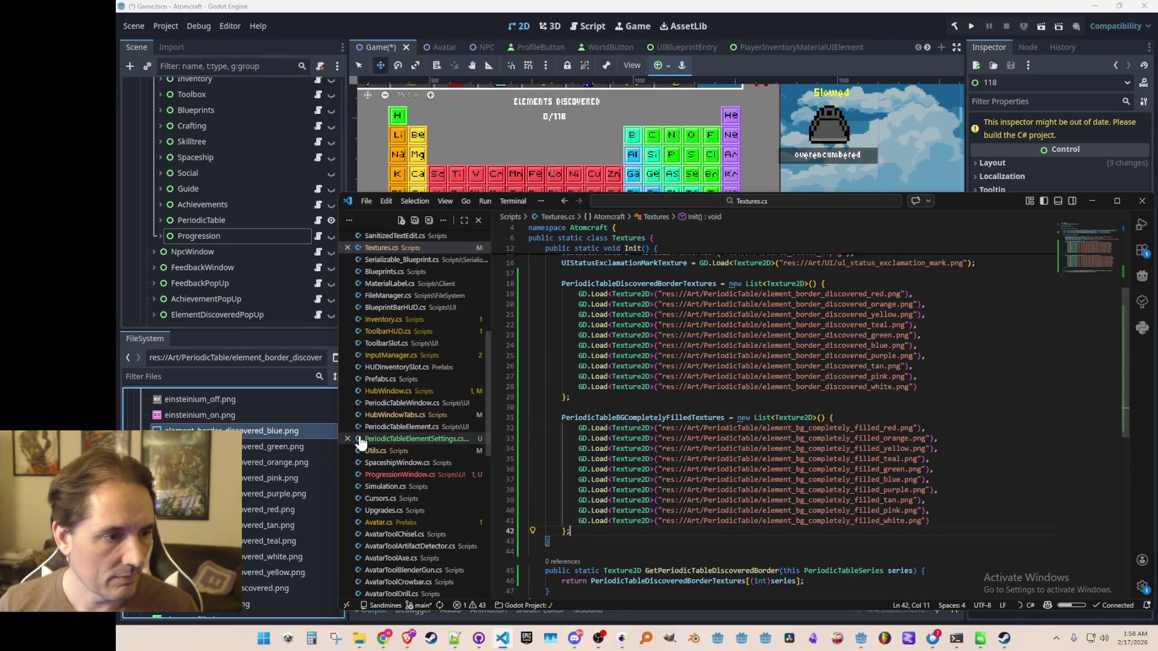
- Strip the bg_completely_ prefix so the paths read element_filled red through white, and save
{"action": "scroll", "coordinate": [287, 454], "scroll_direction": "down", "scroll_amount": 3}
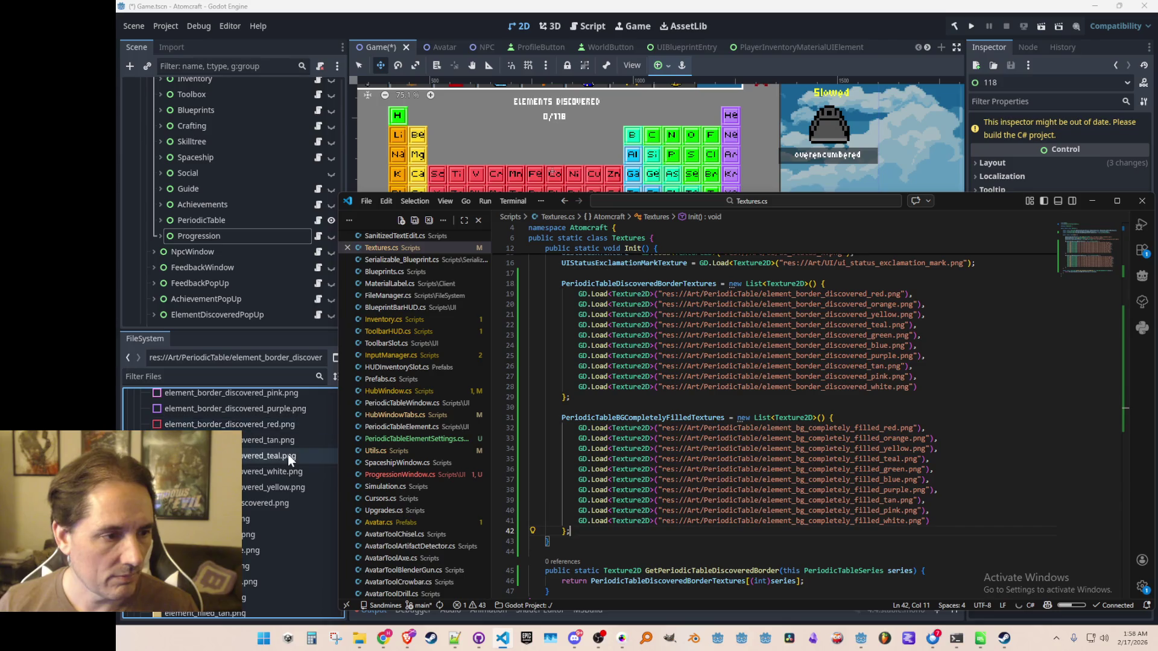
{"action": "scroll", "coordinate": [288, 454], "scroll_direction": "down", "scroll_amount": 3}
{"action": "left_click", "coordinate": [797, 428]}
{"action": "key", "text": "shift+Right"}
{"action": "key", "text": "shift+Right"}
{"action": "key", "text": "shift+Right"}
{"action": "key", "text": "shift+Right"}
{"action": "key", "text": "shift+Right"}
{"action": "key", "text": "BackSpace"}
{"action": "key", "text": "BackSpace"}
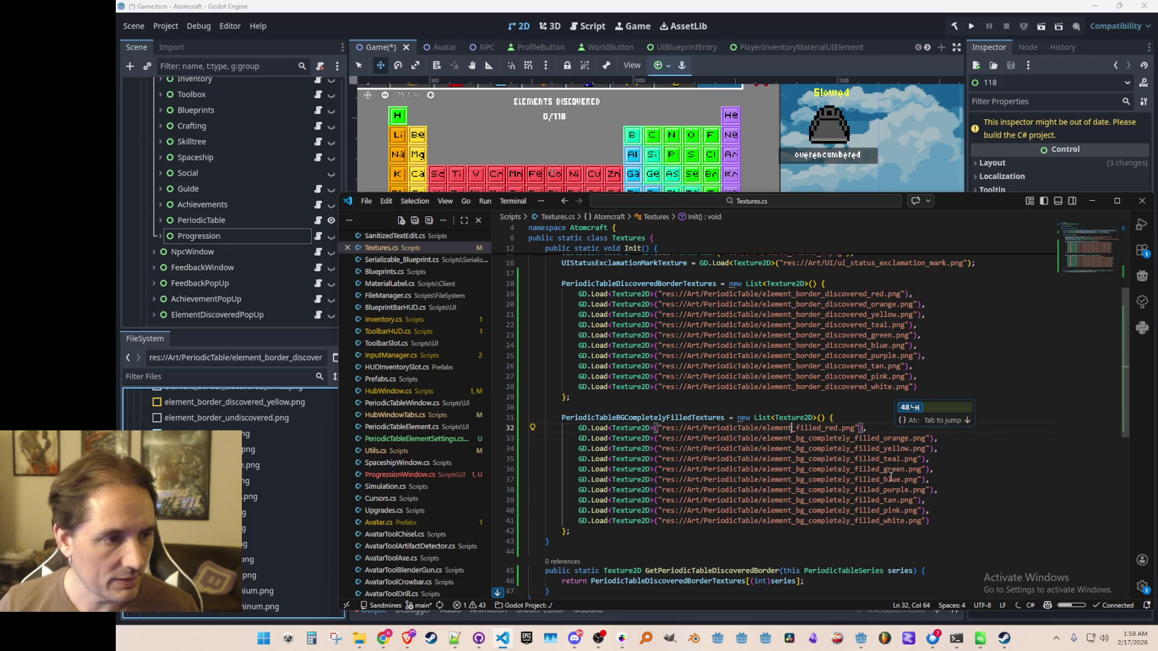
{"action": "key", "text": "Tab"}
{"action": "key", "text": "Tab"}
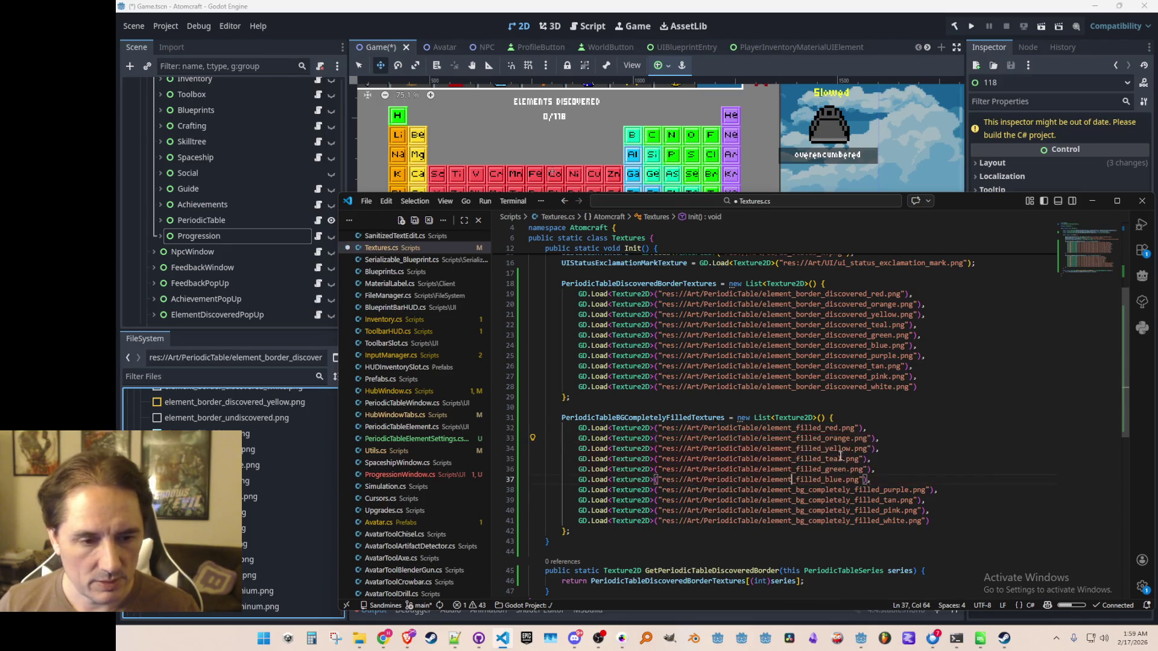
{"action": "key", "text": "Tab"}
{"action": "key", "text": "Tab"}
{"action": "key", "text": "ctrl+s"}
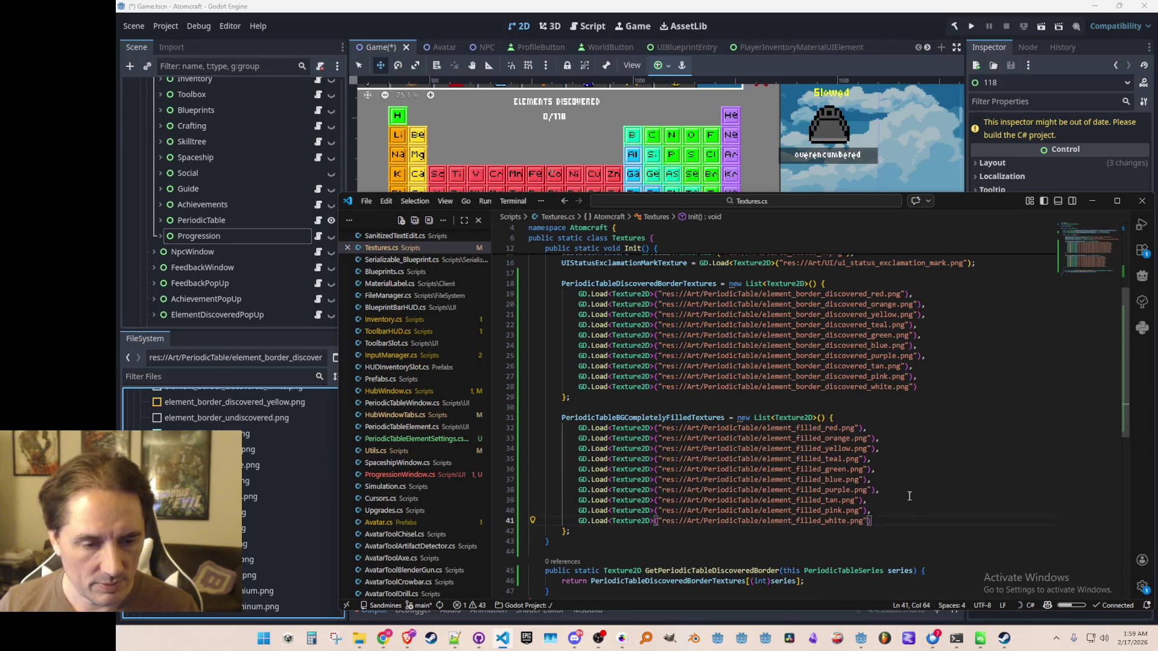
- Start a new line after the GetPeriodicTableDiscoveredBorder getter's closing brace
{"action": "left_click", "coordinate": [895, 521]}
{"action": "scroll", "coordinate": [881, 391], "scroll_direction": "down", "scroll_amount": 5}
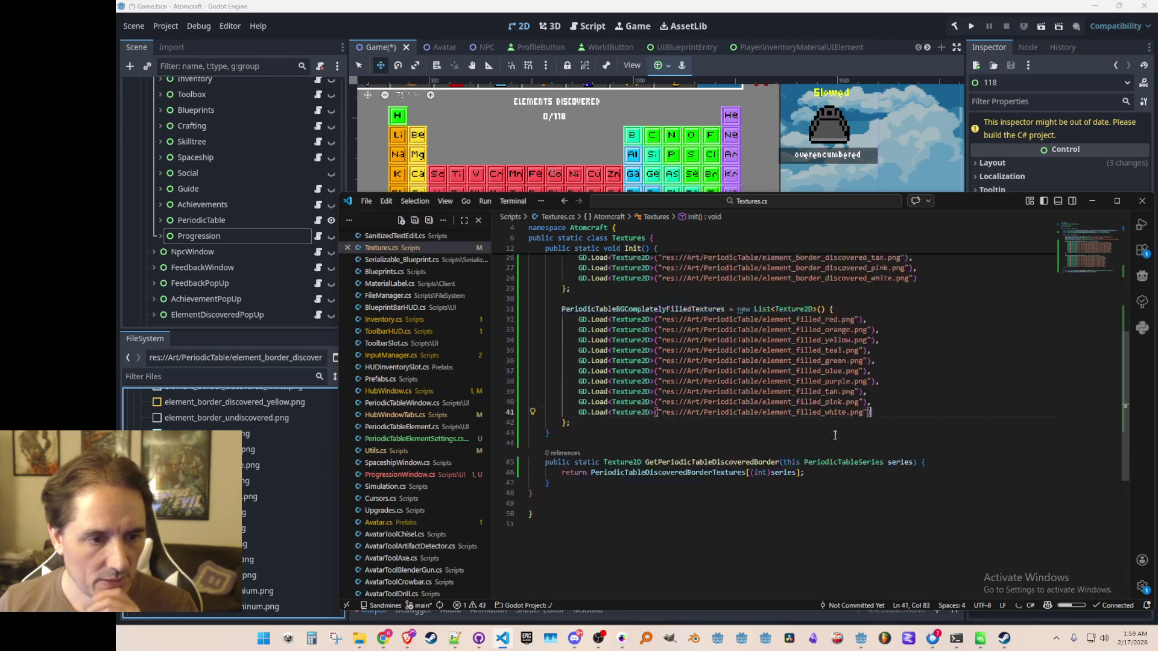
{"action": "left_click", "coordinate": [891, 427]}
{"action": "key", "text": "Return"}
{"action": "key", "text": "Return"}
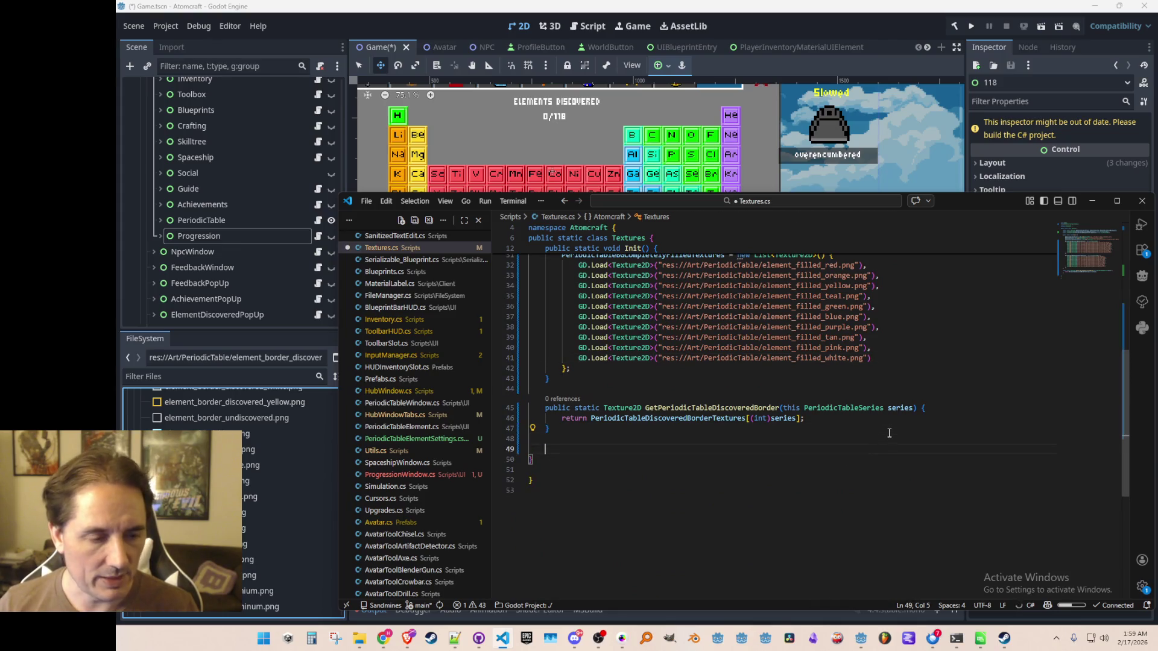
- Add the GetPeriodicTableBGCompletelyFilled getter returning the filled texture by series, and save
{"action": "key", "text": "Tab"}
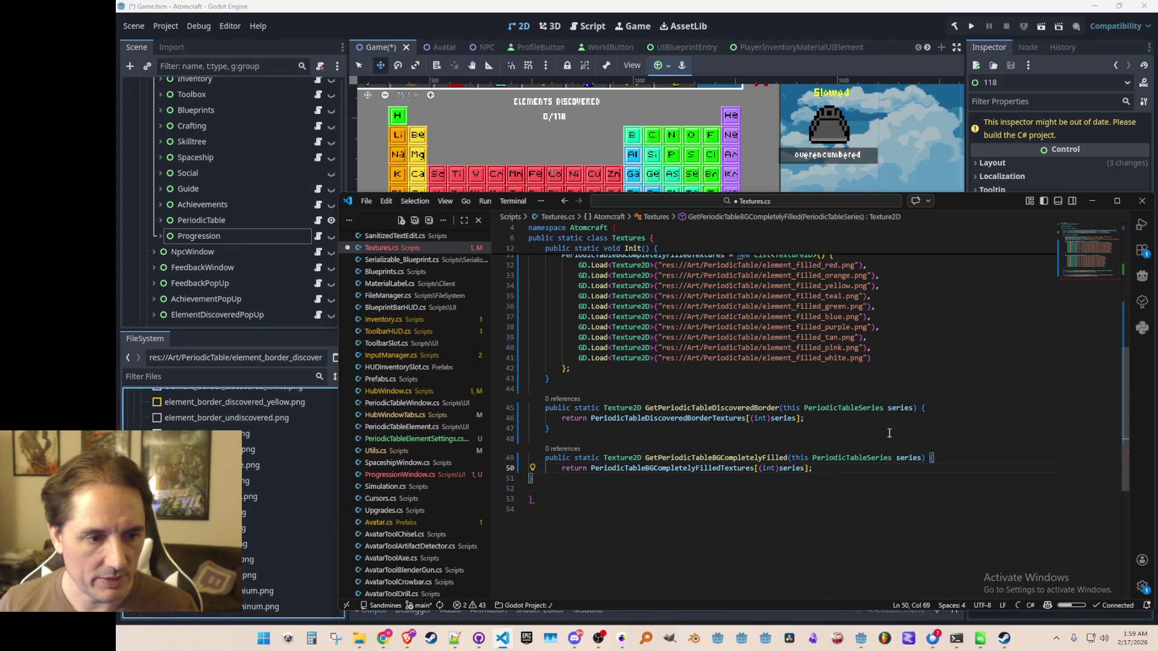
{"action": "key", "text": "Return"}
{"action": "type", "text": "}"}
{"action": "key", "text": "ctrl+s"}
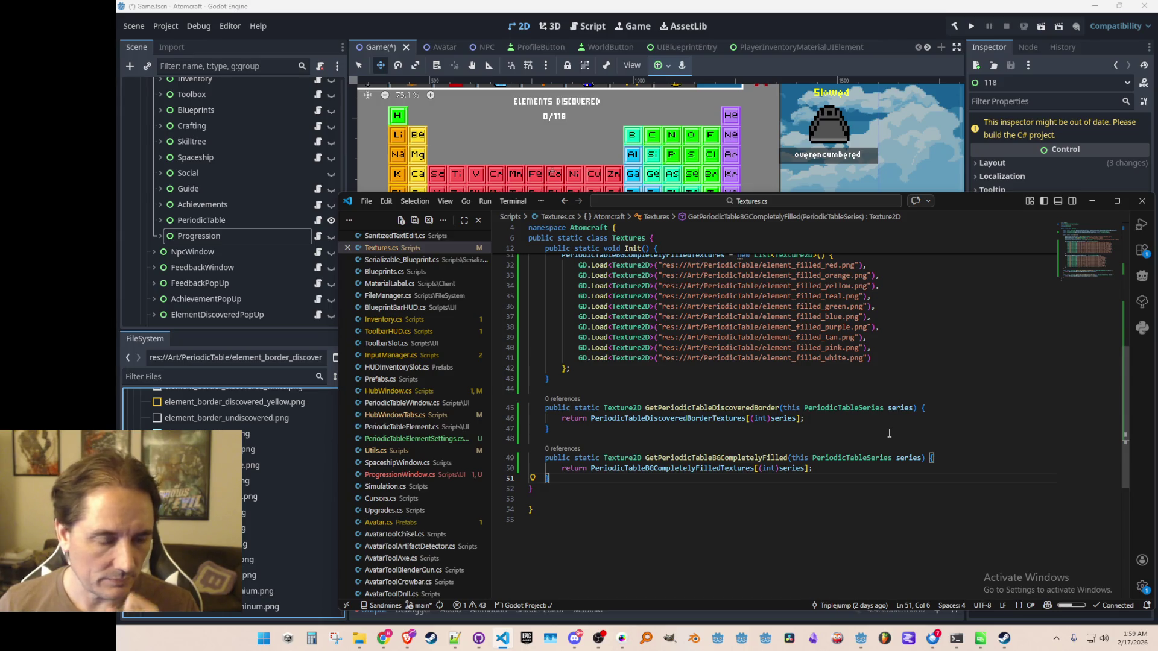
- Check the getter's PeriodicTableSeries parameter and jump back to the filled textures list
{"action": "scroll", "coordinate": [889, 433], "scroll_direction": "up", "scroll_amount": 10}
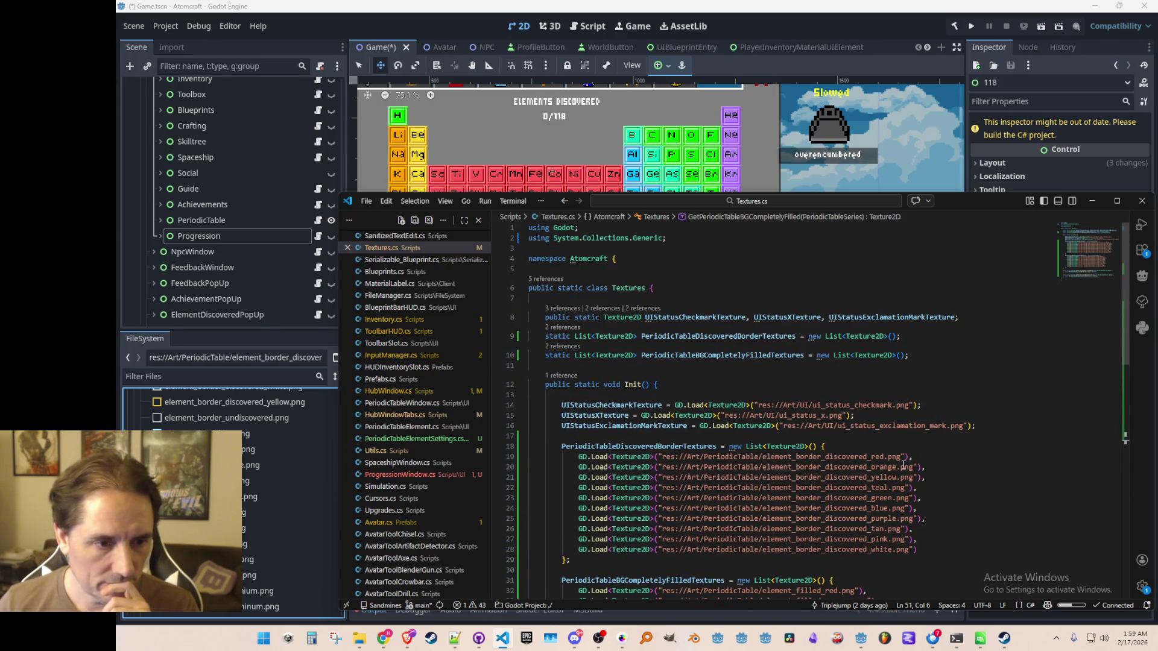
{"action": "scroll", "coordinate": [904, 466], "scroll_direction": "down", "scroll_amount": 10}
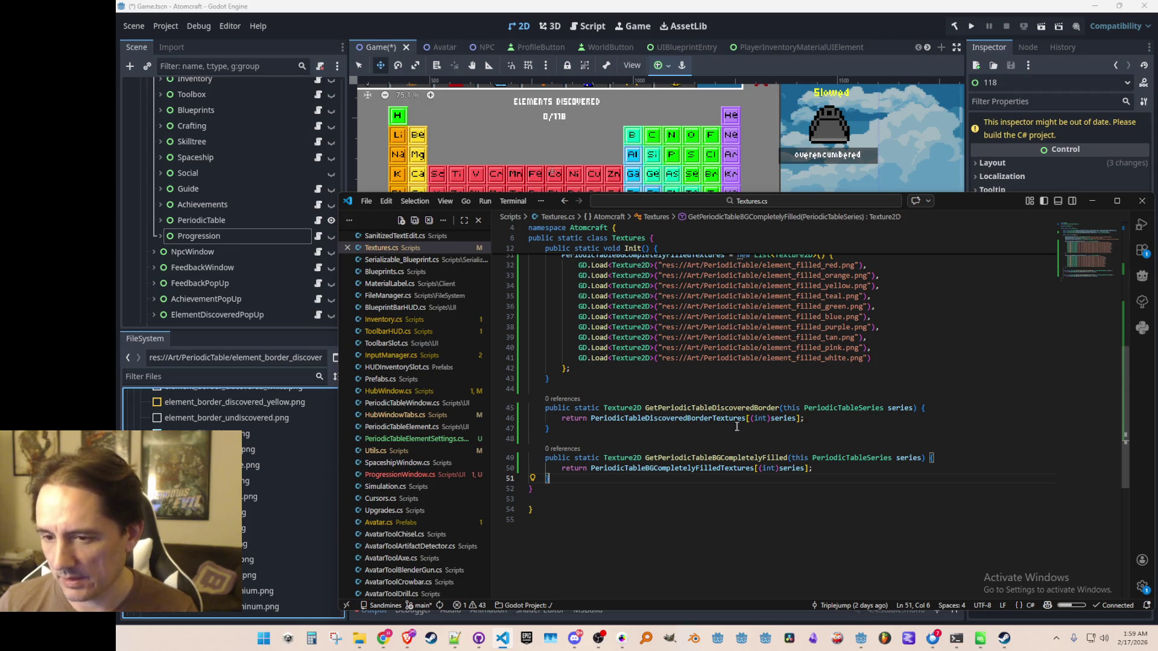
{"action": "left_click", "coordinate": [837, 408]}
{"action": "key", "text": "alt+Left"}
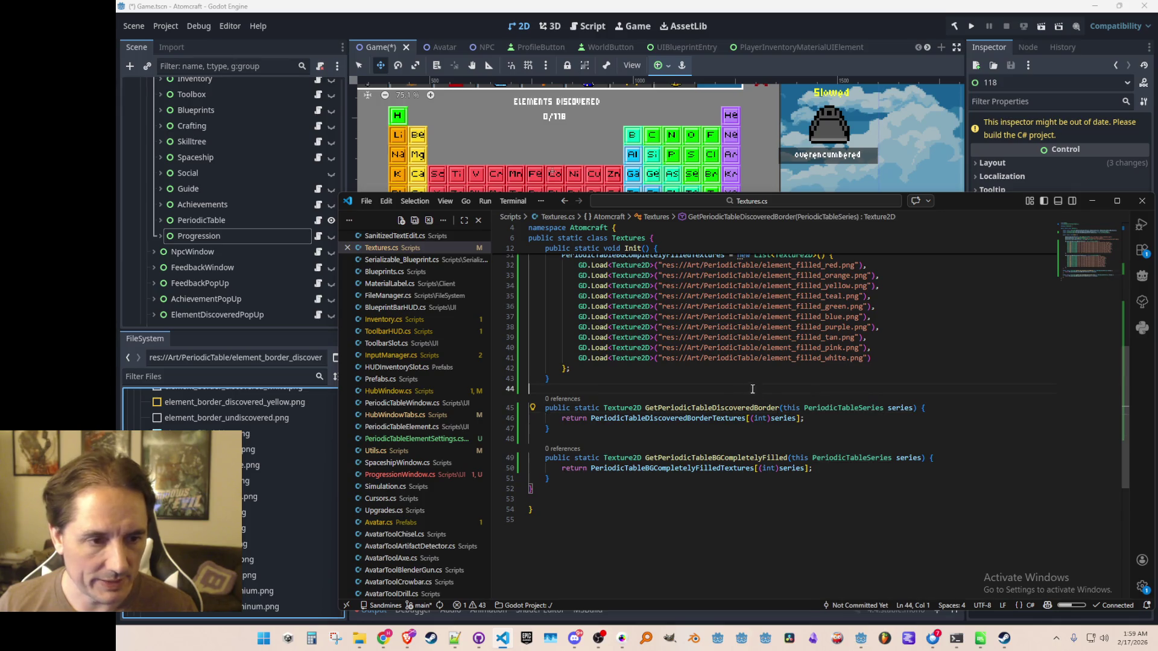
{"action": "key", "text": "Down"}
{"action": "key", "text": "Down"}
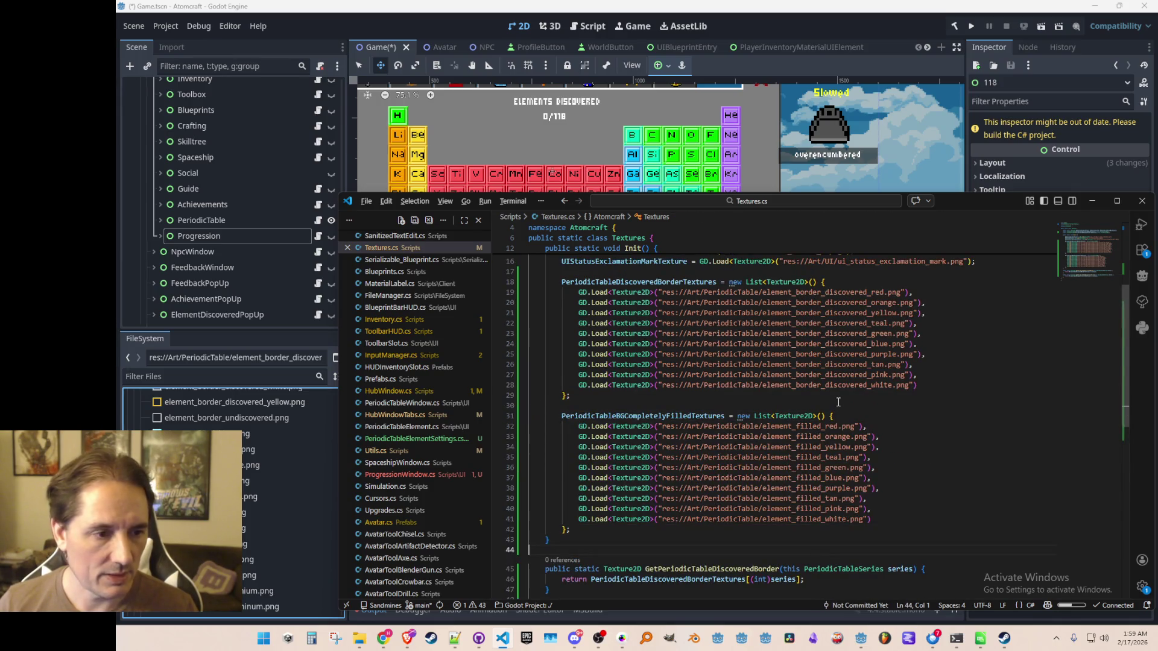
{"action": "key", "text": "ctrl+p"}
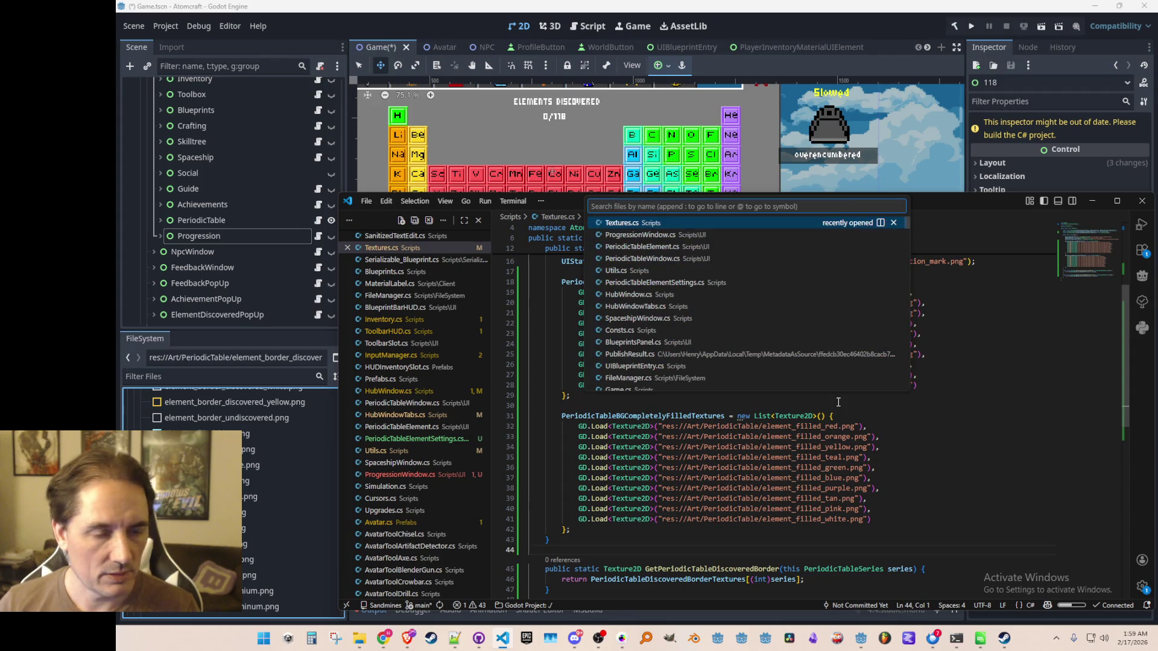
- Open PeriodicTableElement.cs via quick search 'Element' and view its Refresh status cases
{"action": "type", "text": "Element"}
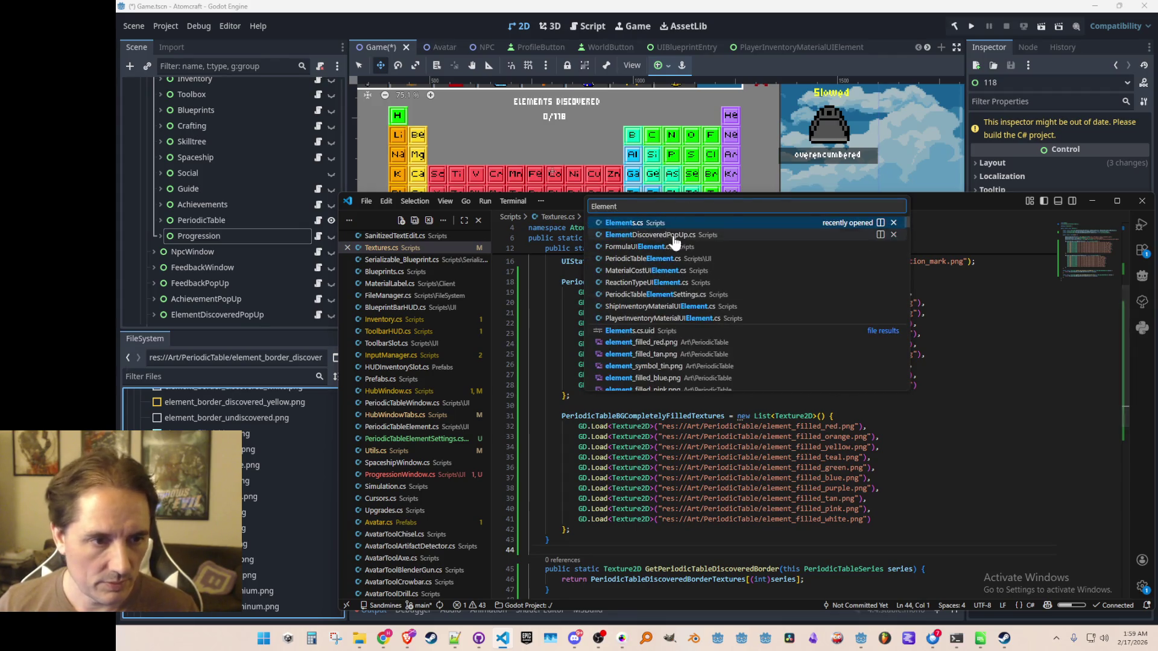
{"action": "left_click", "coordinate": [663, 258]}
{"action": "scroll", "coordinate": [892, 380], "scroll_direction": "down", "scroll_amount": 10}
{"action": "scroll", "coordinate": [1090, 307], "scroll_direction": "up", "scroll_amount": 5}
- Pull the YouTube Transport Tycoon Deluxe soundtrack window over the editor
{"action": "left_click_drag", "start_coordinate": [1096, 290], "coordinate": [1084, 288]}
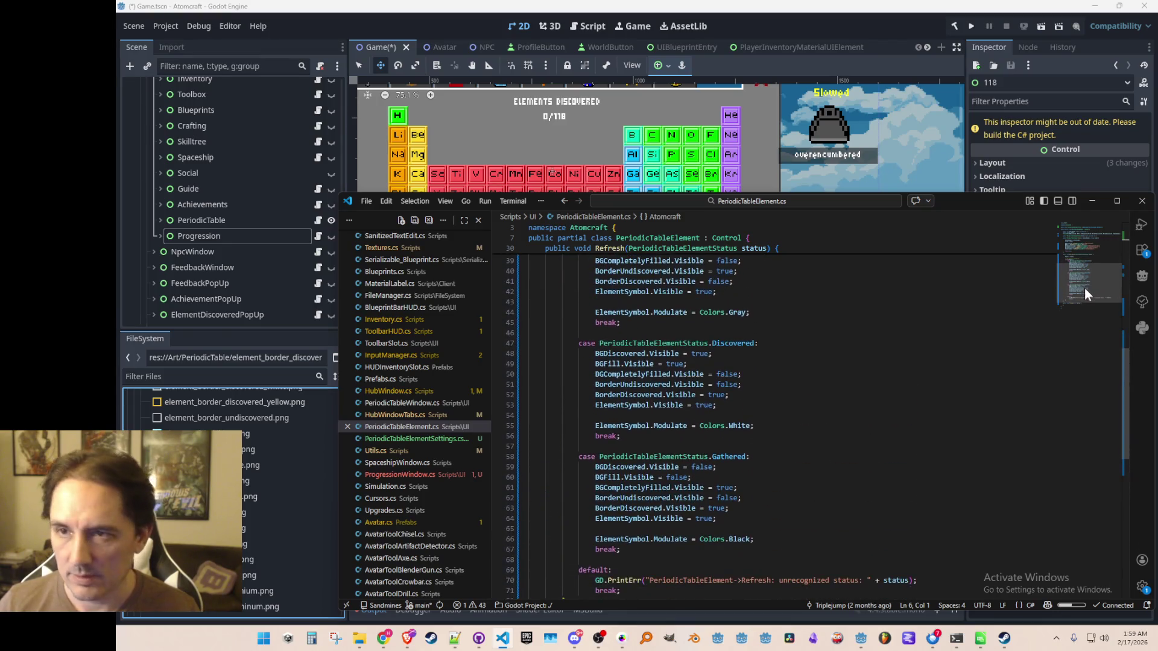
{"action": "key", "text": "alt+Tab"}
{"action": "mouse_move", "coordinate": [1157, 138]}
{"action": "left_mouse_down"}
{"action": "mouse_move", "coordinate": [1016, 134]}
{"action": "mouse_move", "coordinate": [912, 38]}
{"action": "left_mouse_up"}
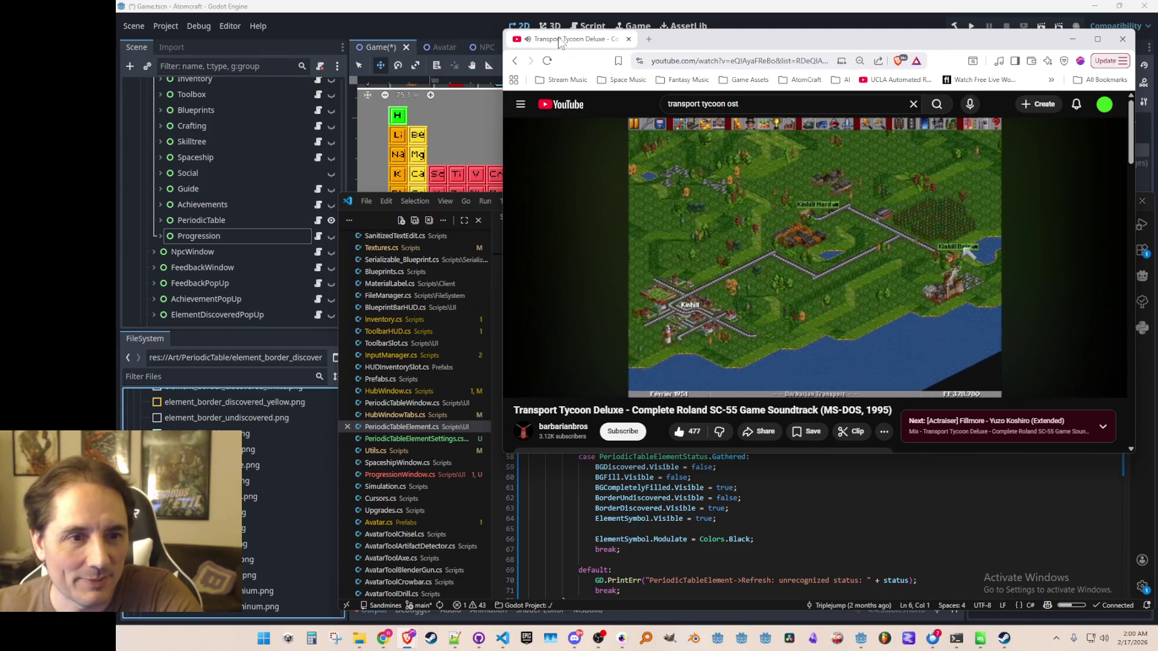
- Move the browser window aside and bring the Transport Tycoon Wikipedia article forward
{"action": "mouse_move", "coordinate": [558, 43]}
{"action": "left_mouse_down"}
{"action": "mouse_move", "coordinate": [550, 50]}
{"action": "mouse_move", "coordinate": [714, 78]}
{"action": "mouse_move", "coordinate": [519, 55]}
{"action": "mouse_move", "coordinate": [722, 100]}
{"action": "mouse_move", "coordinate": [1157, 108]}
{"action": "mouse_move", "coordinate": [829, 171]}
{"action": "mouse_move", "coordinate": [530, 64]}
{"action": "mouse_move", "coordinate": [1157, 66]}
{"action": "left_mouse_up"}
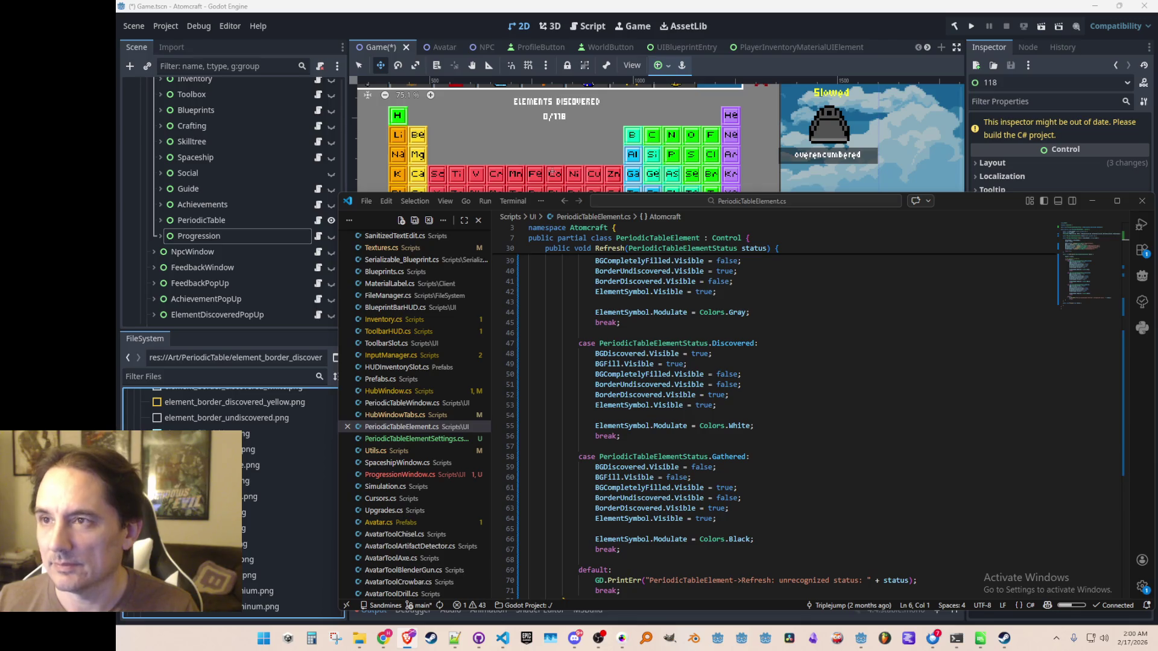
{"action": "key", "text": "alt+Tab"}
- Scroll the Transport Tycoon article and view the commodities-flow chart full size, then close it
{"action": "scroll", "coordinate": [722, 200], "scroll_direction": "down", "scroll_amount": 1}
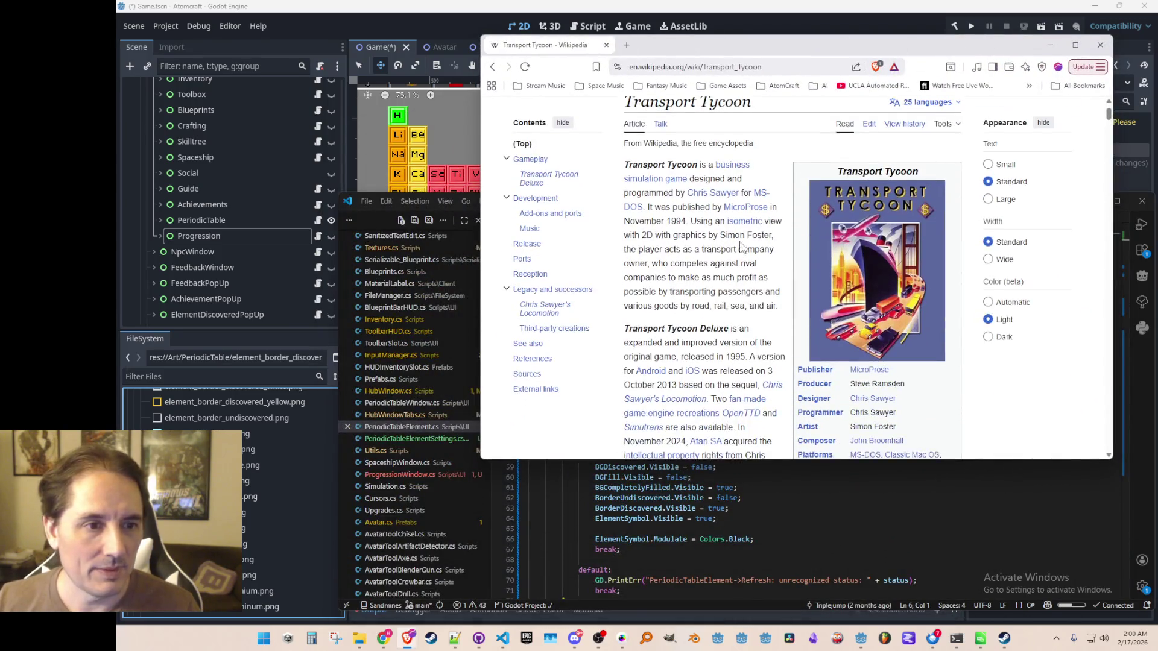
{"action": "mouse_move", "coordinate": [723, 201]}
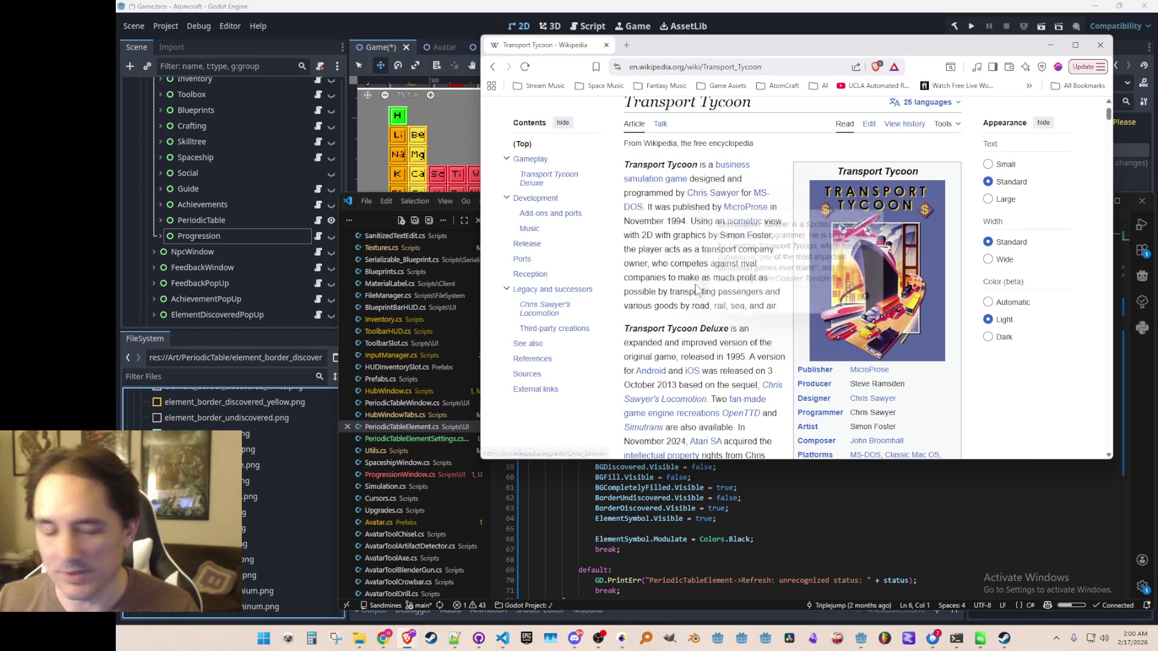
{"action": "scroll", "coordinate": [712, 248], "scroll_direction": "down", "scroll_amount": 2}
{"action": "scroll", "coordinate": [712, 249], "scroll_direction": "down", "scroll_amount": 5}
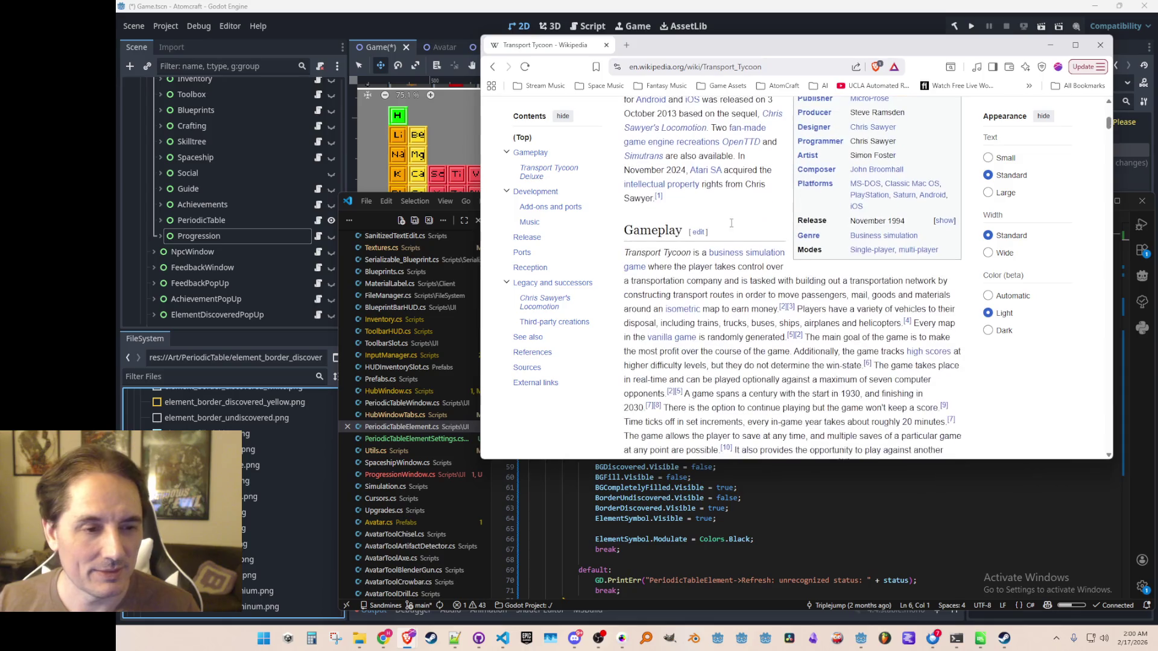
{"action": "scroll", "coordinate": [782, 233], "scroll_direction": "down", "scroll_amount": 6}
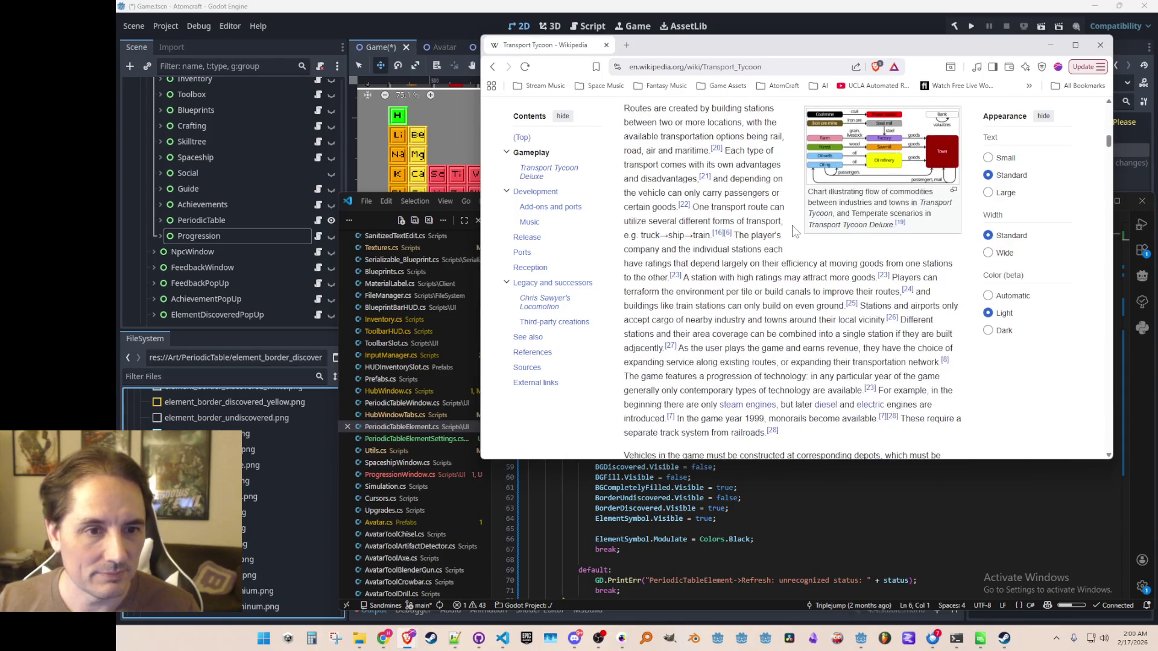
{"action": "left_click", "coordinate": [869, 153]}
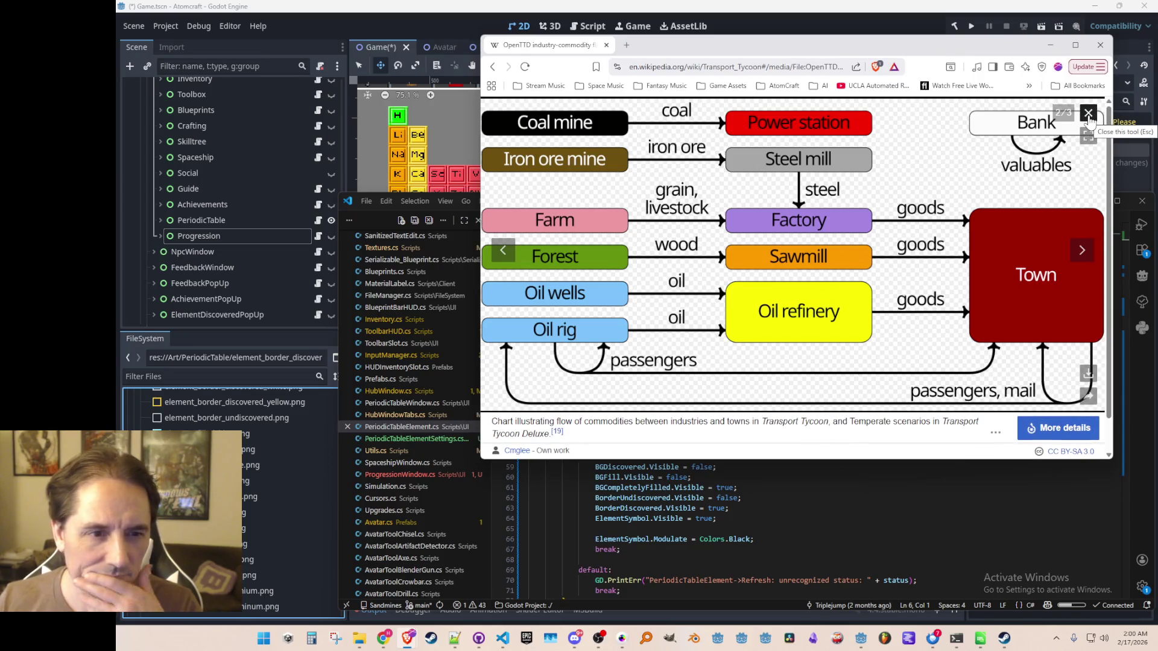
{"action": "left_click", "coordinate": [1089, 114]}
- Read through the Development section, briefly highlighting its opening paragraph
{"action": "scroll", "coordinate": [794, 225], "scroll_direction": "down", "scroll_amount": 10}
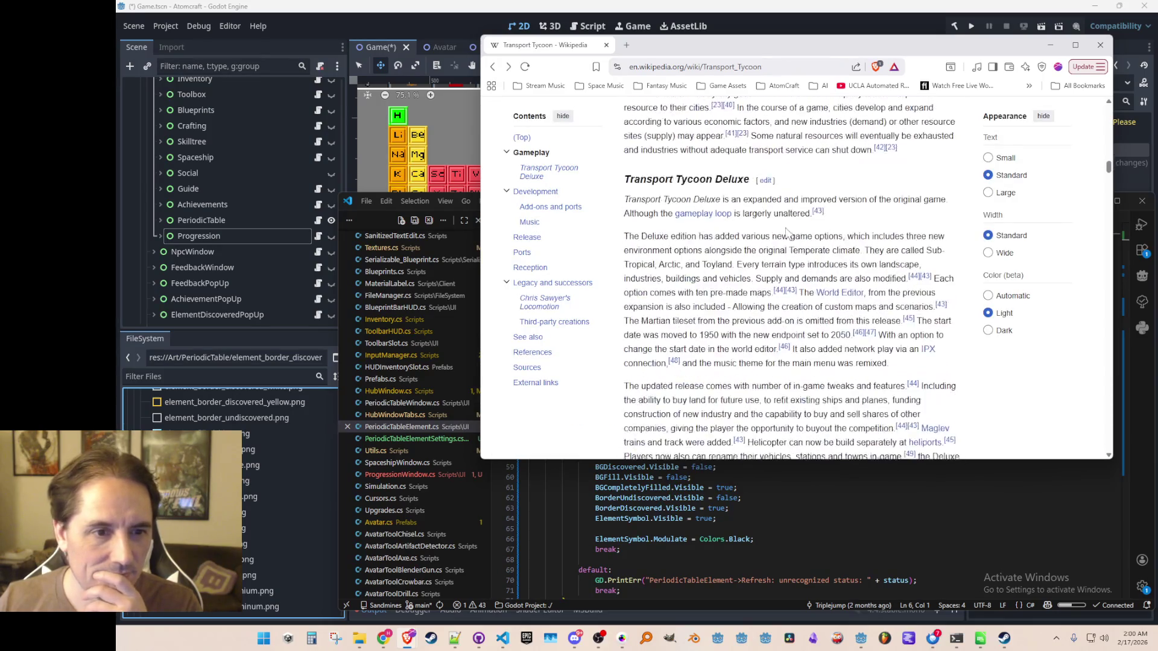
{"action": "scroll", "coordinate": [794, 225], "scroll_direction": "down", "scroll_amount": 10}
{"action": "scroll", "coordinate": [822, 260], "scroll_direction": "up", "scroll_amount": 5}
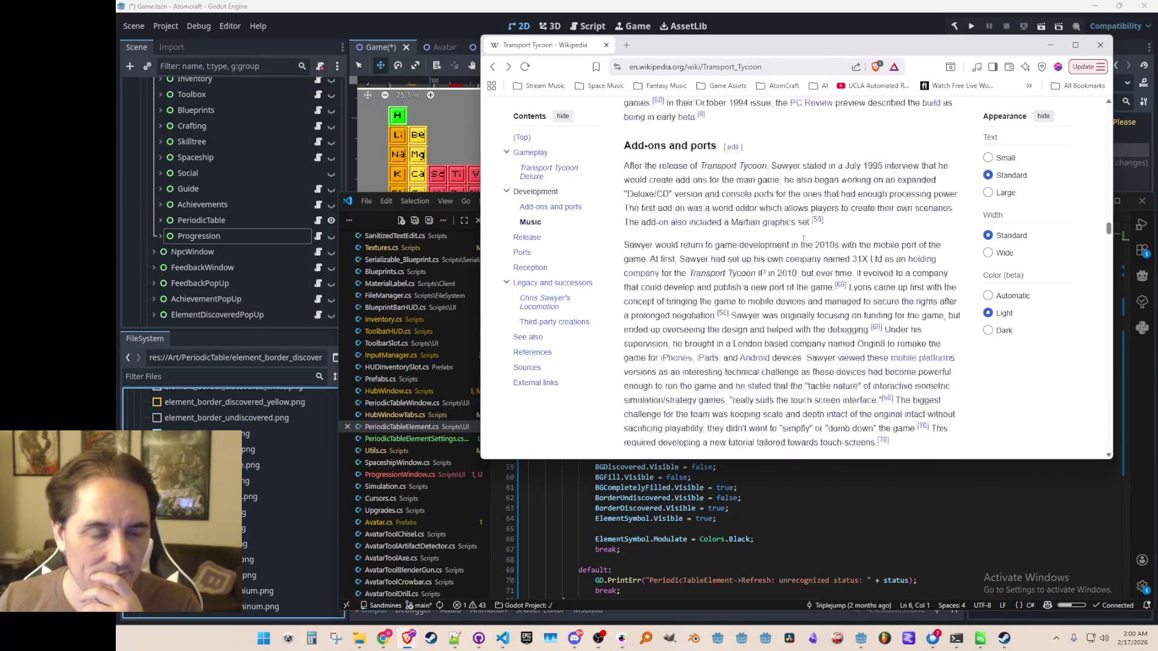
{"action": "scroll", "coordinate": [822, 260], "scroll_direction": "up", "scroll_amount": 4}
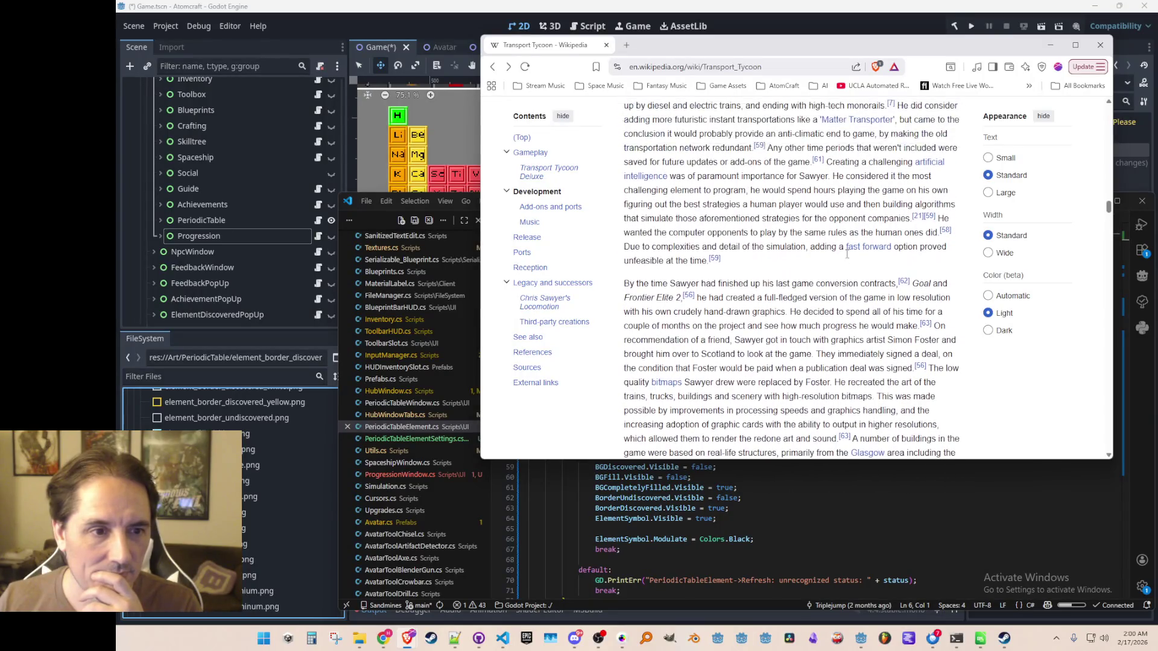
{"action": "scroll", "coordinate": [840, 253], "scroll_direction": "up", "scroll_amount": 6}
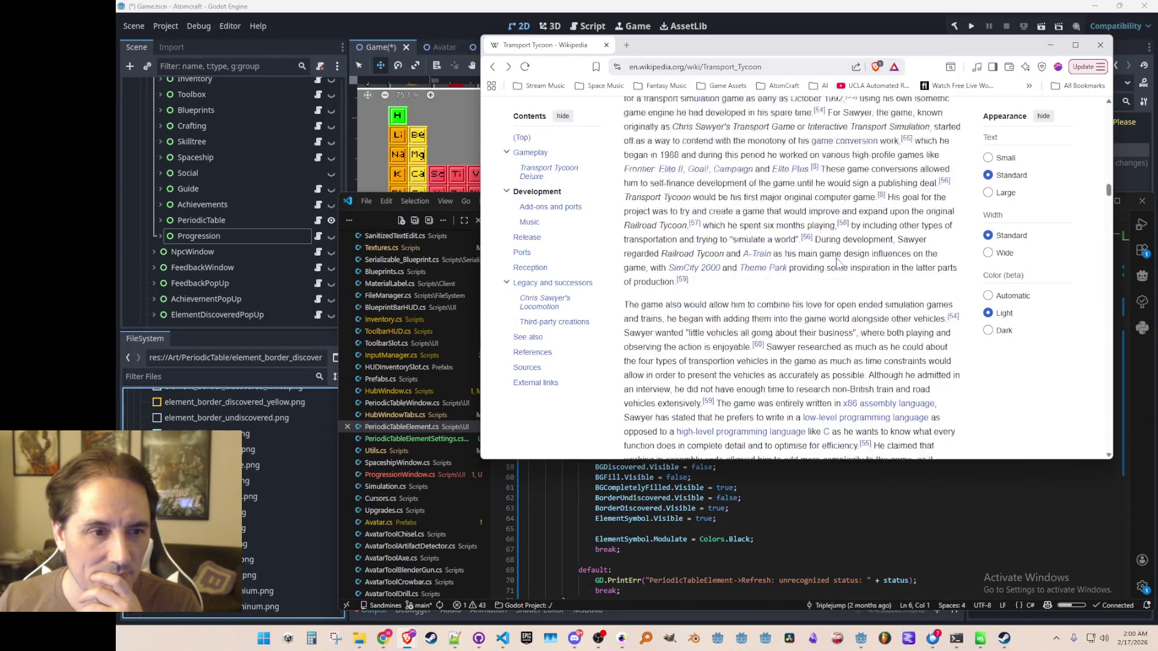
{"action": "scroll", "coordinate": [839, 265], "scroll_direction": "up", "scroll_amount": 6}
{"action": "scroll", "coordinate": [840, 271], "scroll_direction": "down", "scroll_amount": 4}
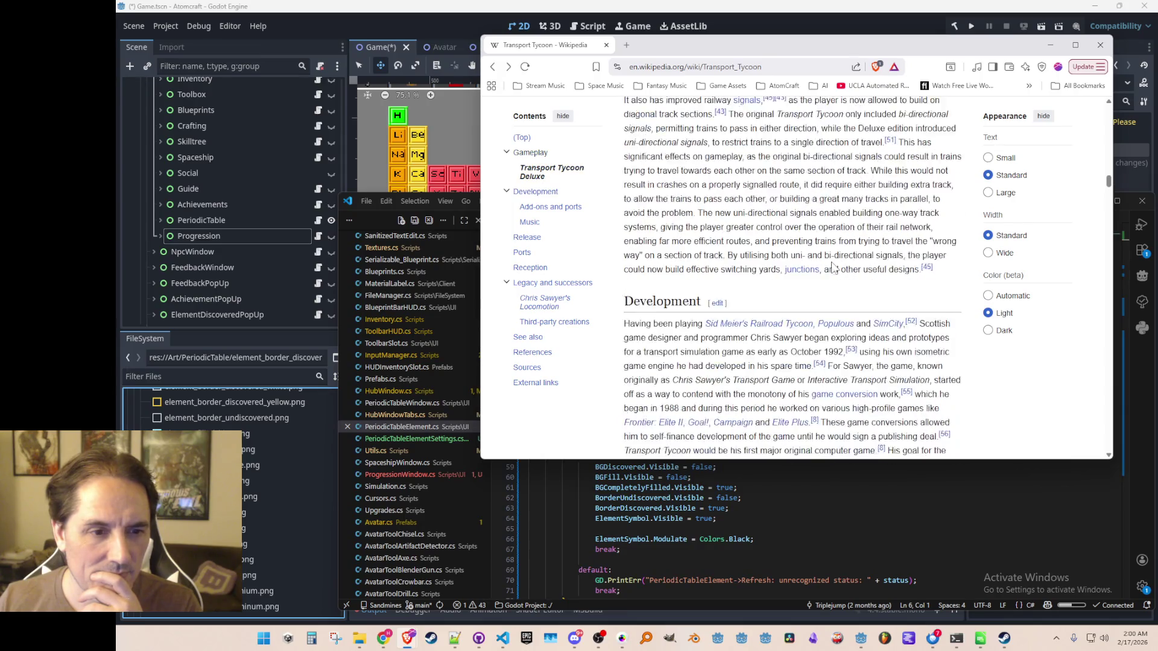
{"action": "scroll", "coordinate": [842, 273], "scroll_direction": "down", "scroll_amount": 1}
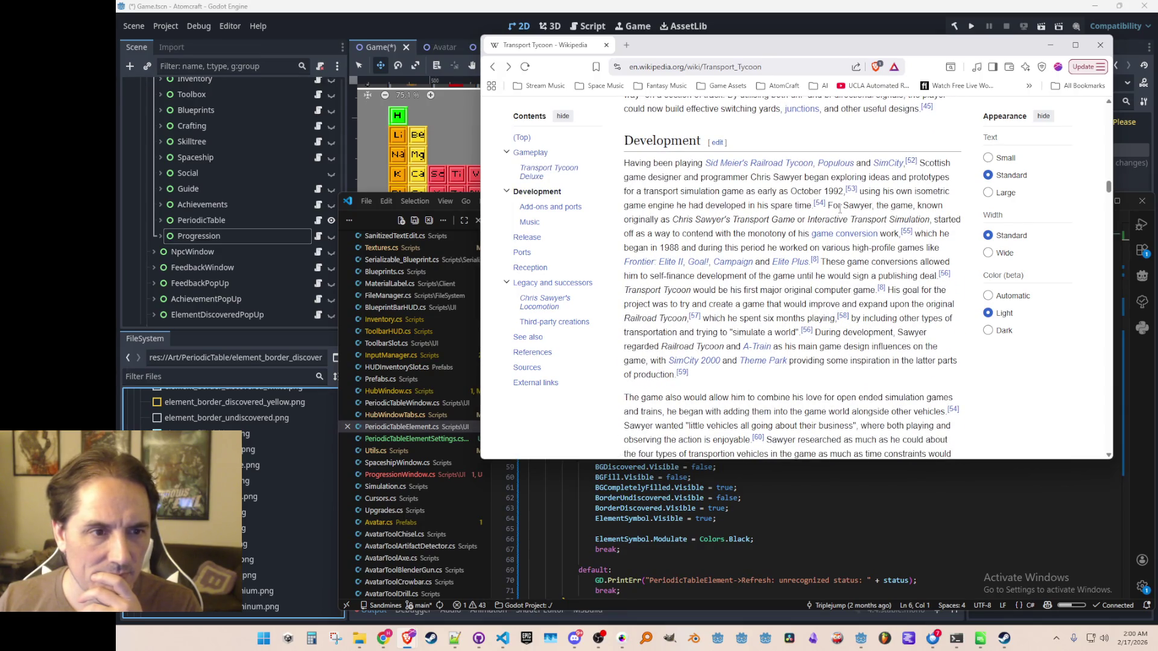
{"action": "mouse_move", "coordinate": [665, 168]}
{"action": "left_mouse_down"}
{"action": "mouse_move", "coordinate": [780, 400]}
{"action": "mouse_move", "coordinate": [724, 184]}
{"action": "mouse_move", "coordinate": [653, 164]}
{"action": "mouse_move", "coordinate": [816, 292]}
{"action": "mouse_move", "coordinate": [869, 425]}
{"action": "left_mouse_up"}
{"action": "left_click", "coordinate": [800, 384]}
{"action": "left_click", "coordinate": [857, 397]}
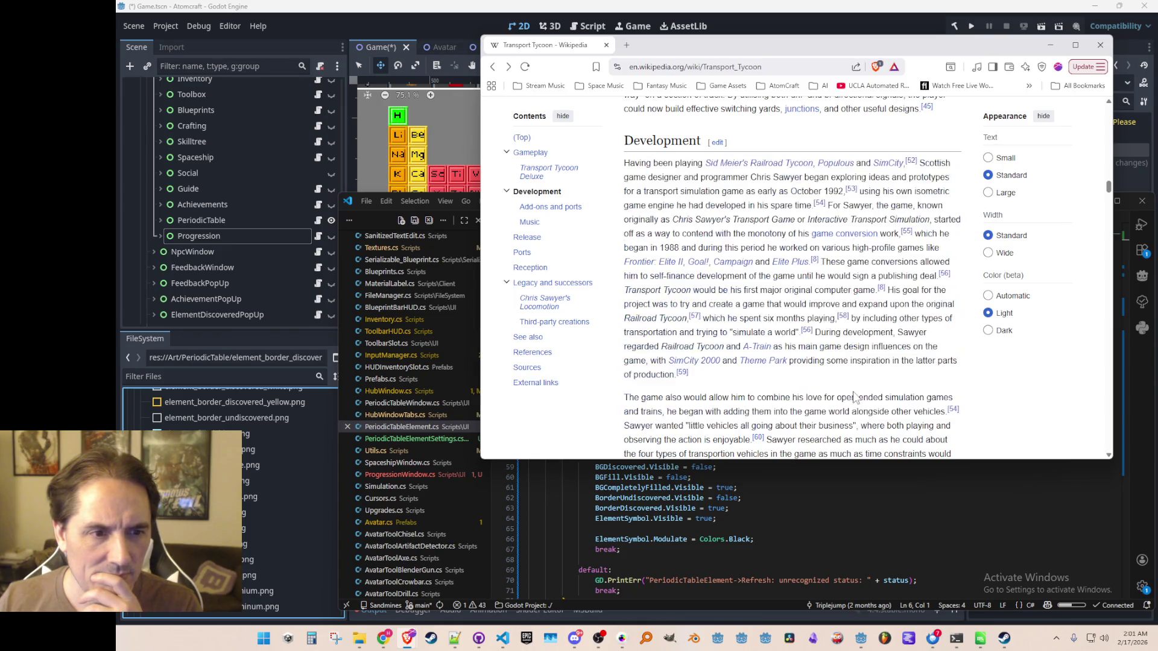
- Highlight the passages on Sawyer's little vehicles and x86 assembly, then close the article window
{"action": "scroll", "coordinate": [853, 272], "scroll_direction": "down", "scroll_amount": 3}
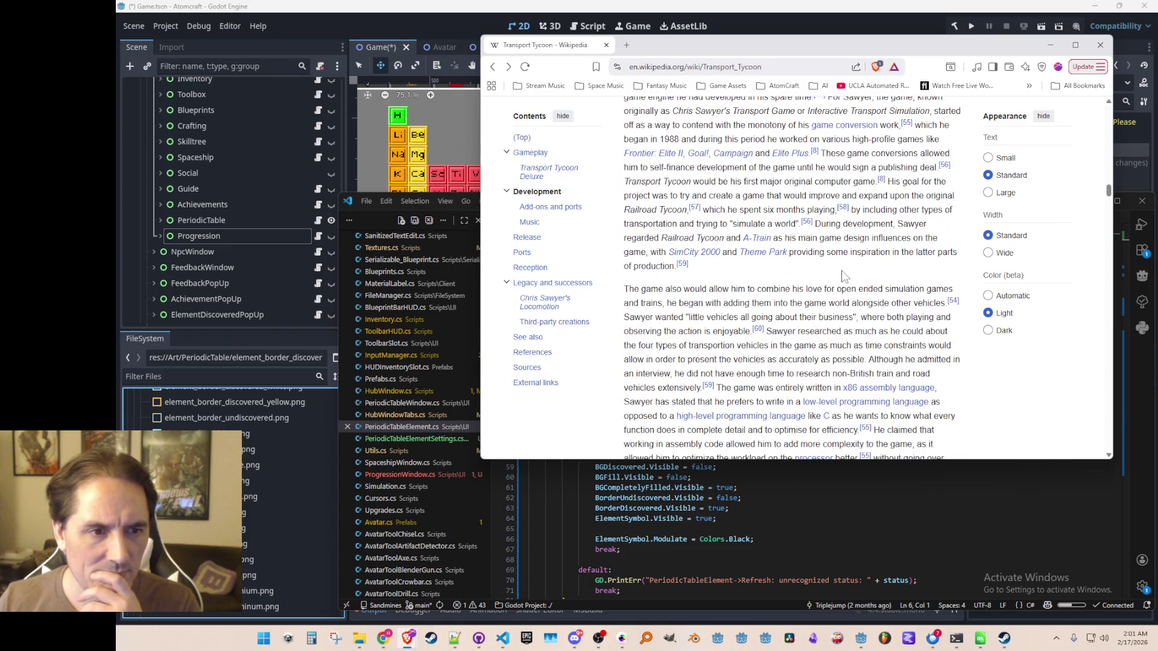
{"action": "scroll", "coordinate": [989, 180], "scroll_direction": "down", "scroll_amount": 2}
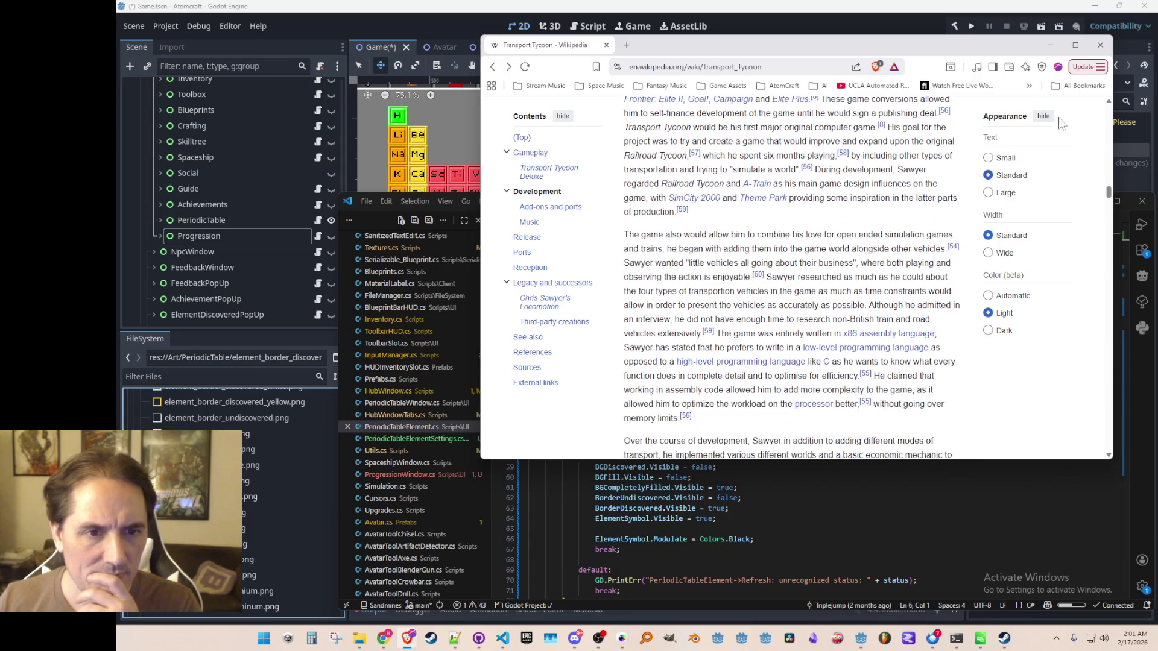
{"action": "scroll", "coordinate": [957, 241], "scroll_direction": "down", "scroll_amount": 2}
{"action": "scroll", "coordinate": [815, 211], "scroll_direction": "down", "scroll_amount": 2}
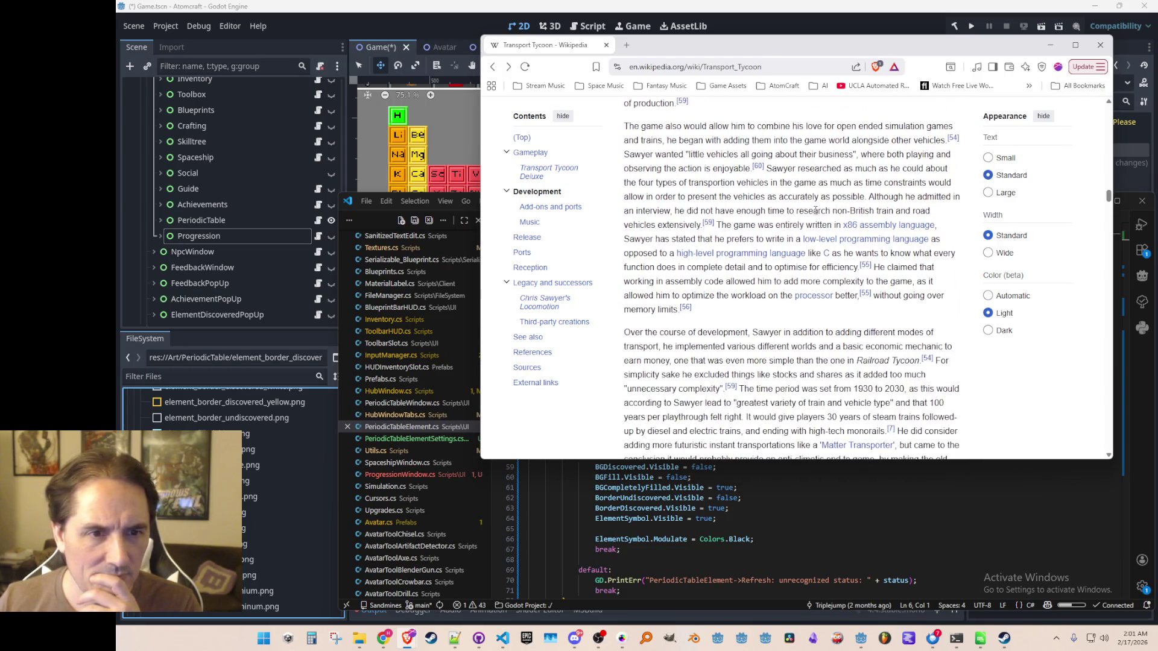
{"action": "mouse_move", "coordinate": [710, 125]}
{"action": "left_mouse_down"}
{"action": "mouse_move", "coordinate": [857, 268]}
{"action": "mouse_move", "coordinate": [792, 331]}
{"action": "mouse_move", "coordinate": [711, 125]}
{"action": "mouse_move", "coordinate": [792, 331]}
{"action": "left_mouse_up"}
{"action": "left_click", "coordinate": [710, 126]}
{"action": "left_click", "coordinate": [790, 323]}
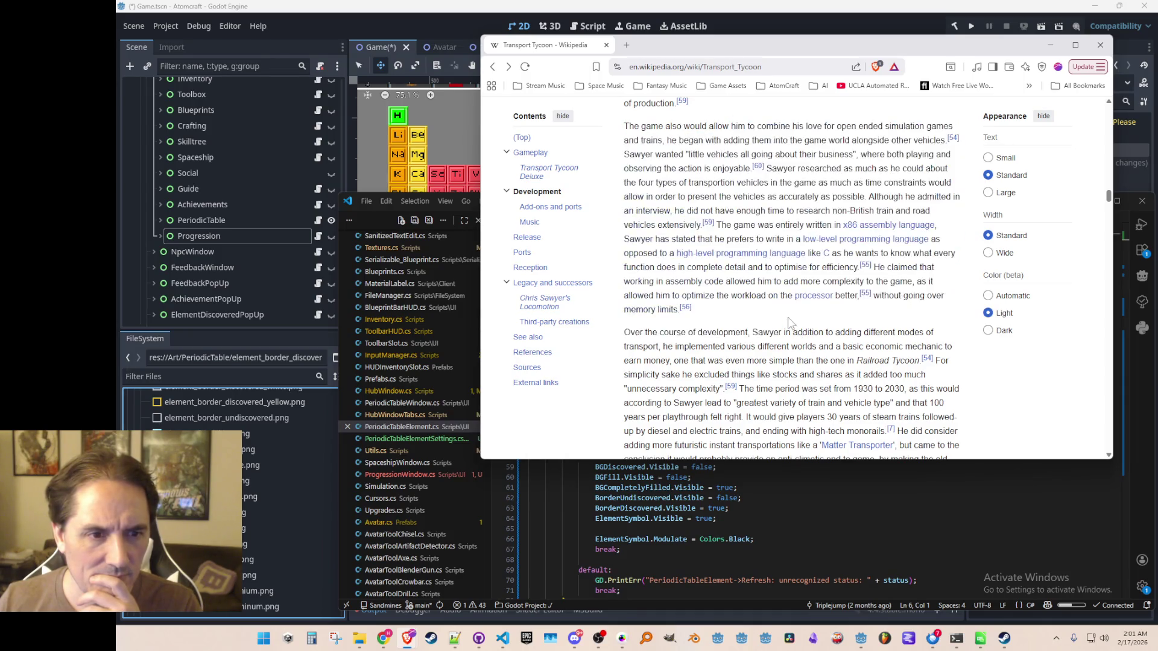
{"action": "left_click_drag", "start_coordinate": [722, 225], "coordinate": [938, 225]}
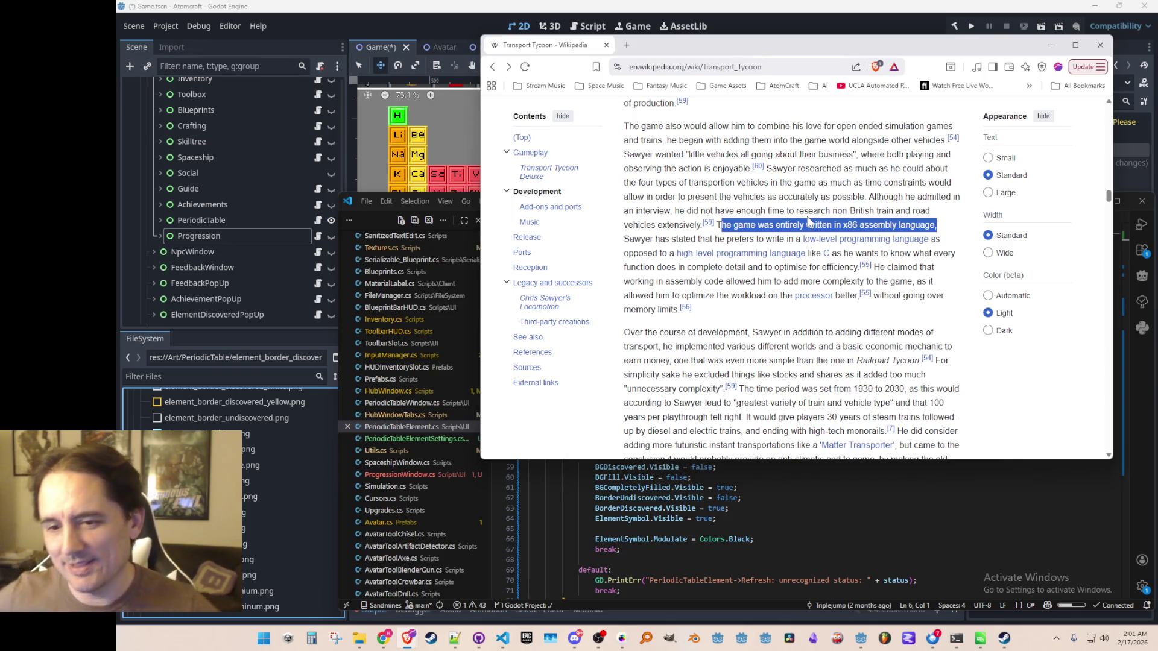
{"action": "left_click", "coordinate": [1101, 43]}
{"action": "key", "text": "alt+Tab"}
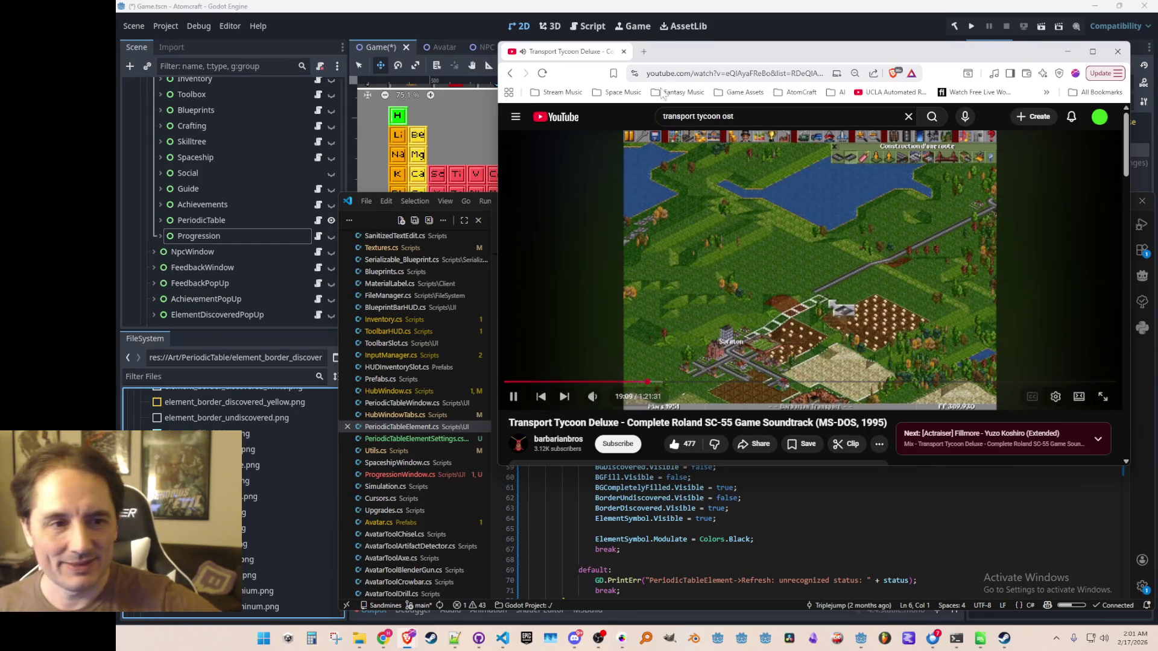
{"action": "mouse_move", "coordinate": [555, 56]}
{"action": "left_mouse_down"}
{"action": "mouse_move", "coordinate": [581, 68]}
{"action": "mouse_move", "coordinate": [1157, 71]}
{"action": "left_mouse_up"}
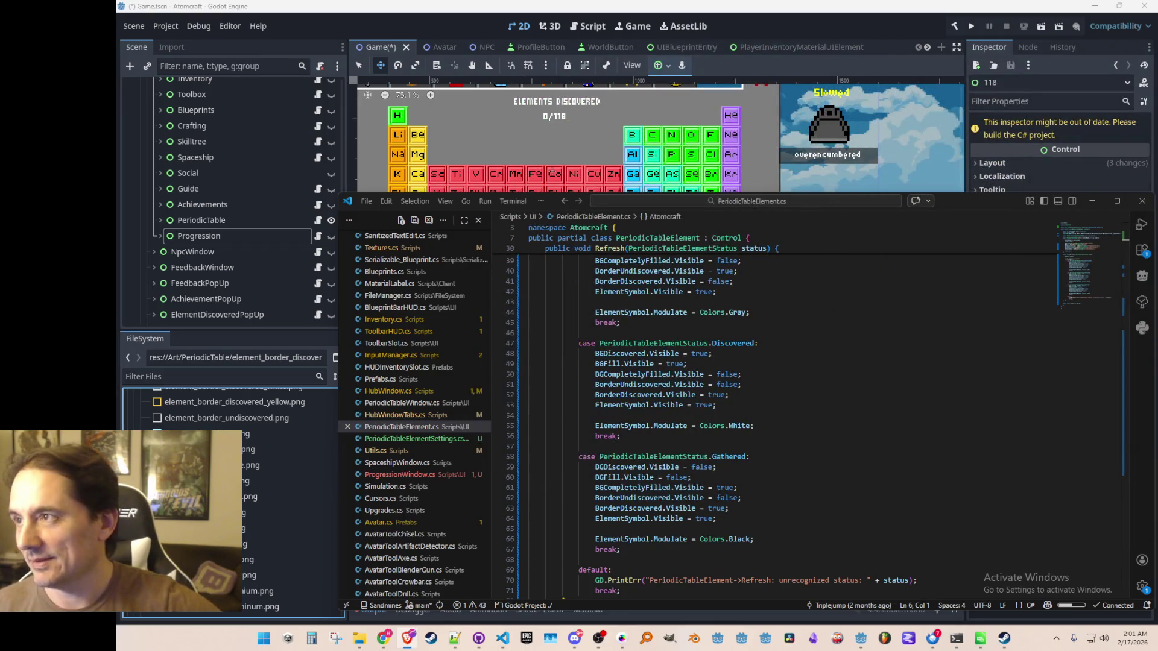
{"action": "left_click", "coordinate": [840, 391]}
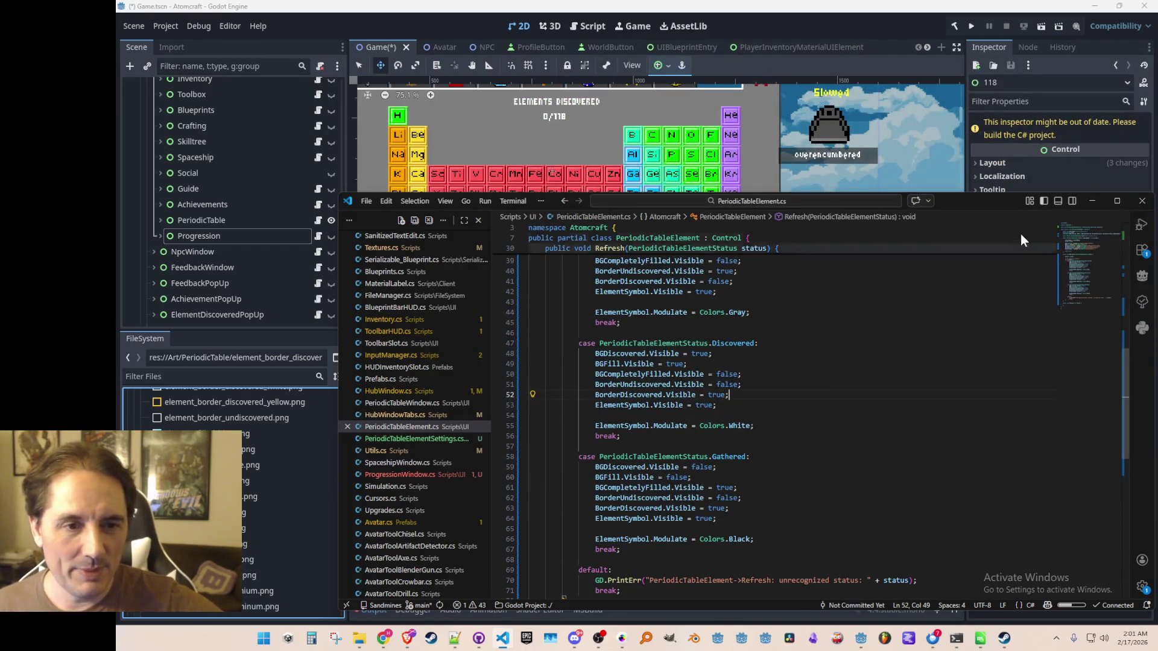
{"action": "left_click_drag", "start_coordinate": [998, 198], "coordinate": [999, 203]}
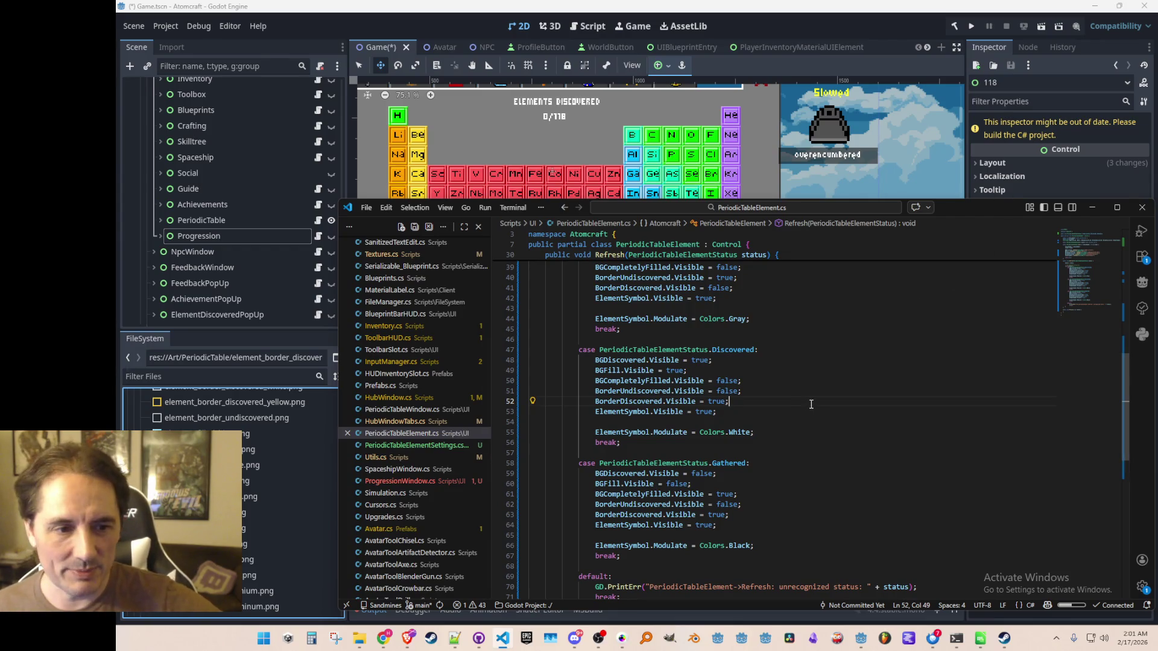
{"action": "left_click", "coordinate": [859, 380]}
{"action": "left_click", "coordinate": [856, 401]}
{"action": "scroll", "coordinate": [881, 392], "scroll_direction": "down", "scroll_amount": 3}
{"action": "scroll", "coordinate": [907, 384], "scroll_direction": "up", "scroll_amount": 1}
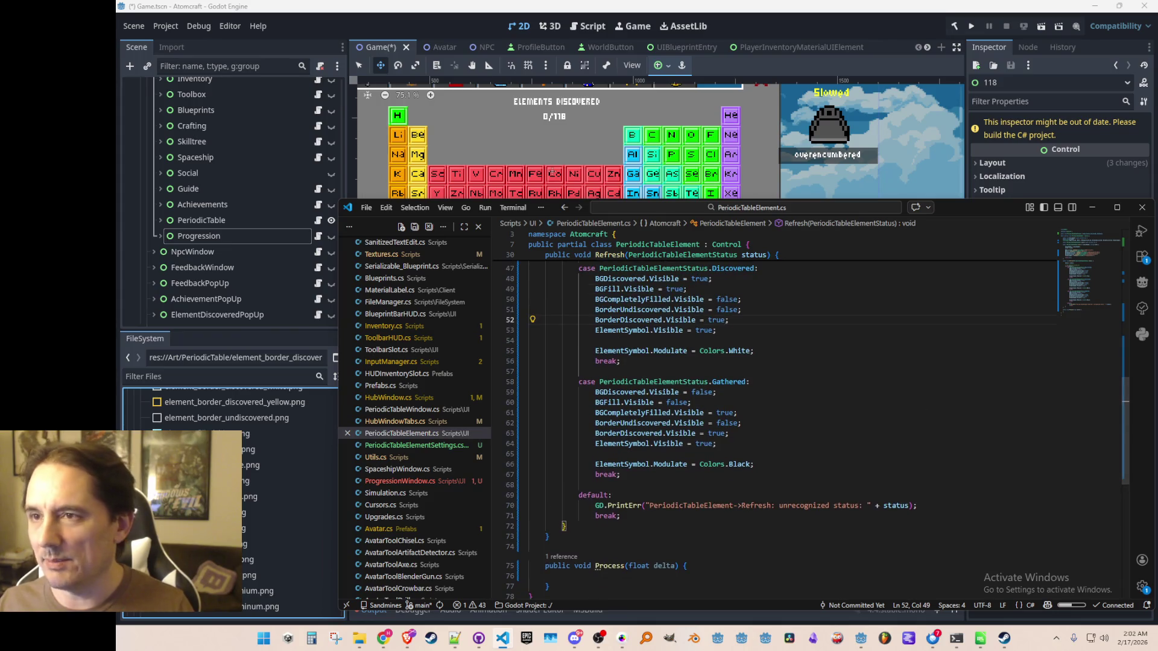
{"action": "key", "text": "super+shift+Left"}
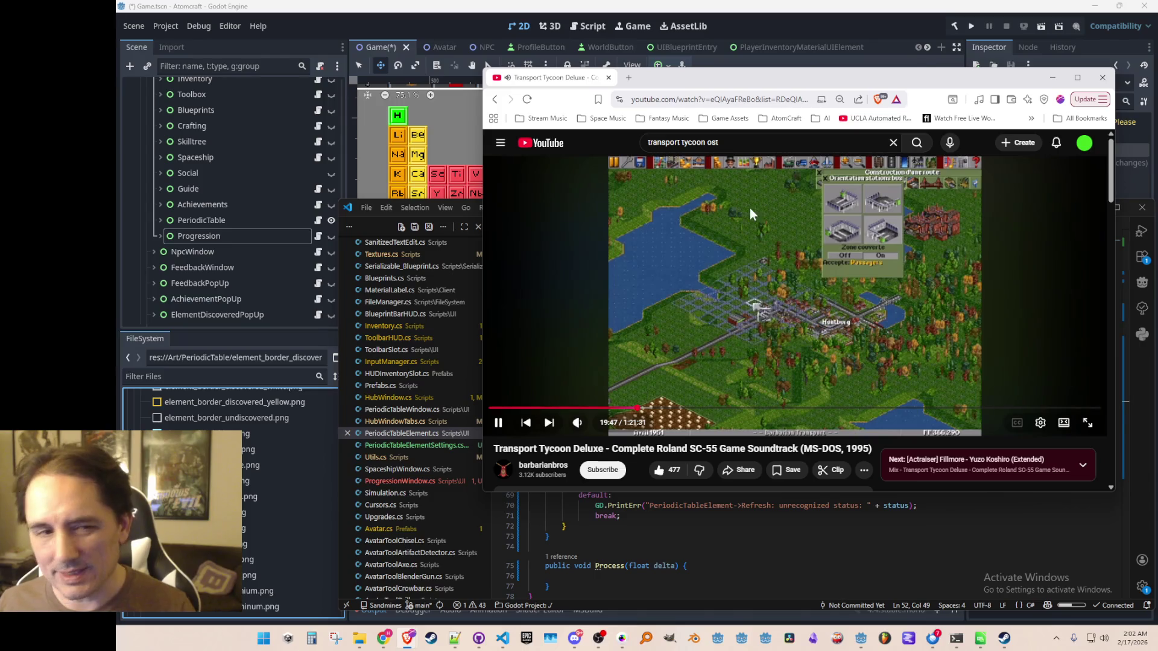
{"action": "mouse_move", "coordinate": [533, 84]}
{"action": "left_mouse_down"}
{"action": "mouse_move", "coordinate": [541, 95]}
{"action": "mouse_move", "coordinate": [1157, 181]}
{"action": "left_mouse_up"}
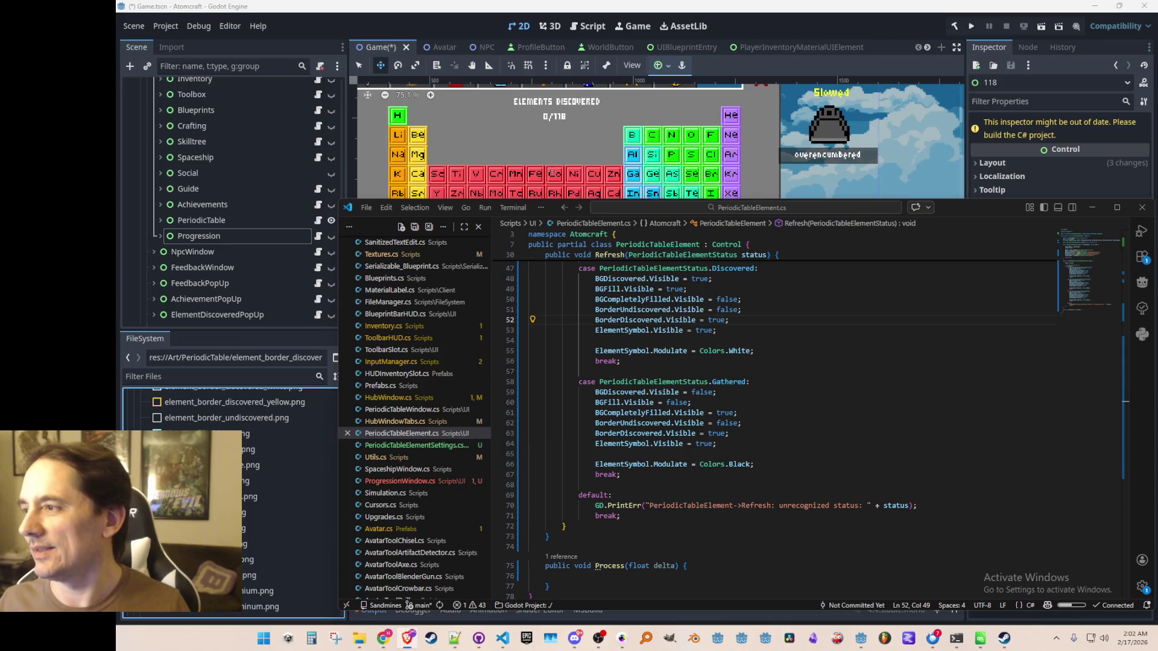
- Look over PeriodicTableElement.cs, then open PeriodicTableElementSettings.cs from the Explorer
{"action": "left_click", "coordinate": [842, 394]}
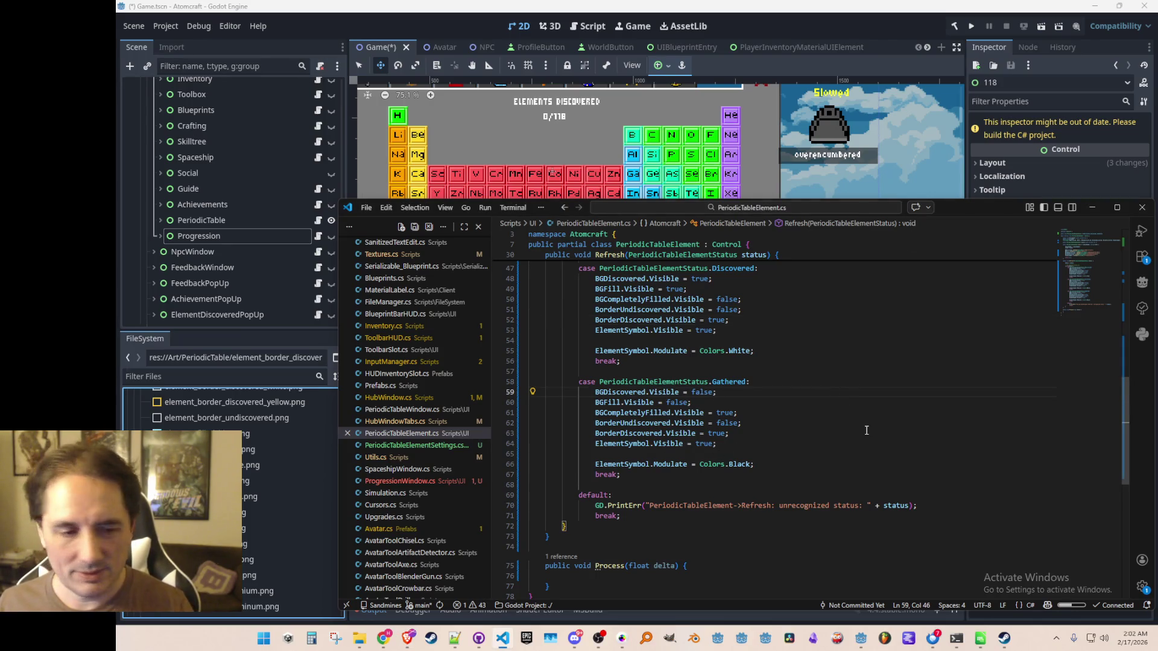
{"action": "scroll", "coordinate": [892, 411], "scroll_direction": "up", "scroll_amount": 4}
{"action": "scroll", "coordinate": [908, 409], "scroll_direction": "down", "scroll_amount": 3}
{"action": "scroll", "coordinate": [923, 412], "scroll_direction": "up", "scroll_amount": 13}
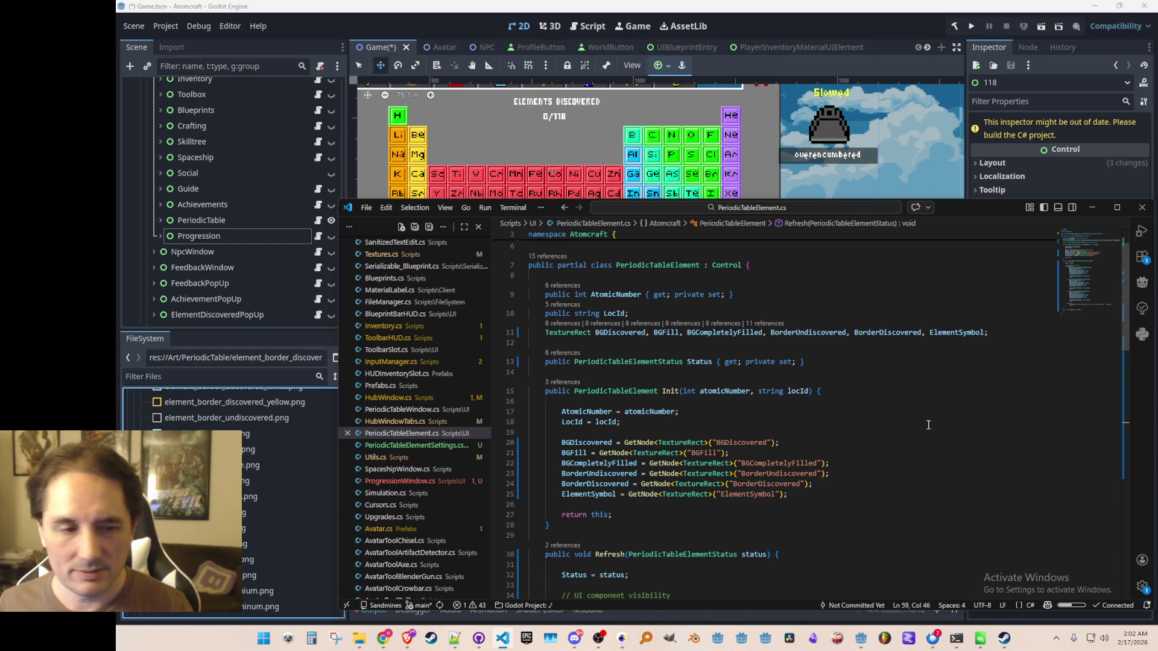
{"action": "scroll", "coordinate": [932, 423], "scroll_direction": "down", "scroll_amount": 2}
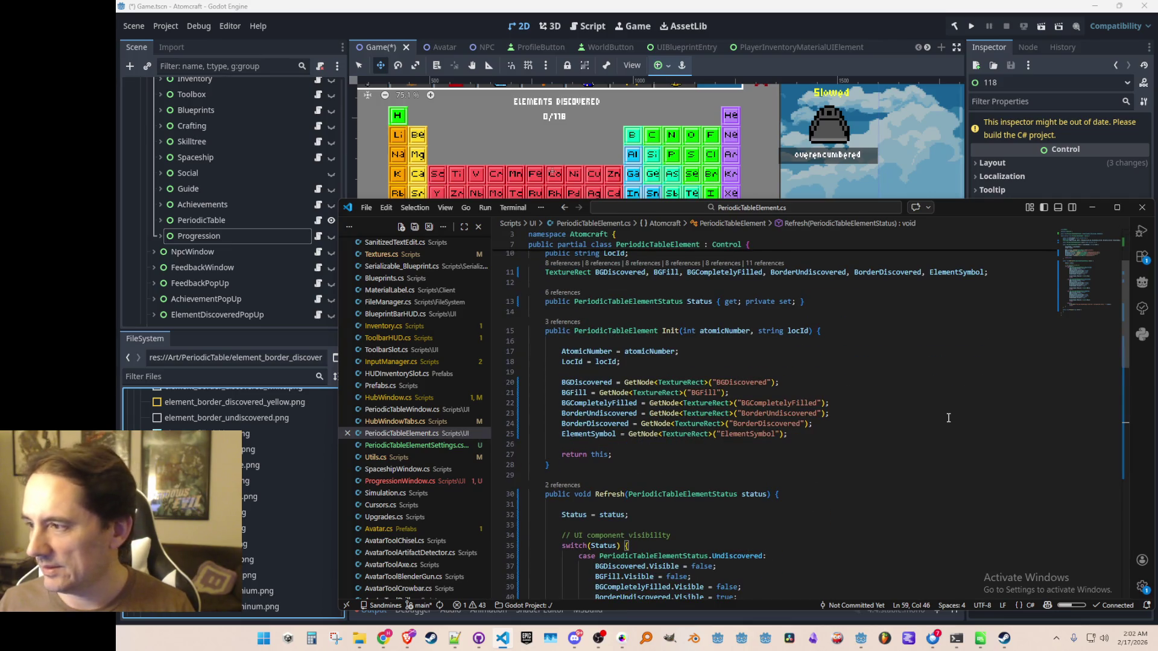
{"action": "scroll", "coordinate": [949, 418], "scroll_direction": "down", "scroll_amount": 1}
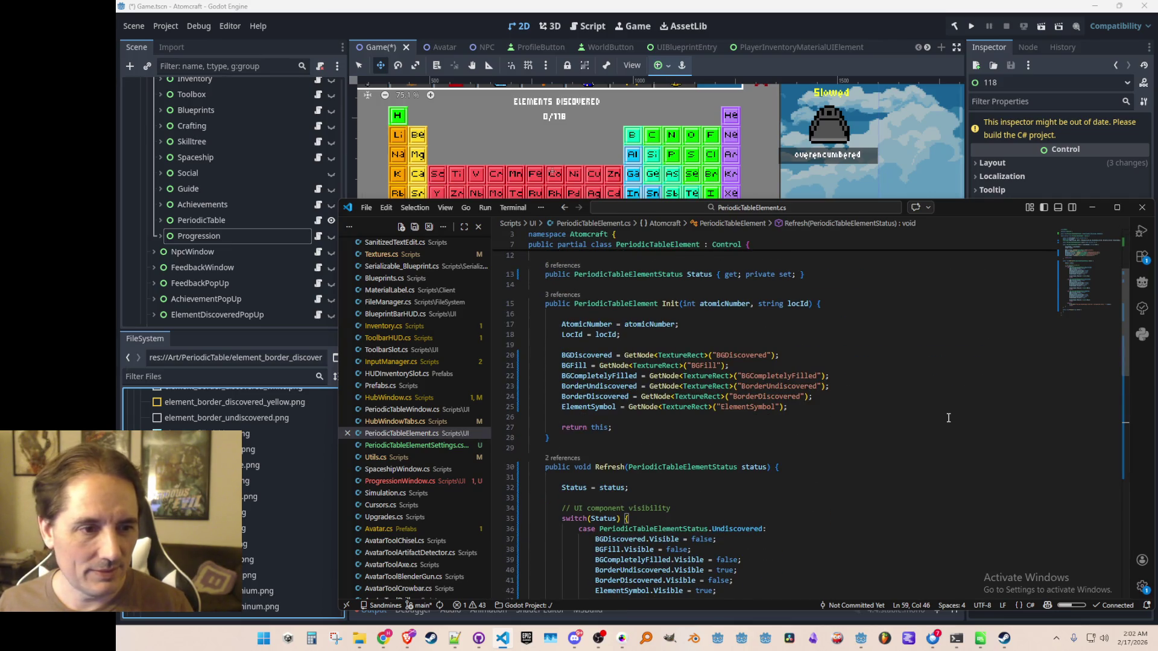
{"action": "scroll", "coordinate": [953, 416], "scroll_direction": "down", "scroll_amount": 12}
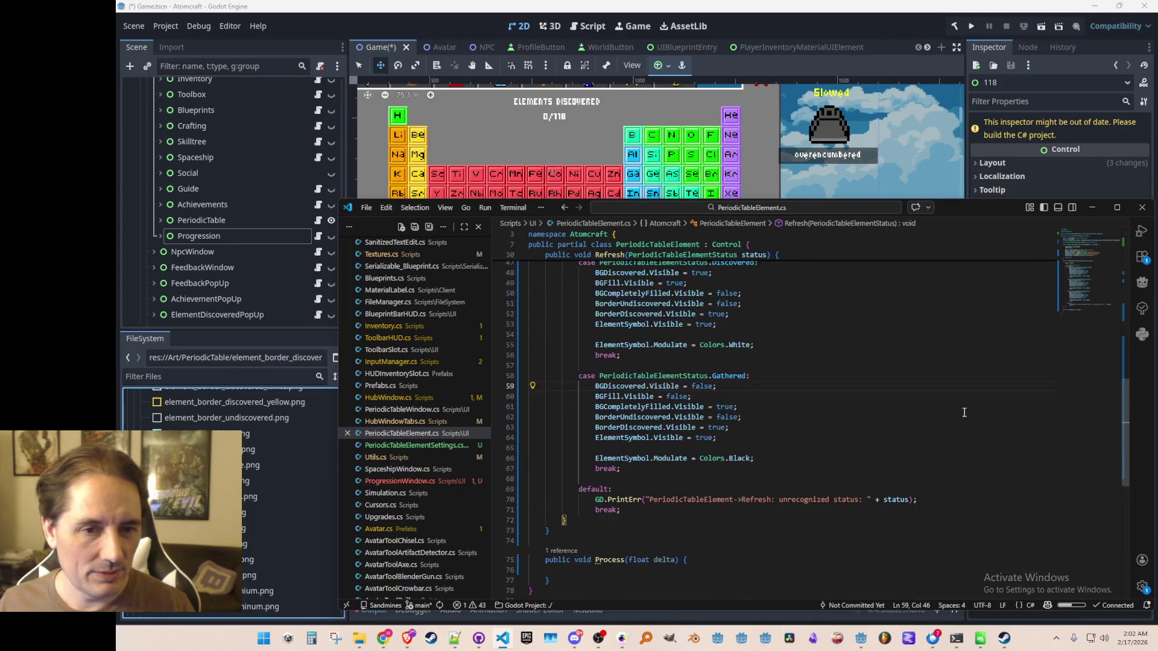
{"action": "scroll", "coordinate": [964, 413], "scroll_direction": "up", "scroll_amount": 15}
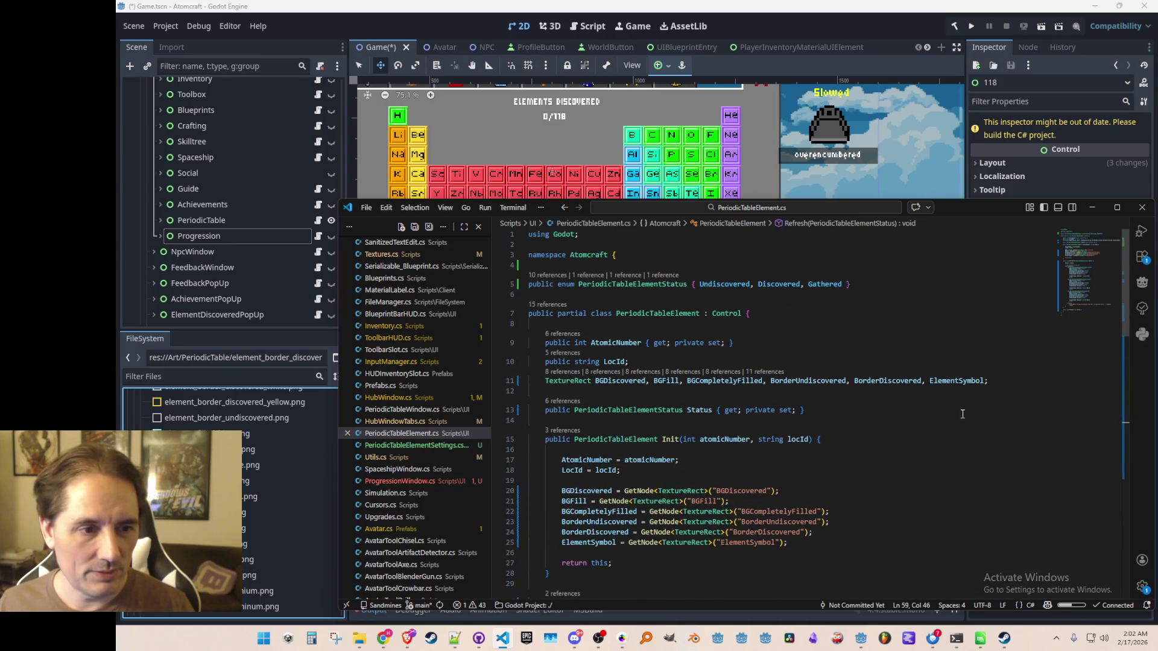
{"action": "left_click", "coordinate": [917, 327]}
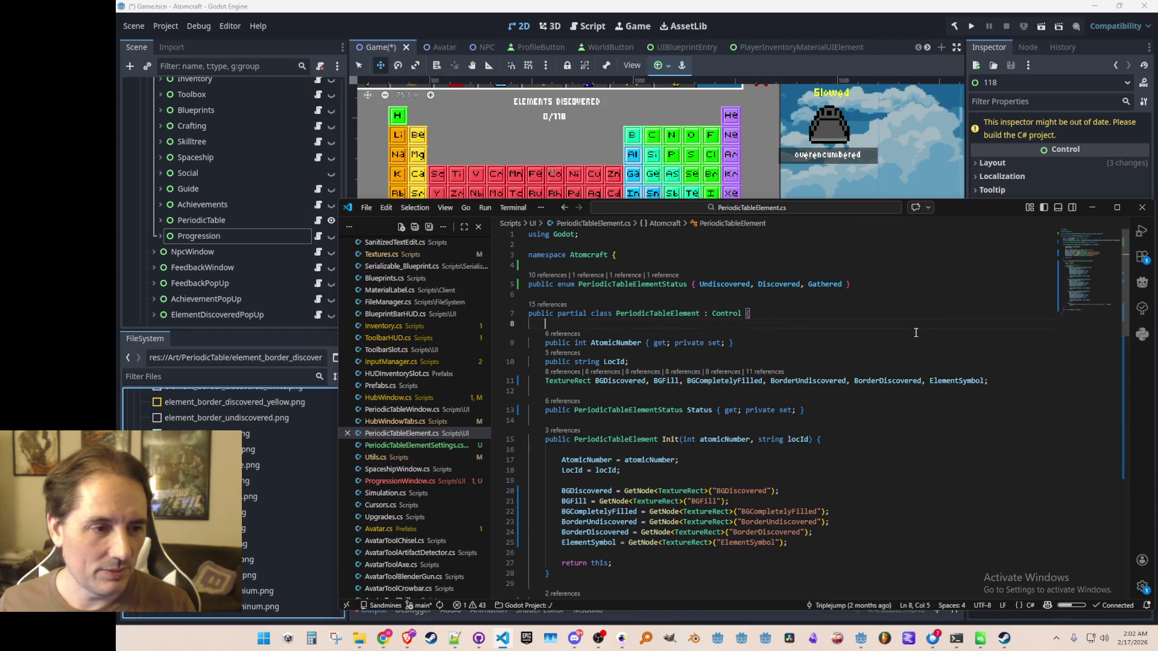
{"action": "left_click", "coordinate": [416, 445]}
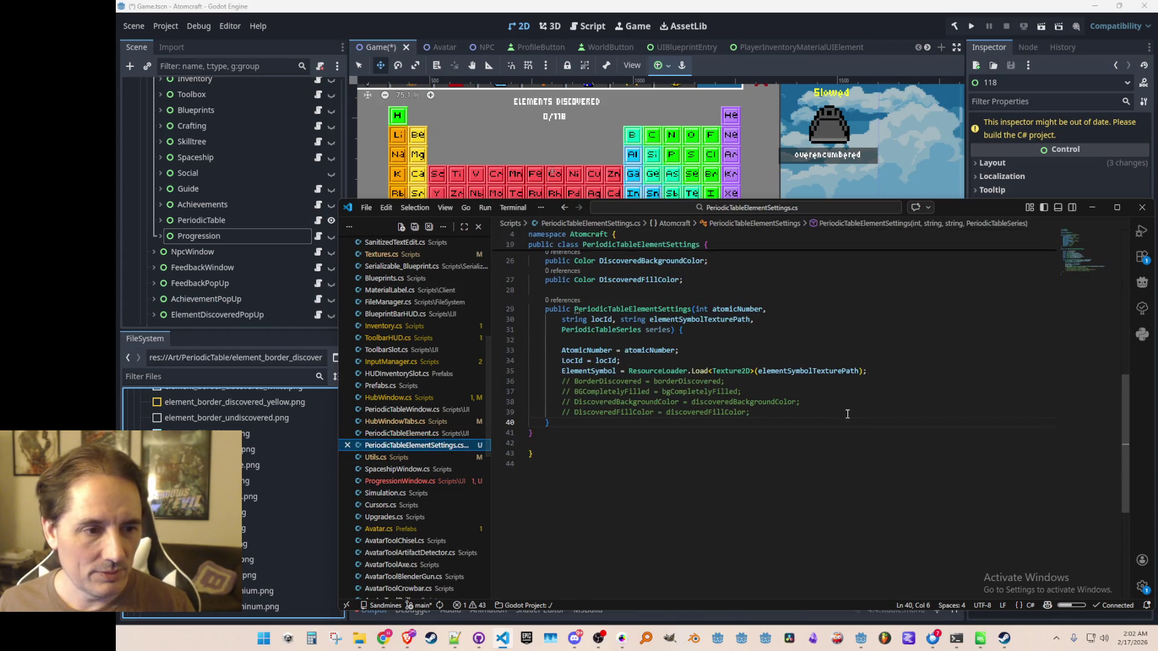
- Uncomment the BorderDiscovered and BGCompletelyFilled lines, fill in the series.GetPeriodicTable… getters, and save
{"action": "scroll", "coordinate": [929, 439], "scroll_direction": "up", "scroll_amount": 2}
{"action": "left_click", "coordinate": [929, 438]}
{"action": "key", "text": "BackSpace"}
{"action": "key", "text": "Delete"}
{"action": "key", "text": "Delete"}
{"action": "key", "text": "End"}
{"action": "key", "text": "Left"}
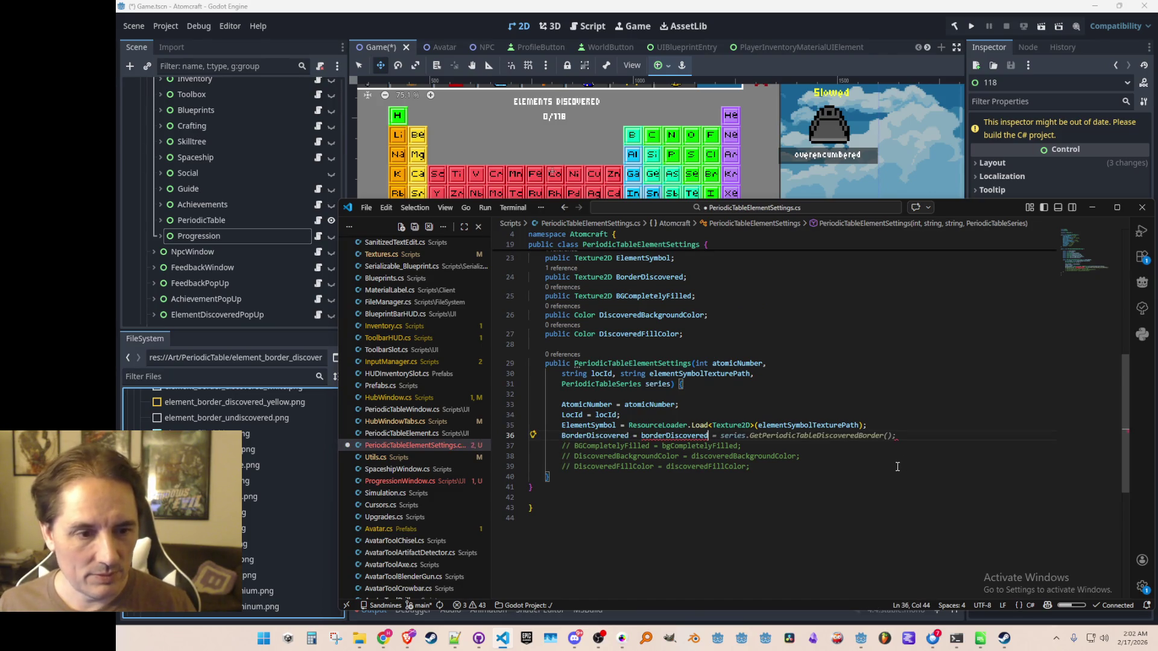
{"action": "key", "text": "Tab"}
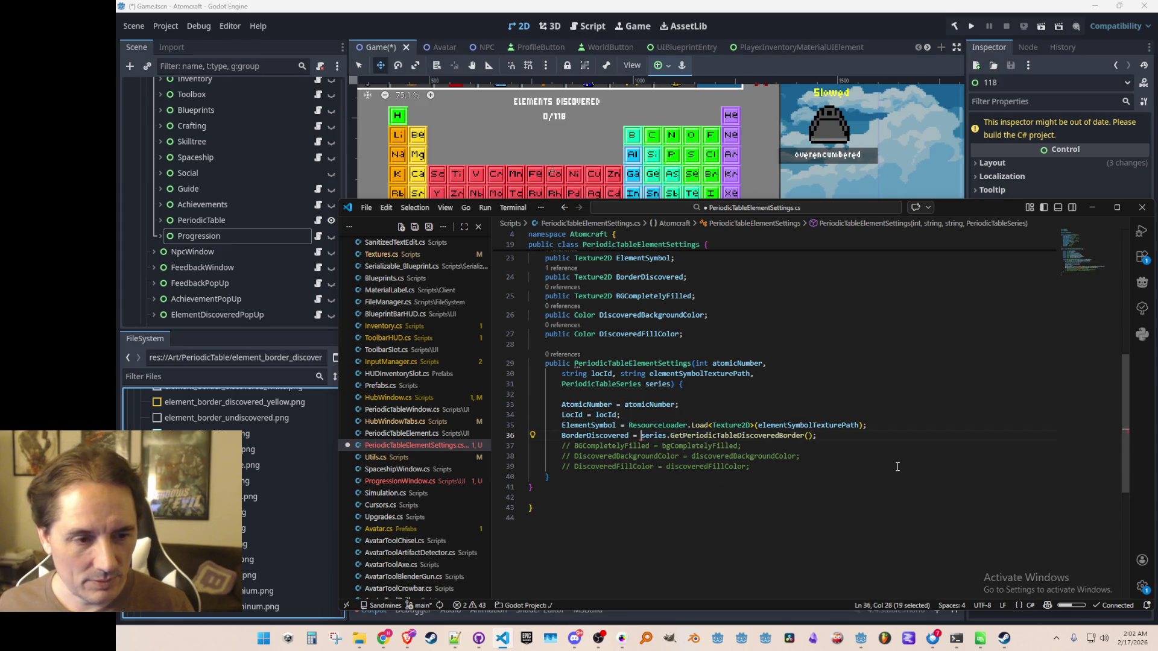
{"action": "key", "text": "Down"}
{"action": "key", "text": "Tab"}
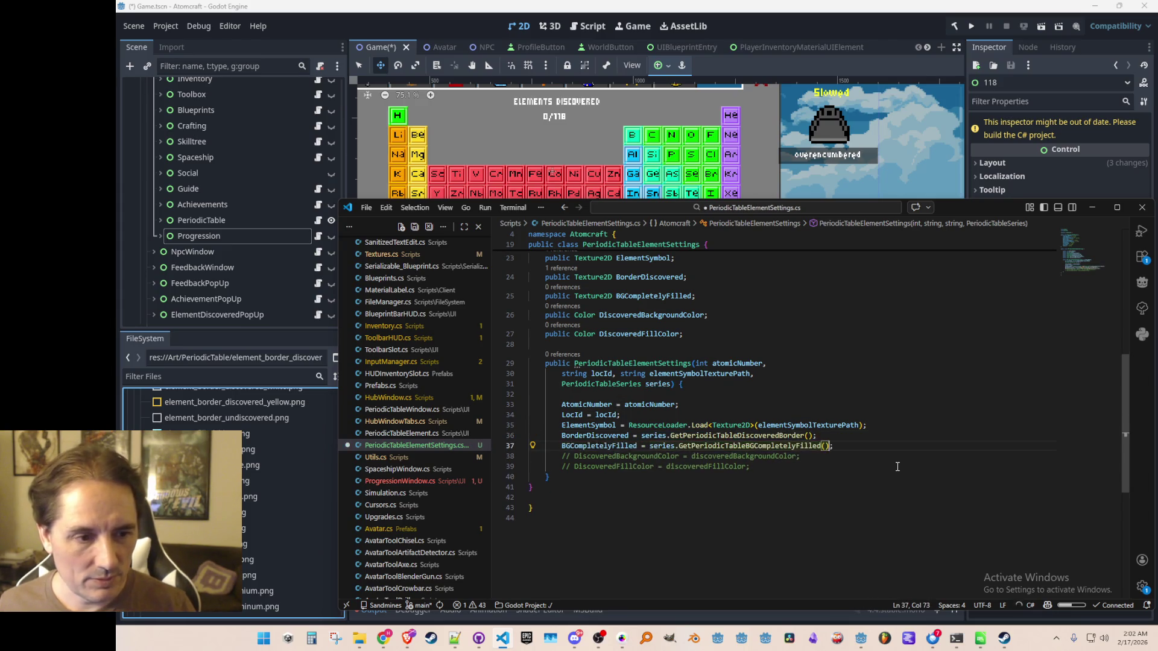
{"action": "key", "text": "ctrl+s"}
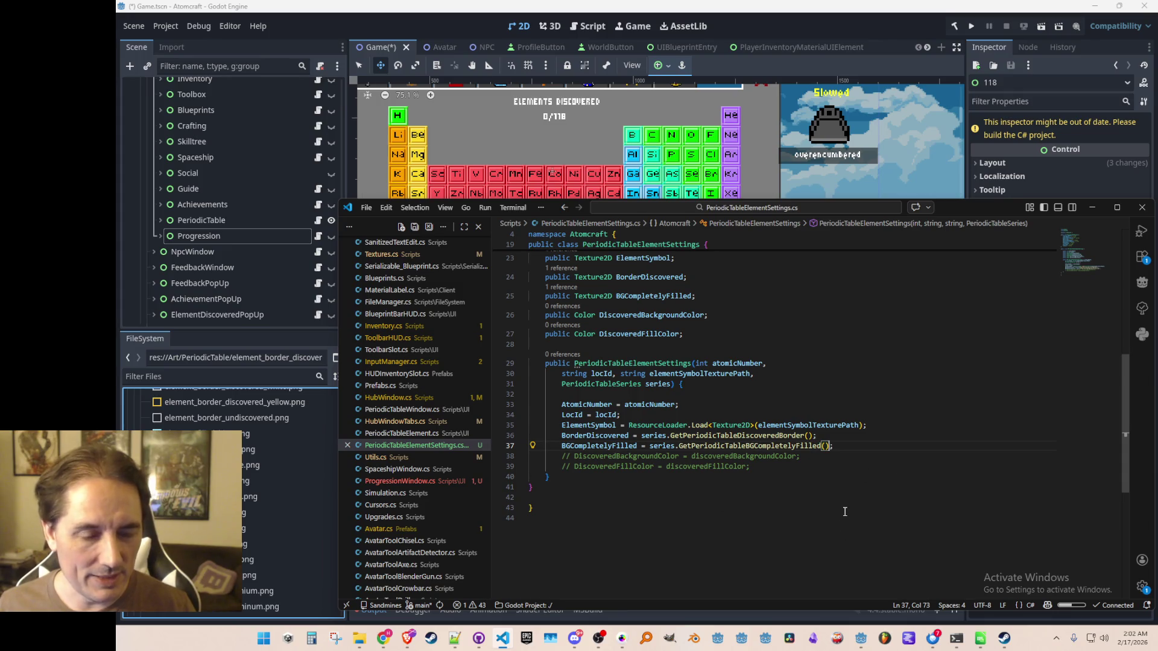
{"action": "scroll", "coordinate": [845, 511], "scroll_direction": "up", "scroll_amount": 4}
{"action": "scroll", "coordinate": [853, 503], "scroll_direction": "down", "scroll_amount": 3}
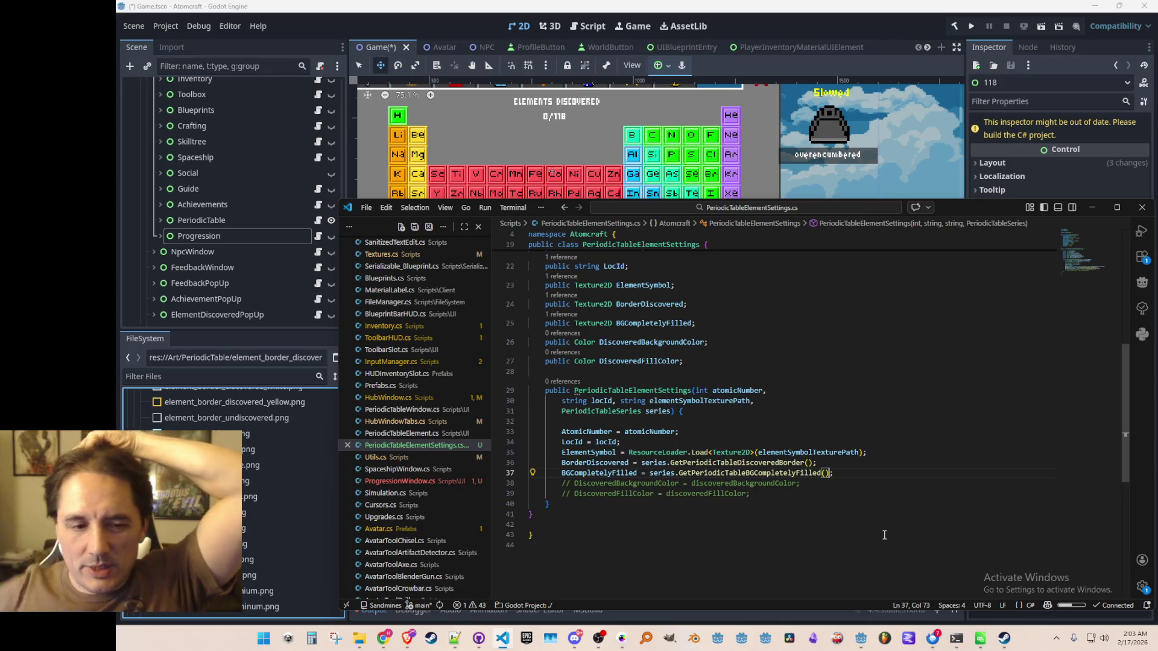
- Go to GetPeriodicTableDiscoveredBorder's definition in Textures.cs and remove the blank line between getters
{"action": "right_click", "coordinate": [730, 462]}
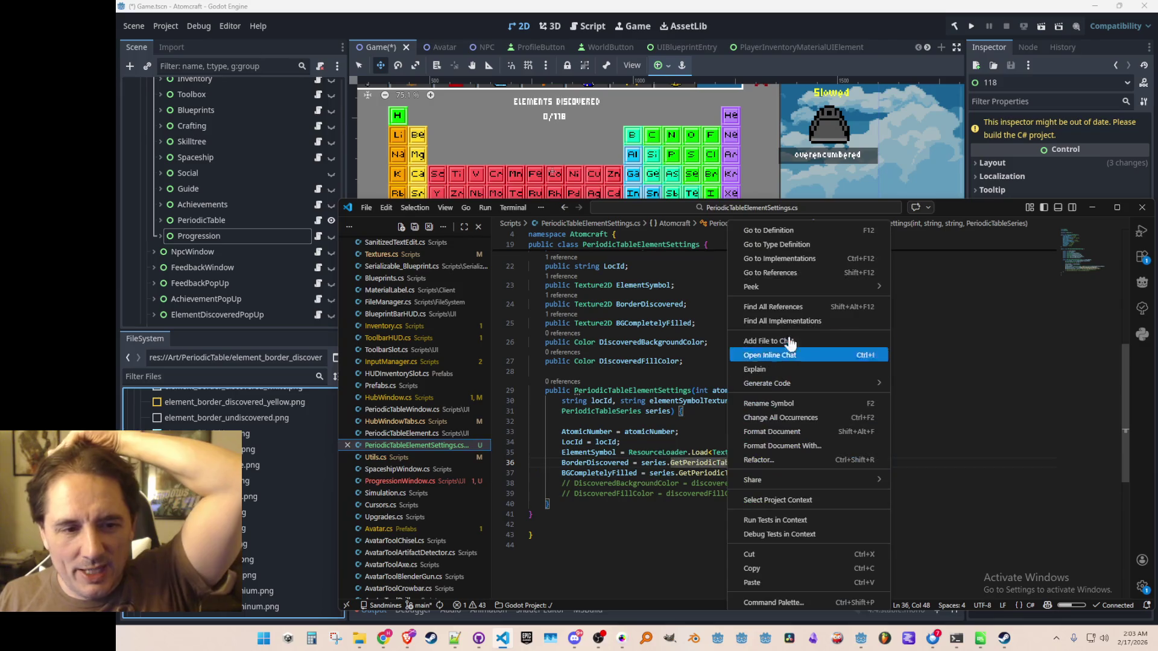
{"action": "left_click", "coordinate": [784, 228]}
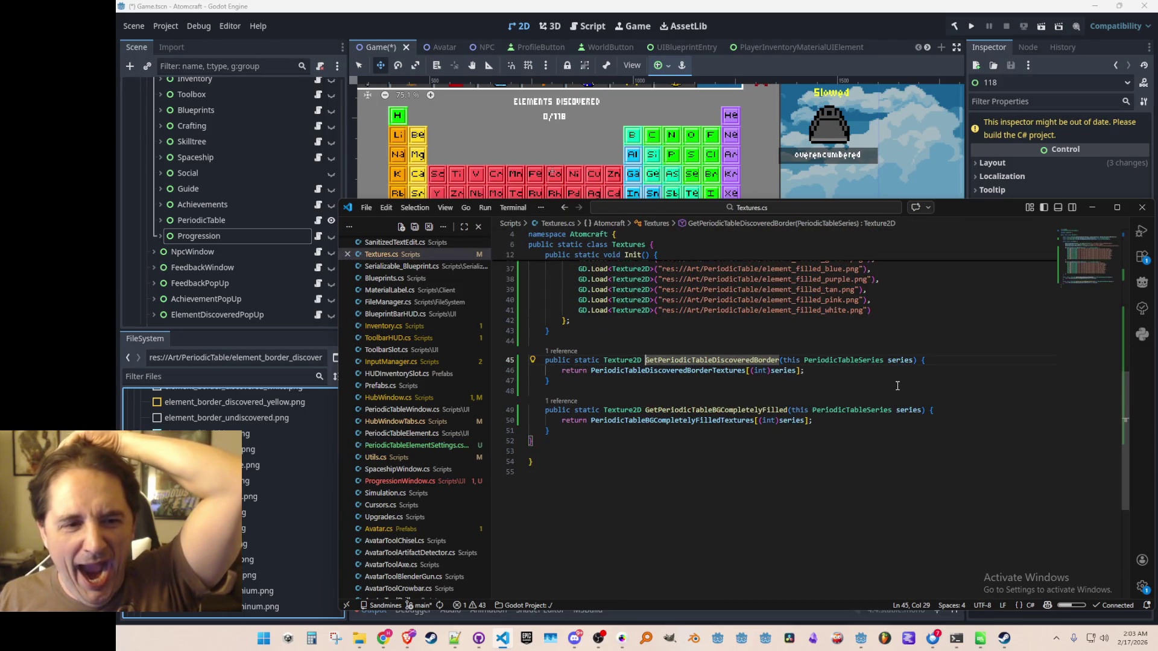
{"action": "scroll", "coordinate": [898, 385], "scroll_direction": "up", "scroll_amount": 5}
{"action": "scroll", "coordinate": [897, 422], "scroll_direction": "down", "scroll_amount": 4}
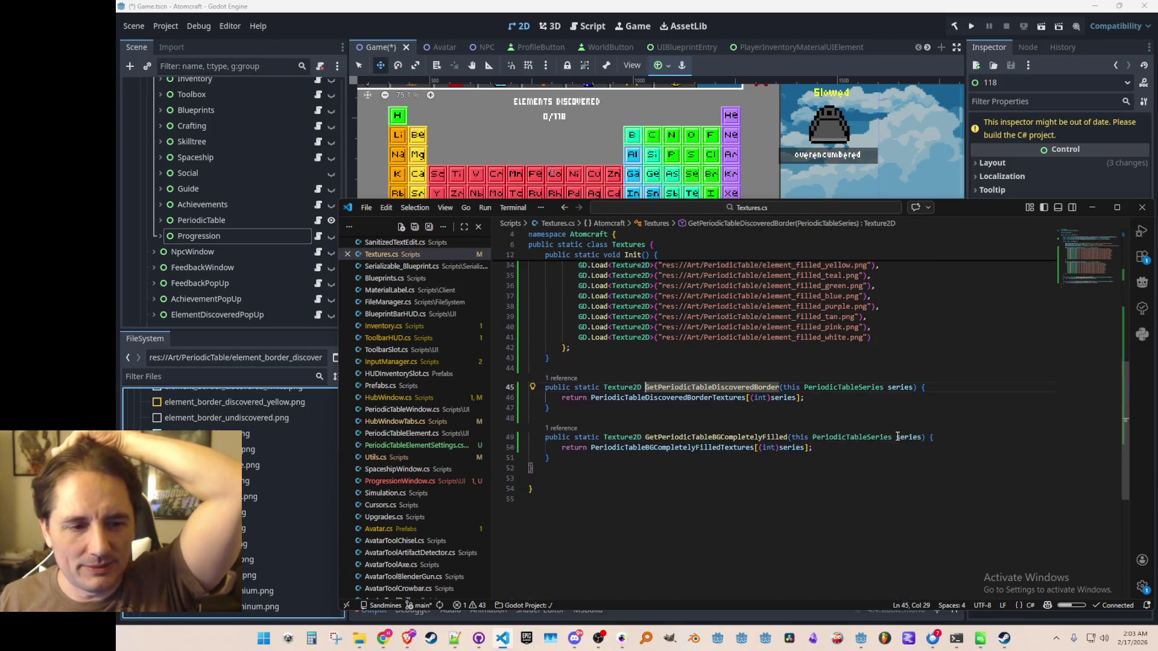
{"action": "scroll", "coordinate": [898, 436], "scroll_direction": "up", "scroll_amount": 1}
{"action": "key", "text": "Down"}
{"action": "key", "text": "Down"}
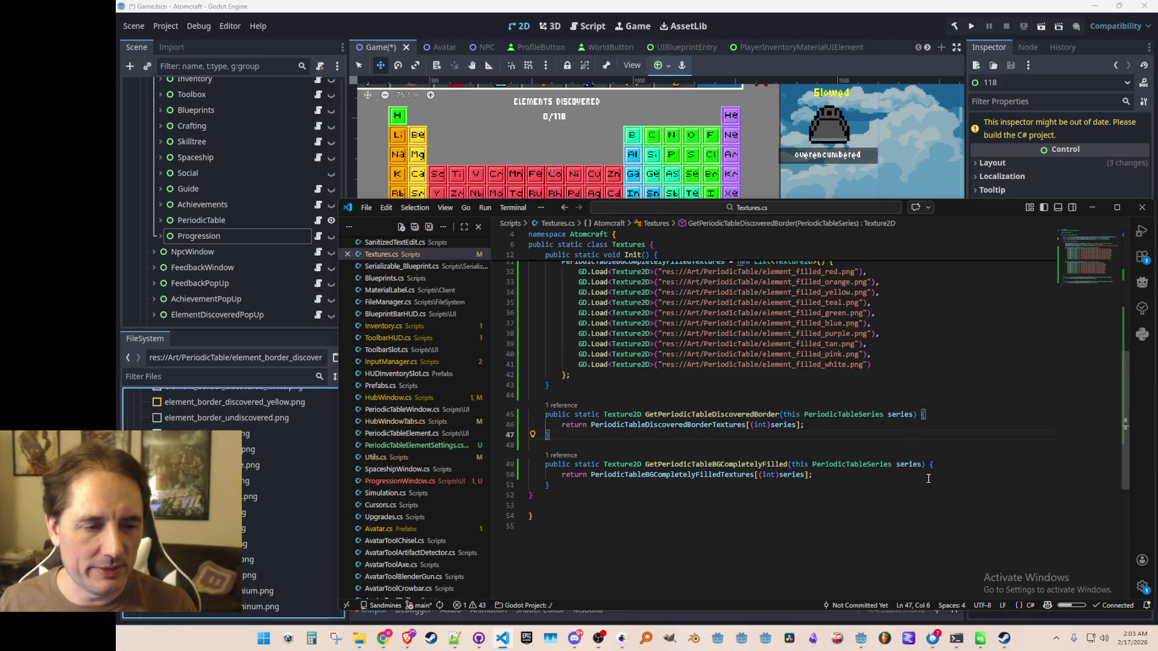
{"action": "key", "text": "Down"}
{"action": "key", "text": "BackSpace"}
{"action": "key", "text": "Down"}
{"action": "key", "text": "Down"}
{"action": "key", "text": "Down"}
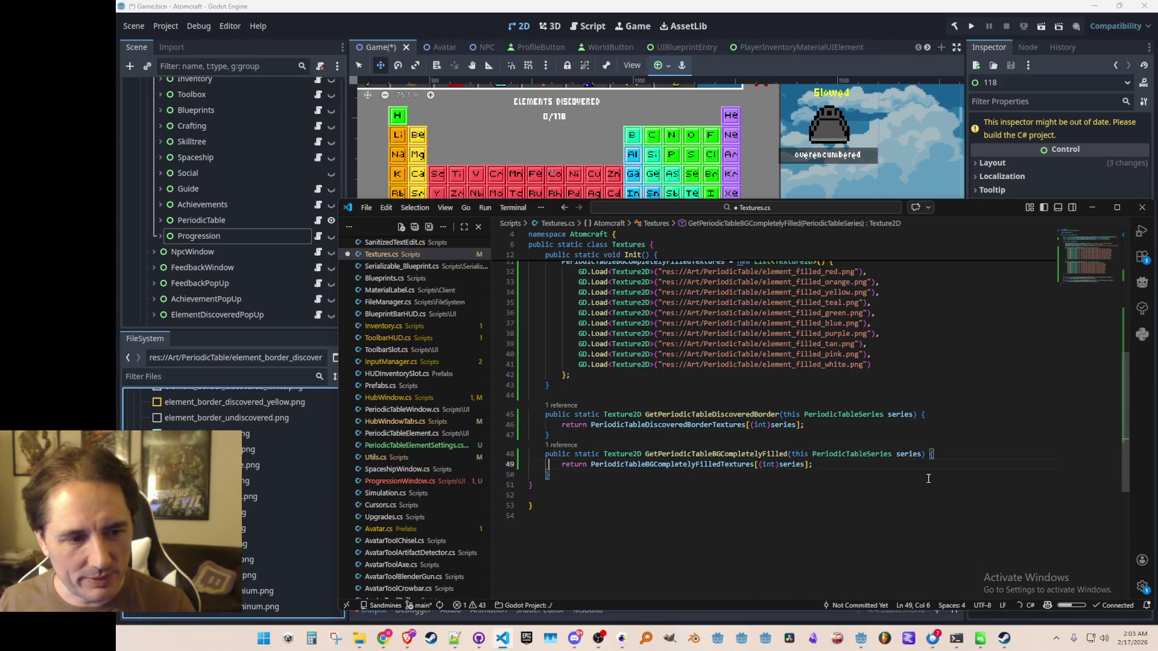
{"action": "key", "text": "Down"}
{"action": "key", "text": "Down"}
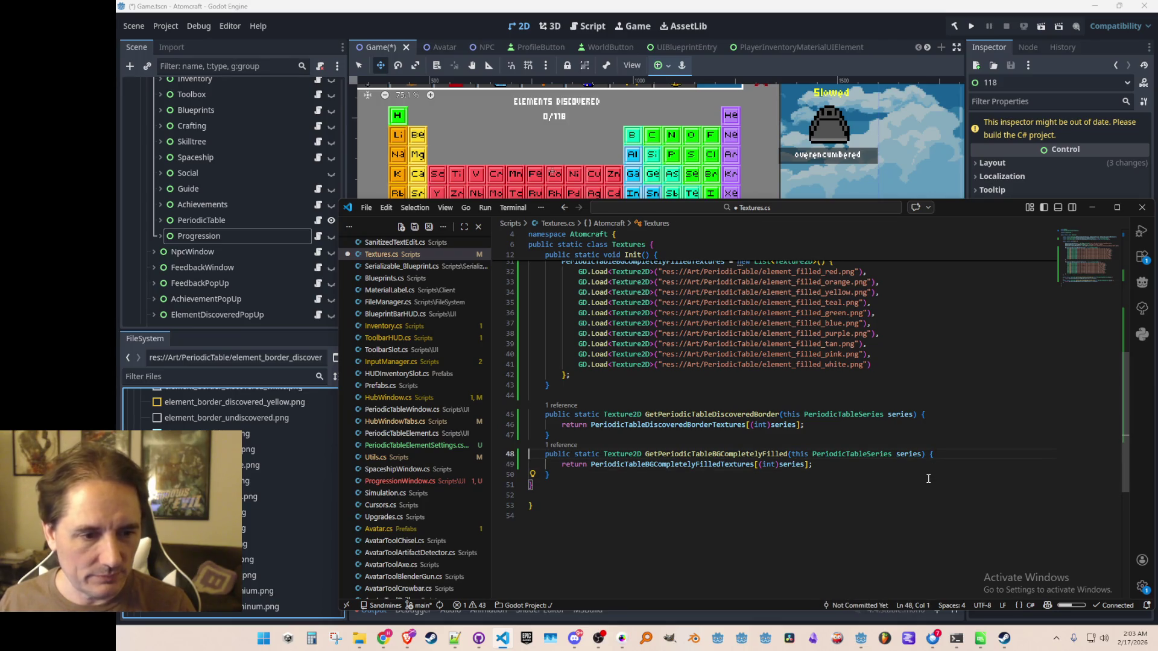
- Duplicate the fill getter as a Color method named GetPeriodicTableBackgroundColor
{"action": "key", "text": "ctrl+v"}
{"action": "key", "text": "Up"}
{"action": "key", "text": "Up"}
{"action": "key", "text": "ctrl+Right"}
{"action": "key", "text": "ctrl+Right"}
{"action": "key", "text": "ctrl+Right"}
{"action": "key", "text": "ctrl+shift+Left"}
{"action": "type", "text": "C"}
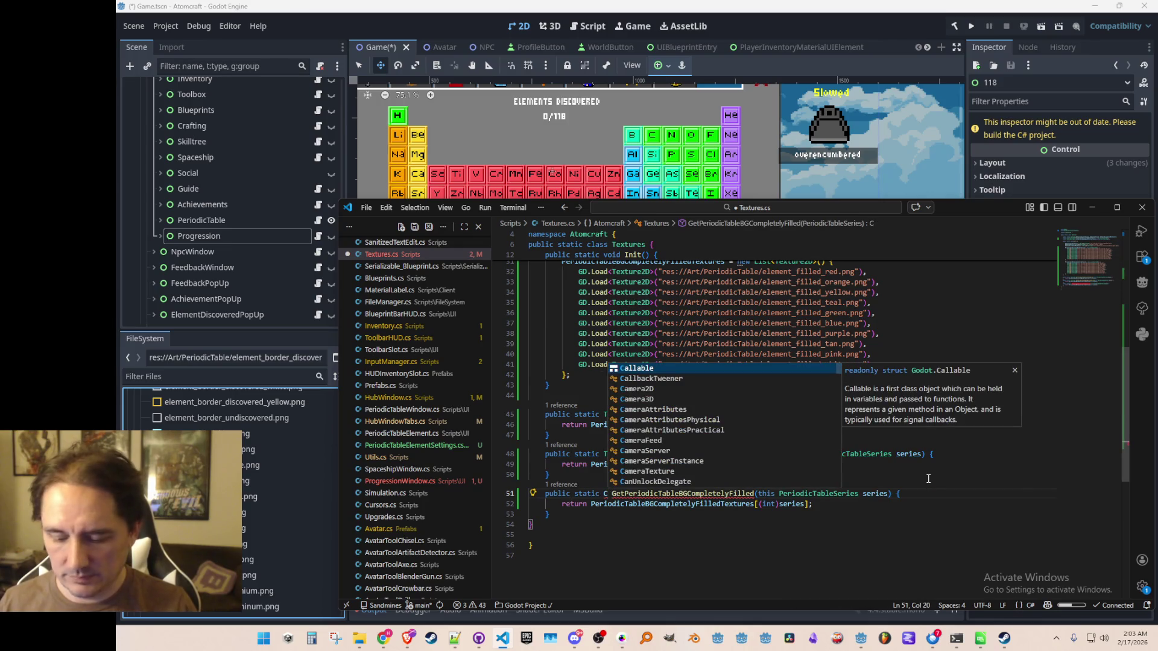
{"action": "type", "text": "olor"}
{"action": "key", "text": "Right"}
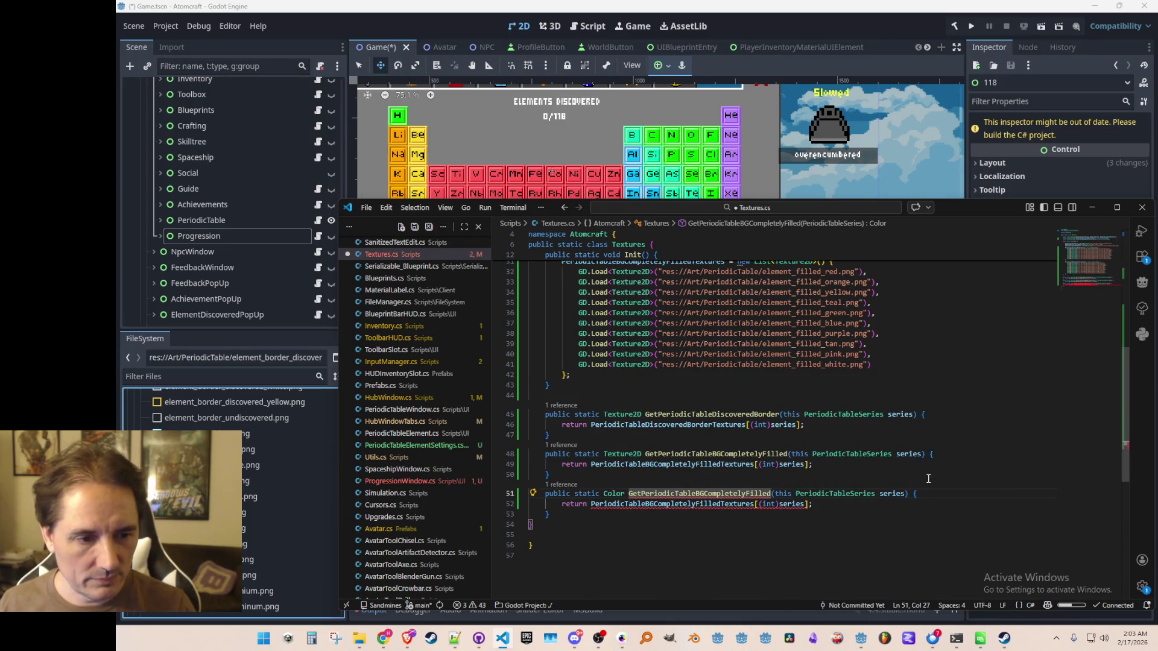
{"action": "key", "text": "ctrl+shift+Right"}
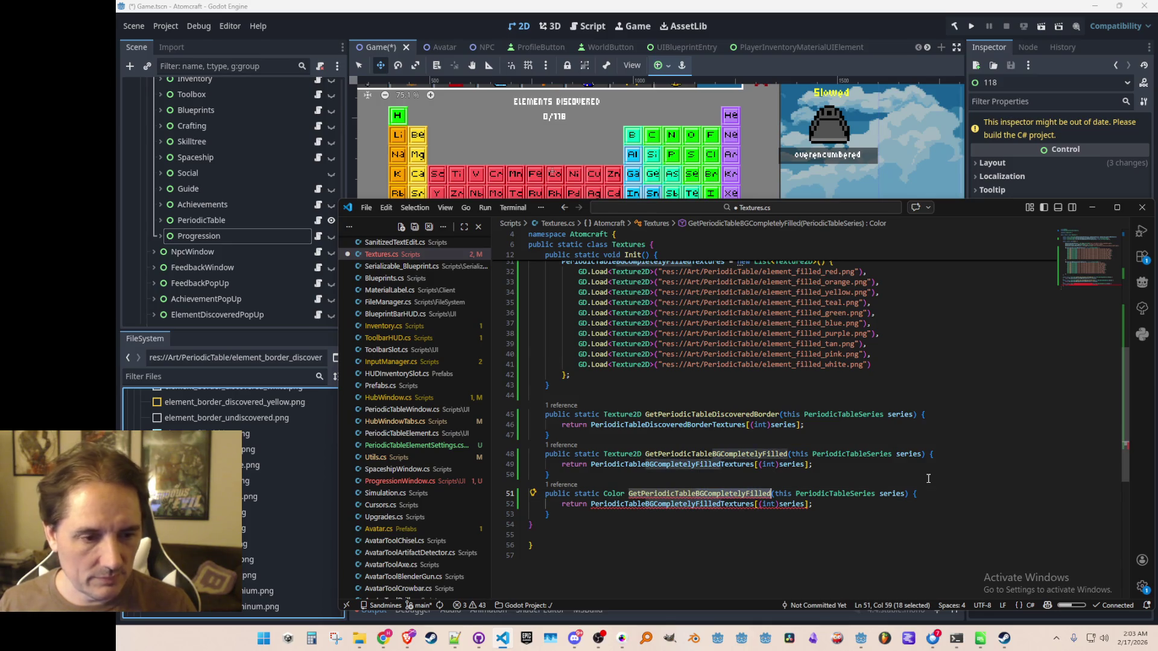
{"action": "type", "text": "Backgroun"}
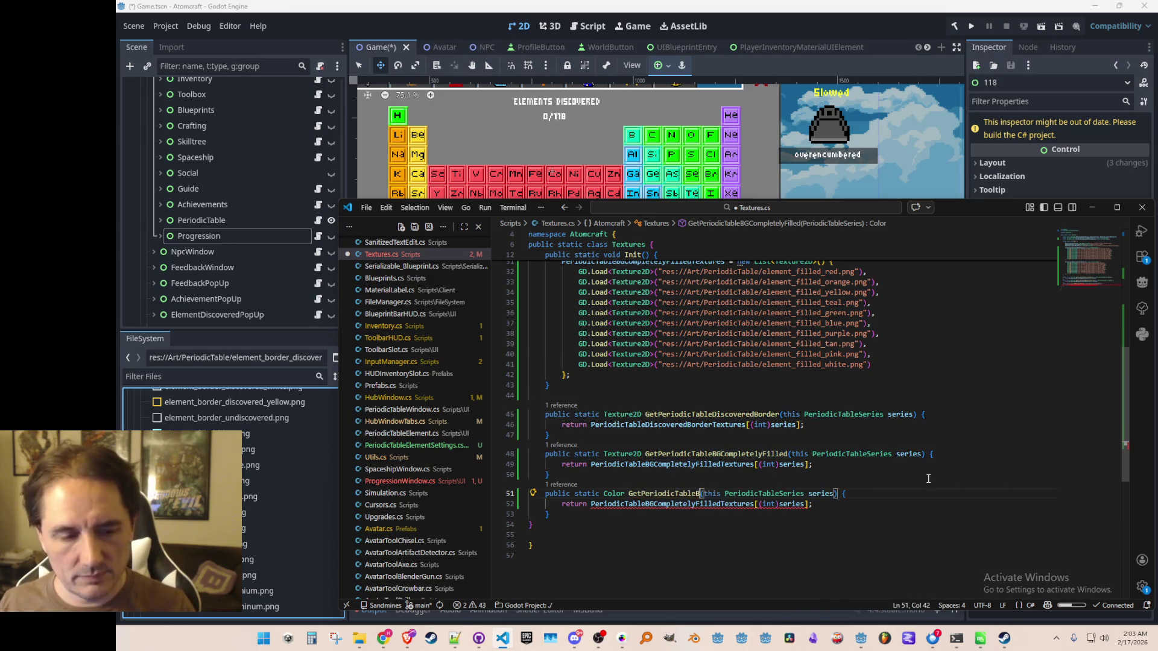
{"action": "type", "text": "dColor"}
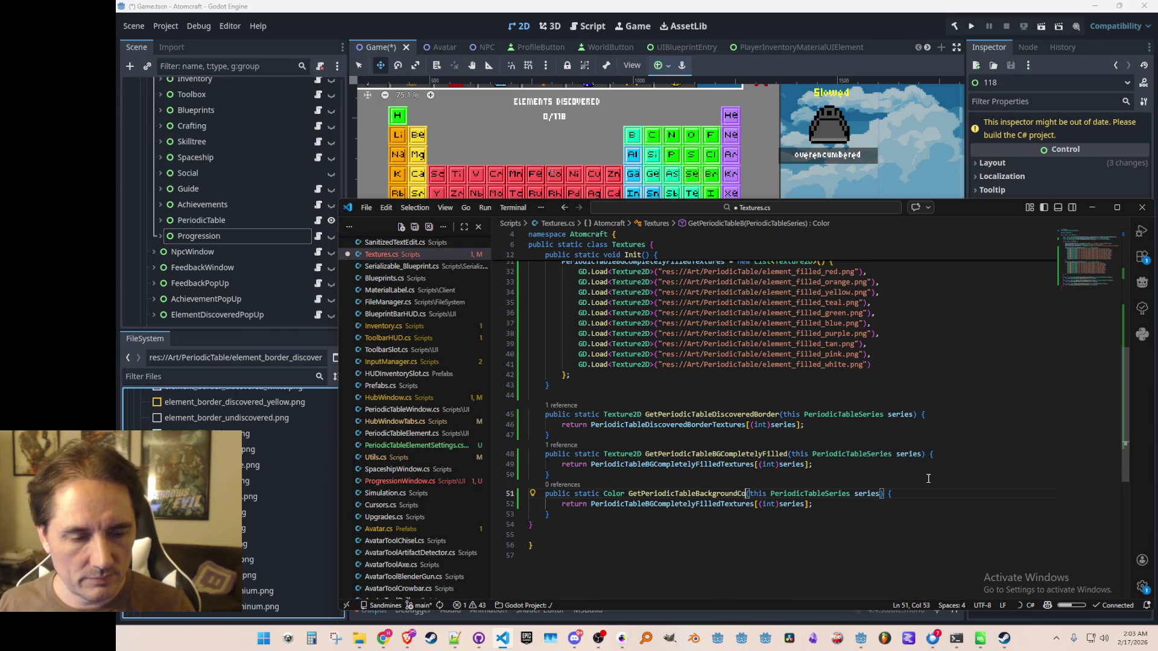
{"action": "key", "text": "Down"}
{"action": "key", "text": "Down"}
{"action": "key", "text": "Down"}
{"action": "key", "text": "Down"}
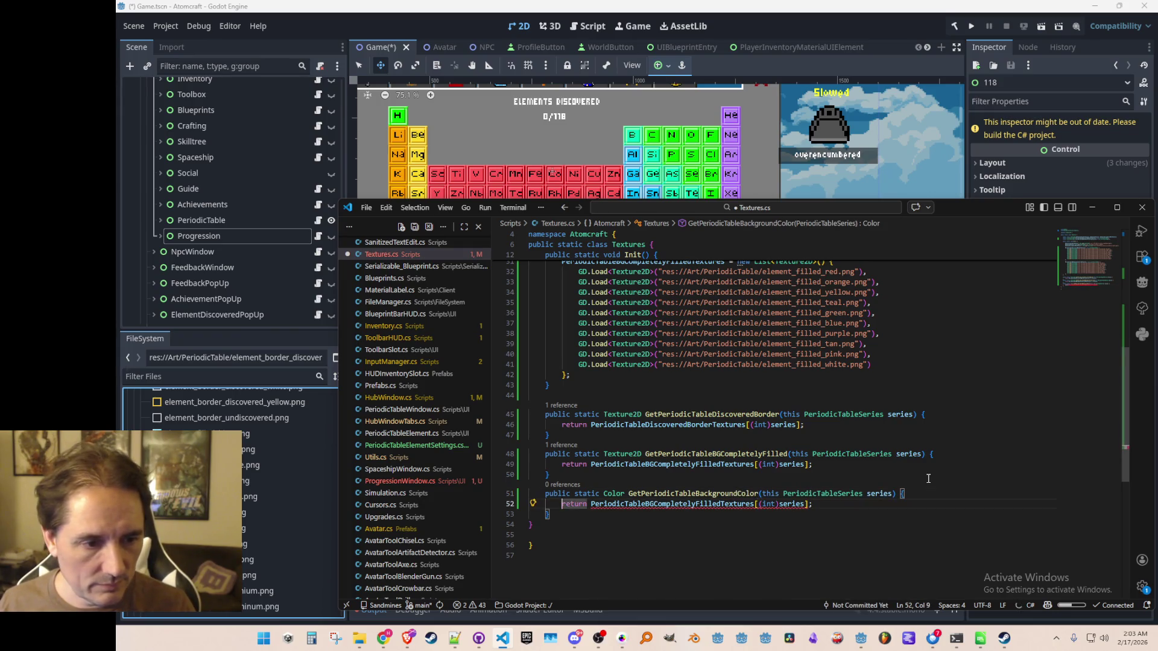
- Replace the old return line with a switch(series) returning a colour per series, defaulting to Magenta
{"action": "scroll", "coordinate": [929, 478], "scroll_direction": "down", "scroll_amount": 1}
{"action": "key", "text": "Up"}
{"action": "key", "text": "Up"}
{"action": "key", "text": "Up"}
{"action": "key", "text": "Home"}
{"action": "key", "text": "shift+End"}
{"action": "key", "text": "BackSpace"}
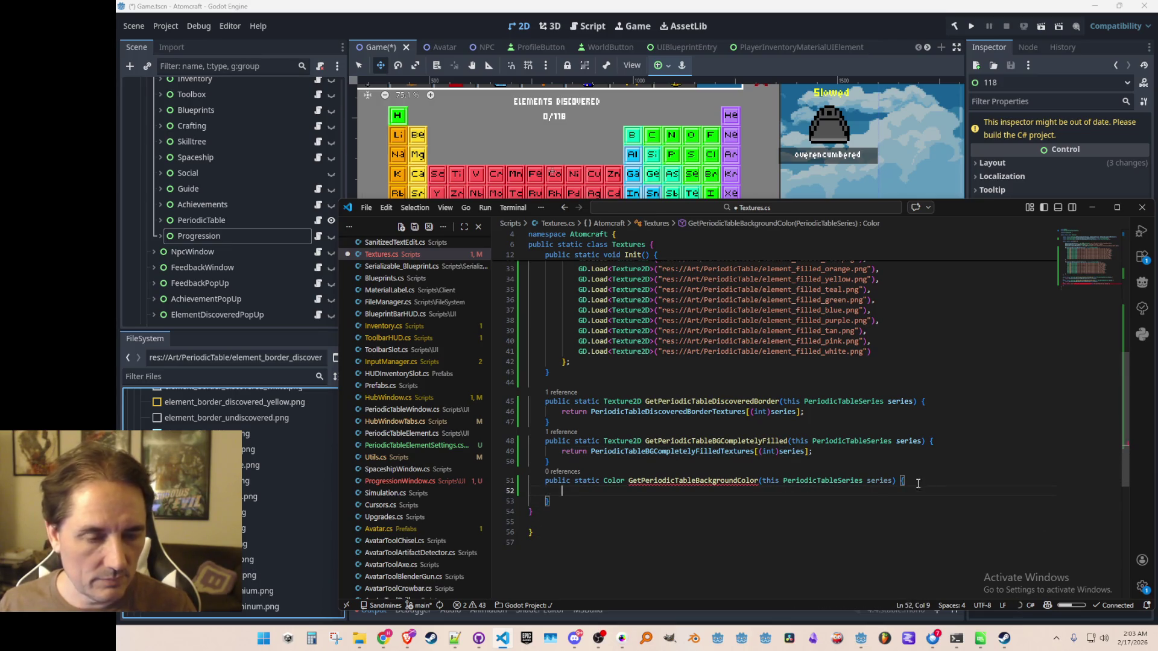
{"action": "scroll", "coordinate": [918, 484], "scroll_direction": "down", "scroll_amount": 2}
{"action": "key", "text": "Tab"}
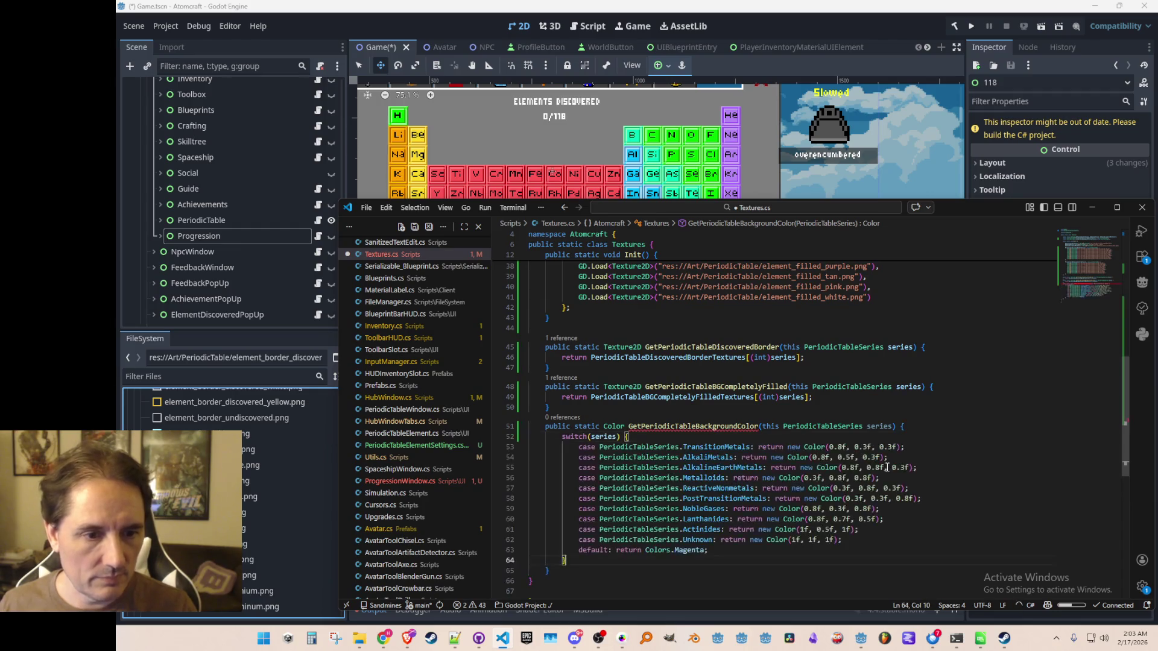
{"action": "scroll", "coordinate": [868, 513], "scroll_direction": "down", "scroll_amount": 2}
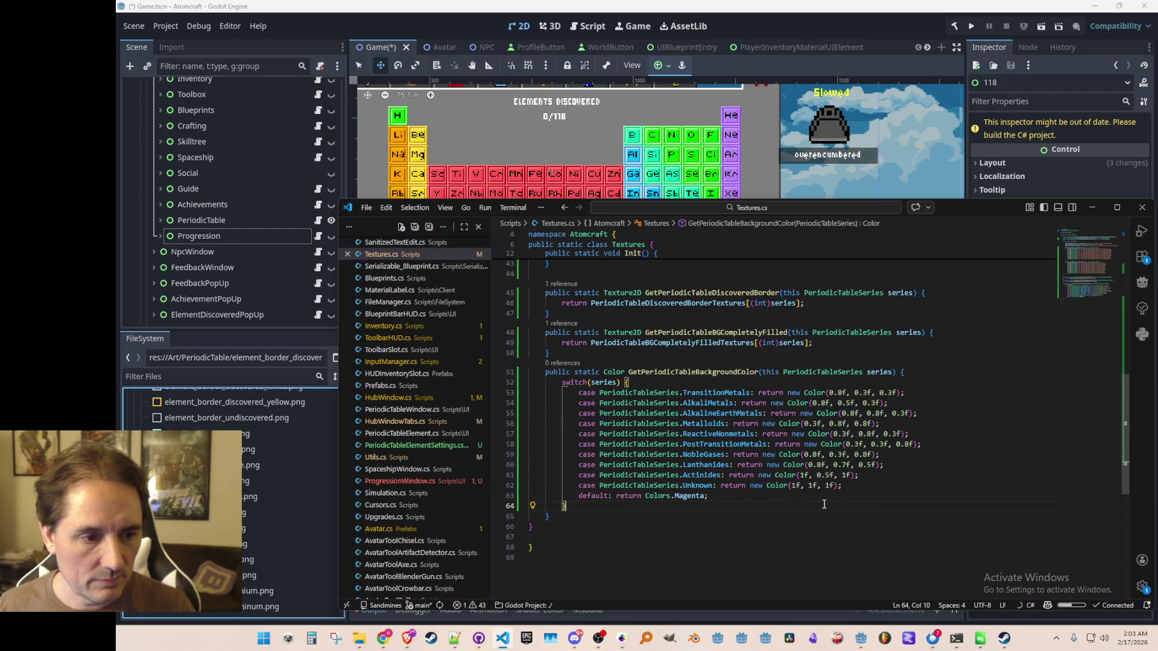
{"action": "key", "text": "Down"}
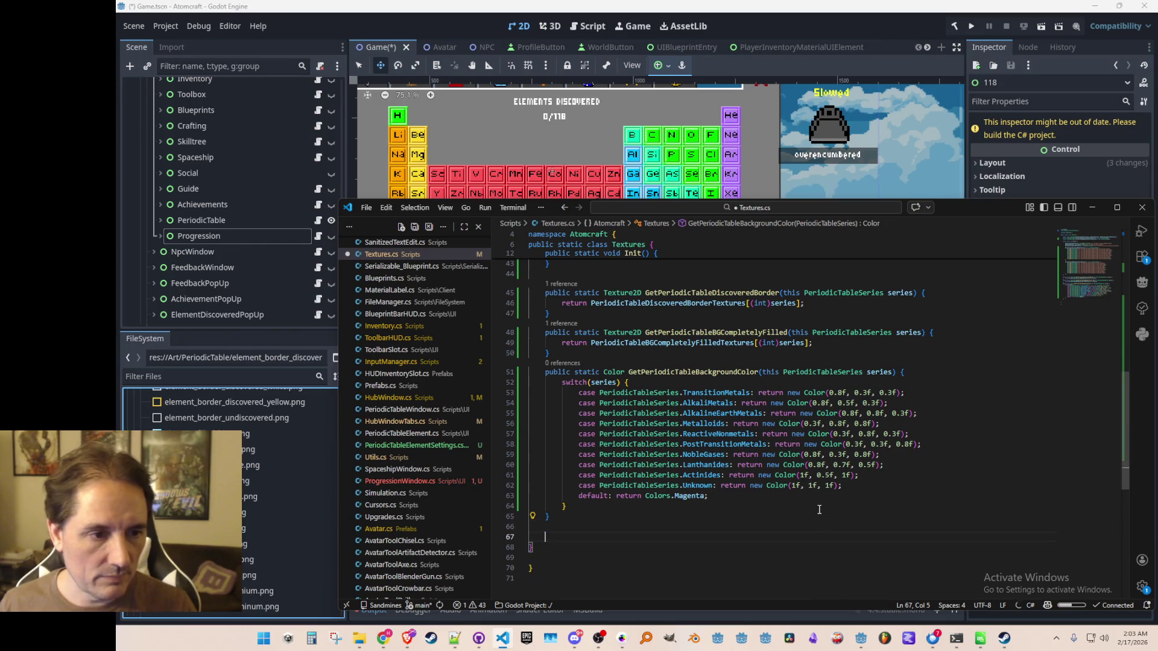
- Add a public static Color GetPeriodicTableFillColor method below, returning a brighter colour per series
{"action": "key", "text": "Return"}
{"action": "type", "text": "public st"}
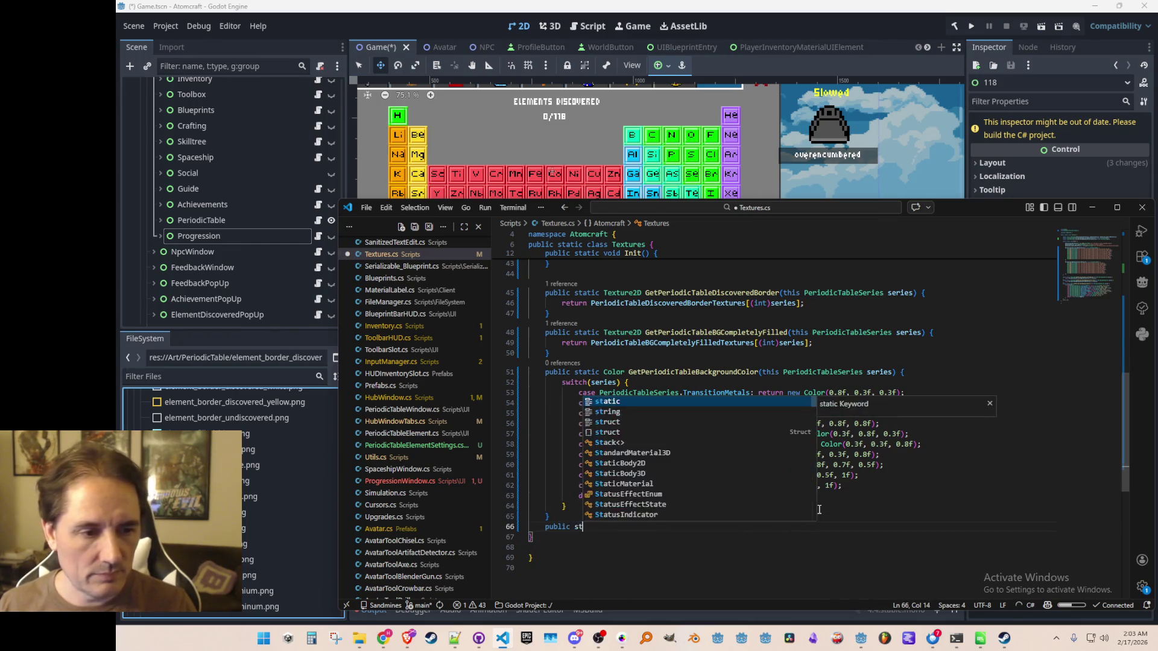
{"action": "type", "text": "atic Color GetPeriodicTable"}
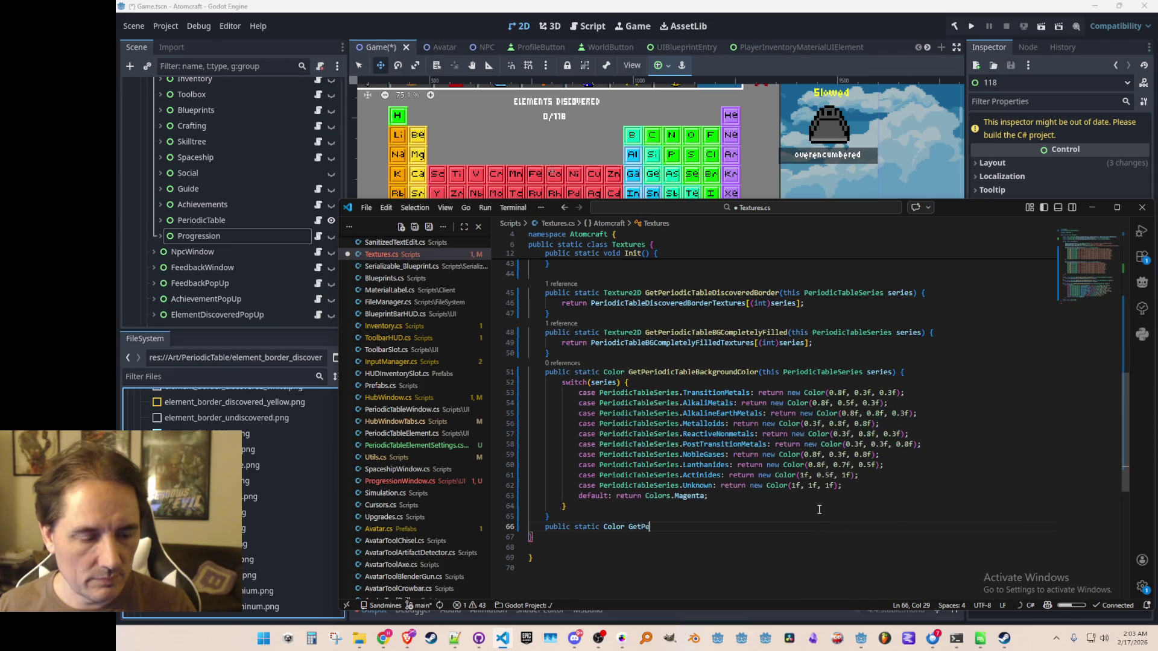
{"action": "key", "text": "Tab"}
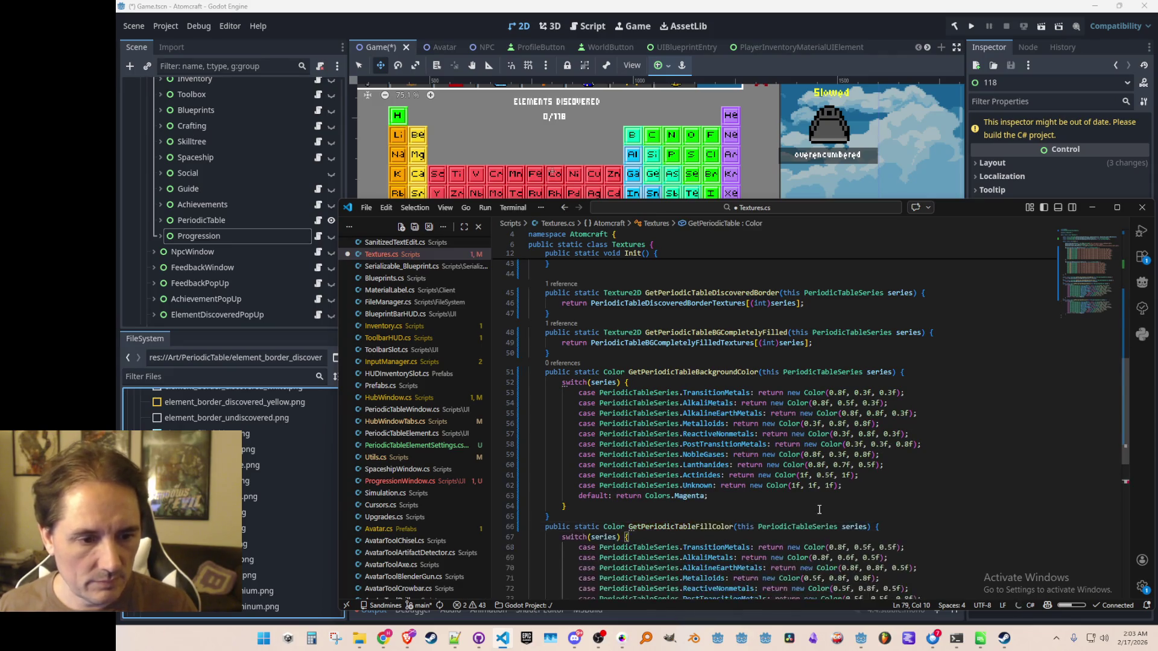
{"action": "left_click", "coordinate": [942, 499]}
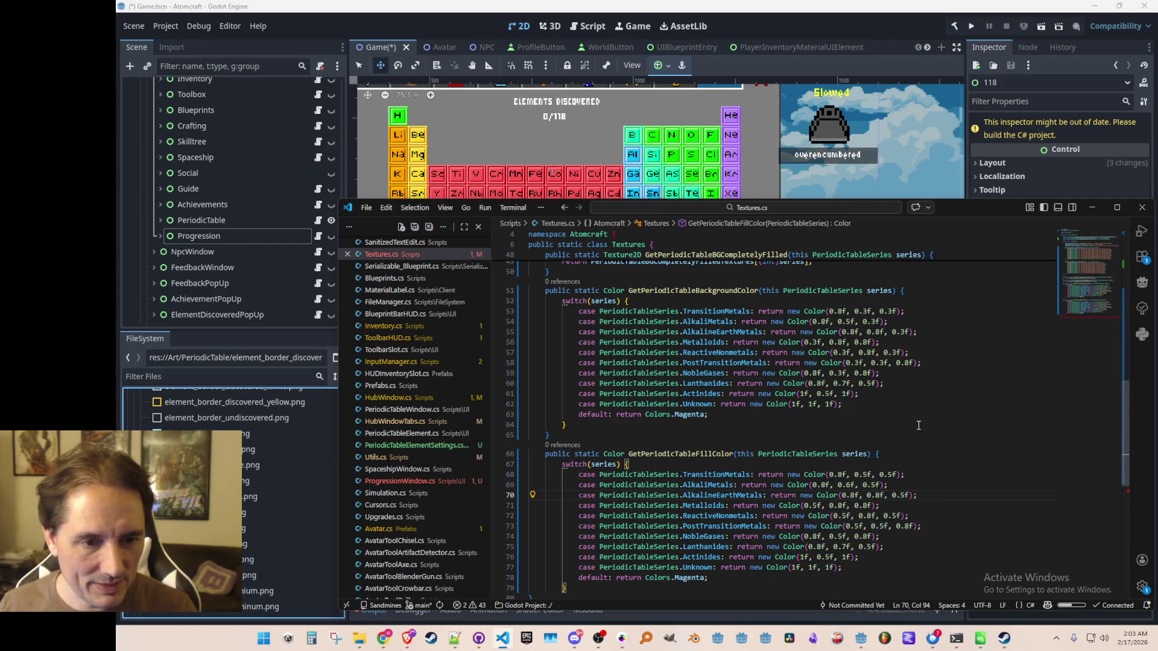
{"action": "scroll", "coordinate": [881, 461], "scroll_direction": "down", "scroll_amount": 2}
{"action": "scroll", "coordinate": [887, 454], "scroll_direction": "up", "scroll_amount": 2}
{"action": "left_click", "coordinate": [973, 295]}
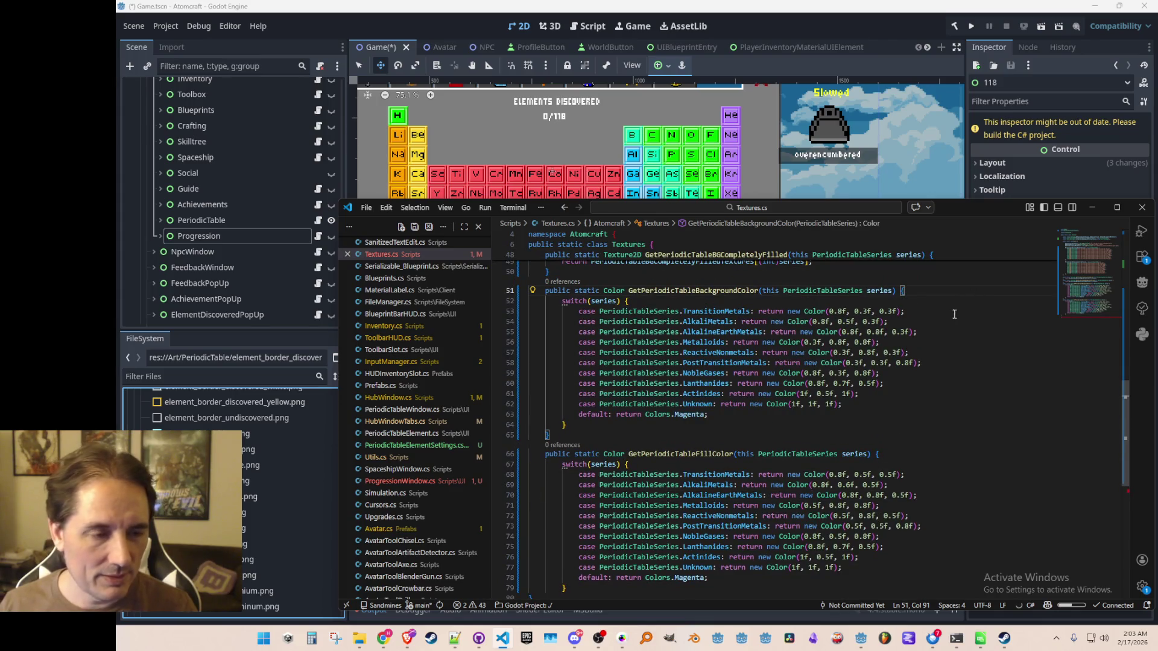
- Add a '// dimmer than the fill colors' comment and delete the old background colour cases
{"action": "key", "text": "Down"}
{"action": "key", "text": "Up"}
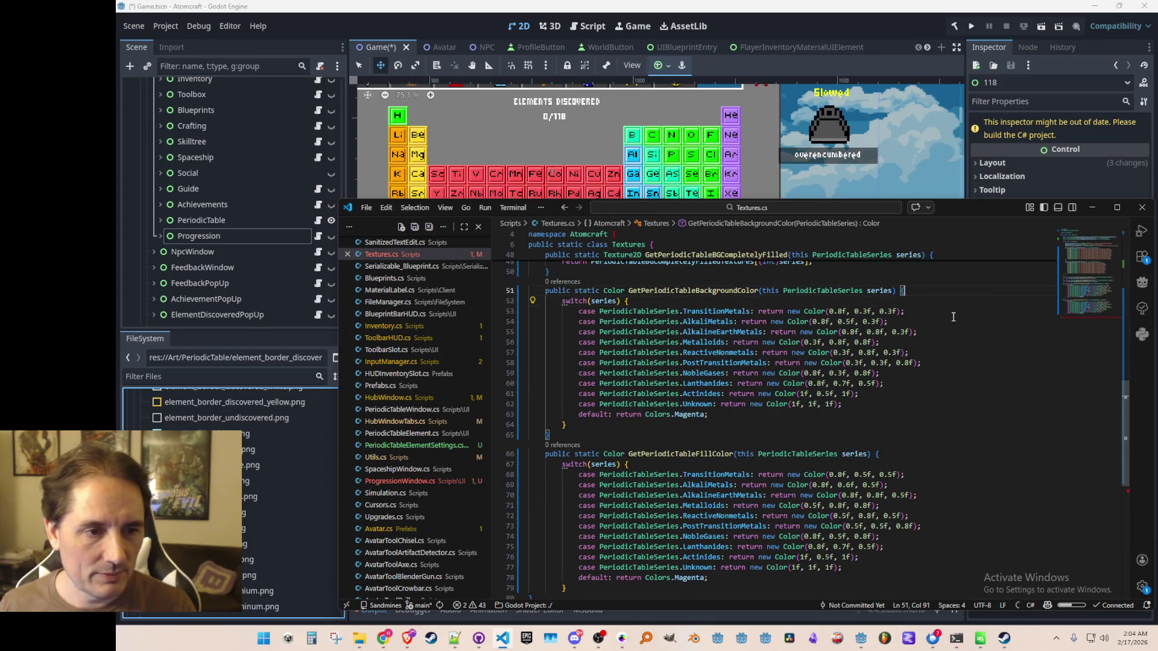
{"action": "key", "text": "Return"}
{"action": "type", "text": "mmer tha"}
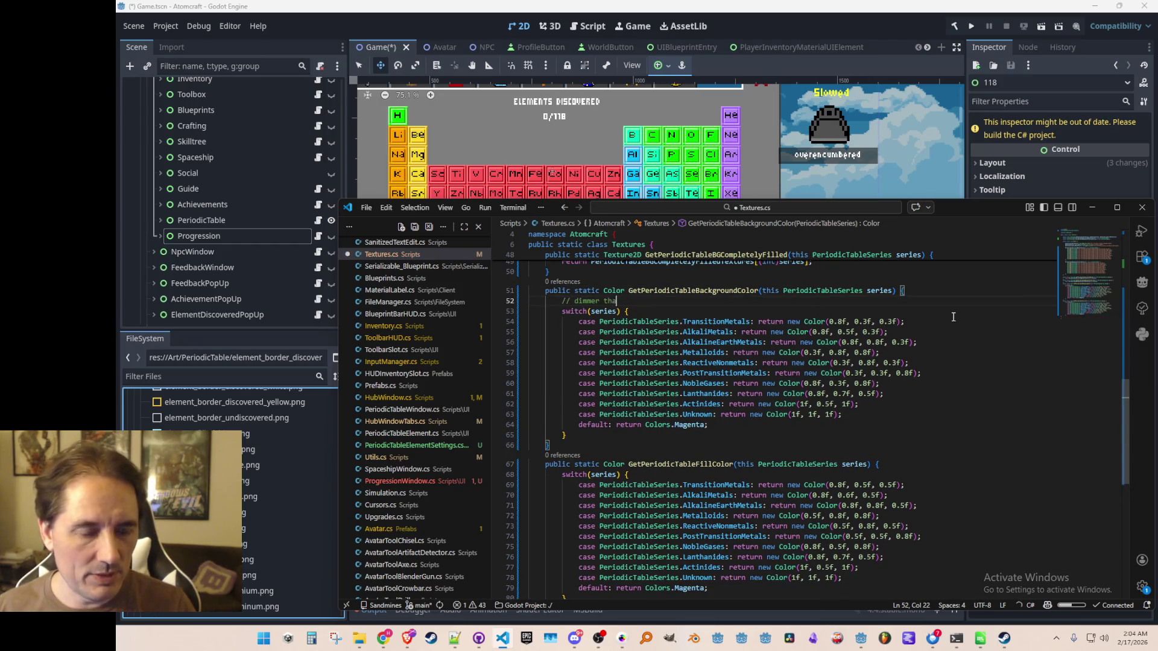
{"action": "type", "text": "s"}
{"action": "key", "text": "Down"}
{"action": "key", "text": "Down"}
{"action": "key", "text": "Home"}
{"action": "key", "text": "Home"}
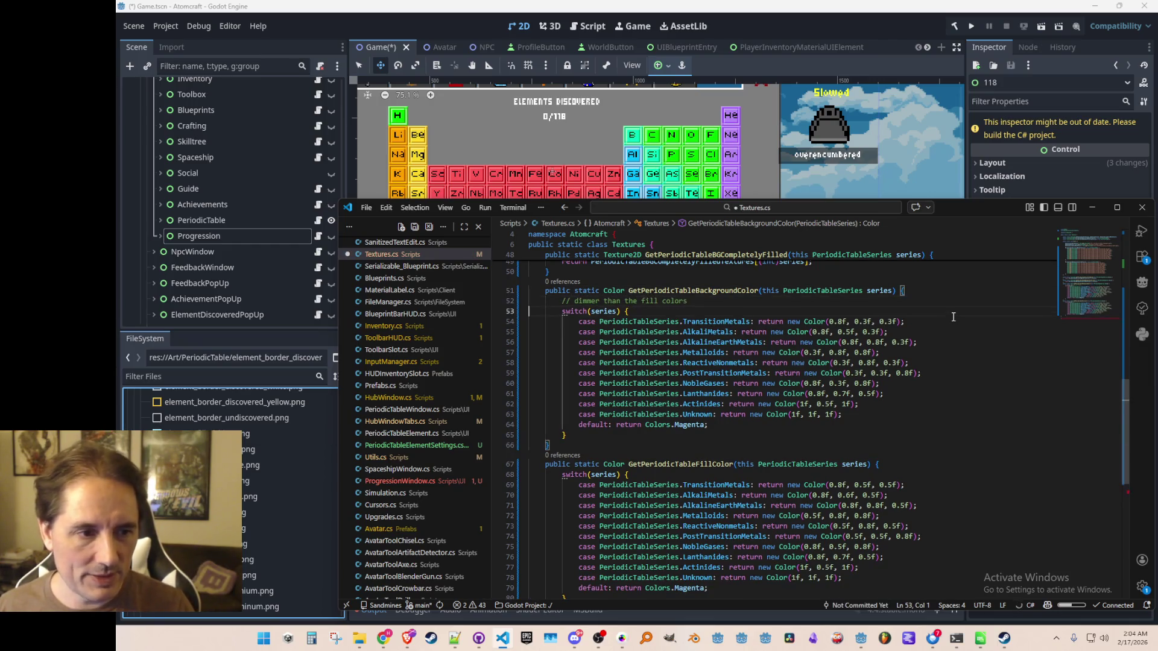
{"action": "key", "text": "shift+Down"}
{"action": "key", "text": "shift+Down"}
{"action": "key", "text": "shift+Down"}
{"action": "key", "text": "shift+Down"}
{"action": "key", "text": "Delete"}
{"action": "key", "text": "Up"}
{"action": "key", "text": "End"}
{"action": "key", "text": "Return"}
- Write cases for every series, AlkalineEarthMetals through Unknown, returning fill colour * 0.5f, and save Textures.cs
{"action": "key", "text": "Tab"}
{"action": "key", "text": "Return"}
{"action": "key", "text": "Tab"}
{"action": "key", "text": "Return"}
{"action": "key", "text": "Tab"}
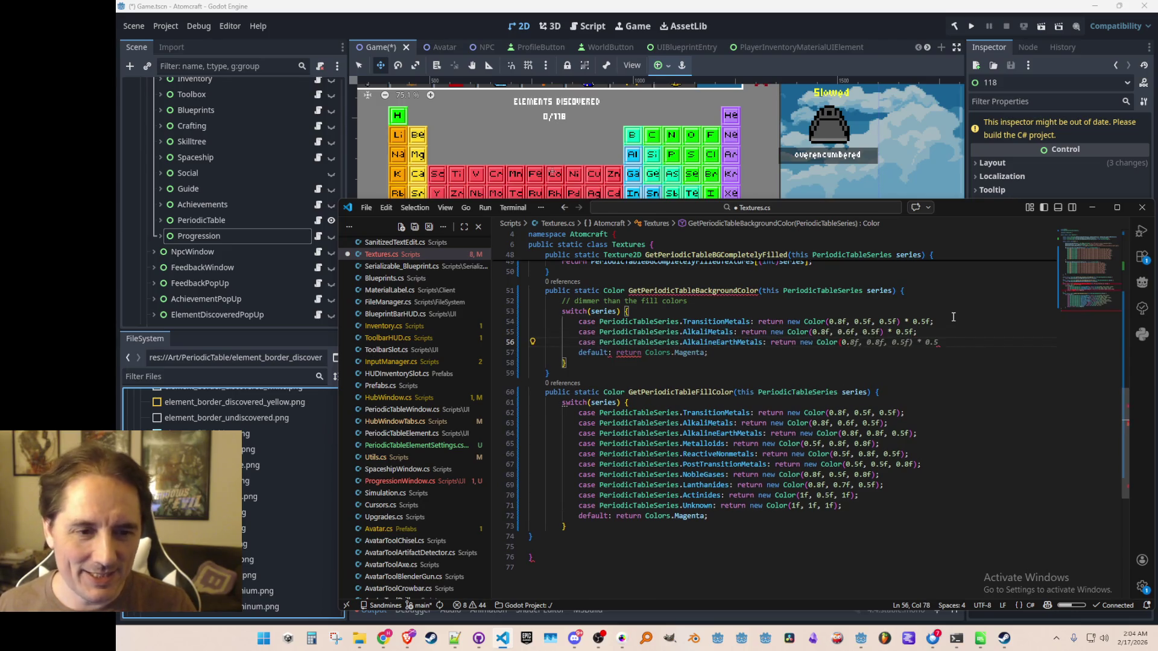
{"action": "key", "text": "Tab"}
{"action": "key", "text": "Return"}
{"action": "key", "text": "Tab"}
{"action": "key", "text": "Tab"}
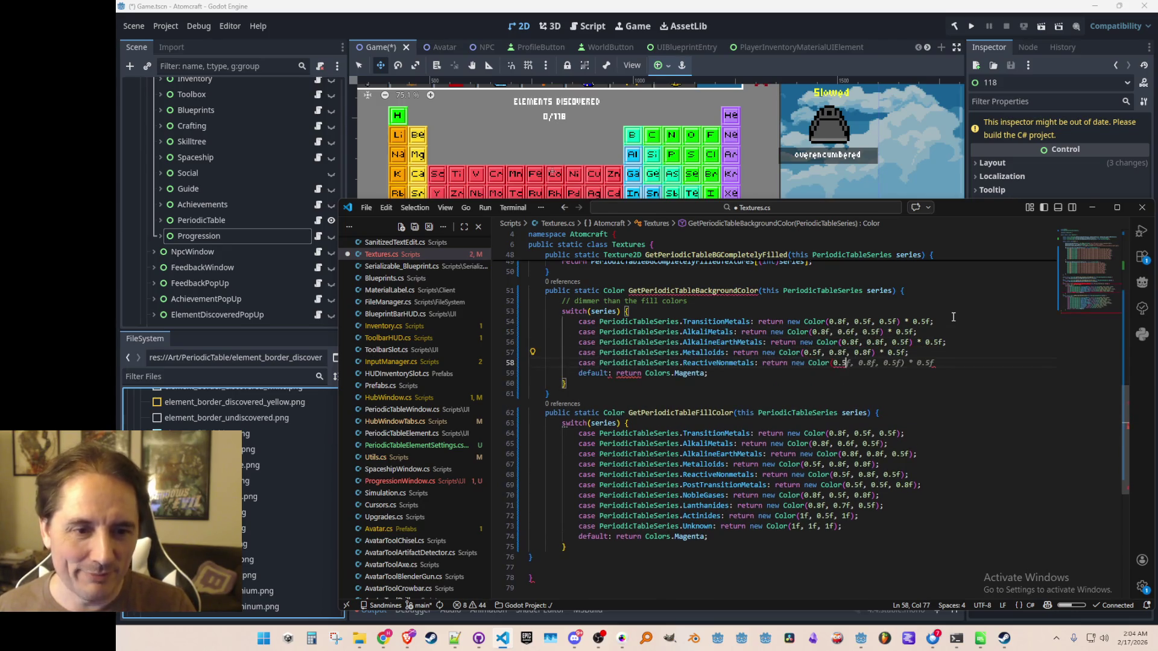
{"action": "key", "text": "Return"}
{"action": "key", "text": "Tab"}
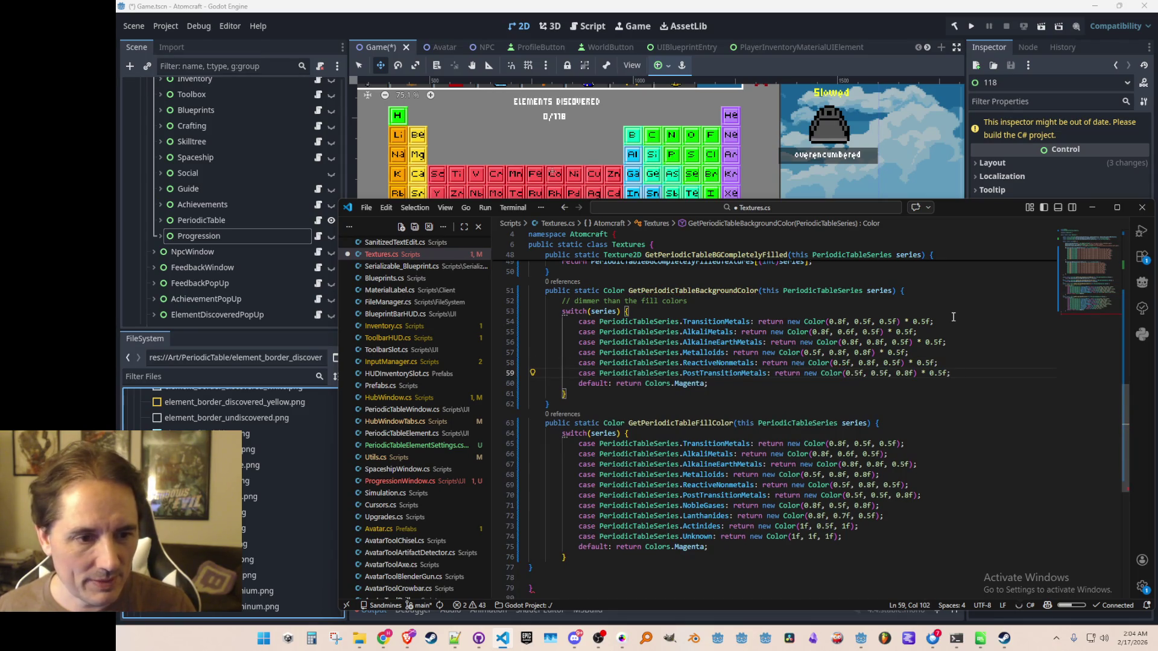
{"action": "key", "text": "Return"}
{"action": "key", "text": "Tab"}
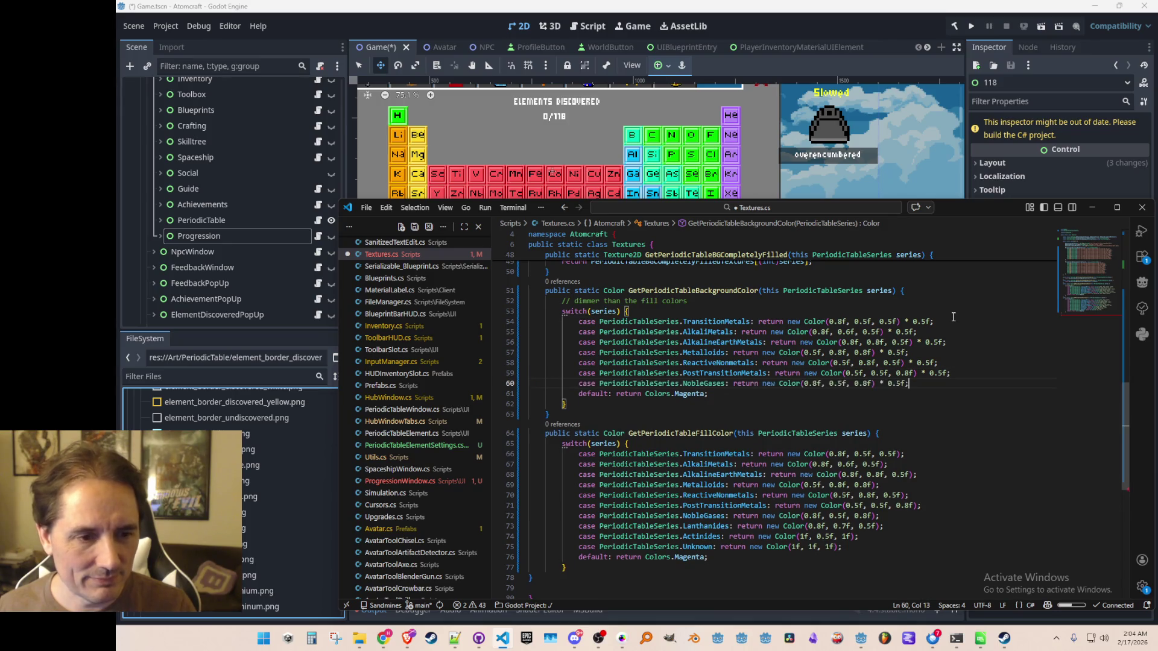
{"action": "key", "text": "Return"}
{"action": "key", "text": "Tab"}
{"action": "key", "text": "Tab"}
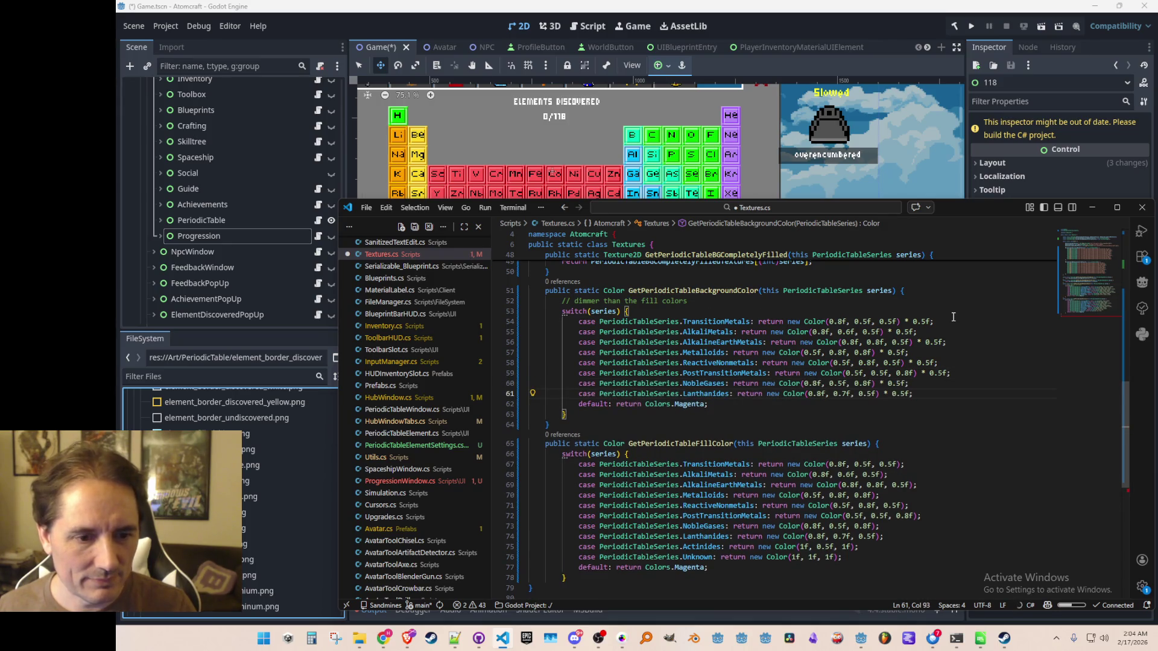
{"action": "key", "text": "Return"}
{"action": "key", "text": "Tab"}
{"action": "key", "text": "Return"}
{"action": "key", "text": "Tab"}
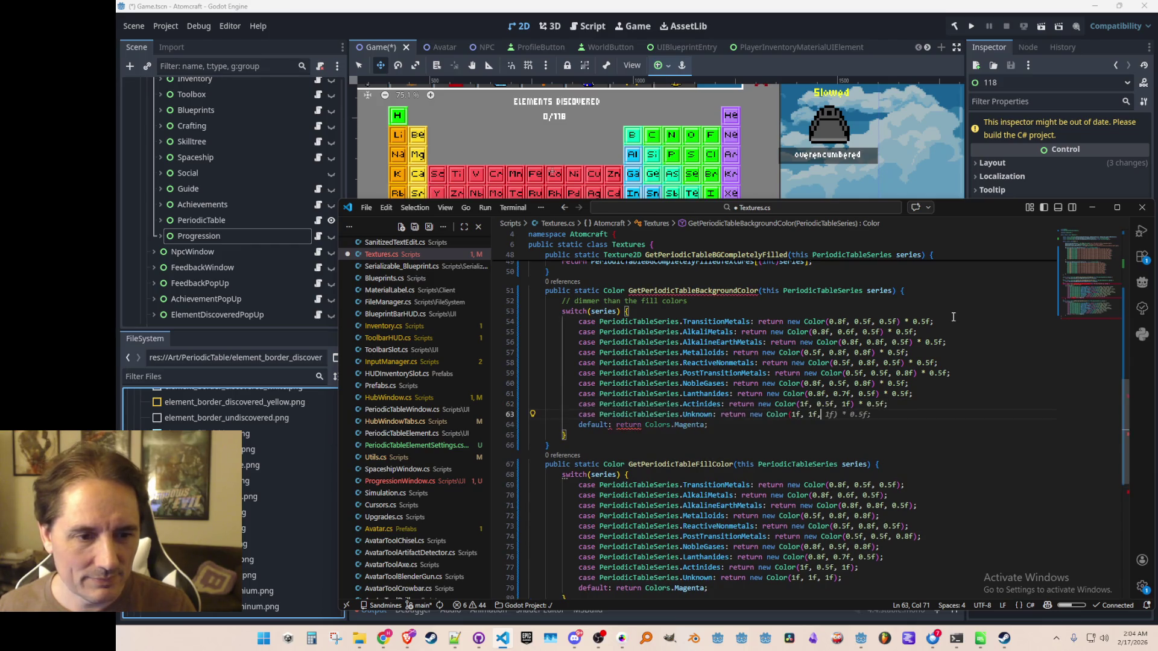
{"action": "key", "text": "ctrl+s"}
{"action": "scroll", "coordinate": [927, 369], "scroll_direction": "up", "scroll_amount": 2}
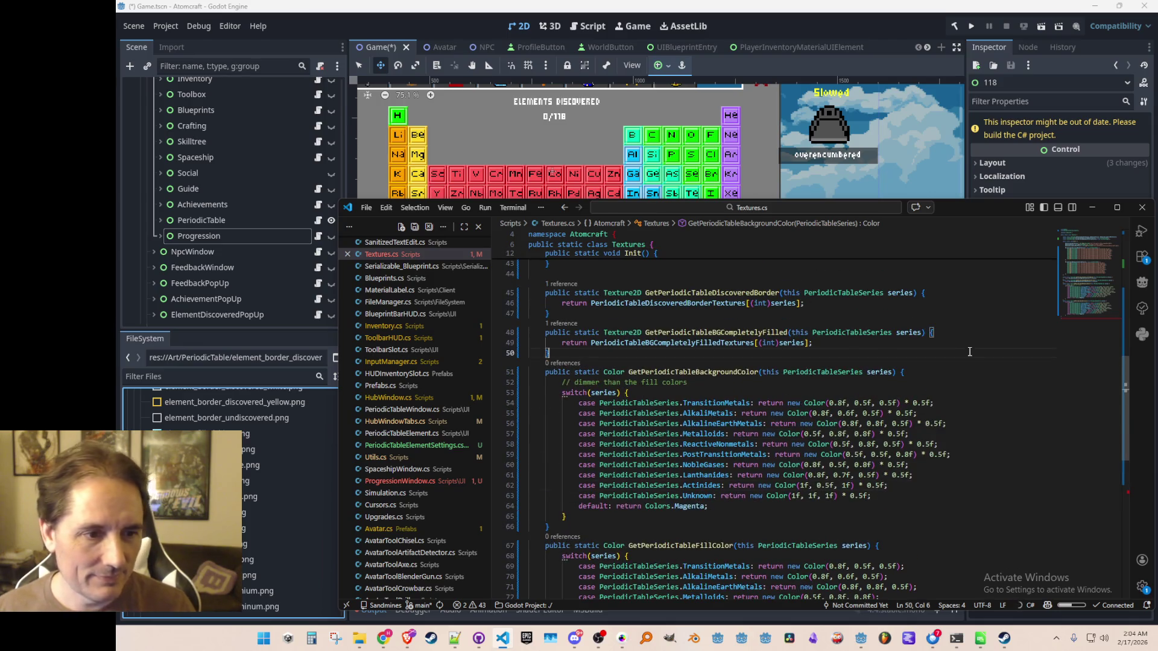
- In the PeriodicTableElementSettings constructor, uncomment DiscoveredBackgroundColor and select its old value
{"action": "key", "text": "alt+Left"}
{"action": "key", "text": "alt+Left"}
{"action": "key", "text": "alt+Left"}
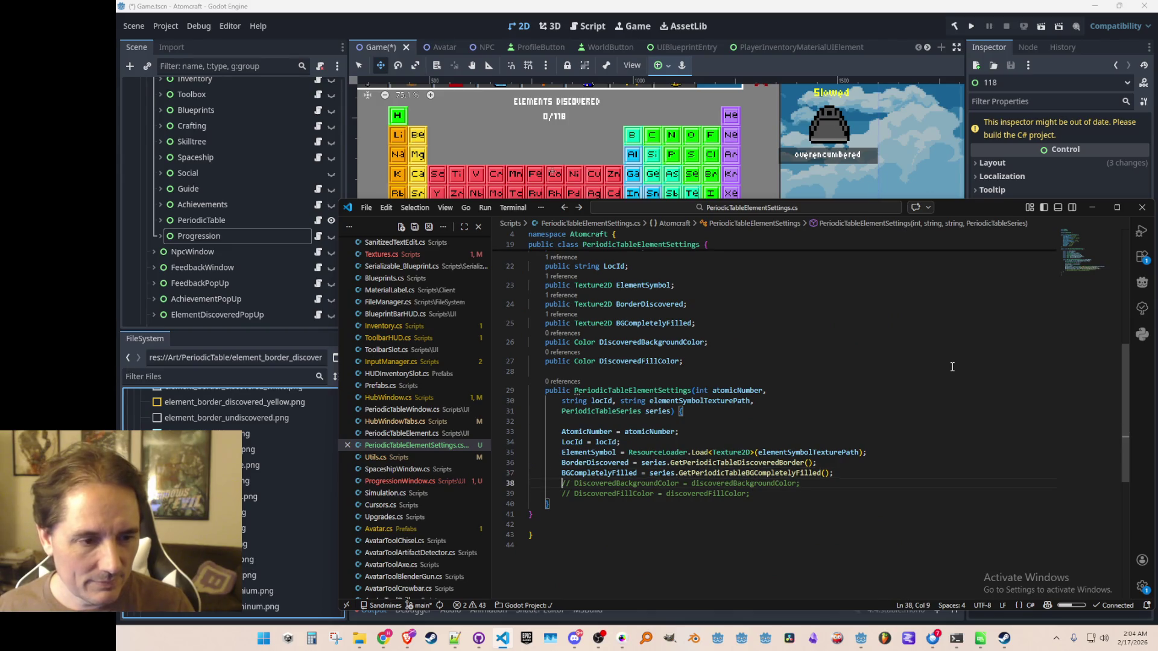
{"action": "key", "text": "ctrl+slash"}
{"action": "key", "text": "End"}
{"action": "key", "text": "shift+ctrl+Left"}
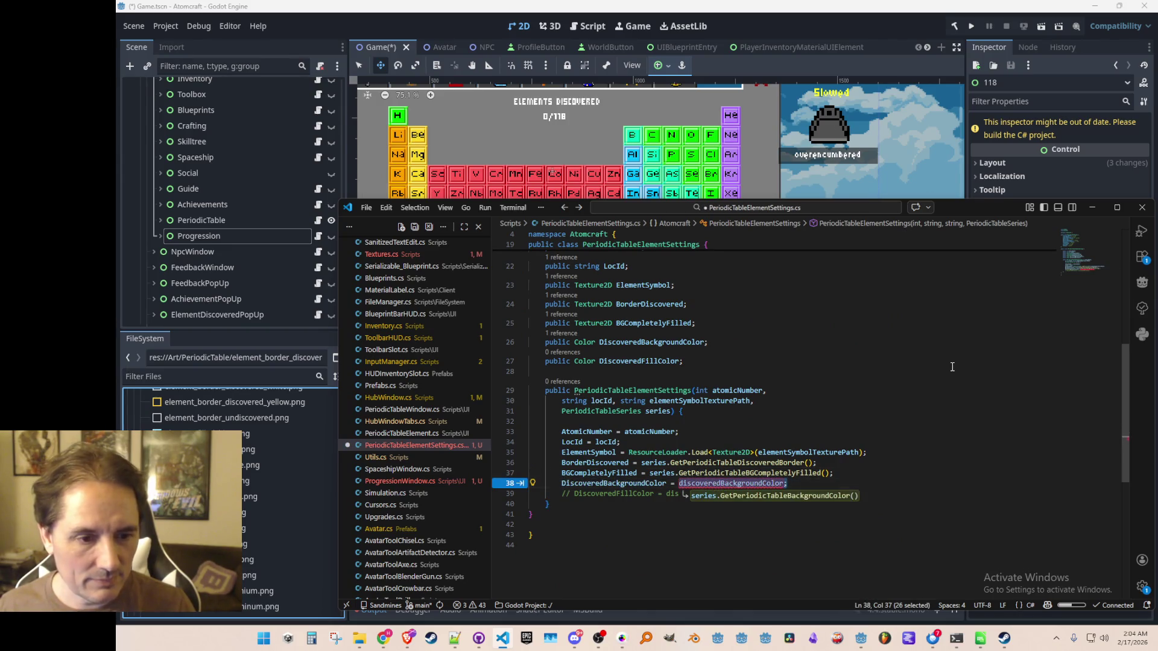